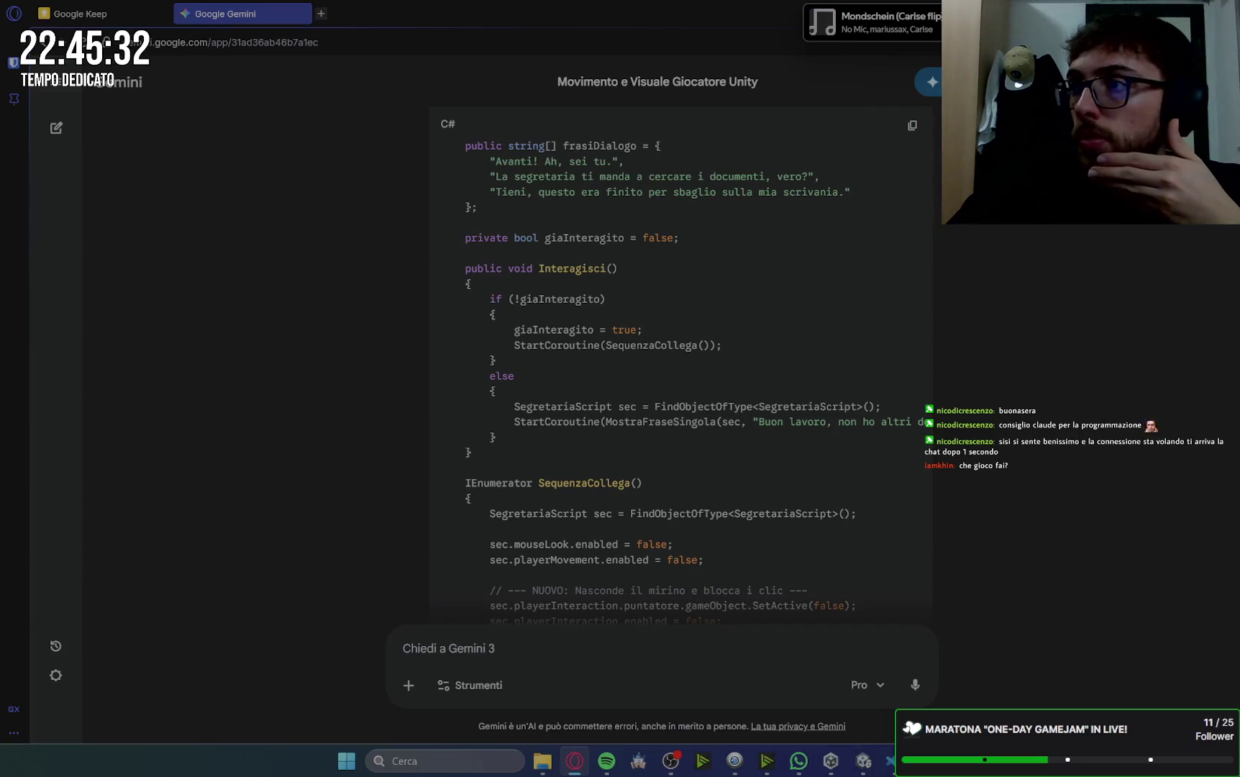
- Select the two crosshair-hiding playerInteraction lines in Gemini's SequenzaCollega code and return to VS Code
key("alt+Tab")
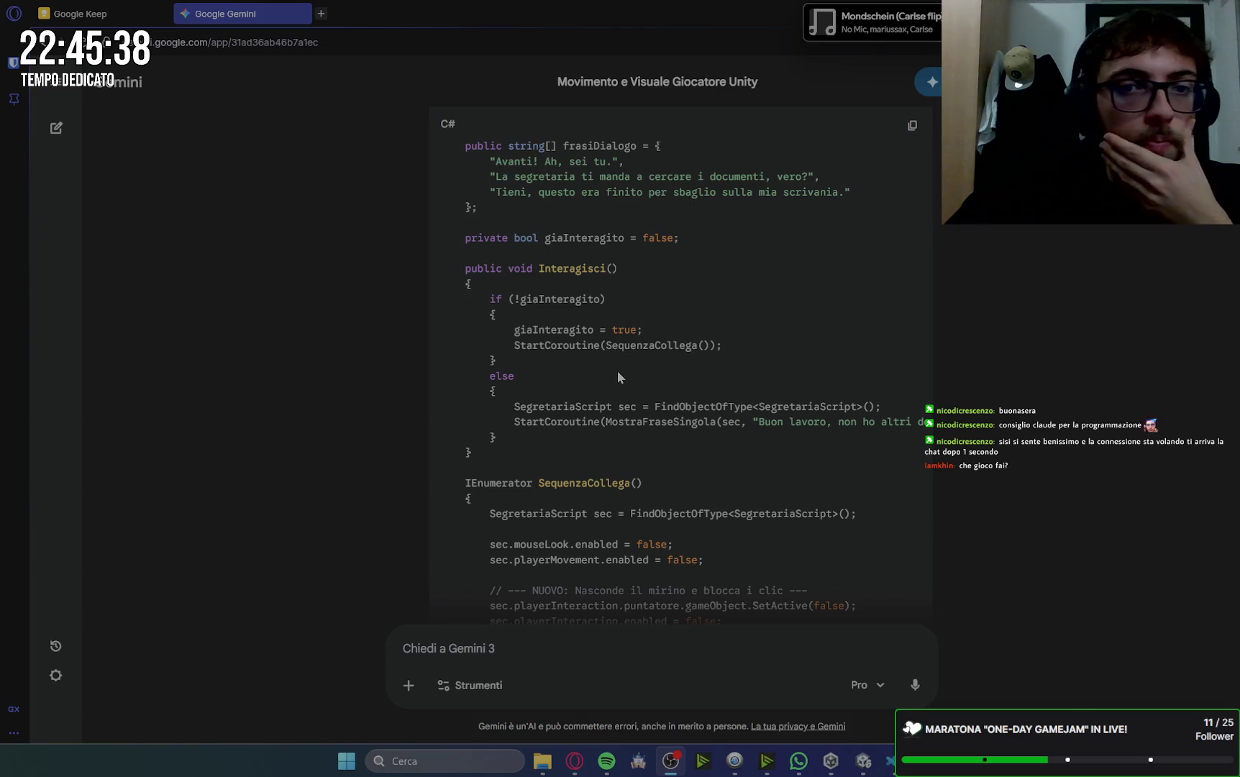
scroll(634, 387, "down", 4)
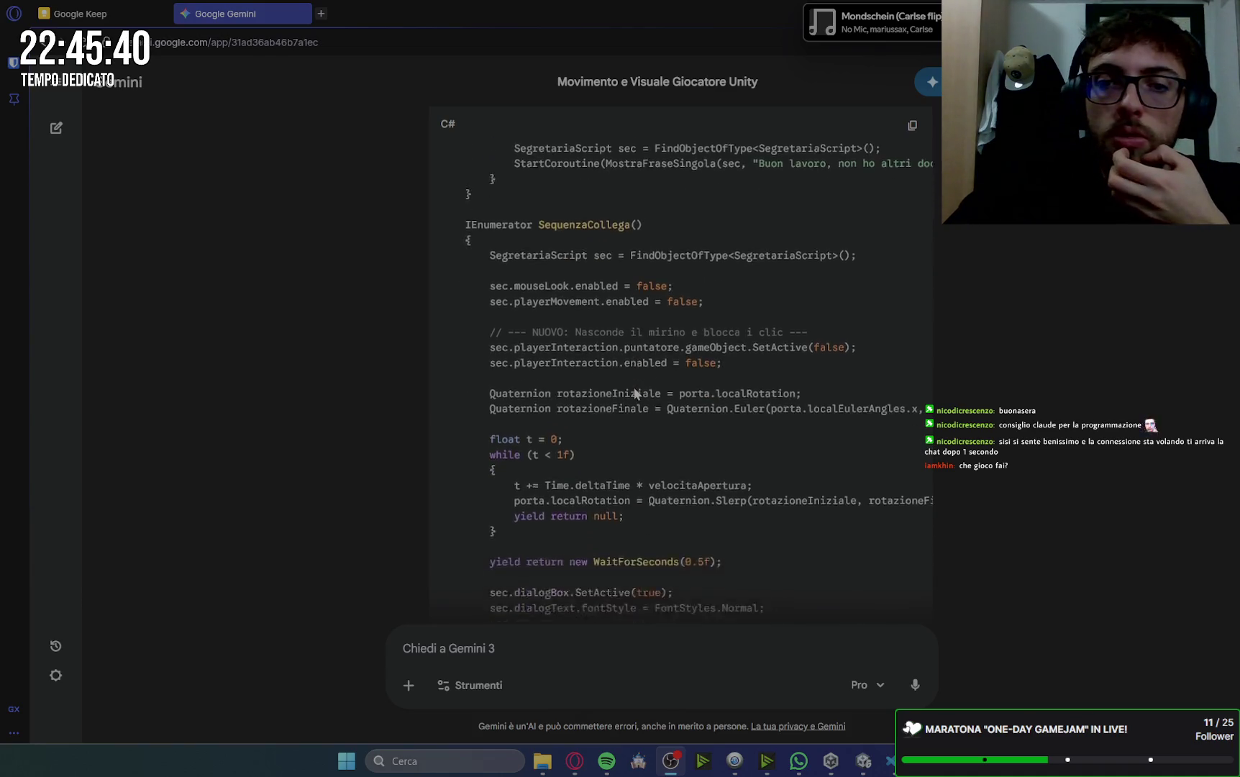
mouse_move(485, 314)
left_mouse_down()
mouse_move(735, 316)
mouse_move(744, 329)
left_mouse_up()
key("ctrl+c")
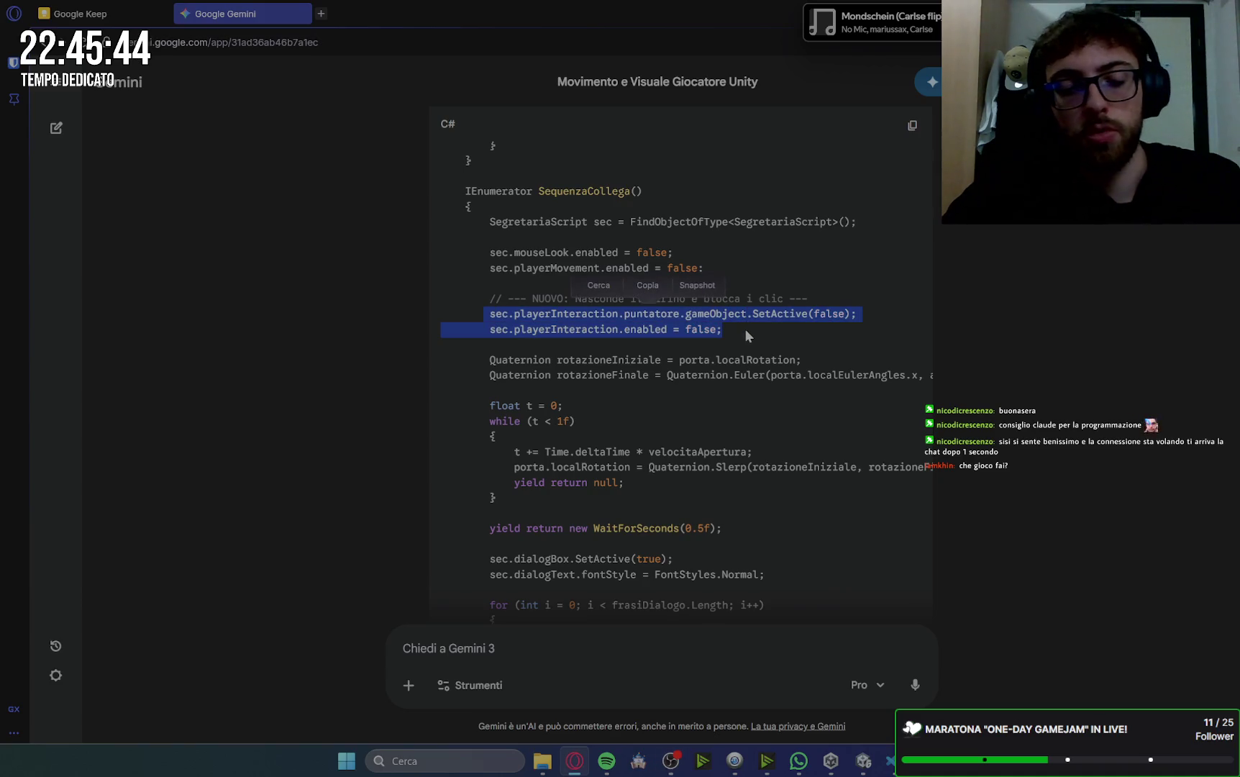
left_click(889, 761)
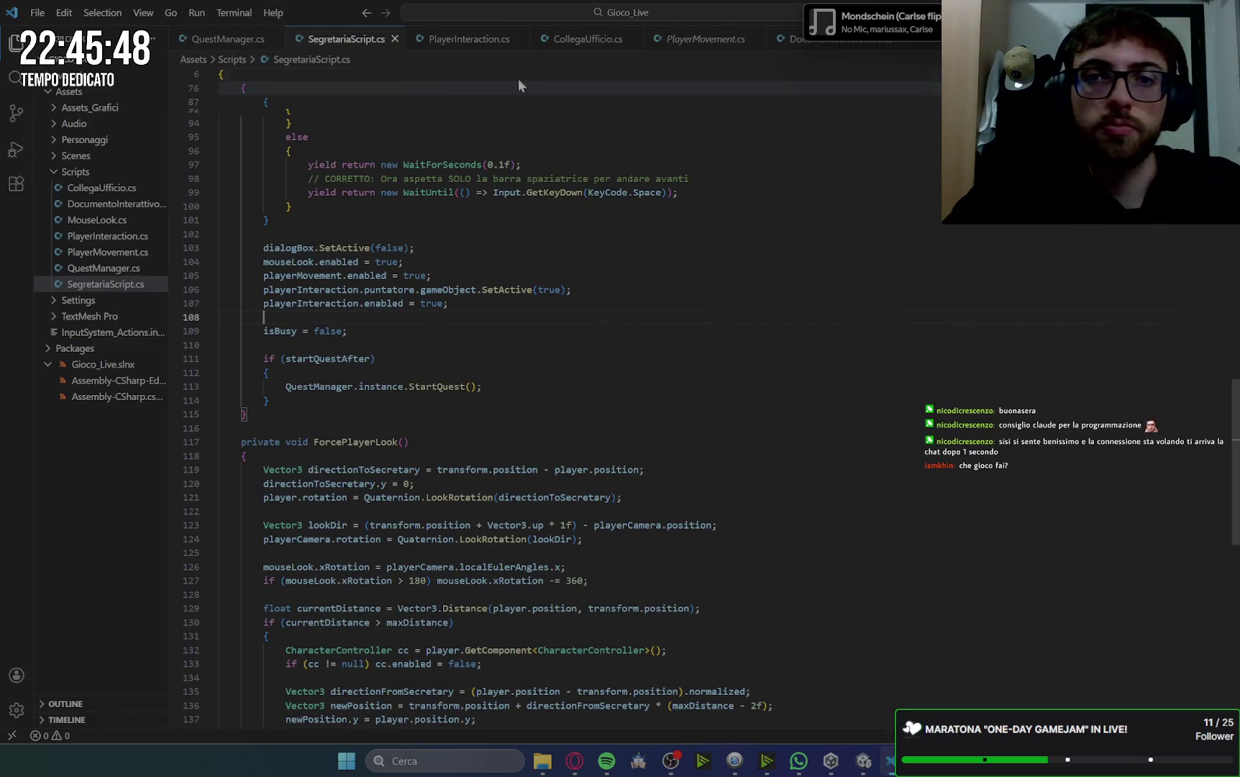
- In CollegaUfficio.cs, paste the crosshair-hiding playerInteraction lines after SequenzaCollega's movement-disabling line
left_click(587, 39)
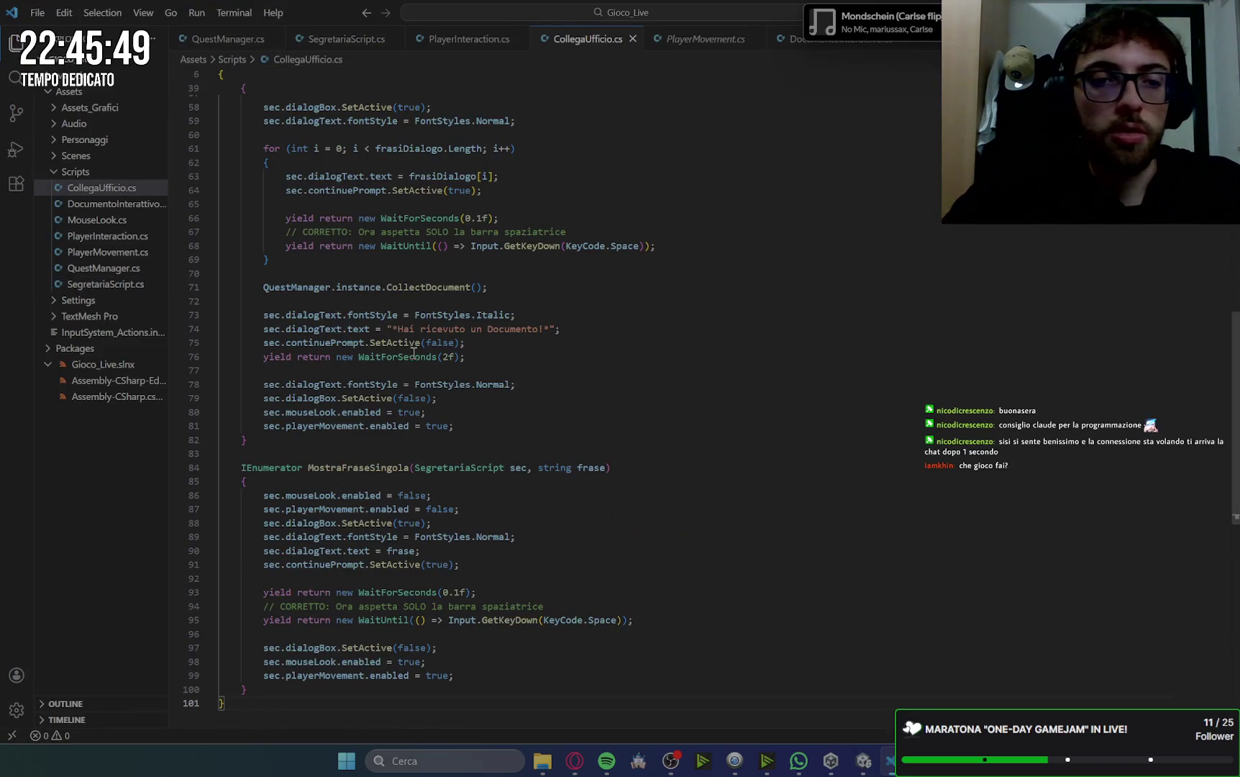
scroll(453, 384, "down", 1)
left_click(432, 375)
left_click(471, 389)
scroll(471, 390, "up", 5)
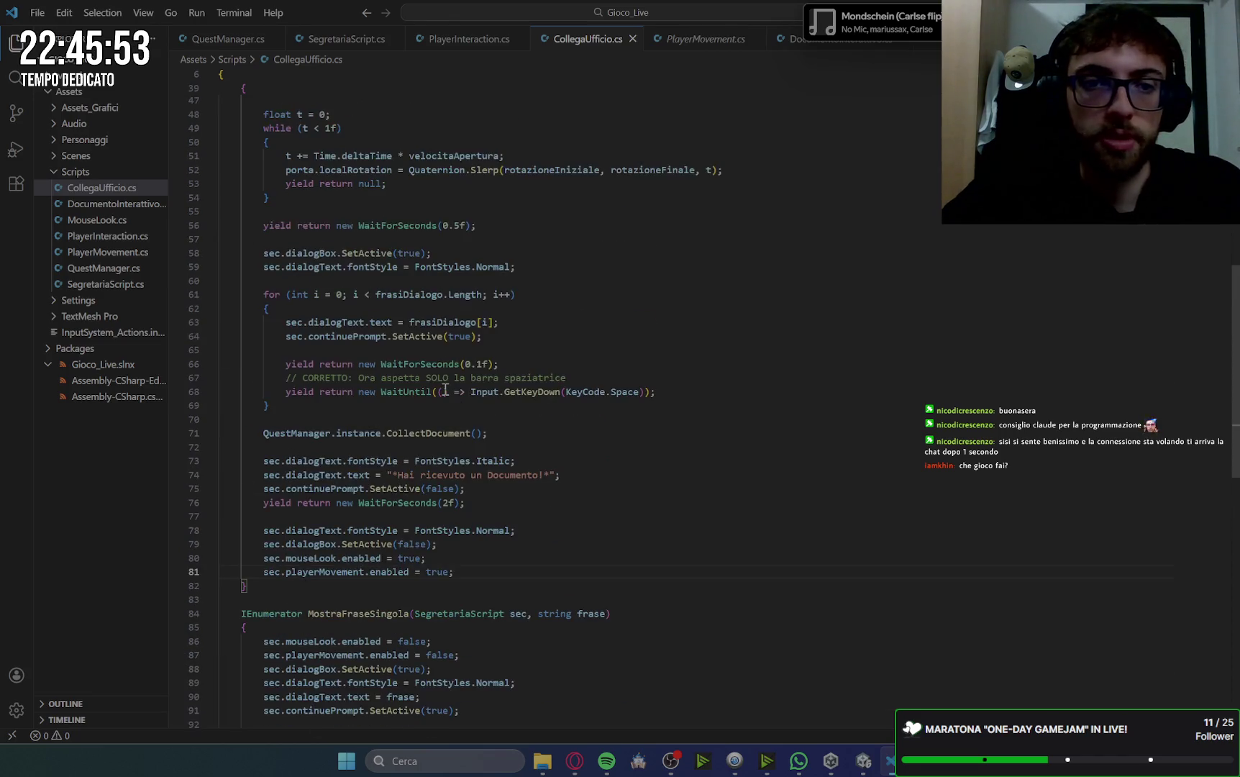
scroll(446, 389, "up", 2)
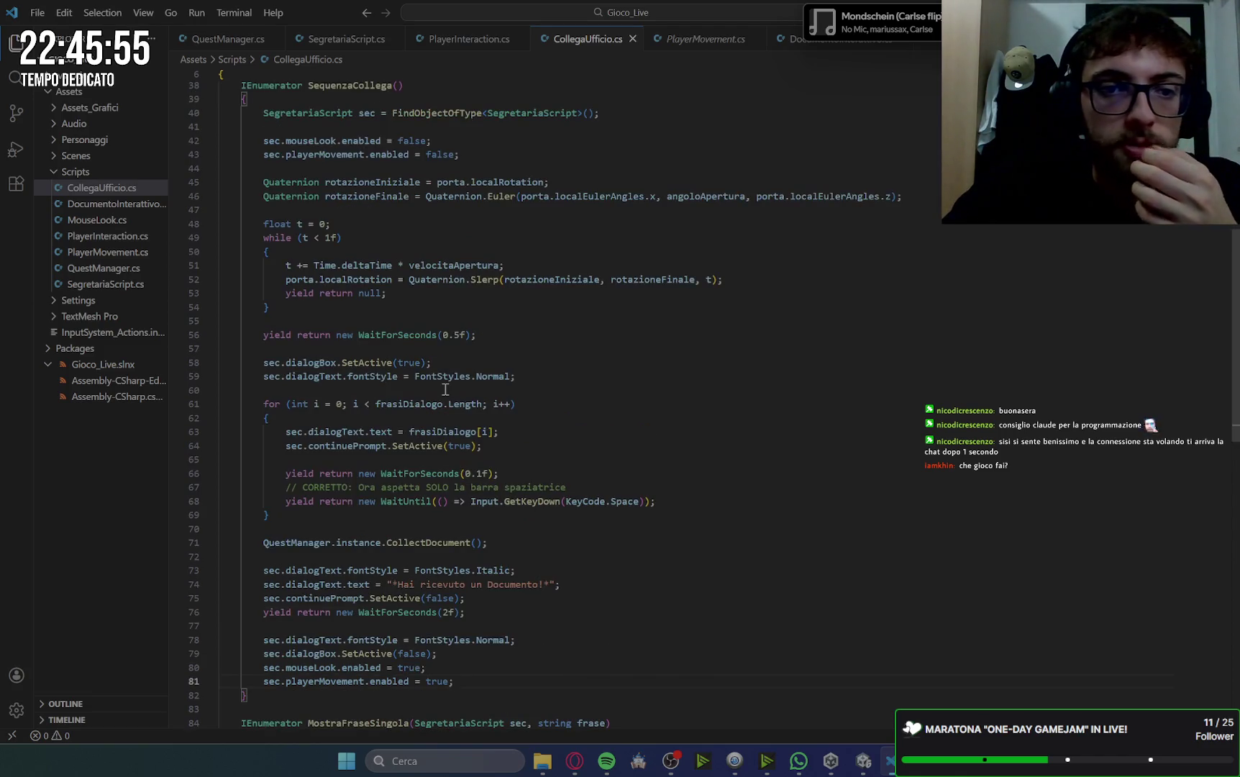
left_click(479, 149)
key("Return")
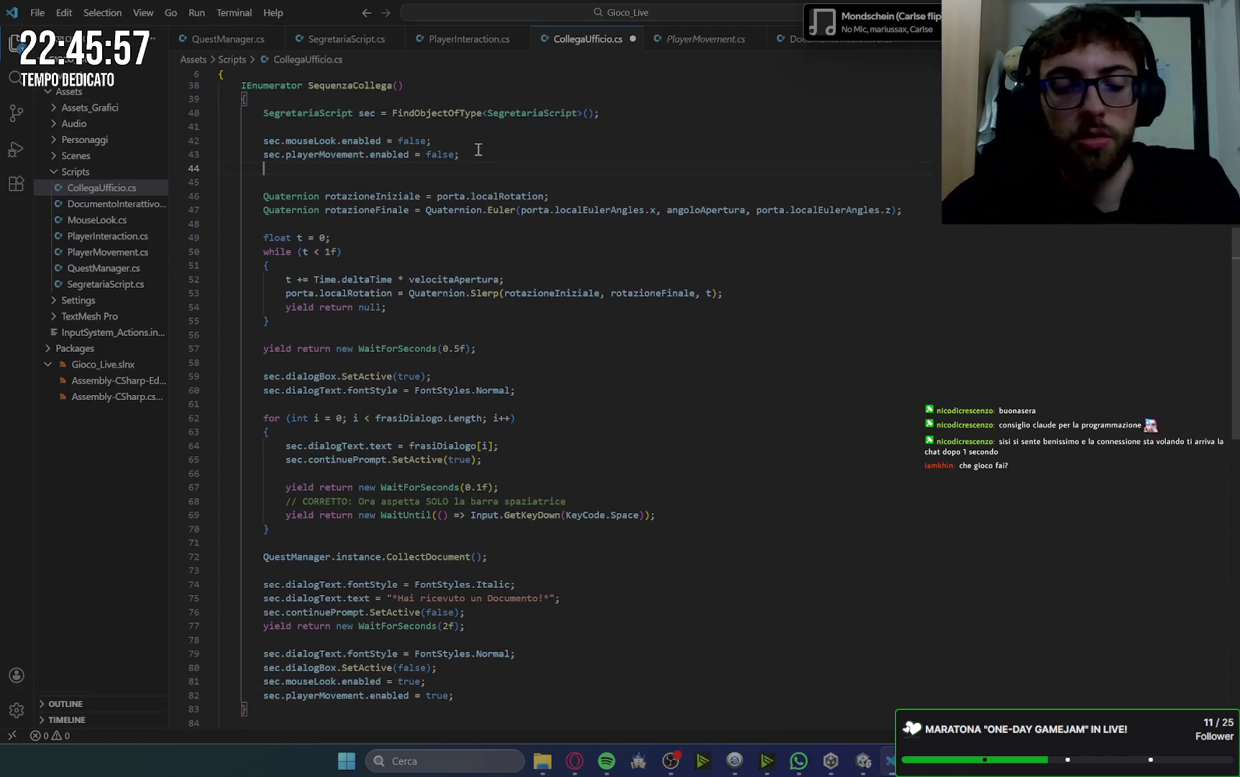
key("ctrl+v")
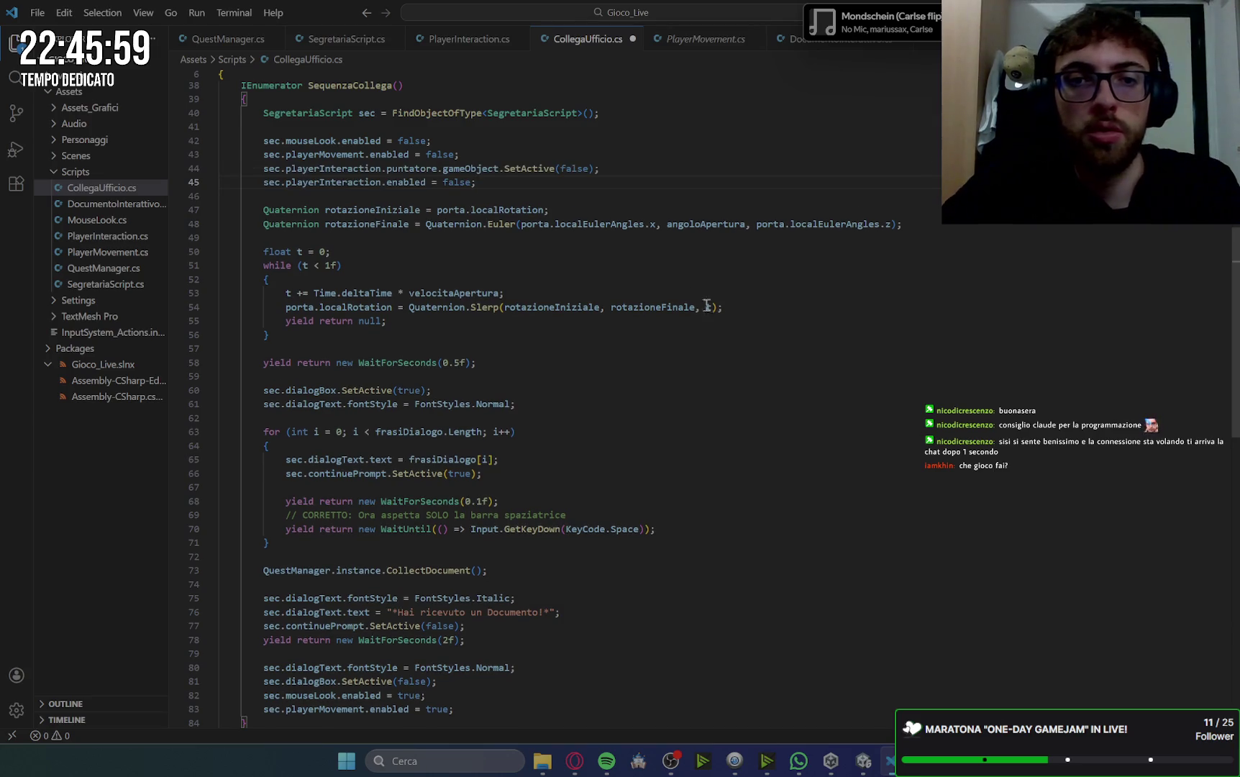
- Add the same two lines at the coroutine end with both values set to true, and save
left_click(720, 323)
scroll(506, 559, "down", 5)
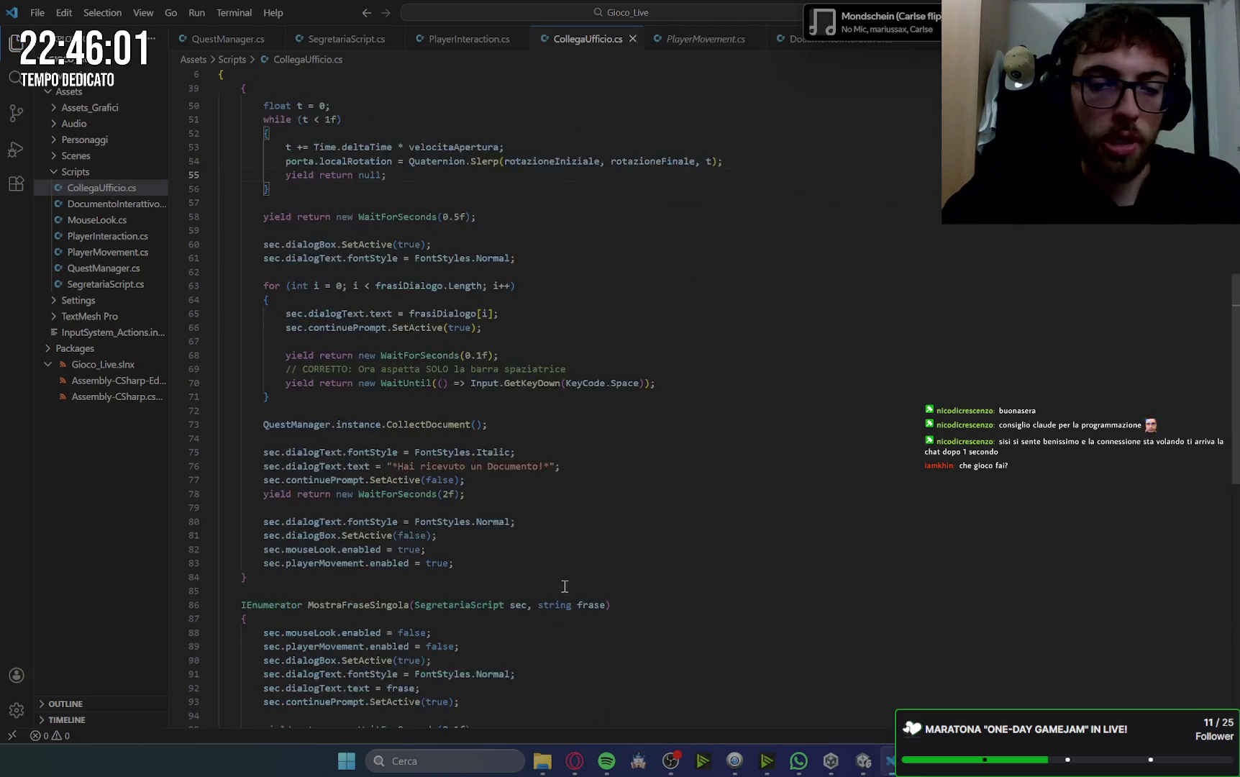
left_click(466, 526)
key("Return")
key("Tab")
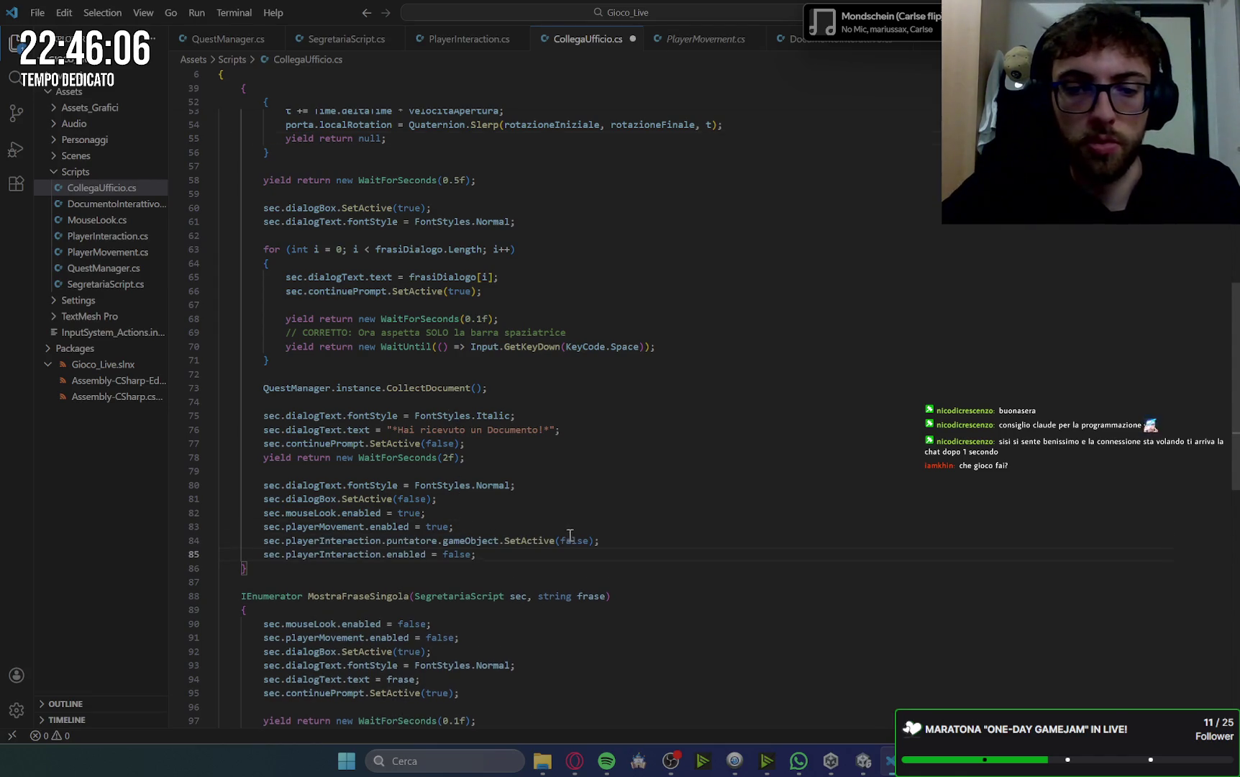
double_click(573, 541)
type("tru")
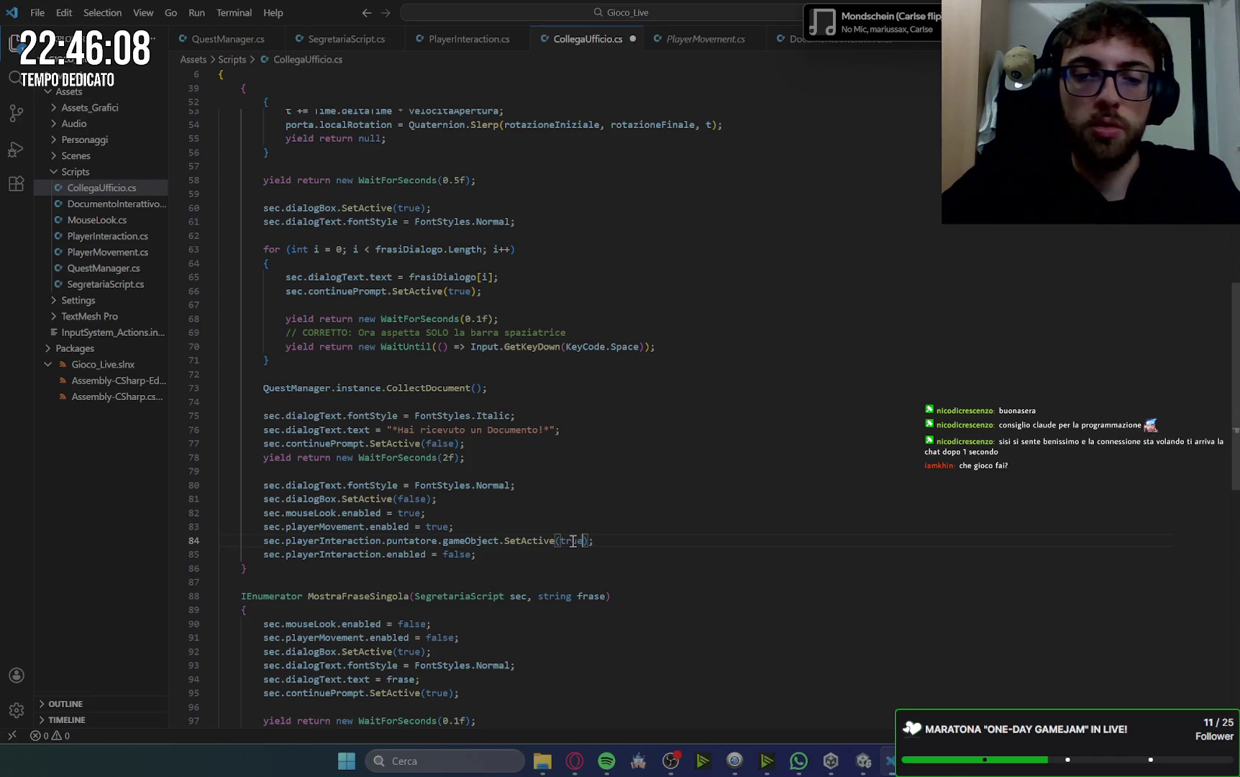
double_click(457, 554)
type("tr")
key("ctrl+s")
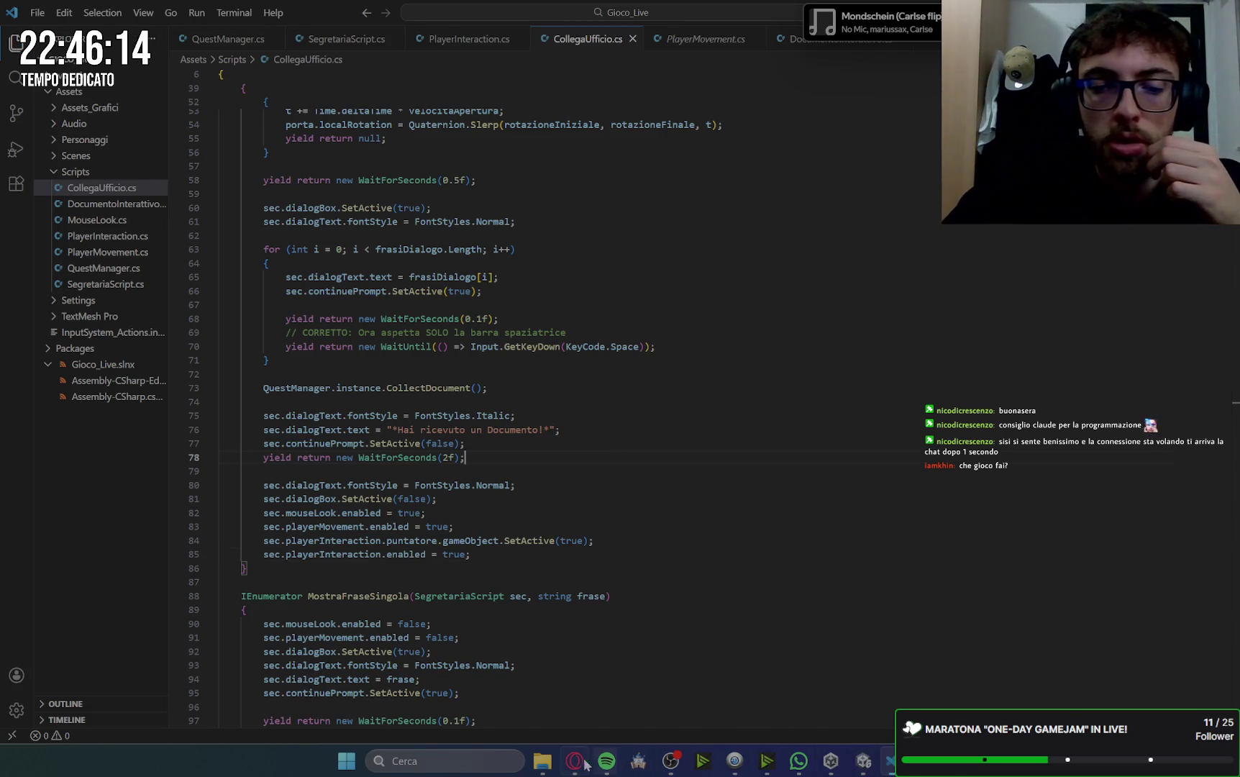
left_click(579, 761)
scroll(846, 427, "down", 2)
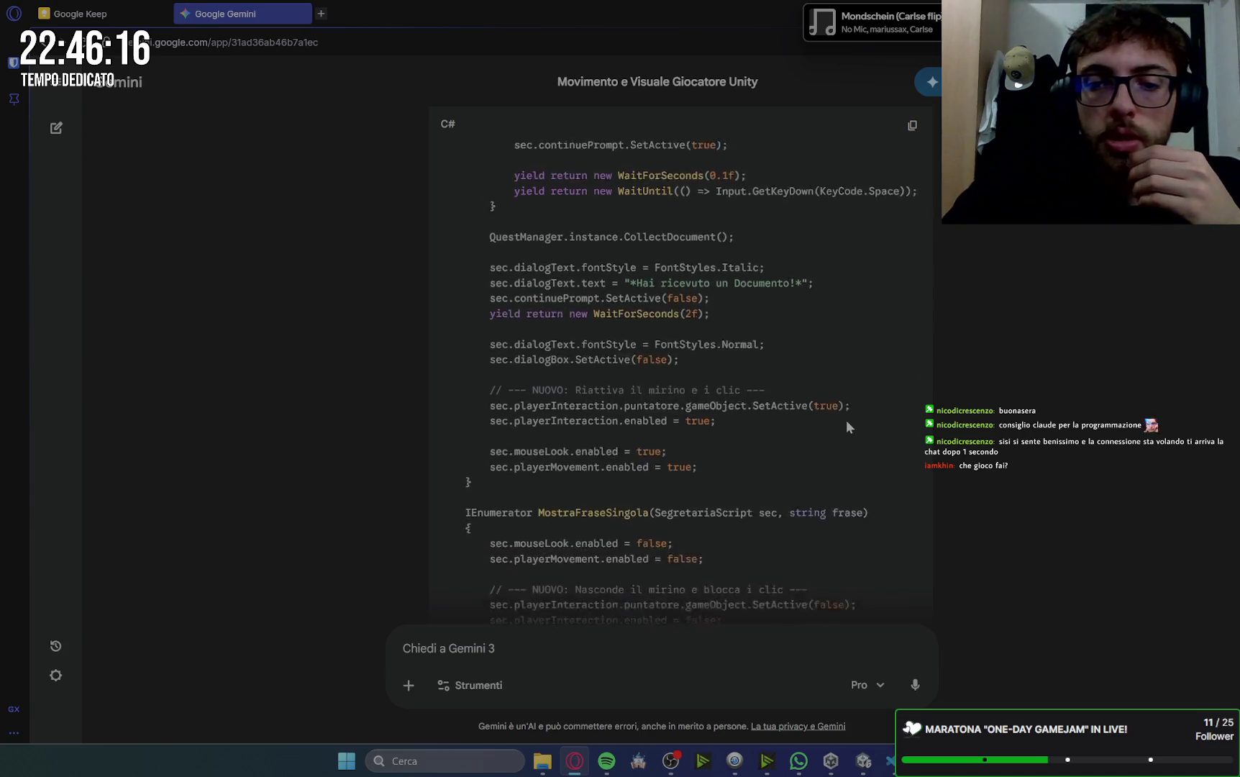
- Select the two playerInteraction lines in Gemini's MostraFraseSingola code and return to VS Code
left_click_drag(533, 328, 716, 342)
scroll(709, 430, "down", 3)
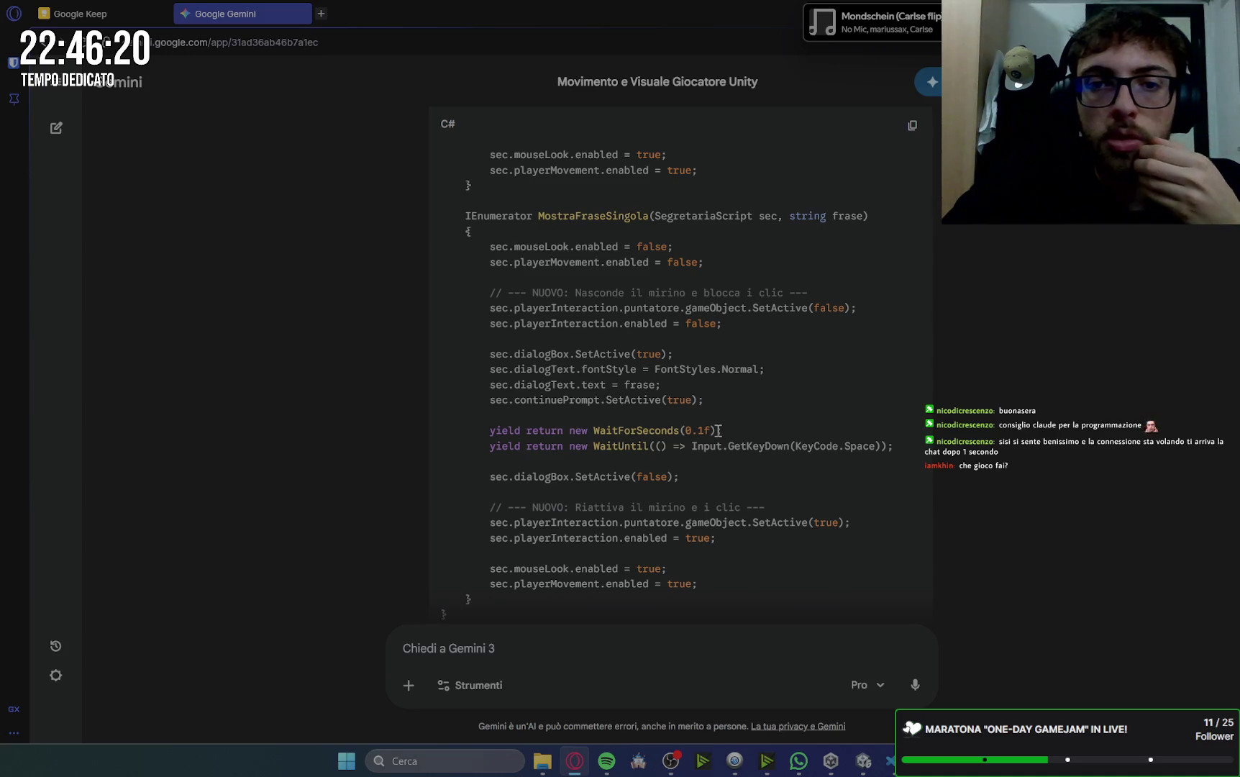
mouse_move(734, 321)
left_mouse_down()
mouse_move(477, 324)
mouse_move(490, 309)
left_mouse_up()
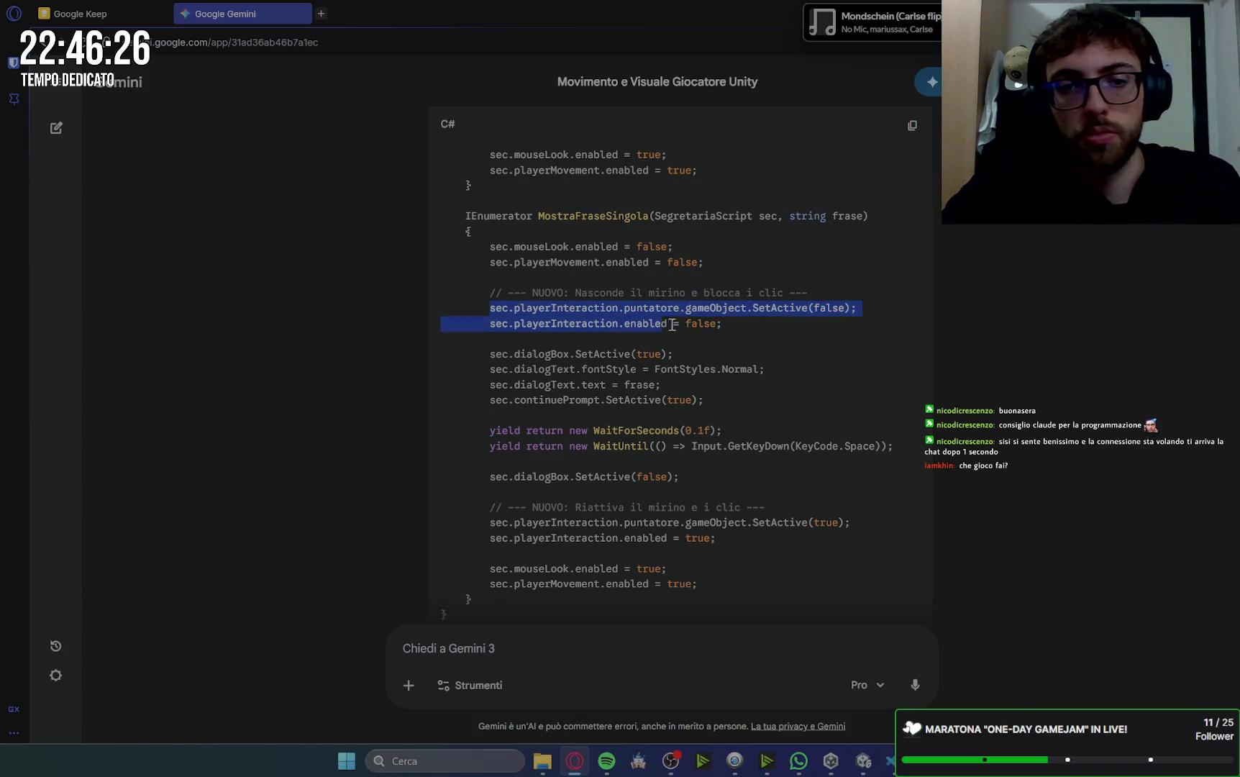
left_click(893, 772)
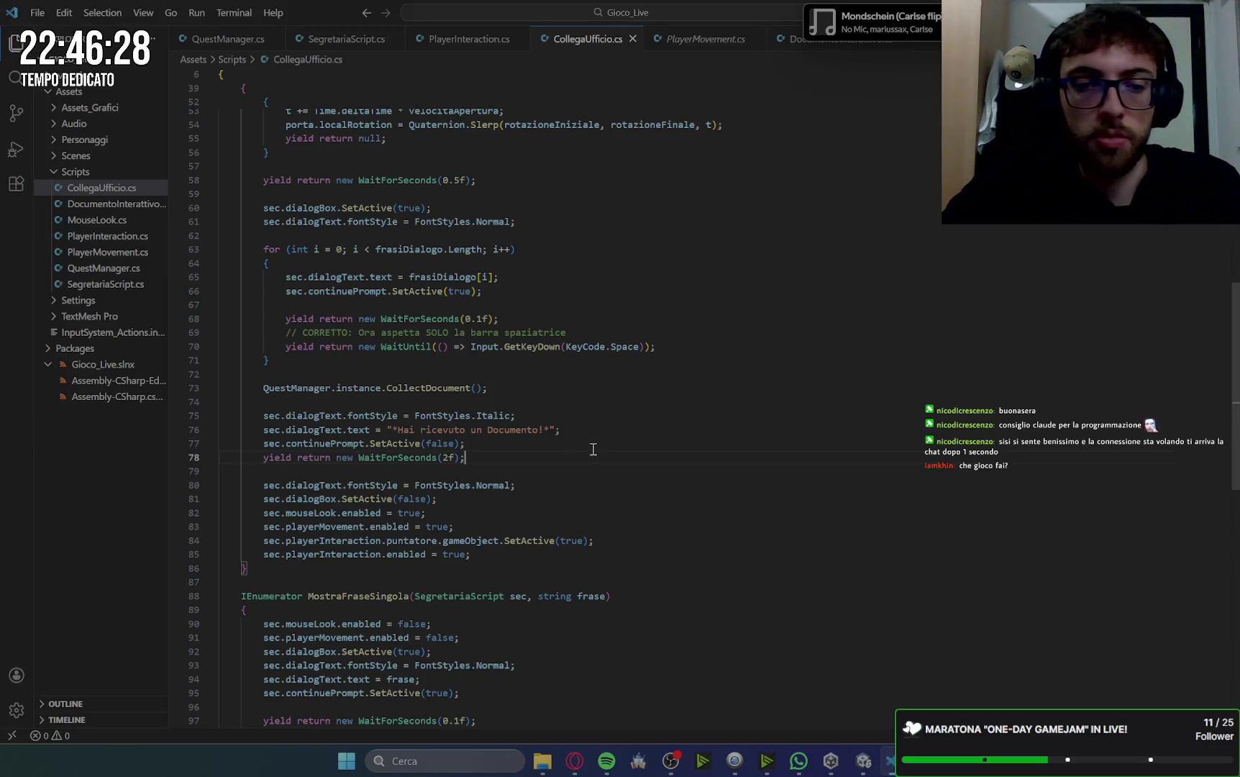
- Paste the crosshair-hiding playerInteraction lines at the start of MostraFraseSingola
scroll(587, 446, "down", 8)
scroll(587, 445, "up", 1)
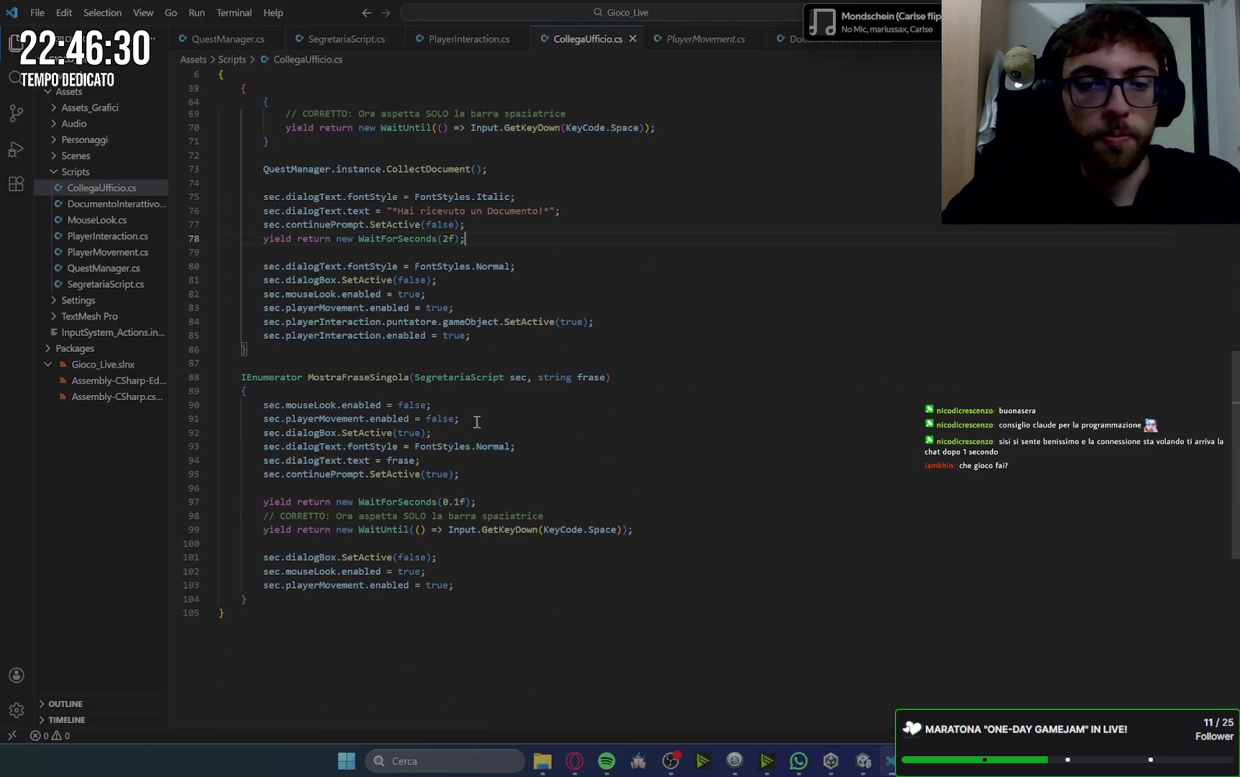
left_click(484, 473)
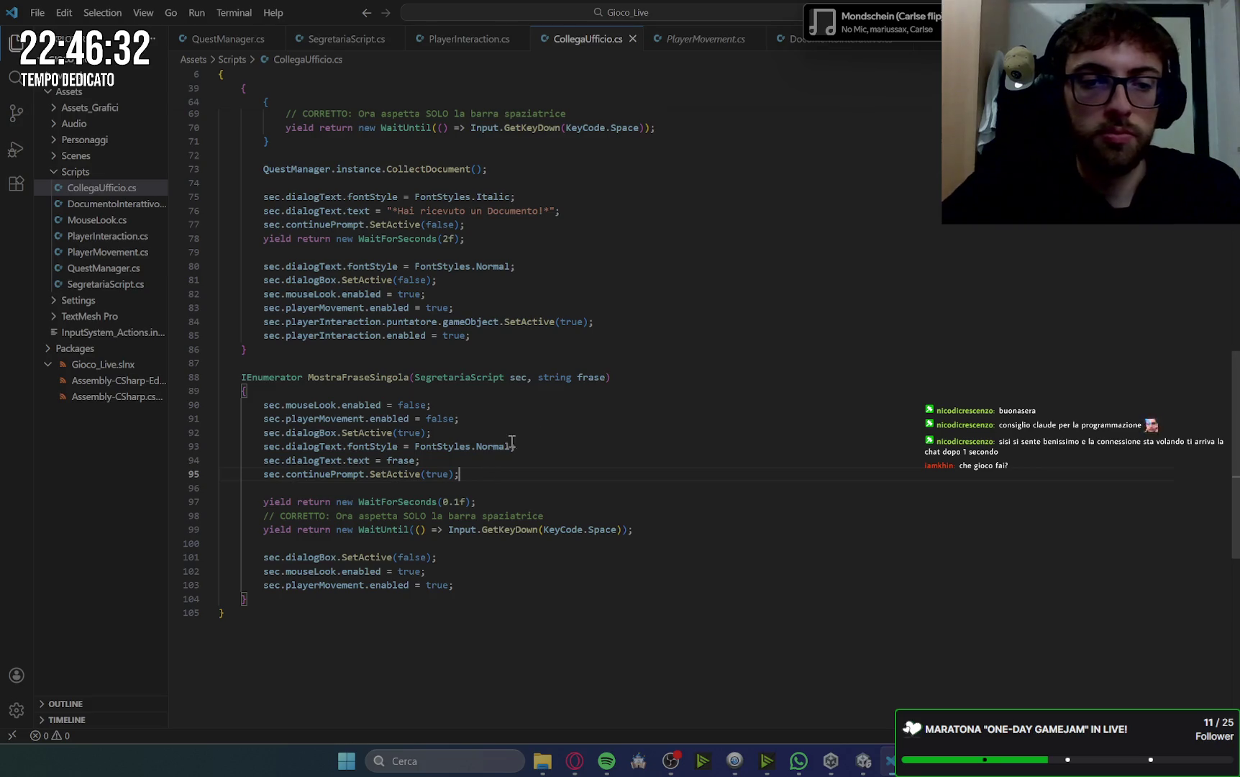
left_click(323, 386)
key("Return")
type("sec.playerInteraction.puntatore.gameObject.SetActive(false);         sec.playerInteraction.enabled = false;")
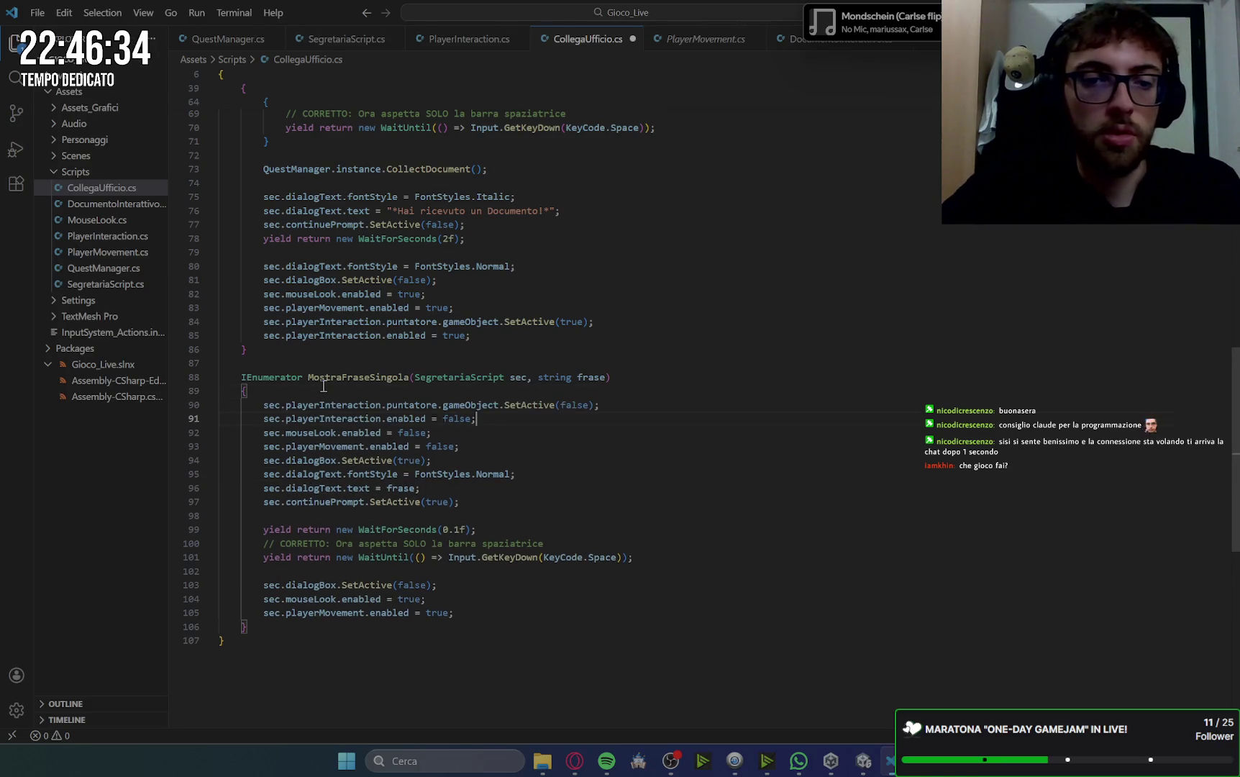
- Paste the lines again after the final movement line, changing both false values to true
scroll(485, 462, "down", 1)
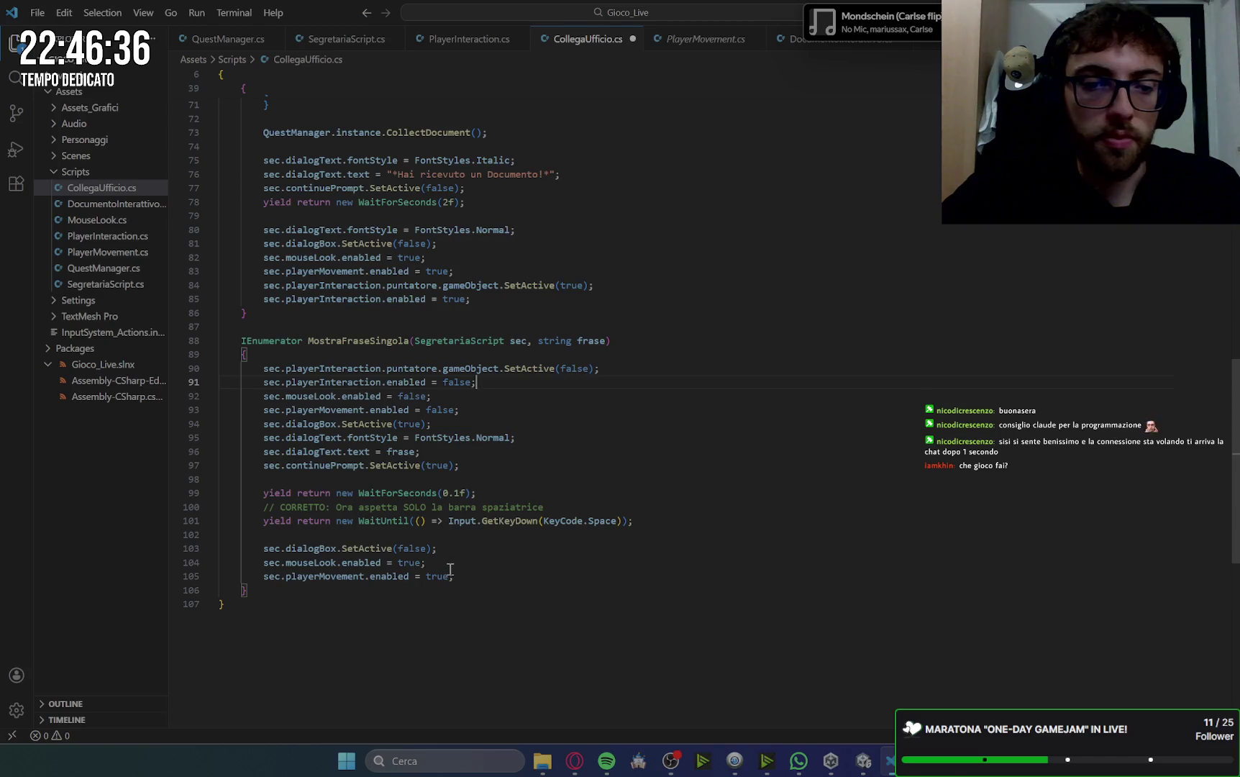
left_click(475, 575)
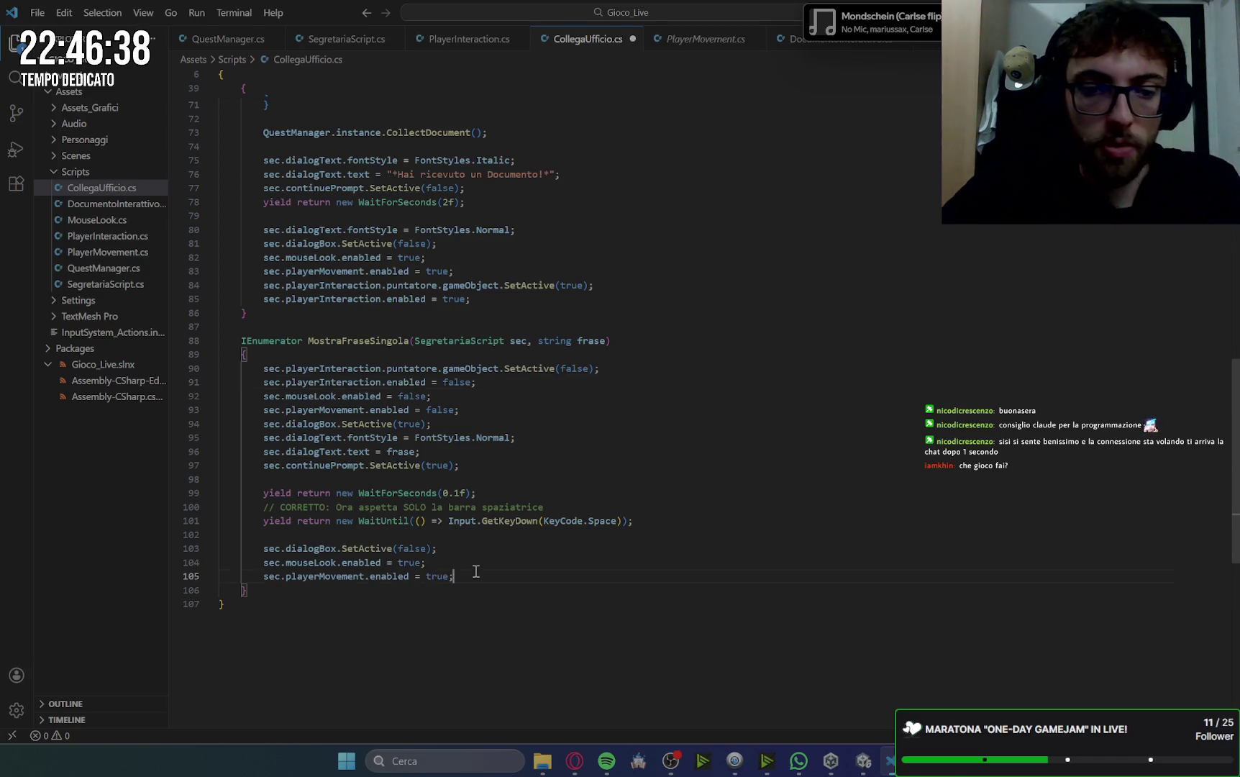
key("Return")
type("sec.playerInteraction.puntatore.gameObject.SetActive(false);         sec.playerInteraction.enabled = false;")
double_click(588, 592)
type("tr")
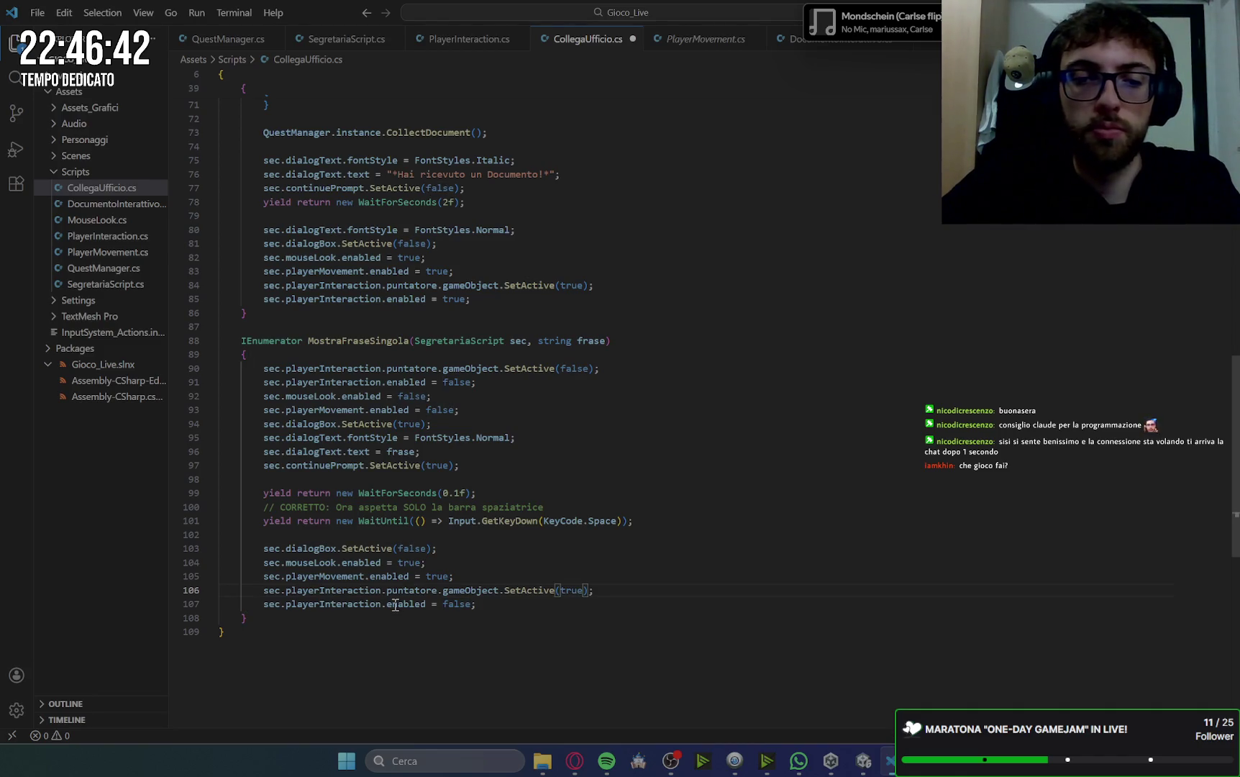
double_click(467, 604)
type("true")
left_click(586, 456)
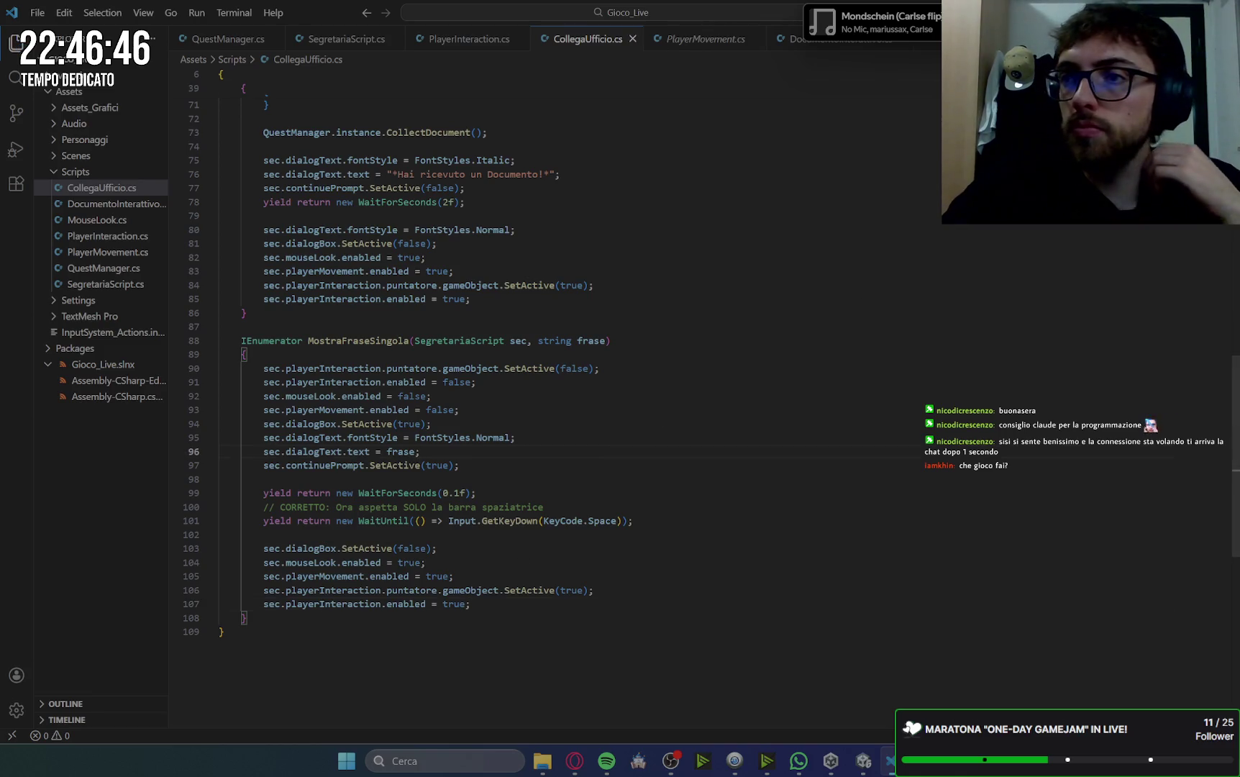
key("alt+Tab")
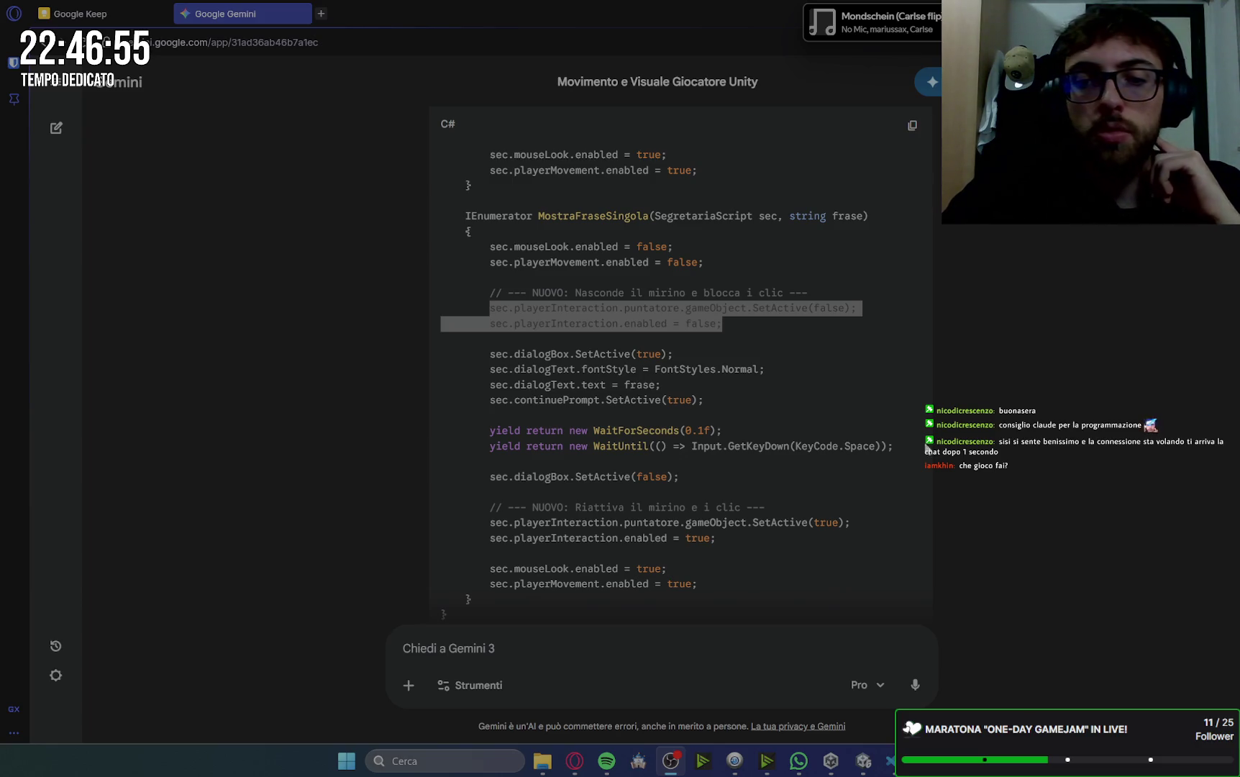
- Read Gemini's 'Importante: Aggiornamento in Unity' steps for assigning Player Interaction on Segretaria
scroll(926, 447, "down", 3)
scroll(1000, 450, "down", 2)
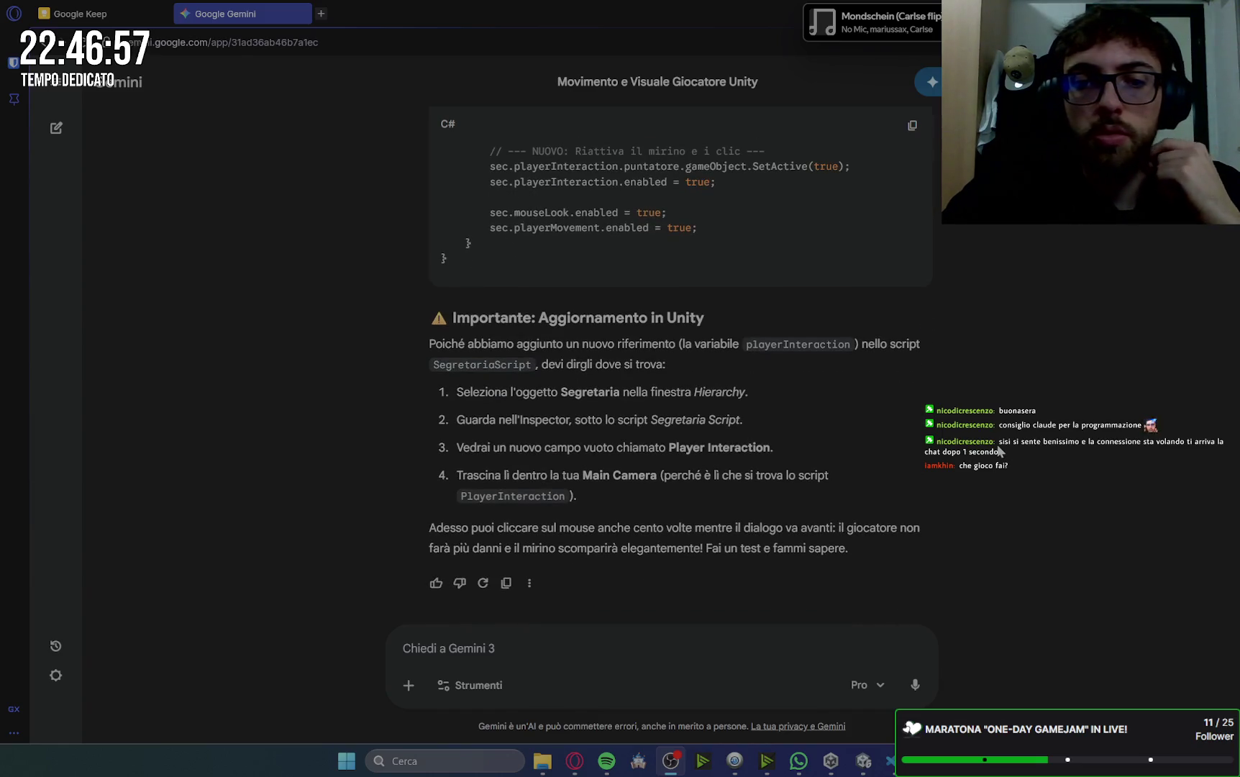
left_click(891, 761)
mouse_move(863, 761)
left_click(865, 735)
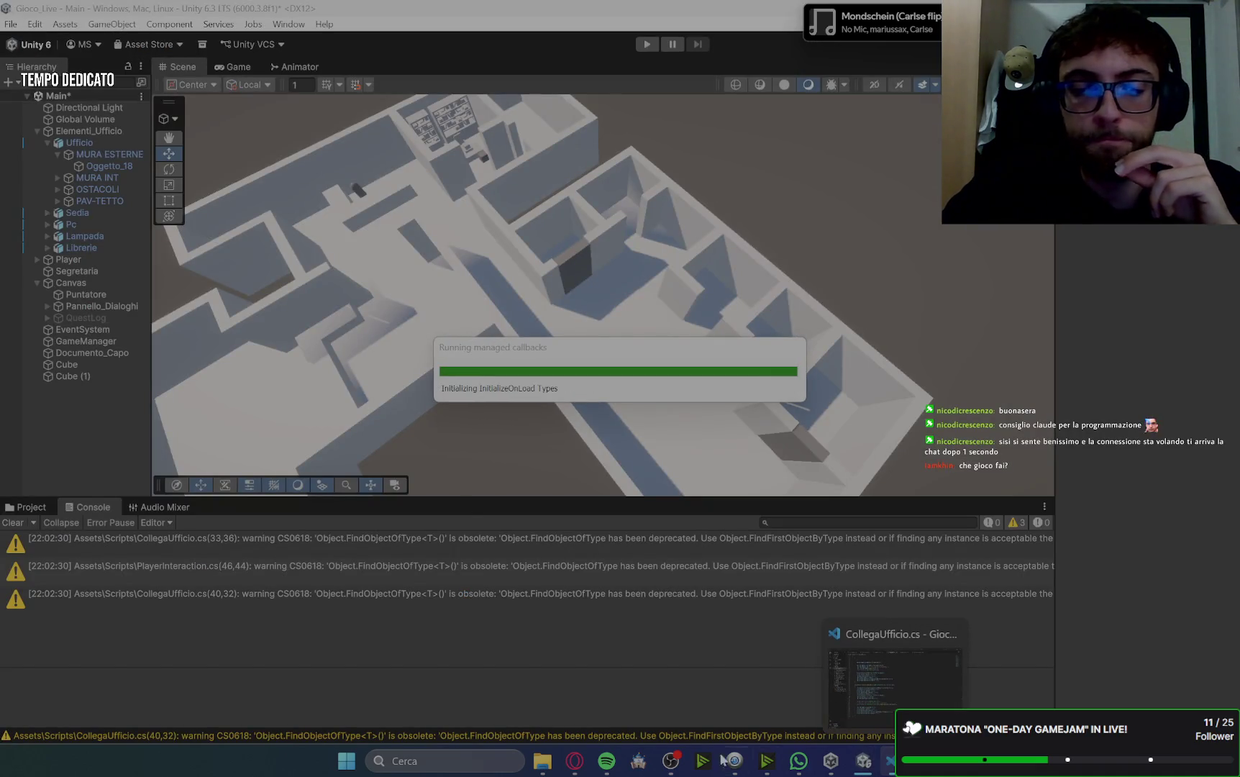
left_click(575, 760)
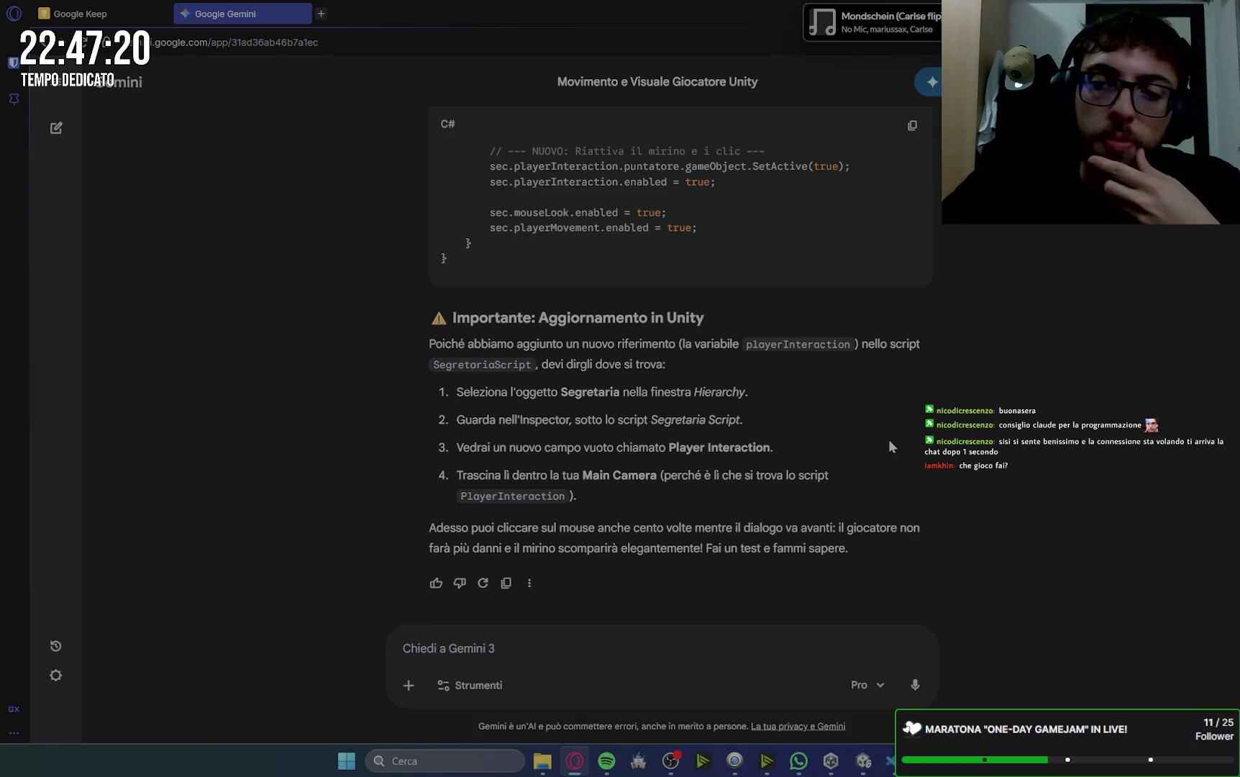
key("alt+Tab")
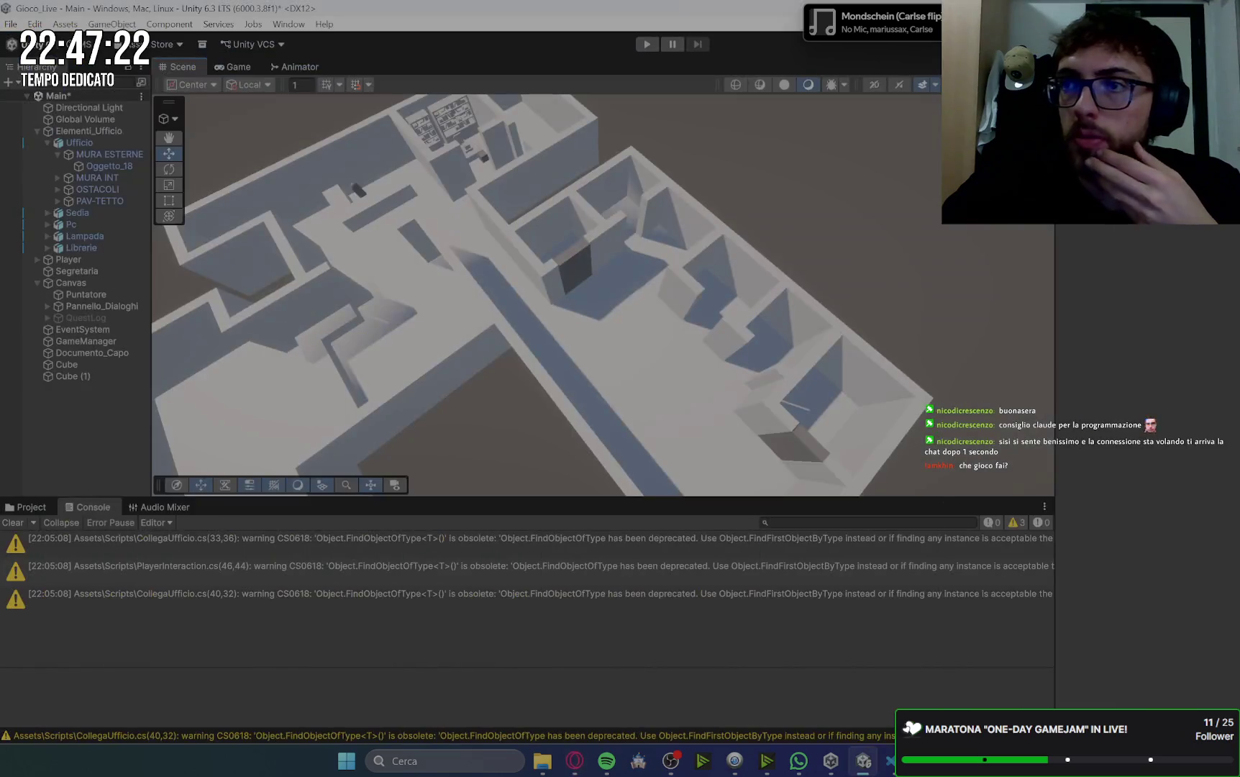
- Assign Player's Main Camera to the Segretaria Script's Player Interaction field
left_click(83, 273)
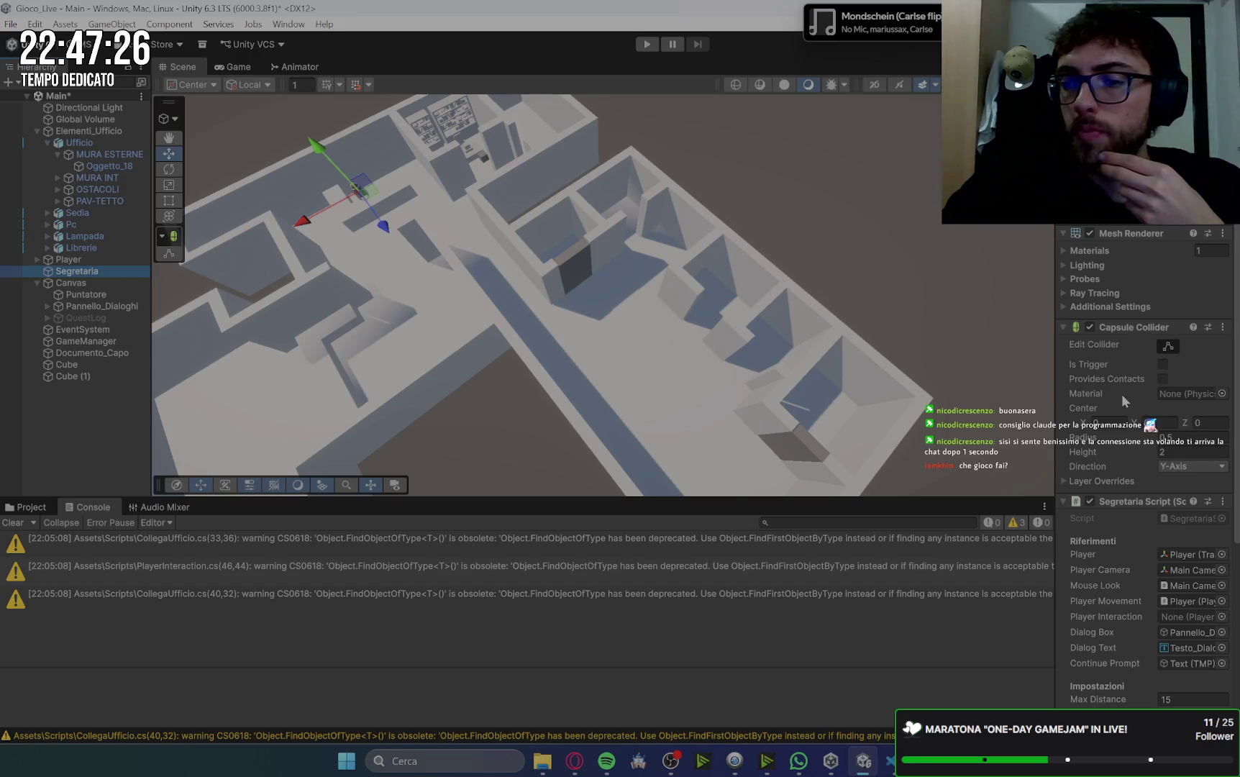
scroll(1119, 403, "down", 1)
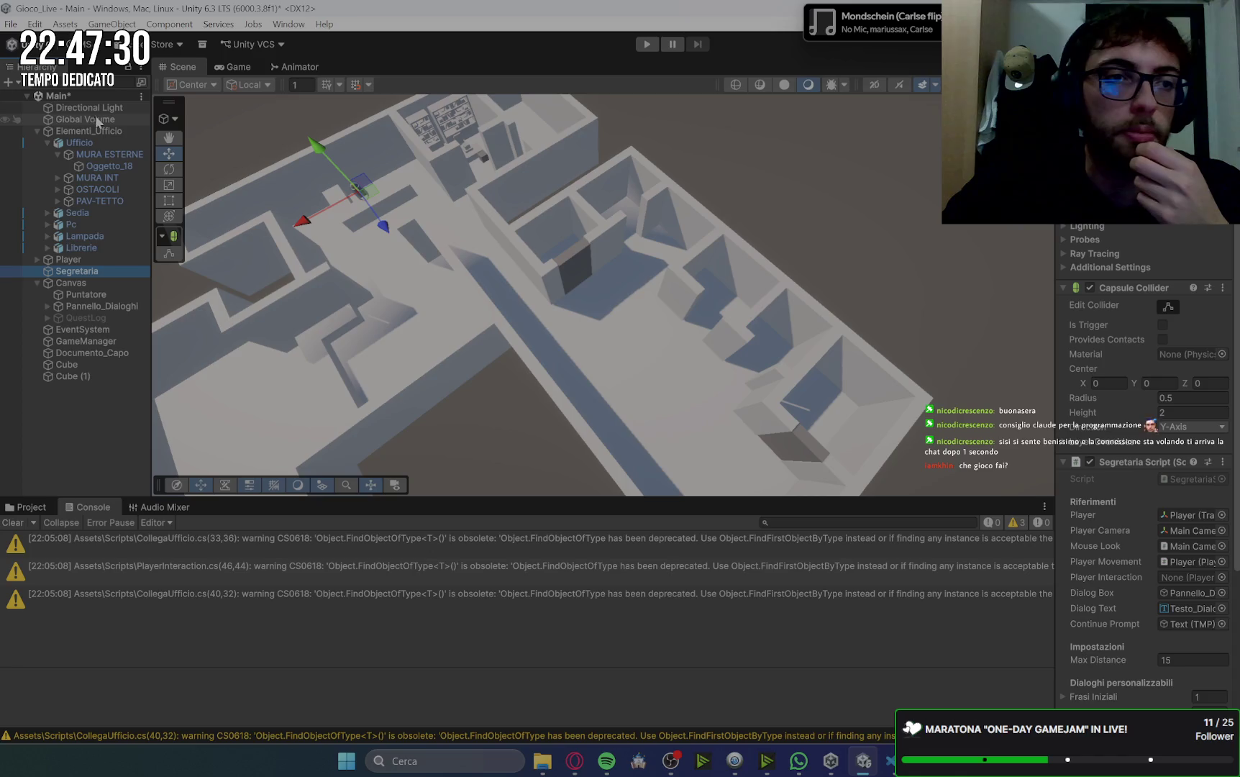
left_click(36, 259)
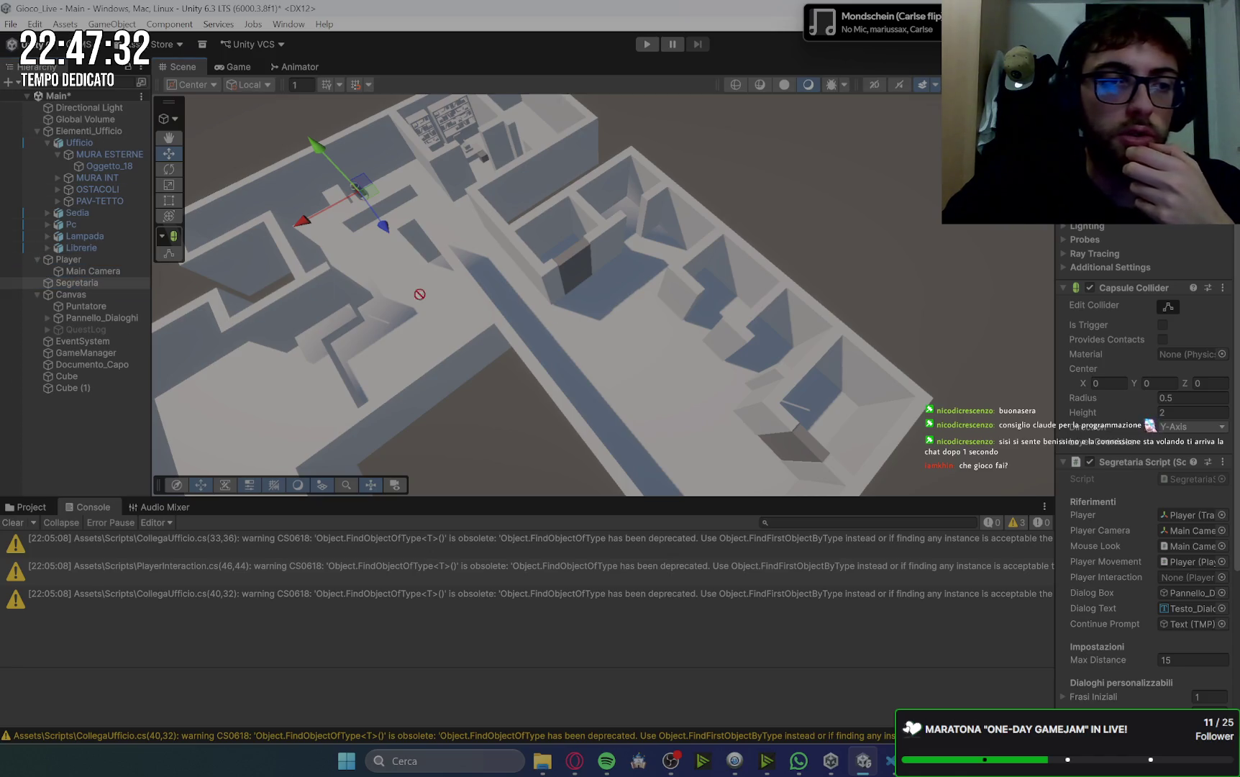
mouse_move(93, 271)
left_mouse_down()
mouse_move(1193, 530)
mouse_move(1169, 583)
left_mouse_up()
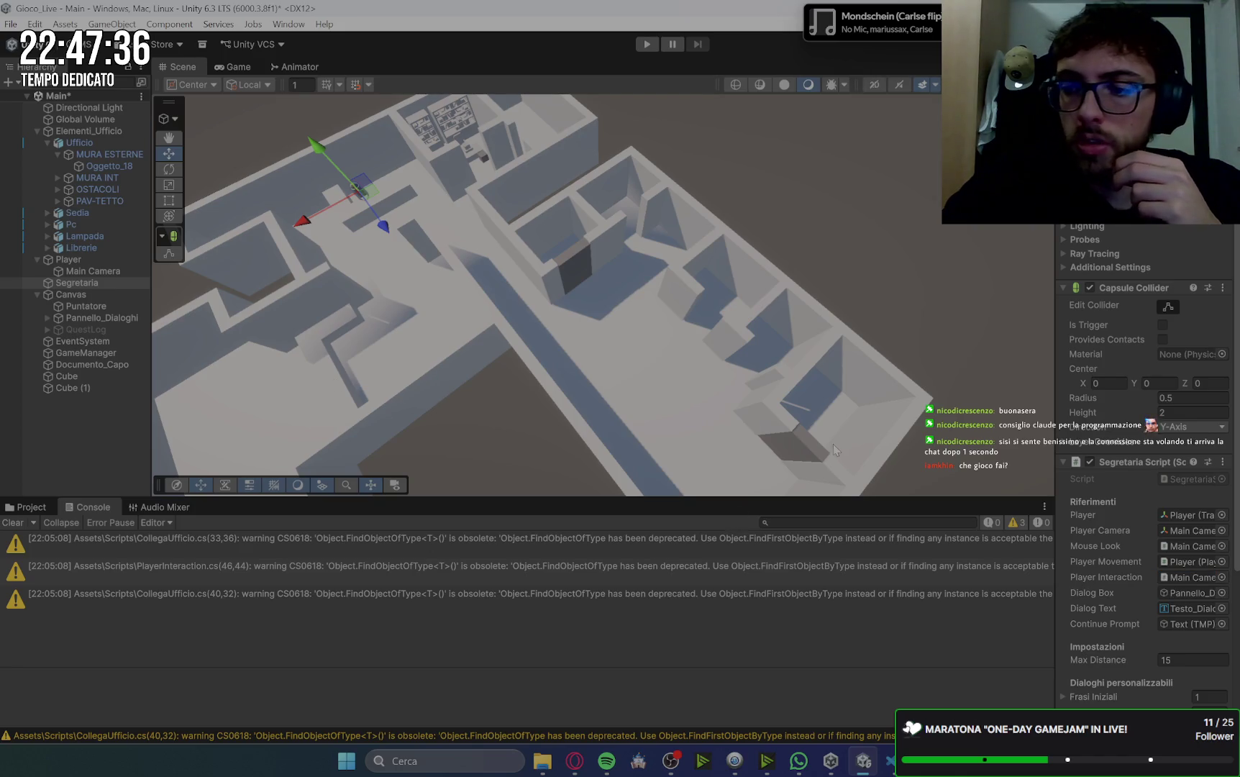
- Check the colleague's door Cube and start the game in Play mode
scroll(833, 444, "down", 1)
scroll(1095, 507, "down", 3)
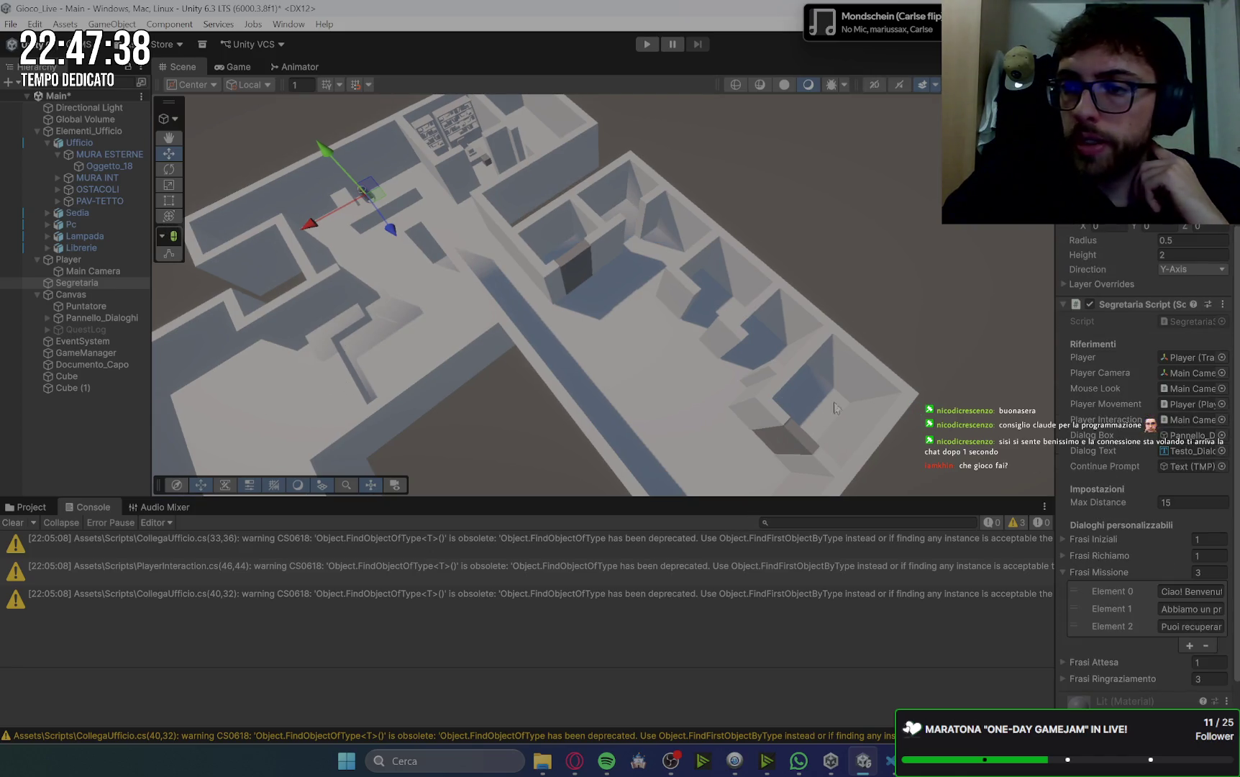
left_click(581, 264)
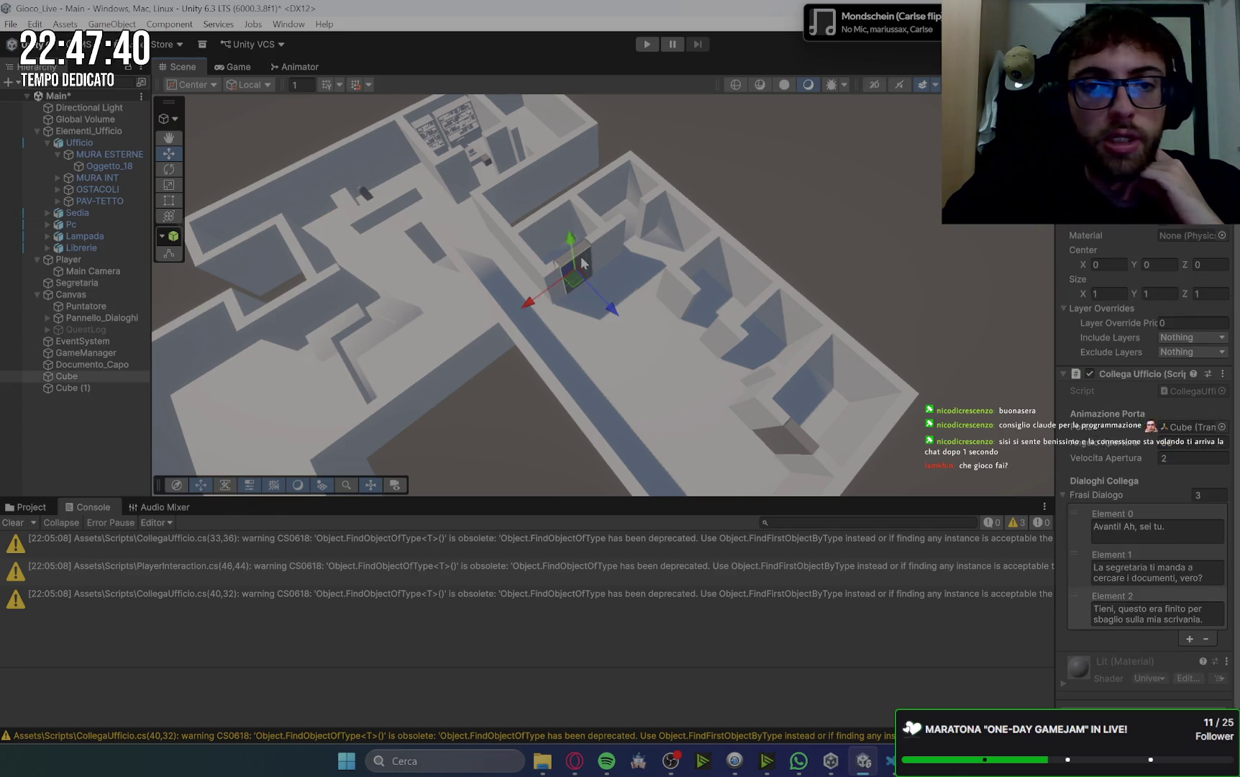
scroll(1092, 356, "down", 1)
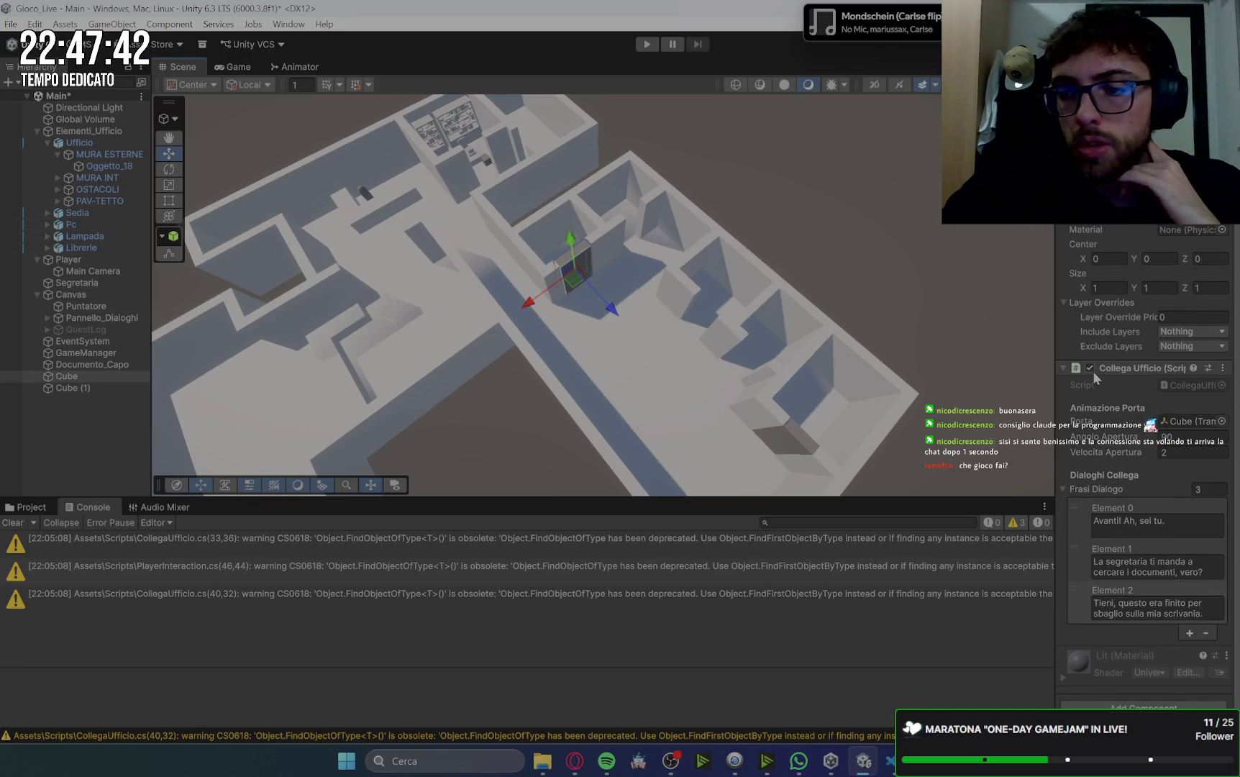
scroll(1095, 377, "up", 2)
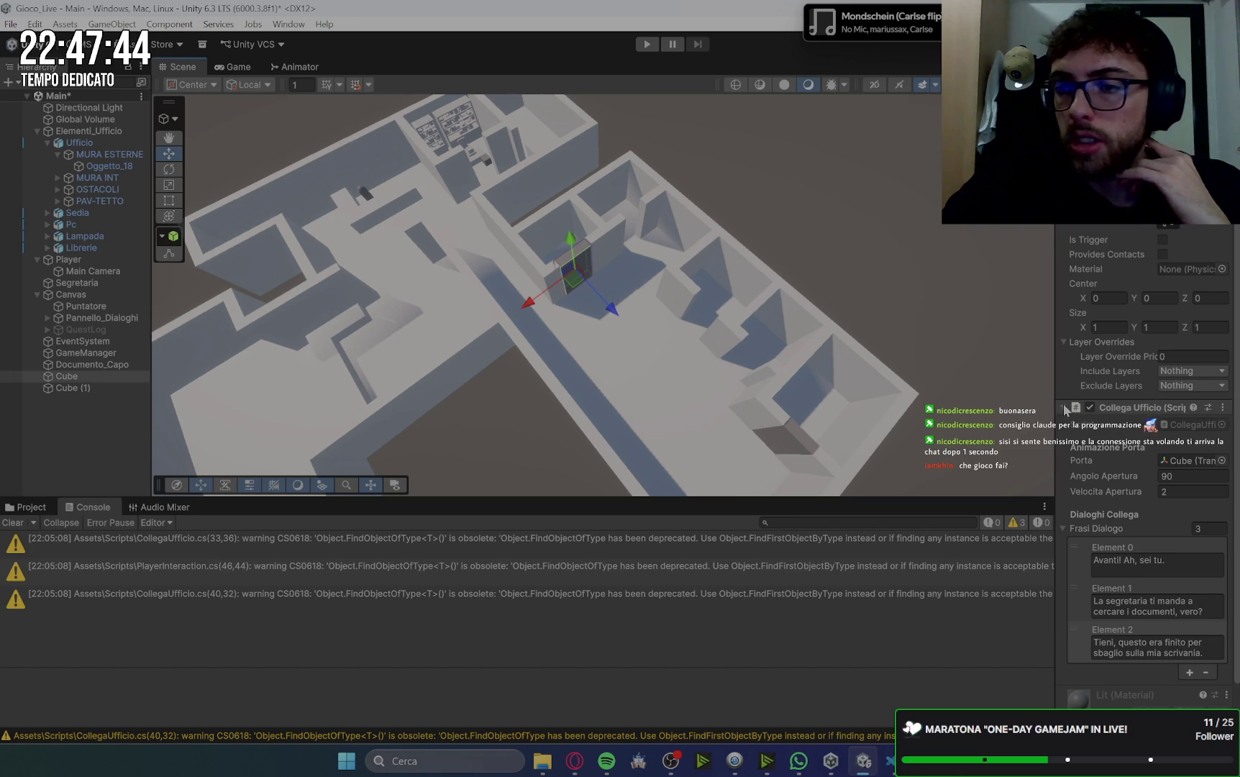
left_click(644, 45)
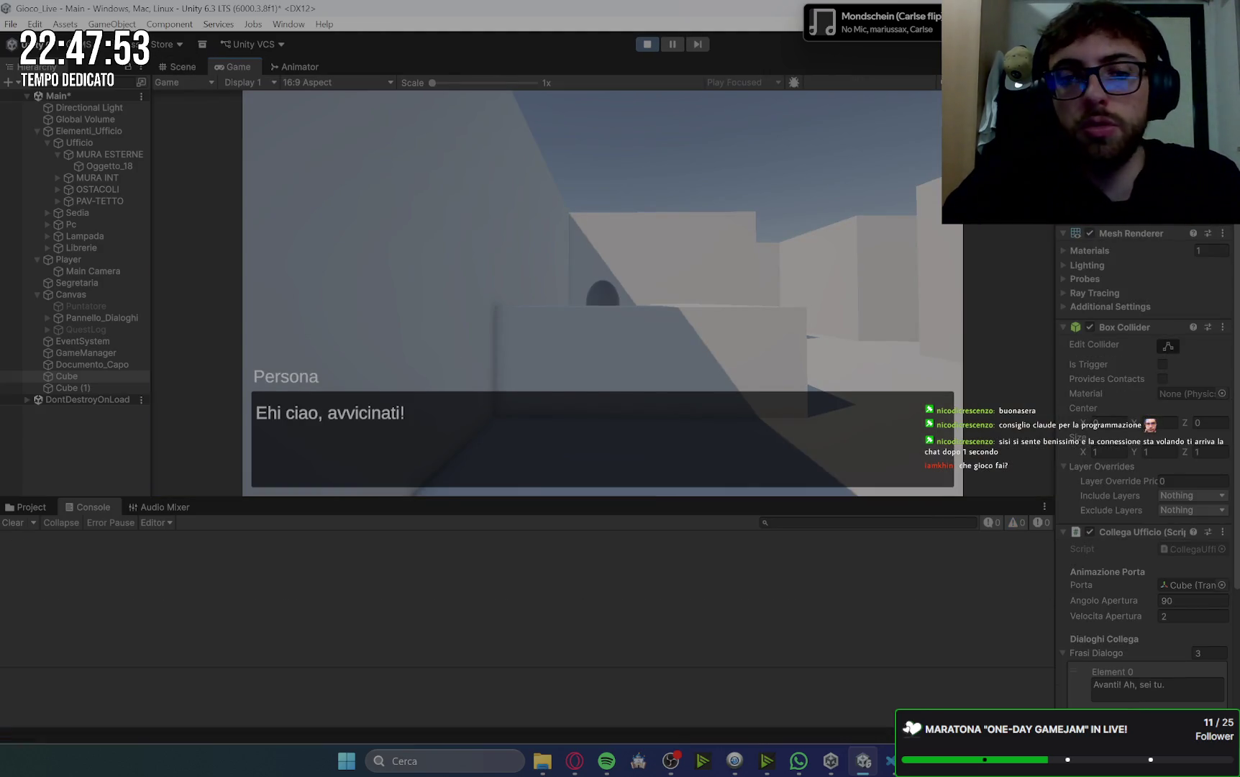
- Take the secretary's mission, then walk the corridor and talk to the colleague behind the door
key("w")
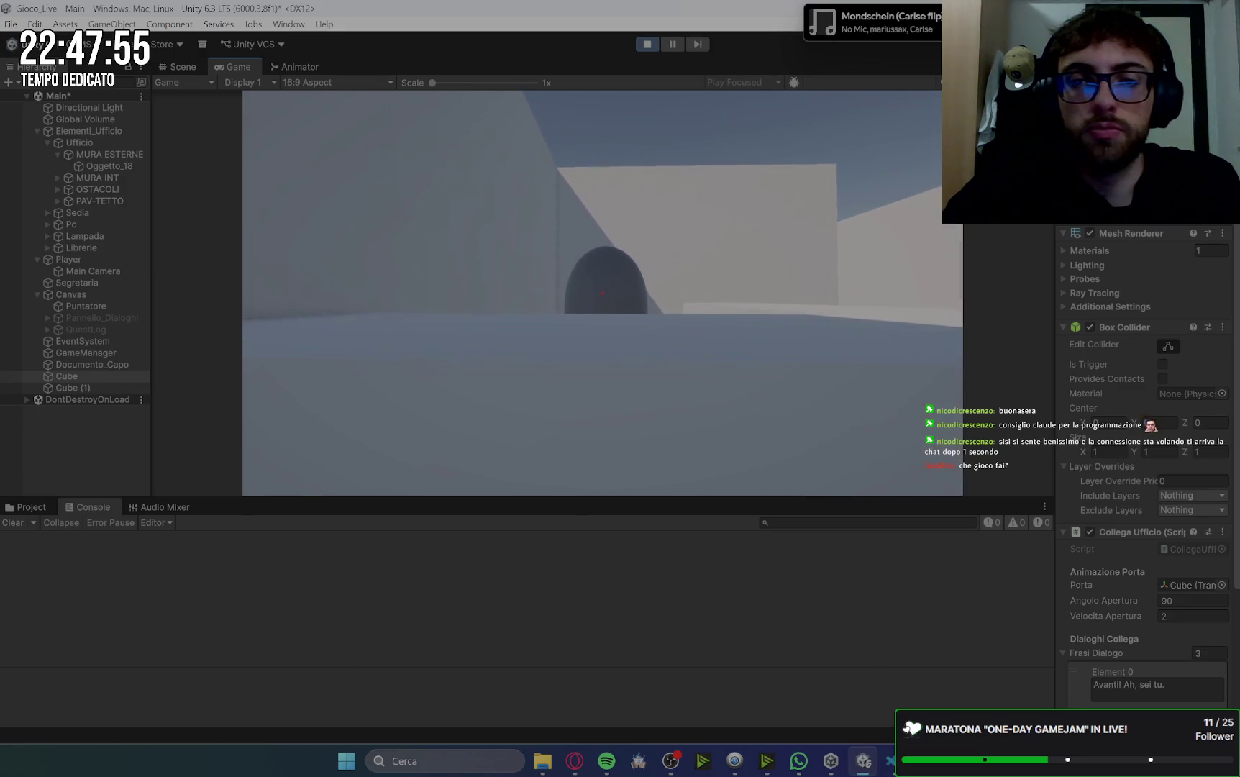
key("e")
key("e")
key("e")
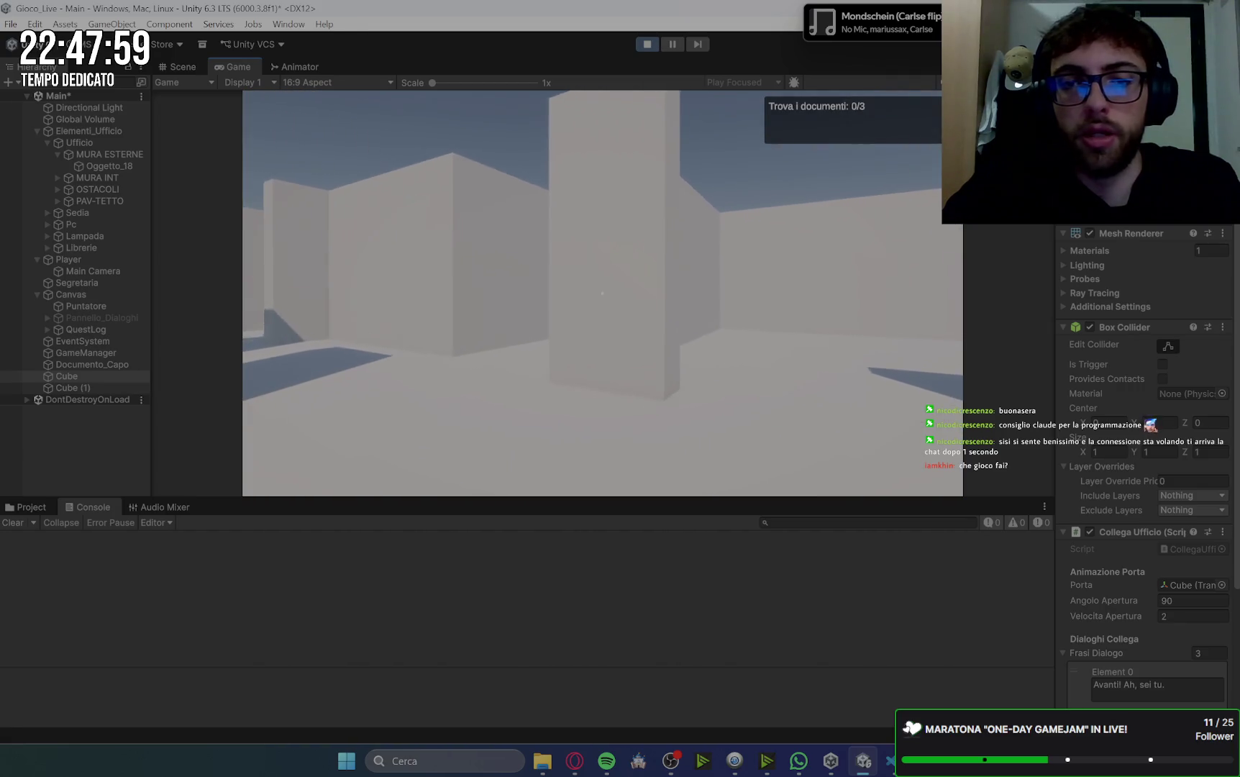
key("w")
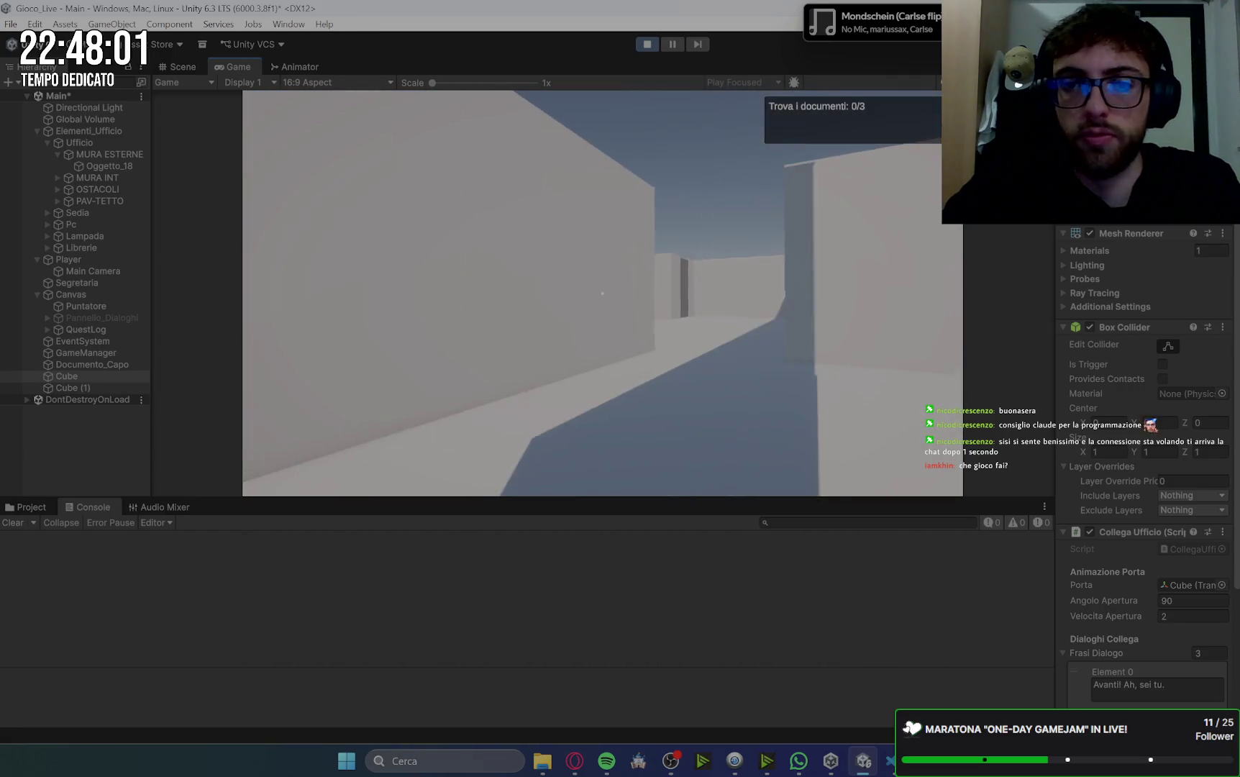
key("w")
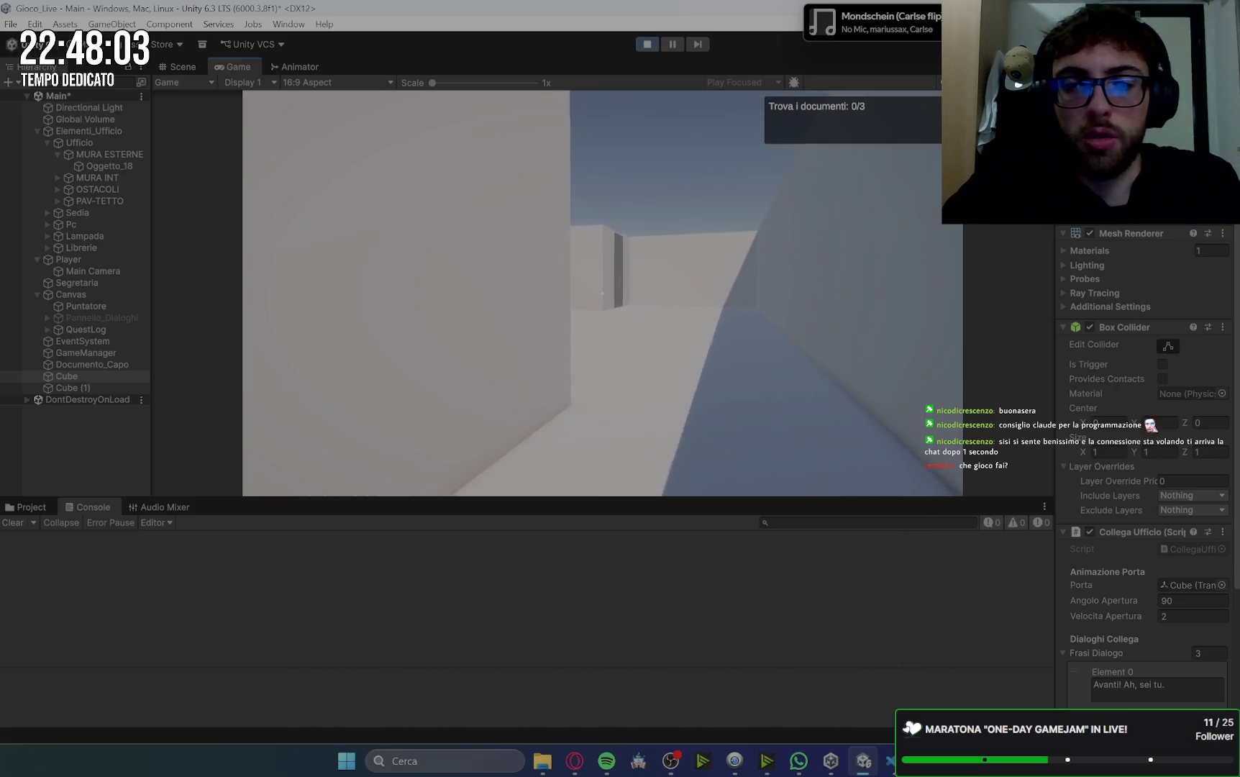
key("w")
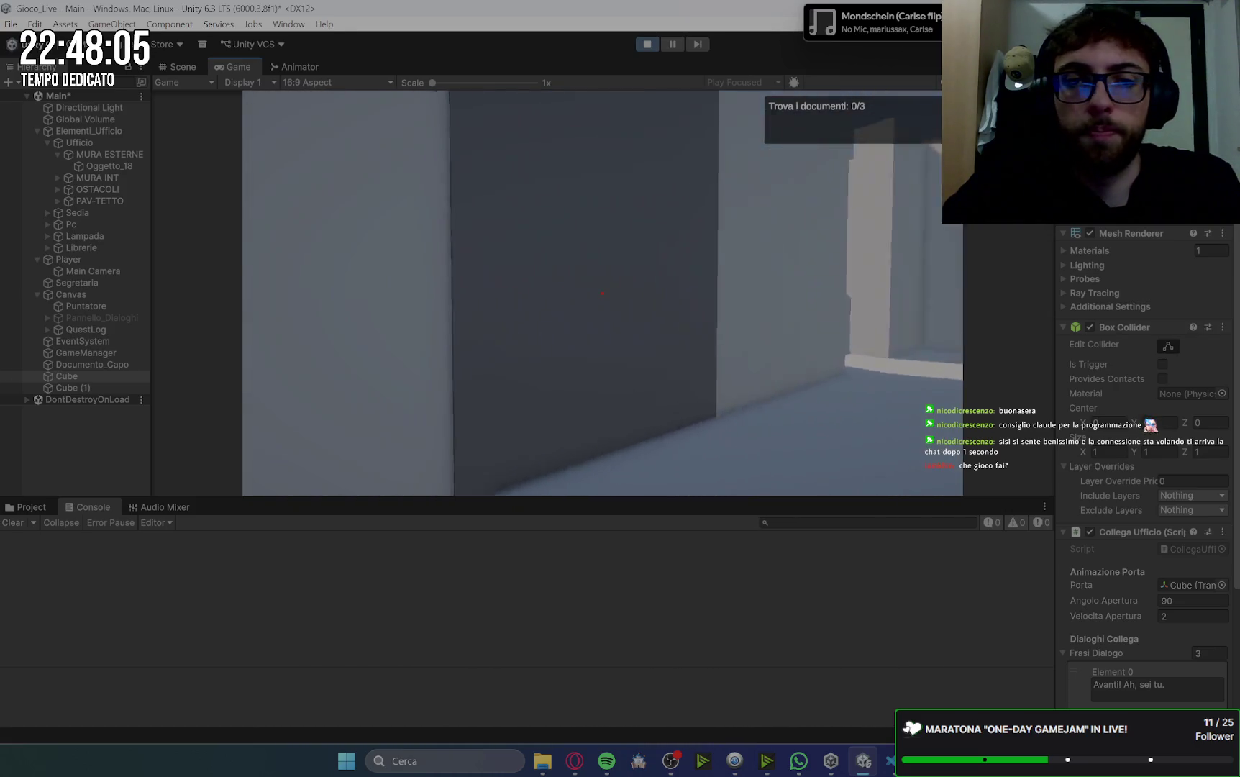
key("w")
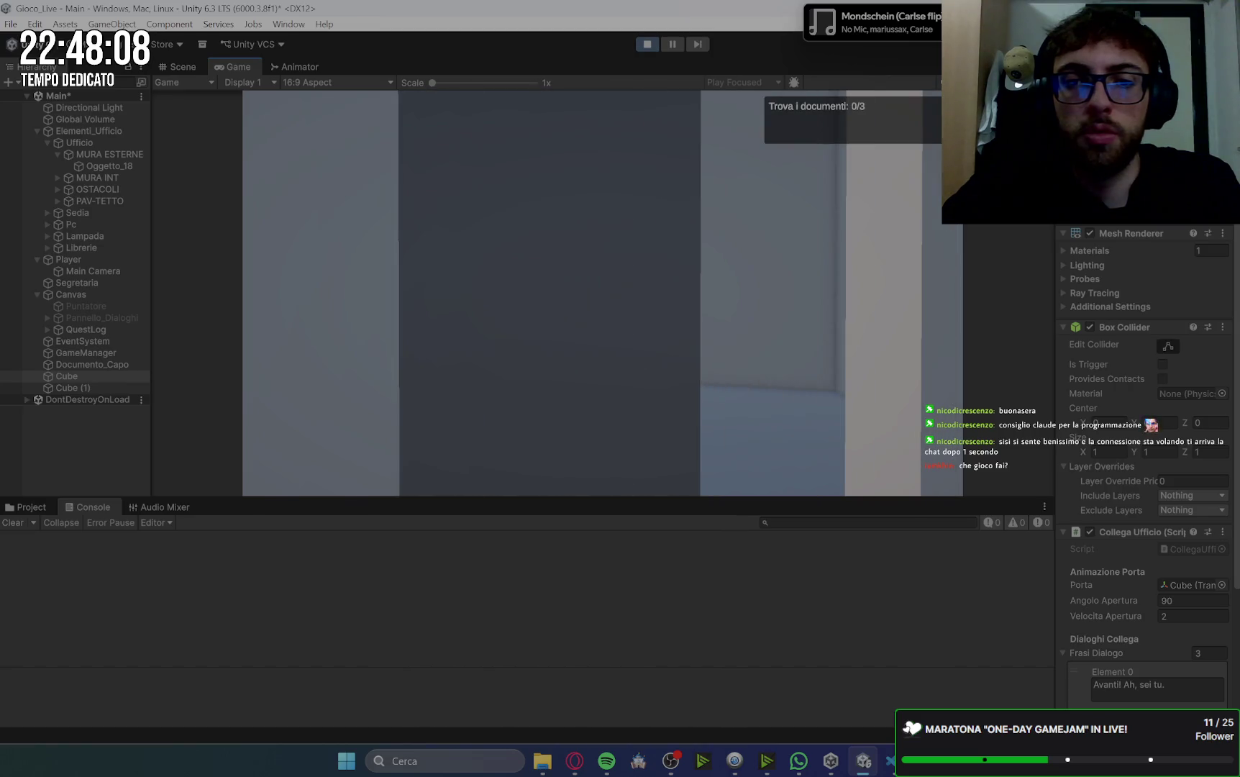
key("e")
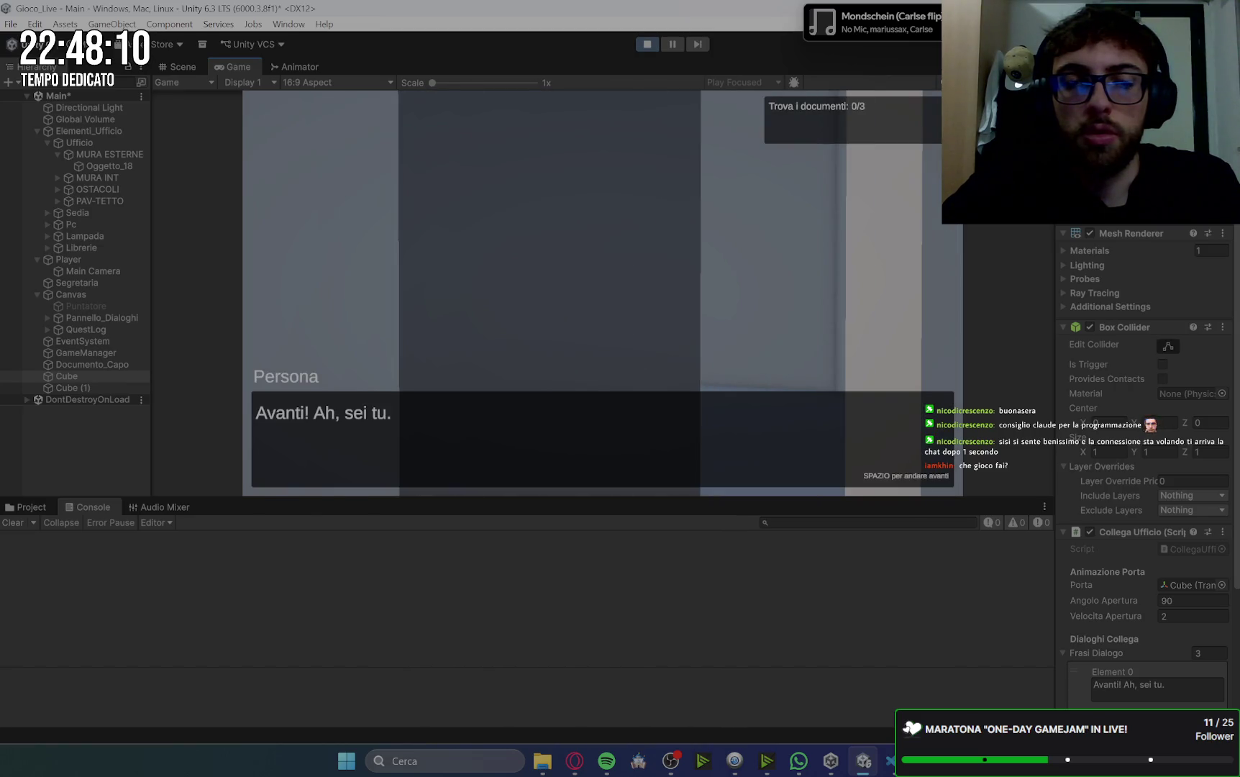
key("space")
key("space")
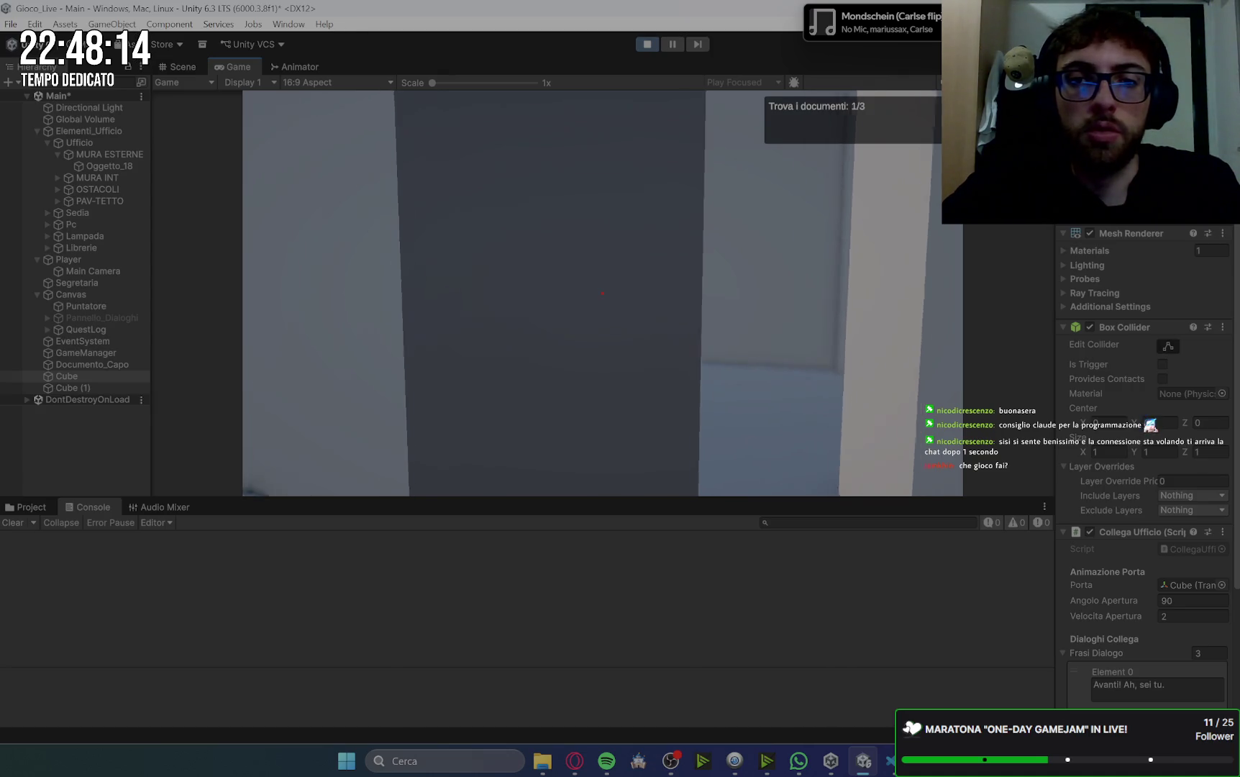
key("e")
key("space")
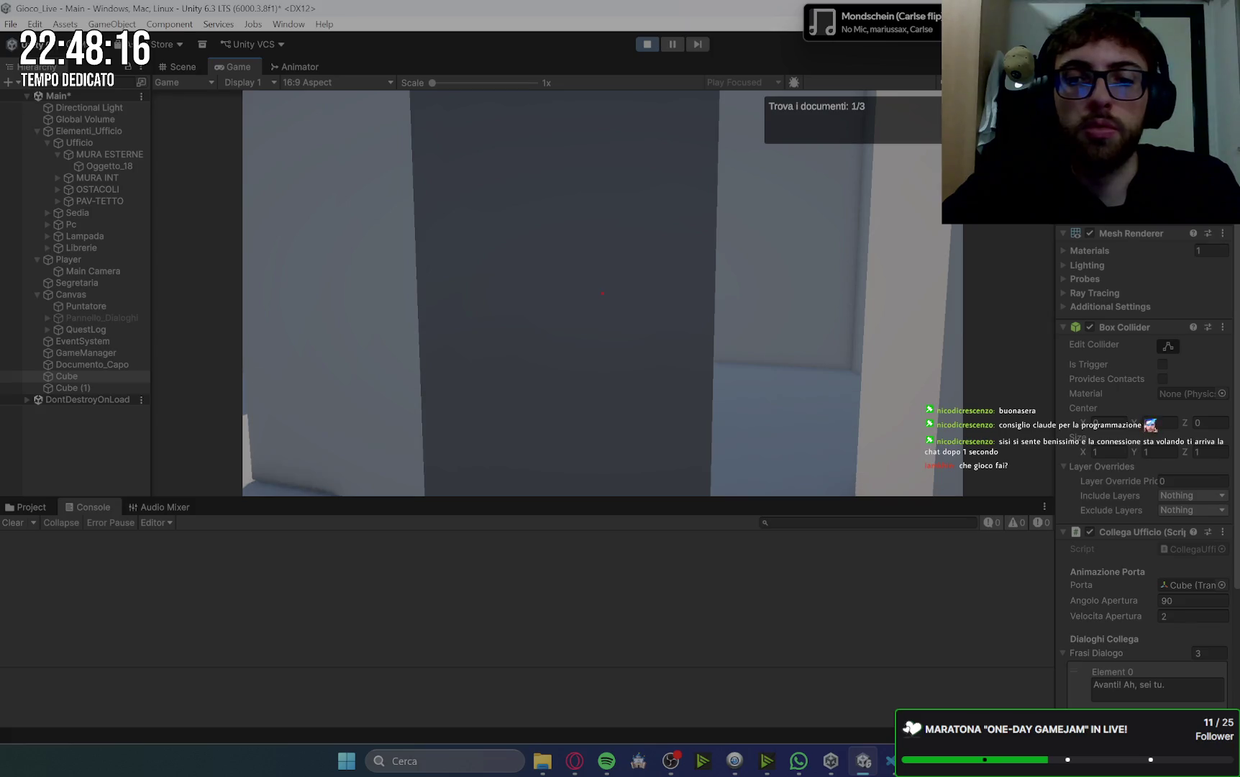
- Walk to the second colleague and go through their dialogue to receive the second document
key("w")
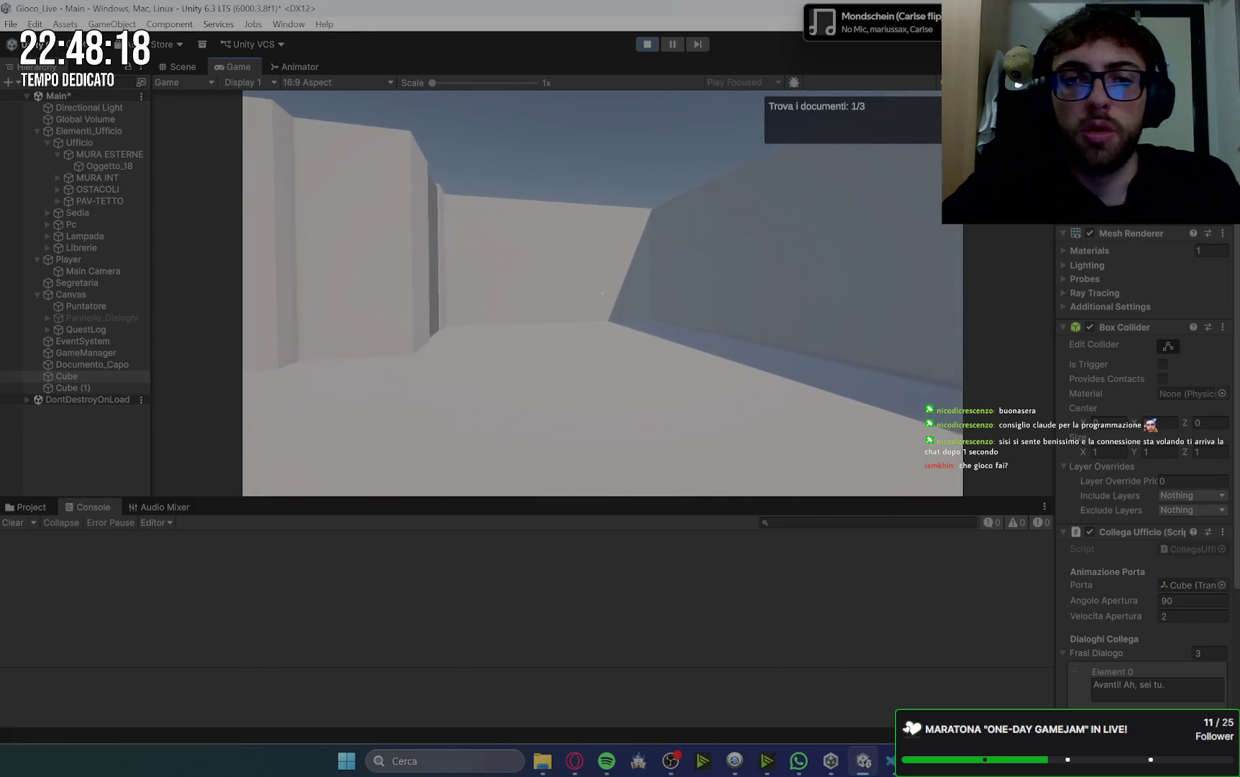
key("w")
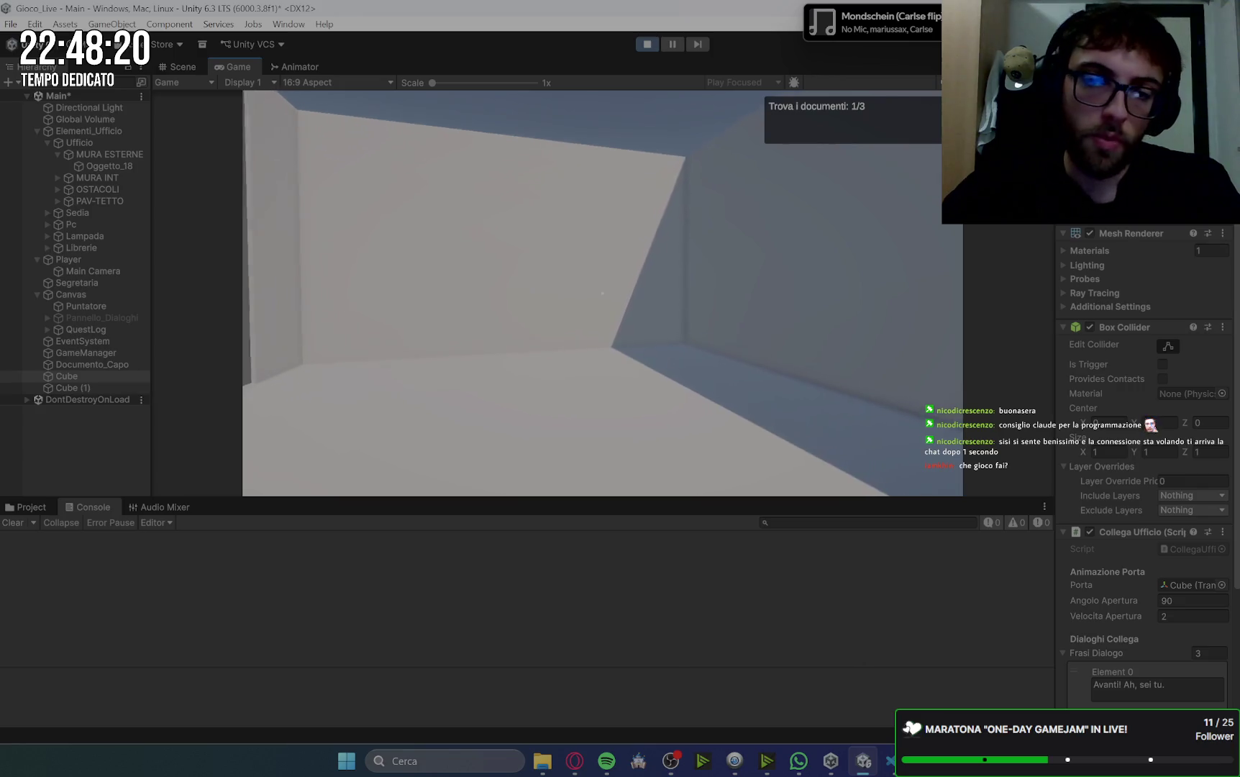
key("w")
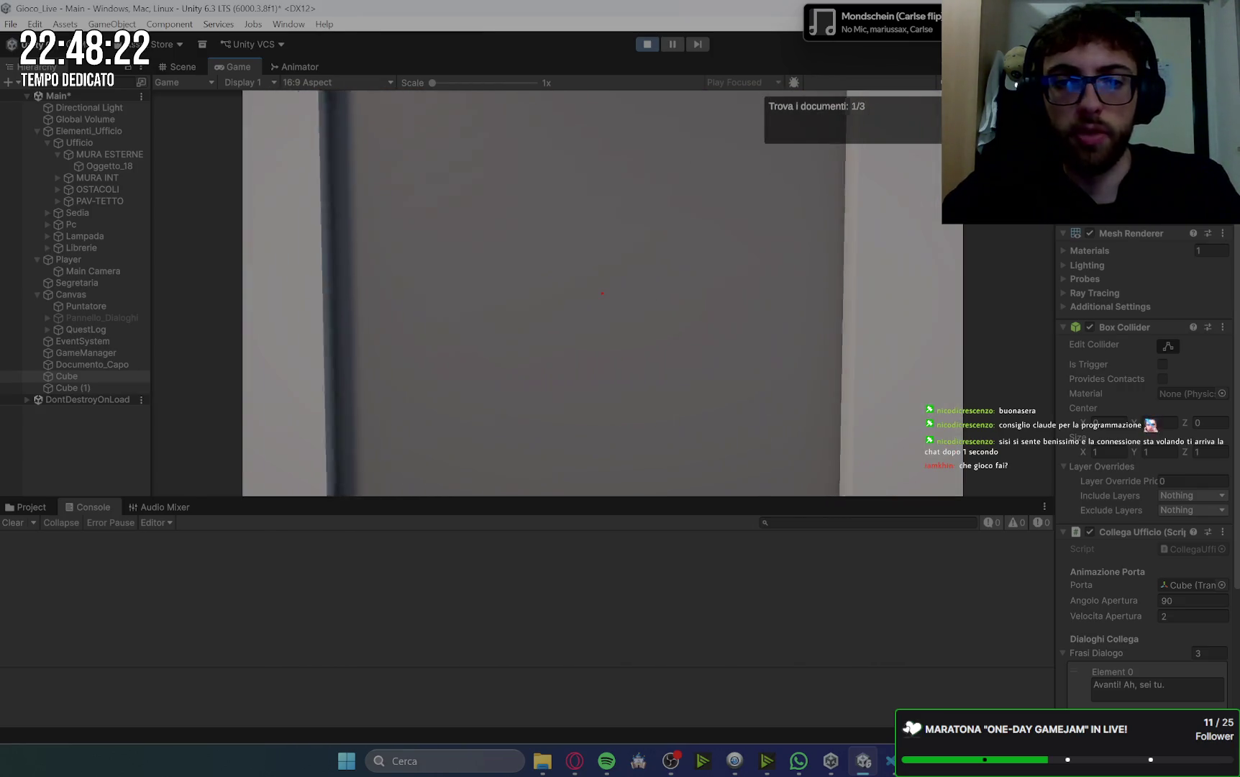
key("e")
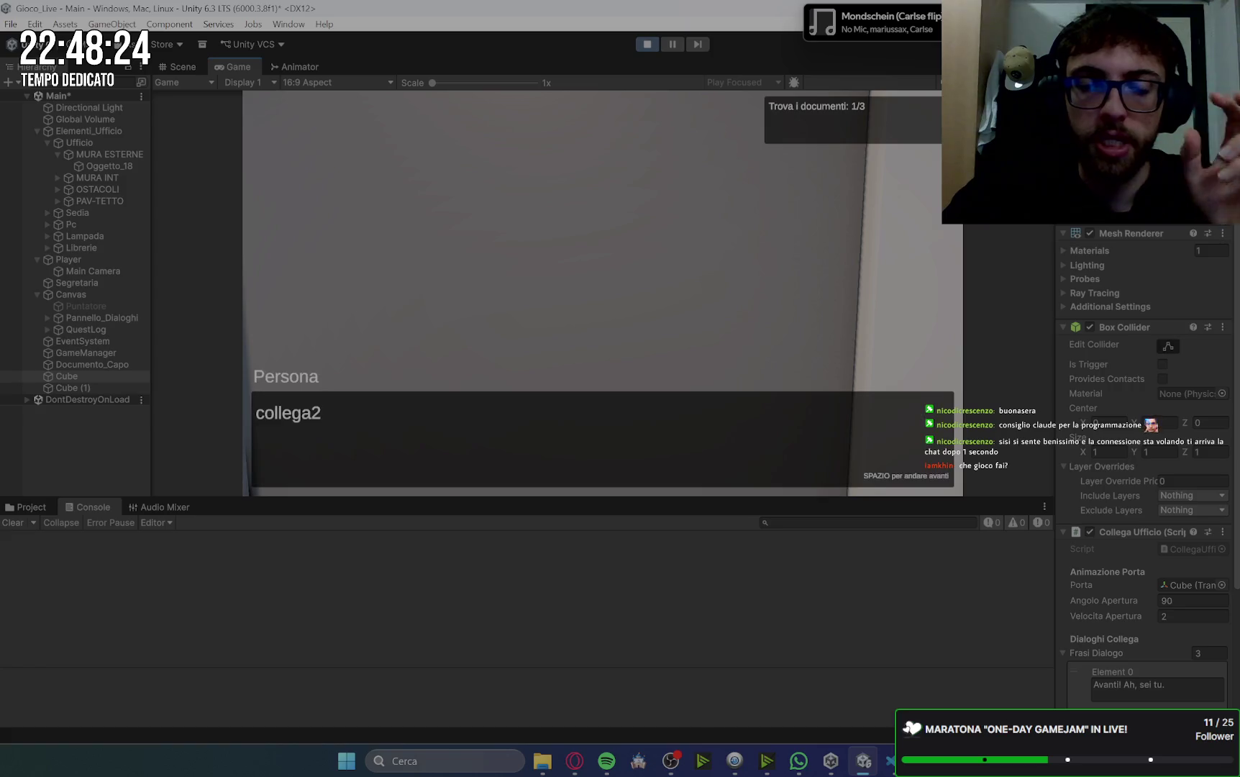
key("space")
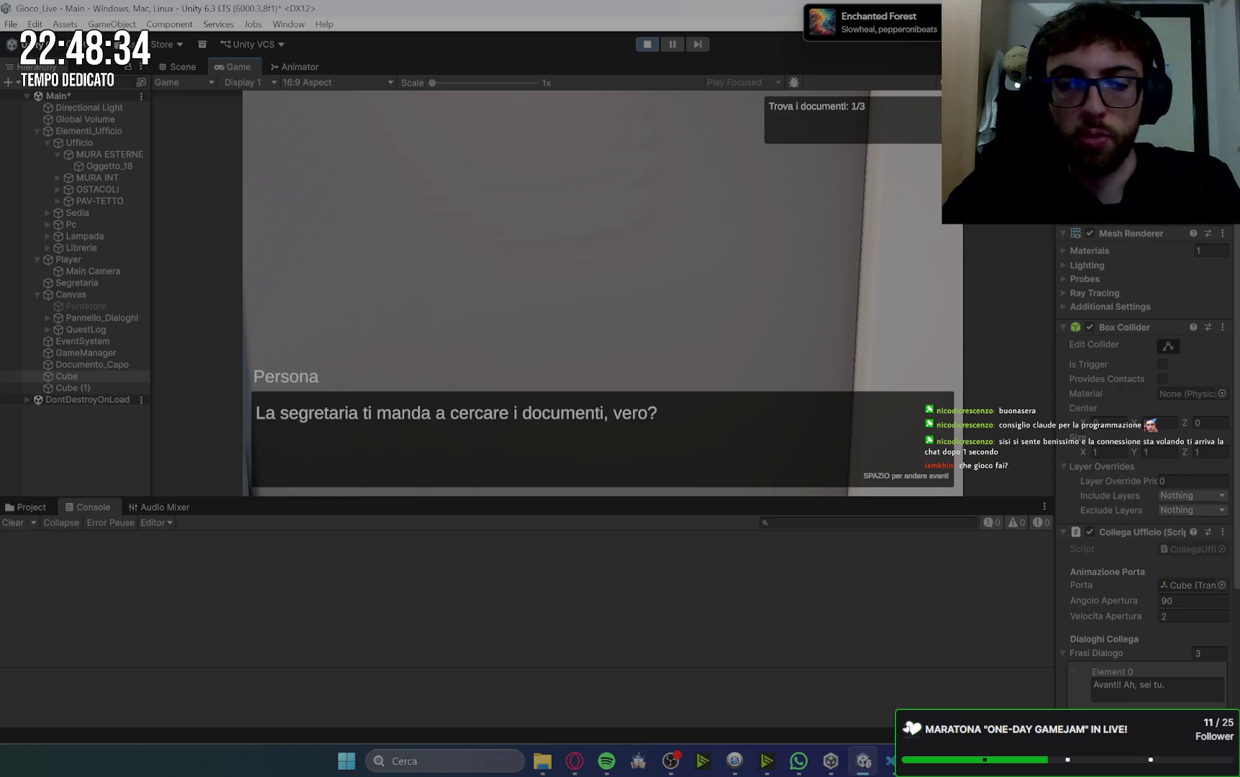
key("space")
key("space")
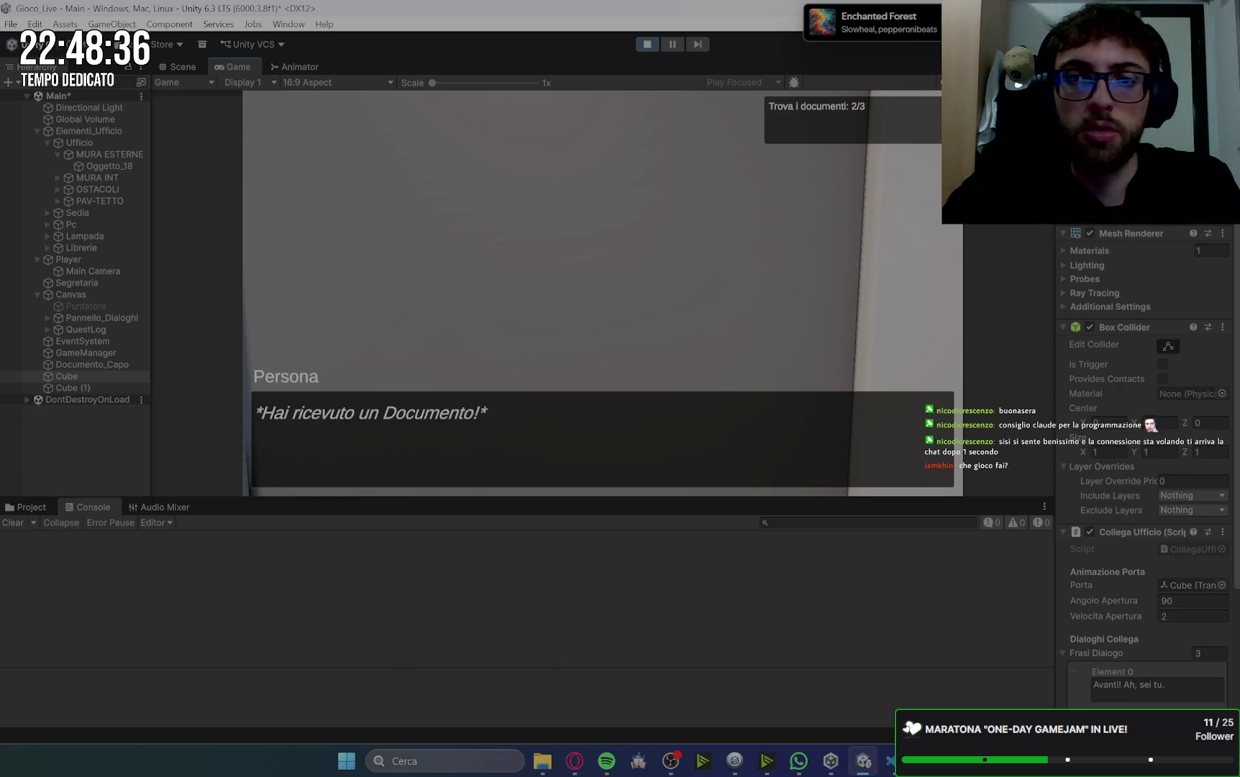
key("space")
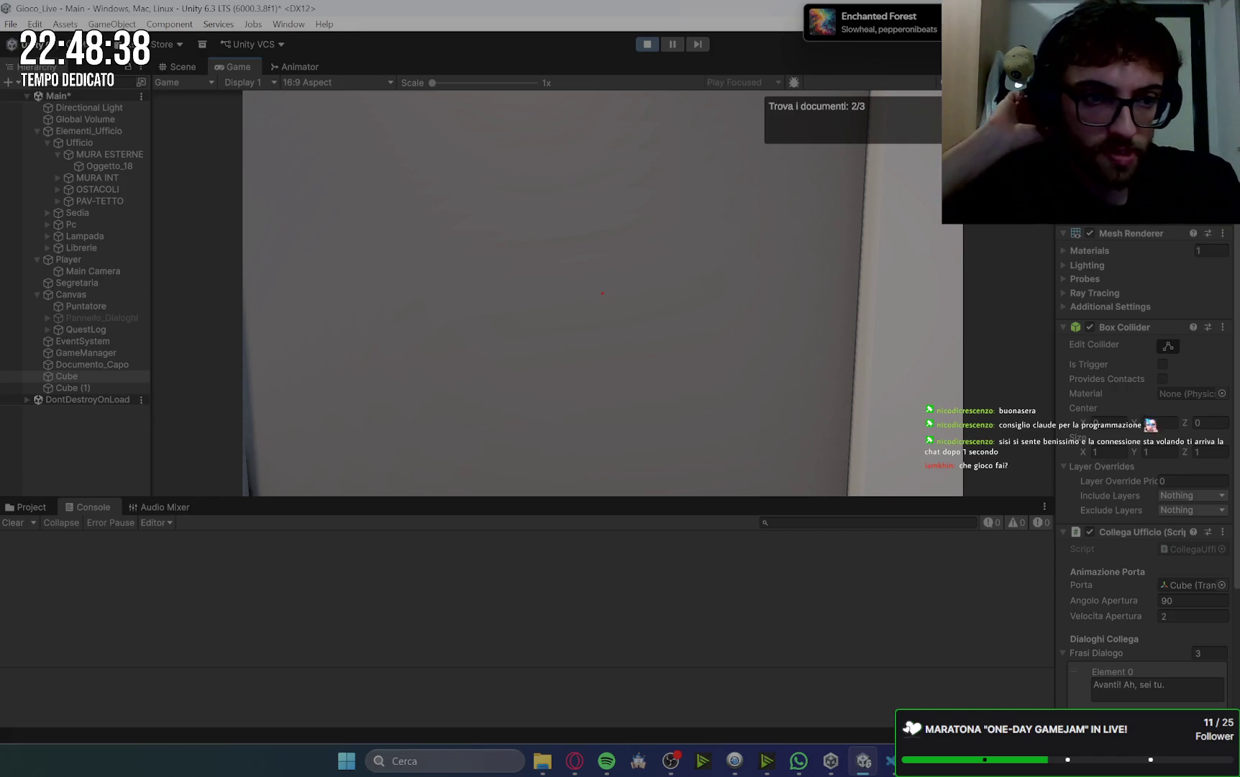
key("e")
key("space")
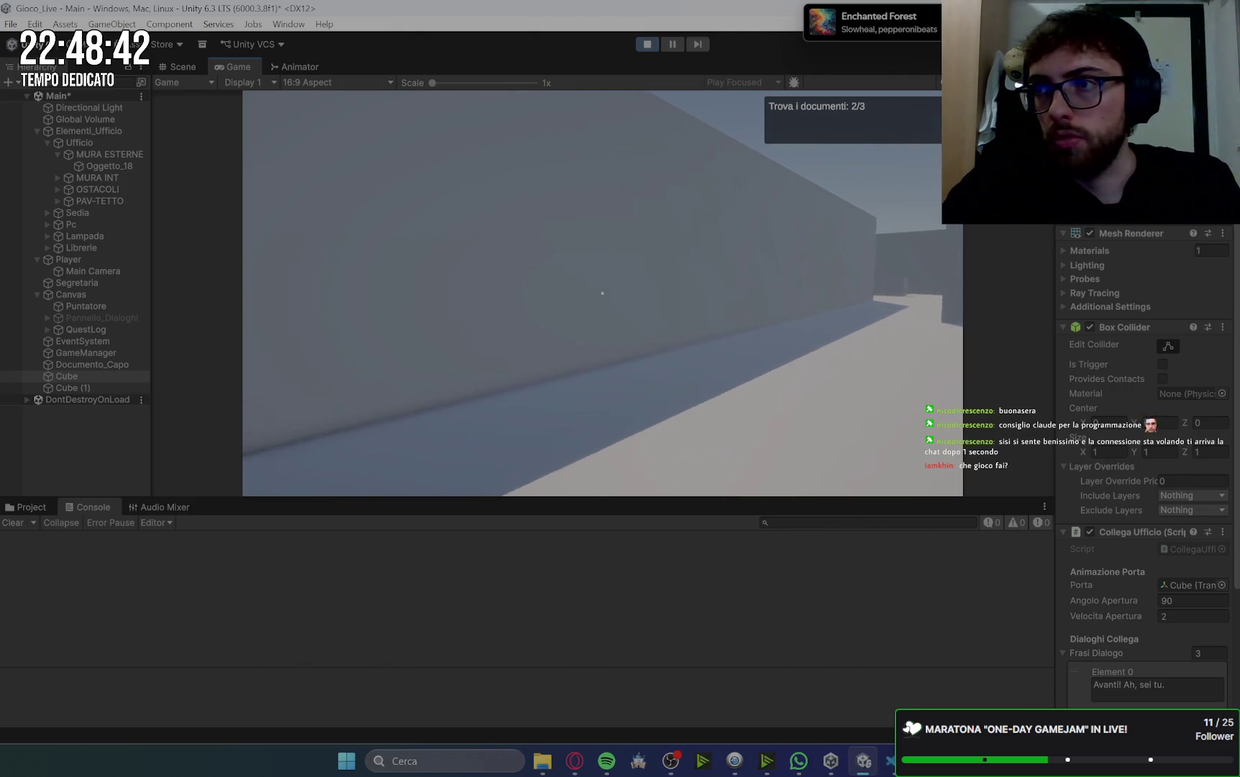
- Collect the boss's document from the desk, report 3/3 to the secretary, and stop the playtest
key("w")
key("w")
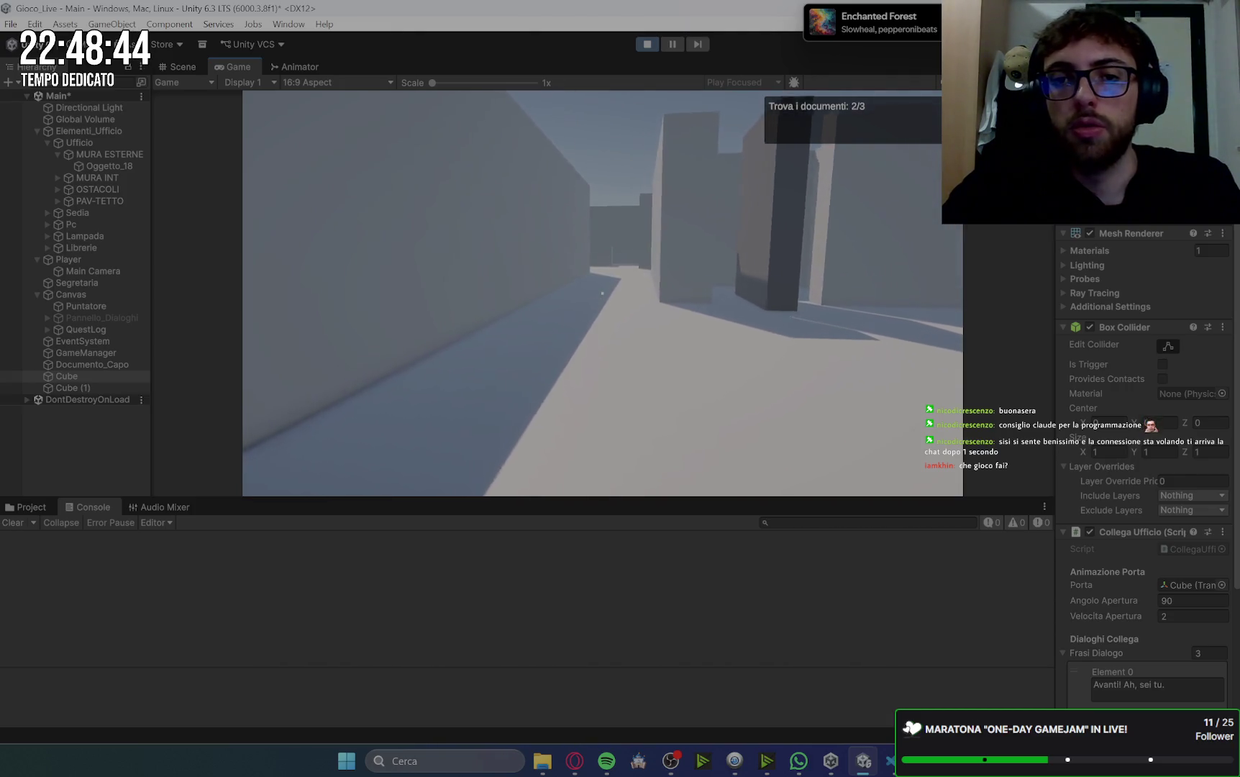
key("w")
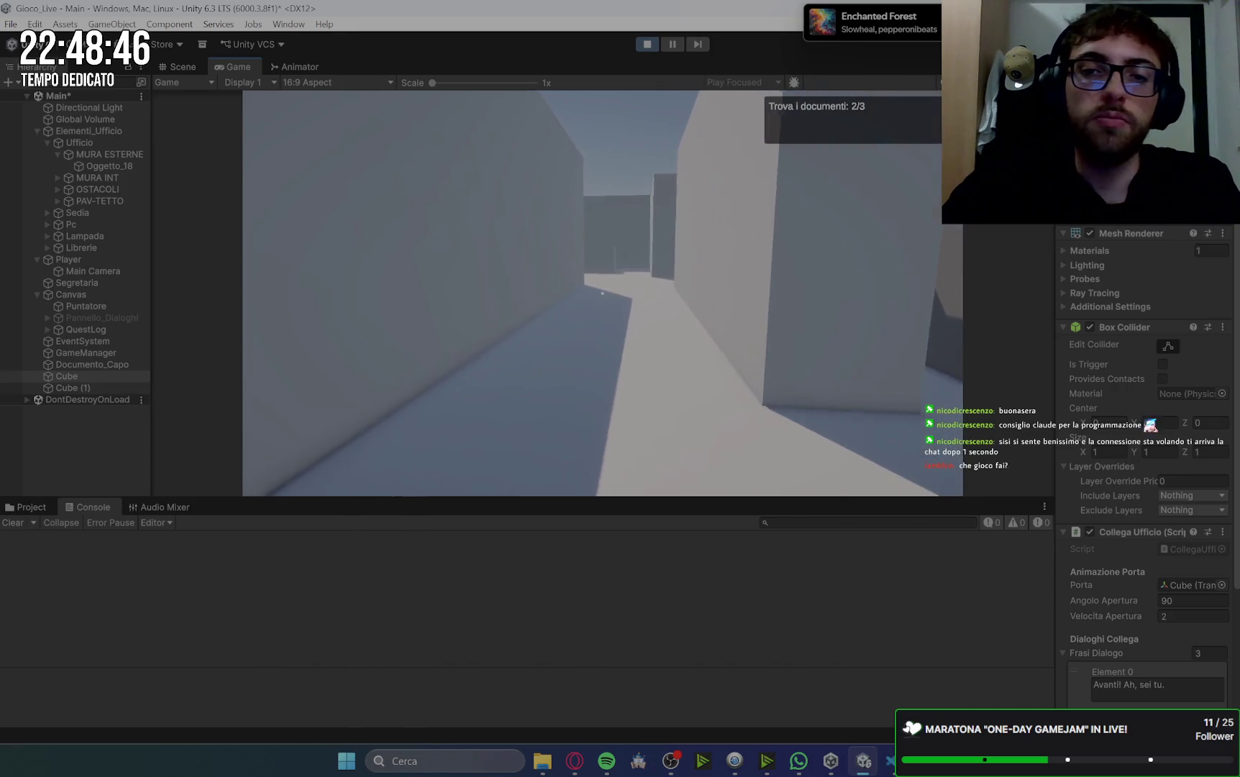
key("w")
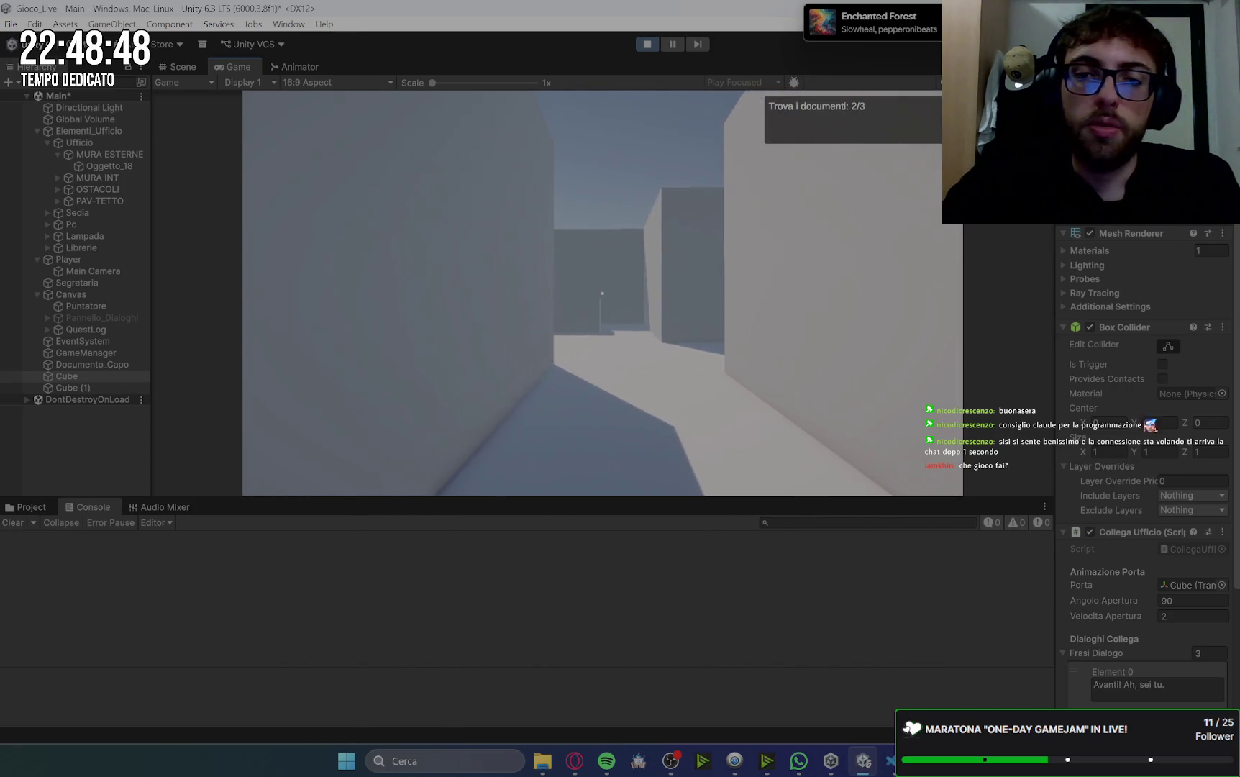
key("w")
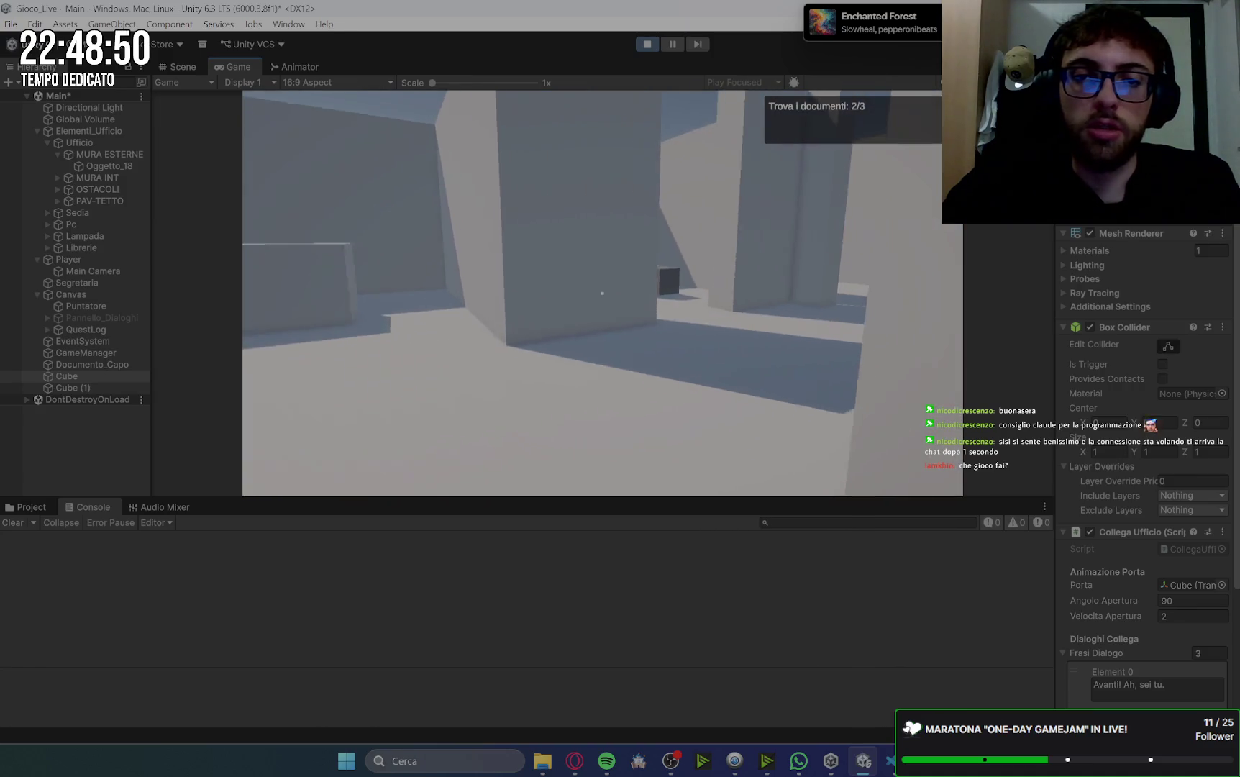
key("w")
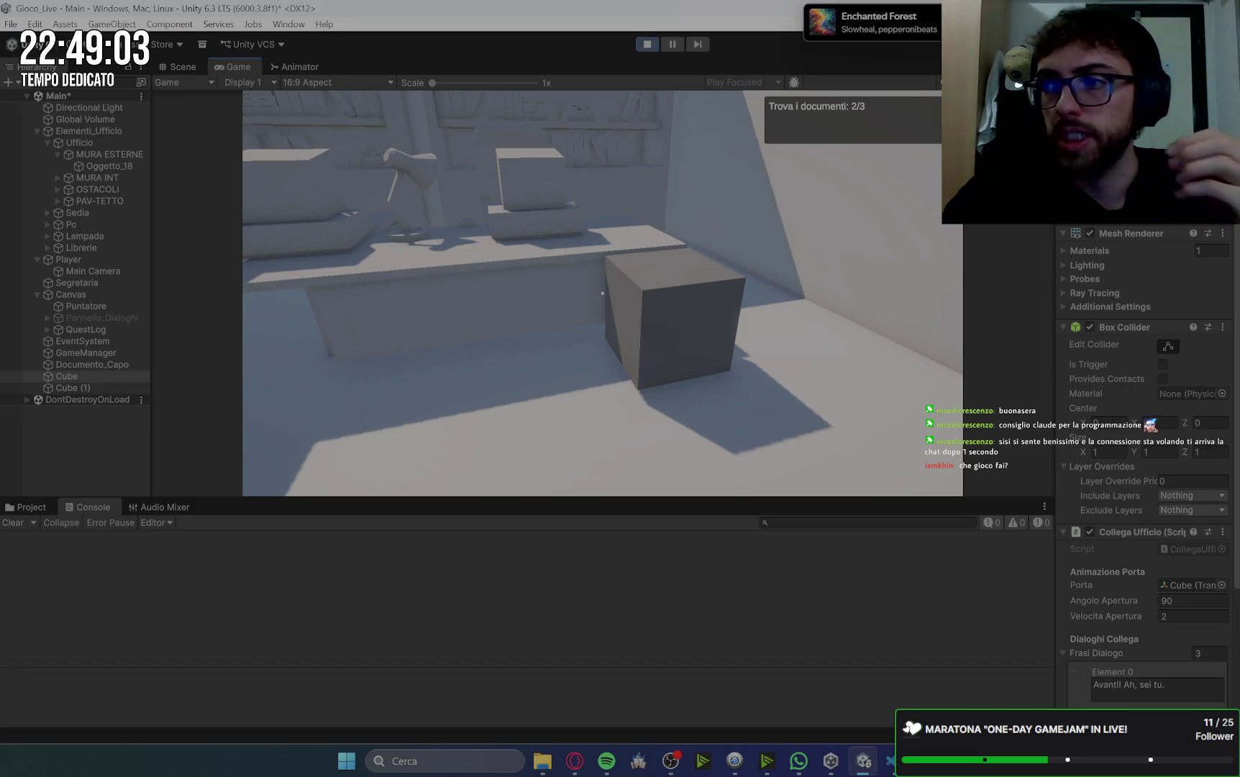
key("e")
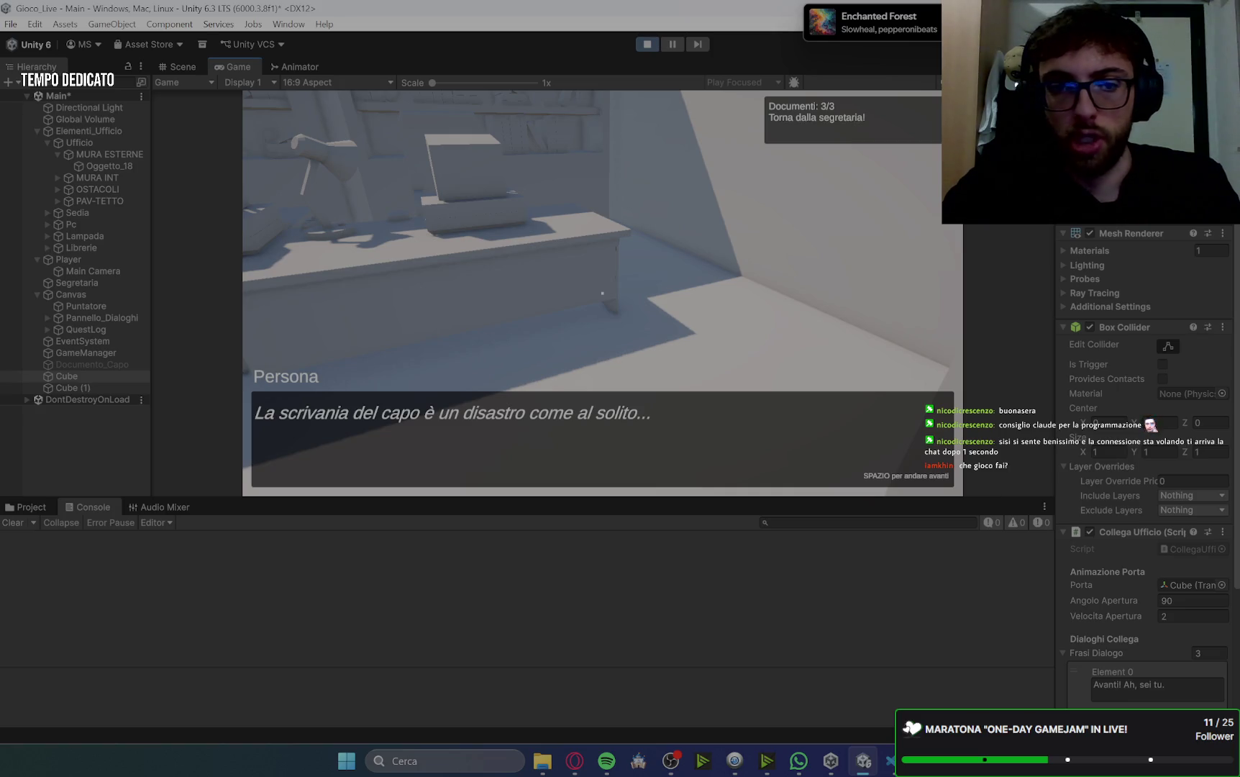
key("space")
key("space")
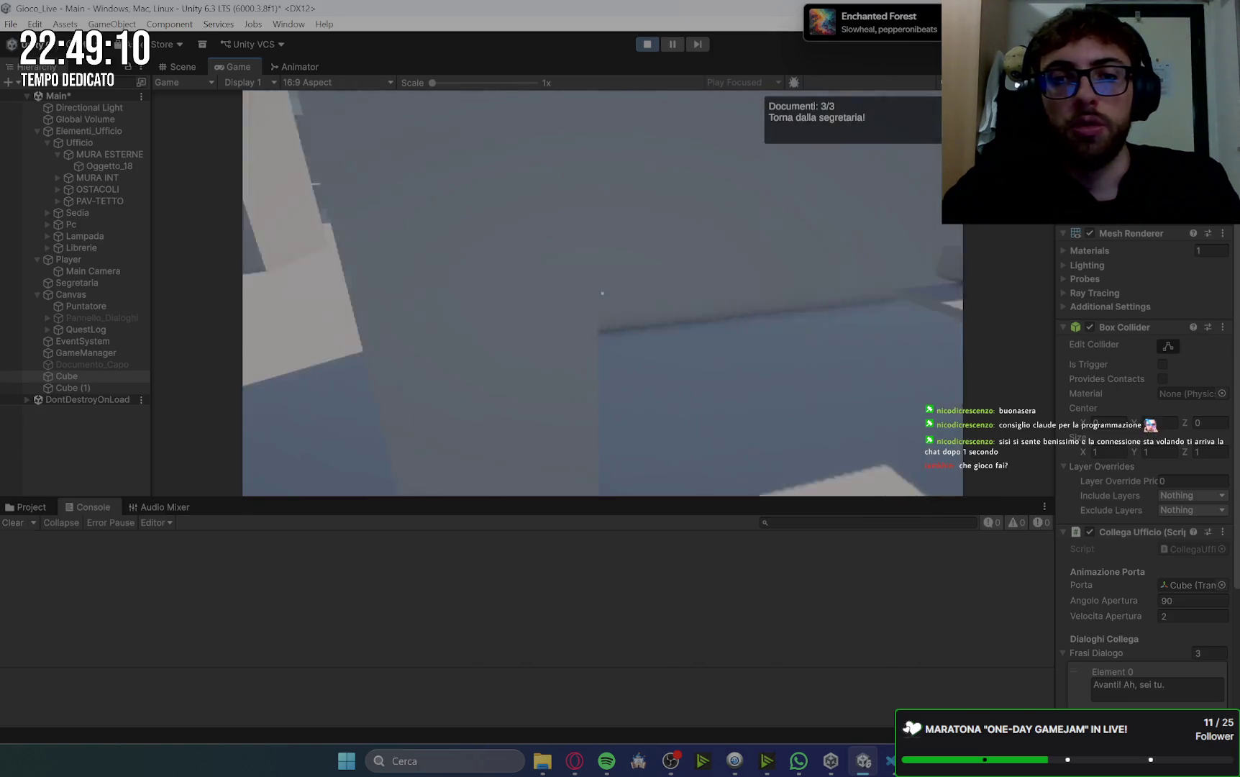
mouse_move(602, 292)
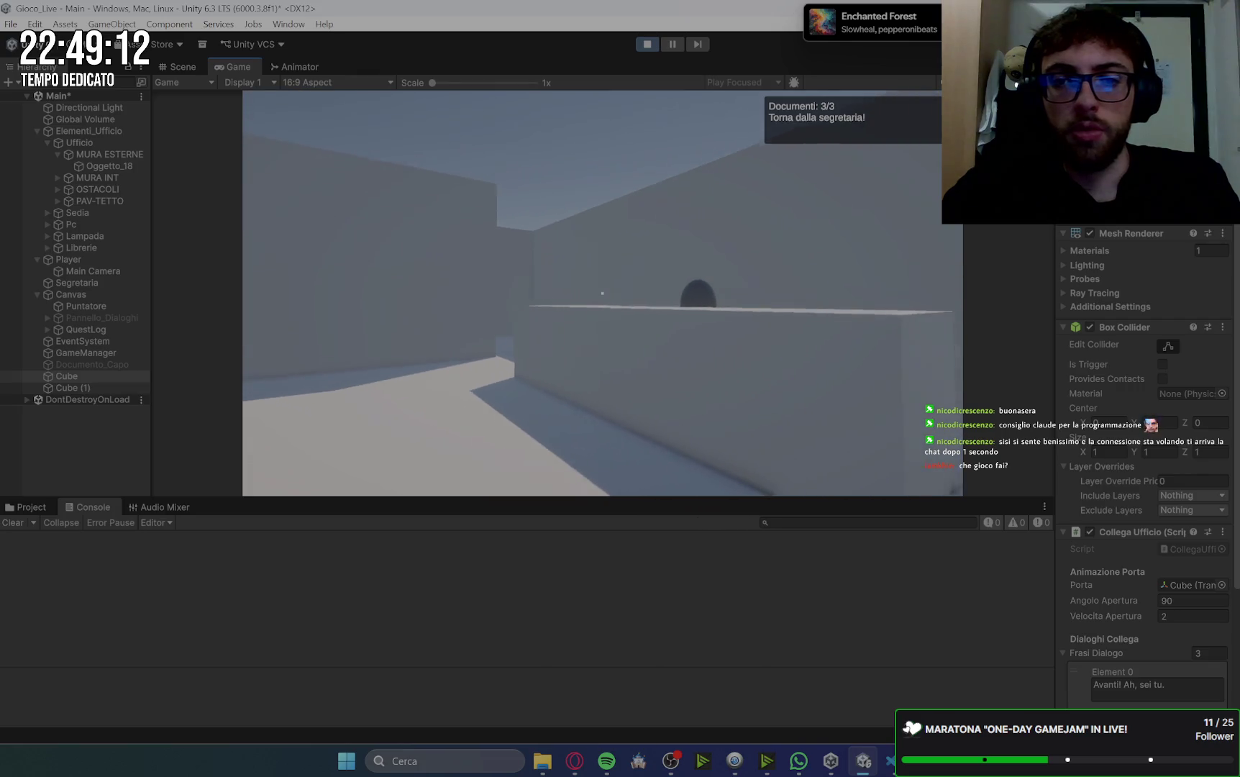
key("w")
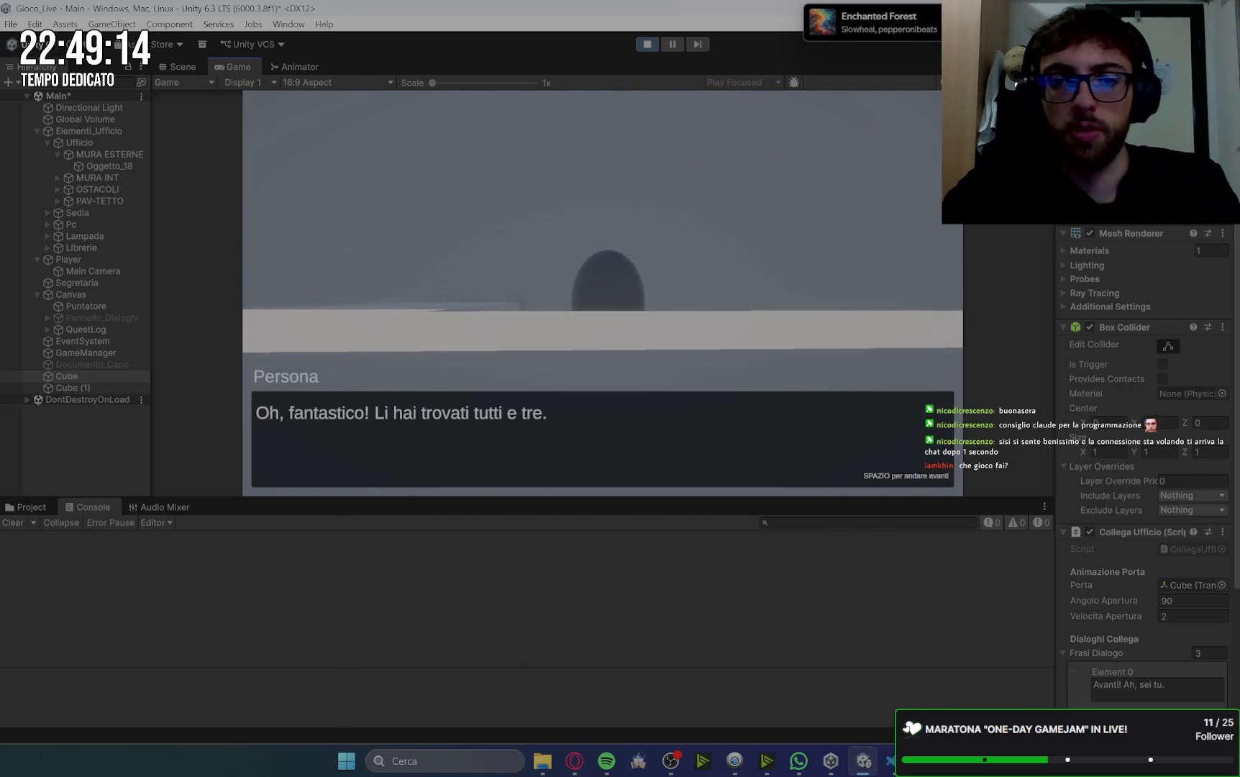
key("space")
key("space")
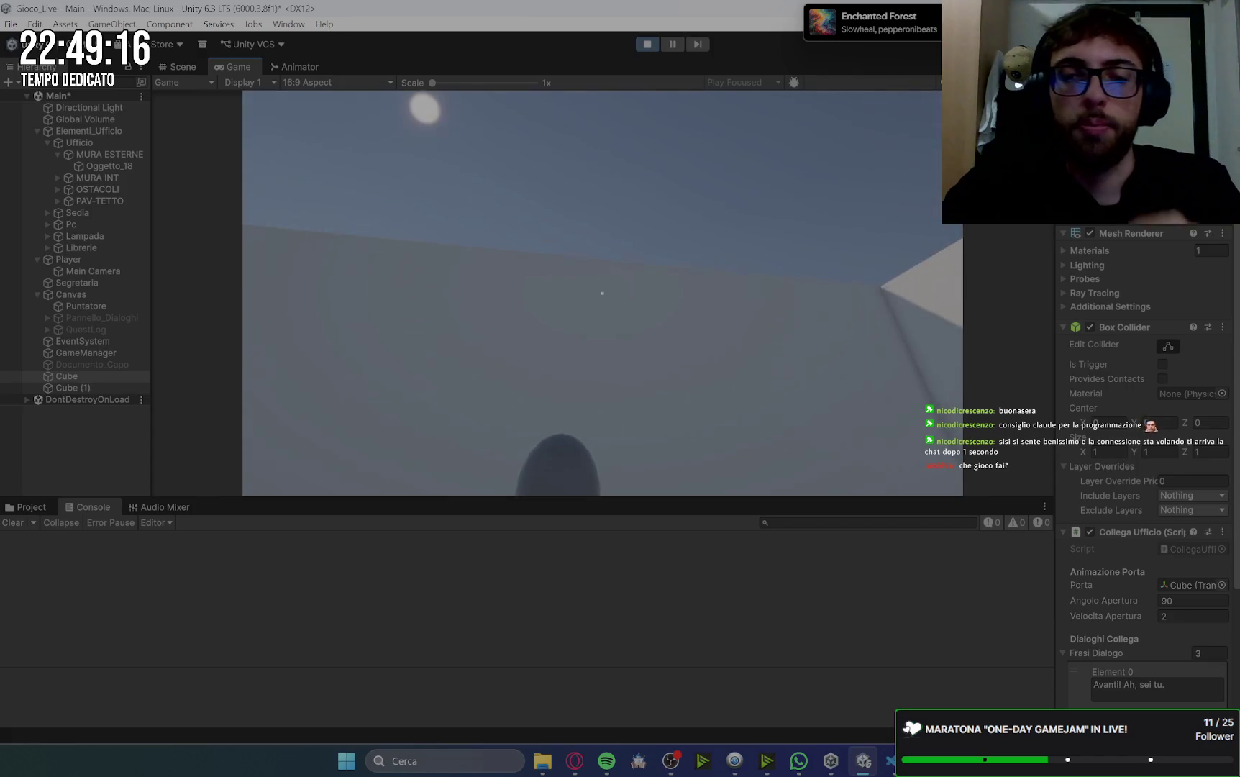
left_click(647, 44)
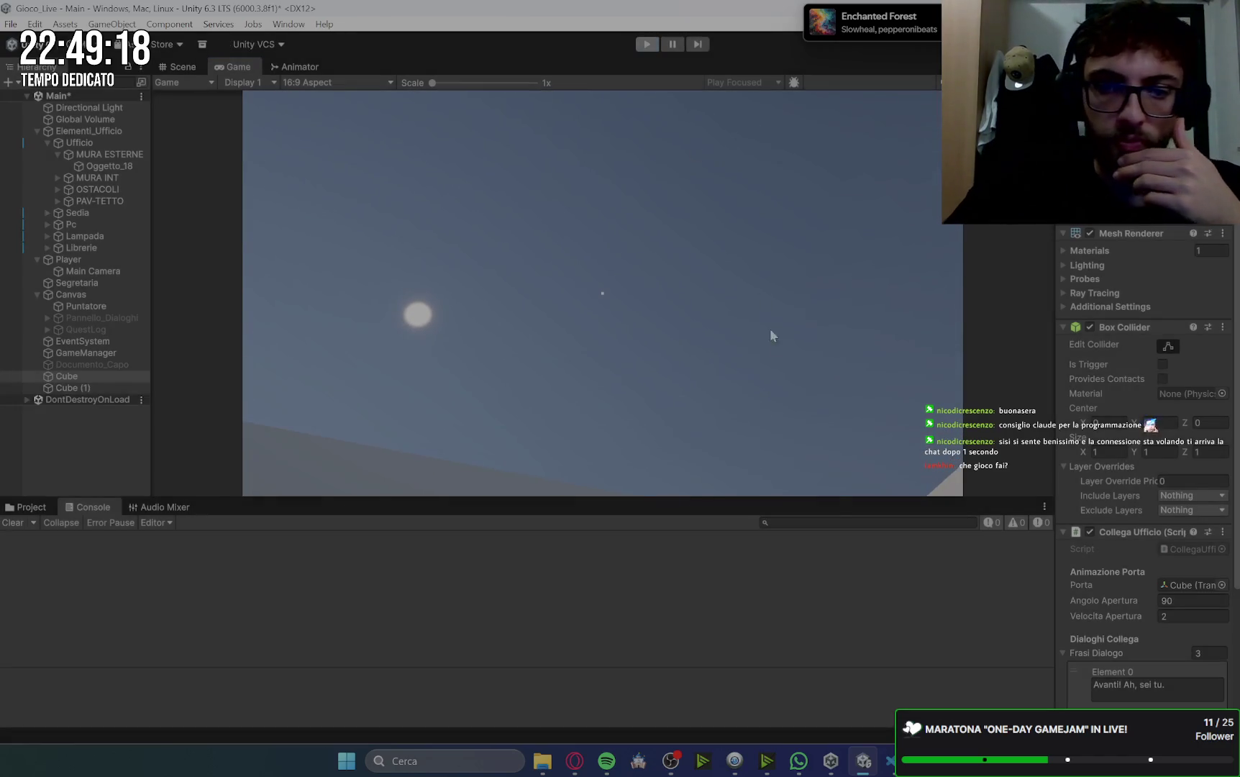
- Find Gemini's PlayerInteraction.cs answer and select the two crosshair-hiding lines in ShowPlayerThoughtsSequence
left_click(575, 761)
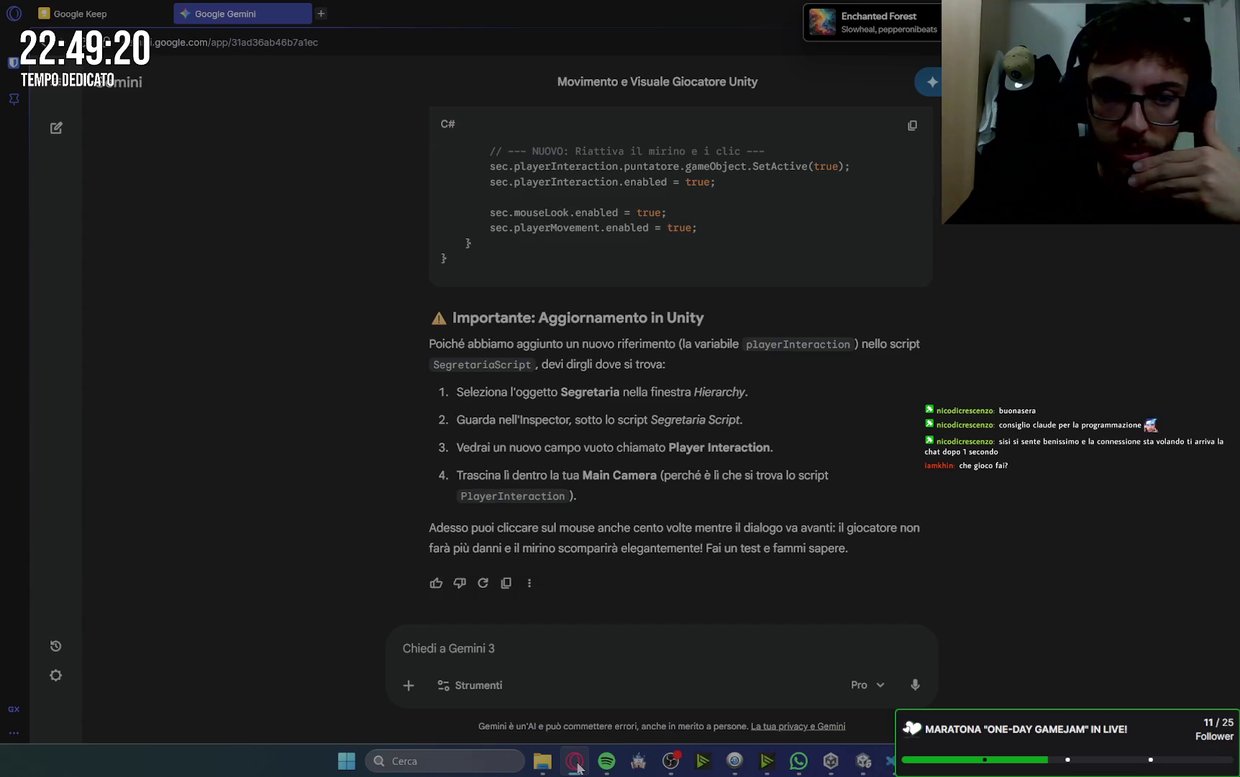
left_click(864, 762)
left_click(863, 761)
scroll(787, 366, "up", 2)
scroll(787, 366, "up", 5)
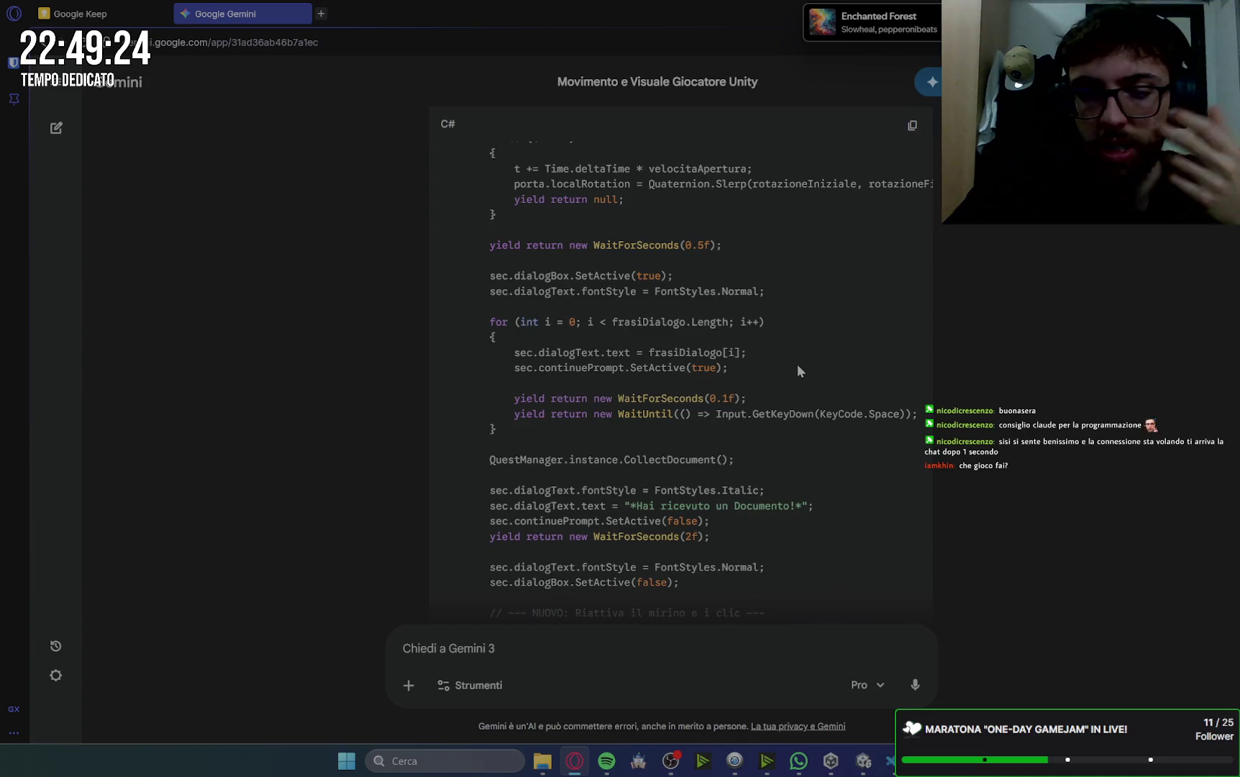
scroll(797, 364, "up", 5)
scroll(847, 352, "up", 15)
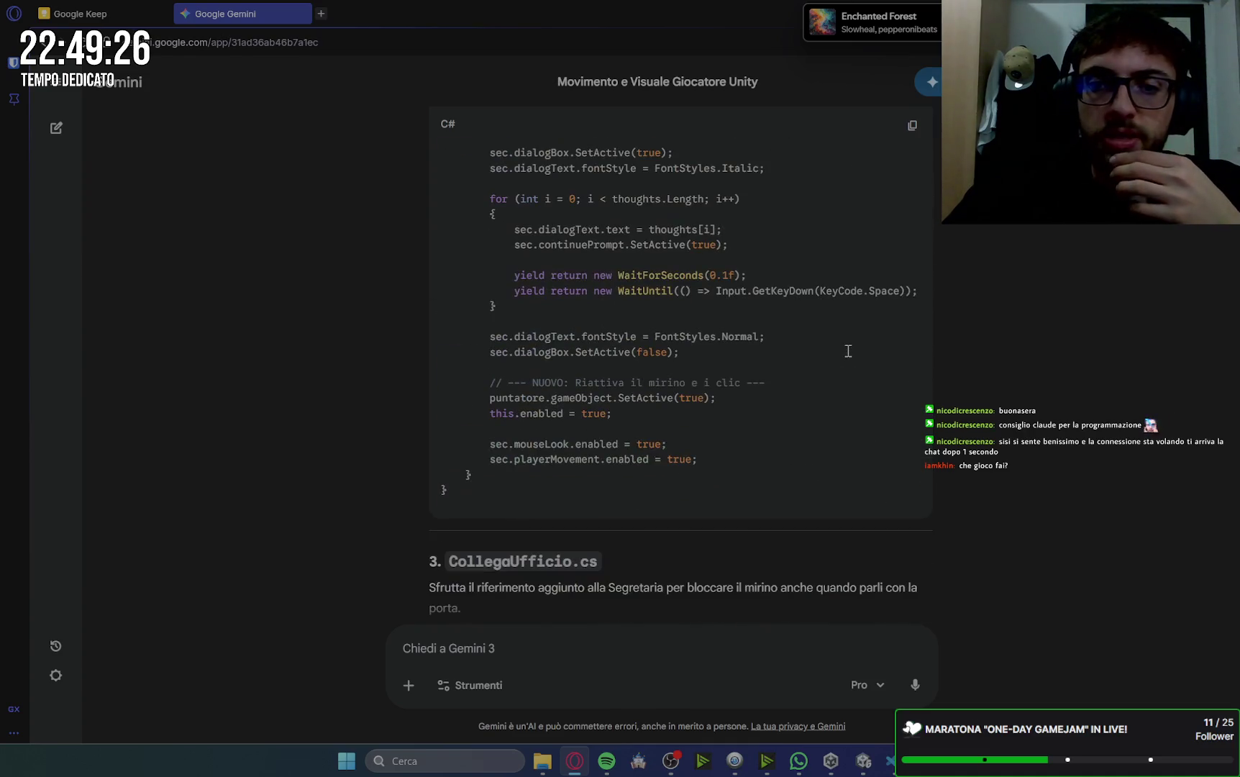
scroll(846, 350, "down", 6)
scroll(847, 349, "up", 15)
scroll(846, 349, "down", 2)
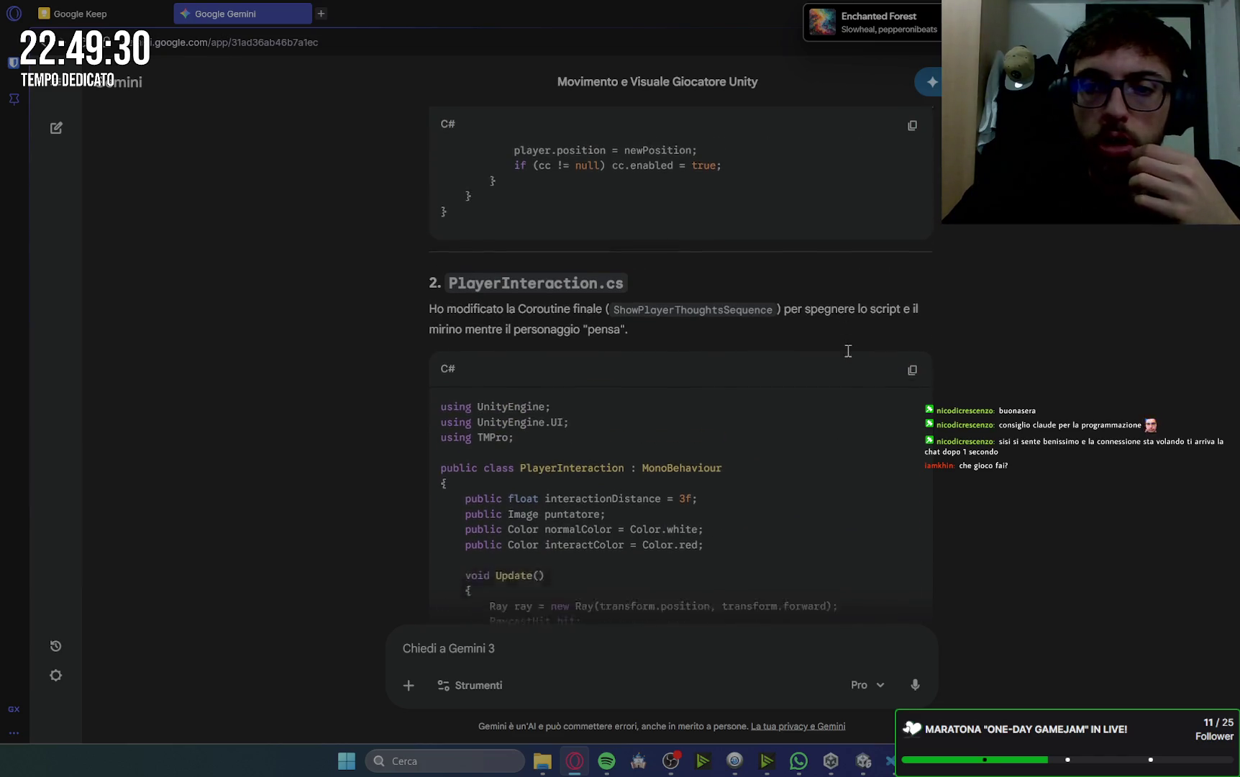
scroll(977, 368, "down", 5)
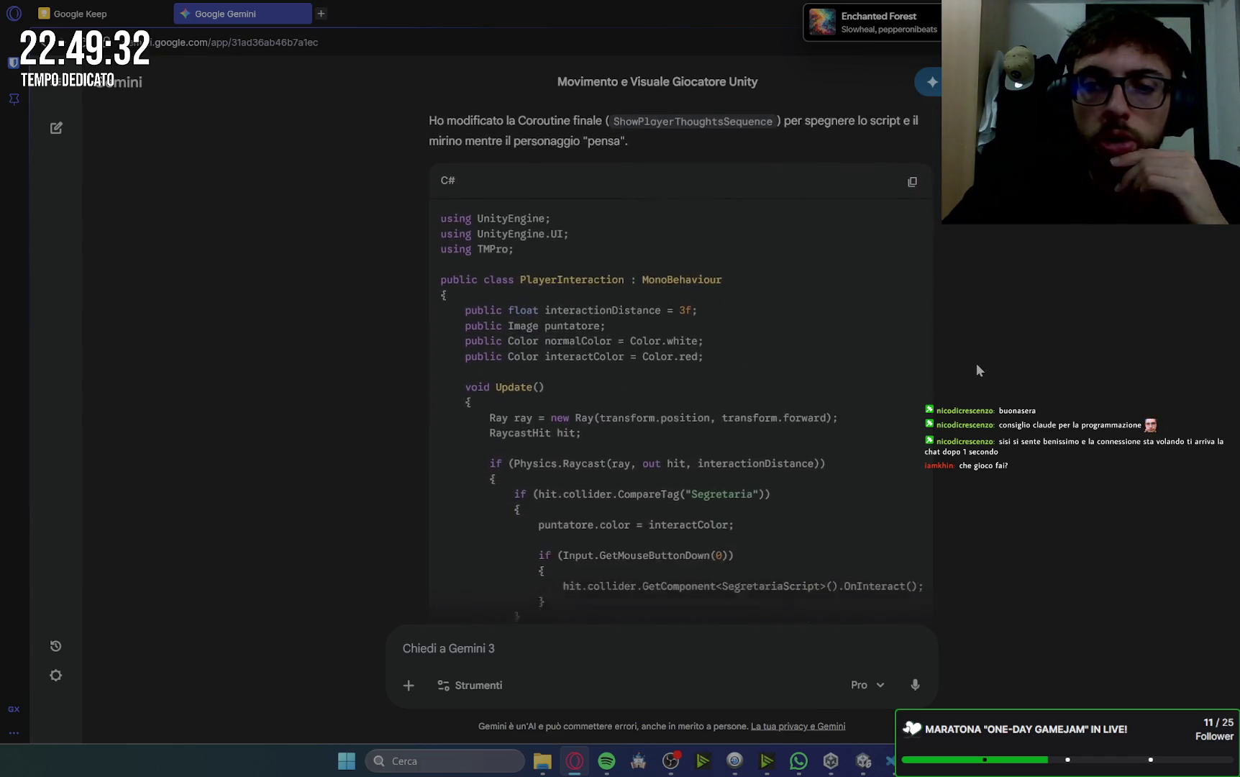
scroll(977, 367, "down", 3)
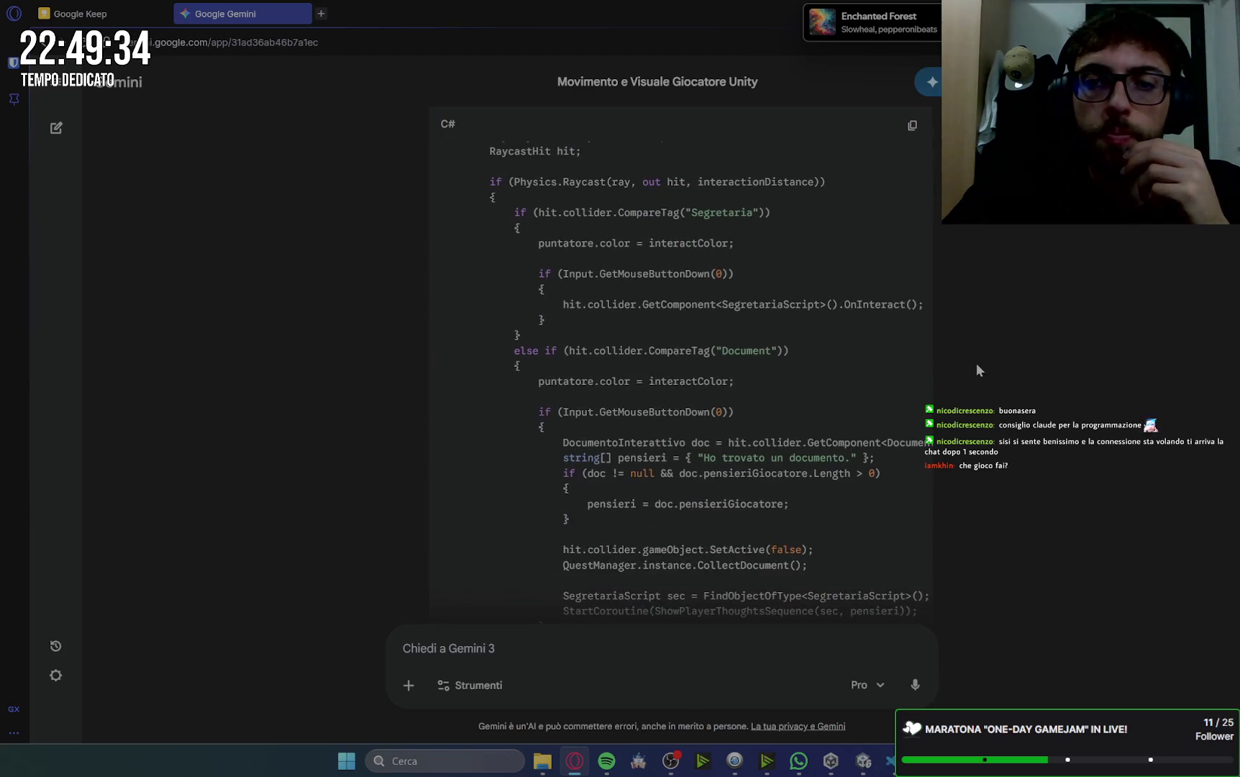
scroll(977, 367, "down", 4)
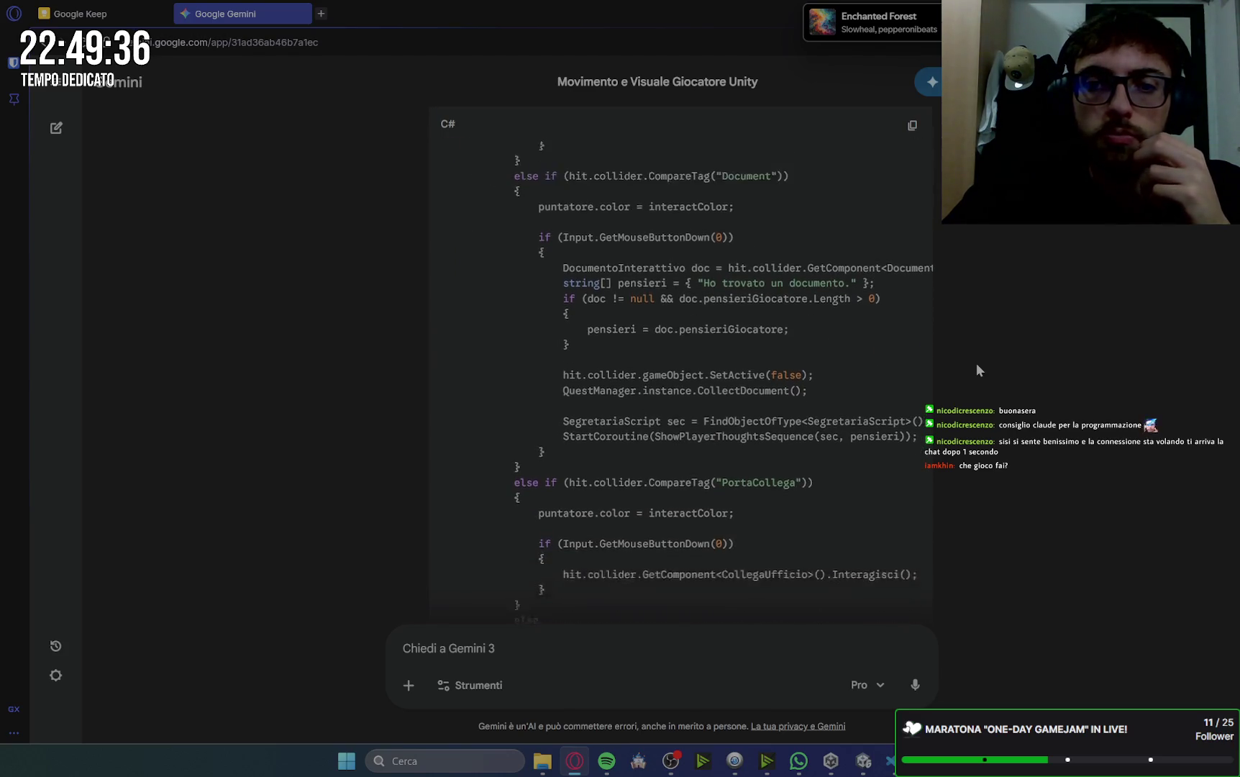
scroll(977, 367, "down", 3)
scroll(977, 366, "down", 3)
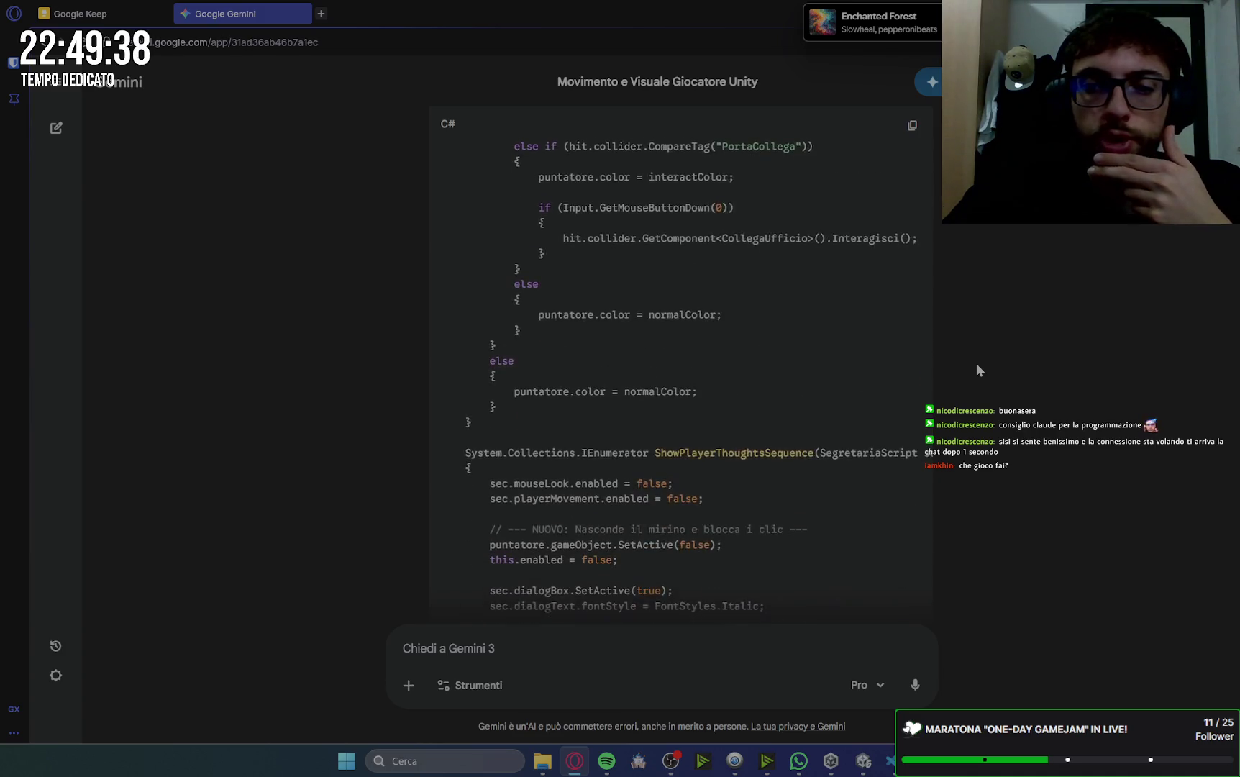
scroll(977, 367, "down", 3)
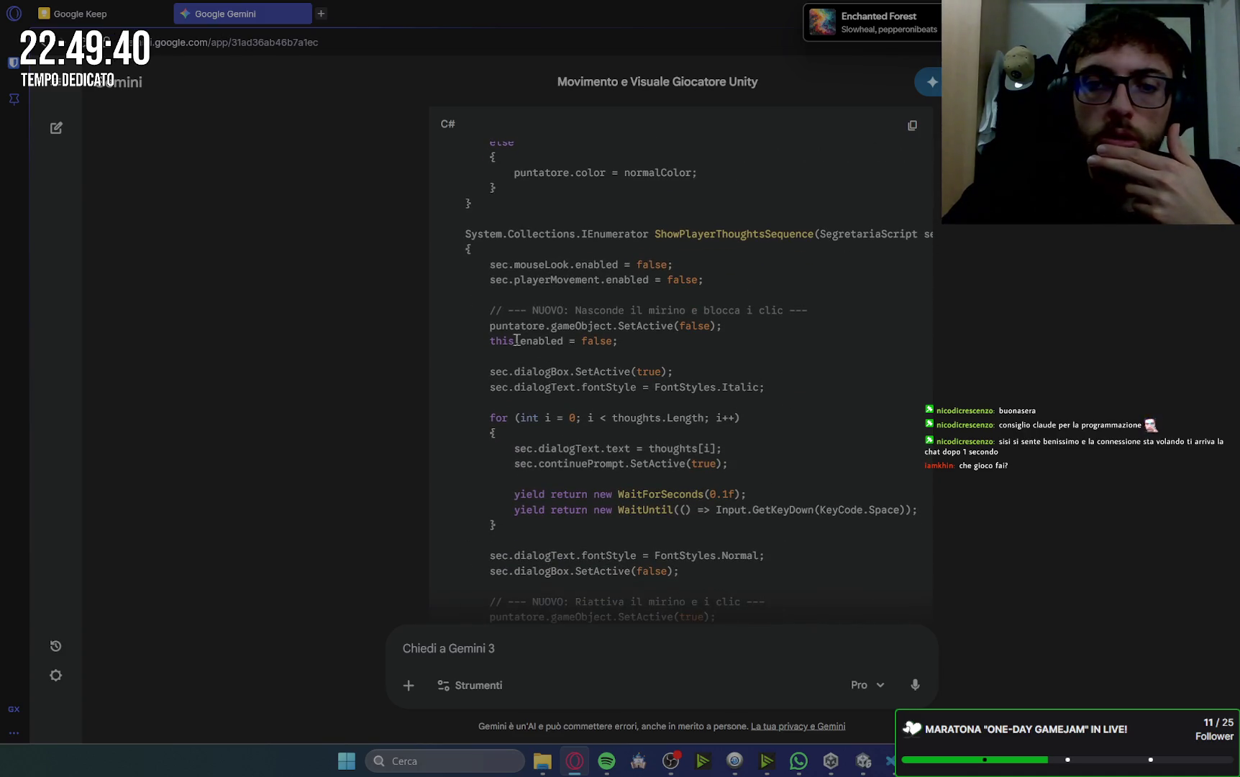
left_click_drag(492, 329, 633, 338)
key("ctrl+c")
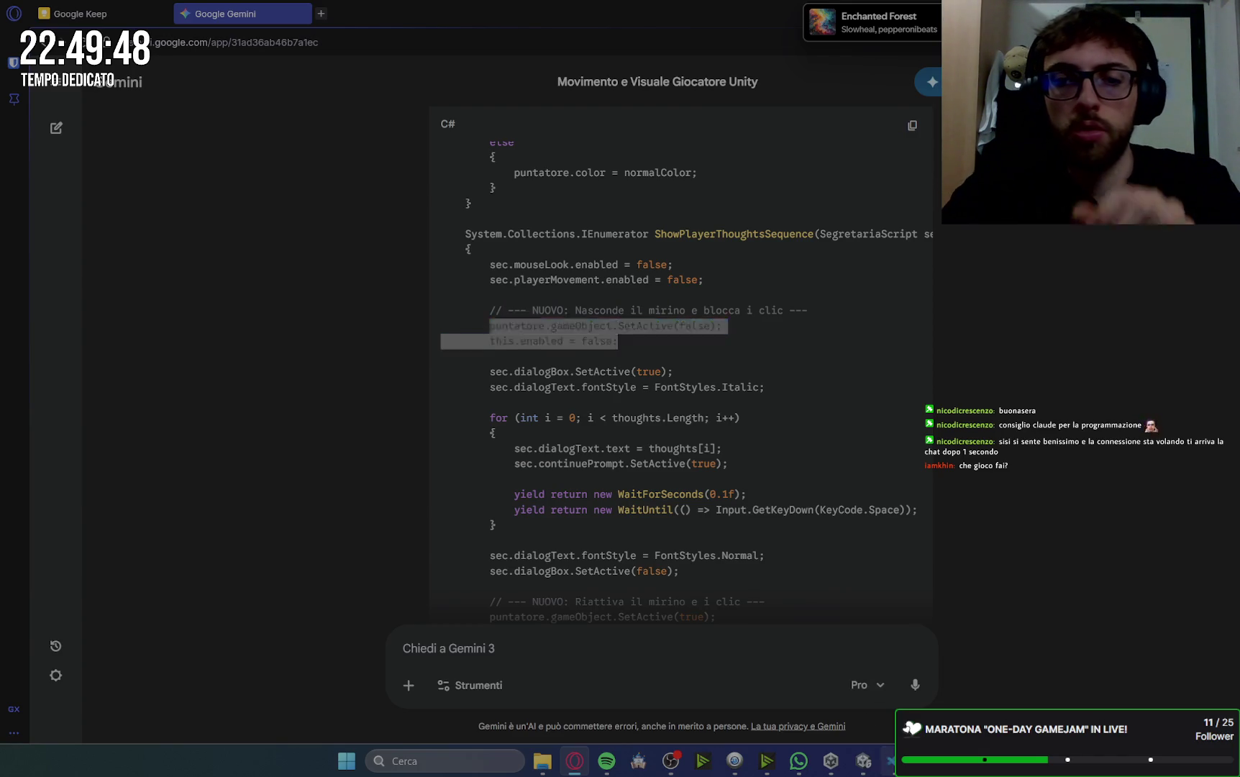
- Open PlayerInteraction.cs in VS Code
left_click(892, 764)
left_click(892, 767)
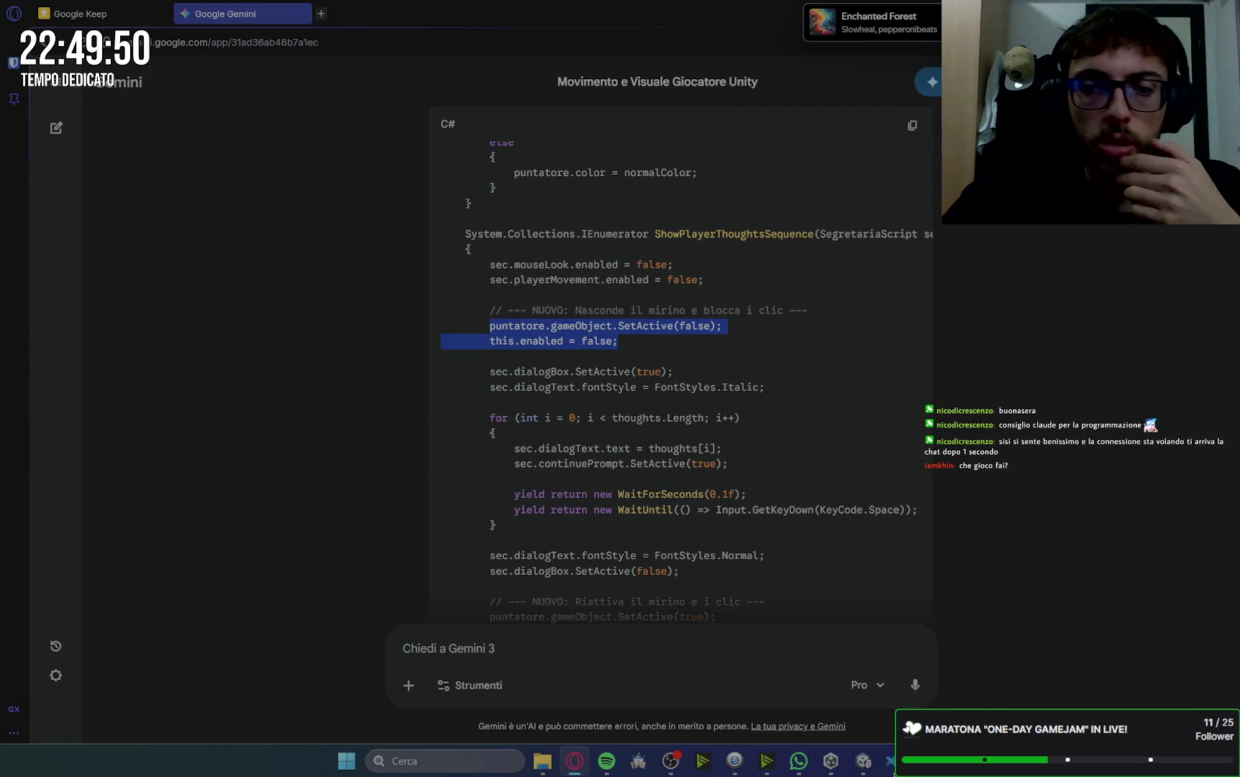
left_click(892, 766)
left_click(458, 40)
- Insert the crosshair-hiding and click-blocking lines after line 74 in ShowPlayerThoughtsSequence
scroll(697, 432, "up", 10)
scroll(695, 432, "down", 5)
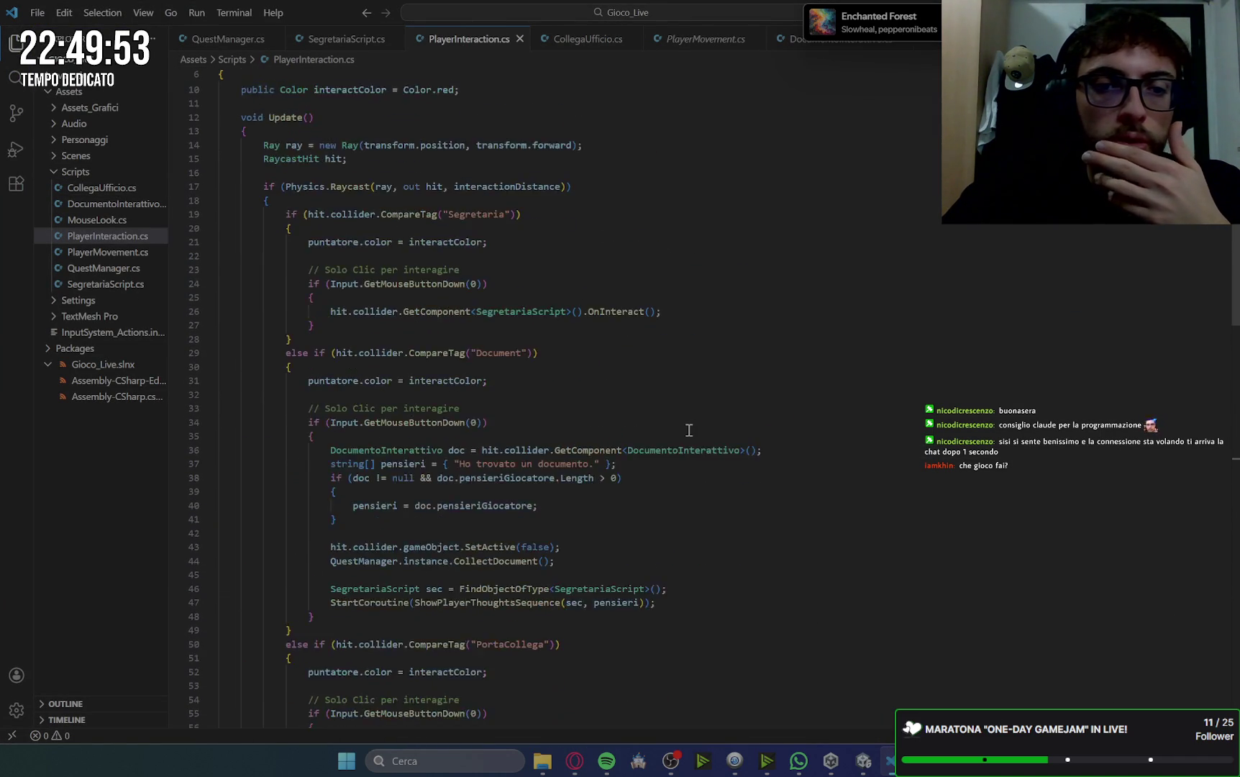
scroll(689, 430, "down", 1)
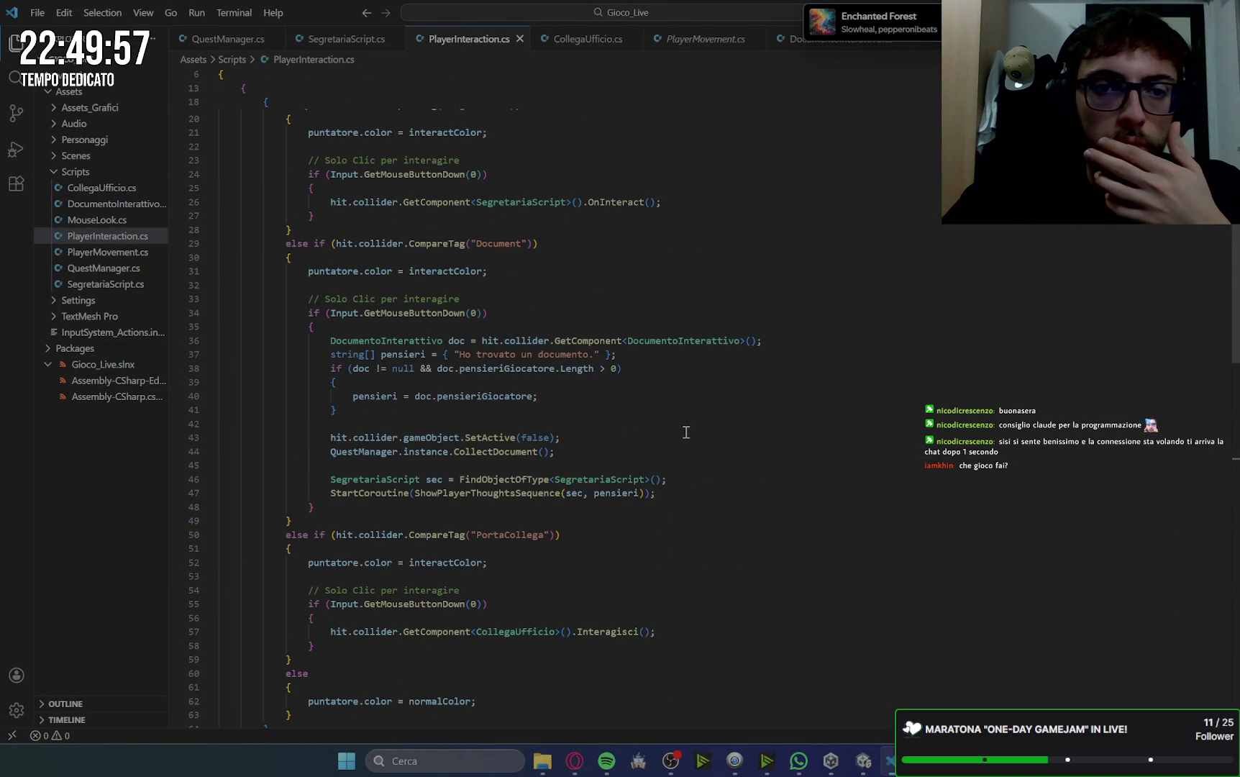
scroll(686, 432, "down", 1)
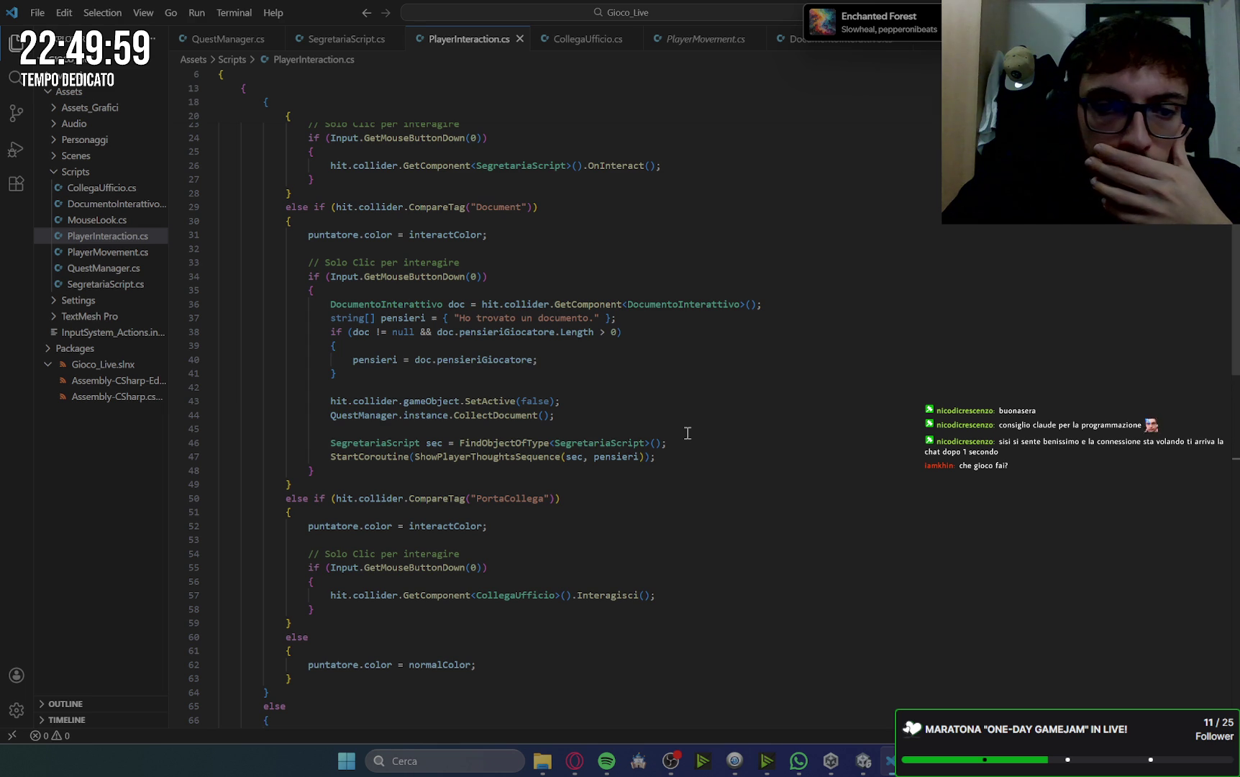
scroll(688, 432, "down", 3)
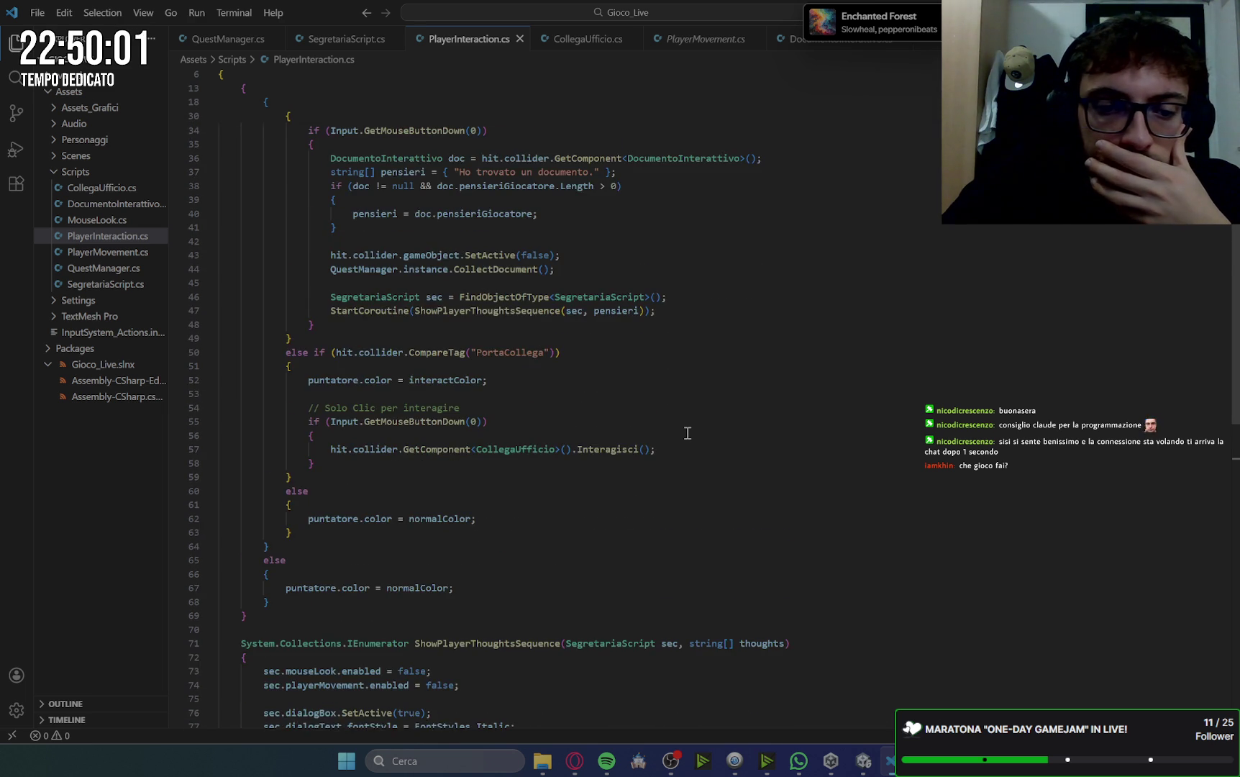
scroll(688, 432, "down", 4)
scroll(688, 433, "down", 3)
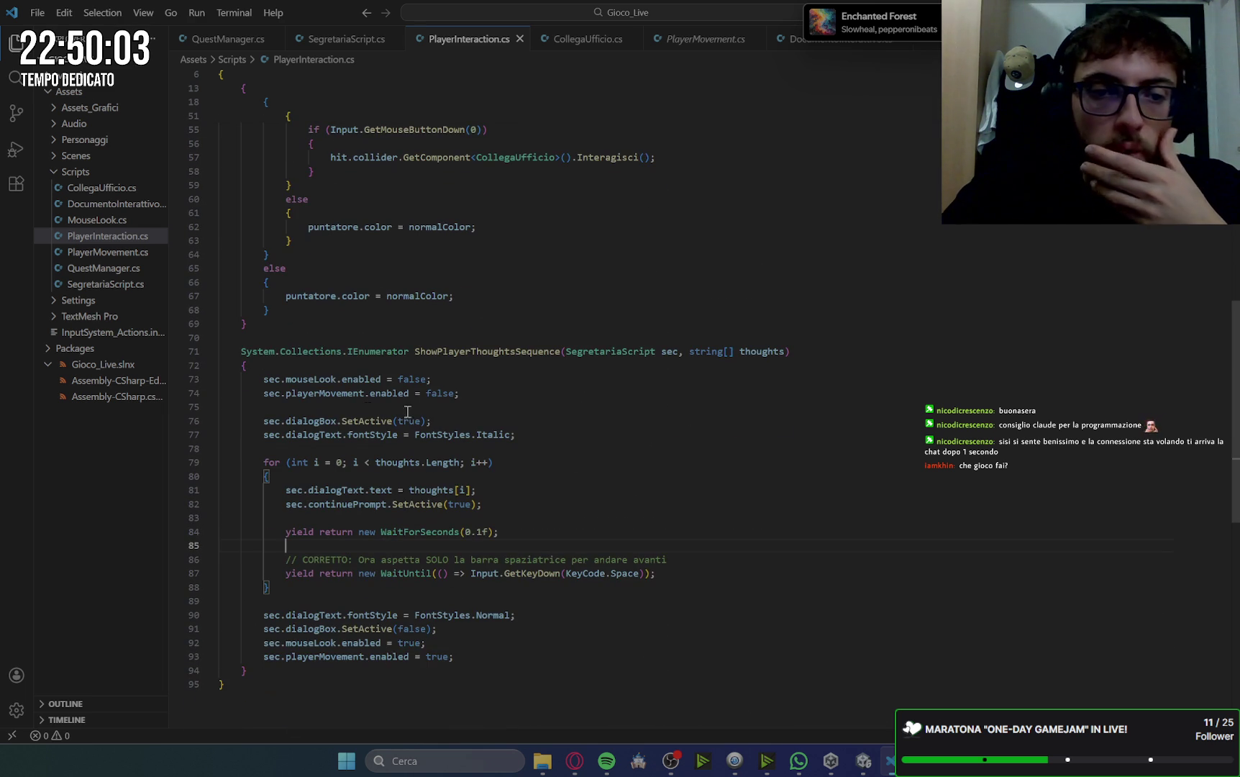
left_click(478, 395)
key("Return")
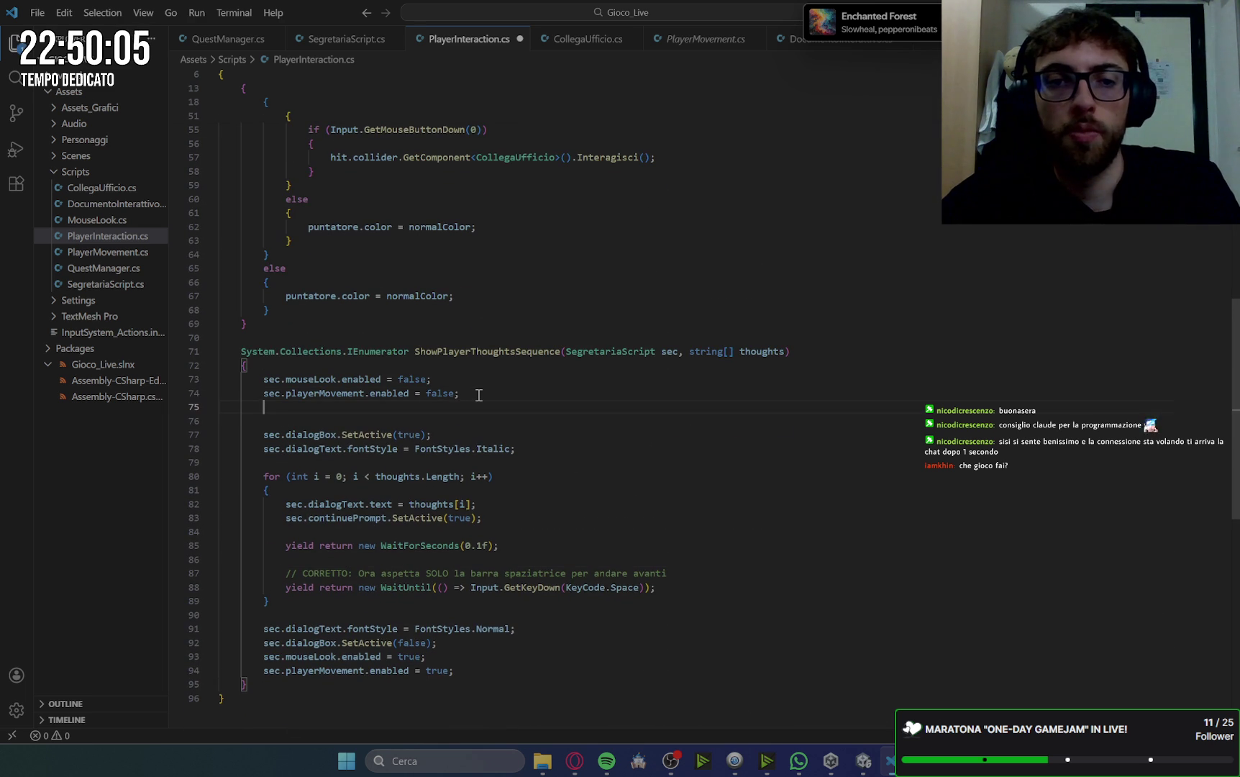
key("Tab")
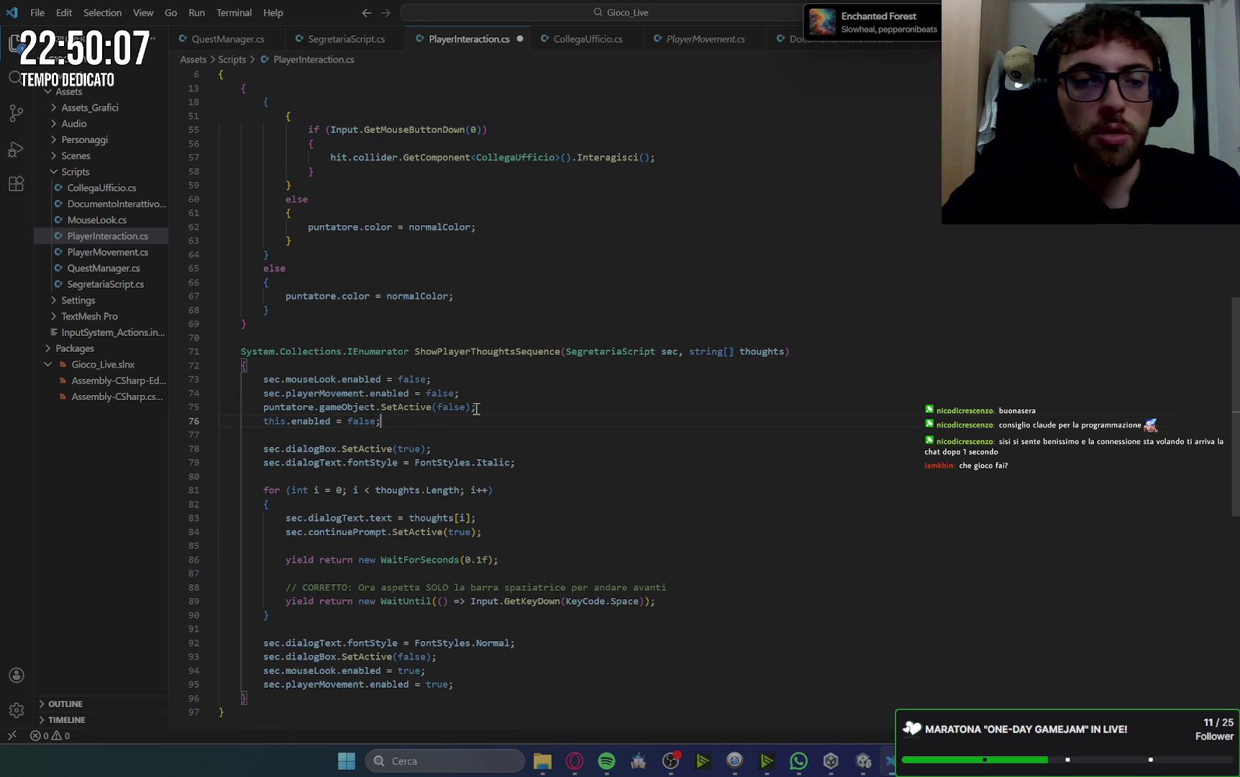
- Add the crosshair and interaction lines at the coroutine's end with both values set to true
scroll(494, 461, "down", 2)
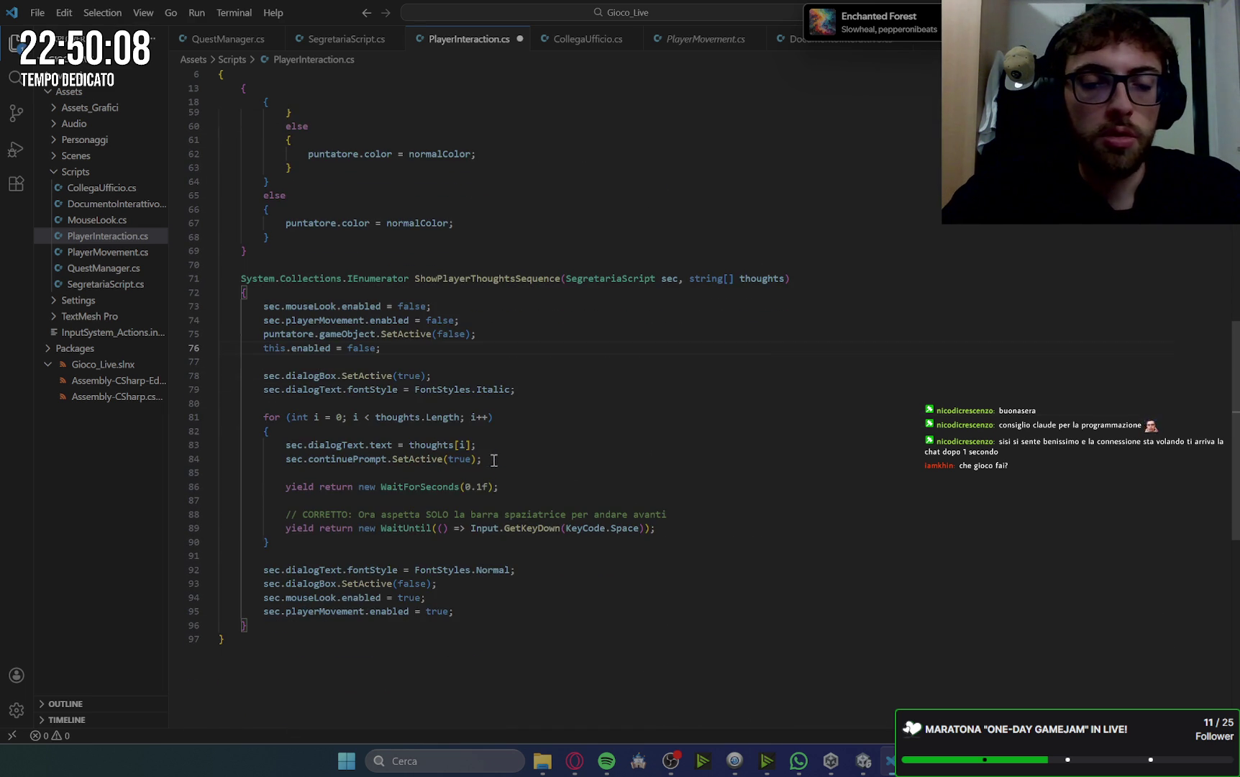
left_click(475, 613)
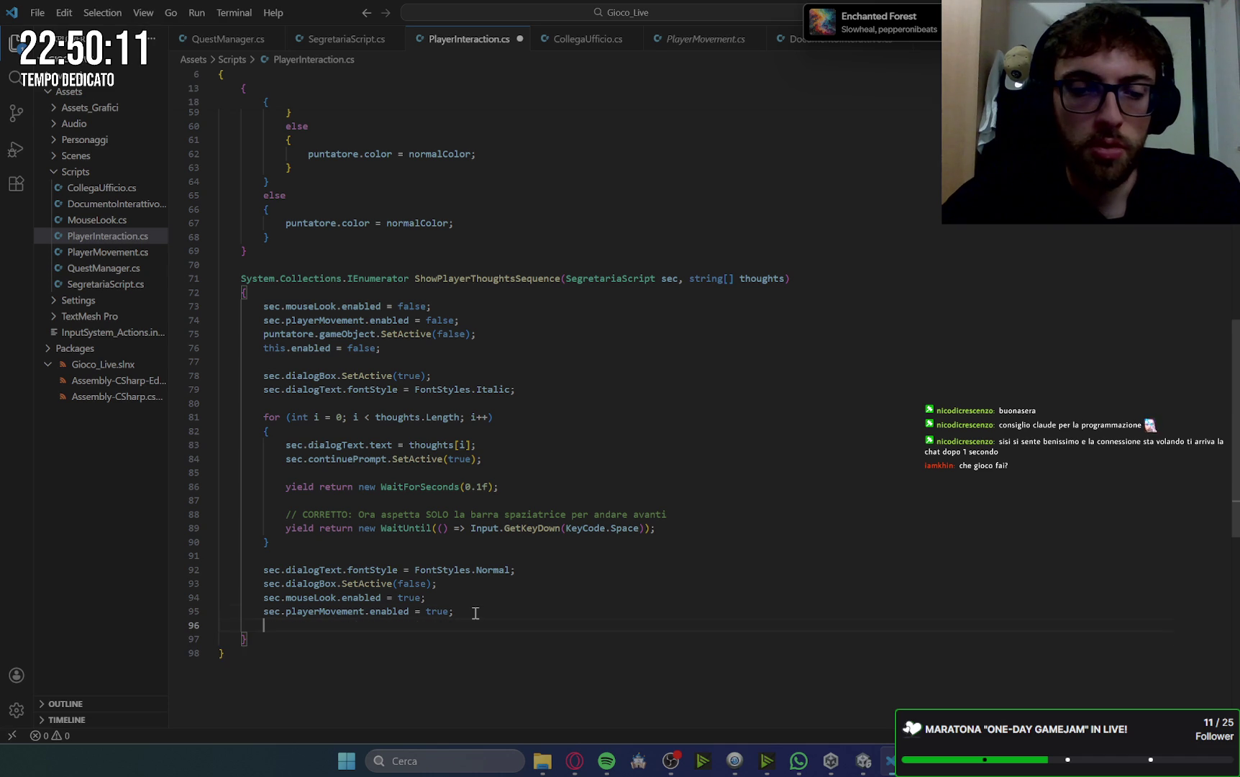
key("ctrl+v")
double_click(442, 625)
type("true")
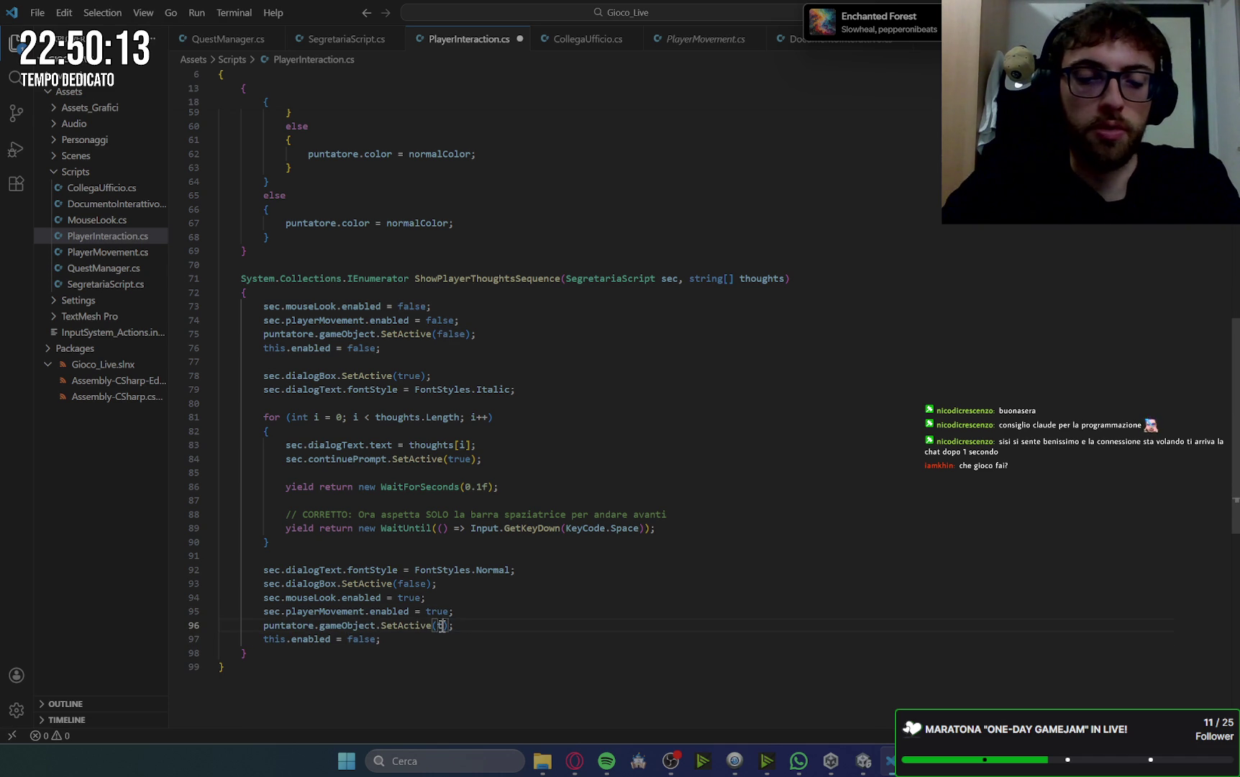
double_click(354, 639)
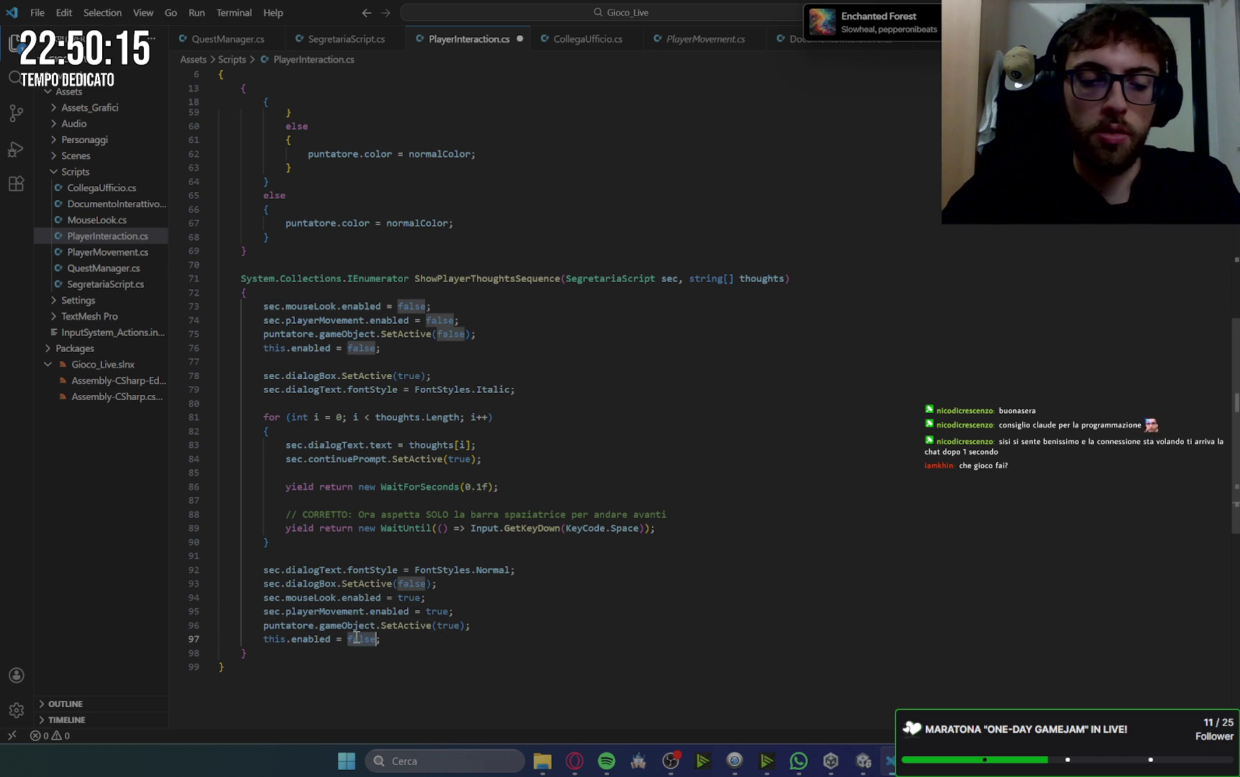
type("tru")
- Highlight every use of puntatore and review the edited ShowPlayerThoughtsSequence
left_click(621, 448)
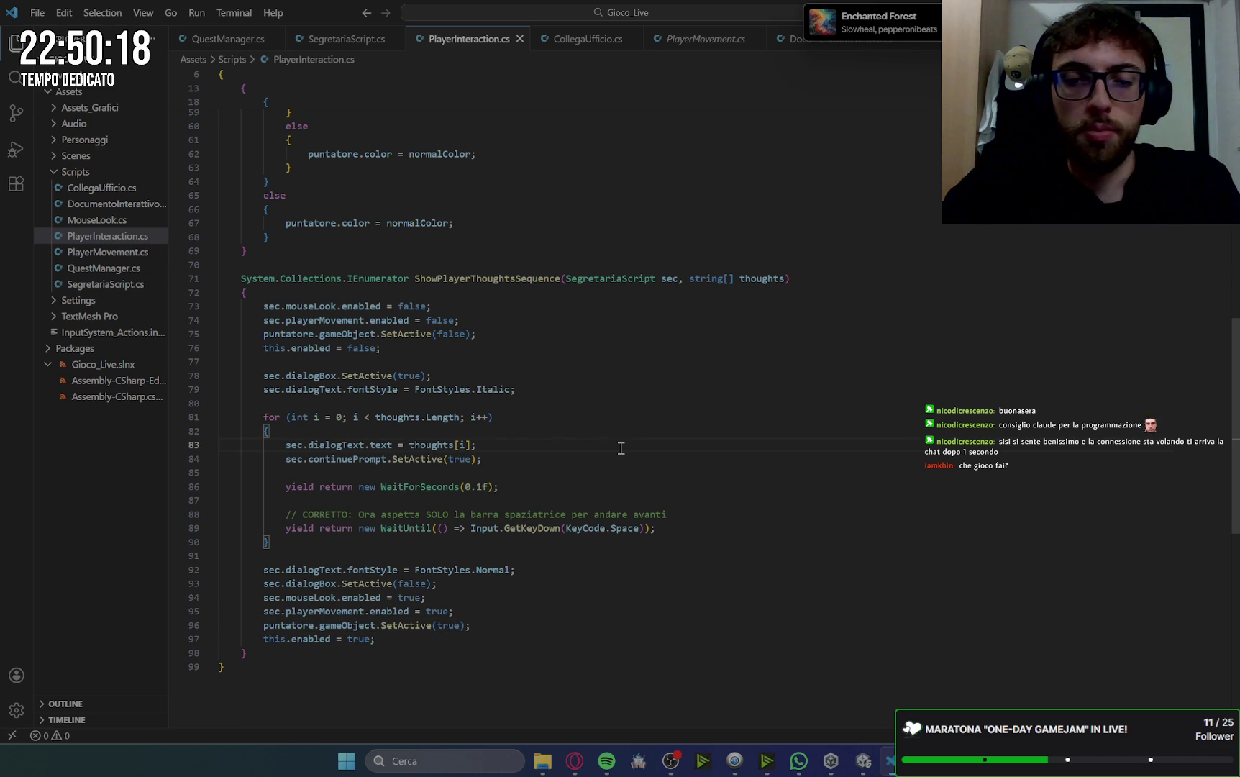
left_click(287, 625)
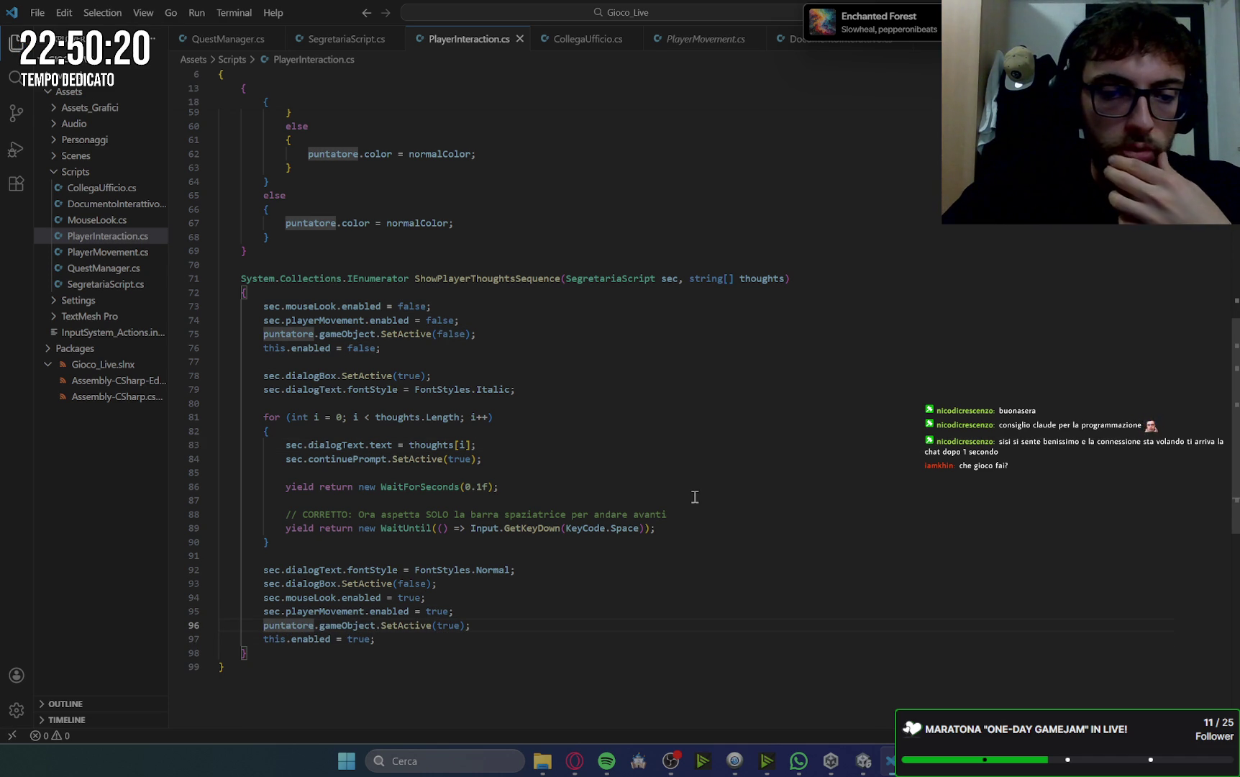
scroll(663, 487, "up", 5)
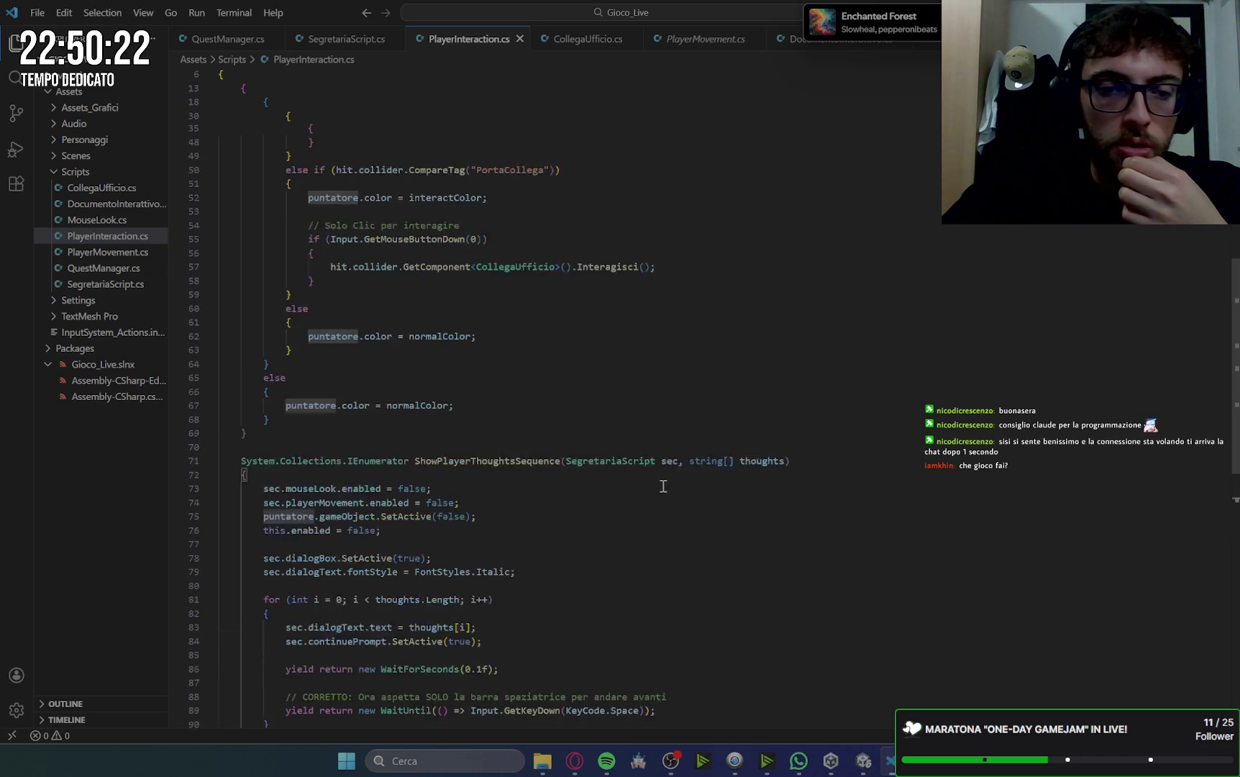
scroll(663, 487, "up", 10)
scroll(662, 486, "down", 6)
scroll(662, 486, "up", 6)
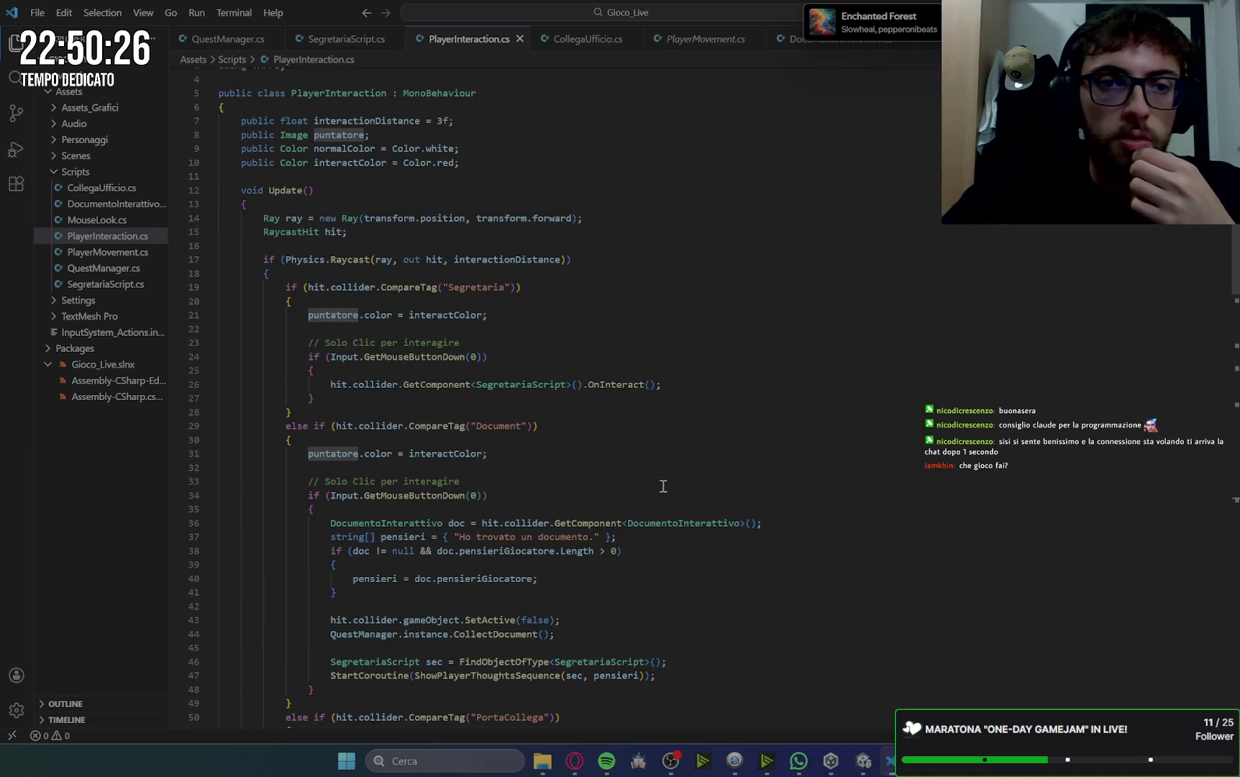
scroll(663, 487, "down", 20)
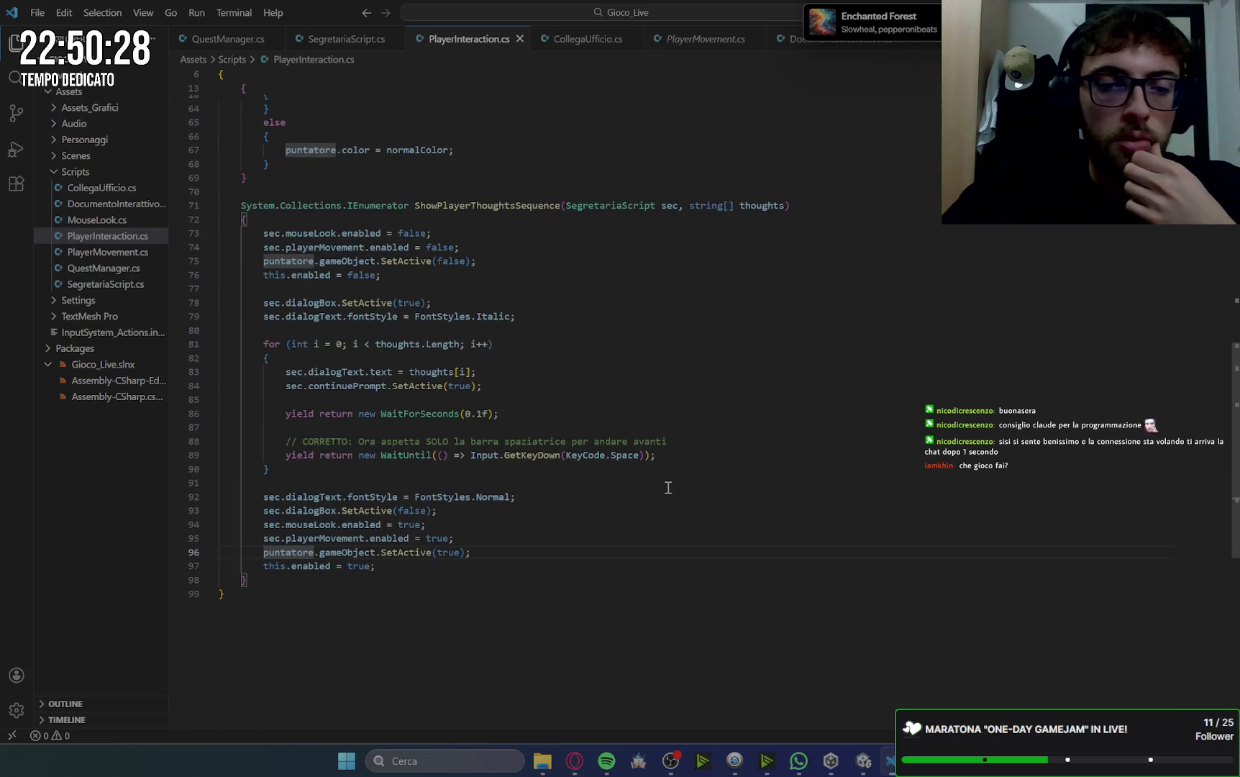
key("alt+Tab")
scroll(826, 507, "down", 5)
scroll(826, 508, "up", 3)
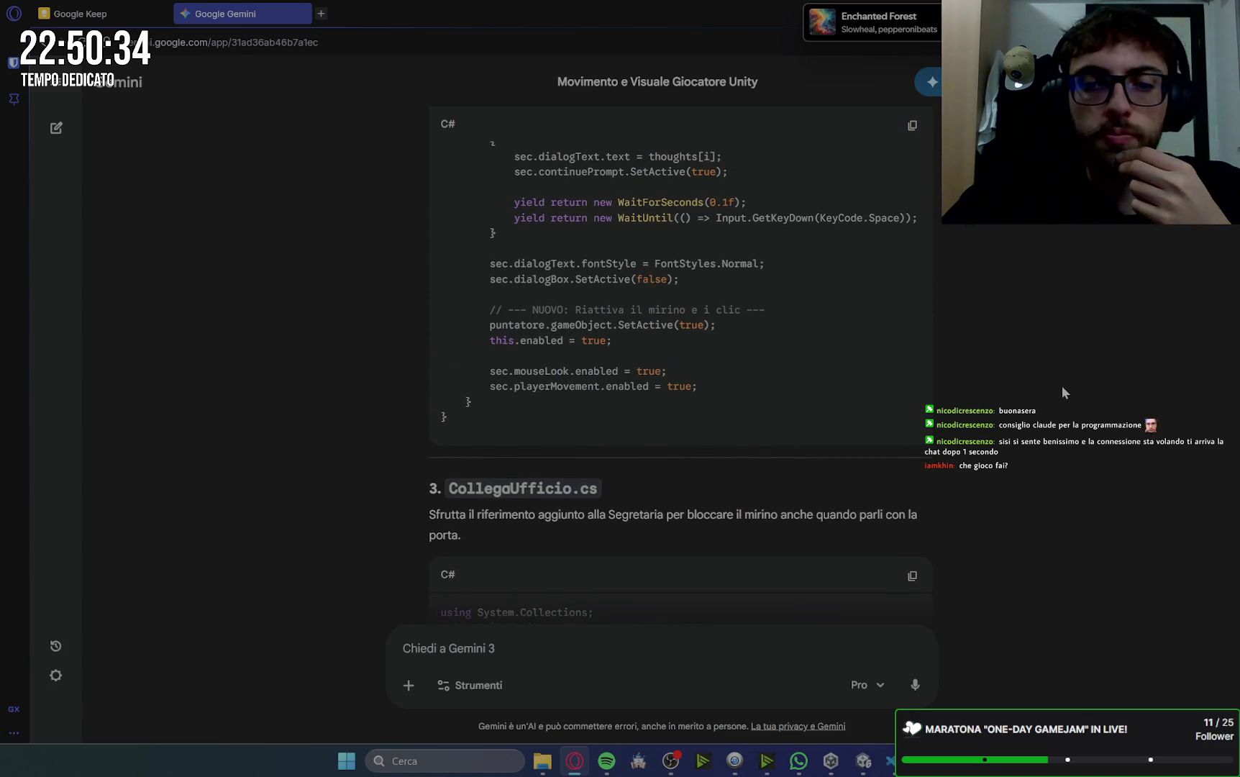
scroll(761, 344, "down", 1)
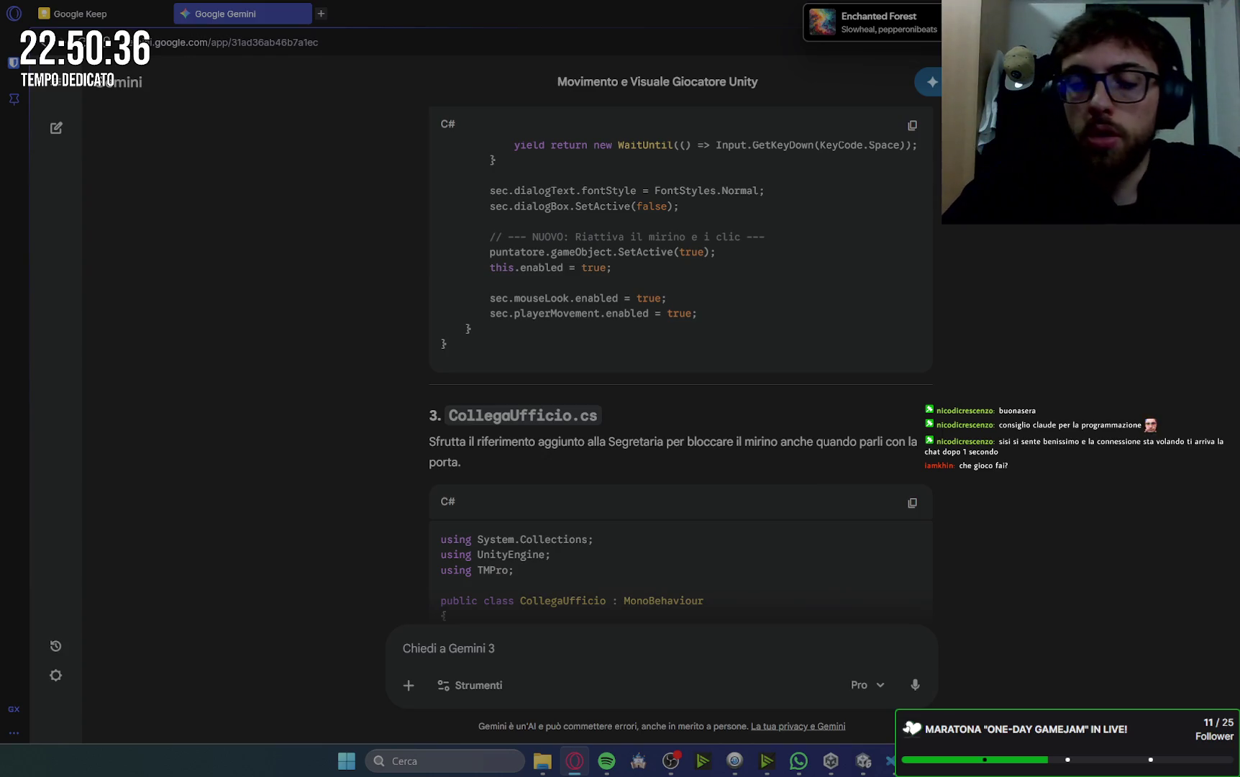
left_click(892, 761)
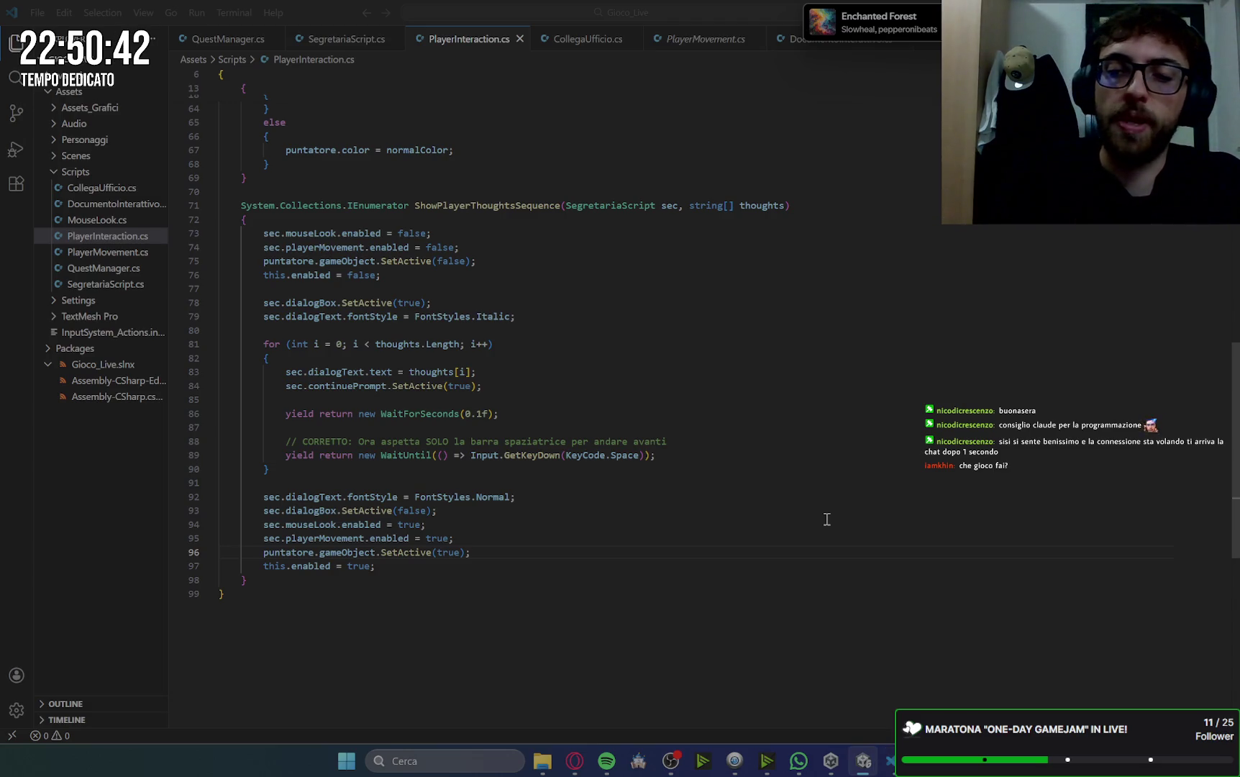
- Start a play test in Unity and advance through the secretary's mission dialogue
left_click(863, 761)
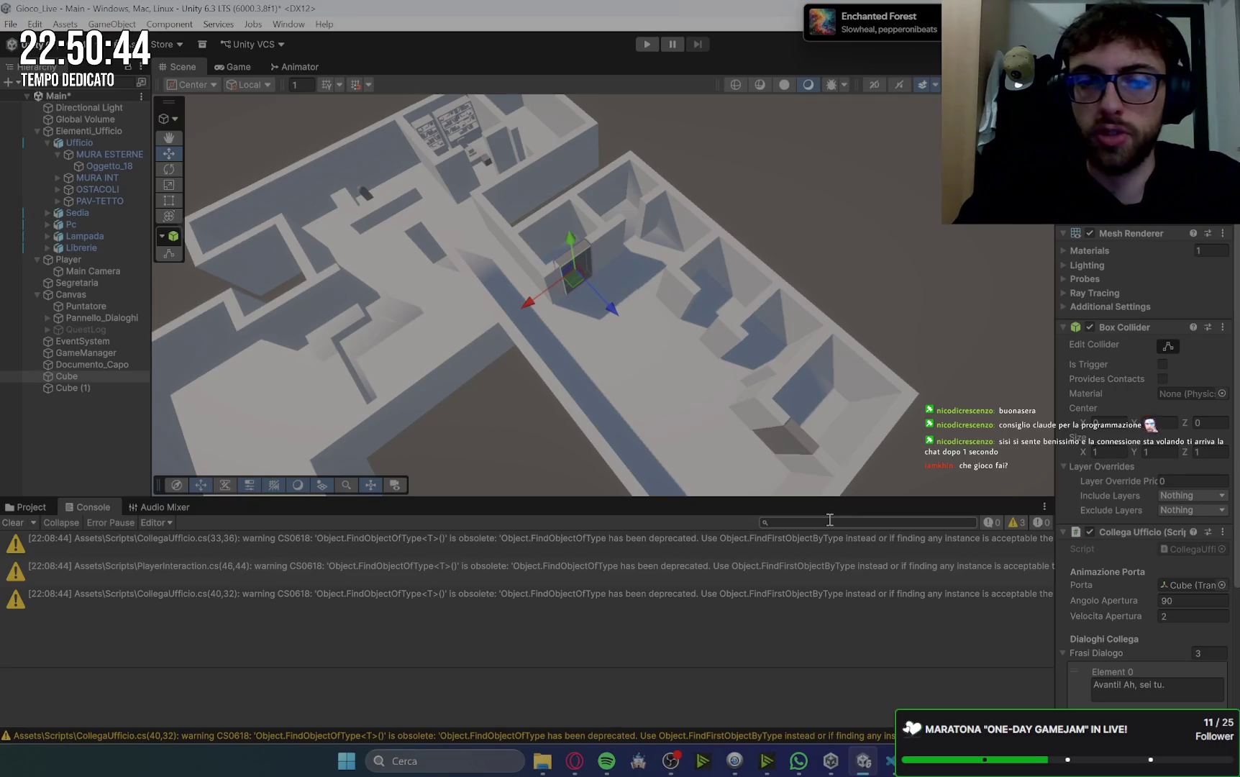
left_click(647, 43)
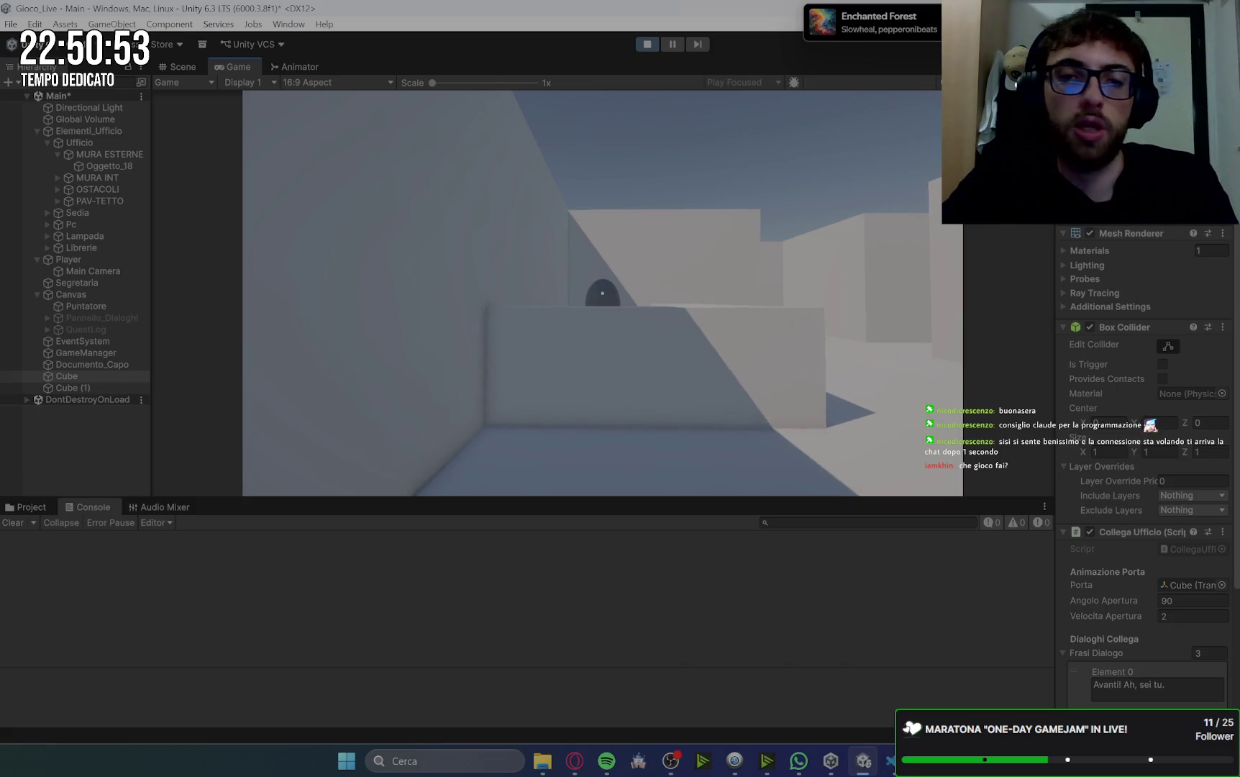
key("w")
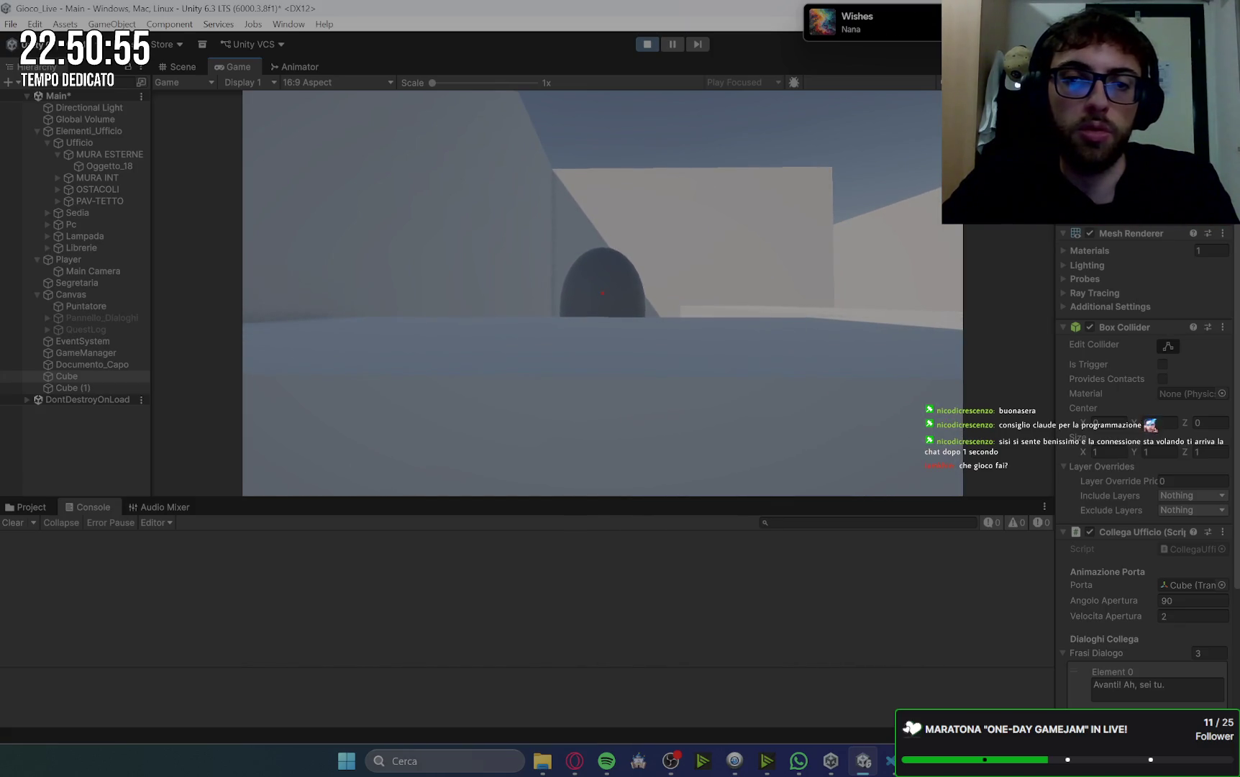
key("e")
key("e")
key("e")
- Walk to the boss's desk and pick up the document there
key("w")
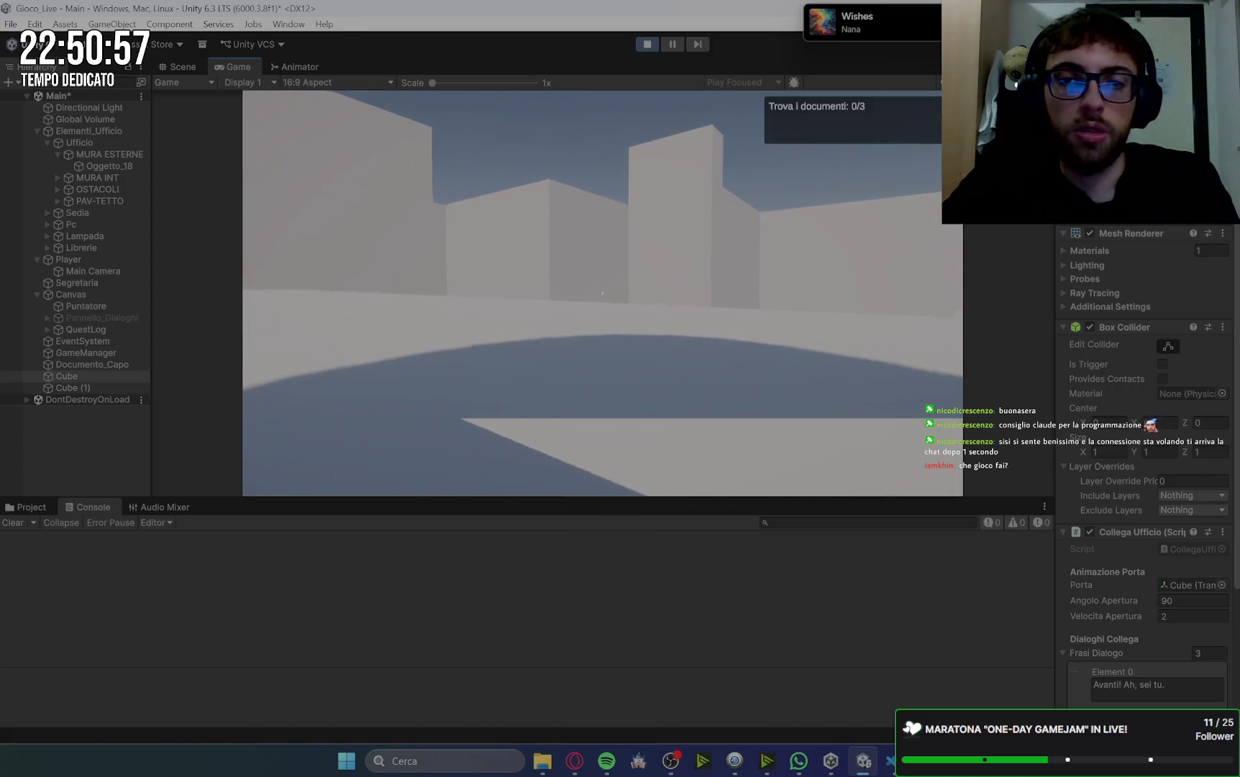
key("w")
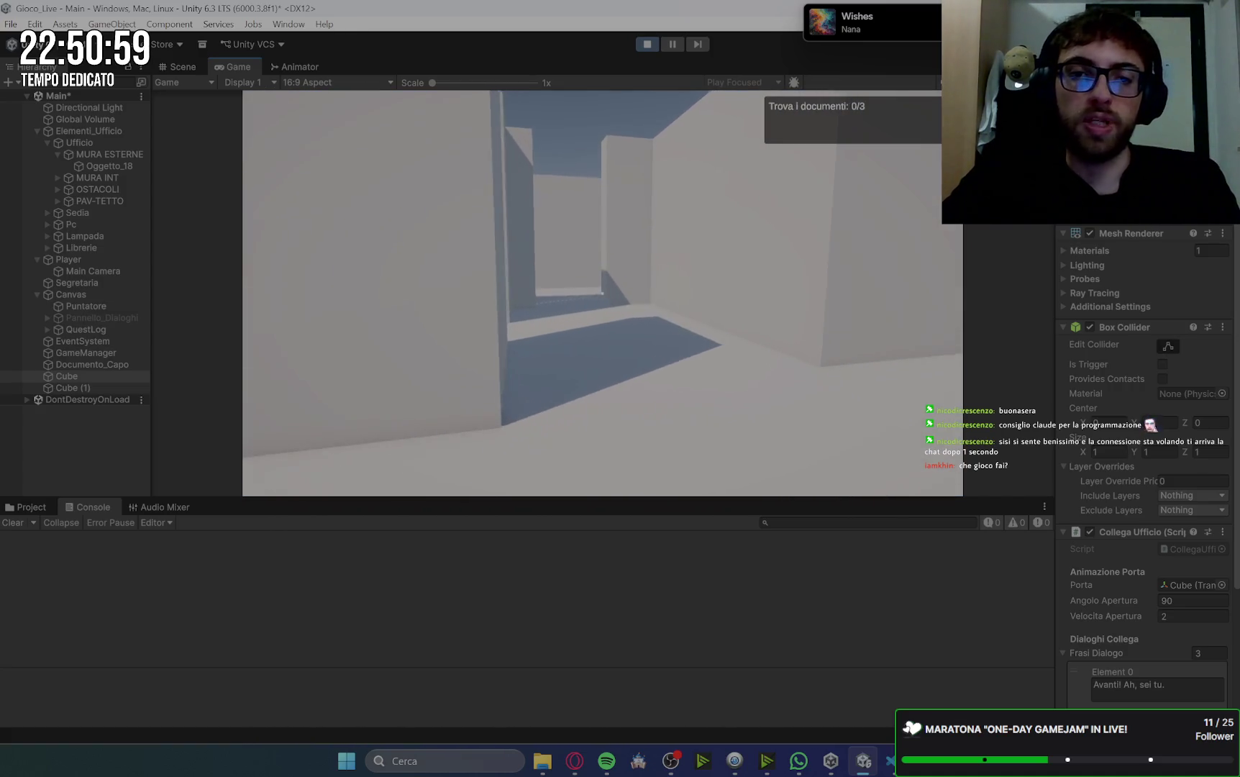
key("w")
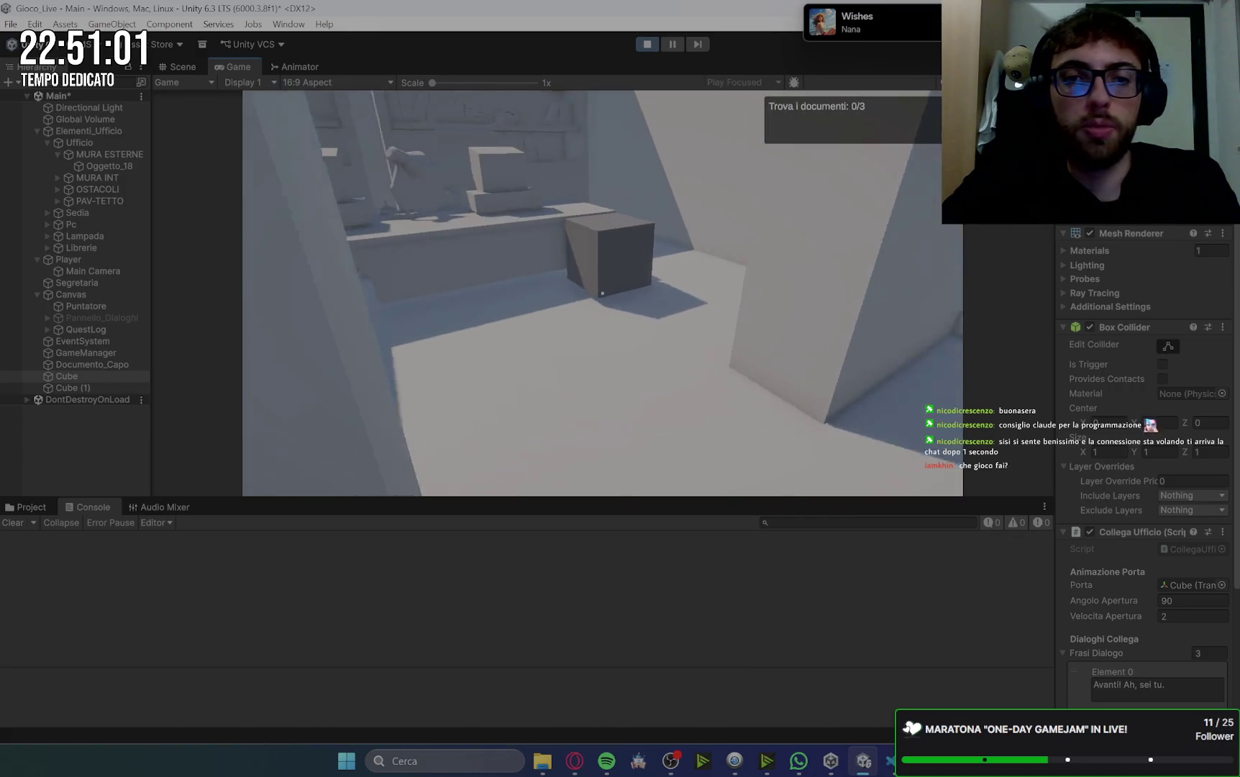
key("e")
key("space")
key("space")
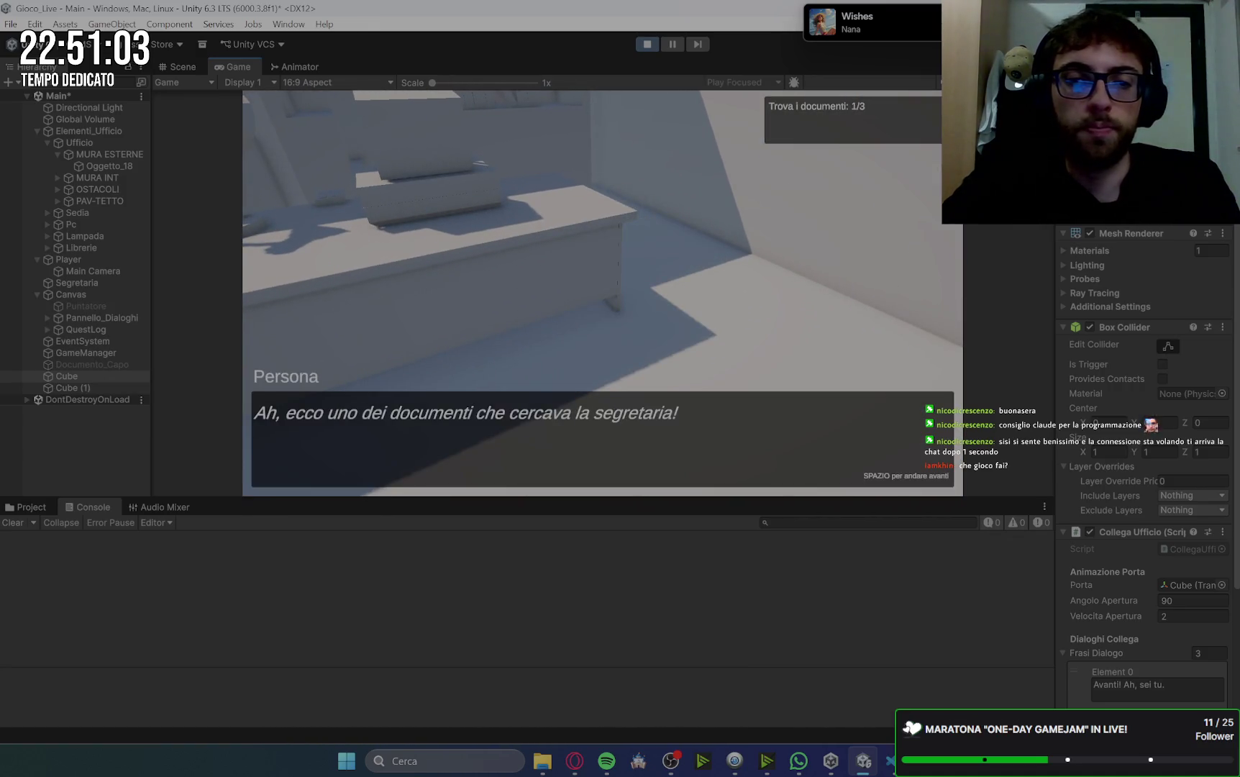
- Walk back and talk to the secretary, then stop play mode
key("w")
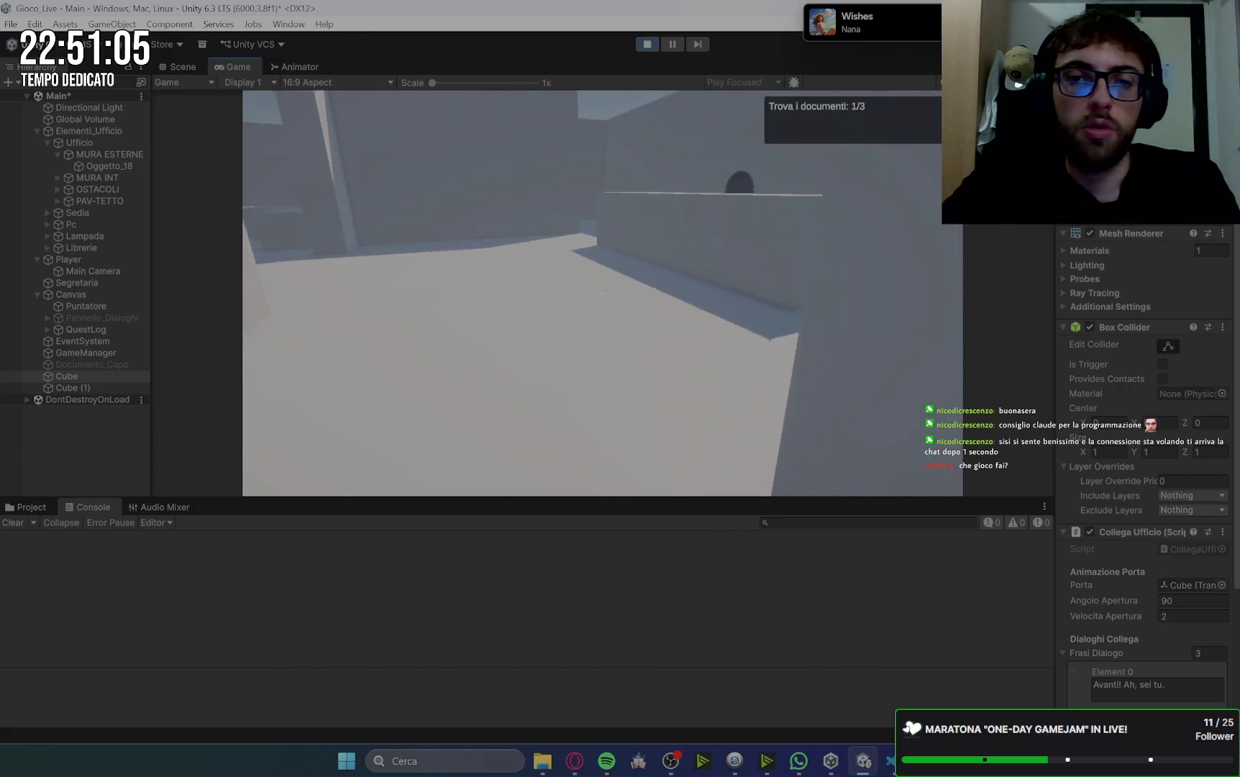
key("w")
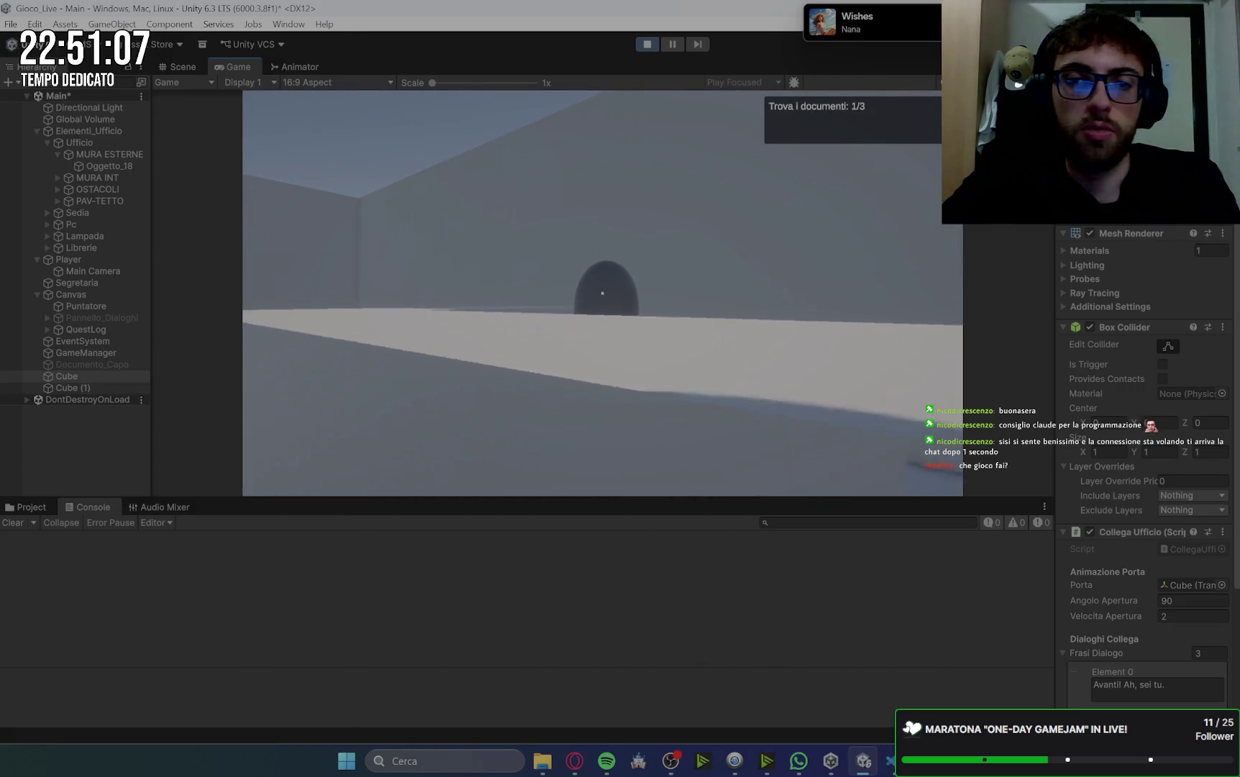
key("e")
key("space")
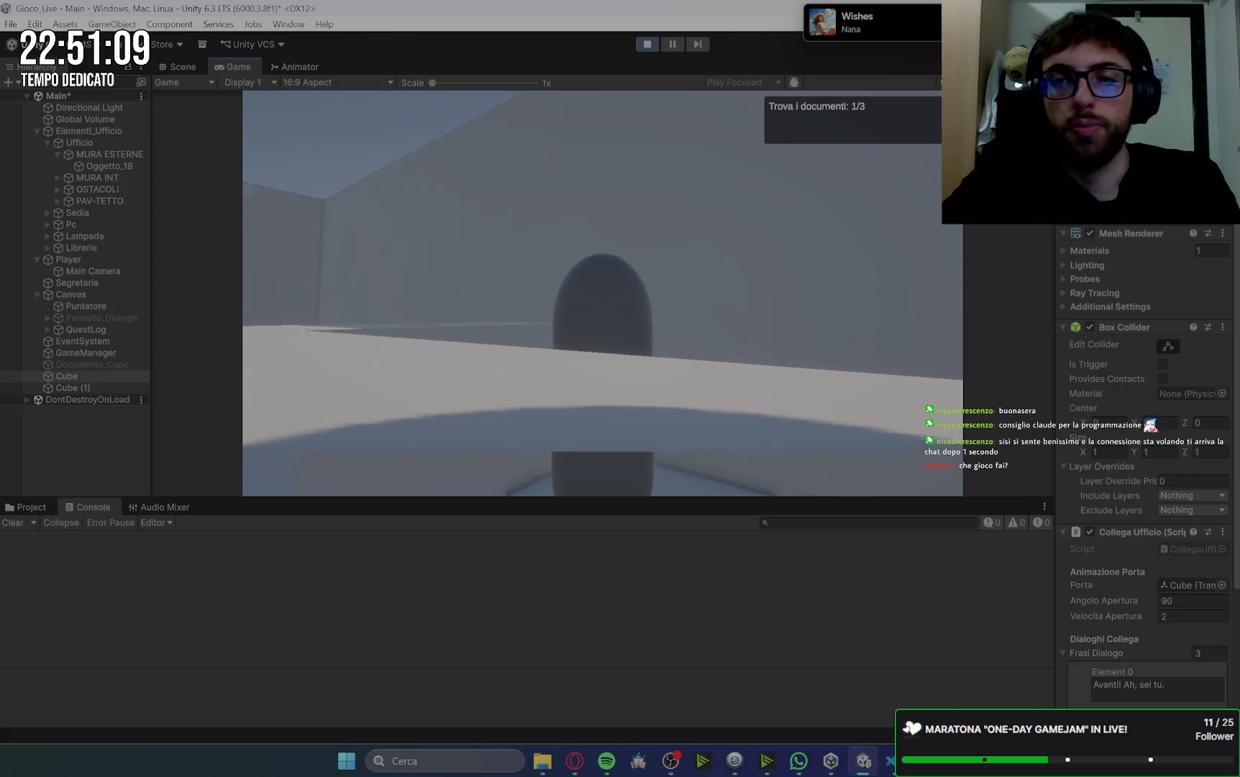
key("Escape")
left_click(648, 44)
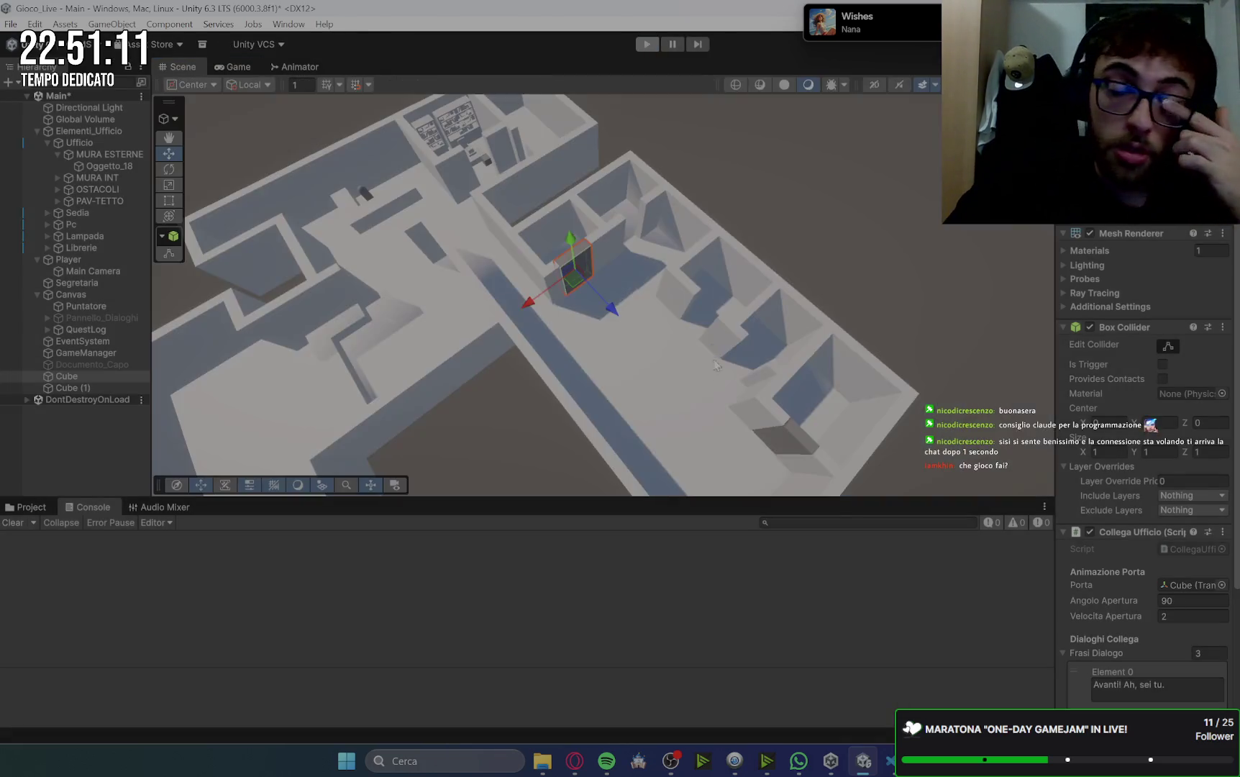
- In Google Keep, open INIZIO GIOCO and tick the document-collecting and document-delivery items
left_click(575, 760)
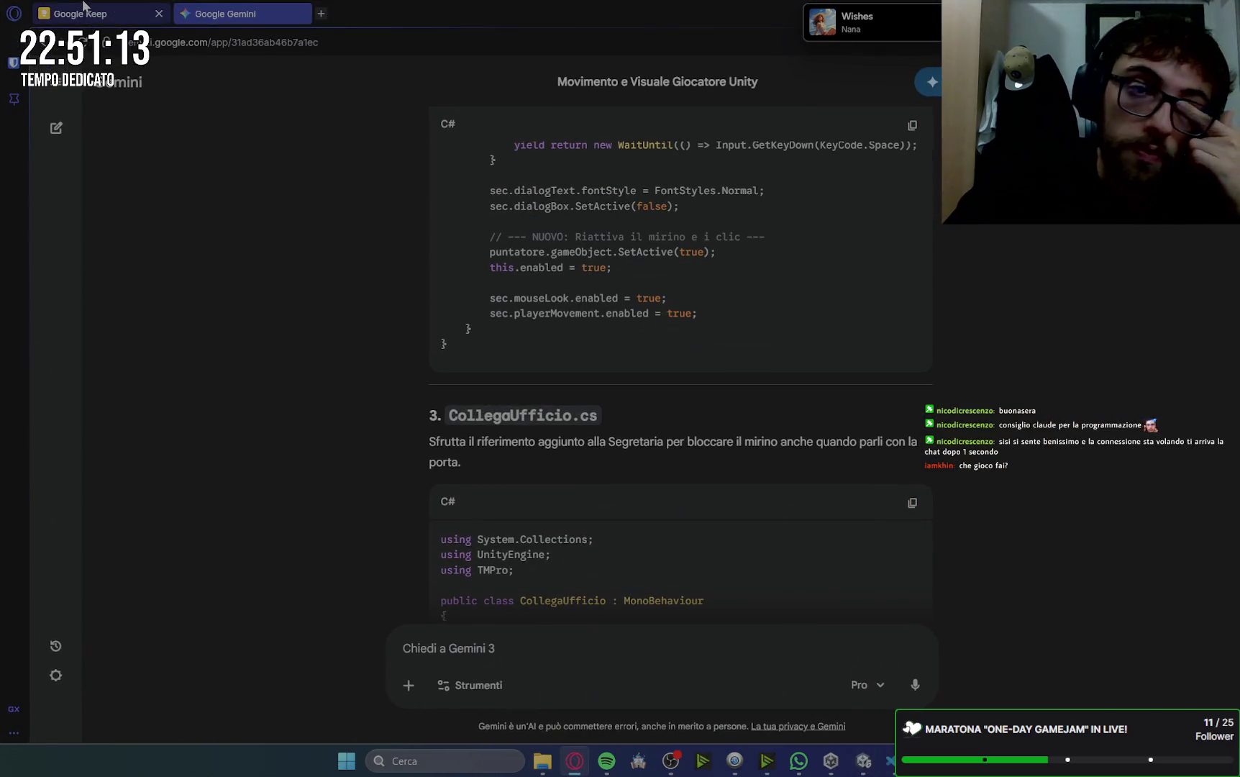
left_click(101, 14)
left_click(377, 299)
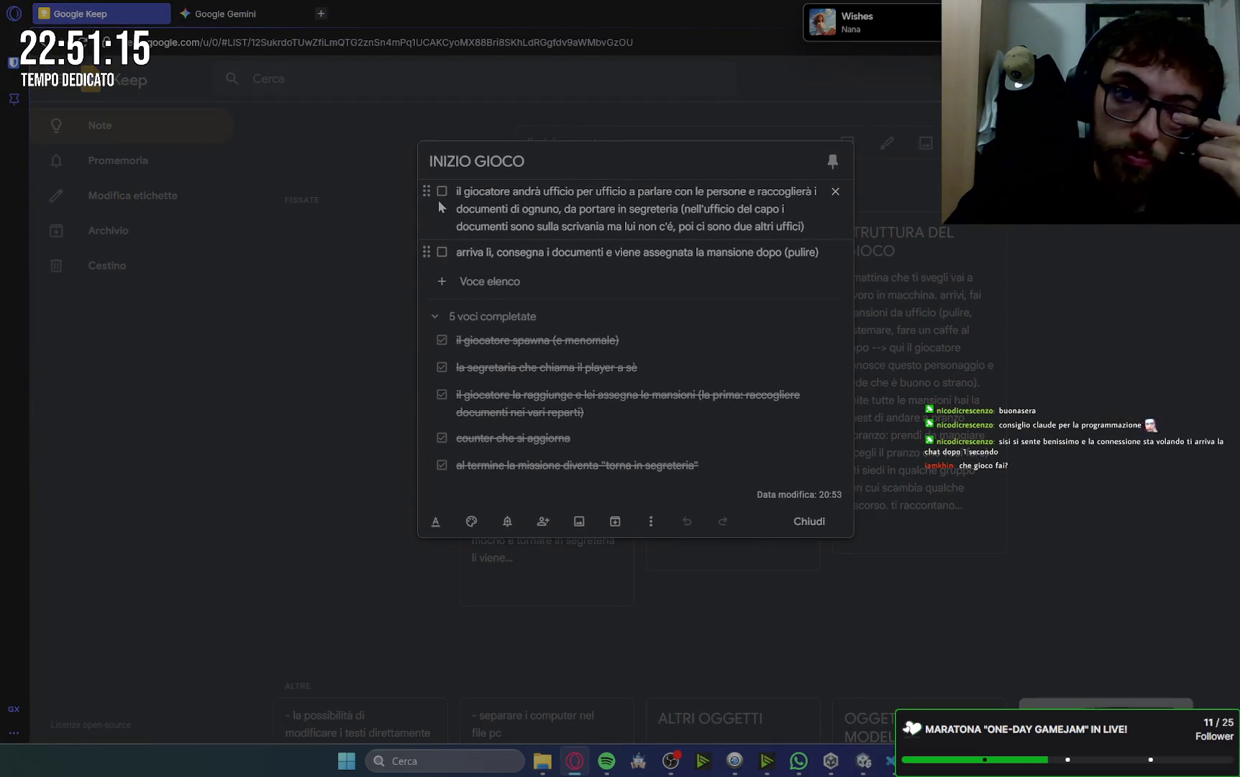
left_click(442, 192)
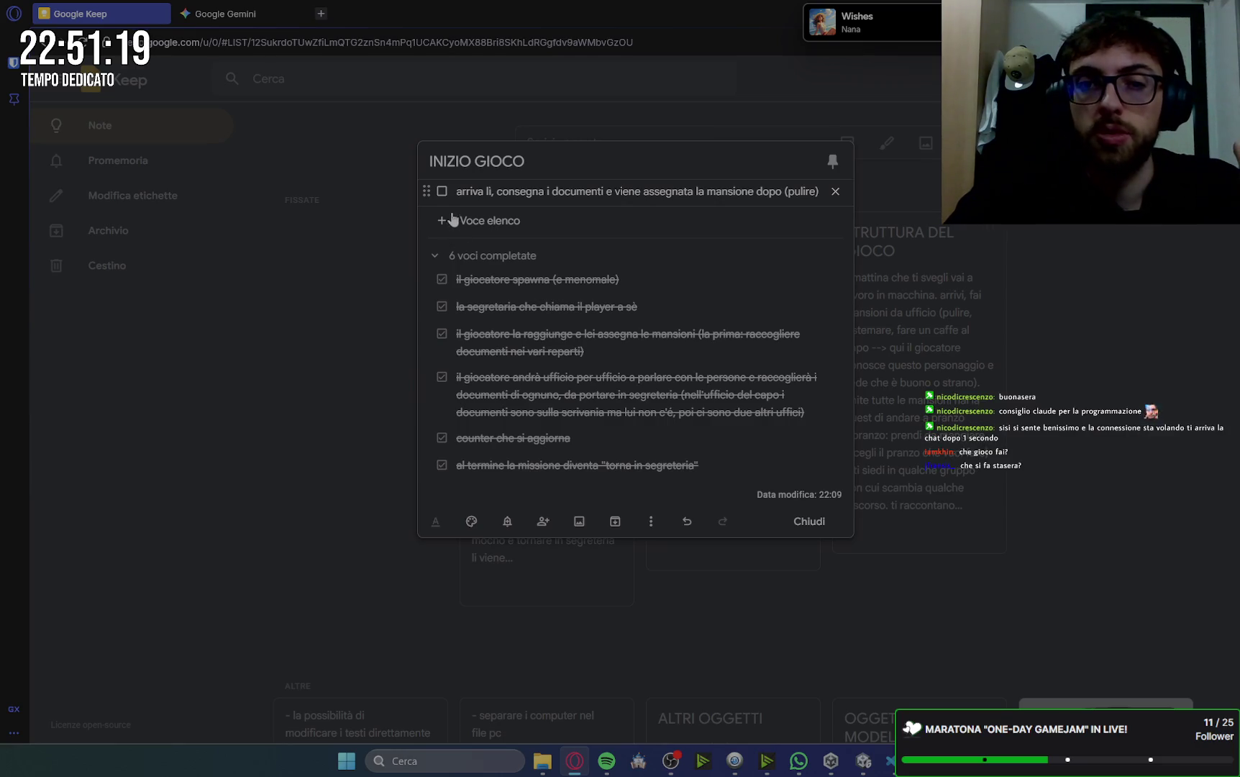
left_click(441, 192)
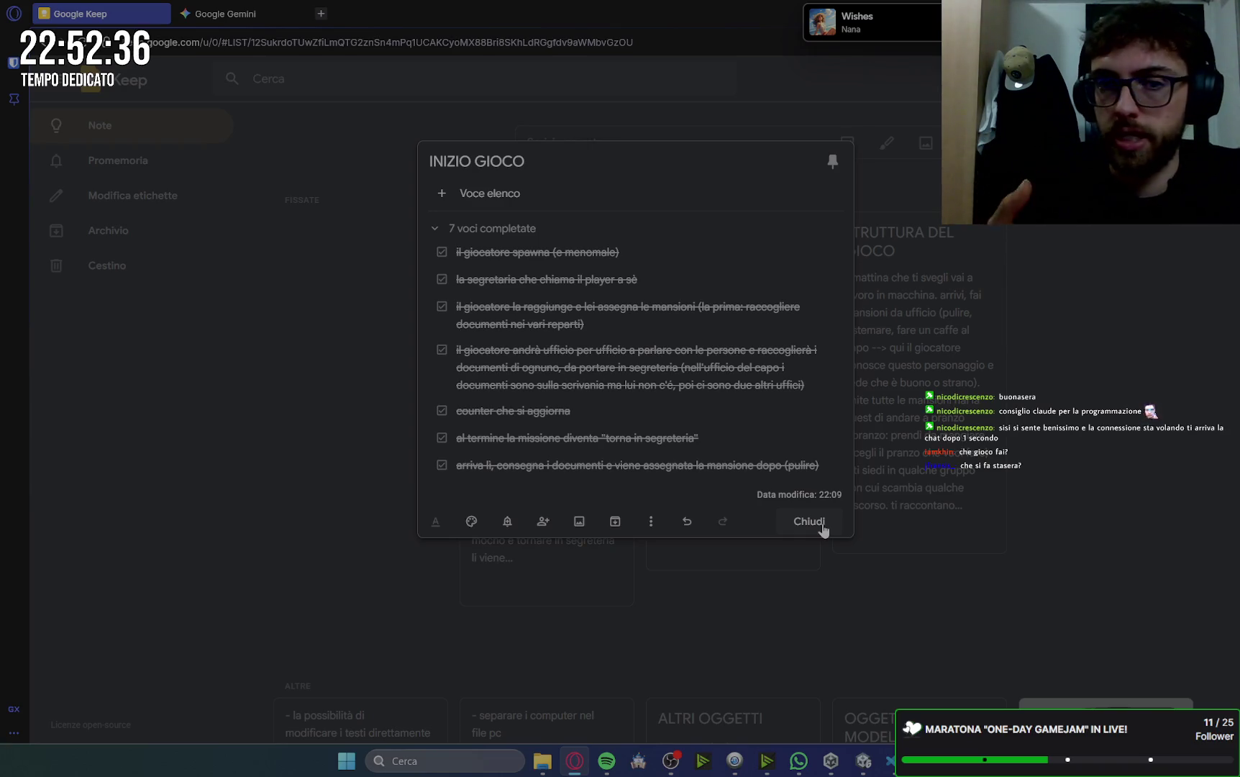
- Close the INIZIO GIOCO note, reopen and close it again, then return to Unity
left_click(822, 527)
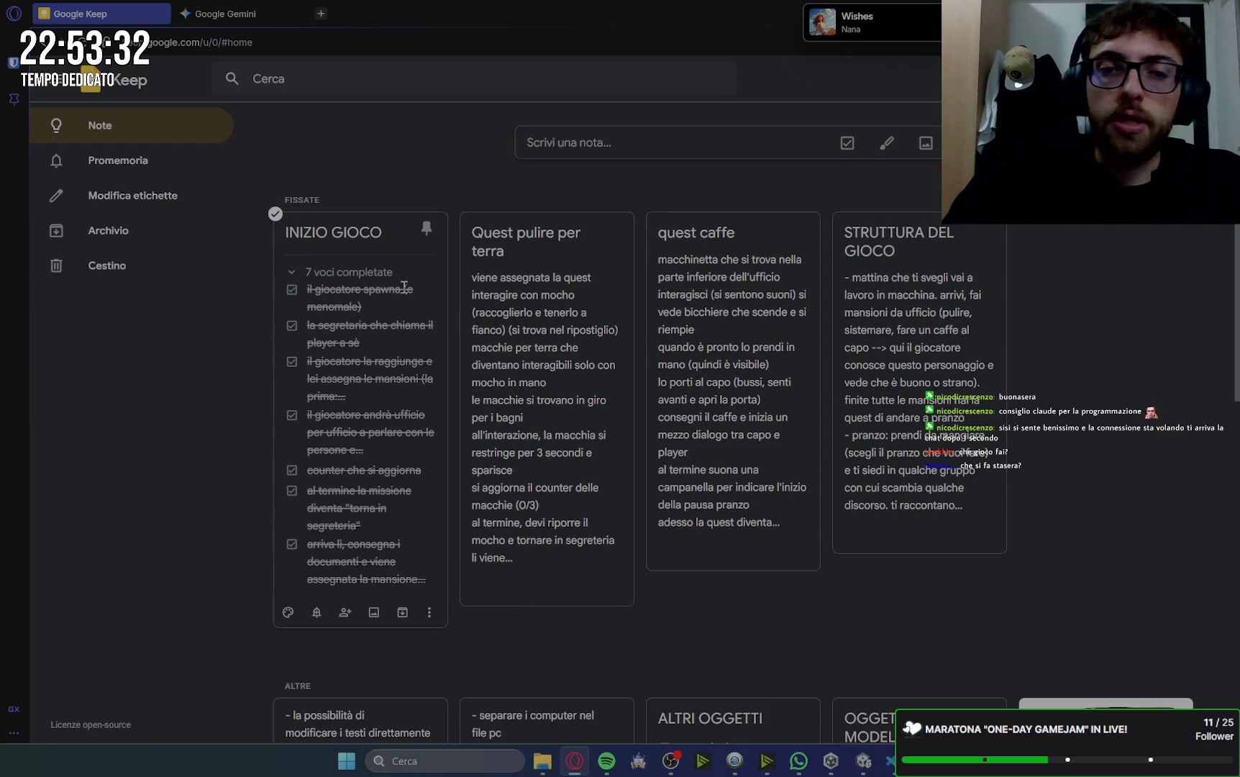
left_click(346, 236)
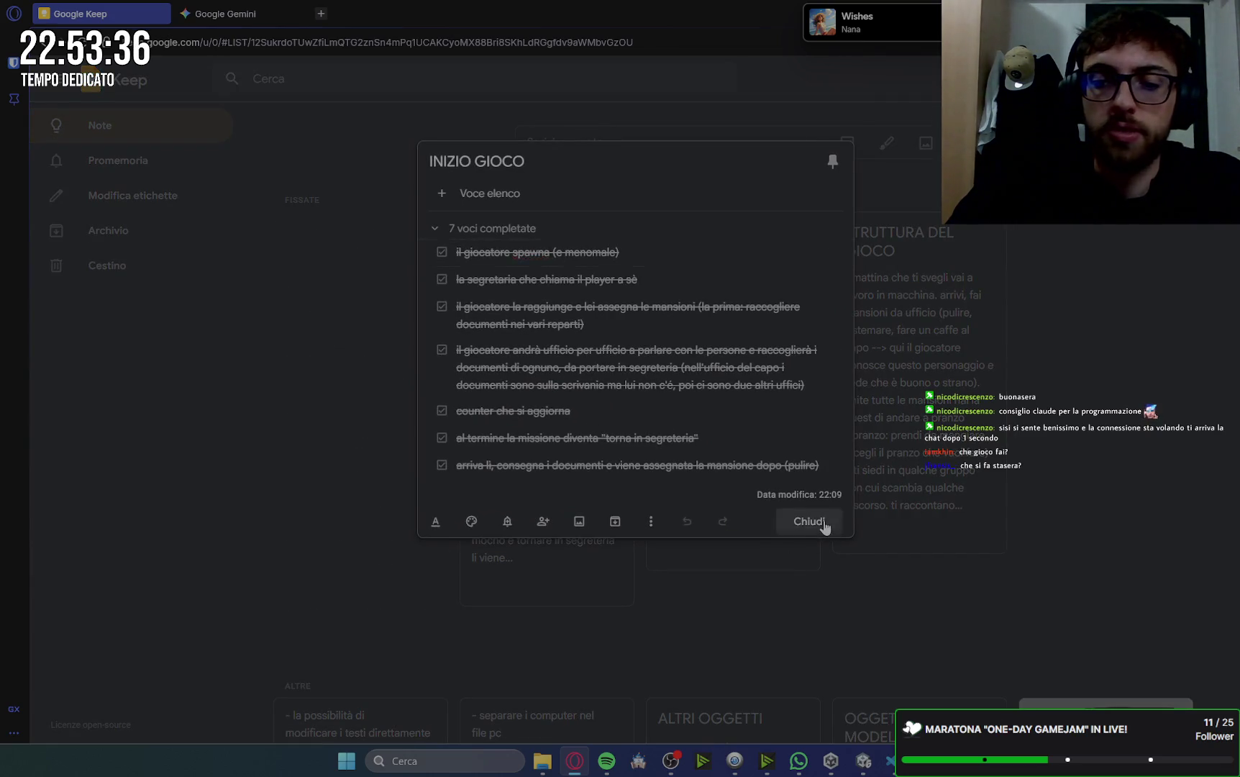
left_click(824, 522)
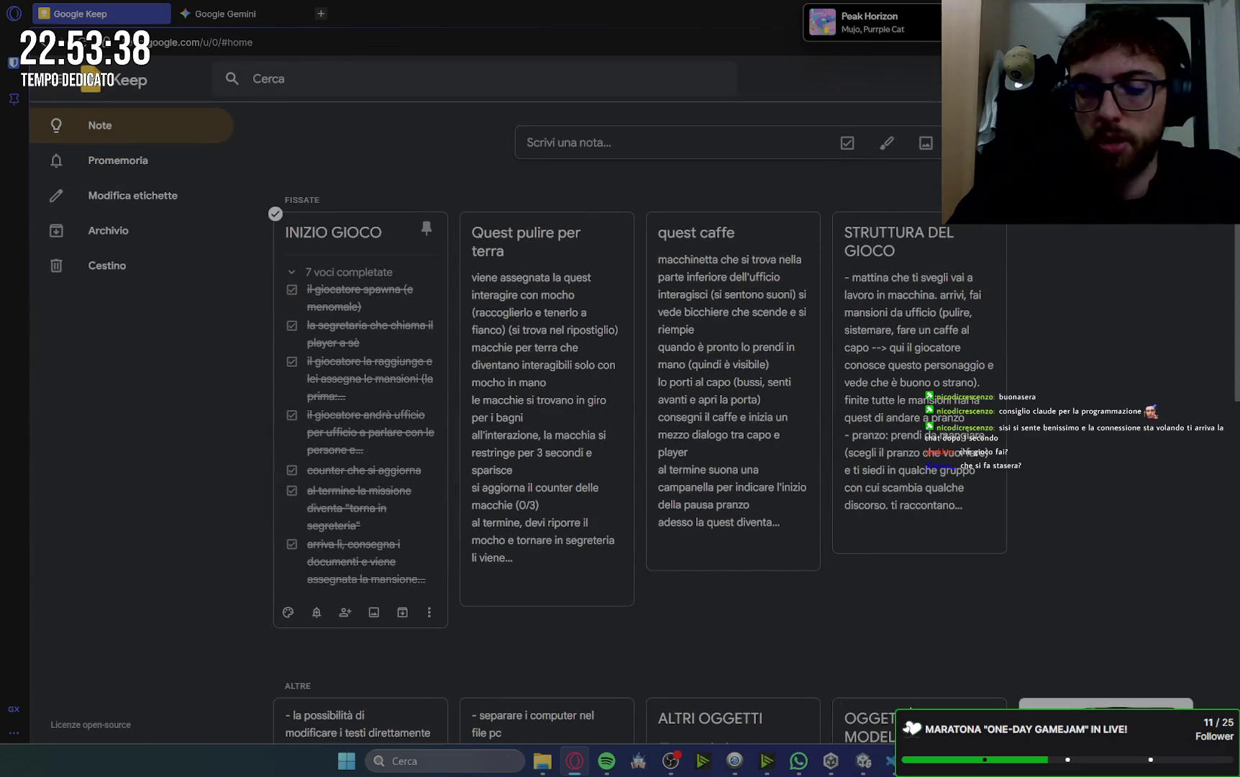
left_click(863, 761)
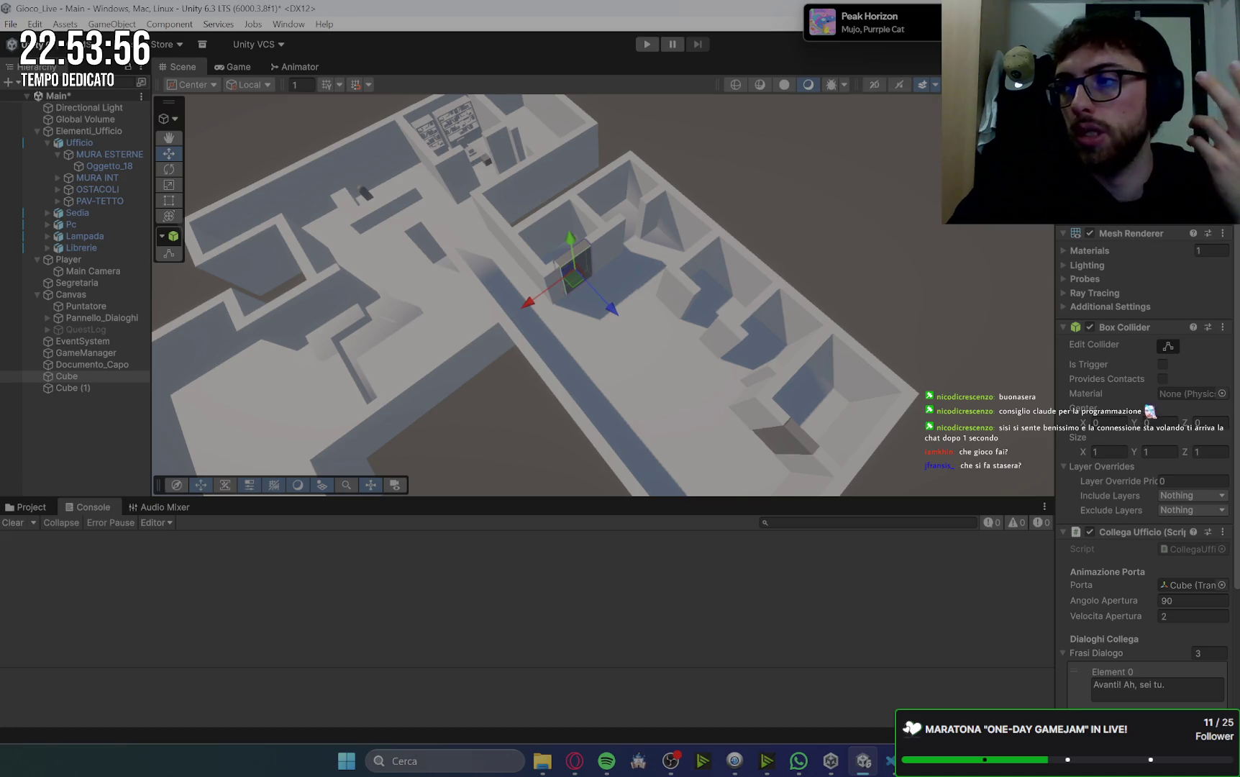
key("alt+Tab")
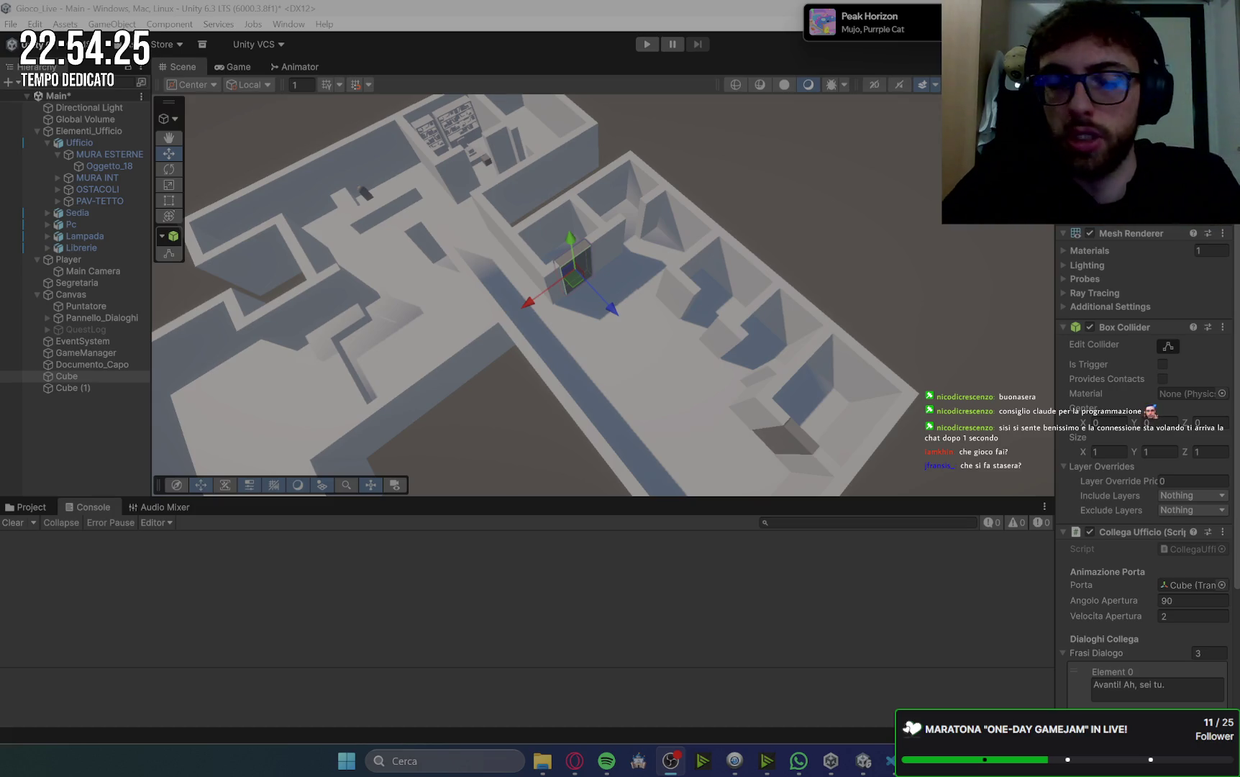
left_click(900, 157)
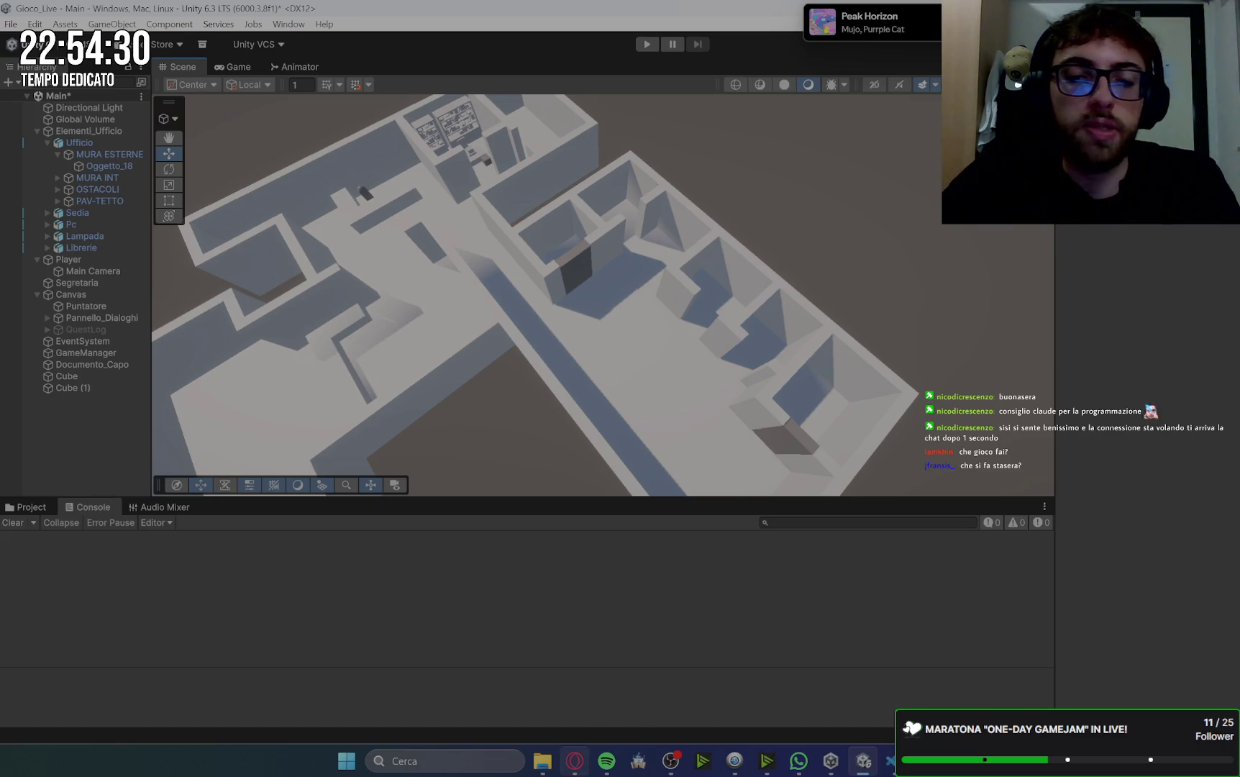
- Select Segretaria, expand its Frasi Ringraziamento list and widen the Inspector
left_click(367, 196)
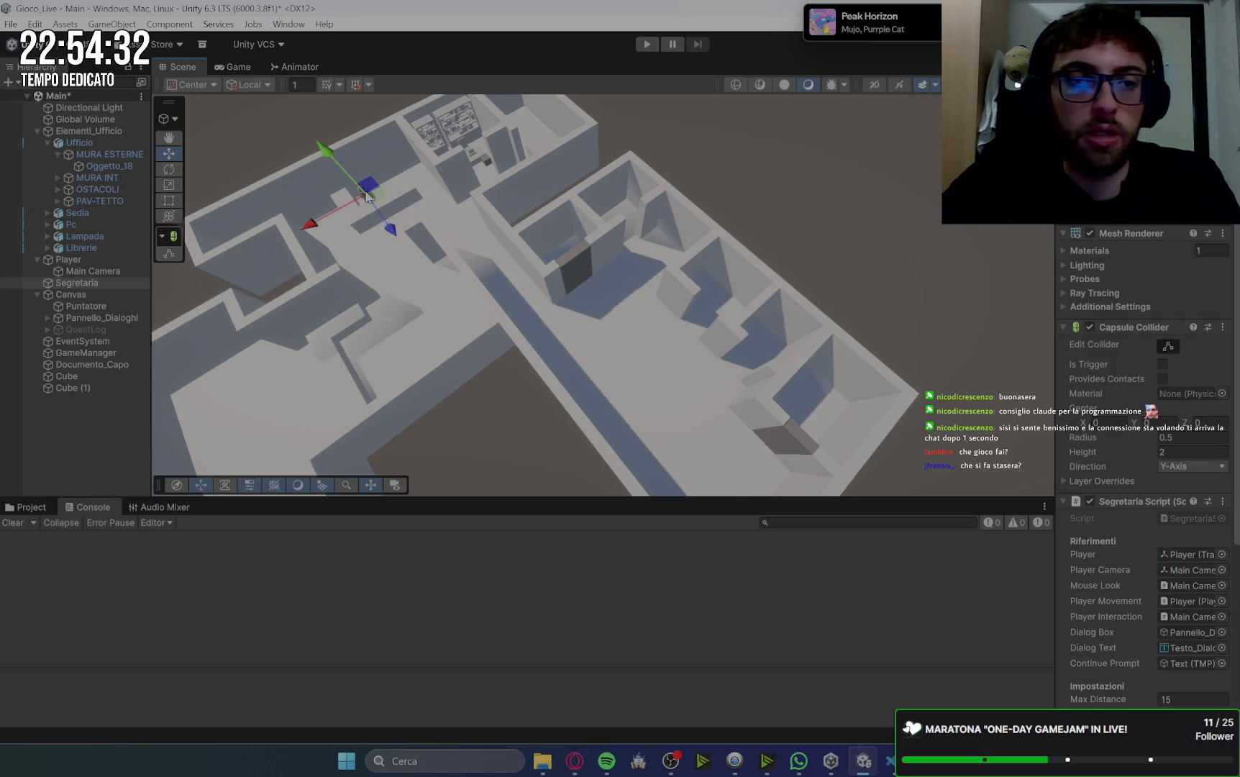
scroll(1189, 365, "down", 5)
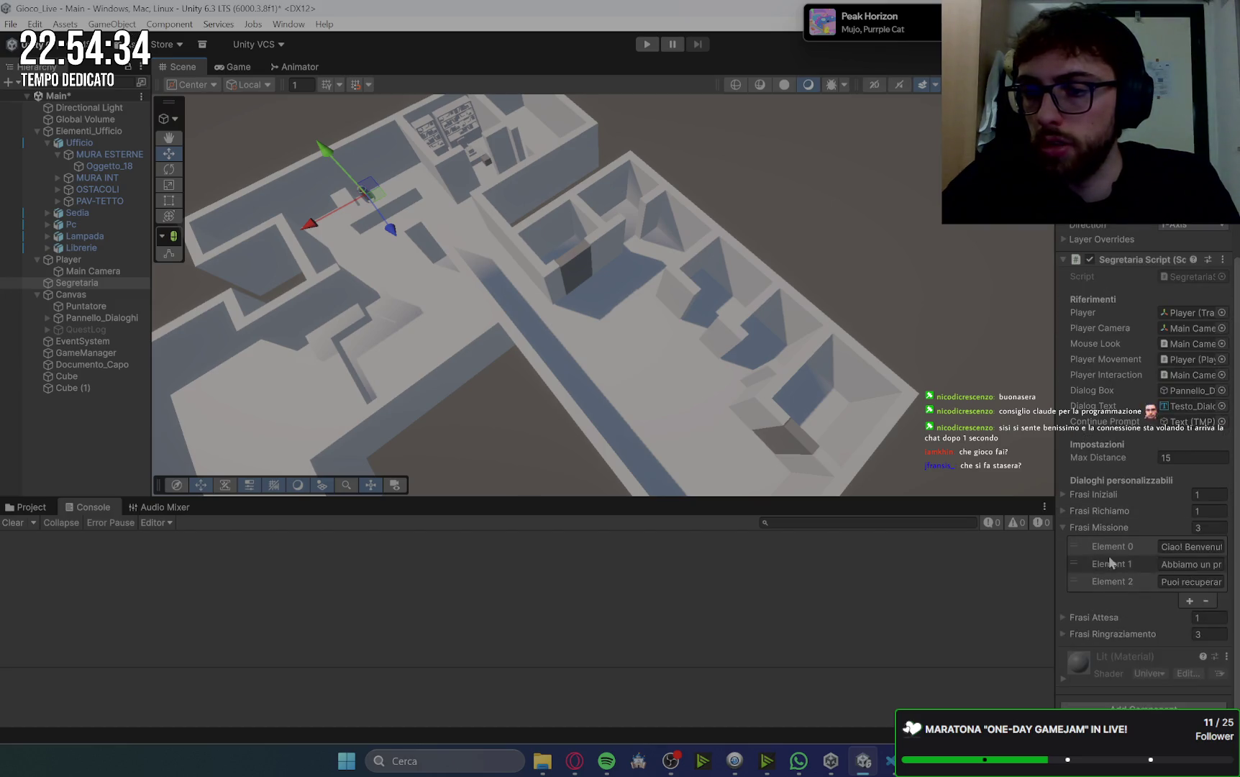
left_click(1069, 634)
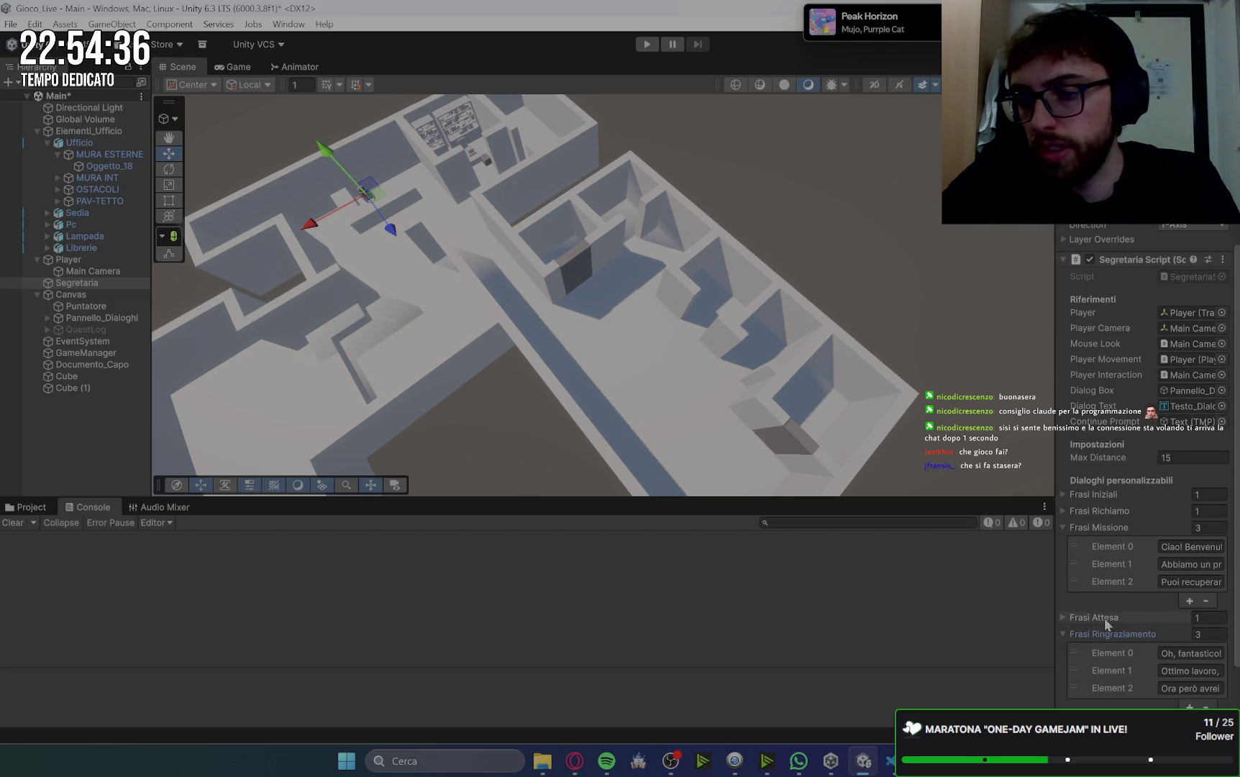
scroll(1104, 618, "down", 1)
left_click(1174, 615)
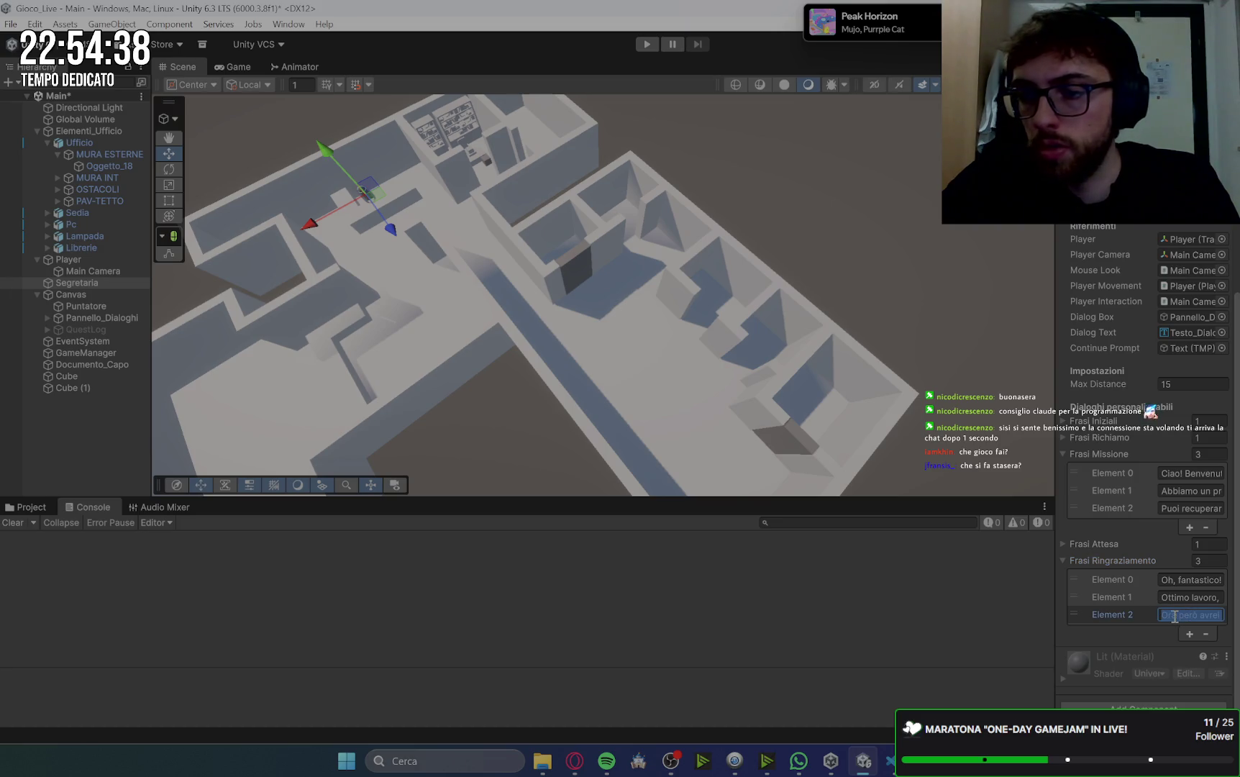
left_click_drag(1055, 484, 847, 477)
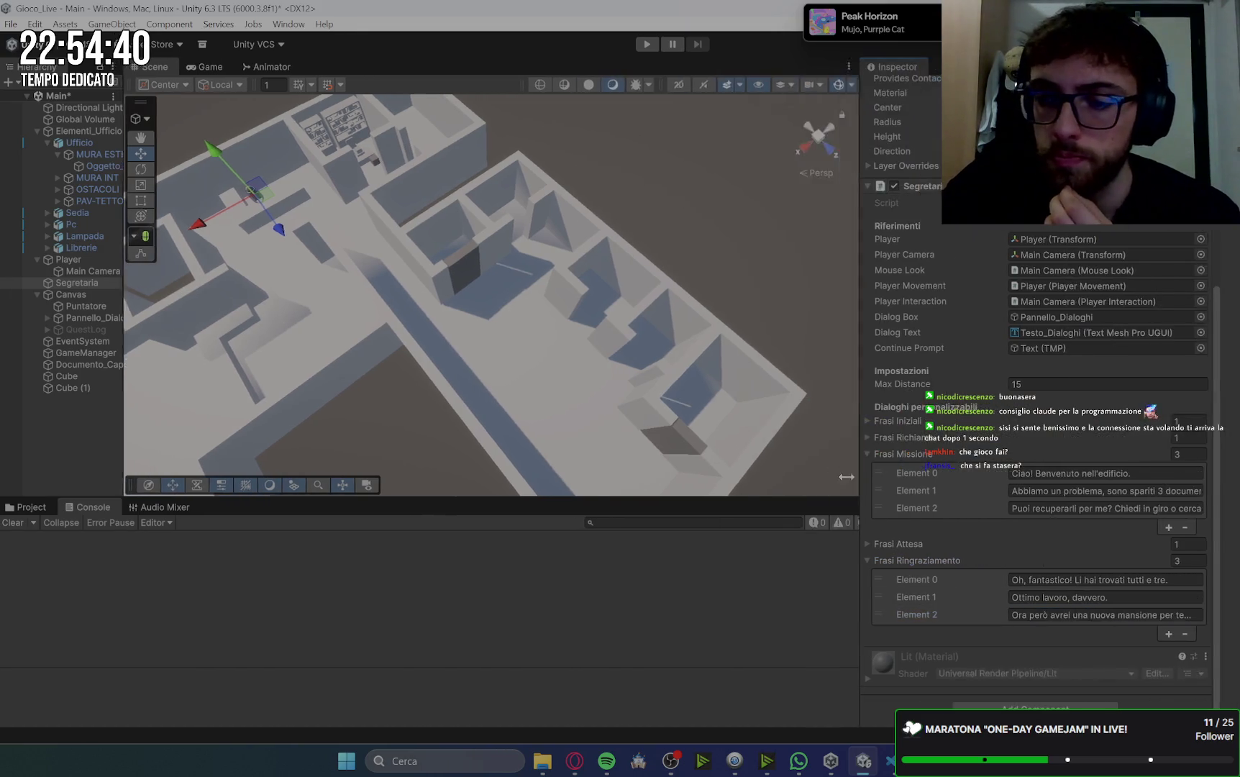
- Add a fourth thank-you line reading "C'è bisogno di pulire i bagni..." with a capital C
left_click(1151, 615)
left_click(1196, 615)
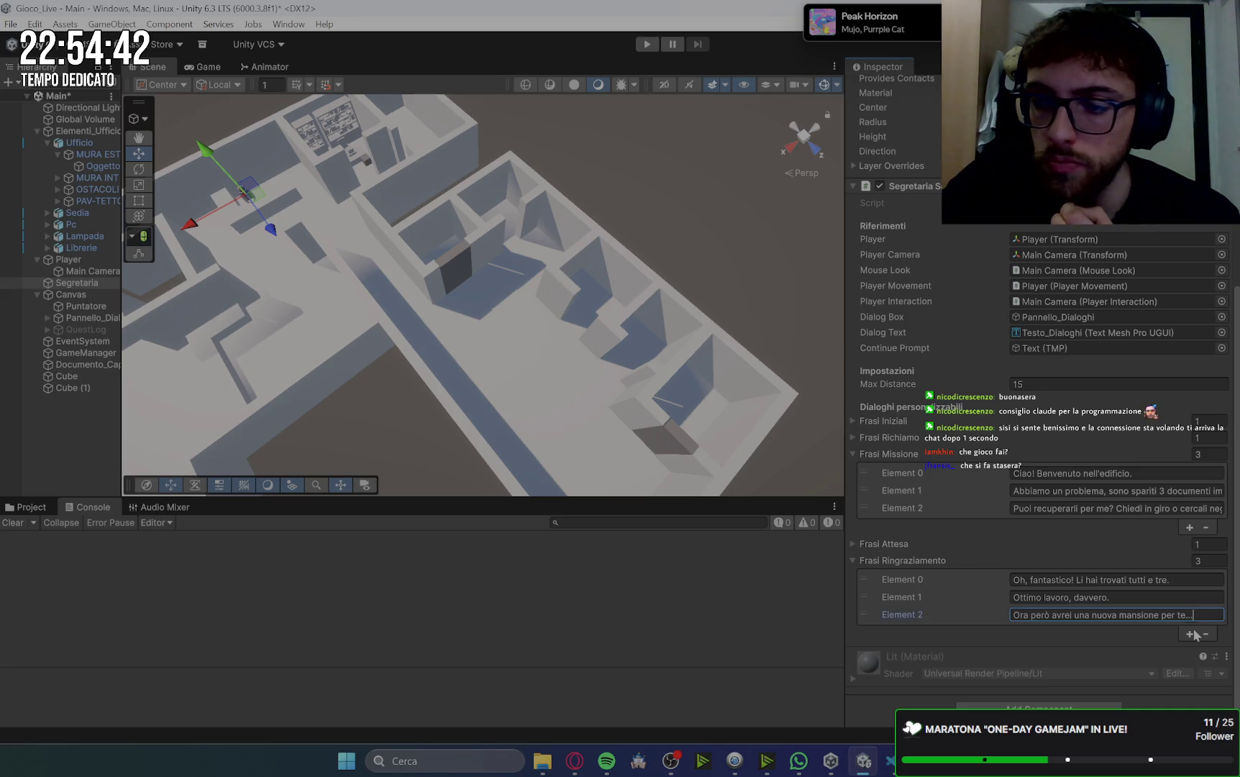
left_click(1192, 634)
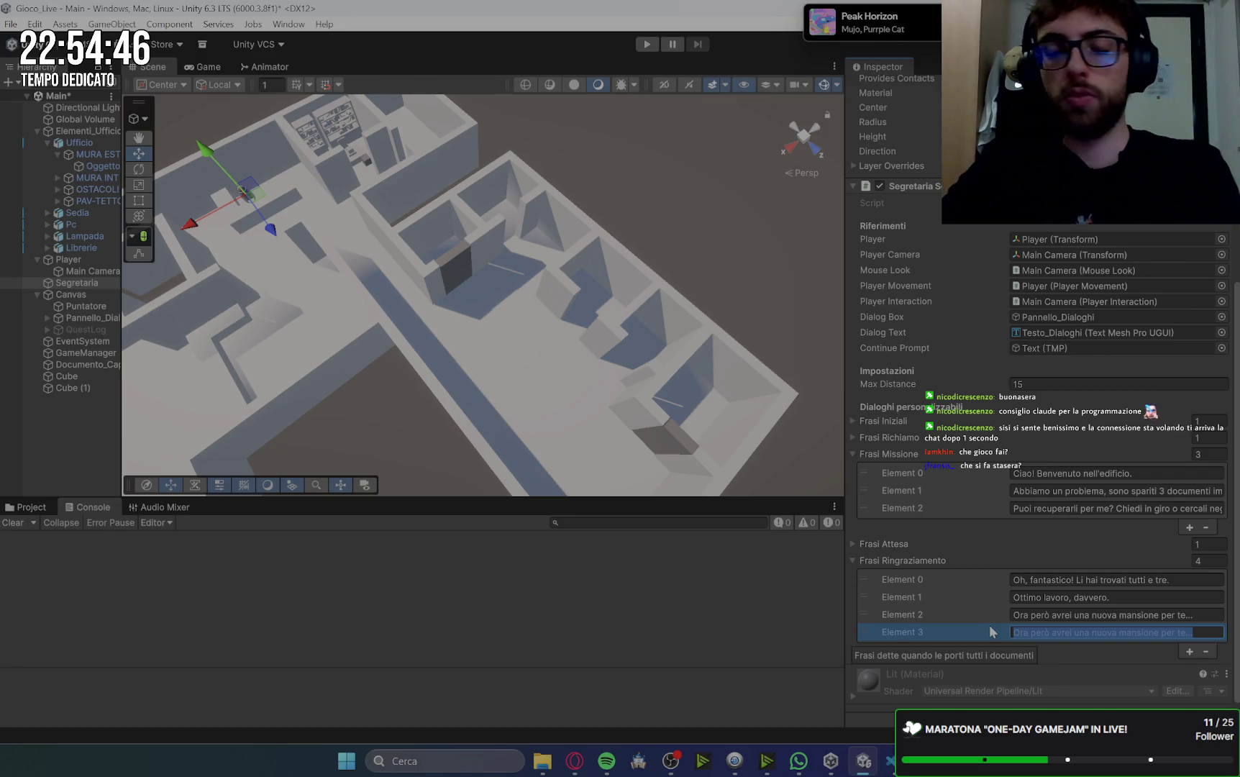
type("c'è")
key("Left")
key("Left")
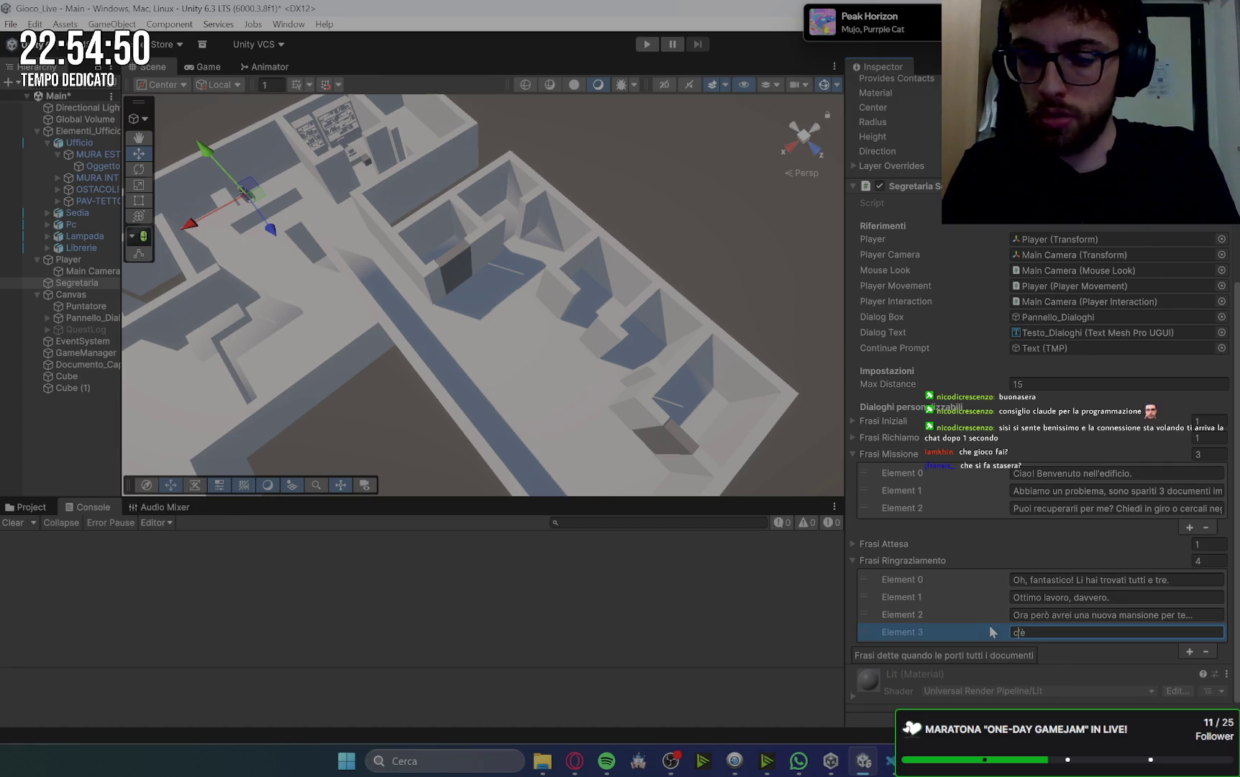
key("BackSpace")
type("C'è ")
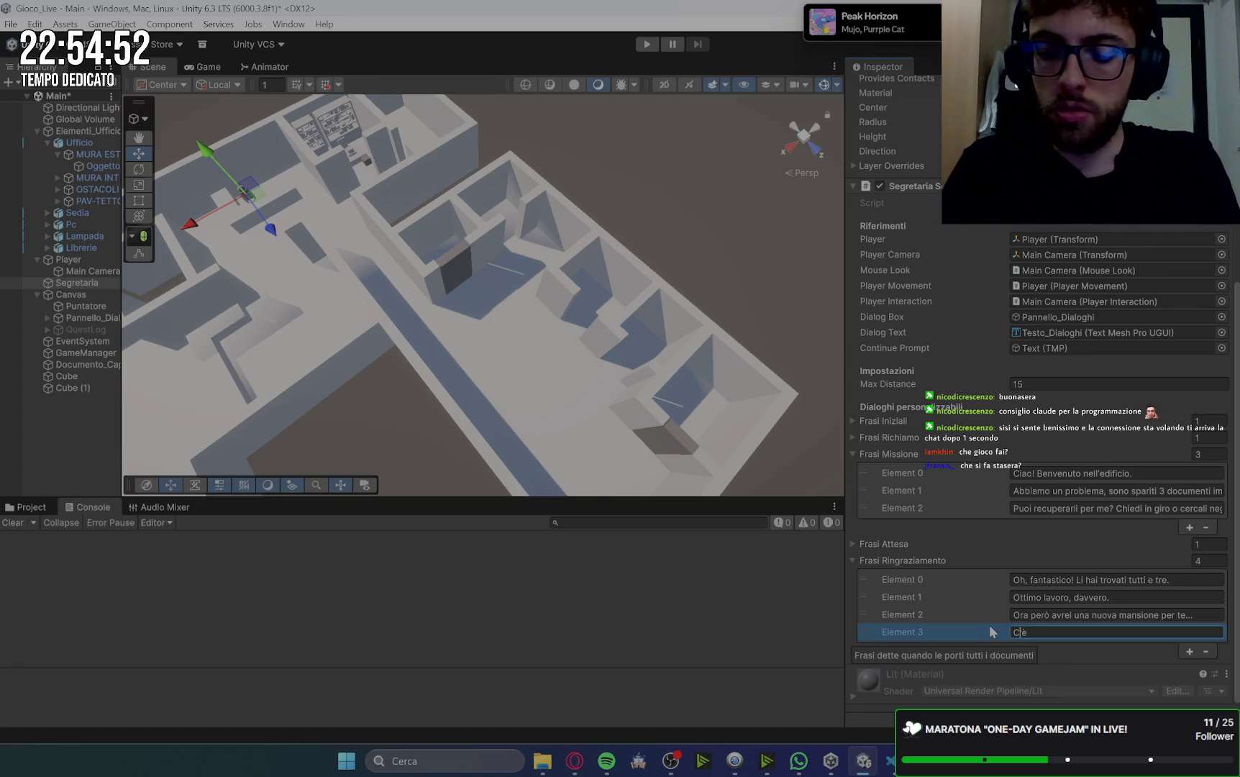
type("bisog")
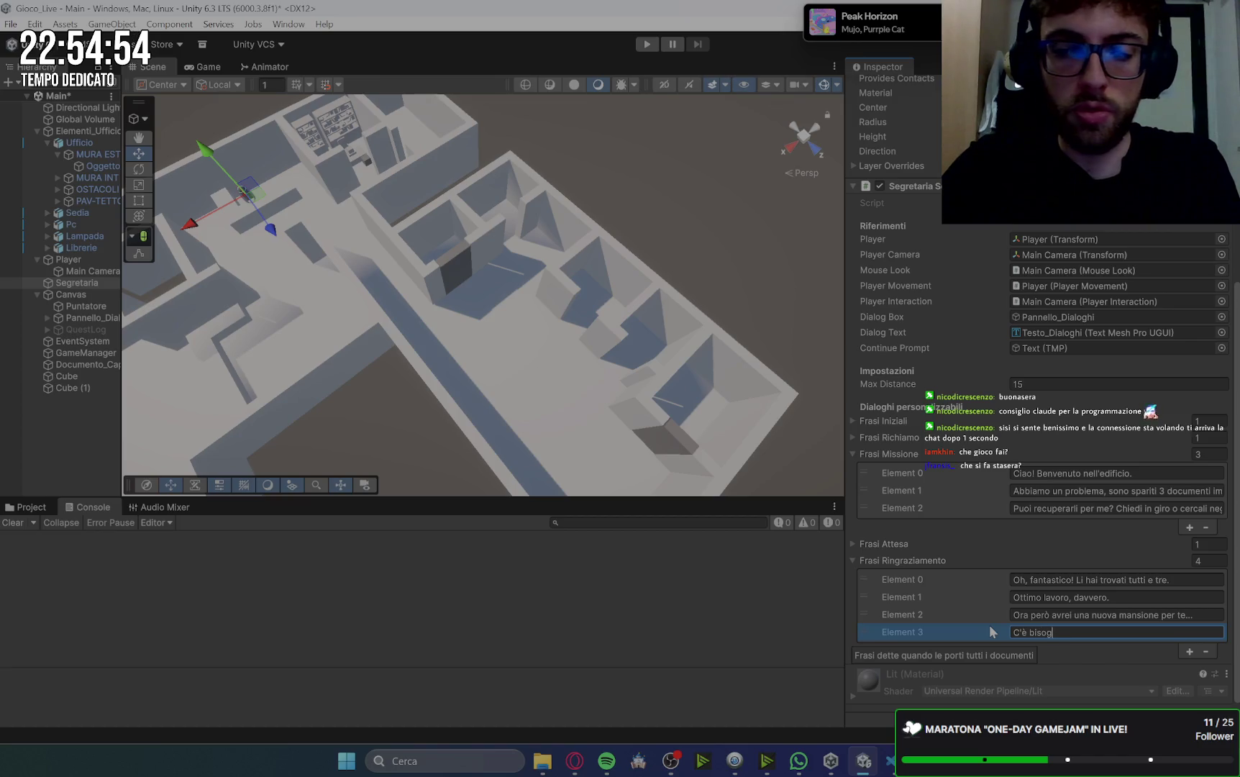
type("no di p")
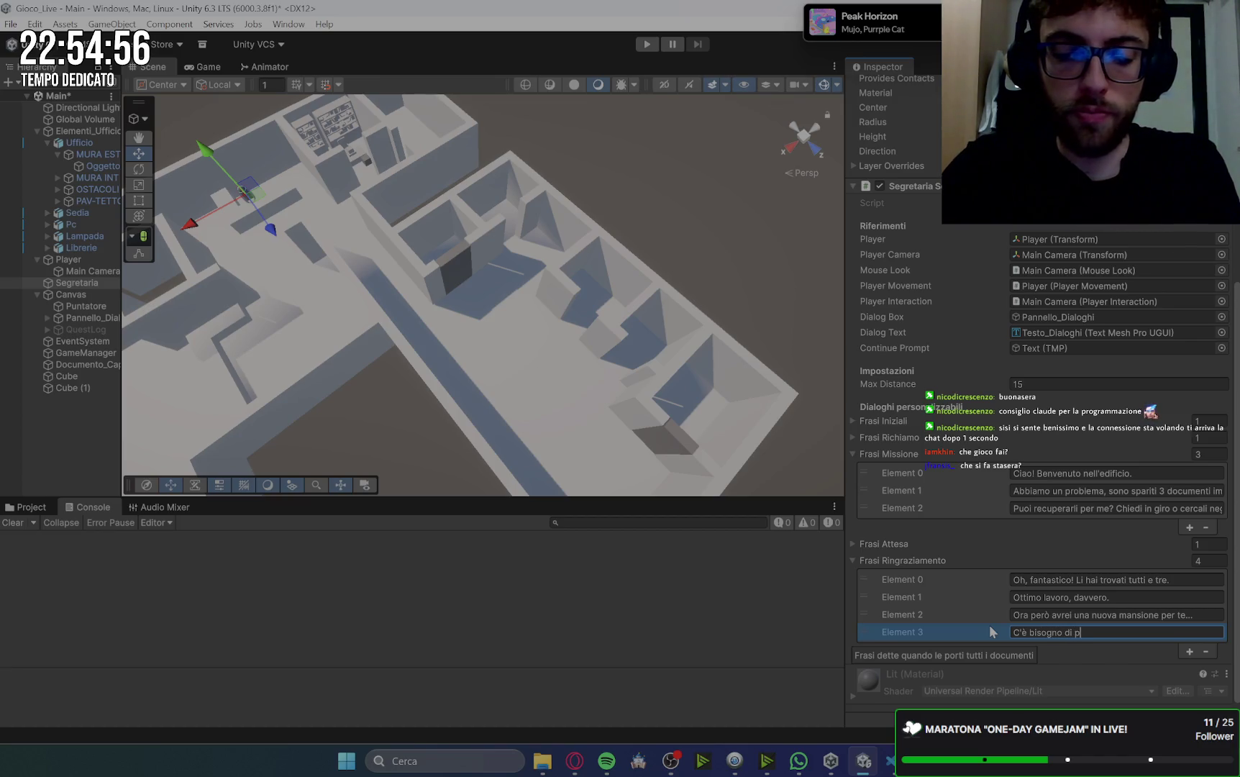
type("ulire i ba")
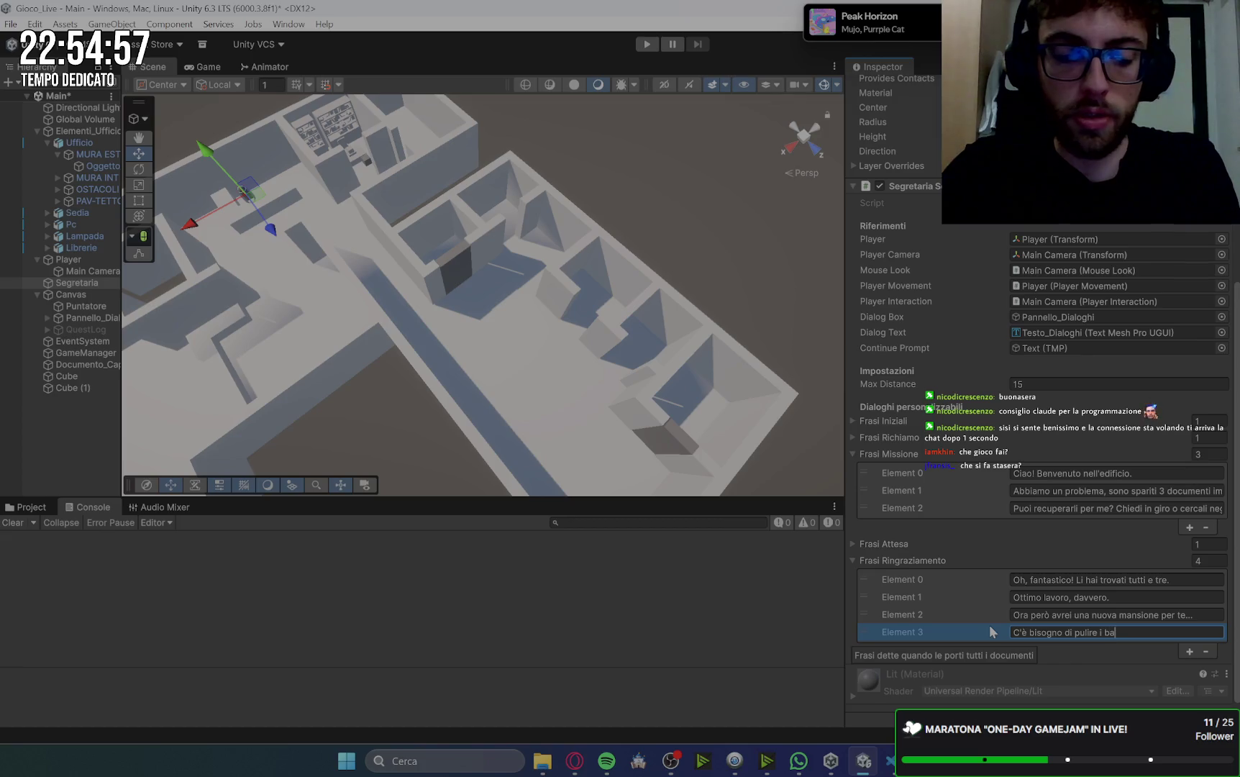
type("gni...")
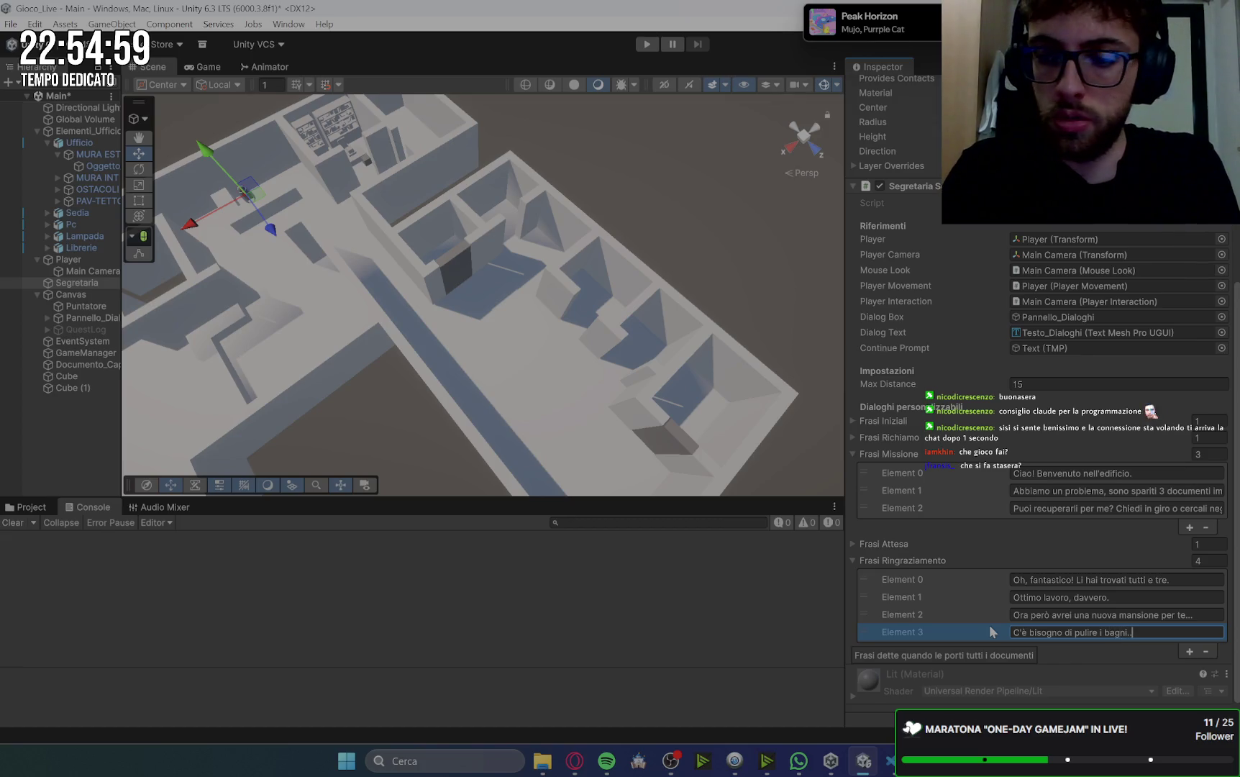
- Add Element 4 reading "Prendi il mocho dal ripostiglio e pulisci i pavimenti dei bagni!"
left_click(1189, 653)
left_click(1159, 650)
left_click_drag(1159, 650, 1014, 652)
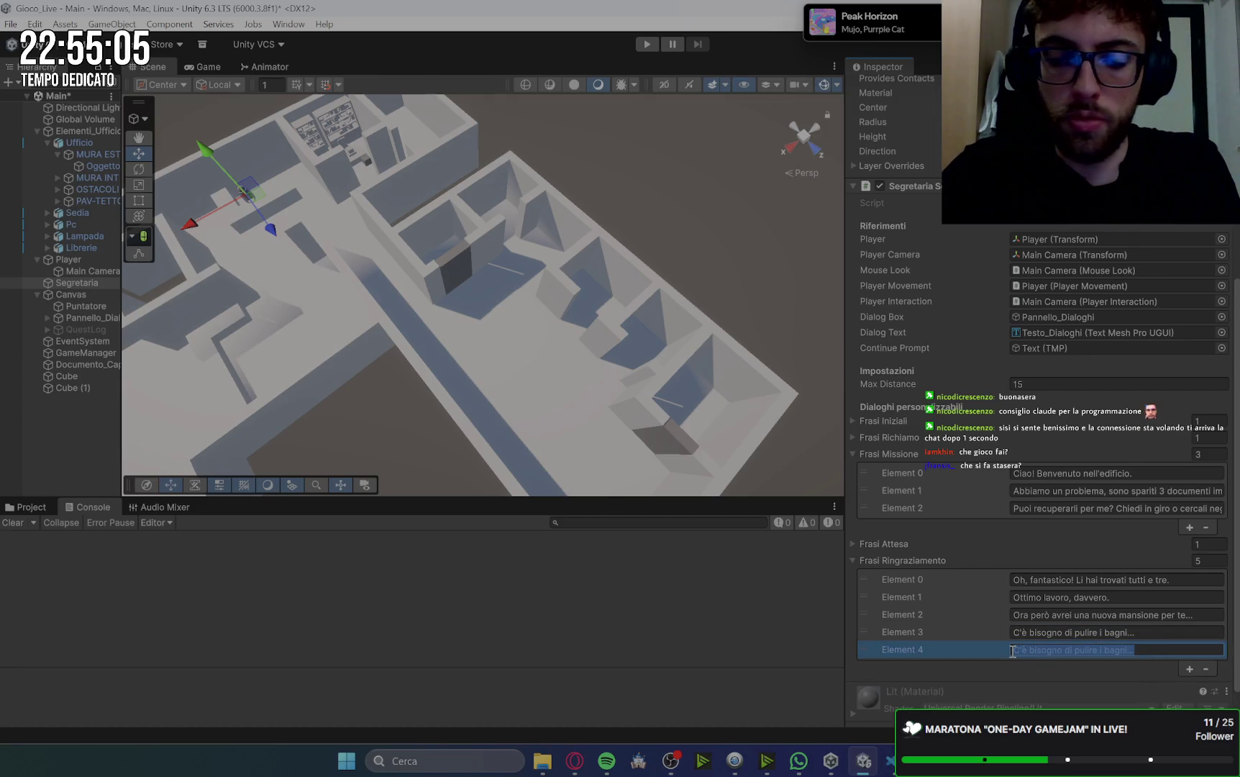
key("BackSpace")
type("ndi lo")
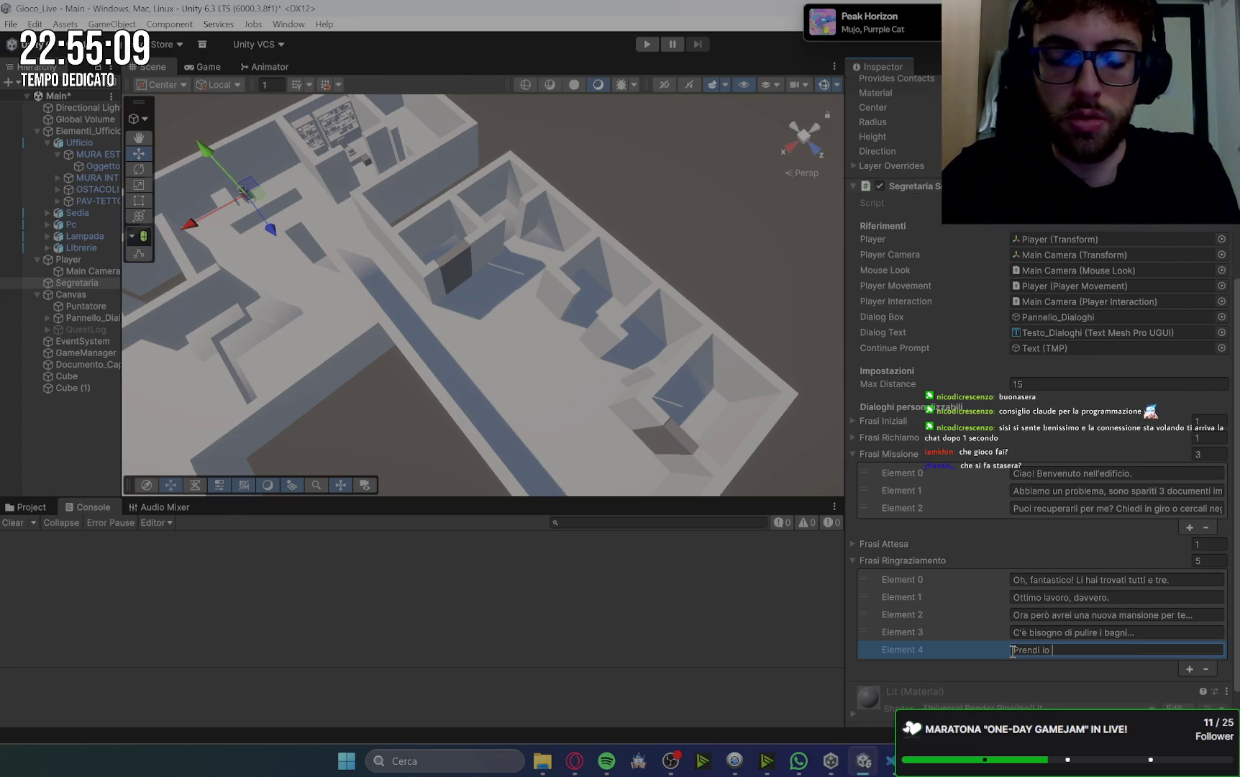
key("BackSpace")
key("BackSpace")
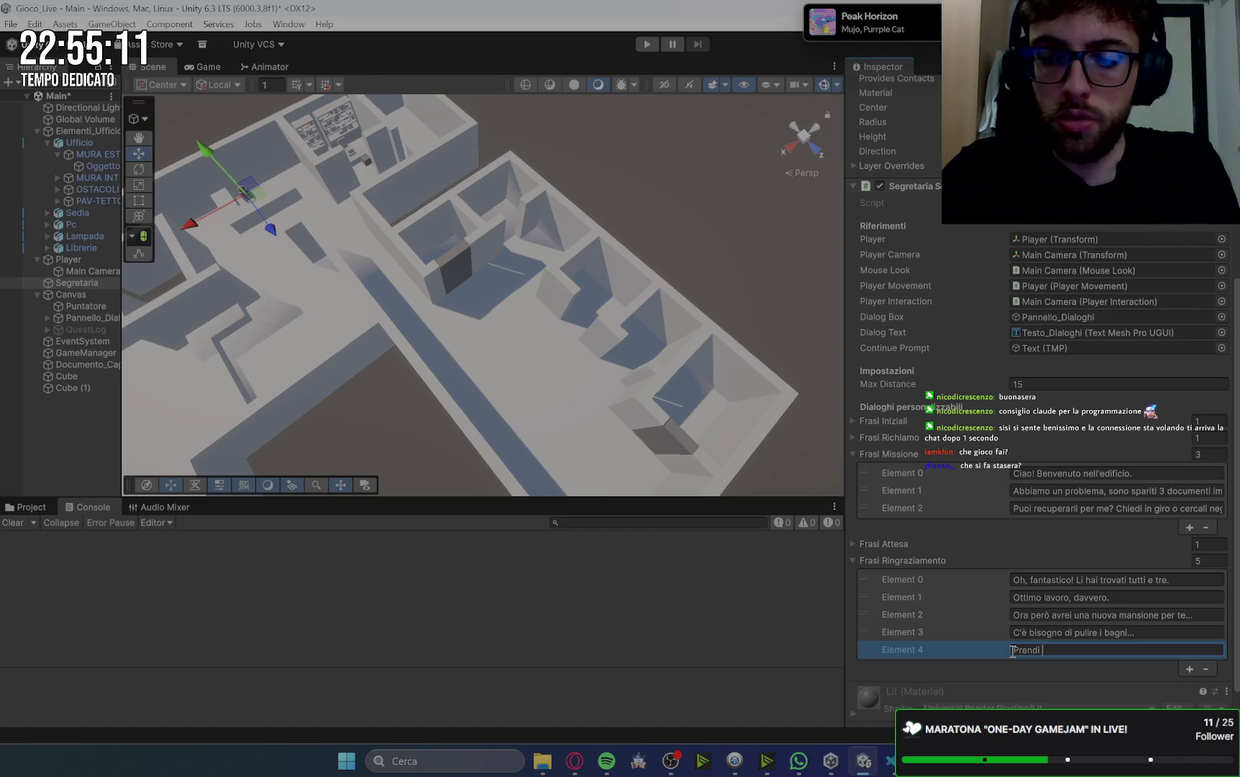
type("lo")
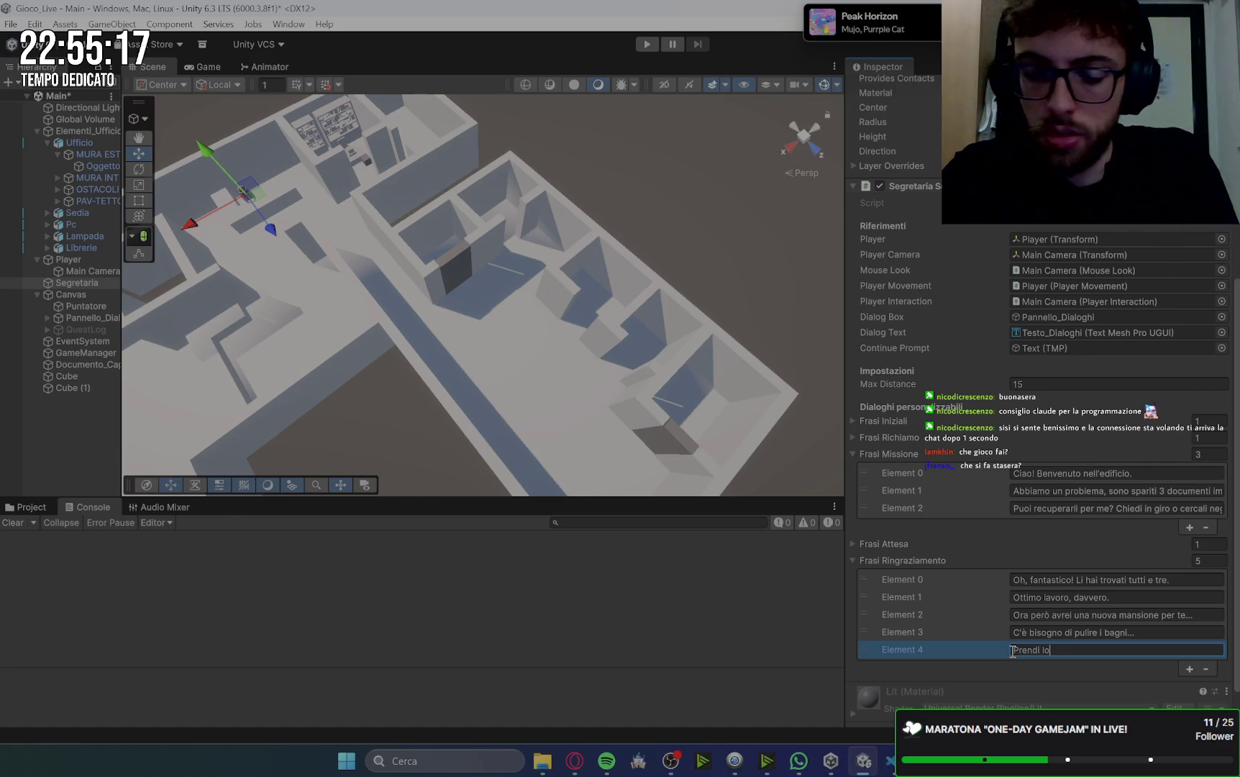
key("BackSpace")
key("BackSpace")
type("il mocho da")
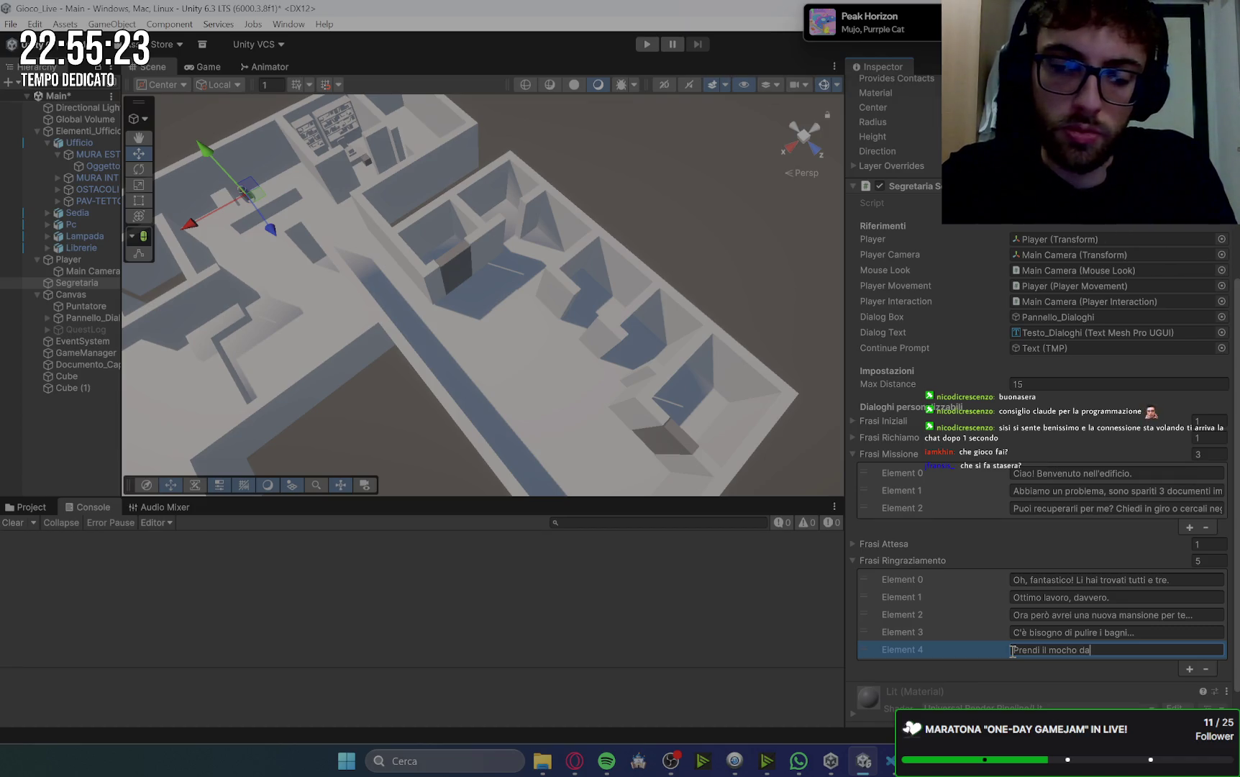
type("l ripostiglio e")
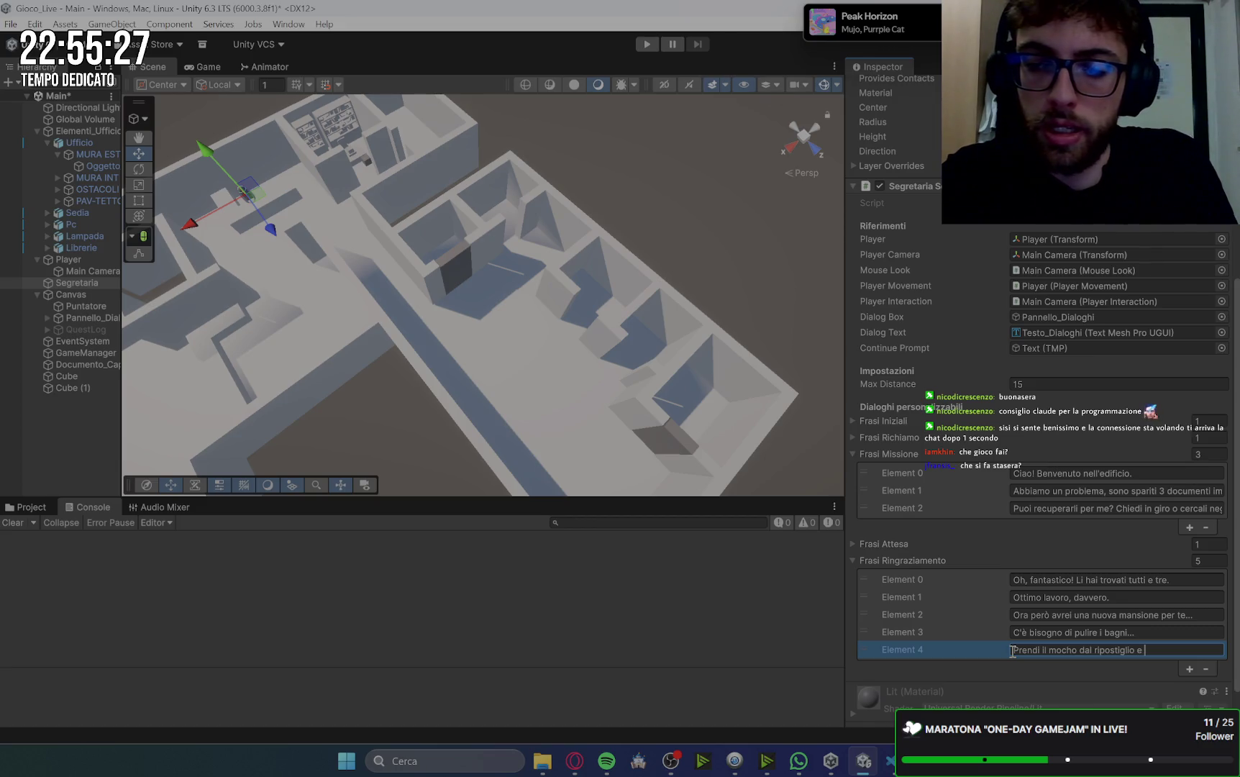
type("pu")
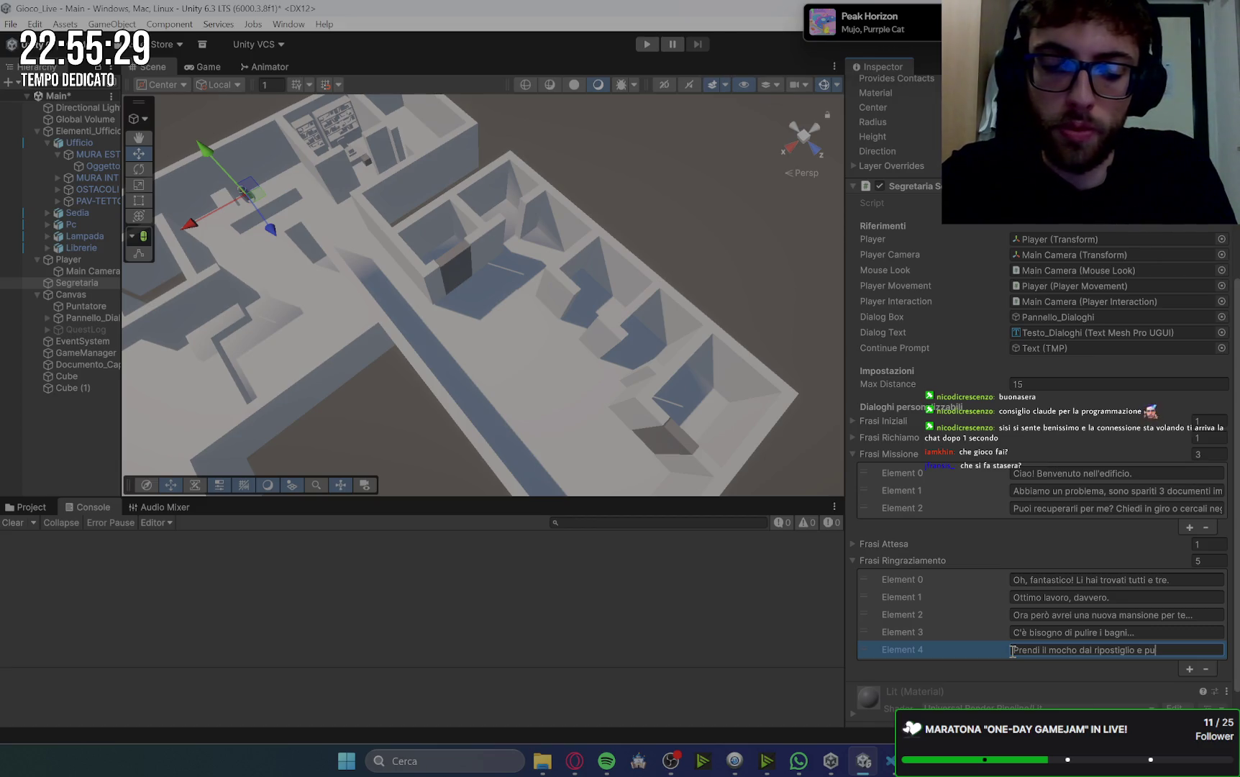
type("lsci i pavi")
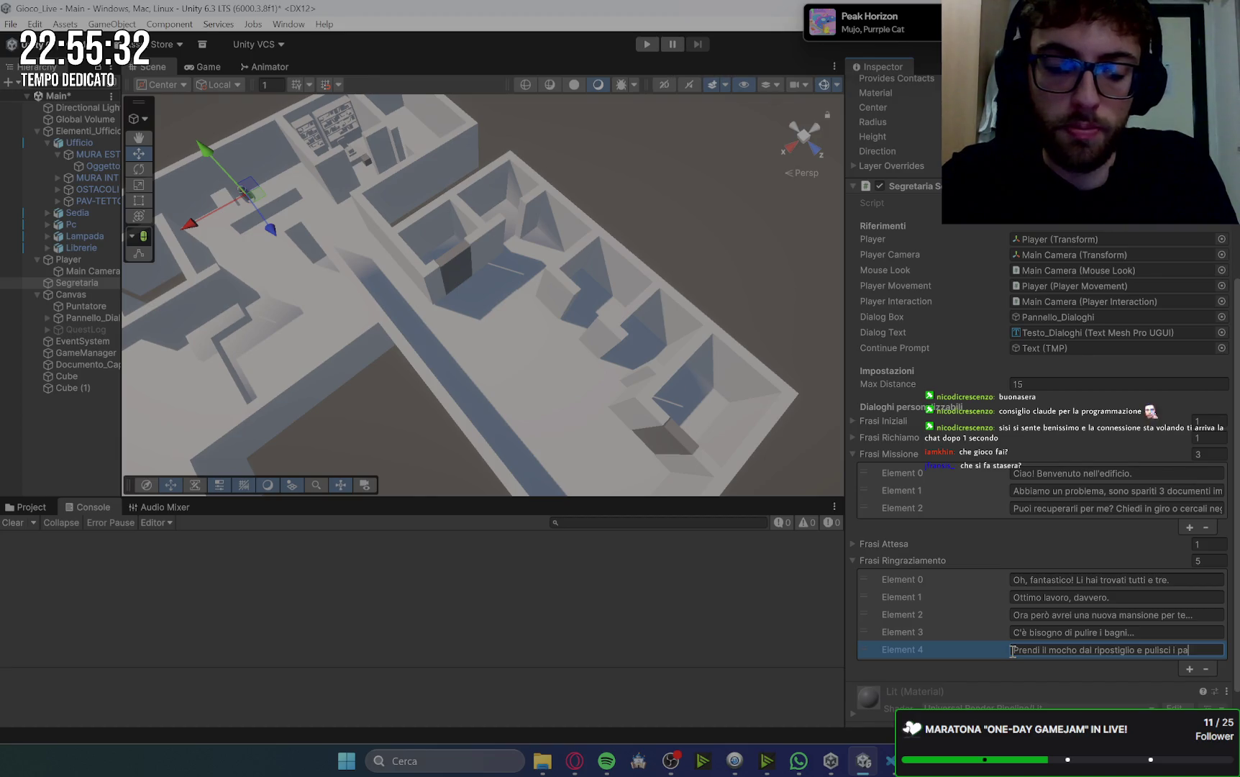
type("menti de")
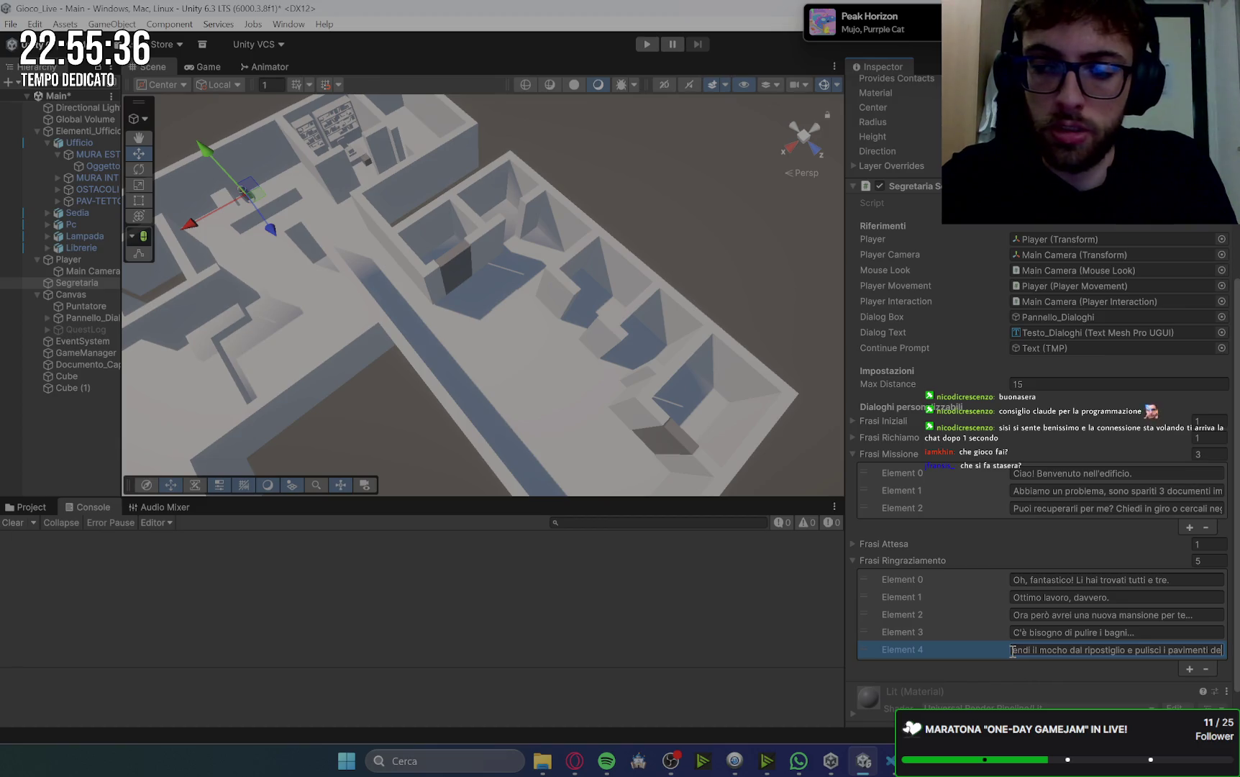
type("i b")
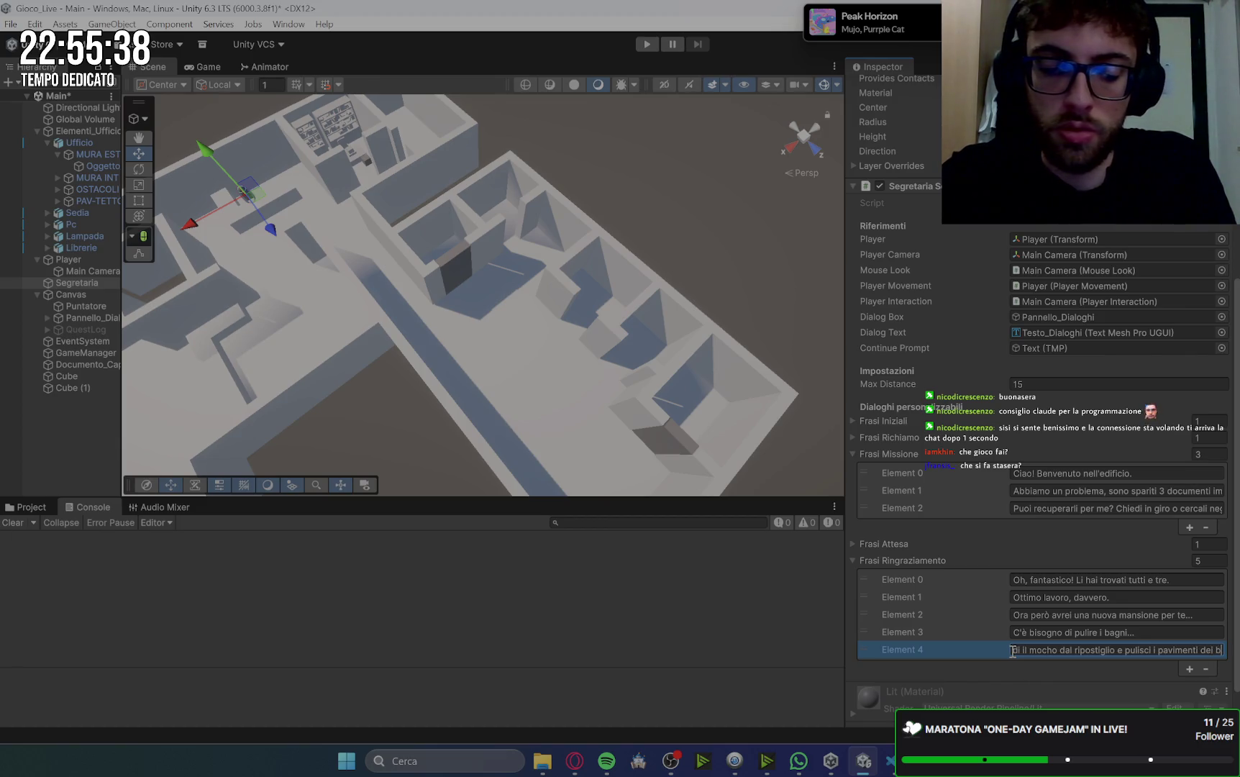
type("agni!")
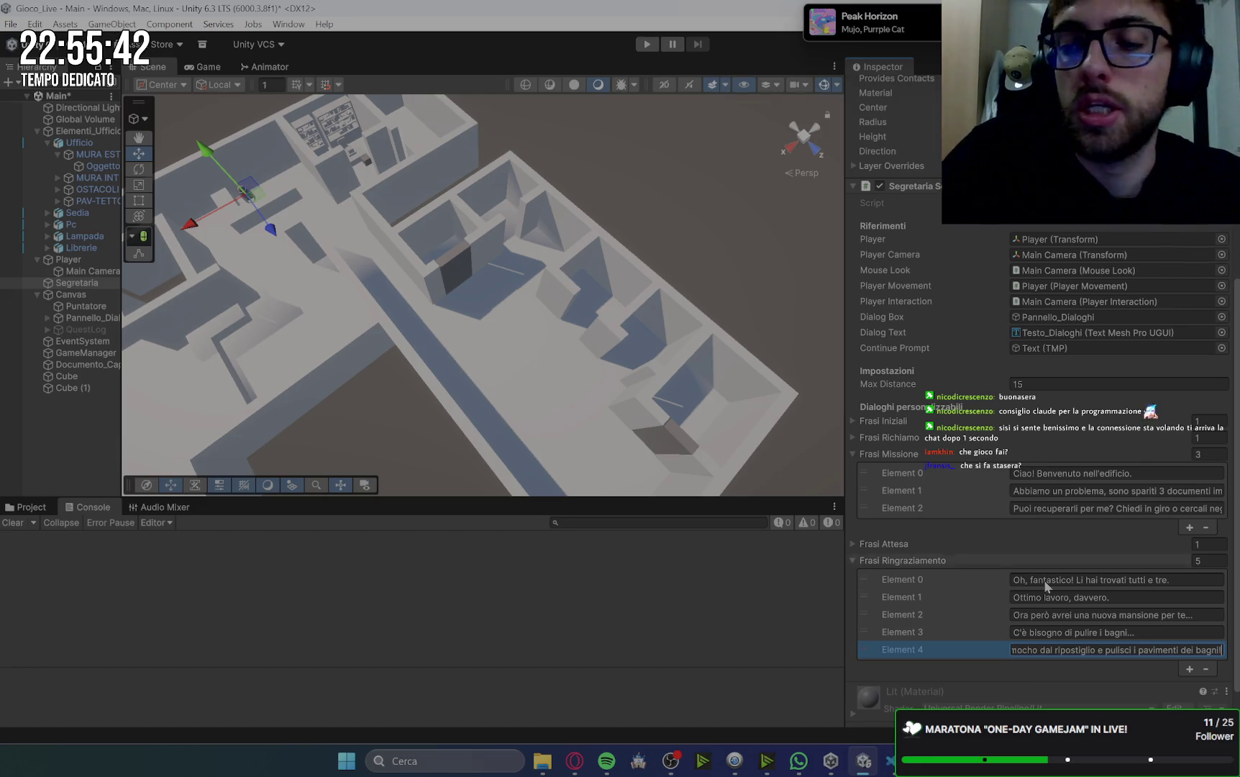
left_click_drag(846, 471, 1039, 461)
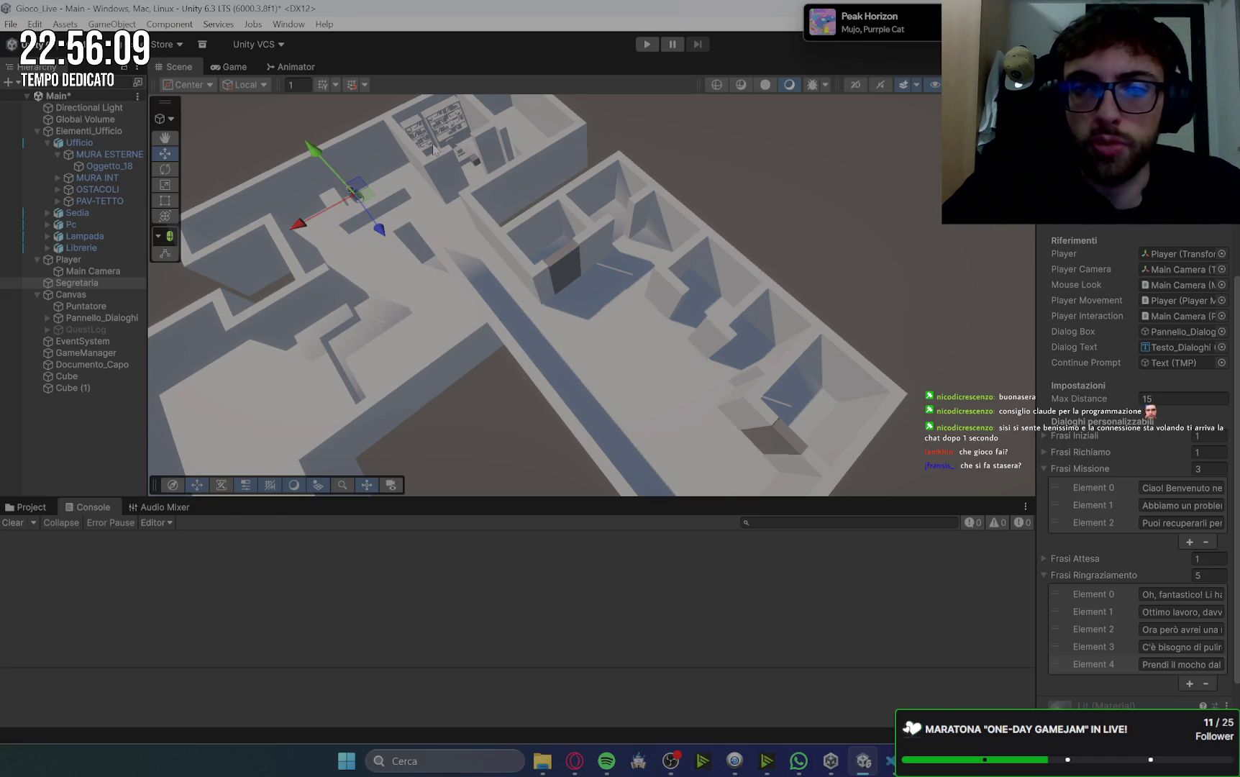
left_click(822, 254)
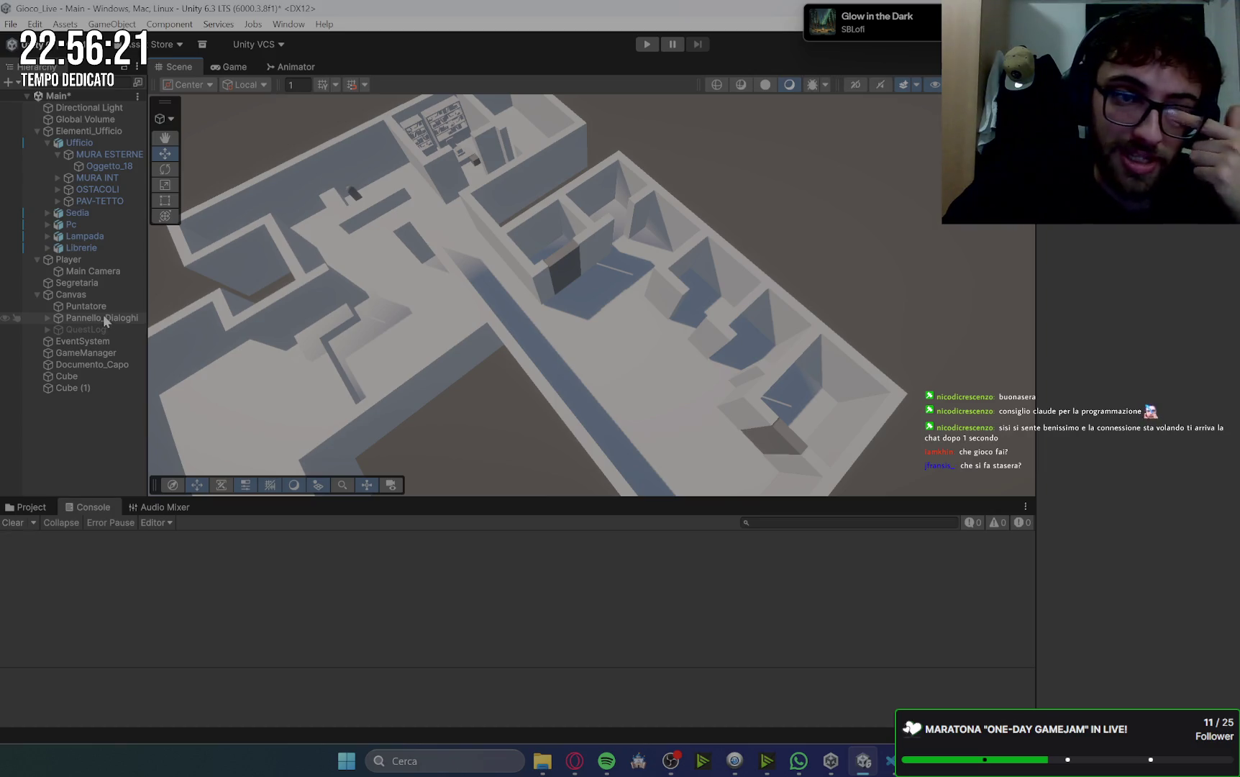
left_click(82, 283)
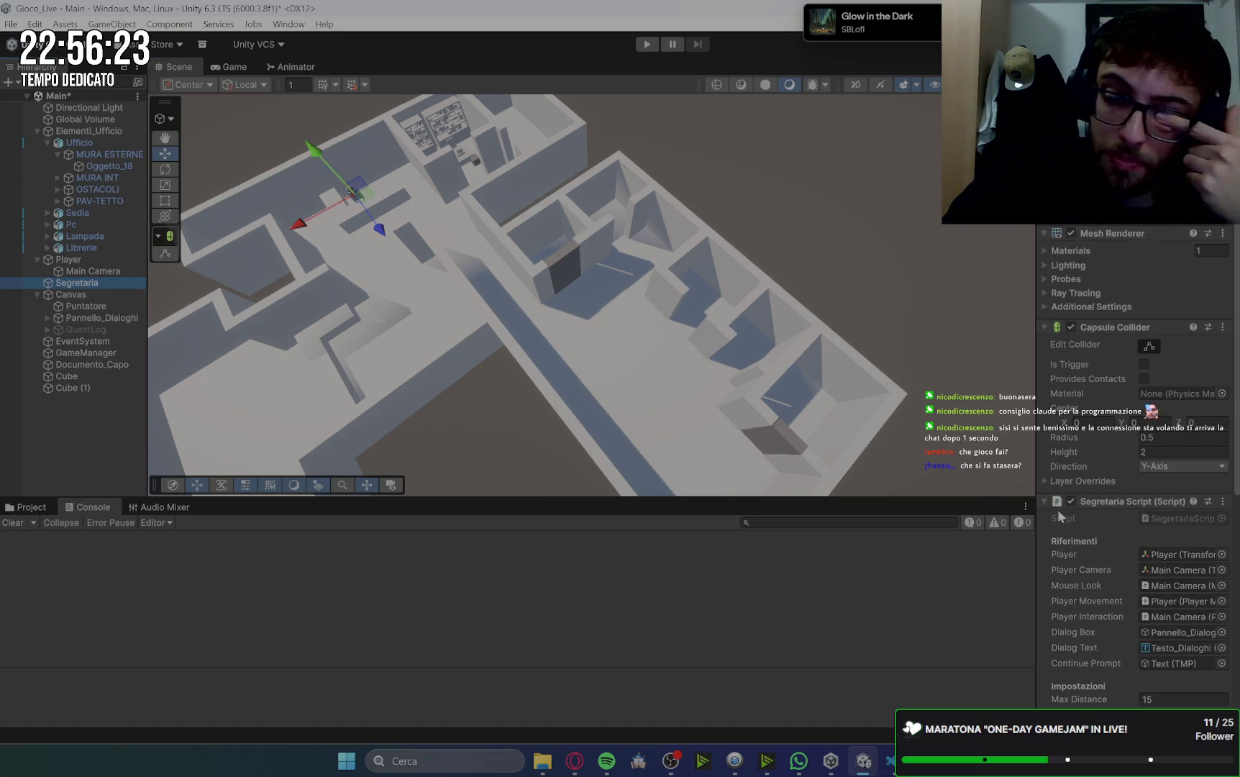
scroll(1069, 498, "down", 10)
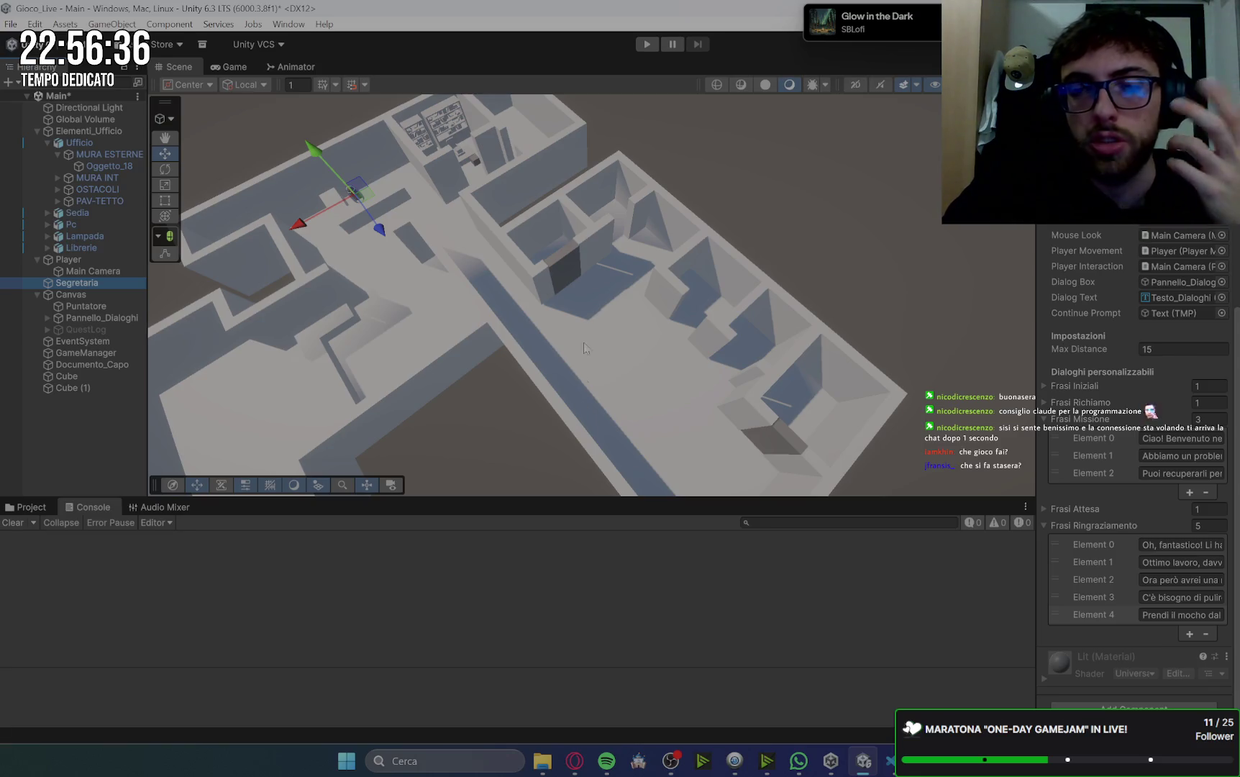
- Set Pannello_Dialoghi inactive while checking the Game view, then bring Google Keep forward
left_click(239, 66)
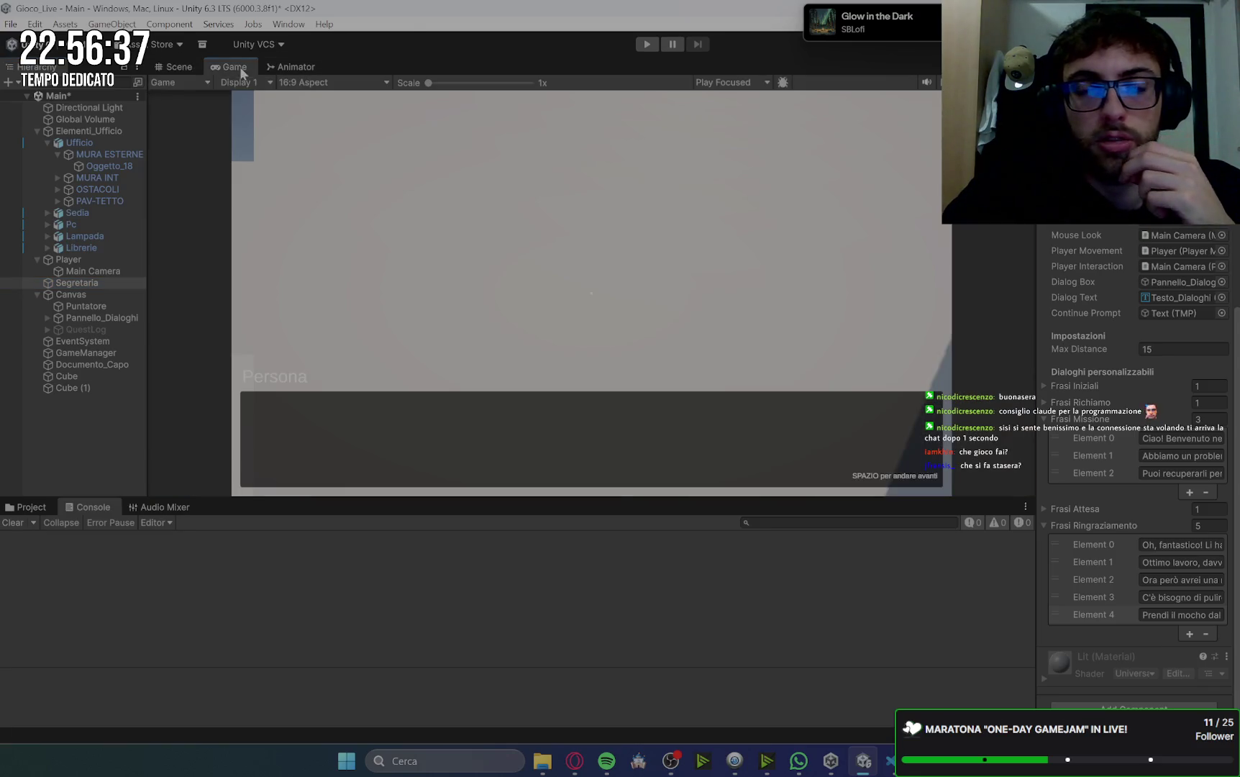
left_click(179, 64)
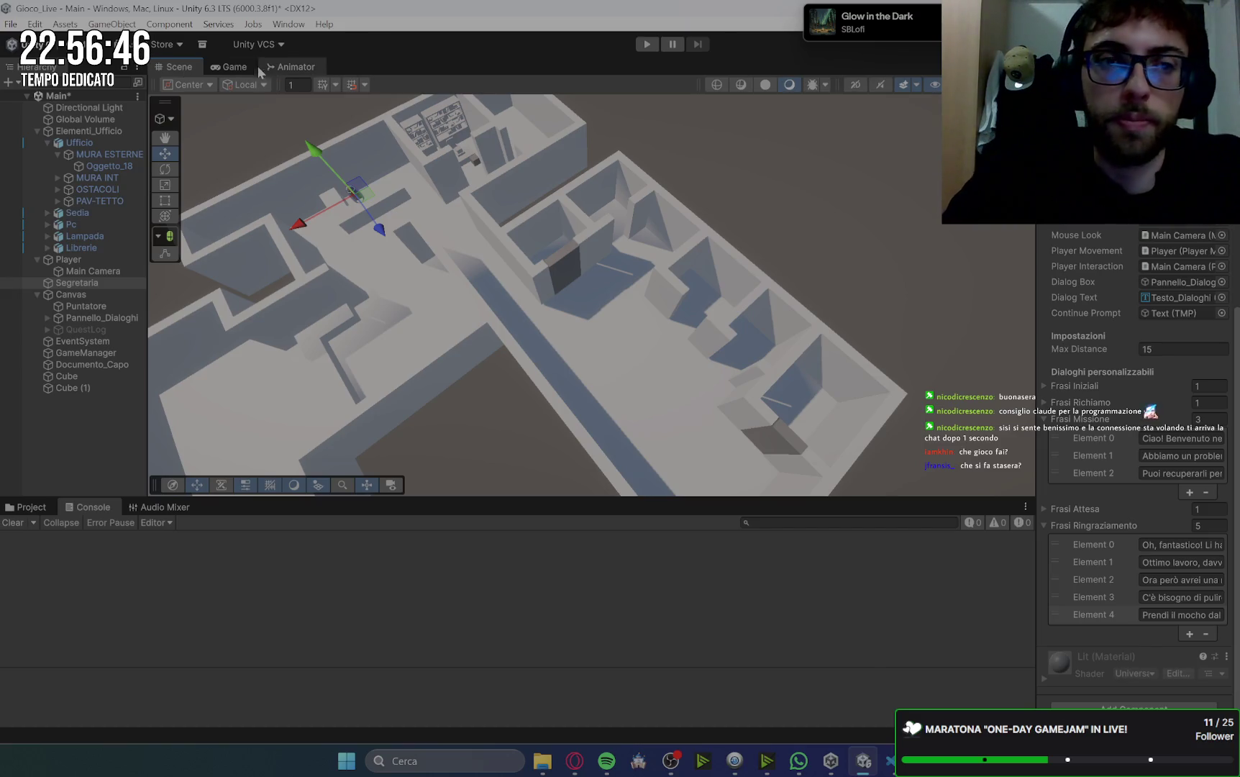
left_click(228, 66)
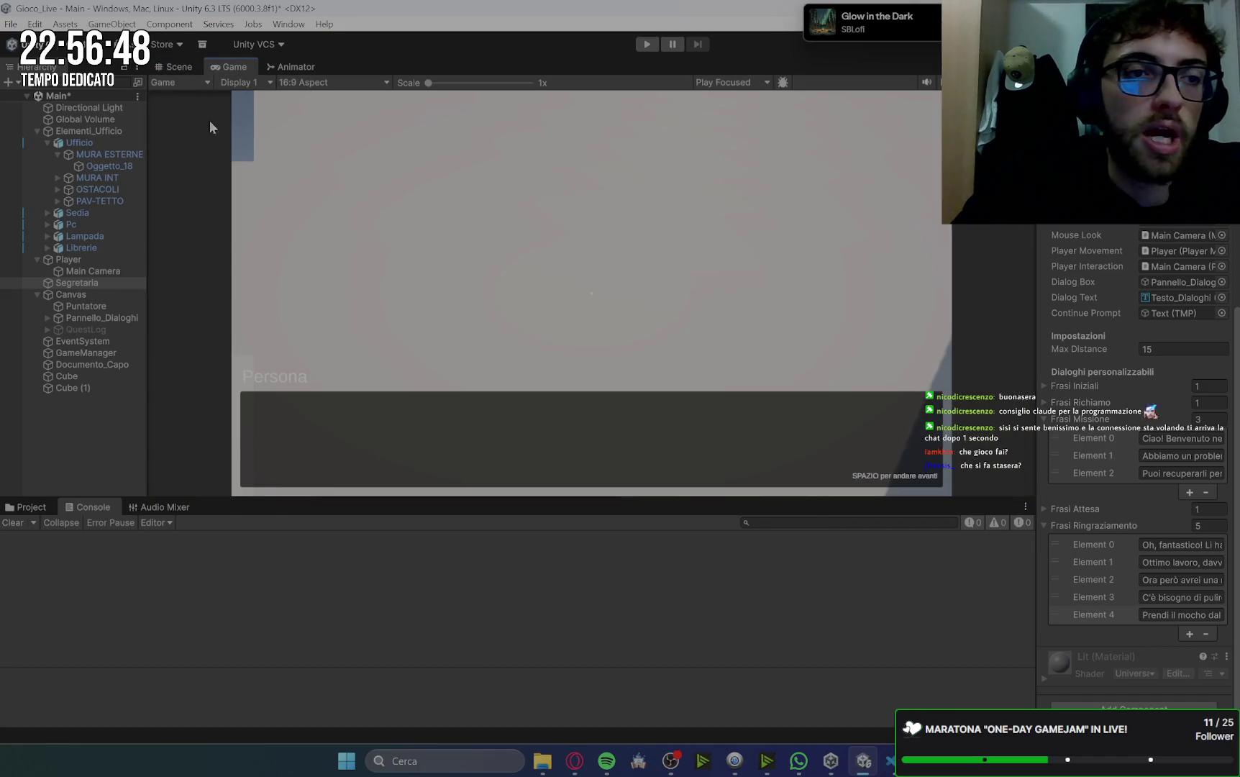
left_click(107, 317)
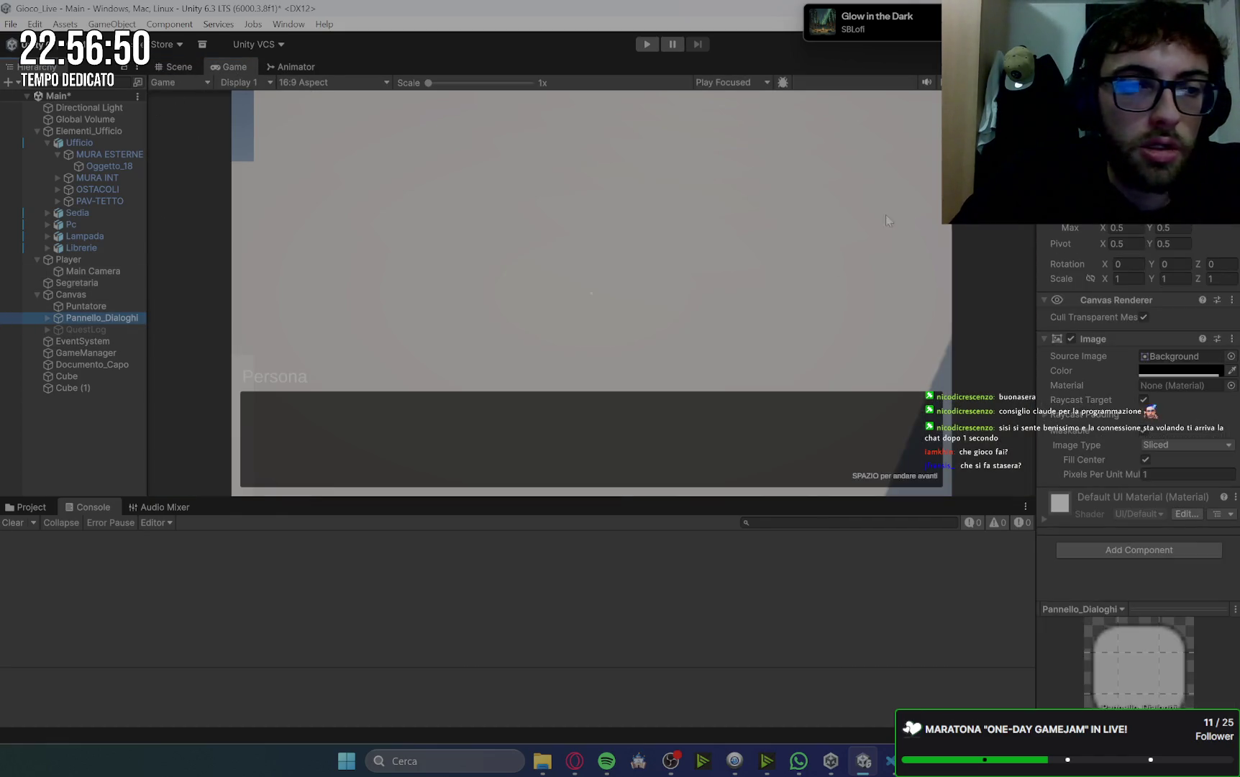
key("alt+shift+a")
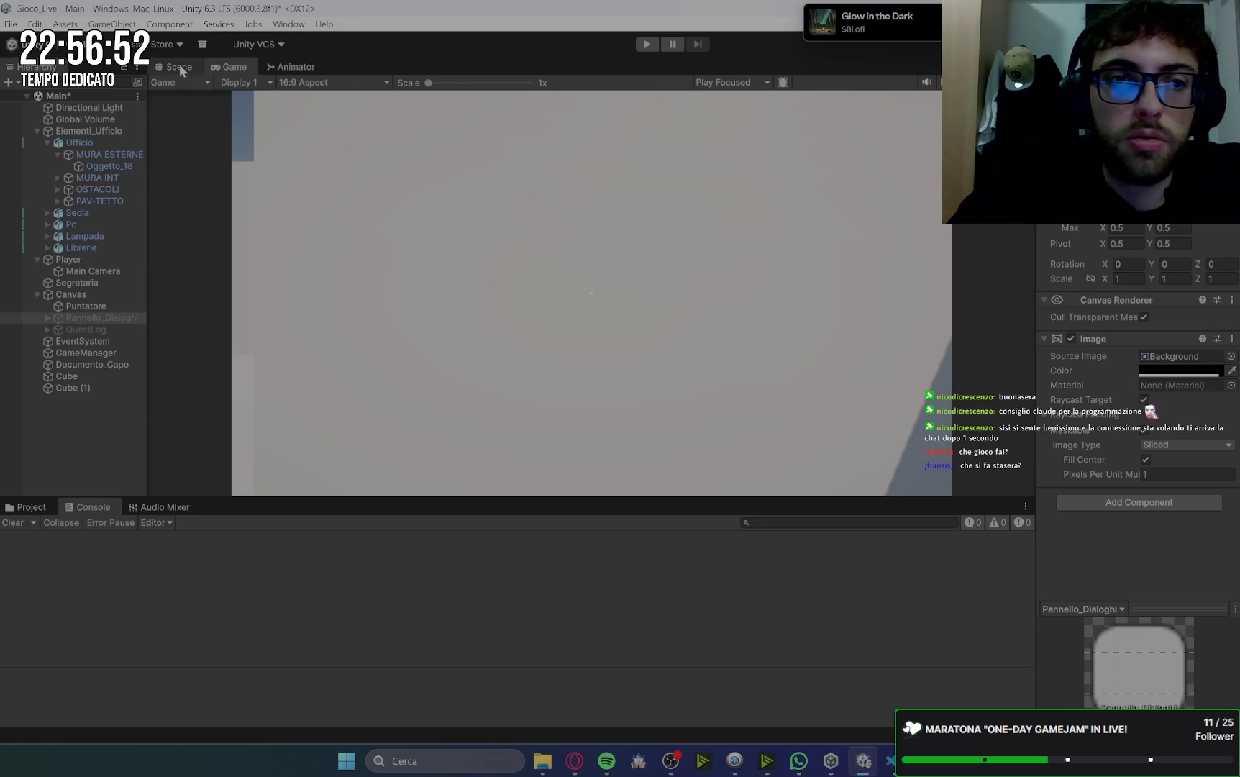
left_click(179, 67)
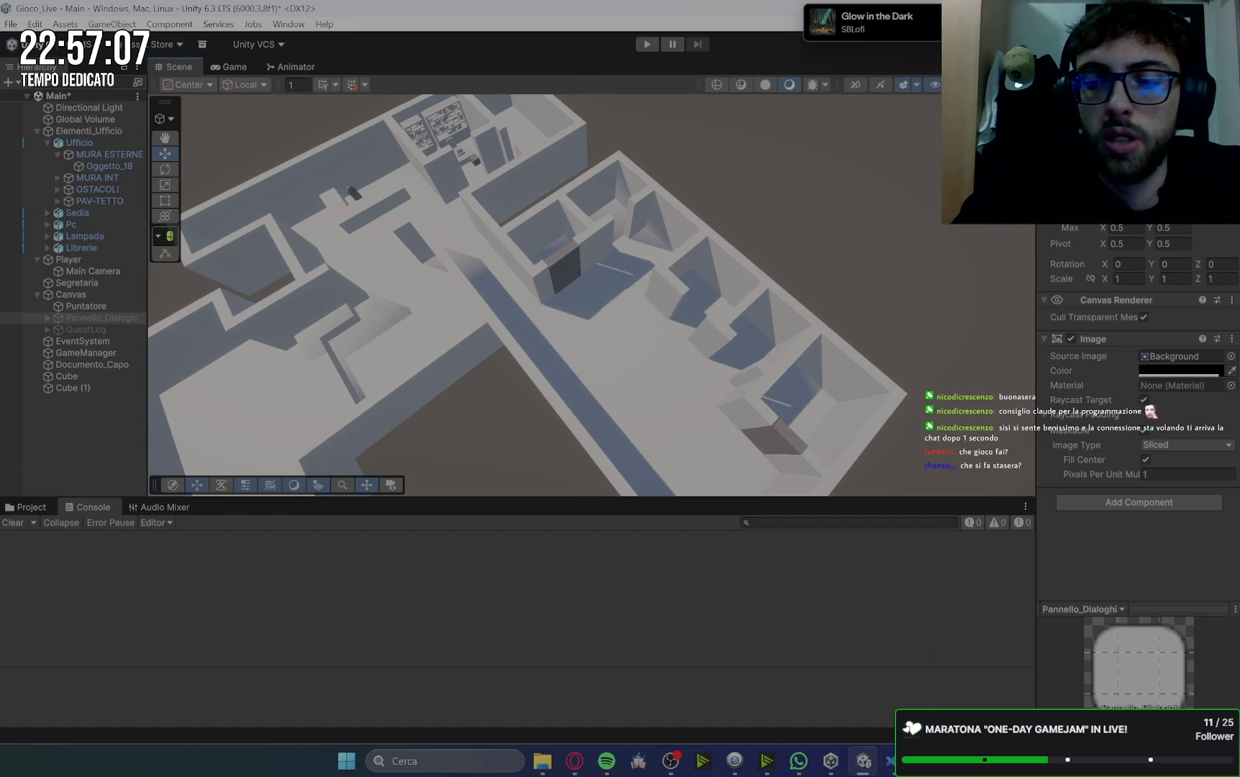
left_click(574, 760)
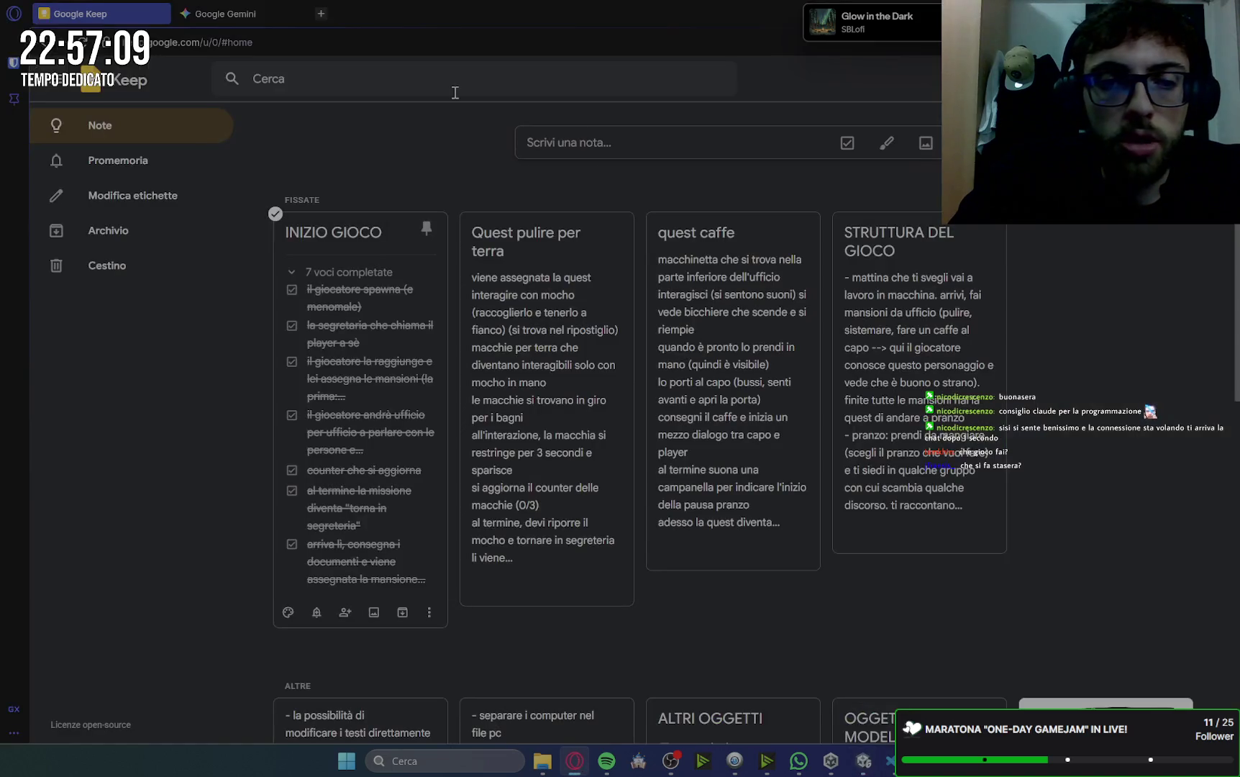
- Open the 'Quest pulire per terra' note and split Gemini into its own window on the right
left_click(566, 327)
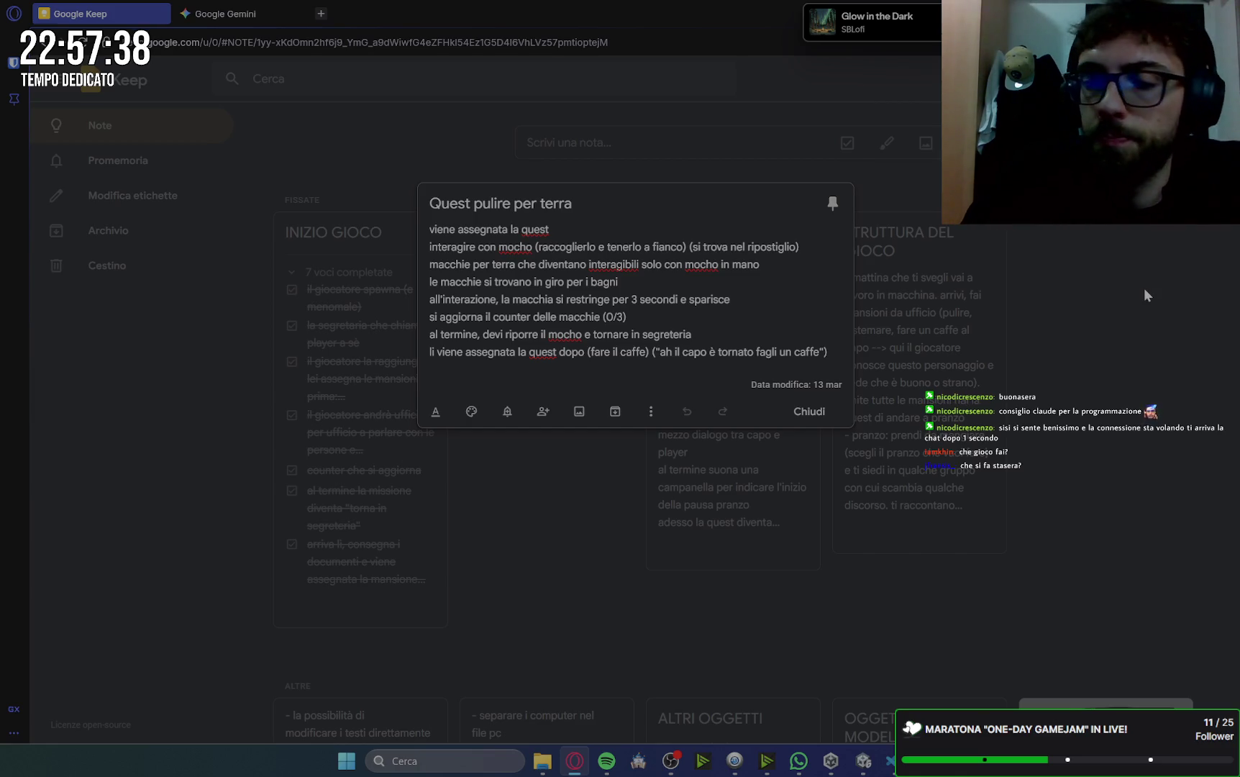
left_click(810, 410)
left_click(547, 324)
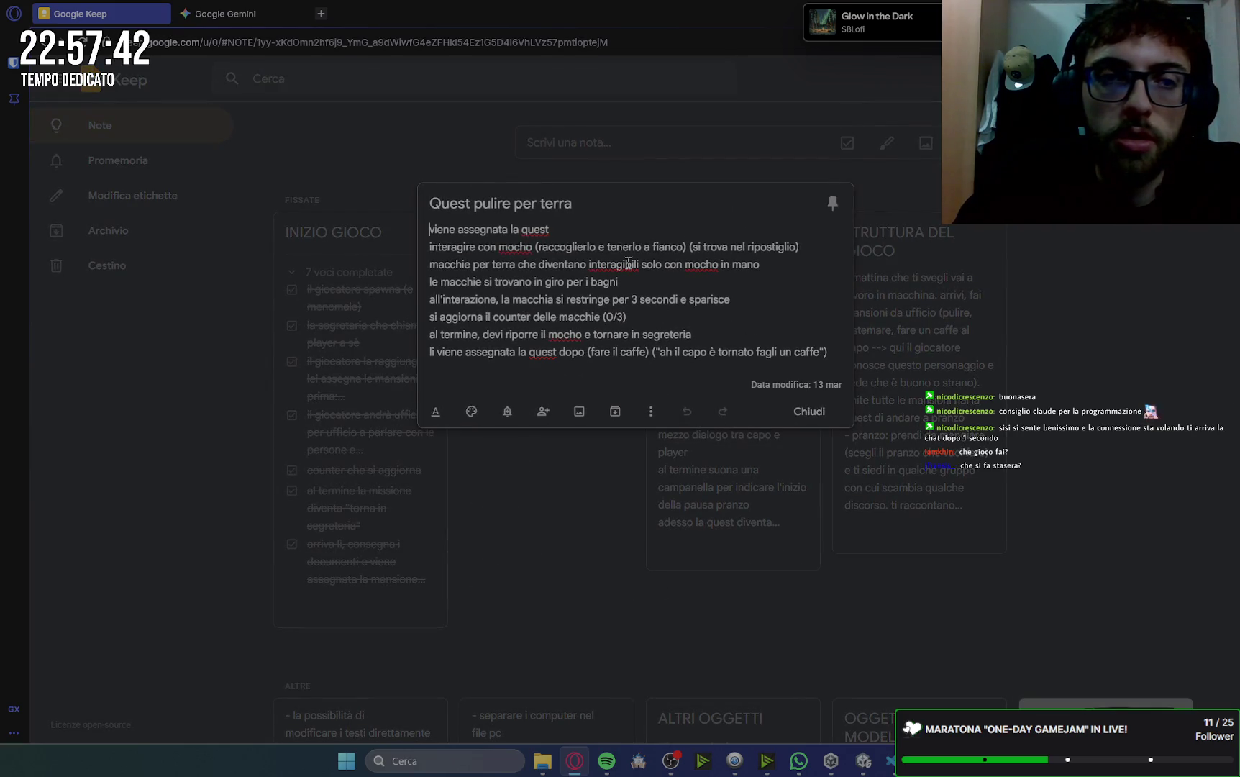
left_click(231, 19)
mouse_move(231, 19)
left_mouse_down()
mouse_move(424, 69)
mouse_move(397, 24)
mouse_move(923, 278)
mouse_move(1237, 225)
left_mouse_up()
- Place the quest note beside Gemini and scroll down the Gemini chat
left_click(122, 245)
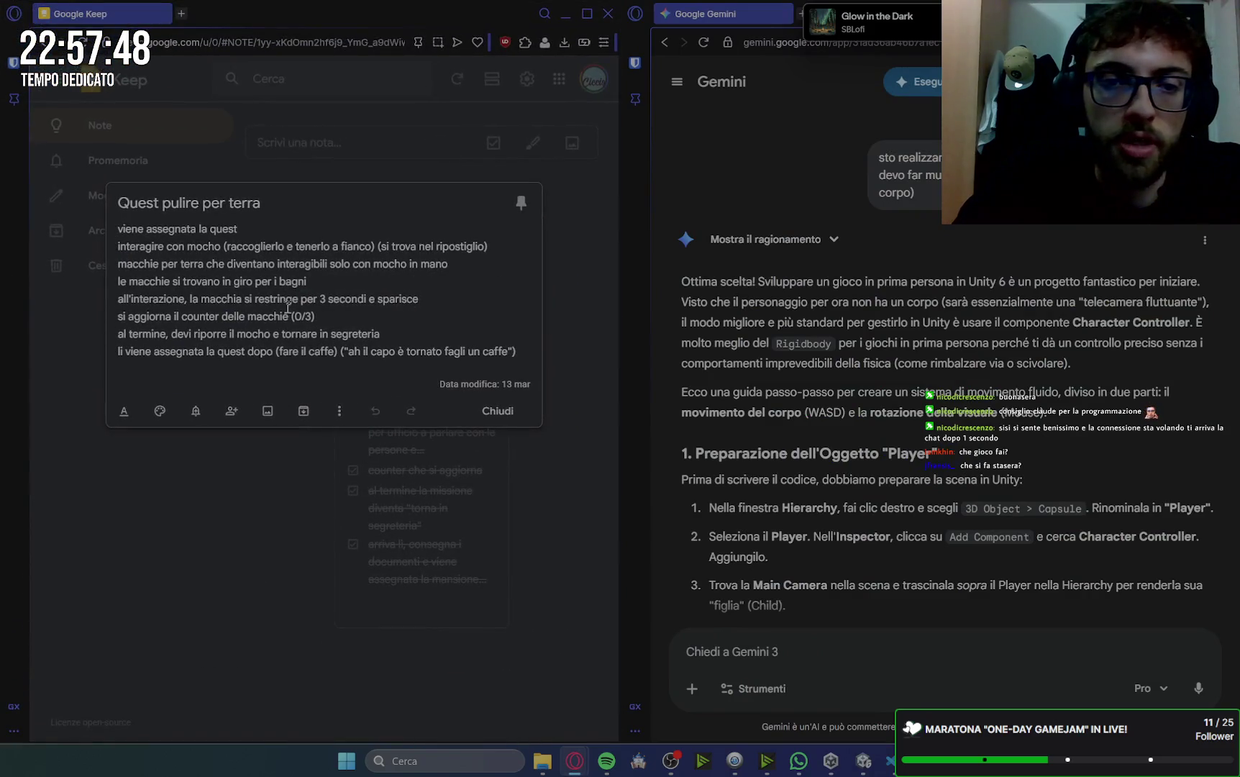
scroll(1042, 460, "down", 10)
scroll(1048, 467, "down", 15)
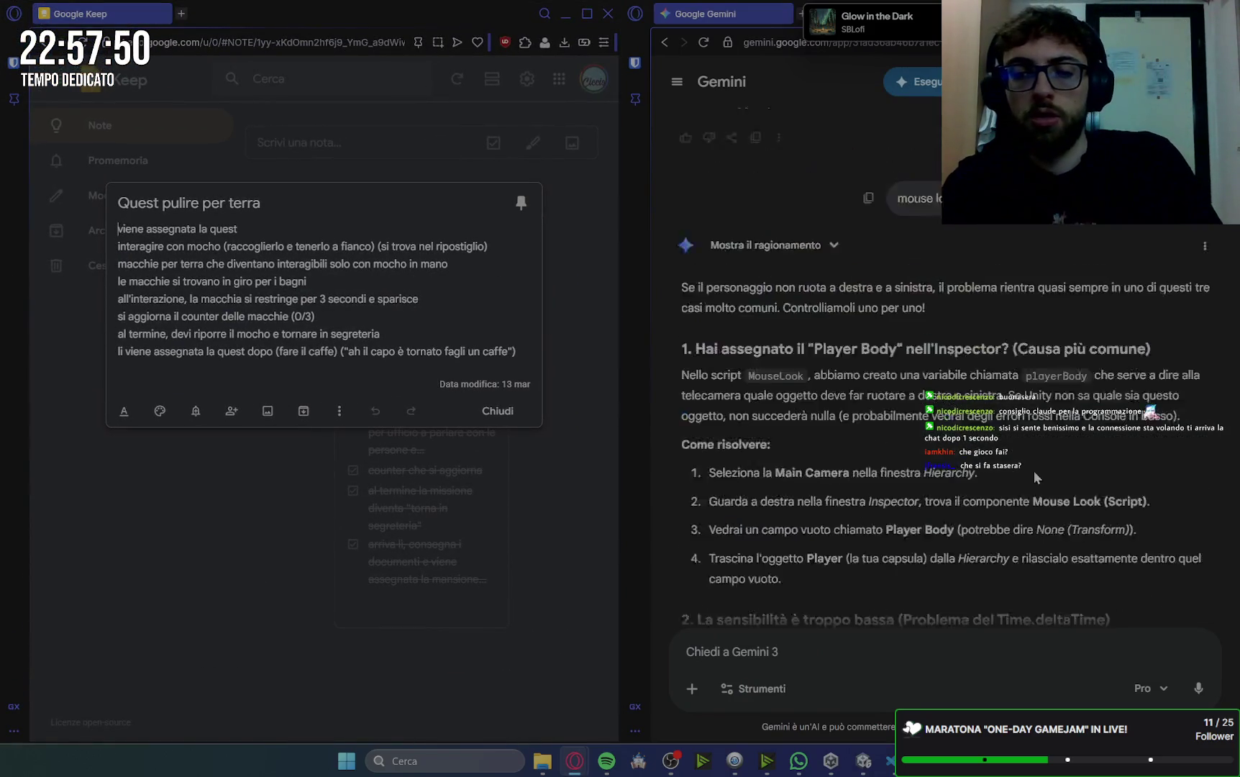
scroll(1022, 473, "down", 15)
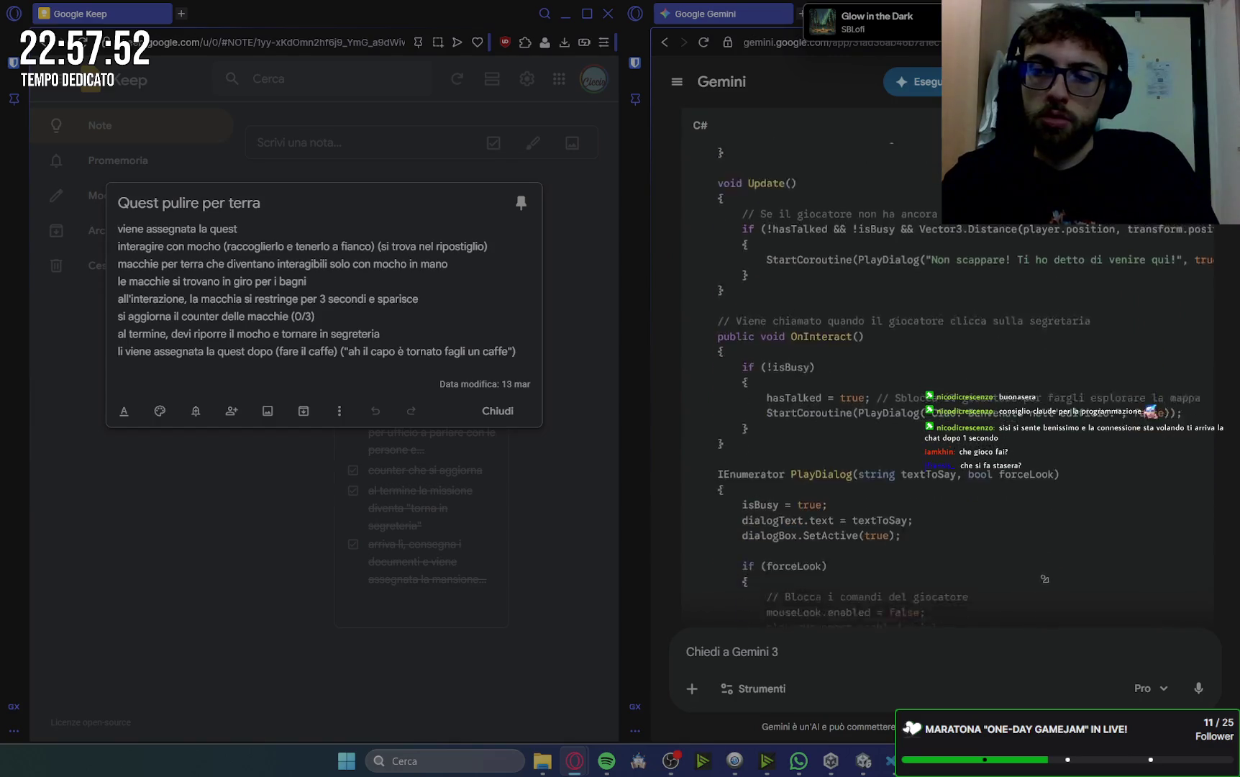
scroll(943, 360, "down", 15)
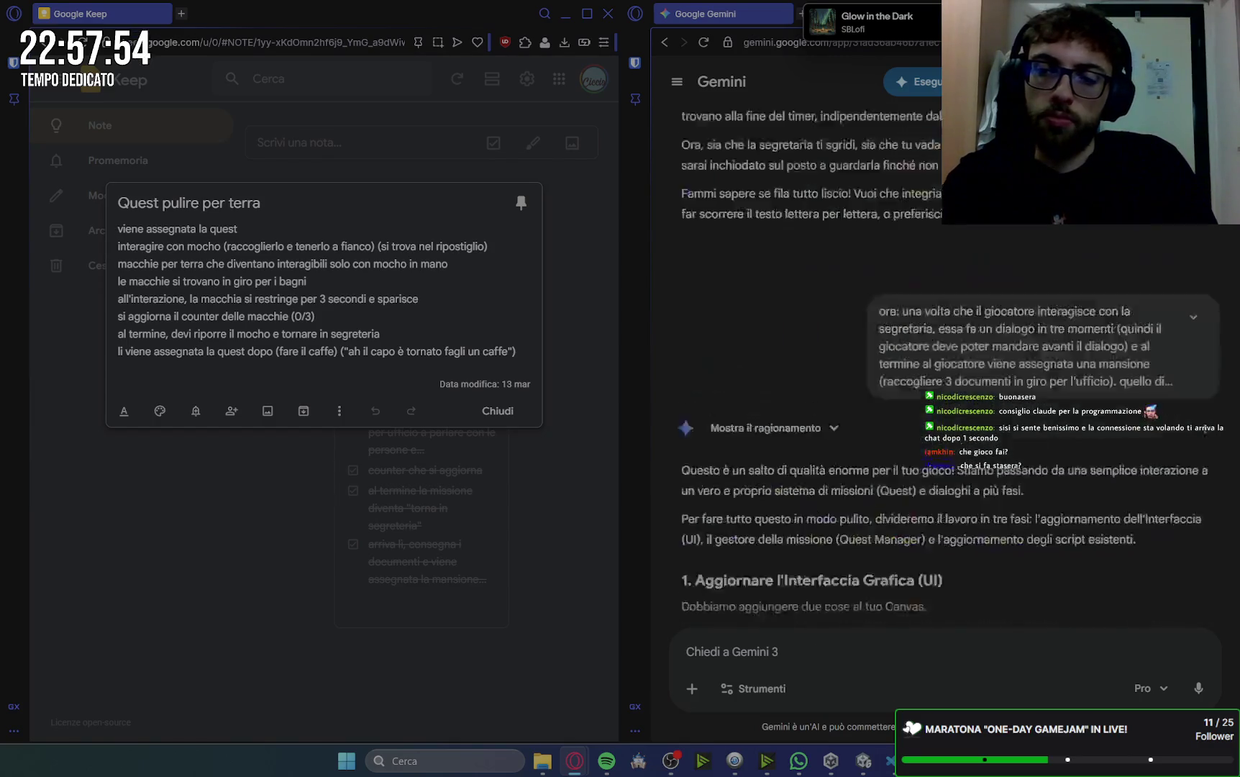
scroll(943, 359, "down", 15)
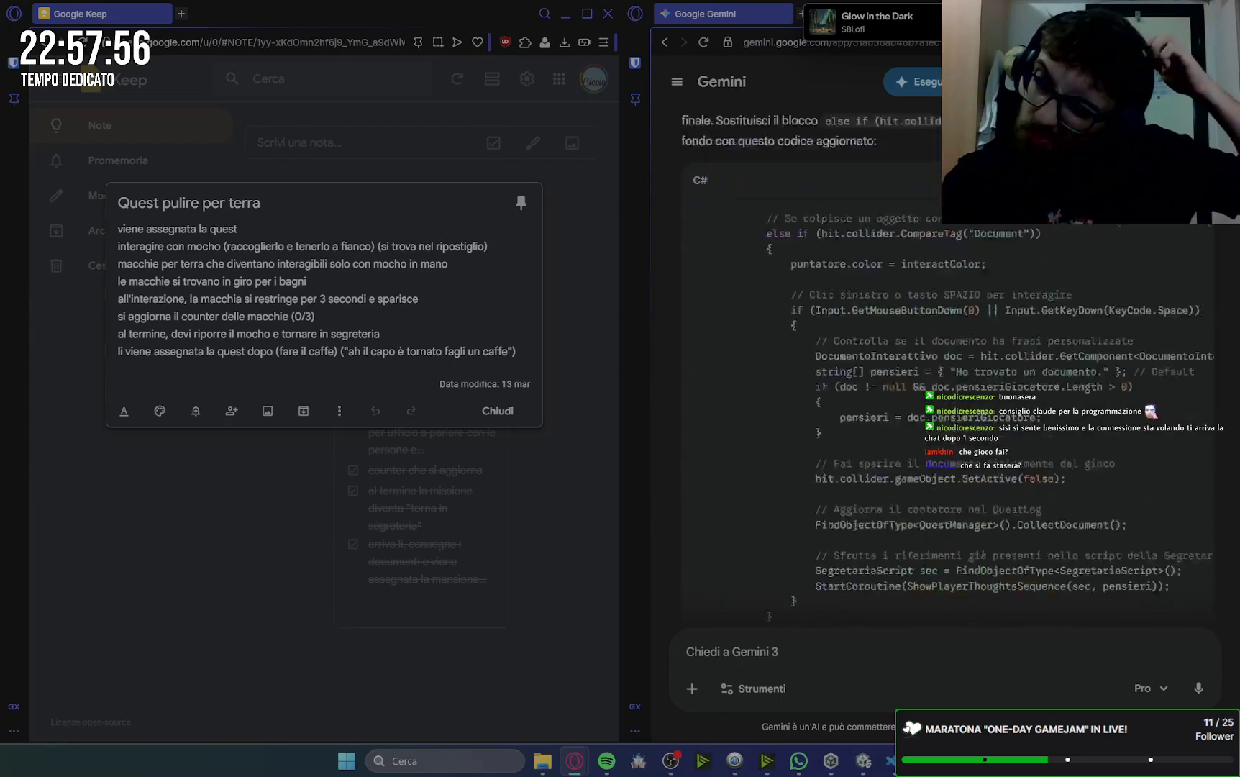
scroll(943, 359, "down", 15)
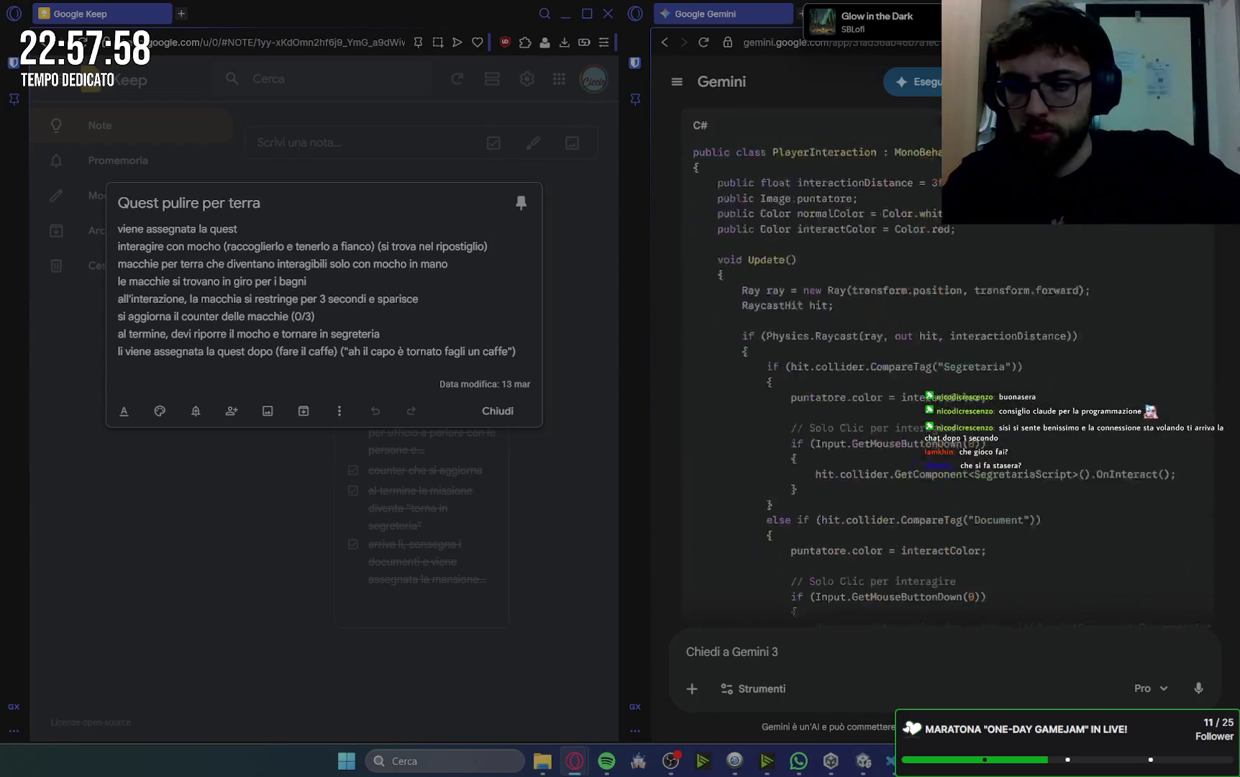
scroll(943, 359, "down", 2)
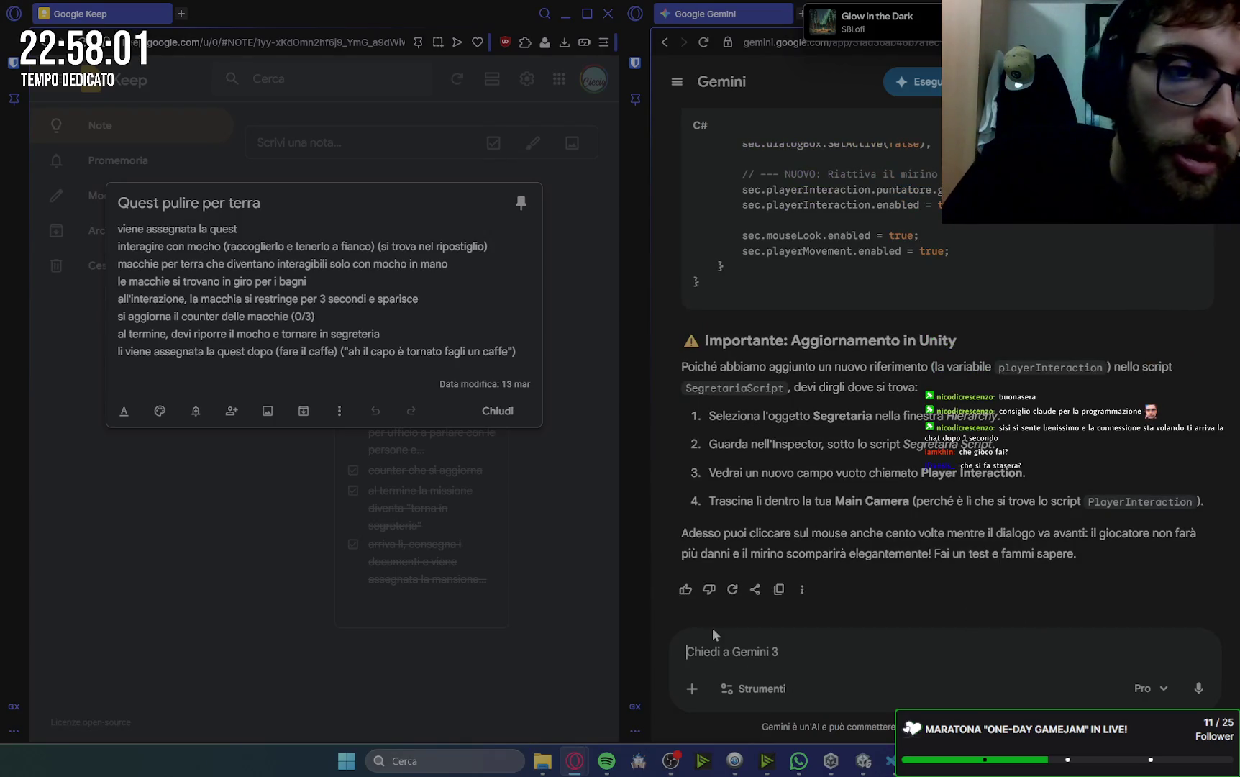
- Draft a prompt on the bathroom-floor cleaning quest, noting the secretary assigns it (3 macchie)
type("ok")
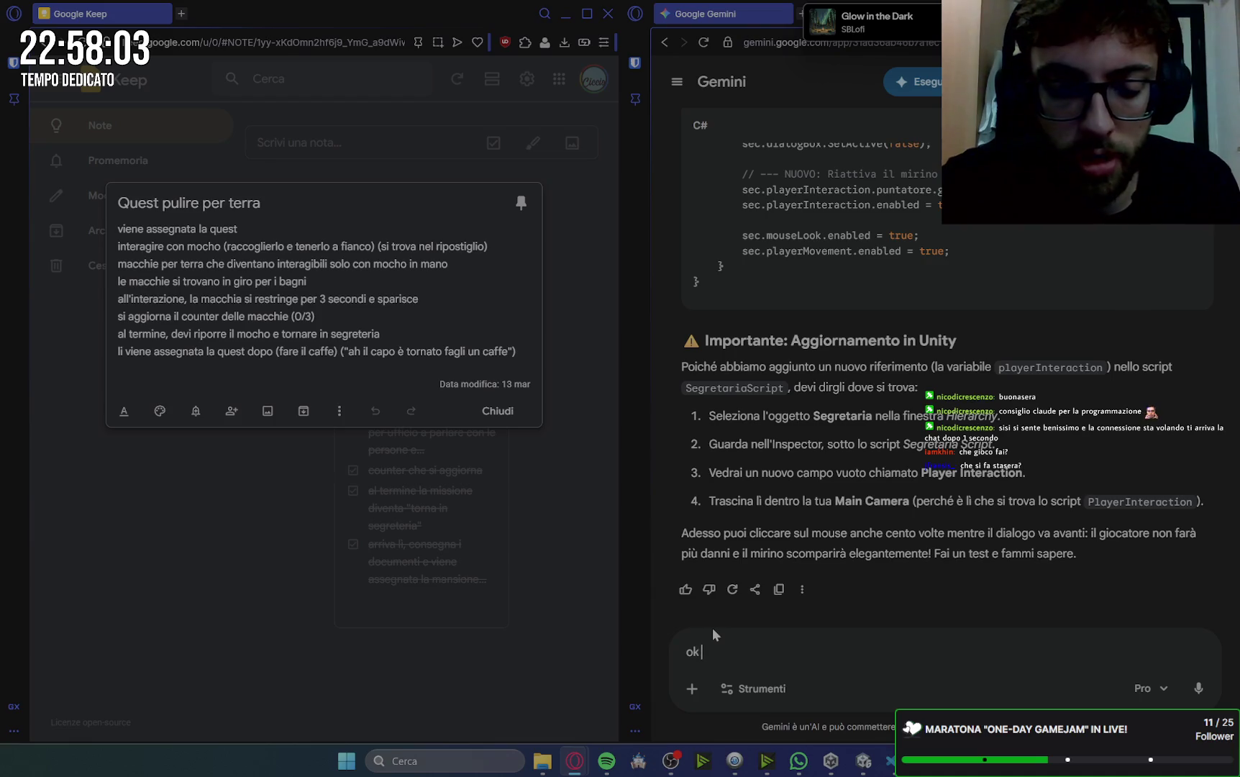
type(", prossi")
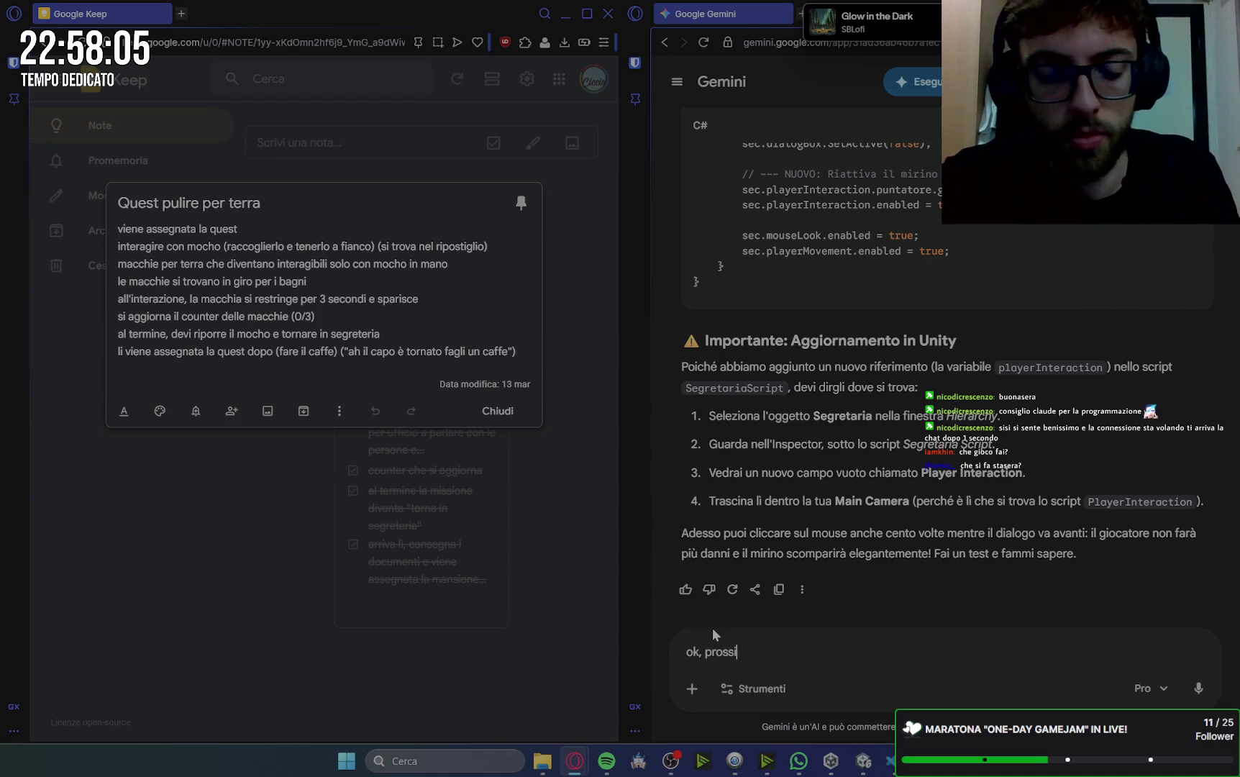
type("ma quest")
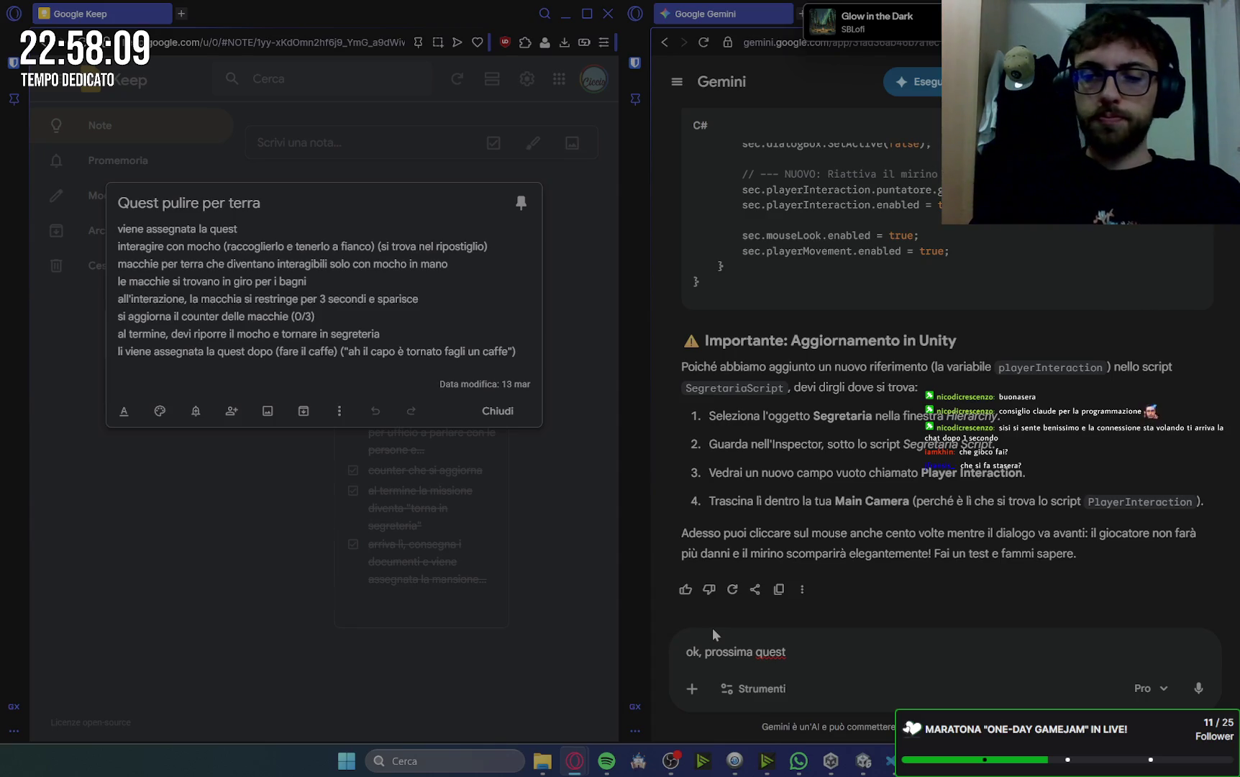
type(":")
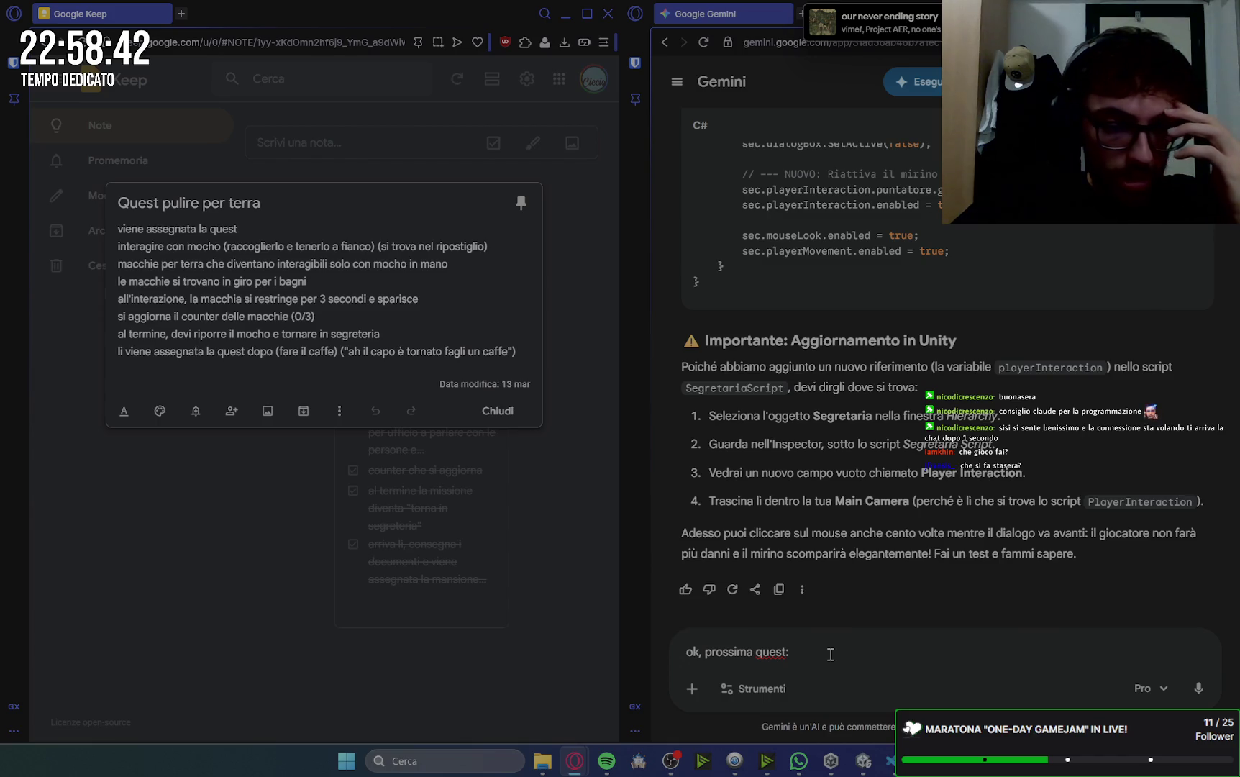
type(" la s")
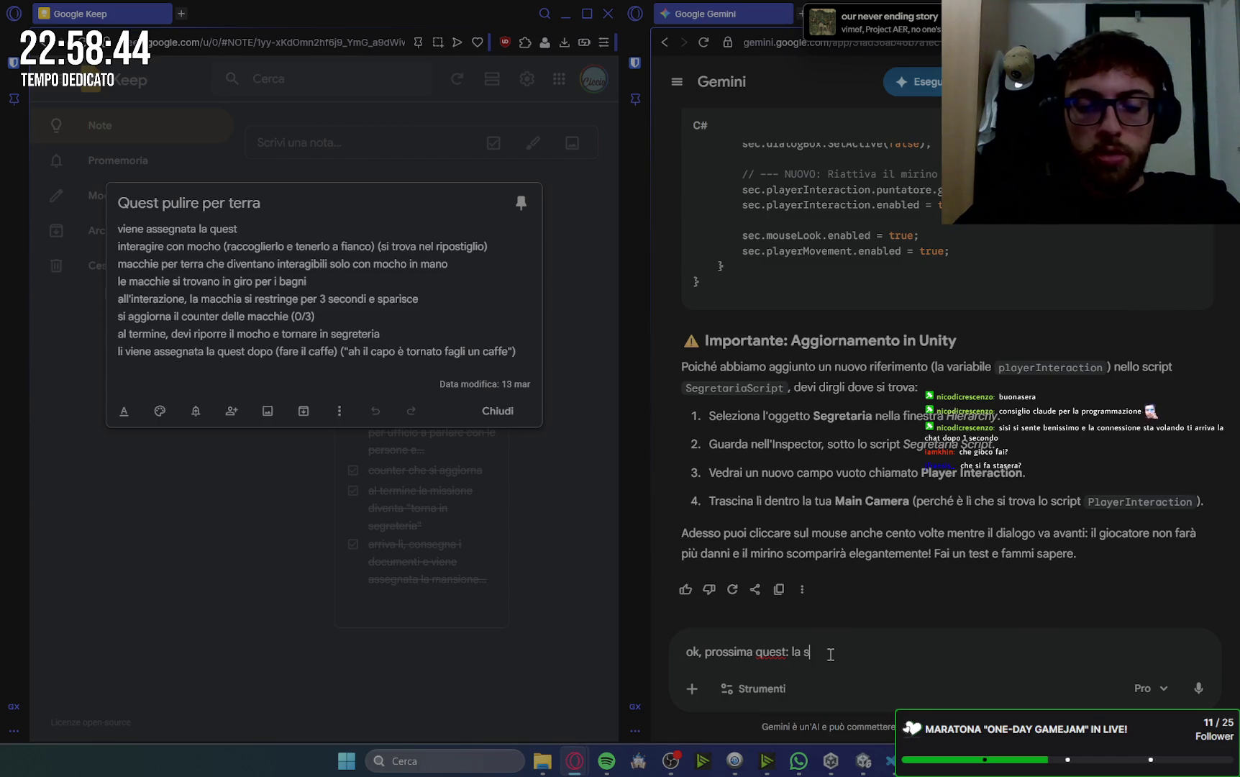
type("egretaria")
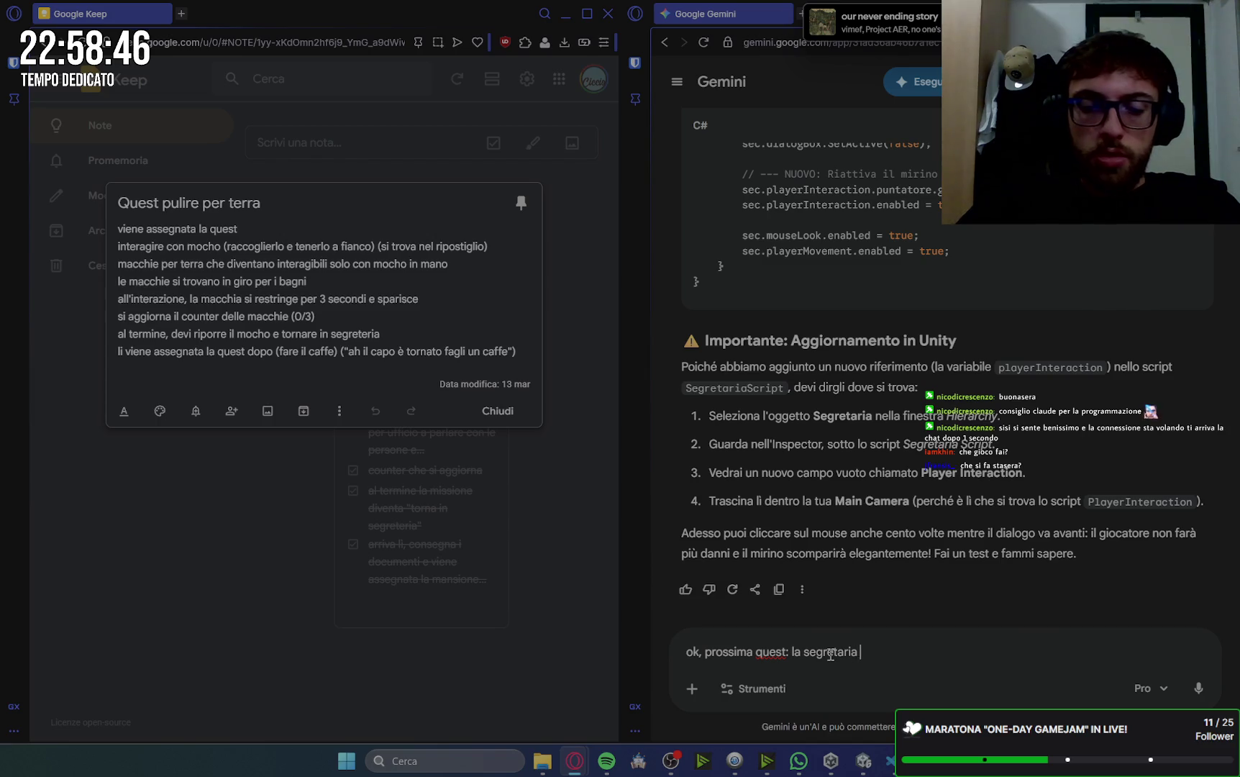
type(" o i la ")
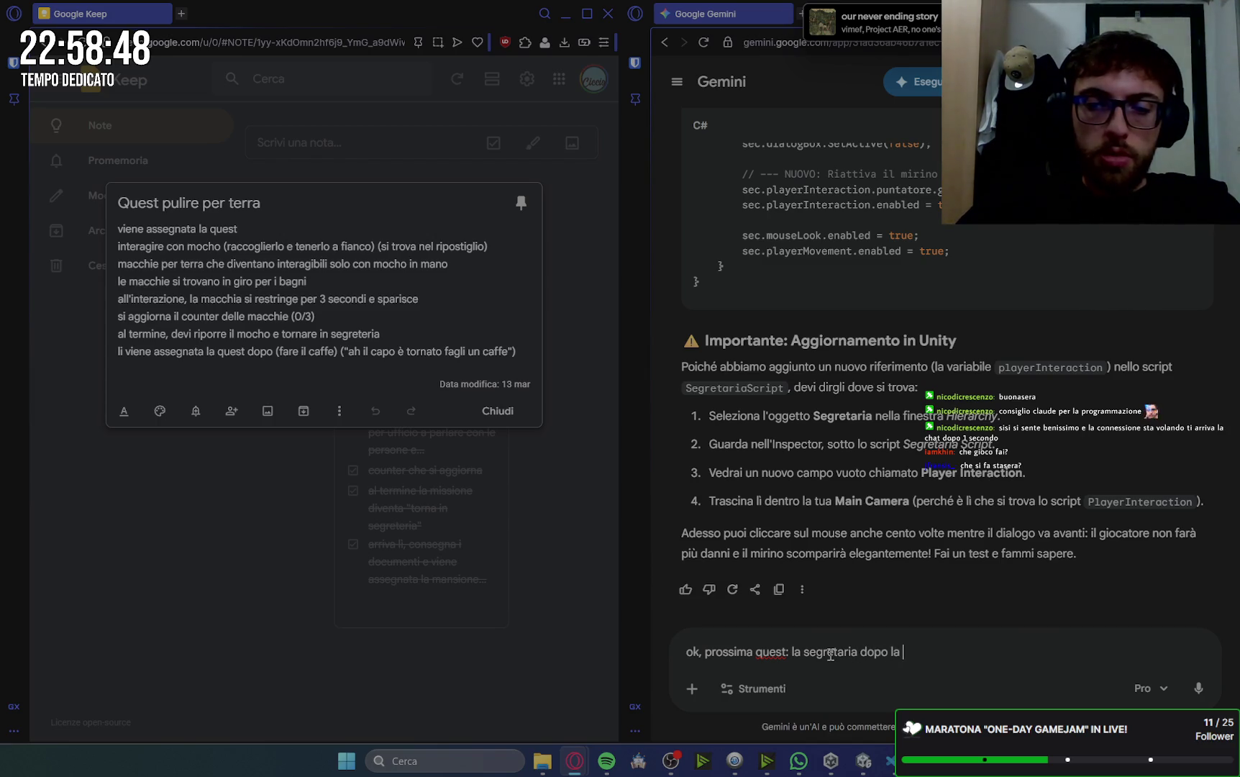
type("quest")
type("de")
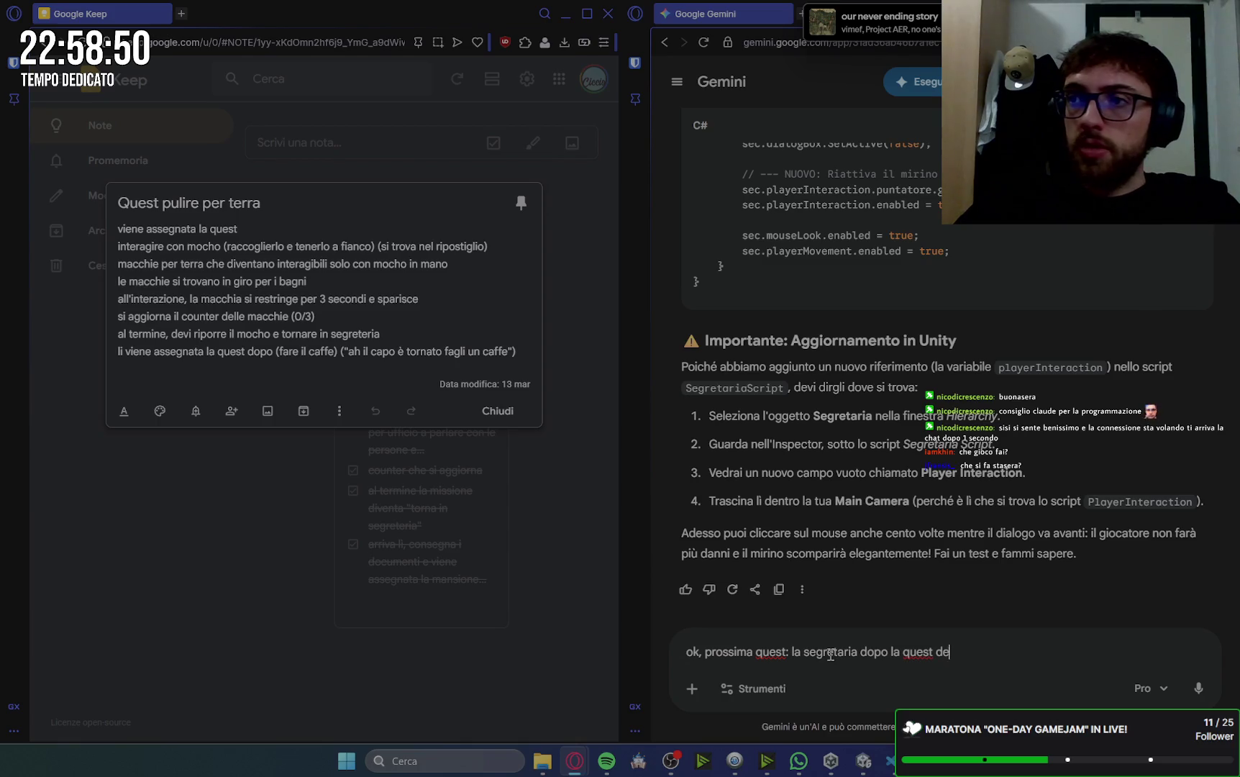
type("i documenti ")
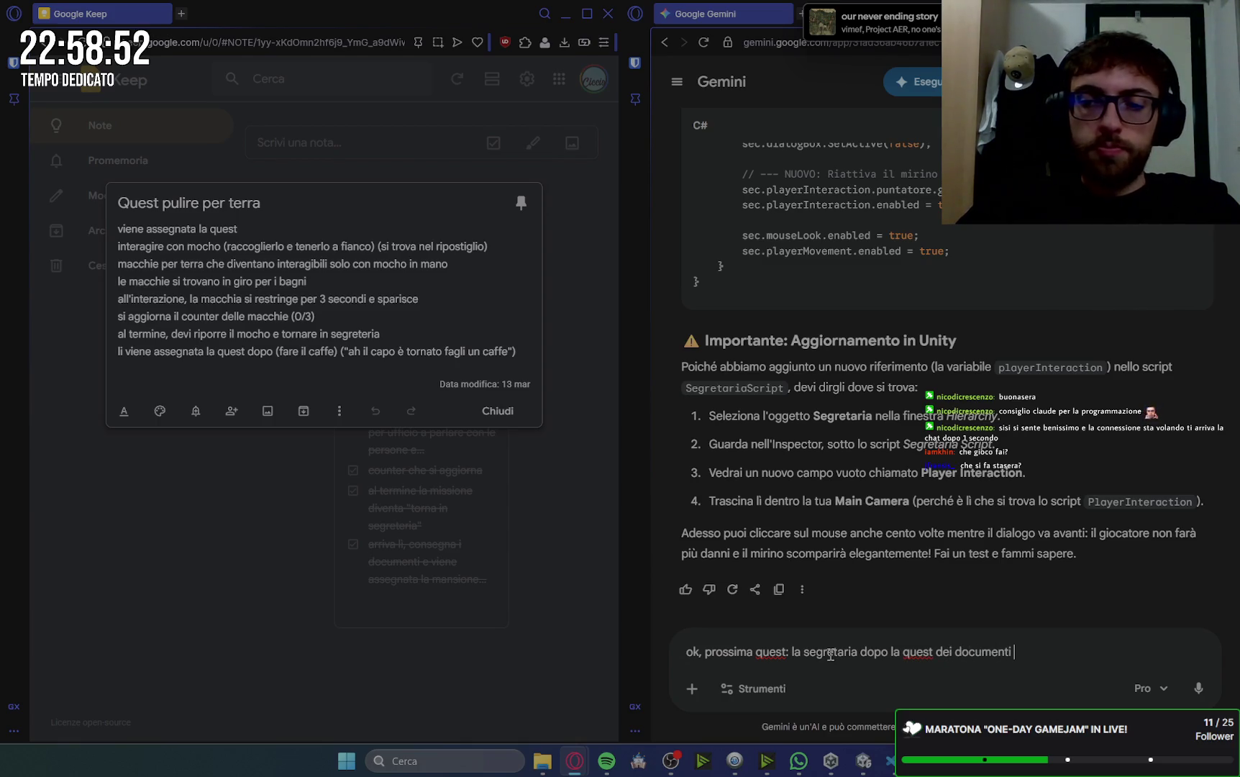
type("assegna")
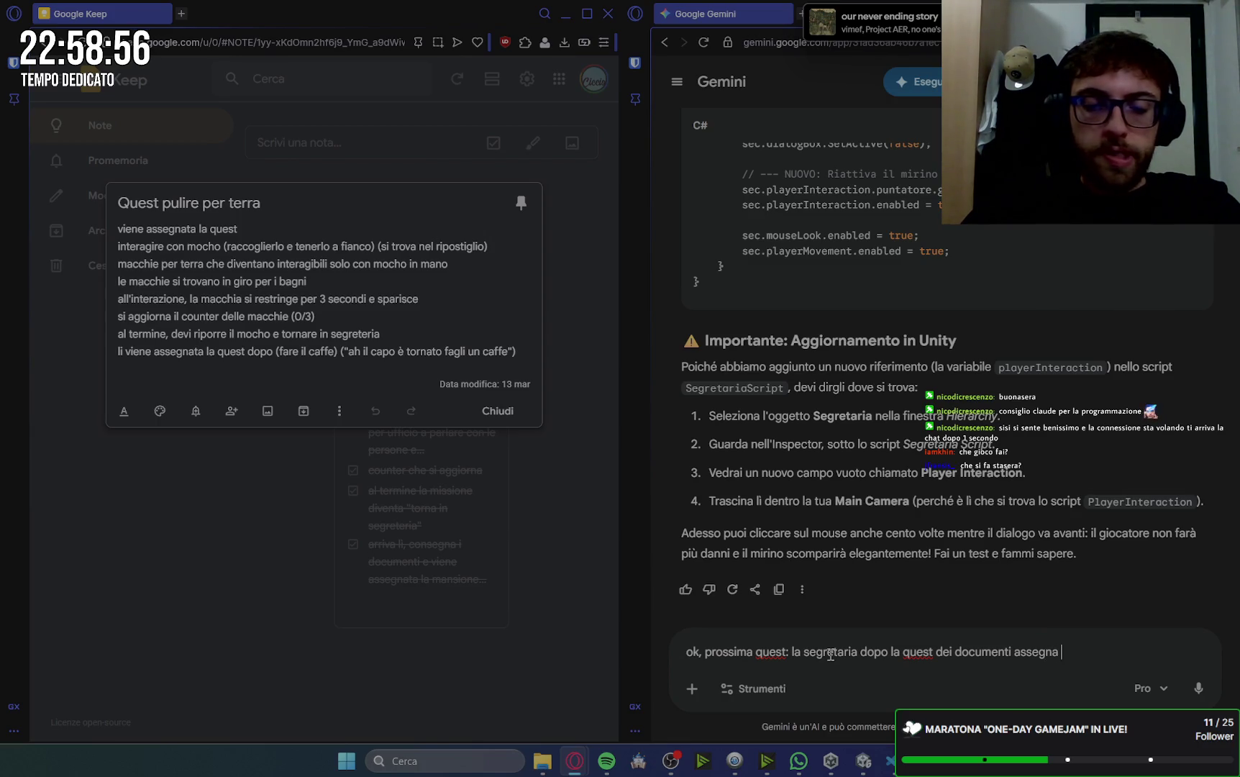
type(" pi")
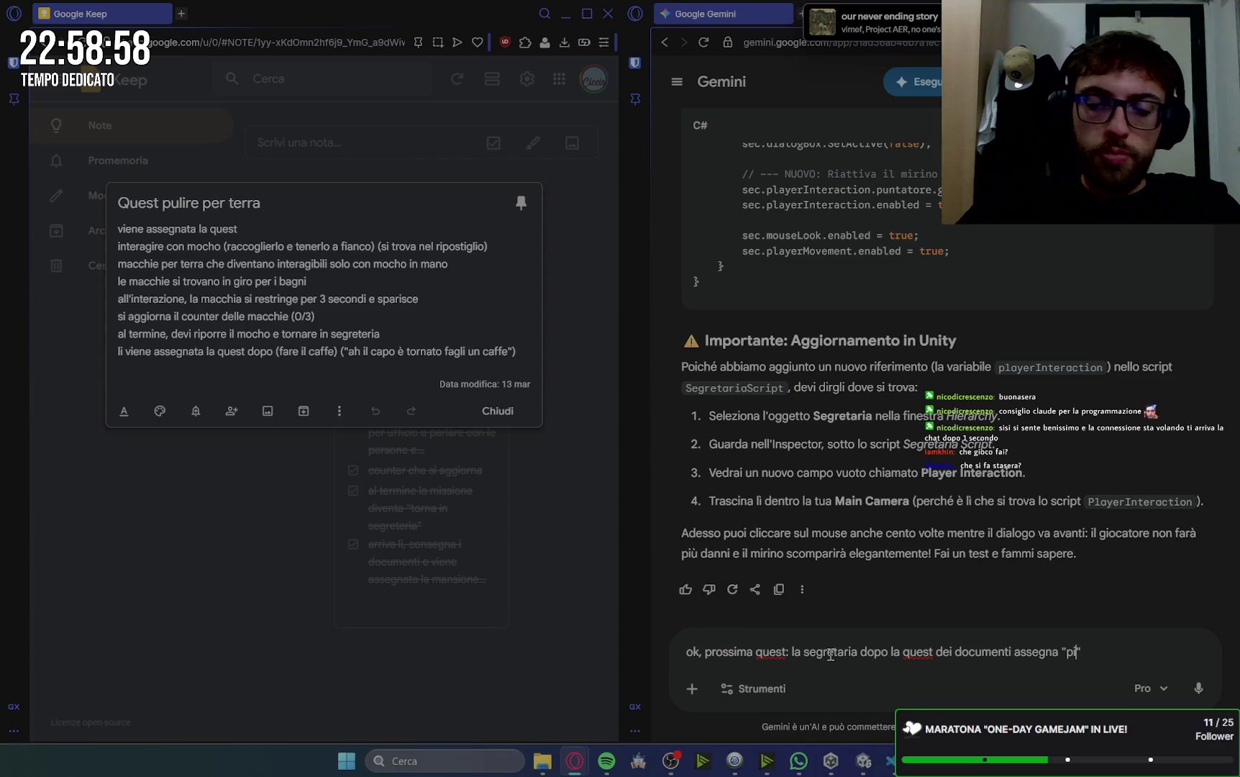
type("uli")
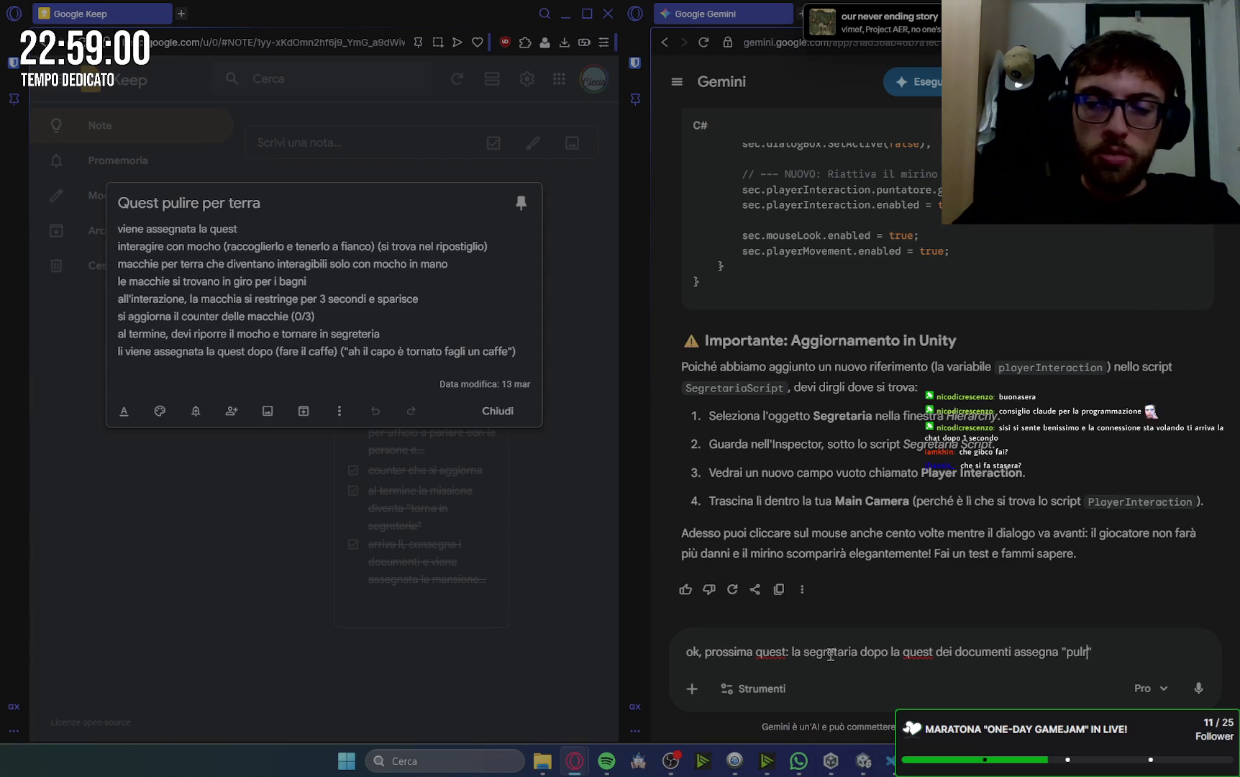
type("ire i p")
type("aviment")
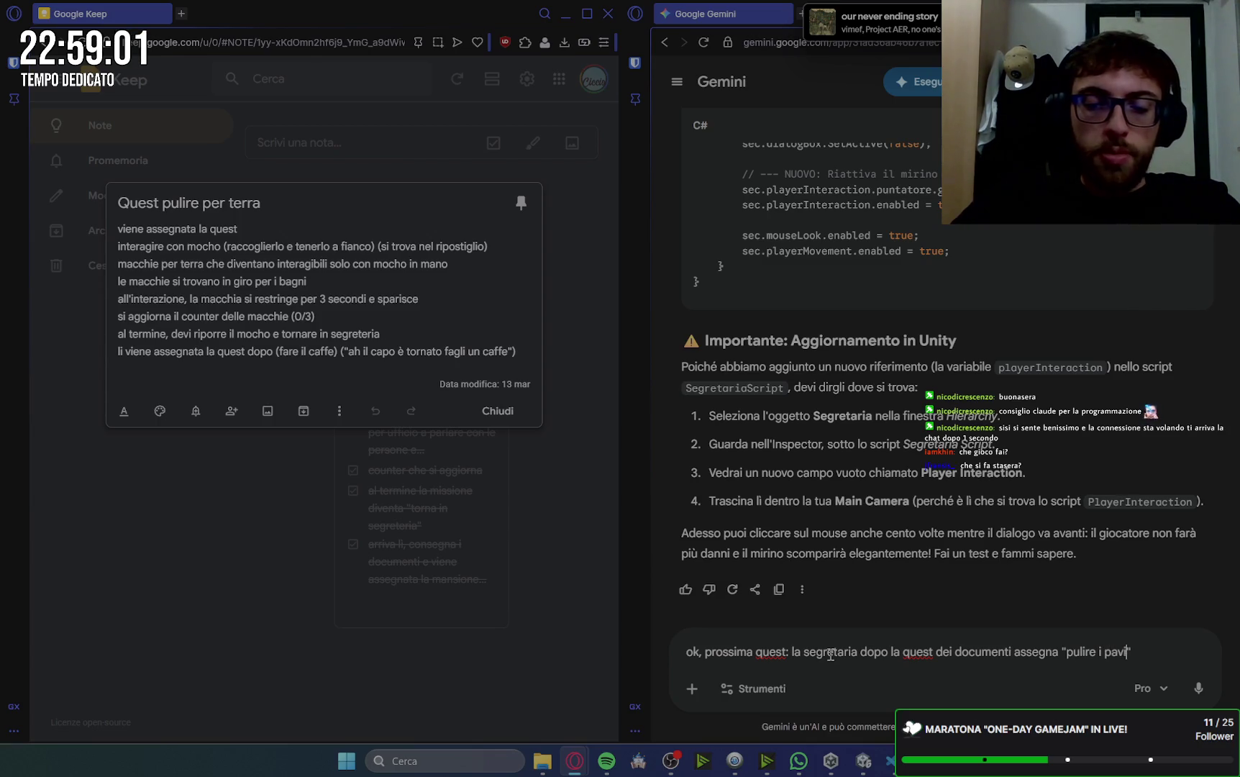
type("i del bag")
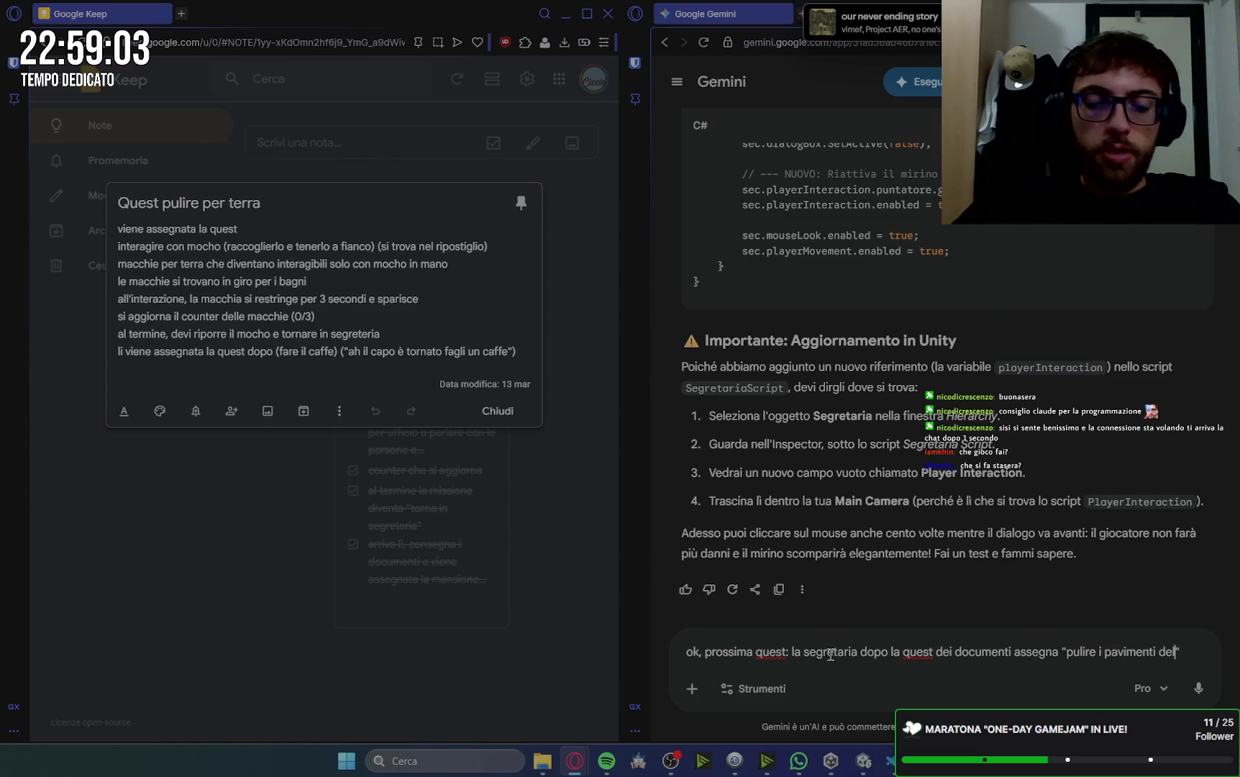
type("no\"")
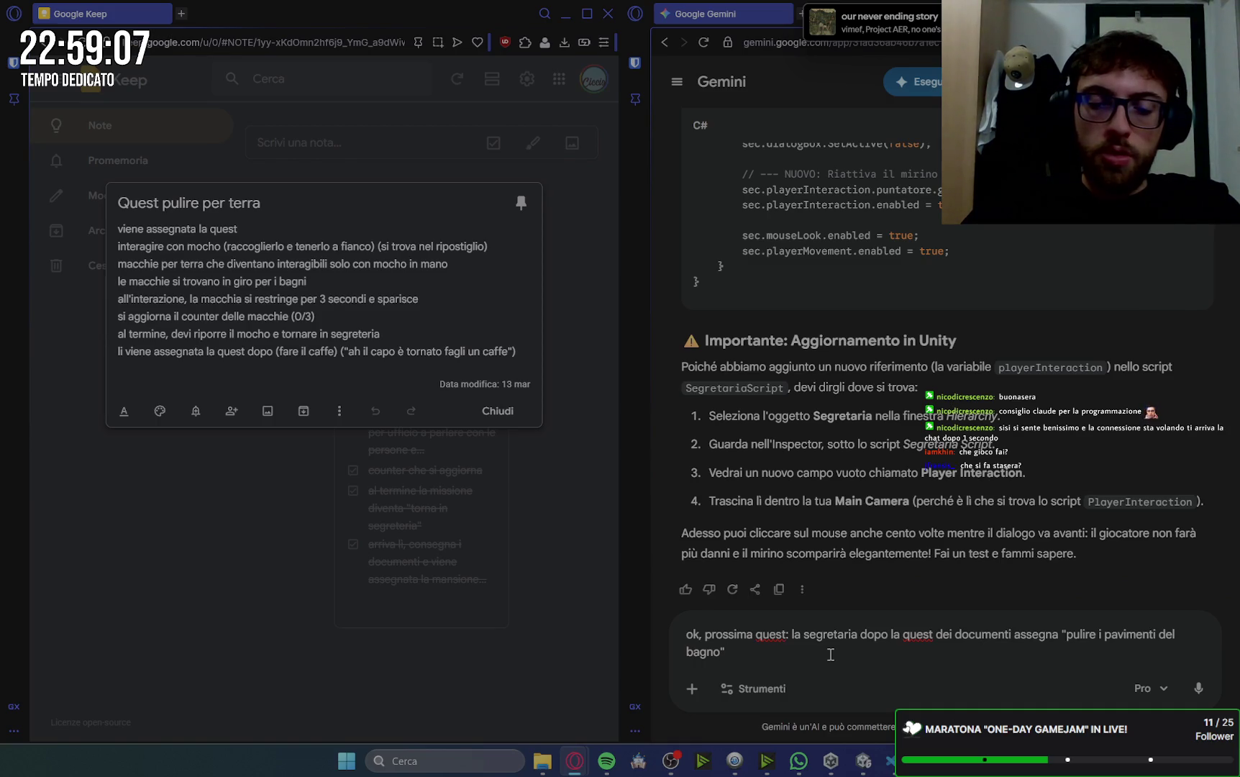
type(". com")
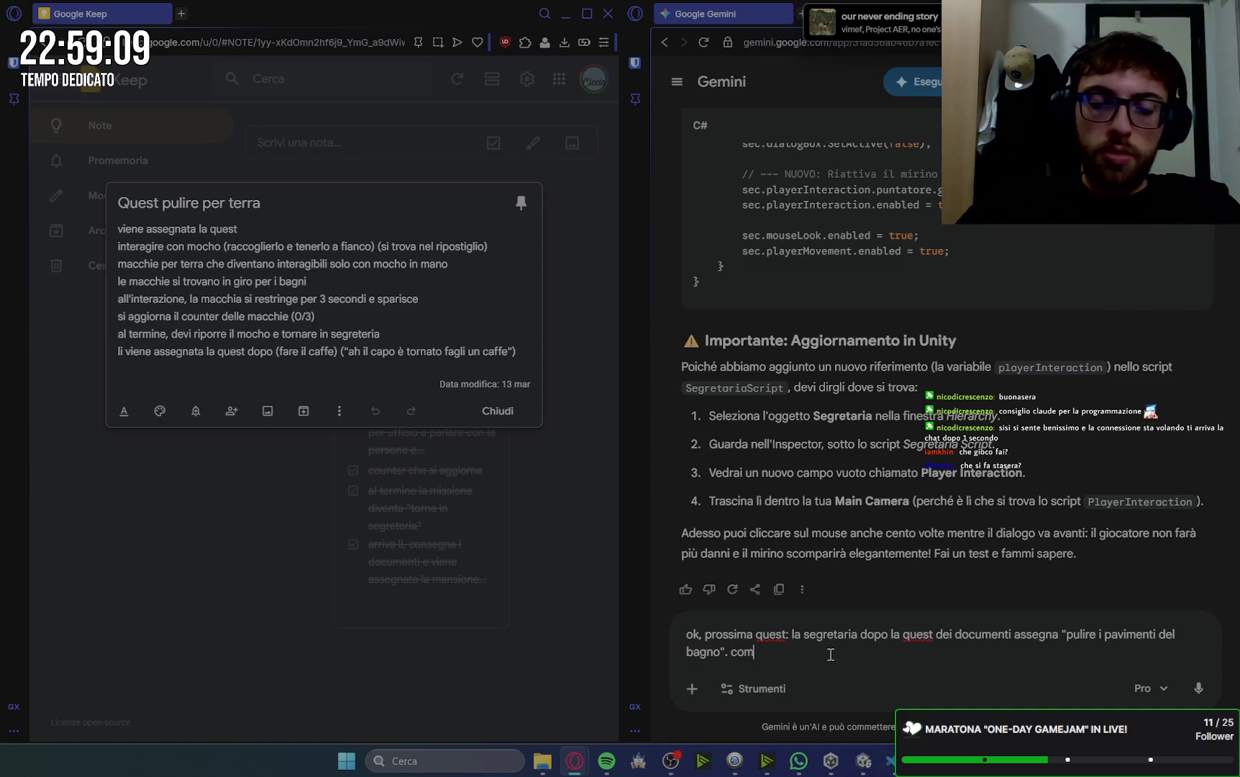
type("e avverà")
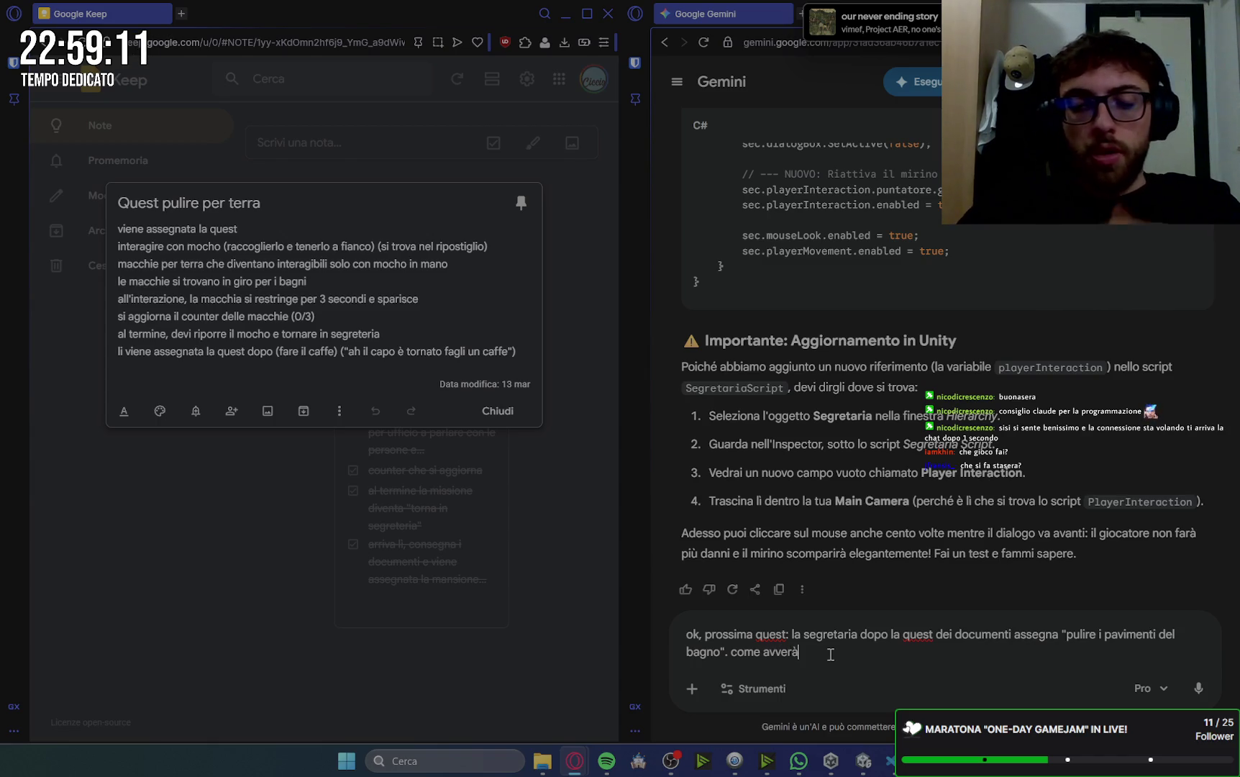
type(" la s")
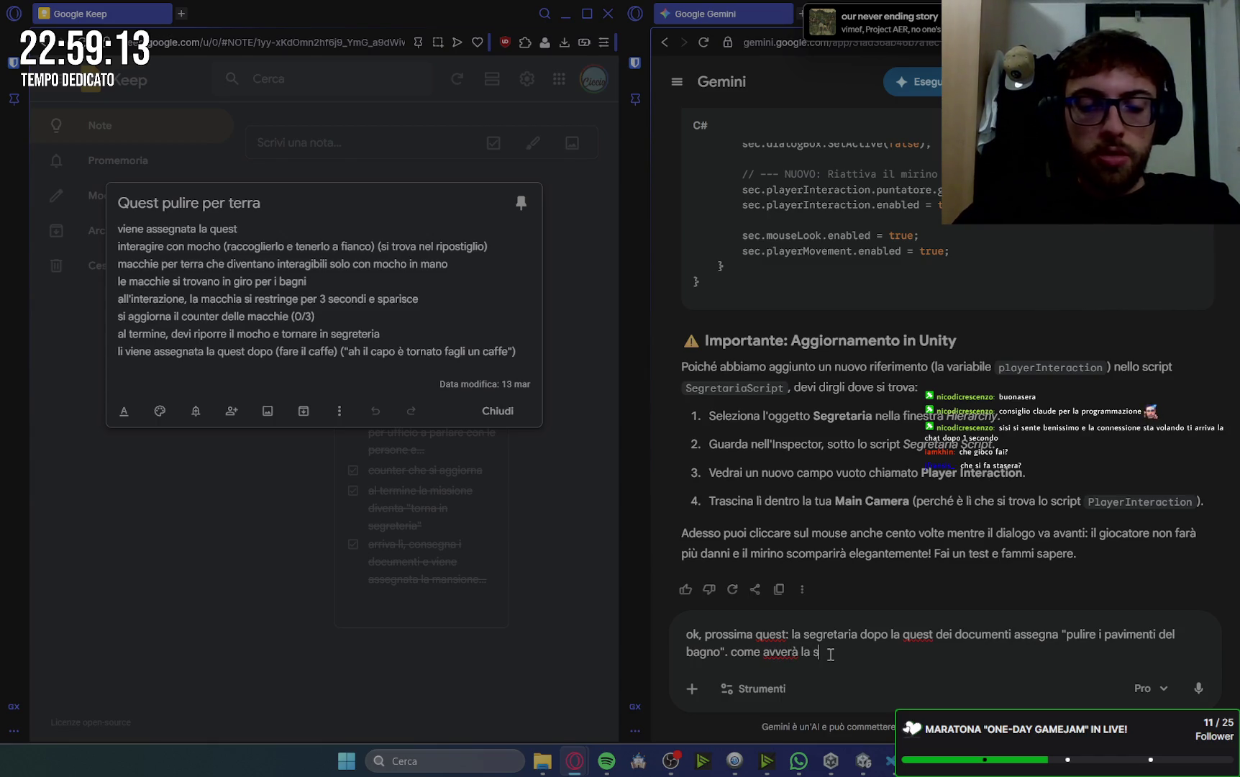
type("ituazione")
type("?")
key("shift+Return")
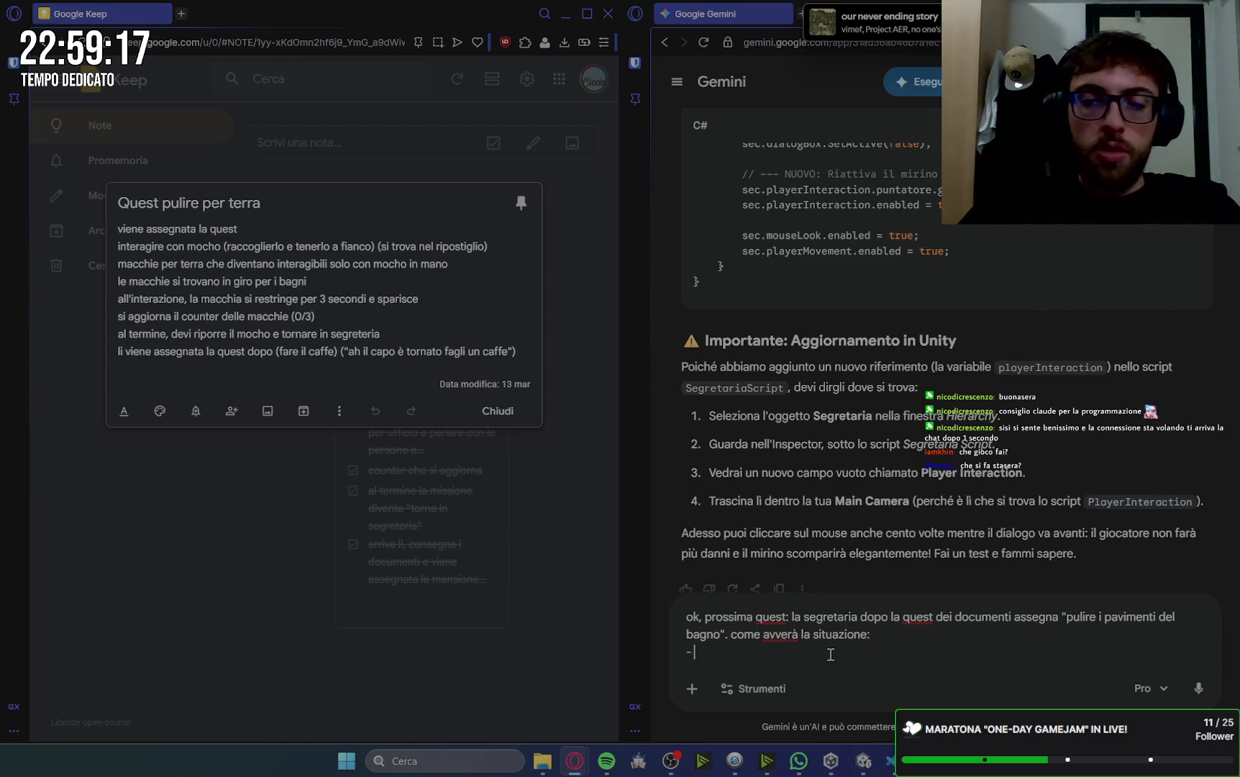
type("la qu")
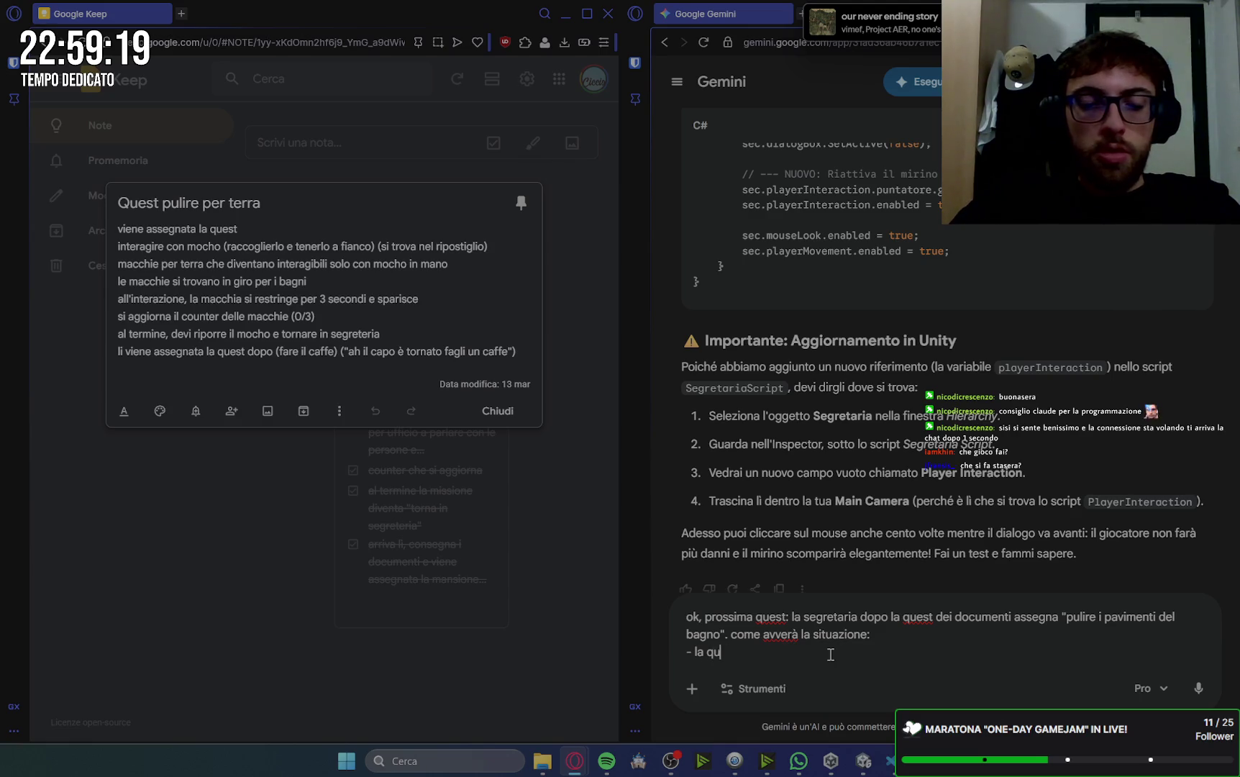
type("est viene assegnata d")
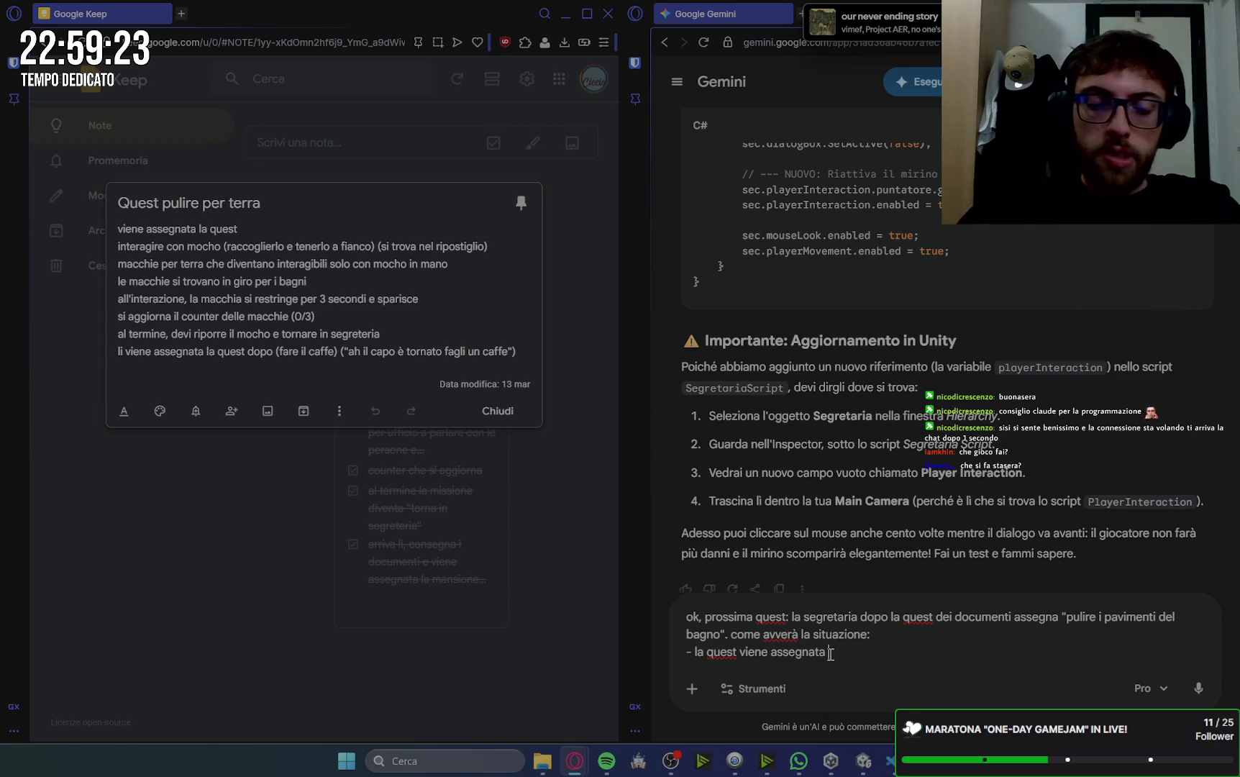
type("alla seg")
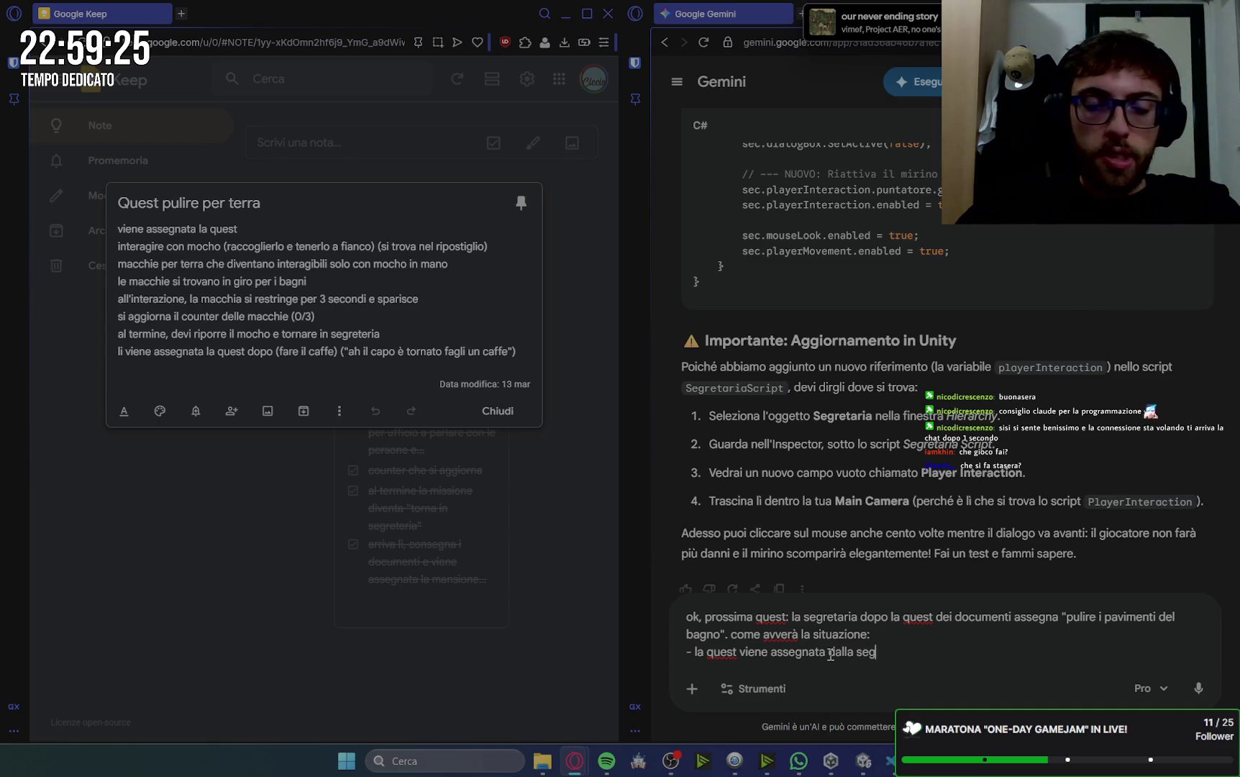
type("retaria (")
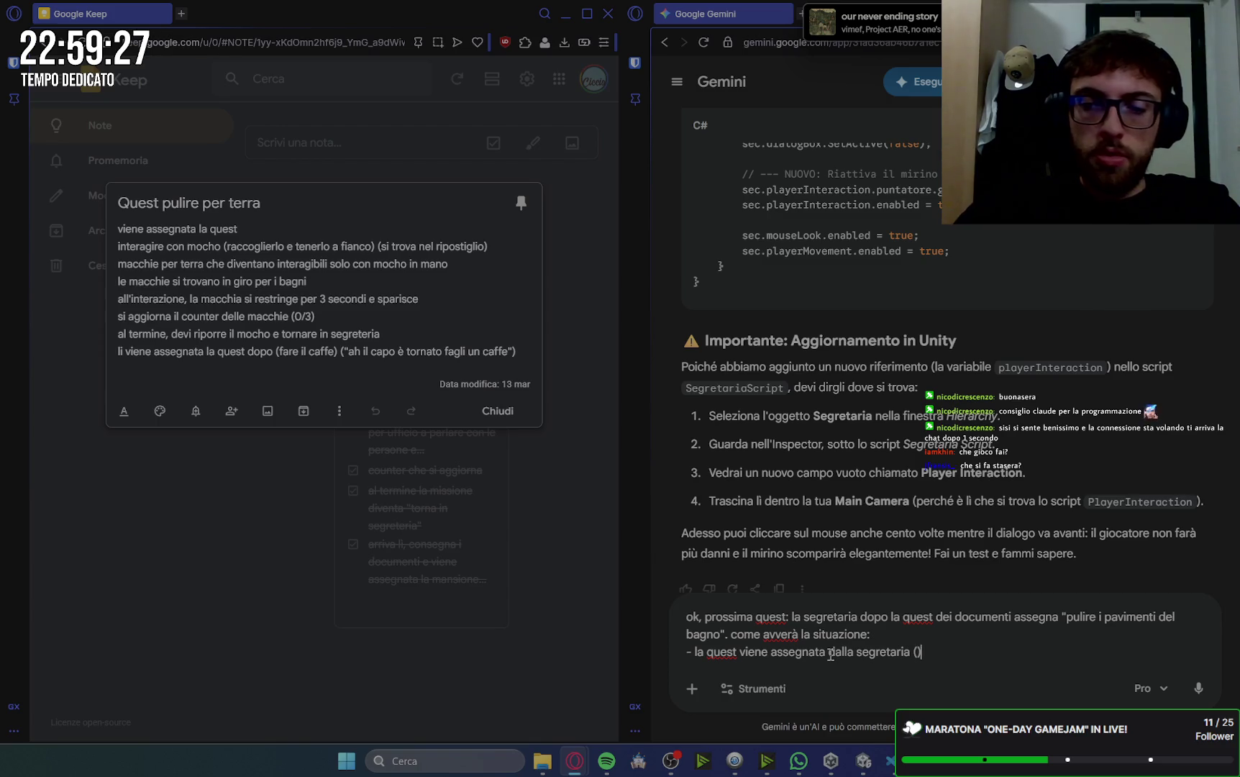
type("3 macchi")
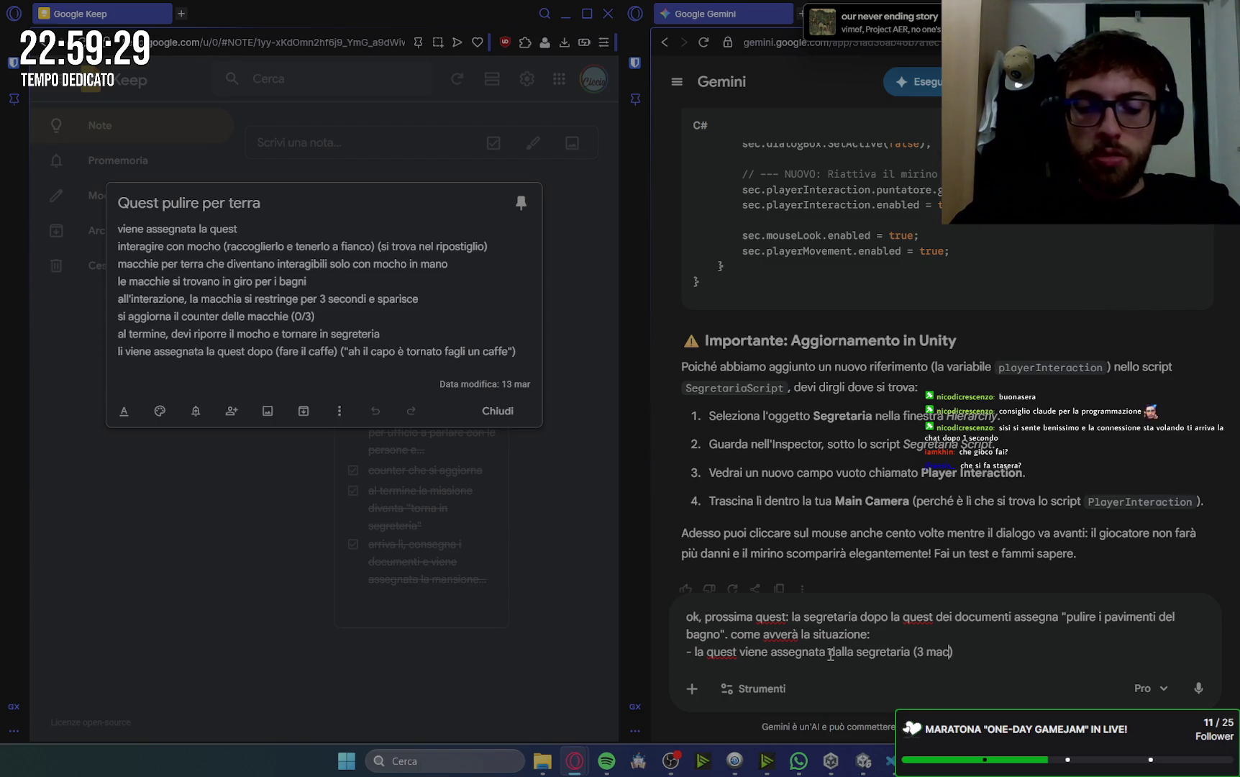
type("e")
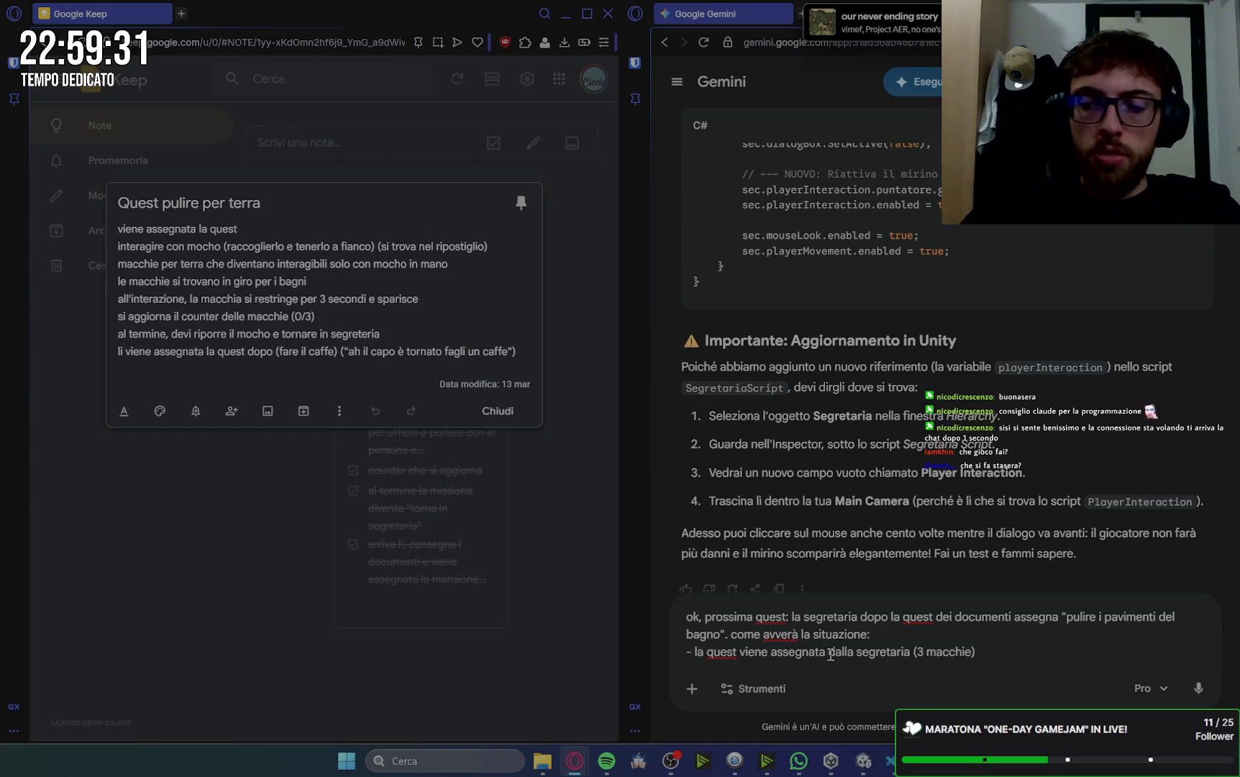
key("shift+Return")
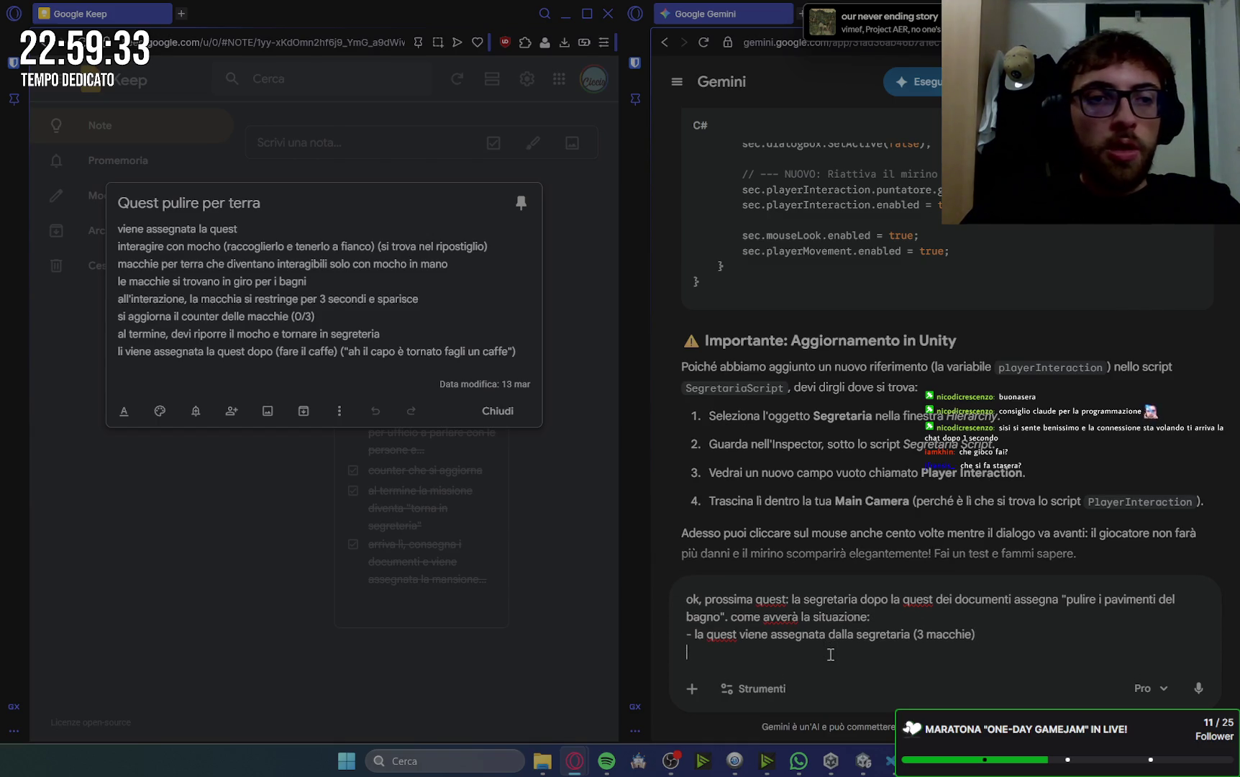
- Add bullets: the player picks up the mocho, and stains are only interactable while holding it
type("- ")
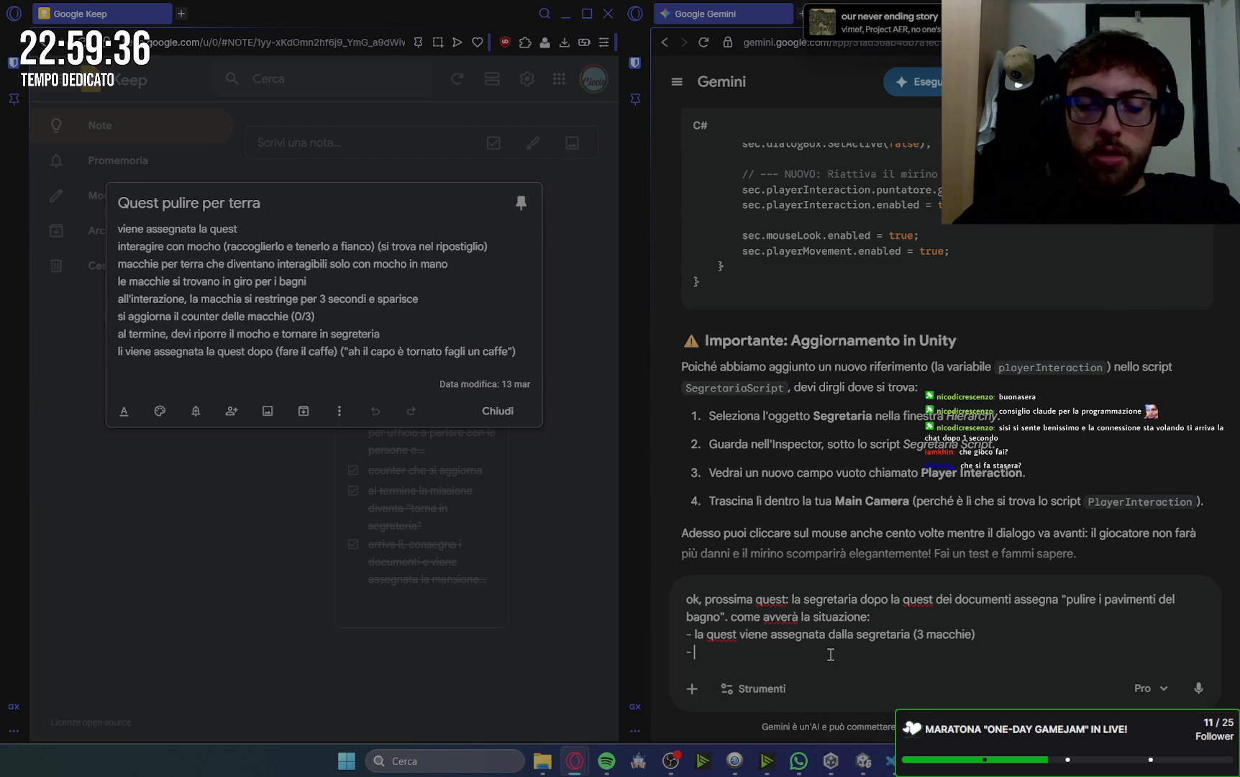
type("il")
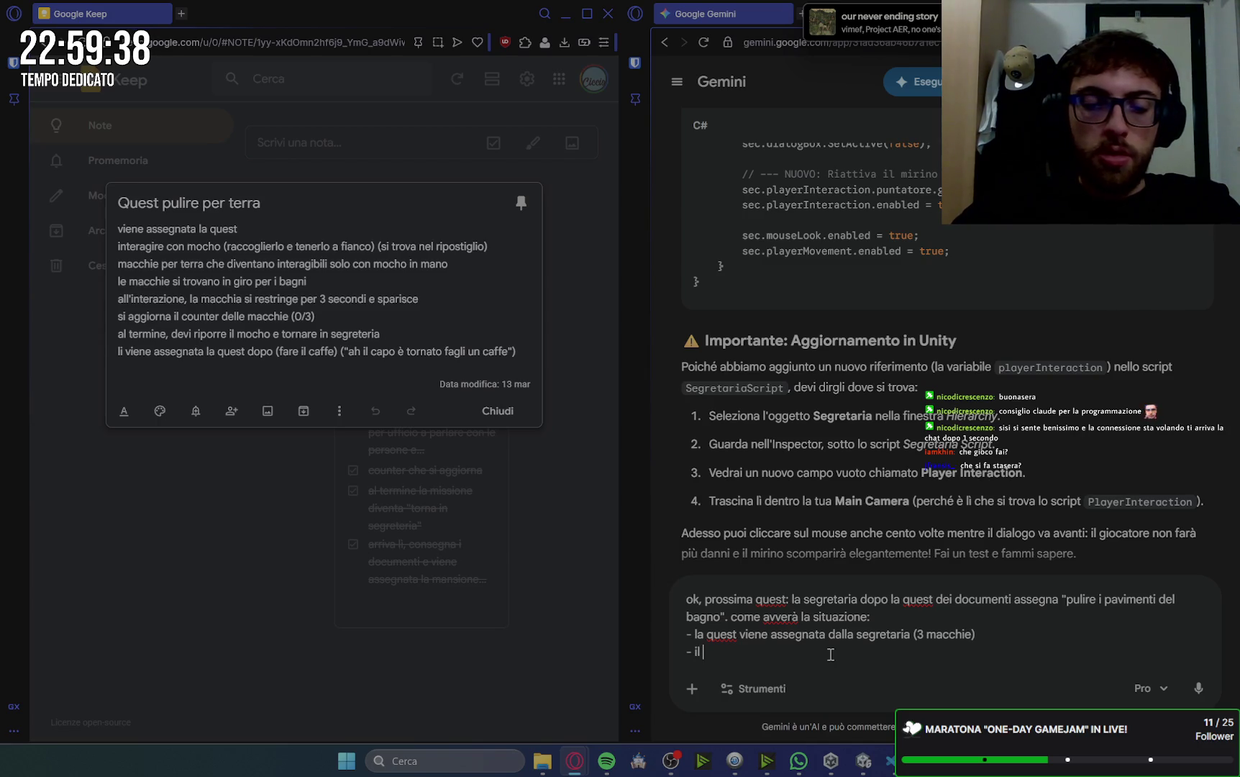
type(" giocatora ne")
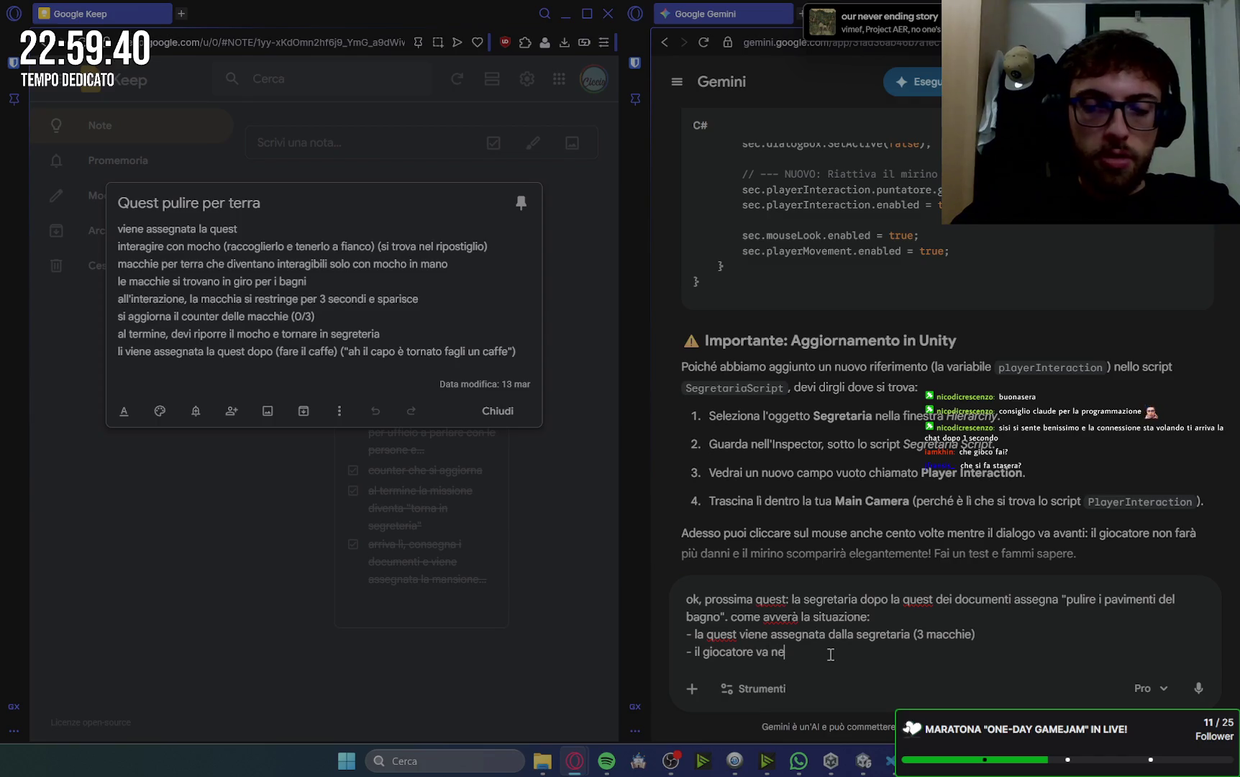
type("ripostig")
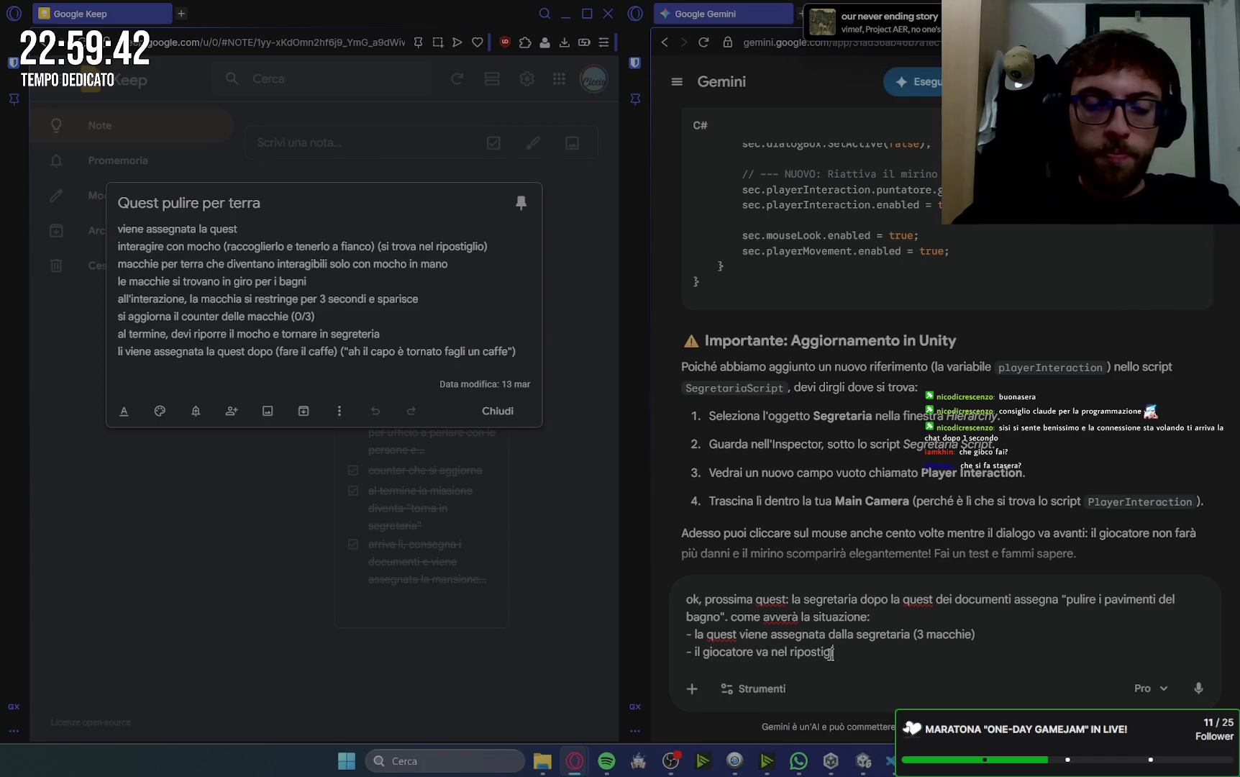
type("e l")
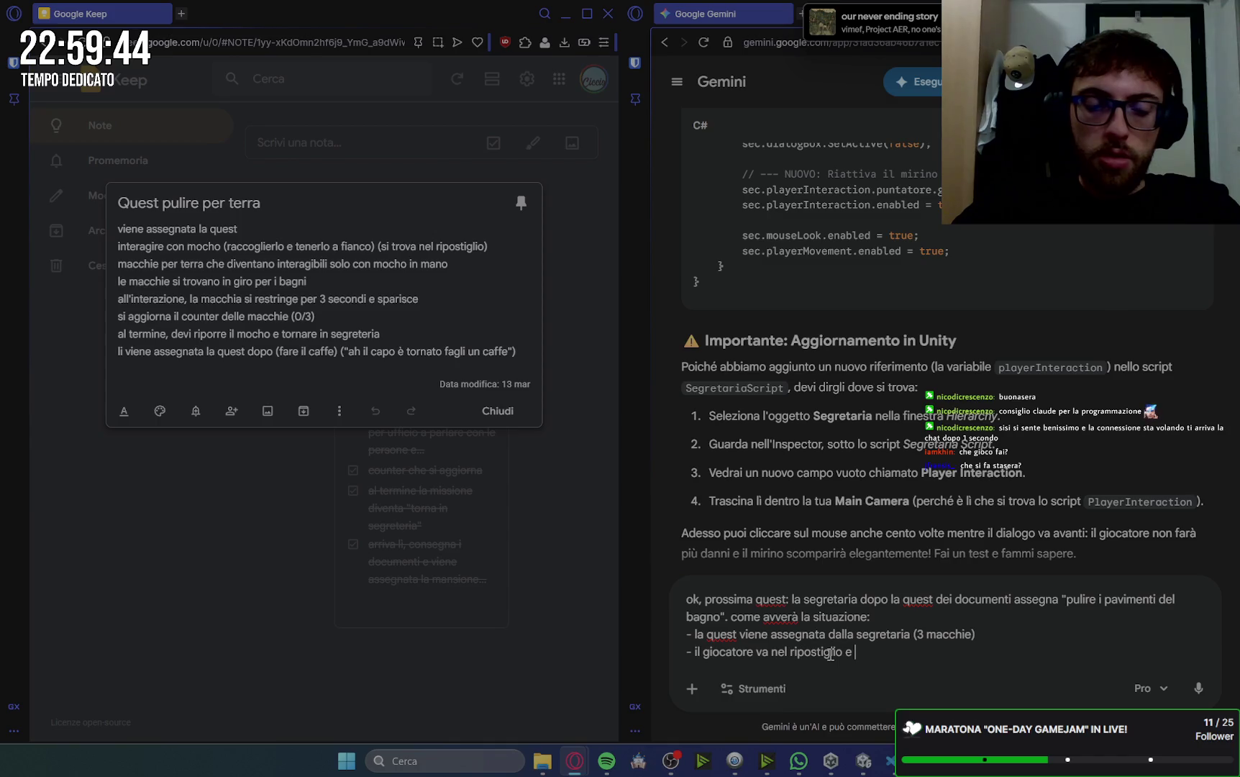
type("interagisc")
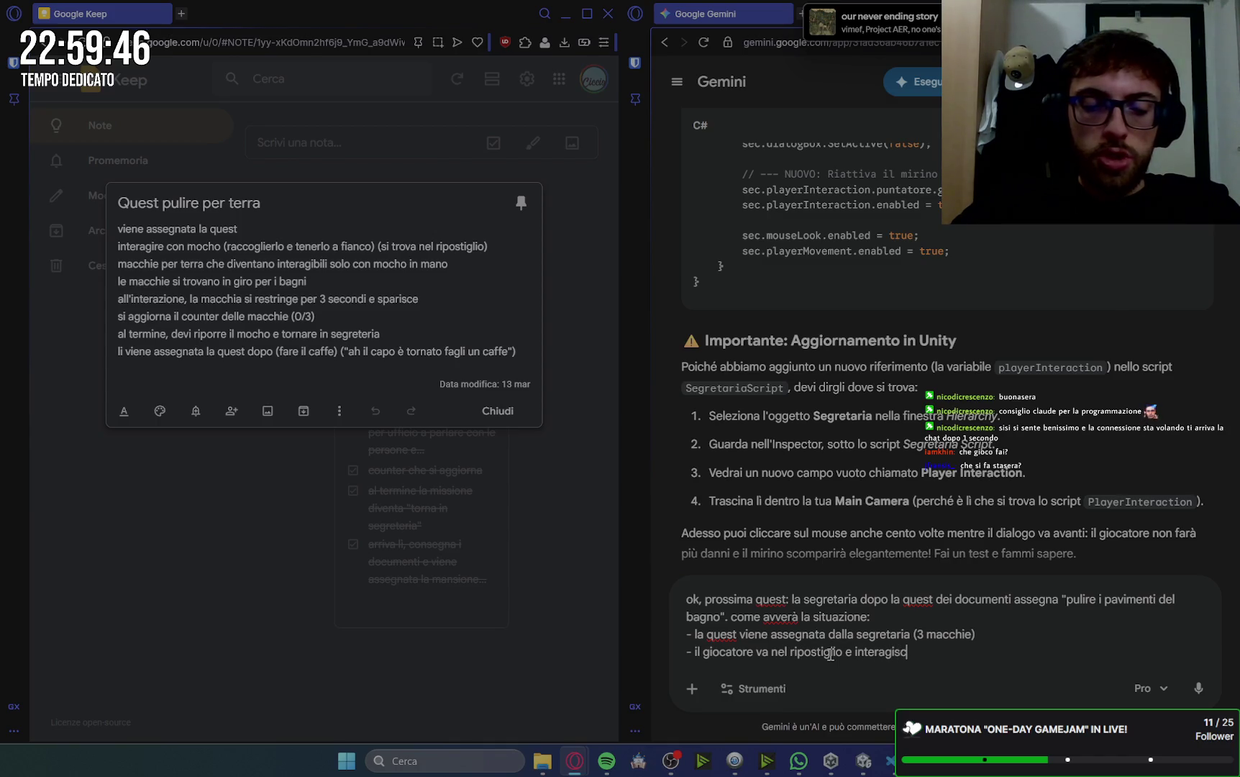
type("e l ")
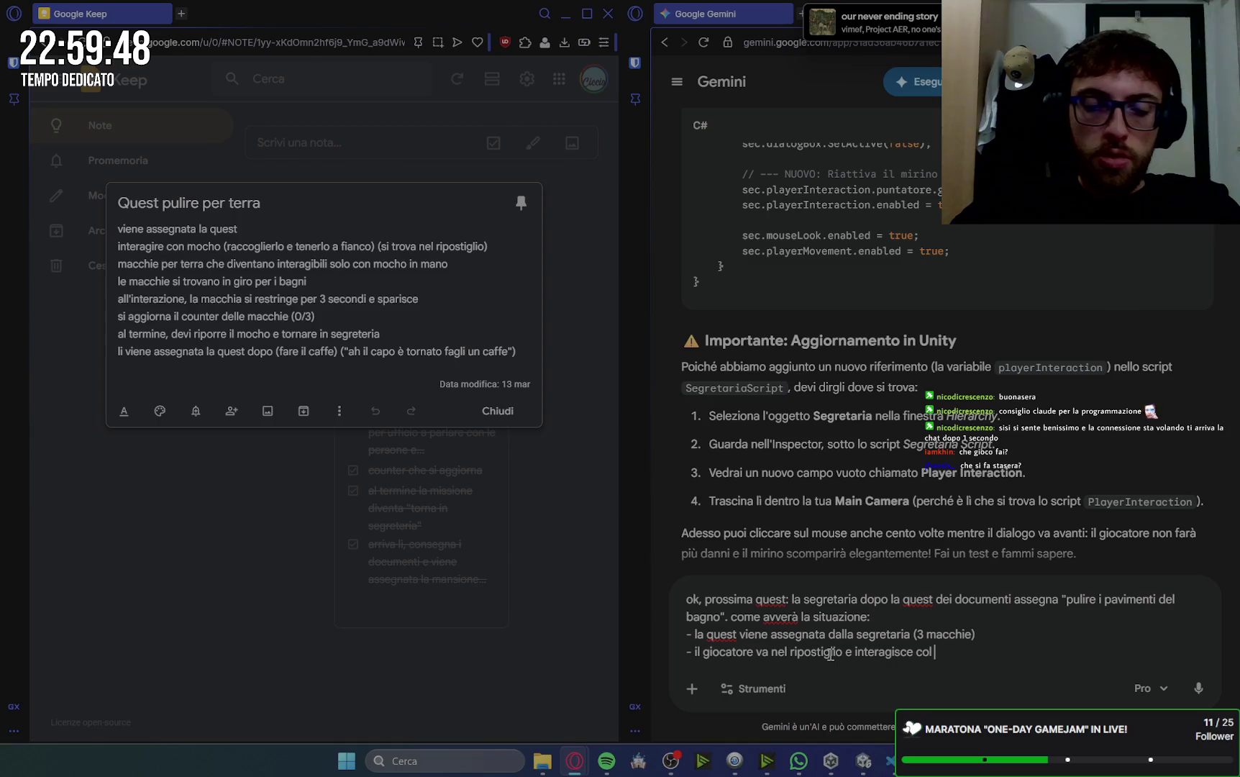
type("mocho")
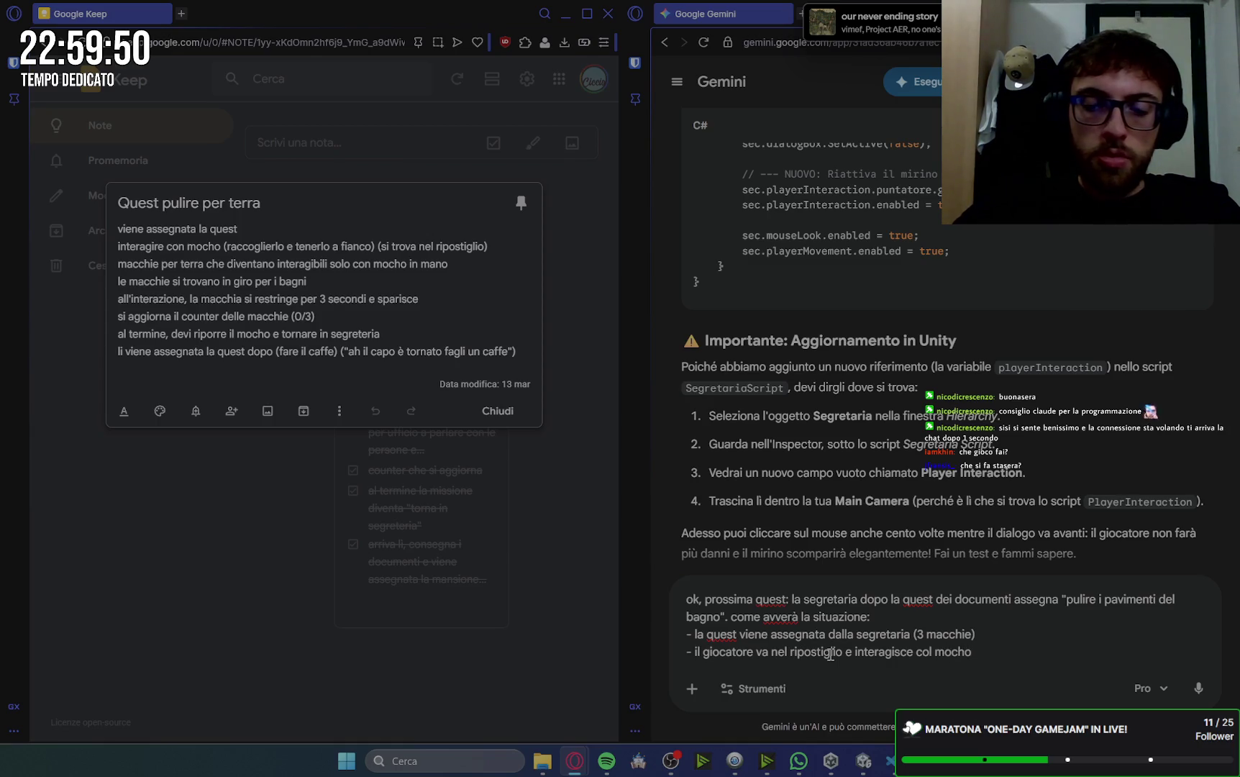
type(" )")
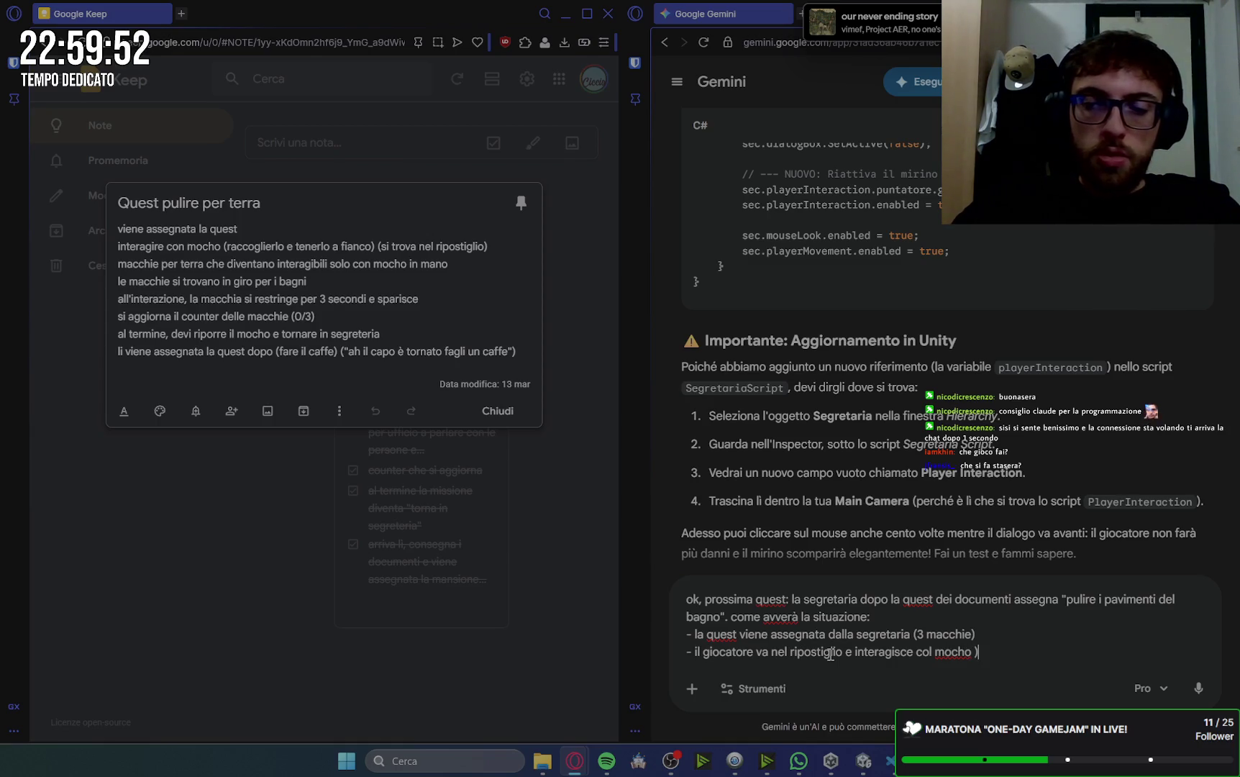
type("lo)")
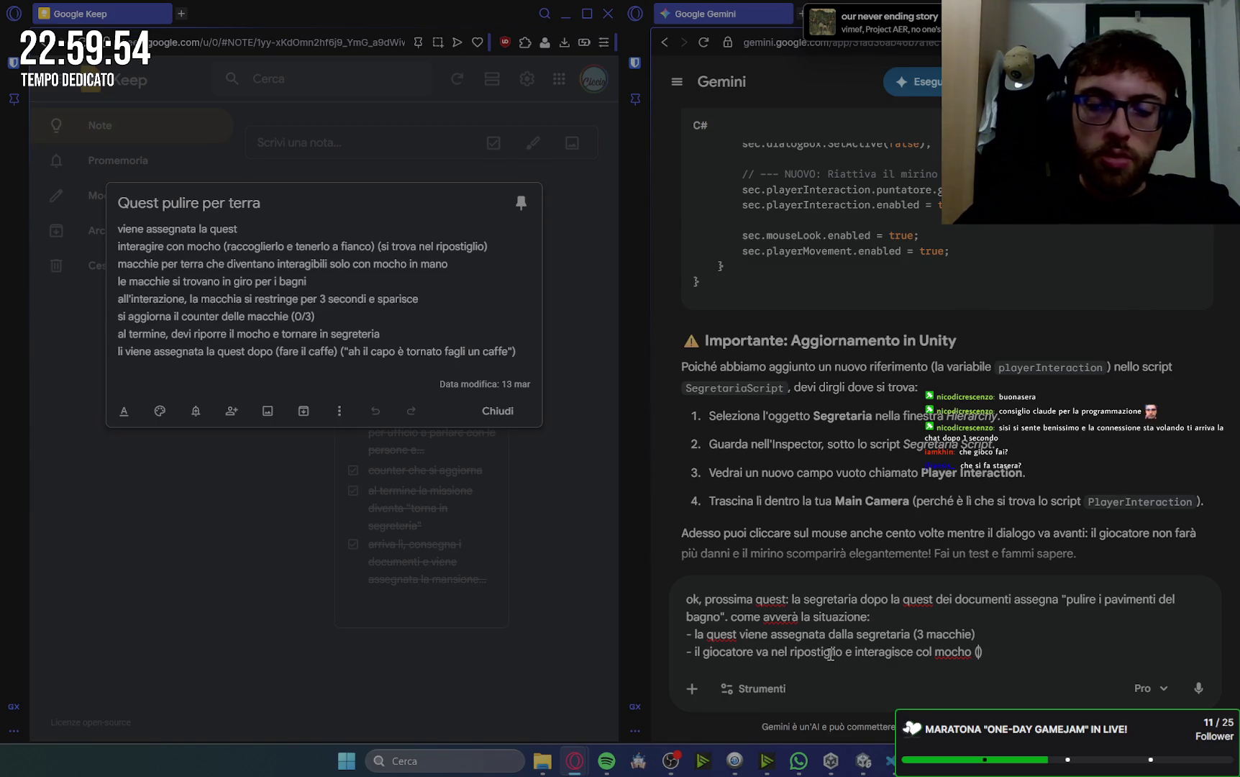
type(" raccoglie e")
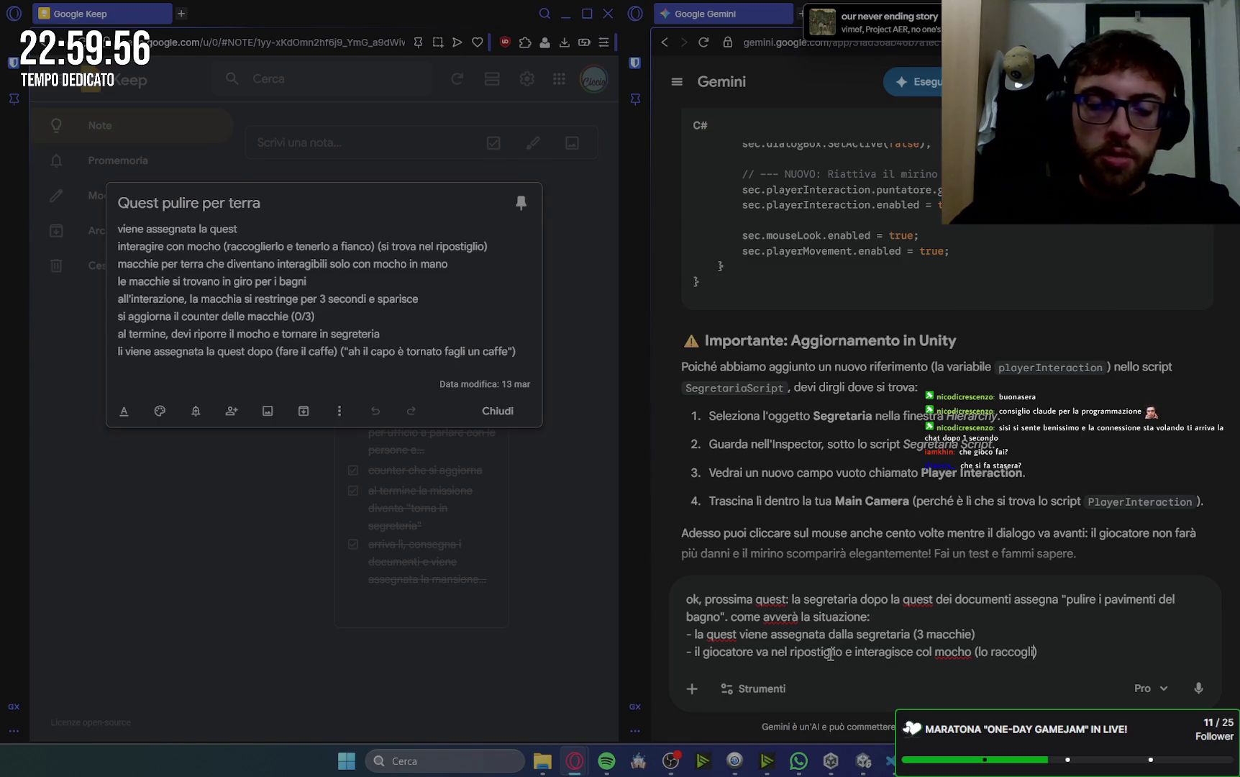
type(" lo tiene ")
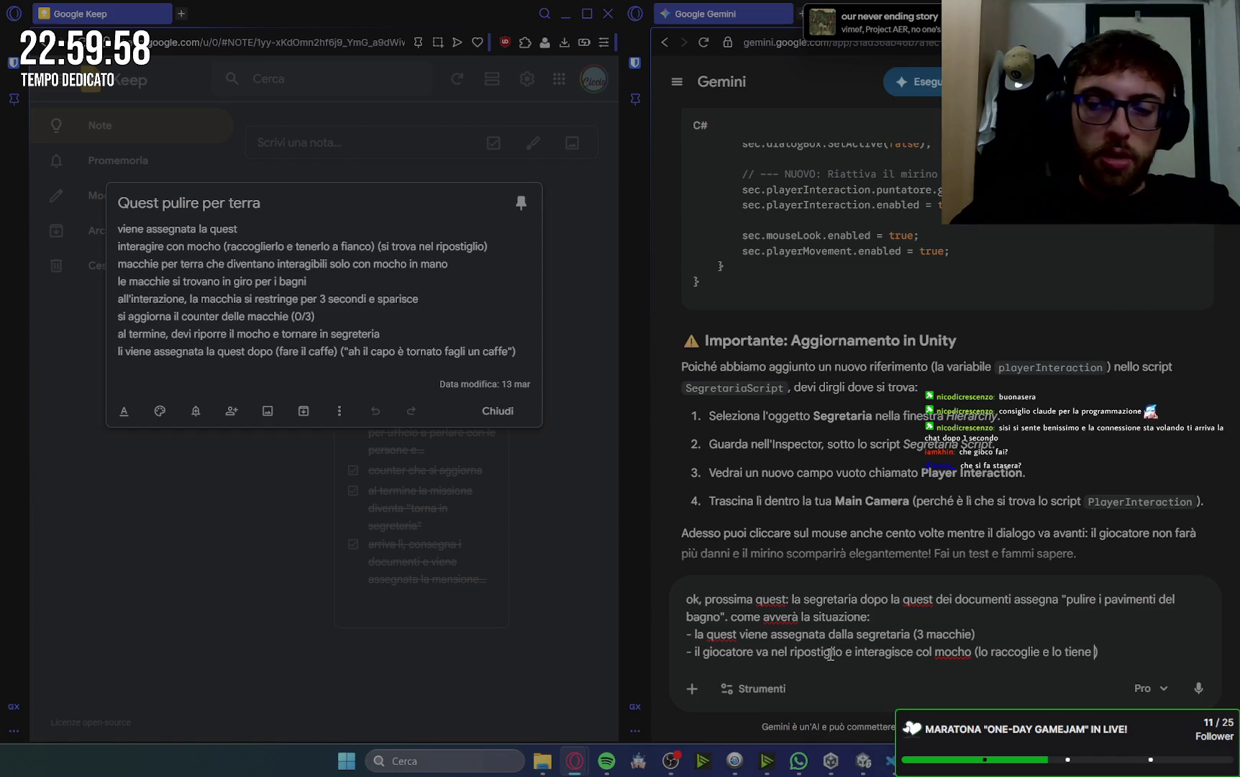
type(" fianco")
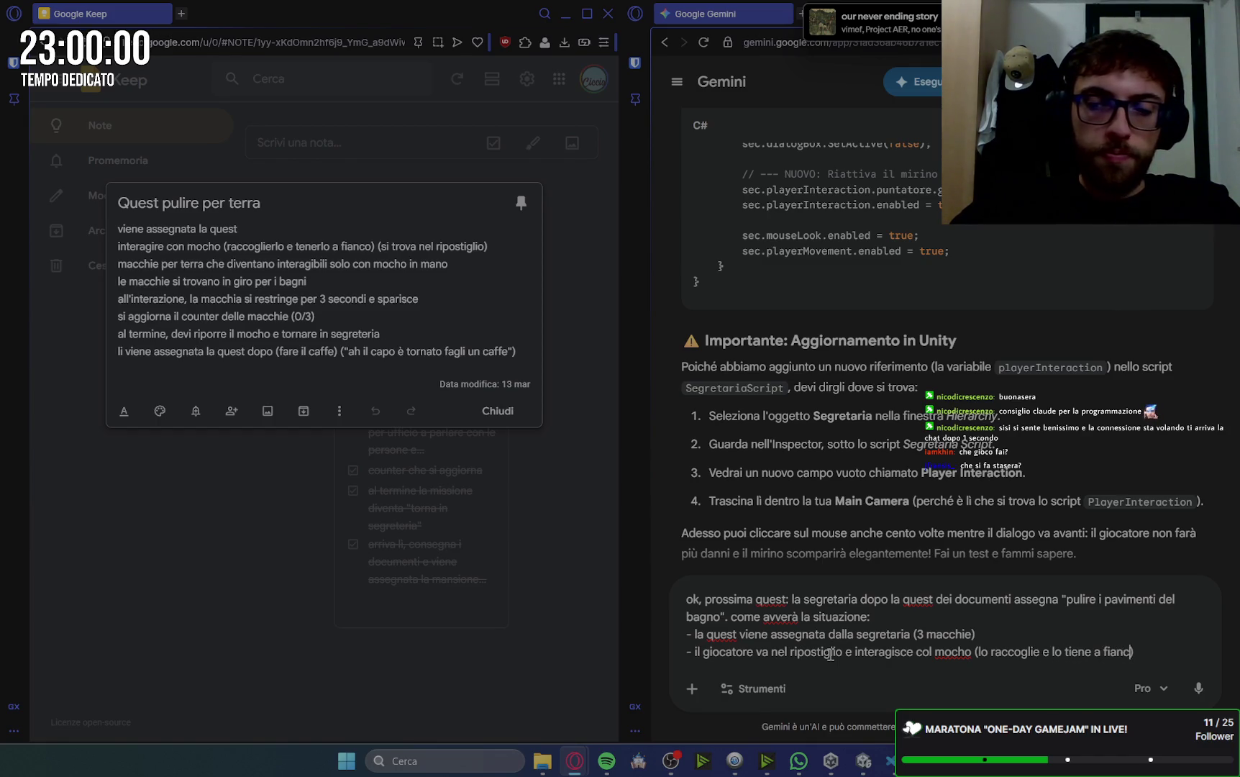
type(" visibile")
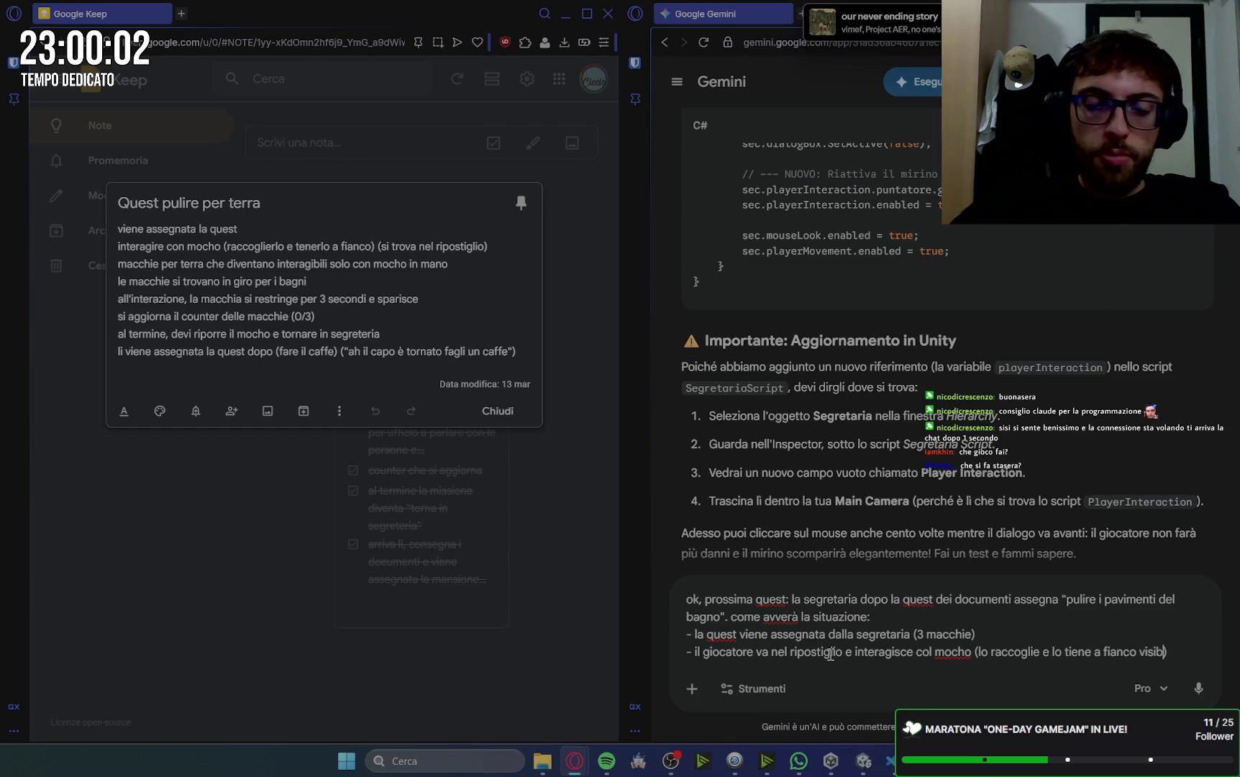
type(" dal giocatore")
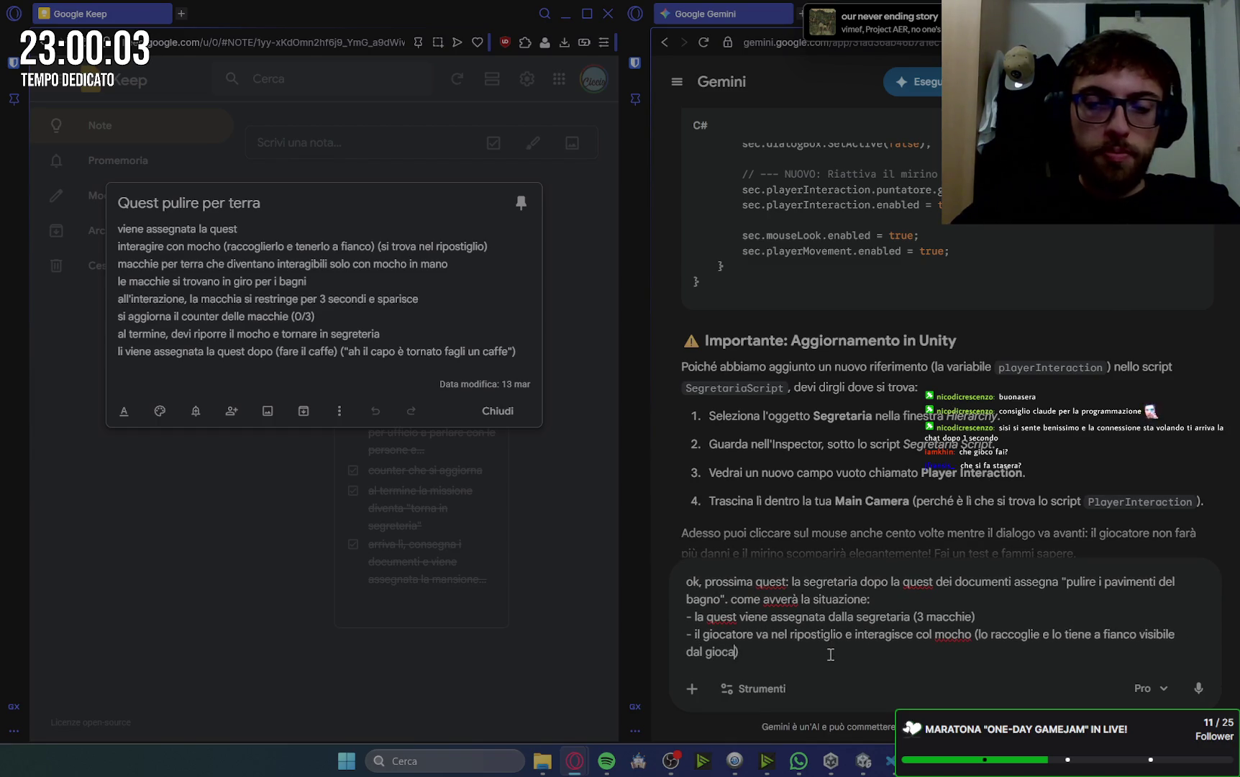
type(" mentre si muove")
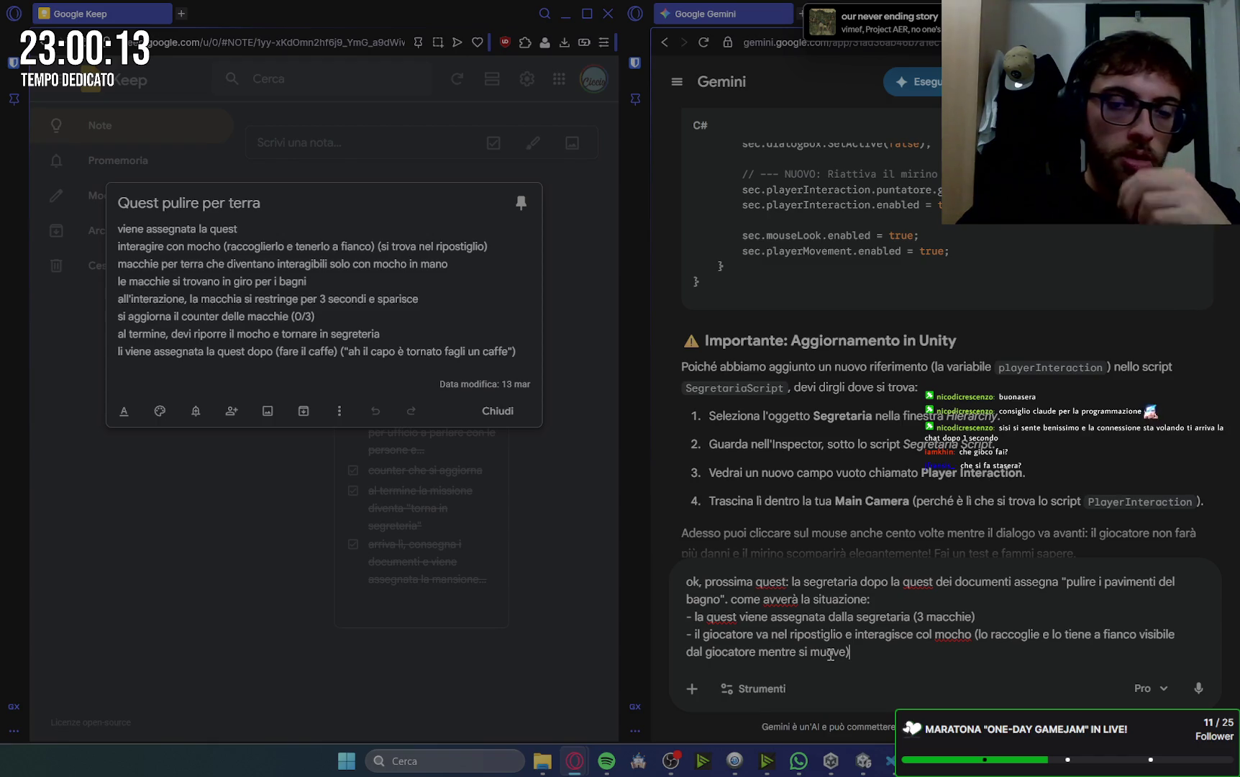
key("shift+Return")
type("-")
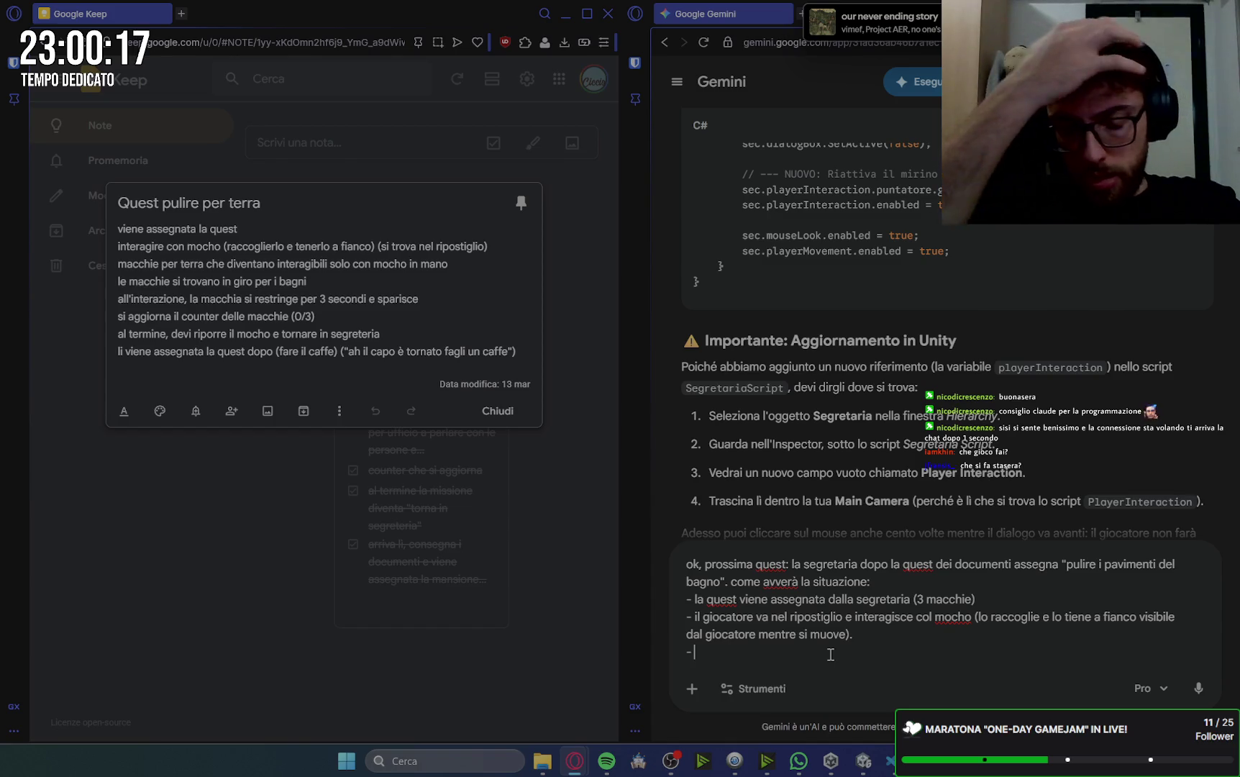
type("le macch")
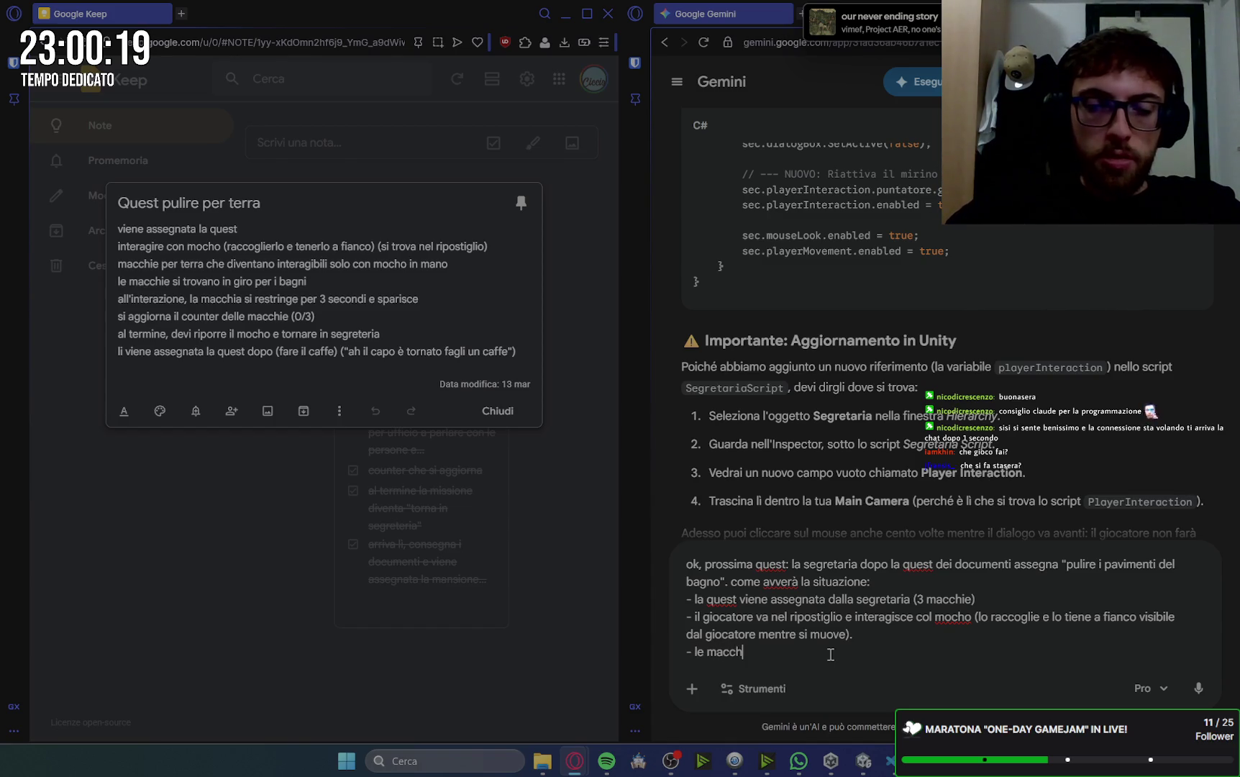
type("ie sono")
key("BackSpace")
type("nteragibili so")
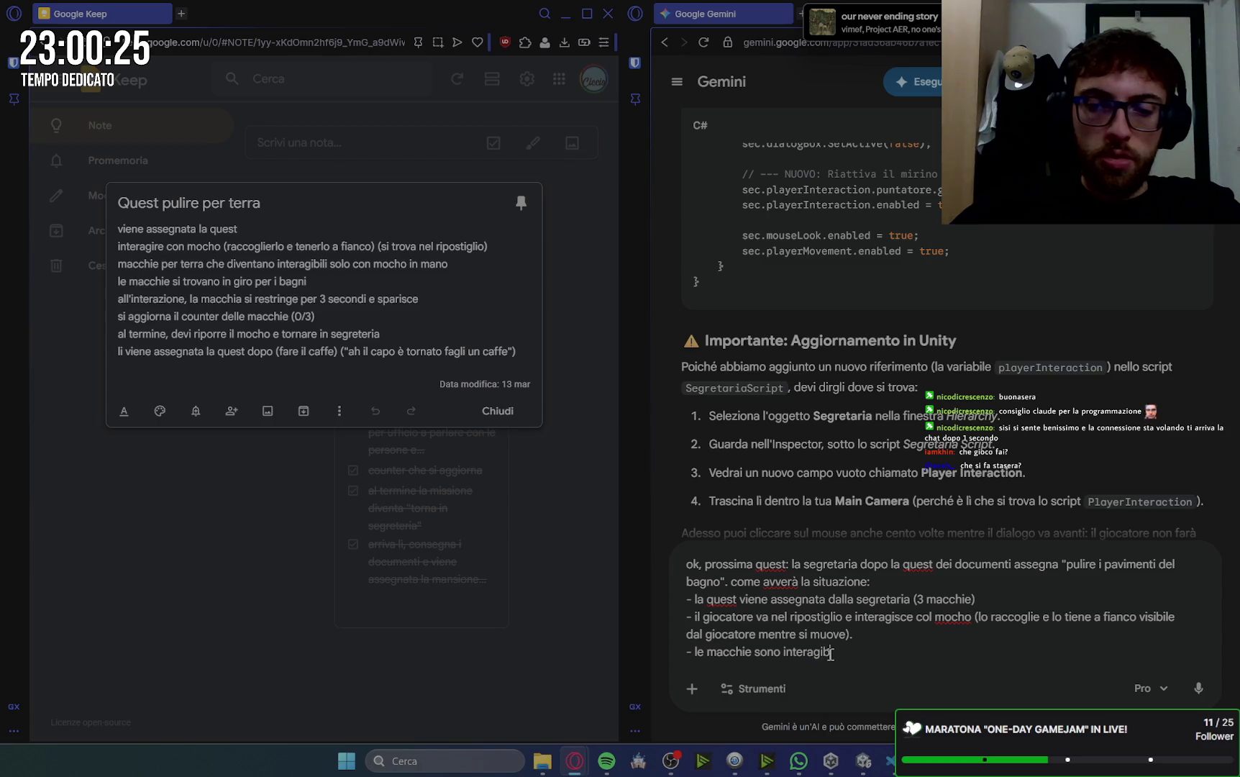
type("lo con il mocho in mano")
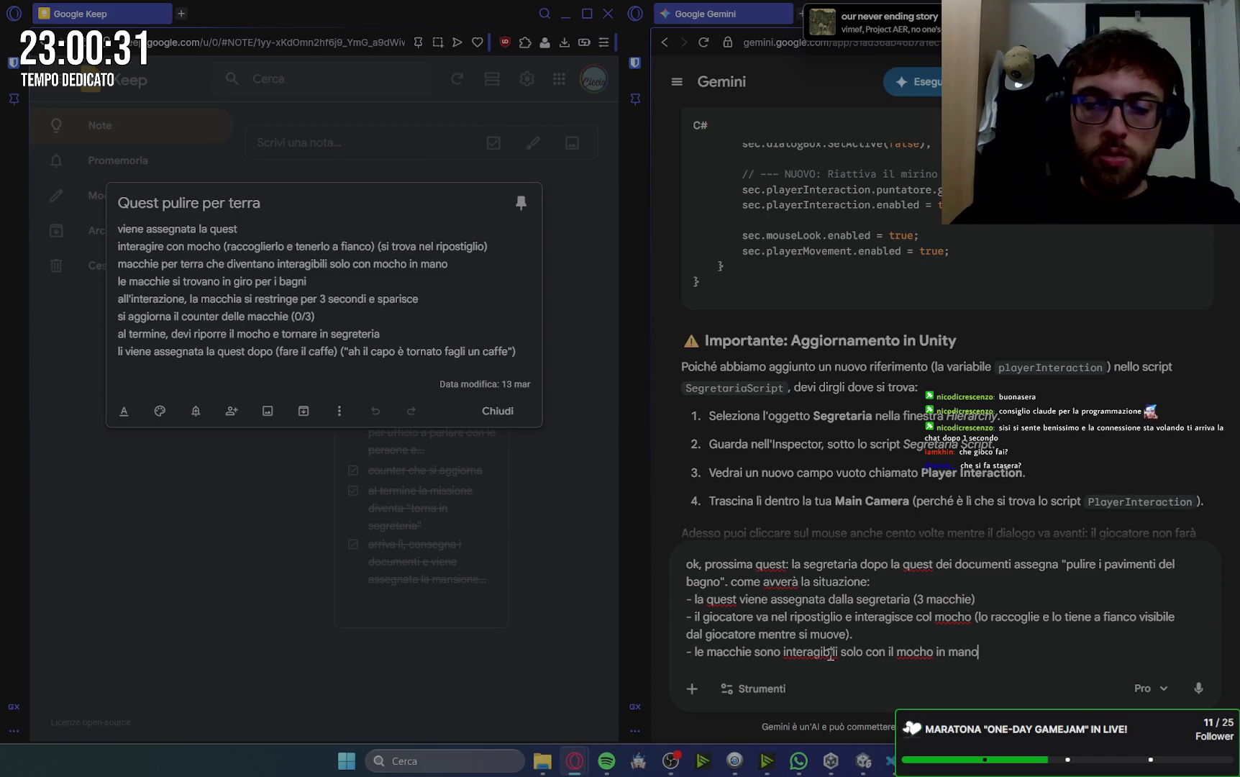
key("shift+Return")
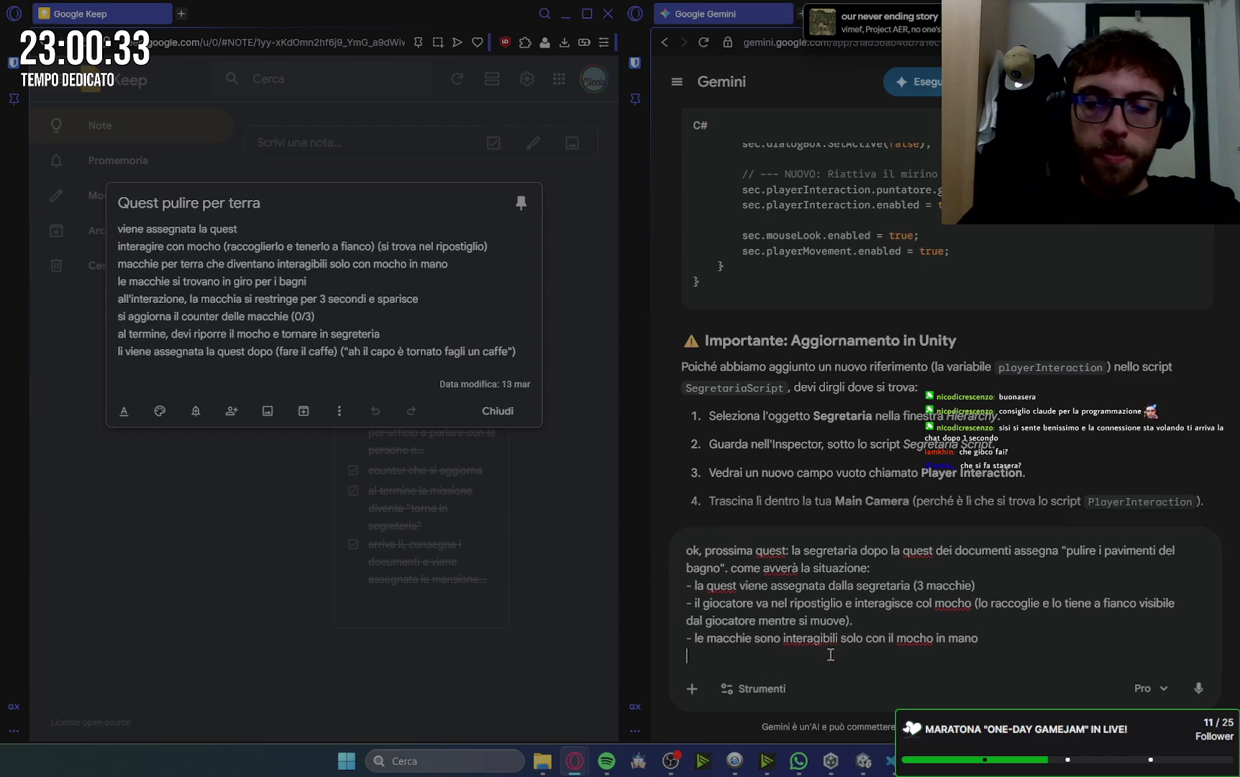
- Add bullets: a 3-second hold shrinks each stain, then return the mop and see the secretary
type("-")
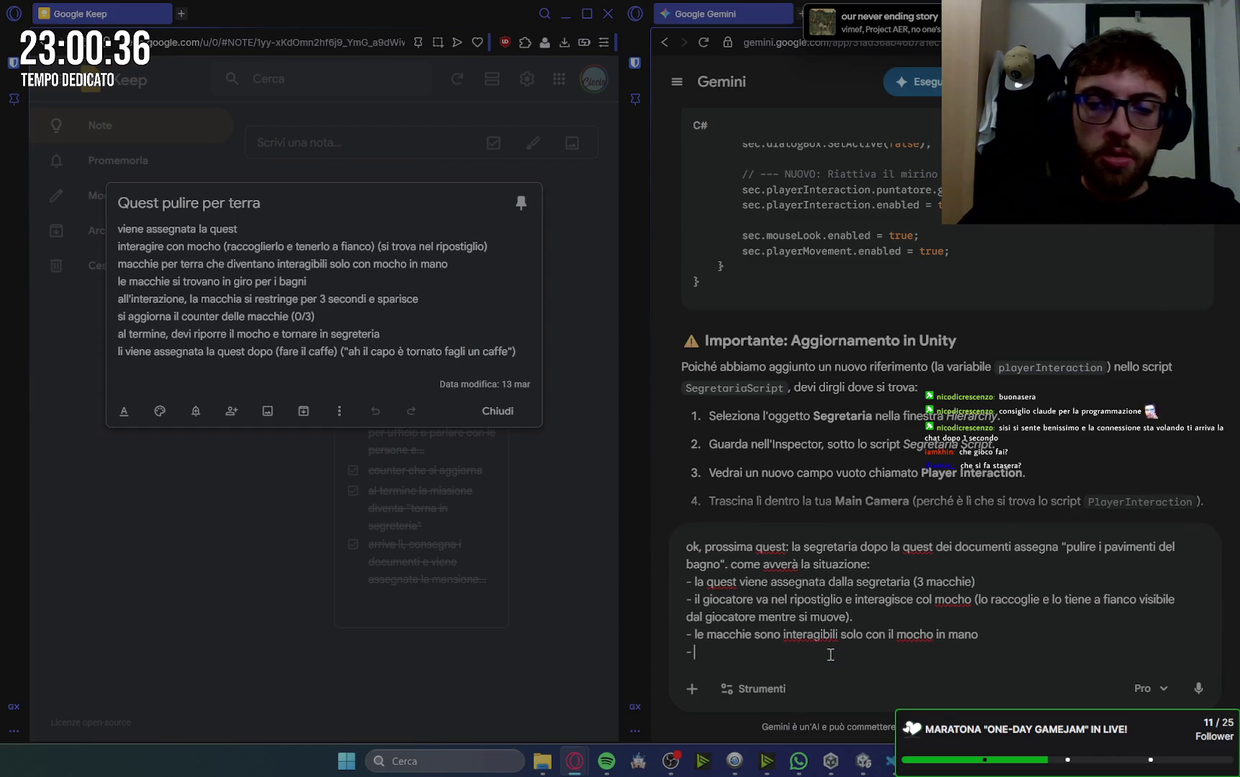
type(" il gioca")
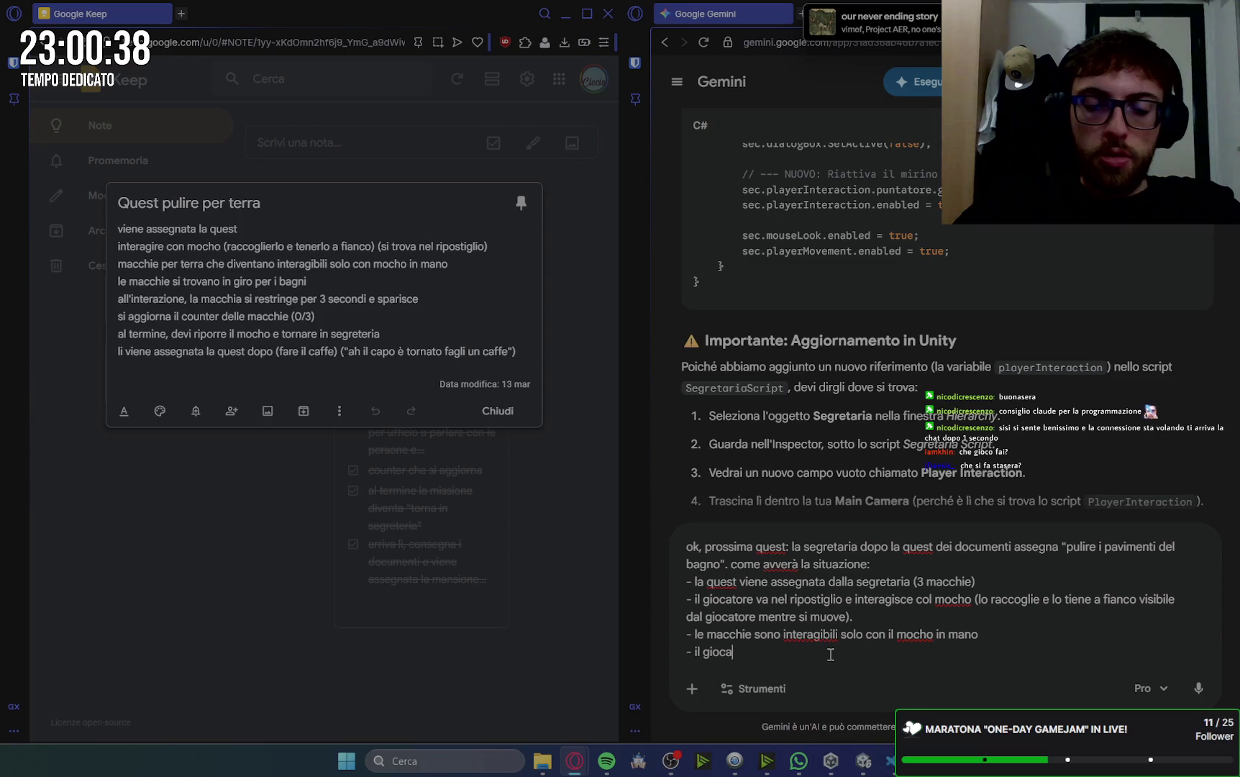
type("tore deve tenere p")
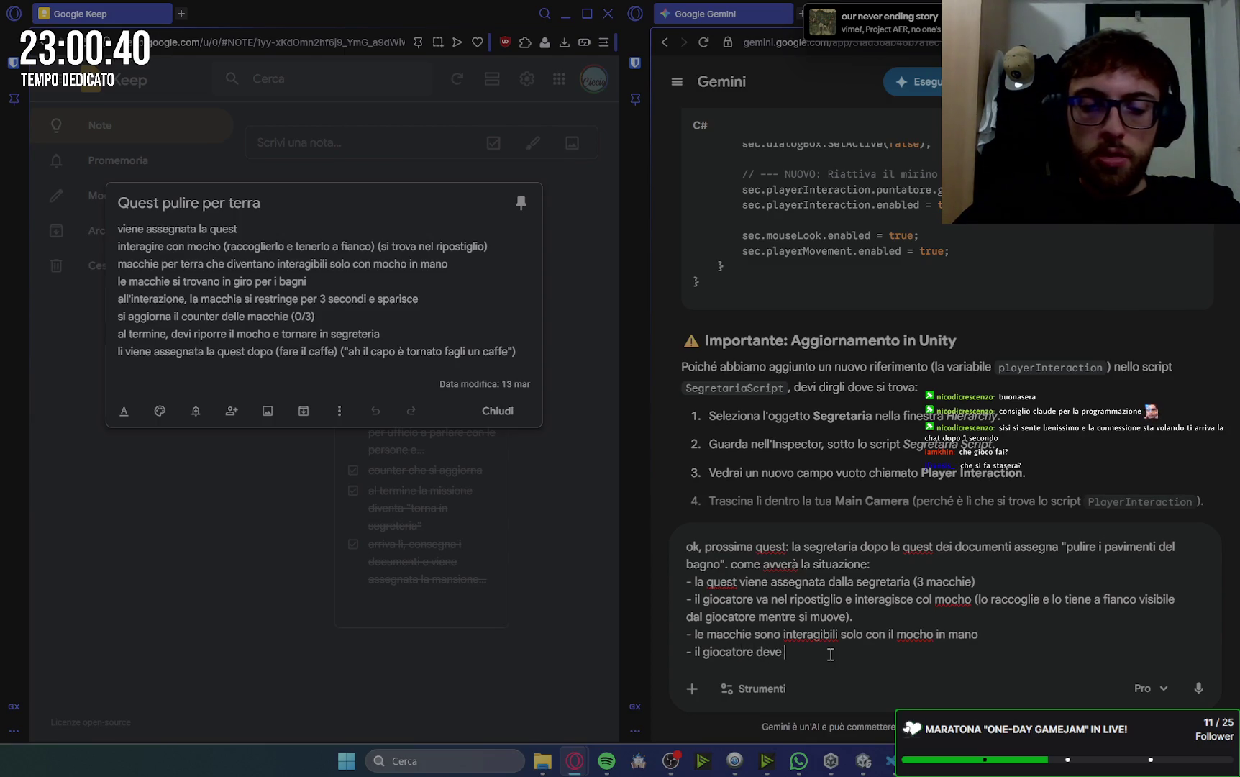
type("remuto per ")
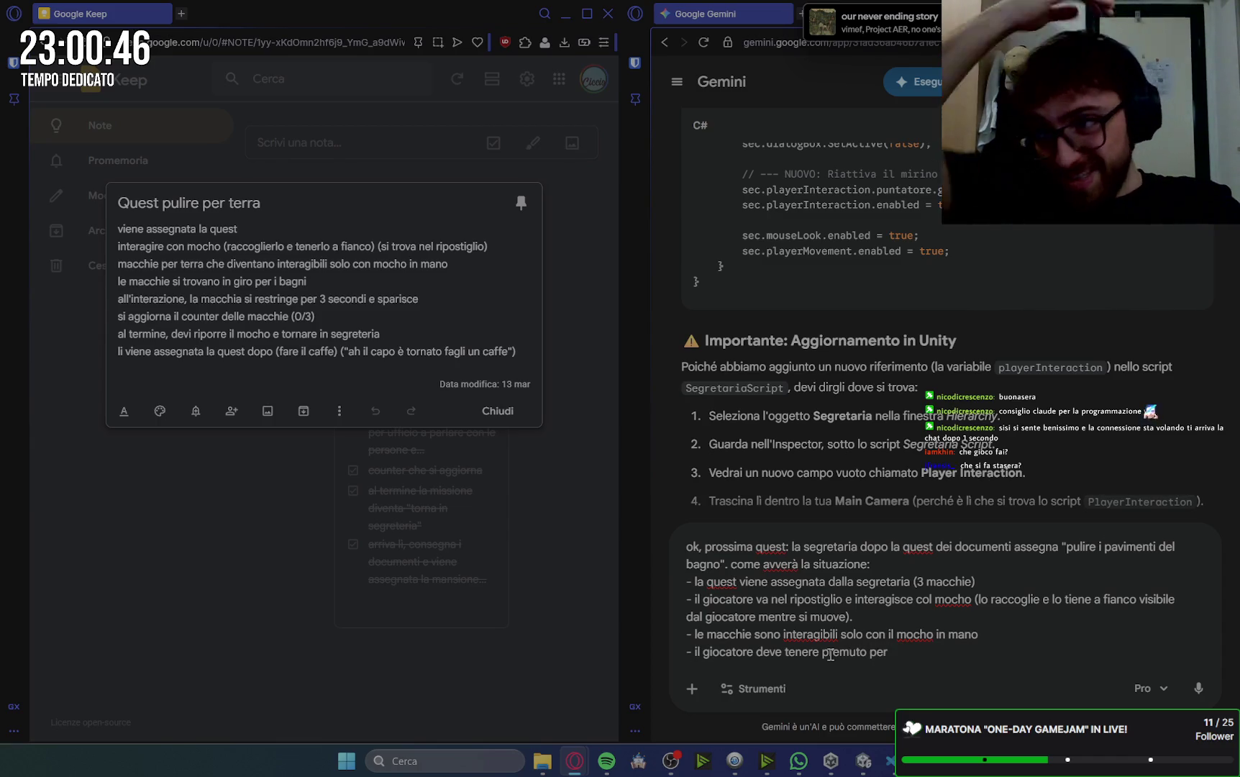
type("3 secondi ")
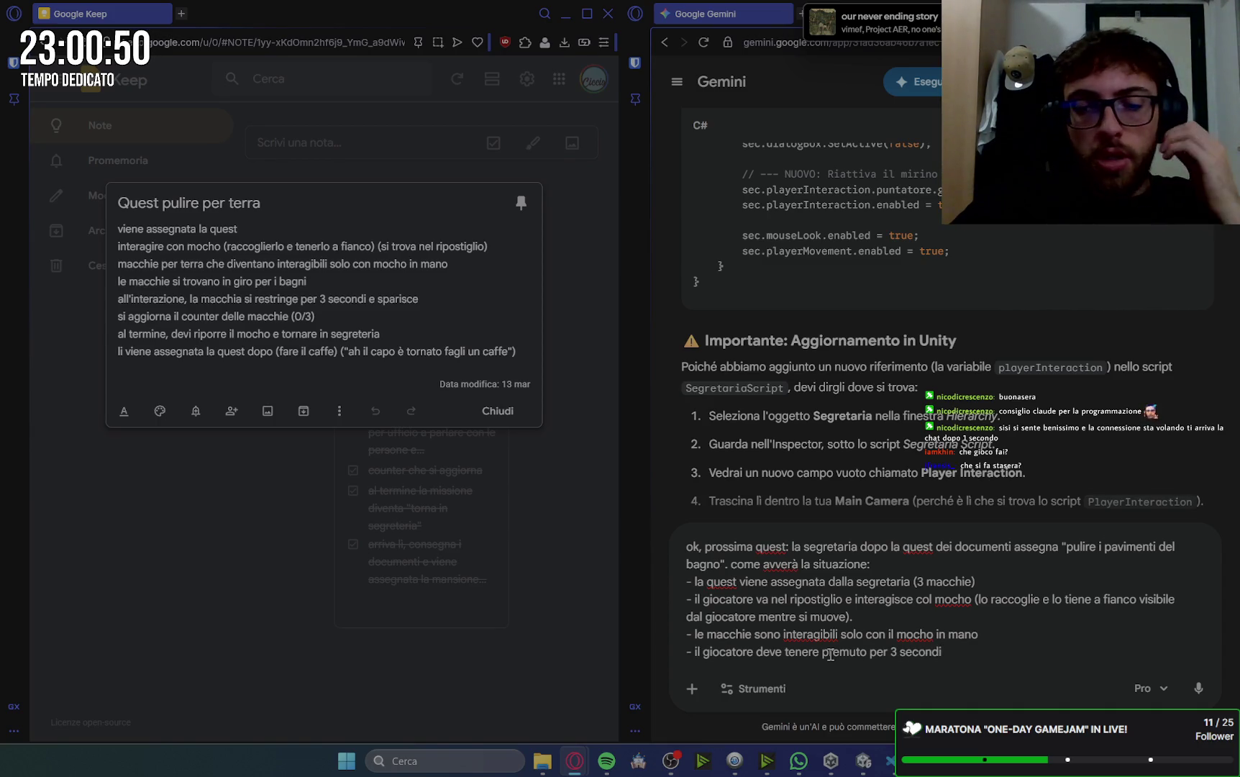
type("e la macchia si rimpic")
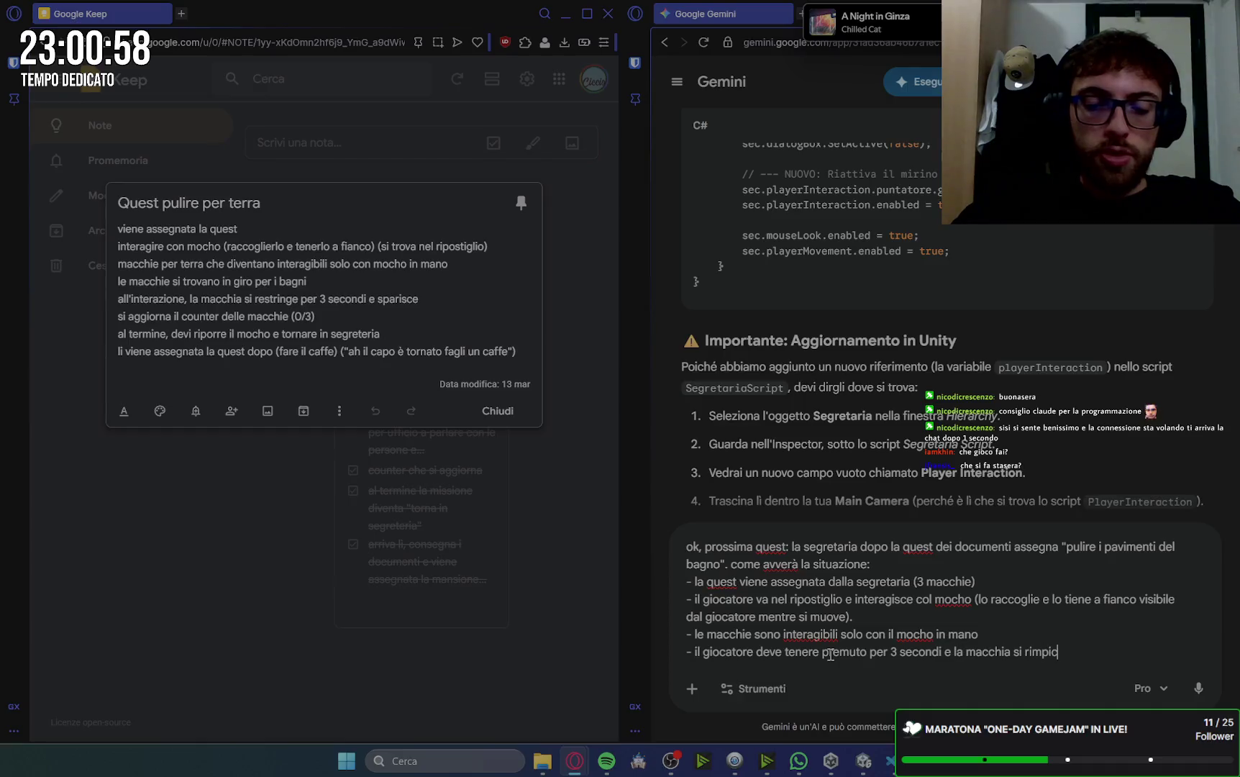
type("ciolisce ")
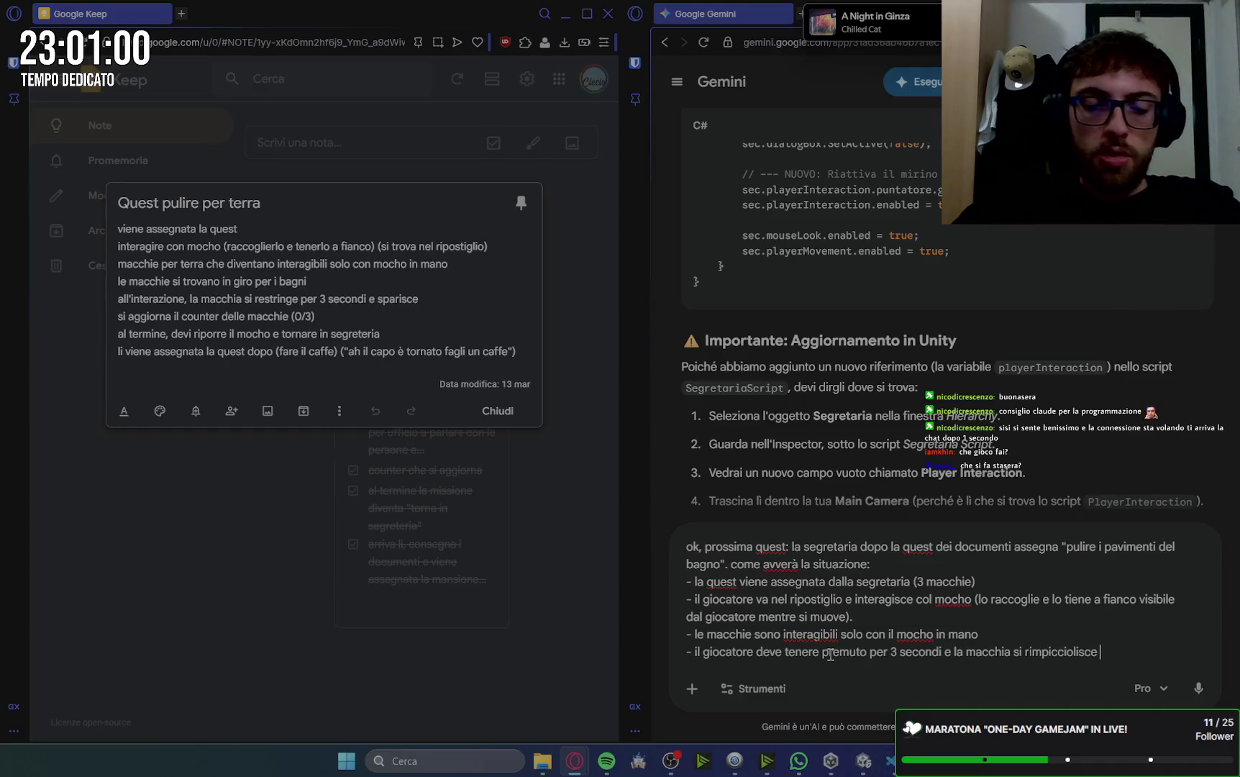
type("fino a")
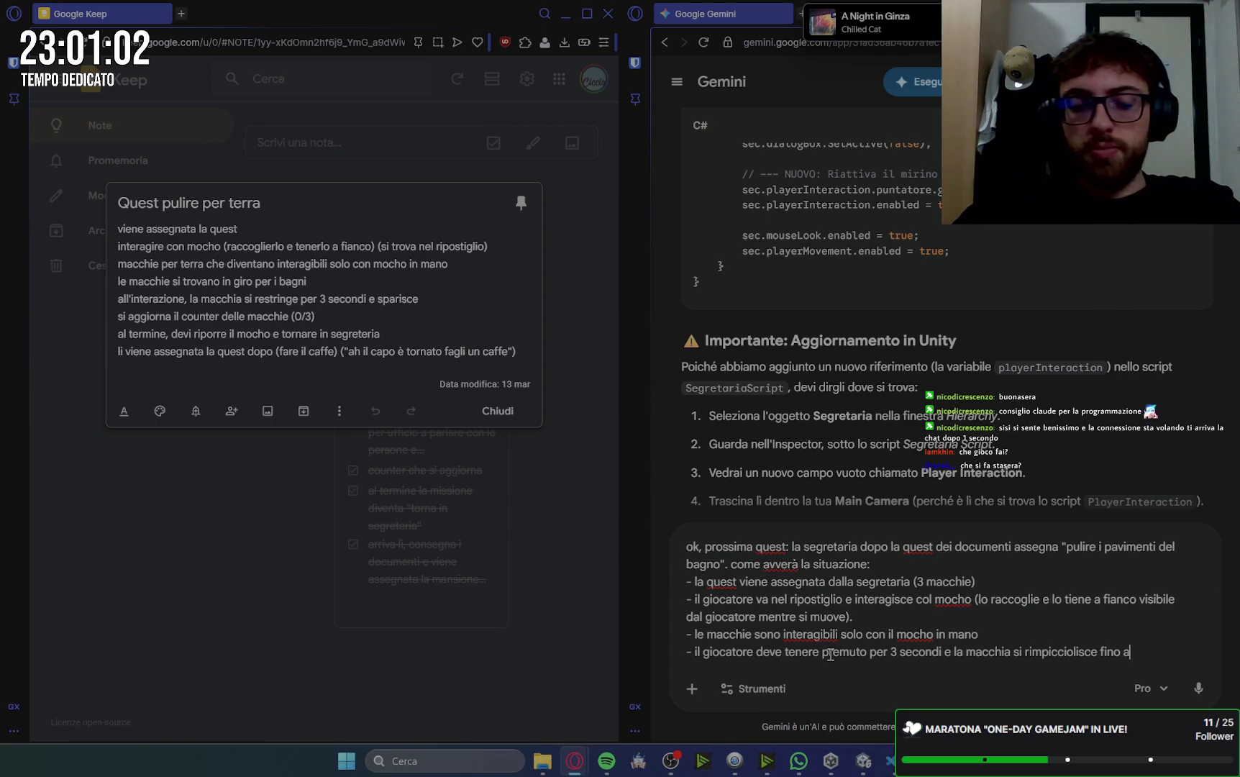
type(" sparire")
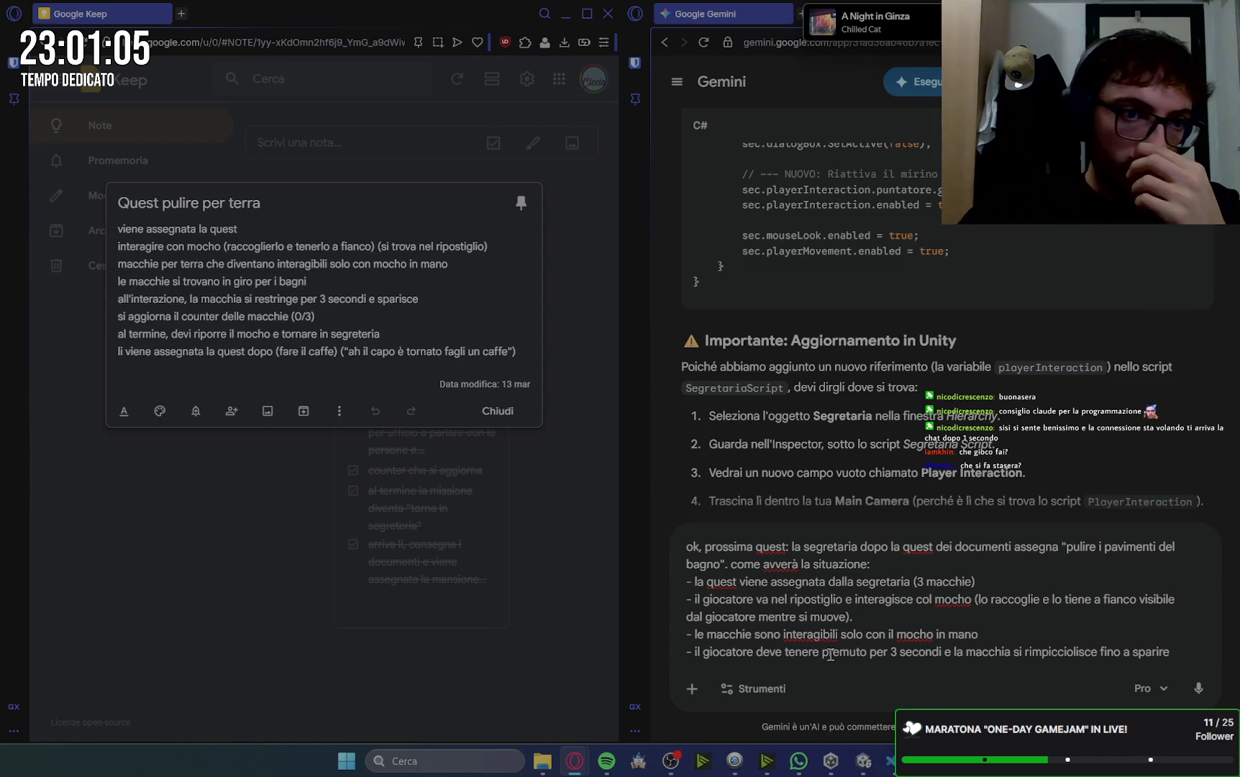
key("shift+Return")
type("- termina")
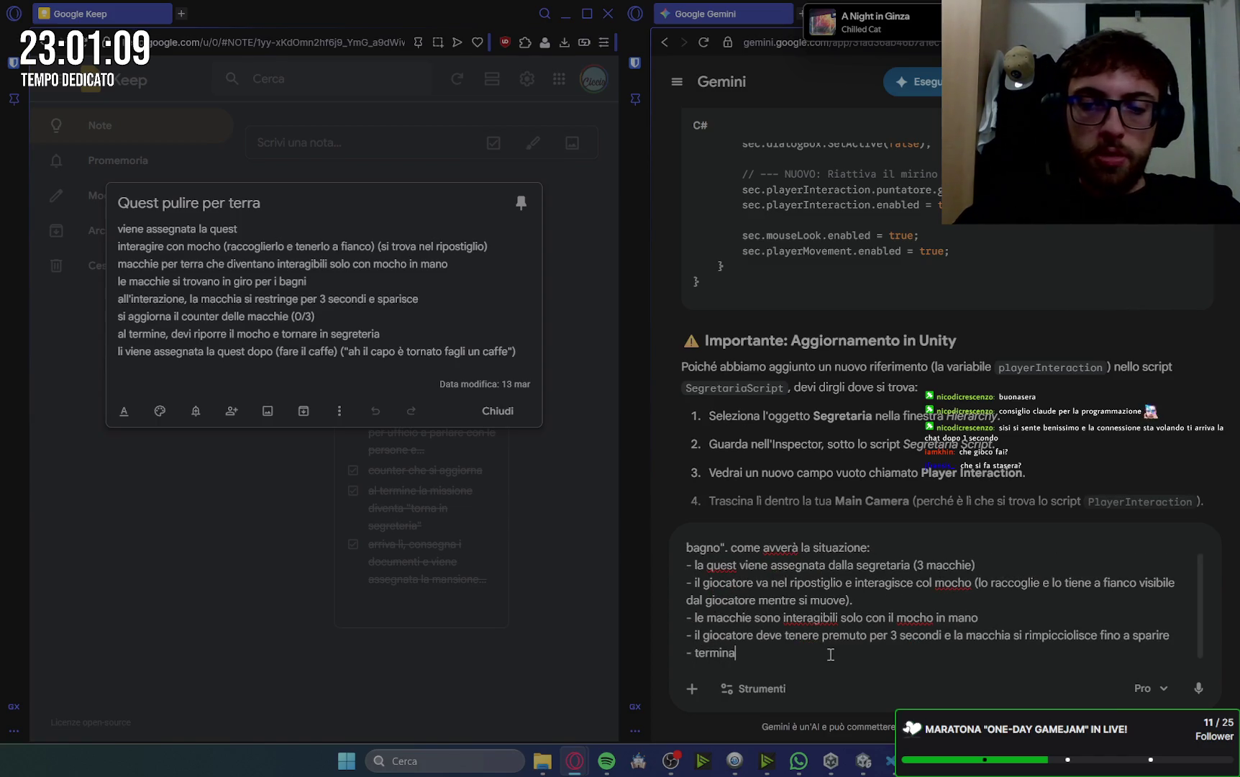
type("te tutte le macchie")
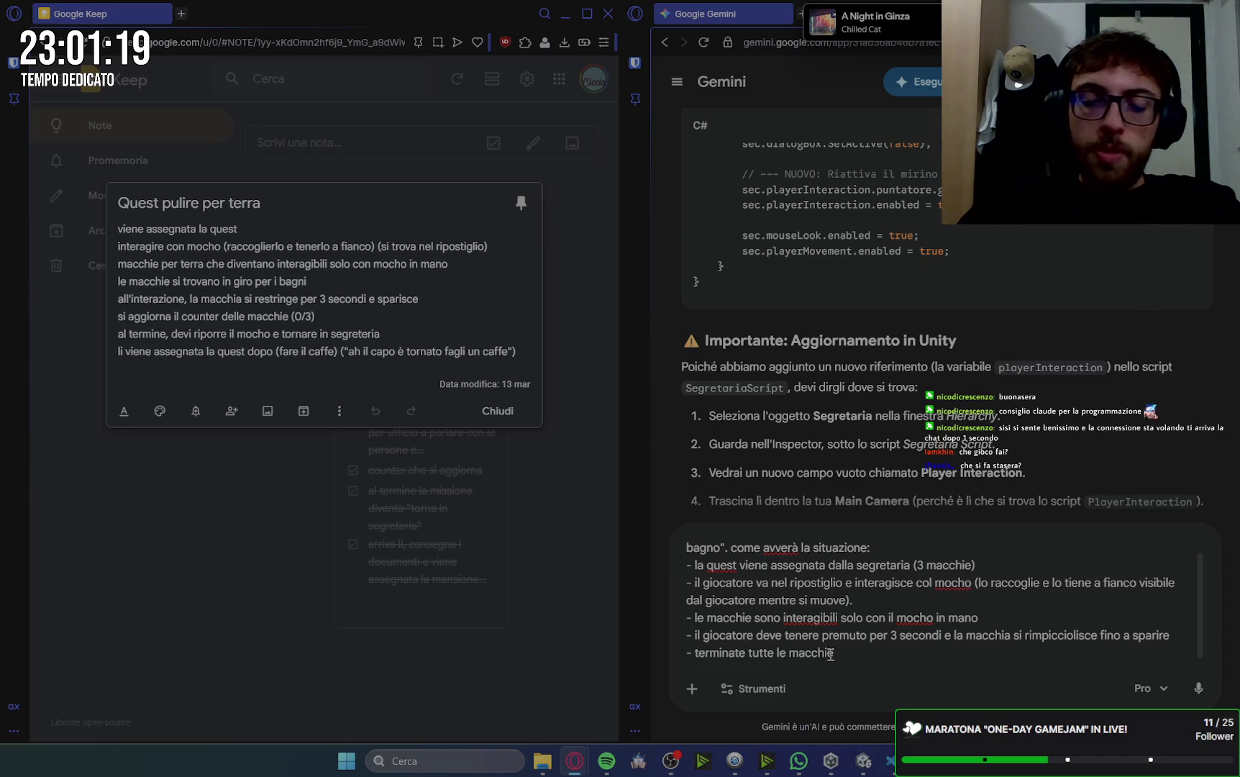
type(" il gi")
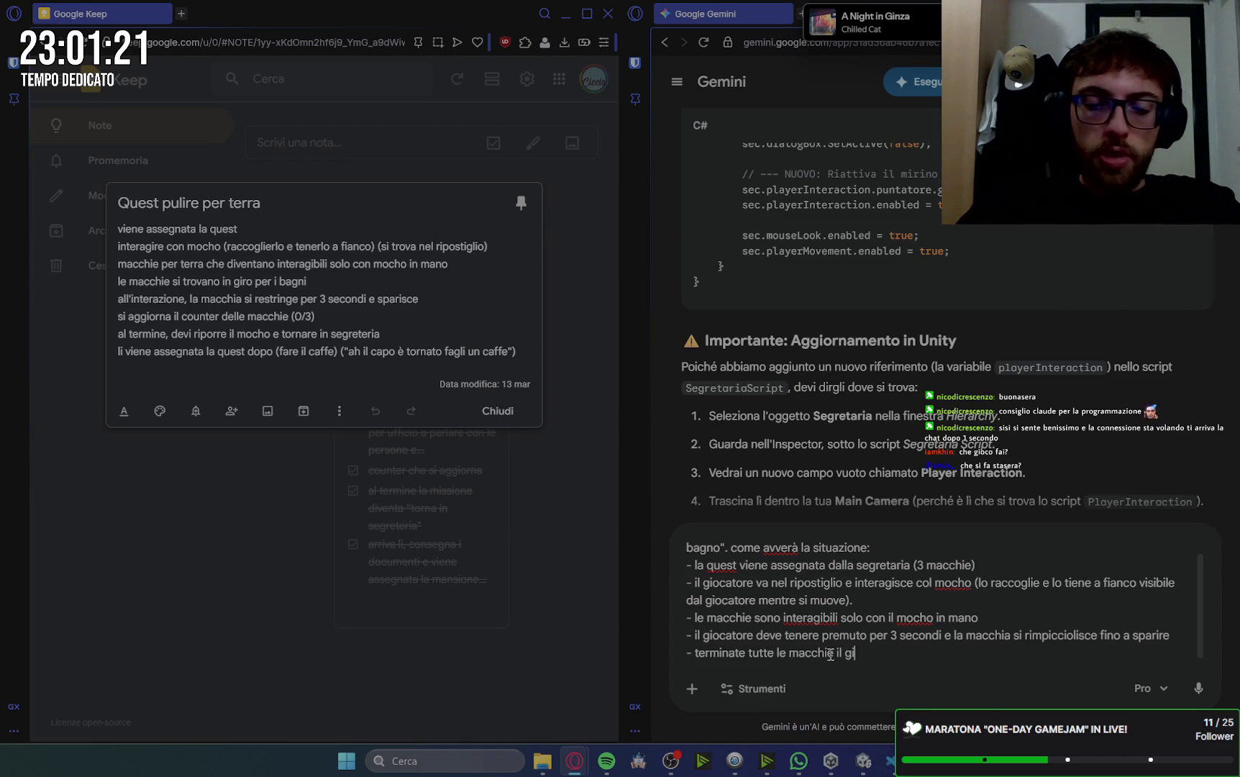
type("ocatore de")
type("e")
type("e r")
type("rre il")
type(" mocho ")
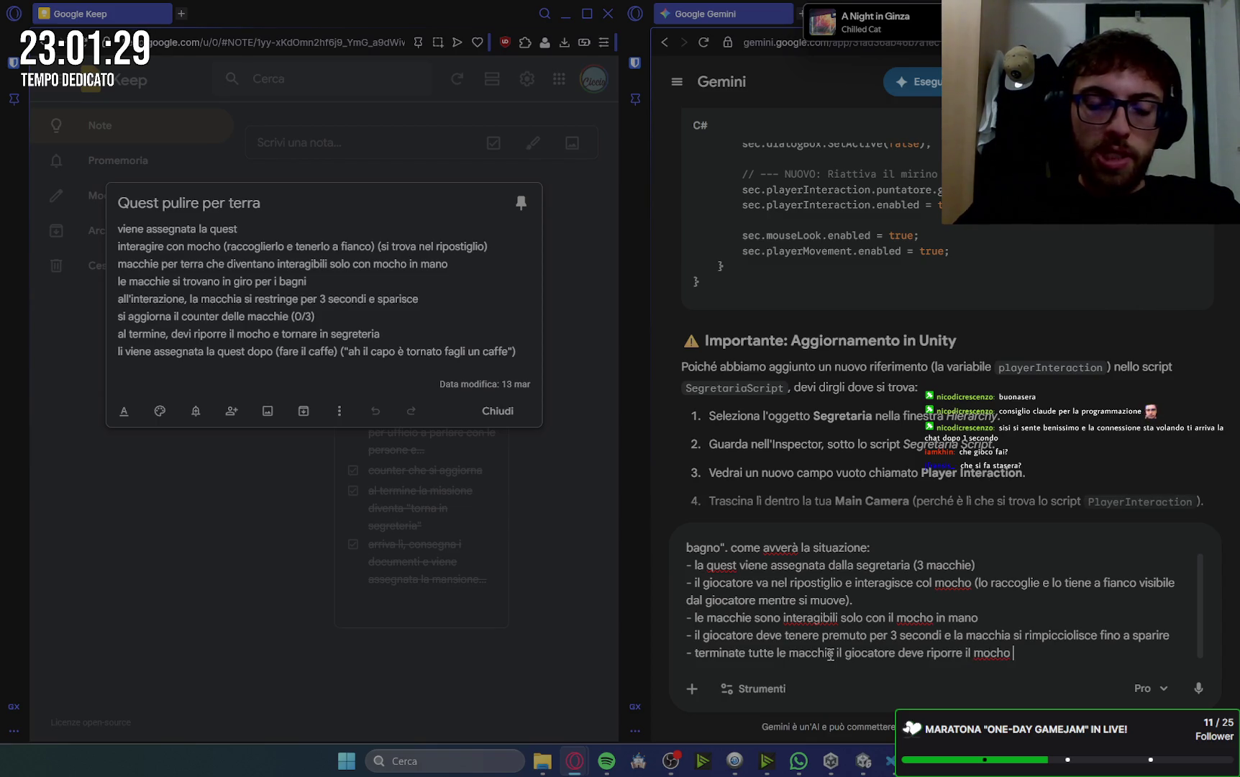
type("nel ripostig")
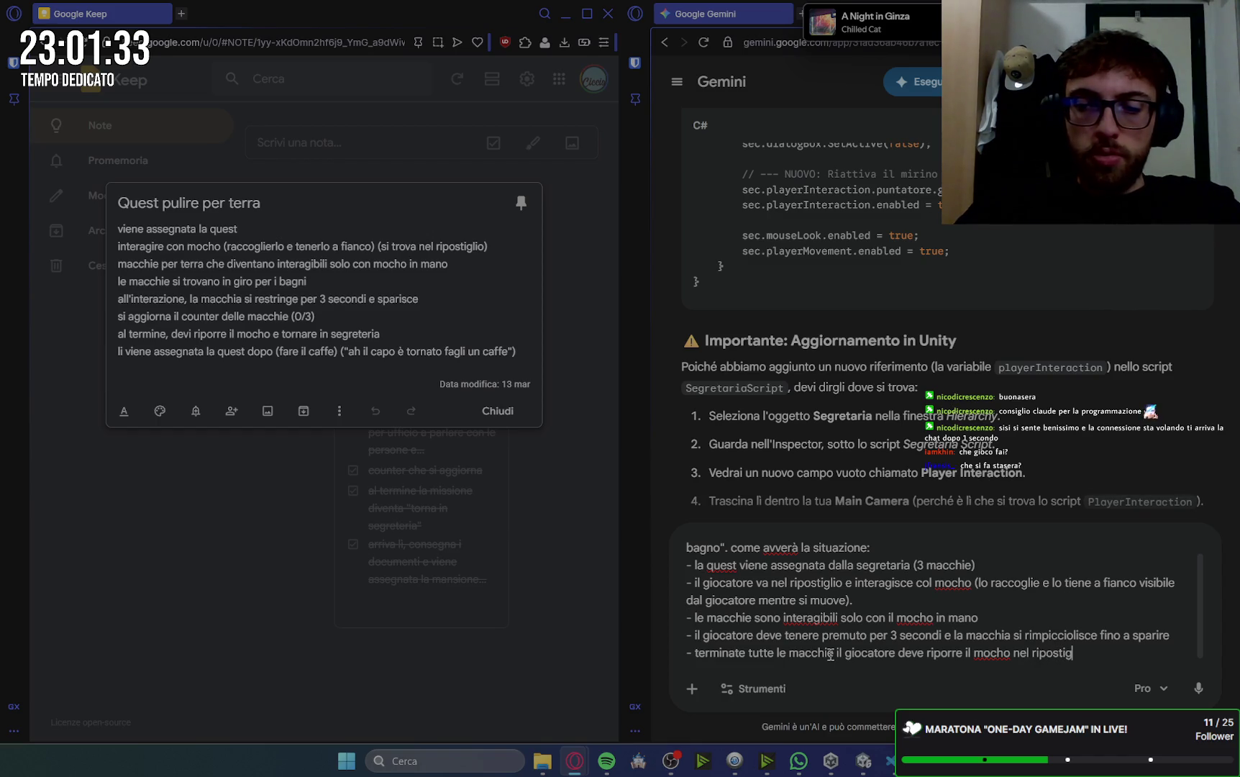
type("o etornare dalla s")
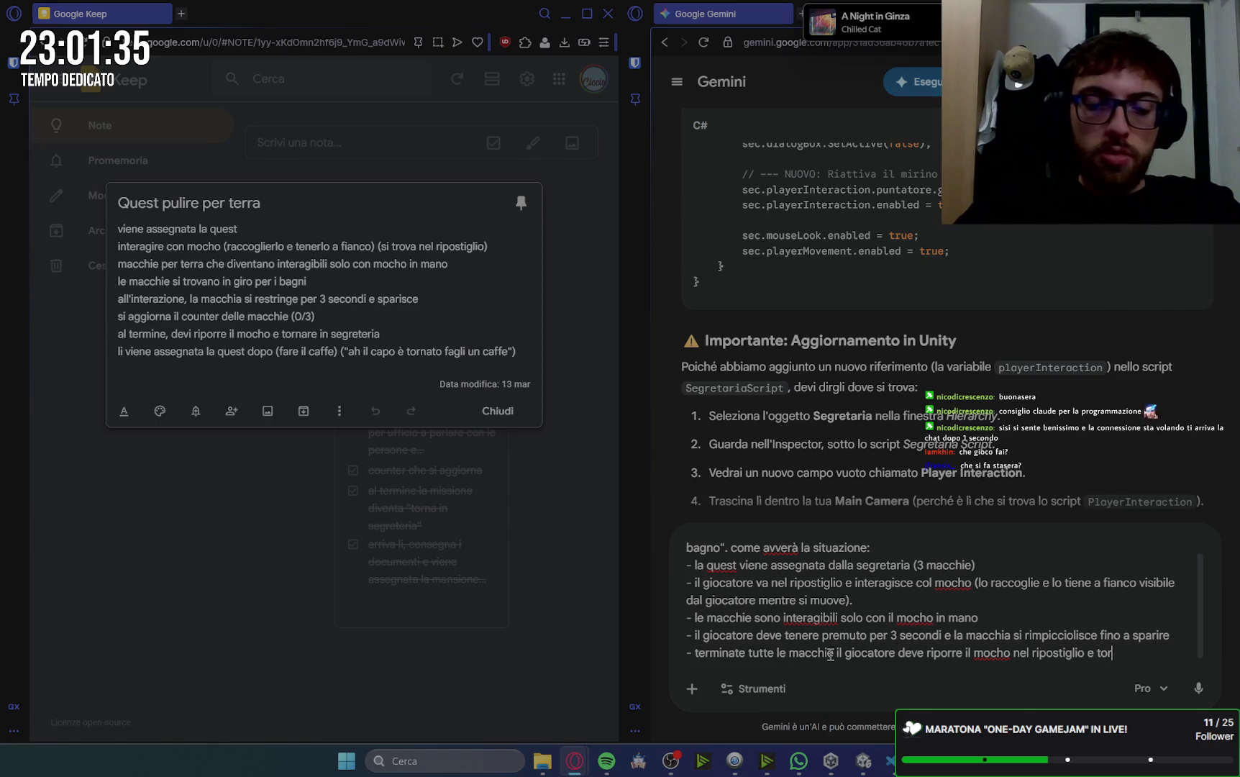
type("egre")
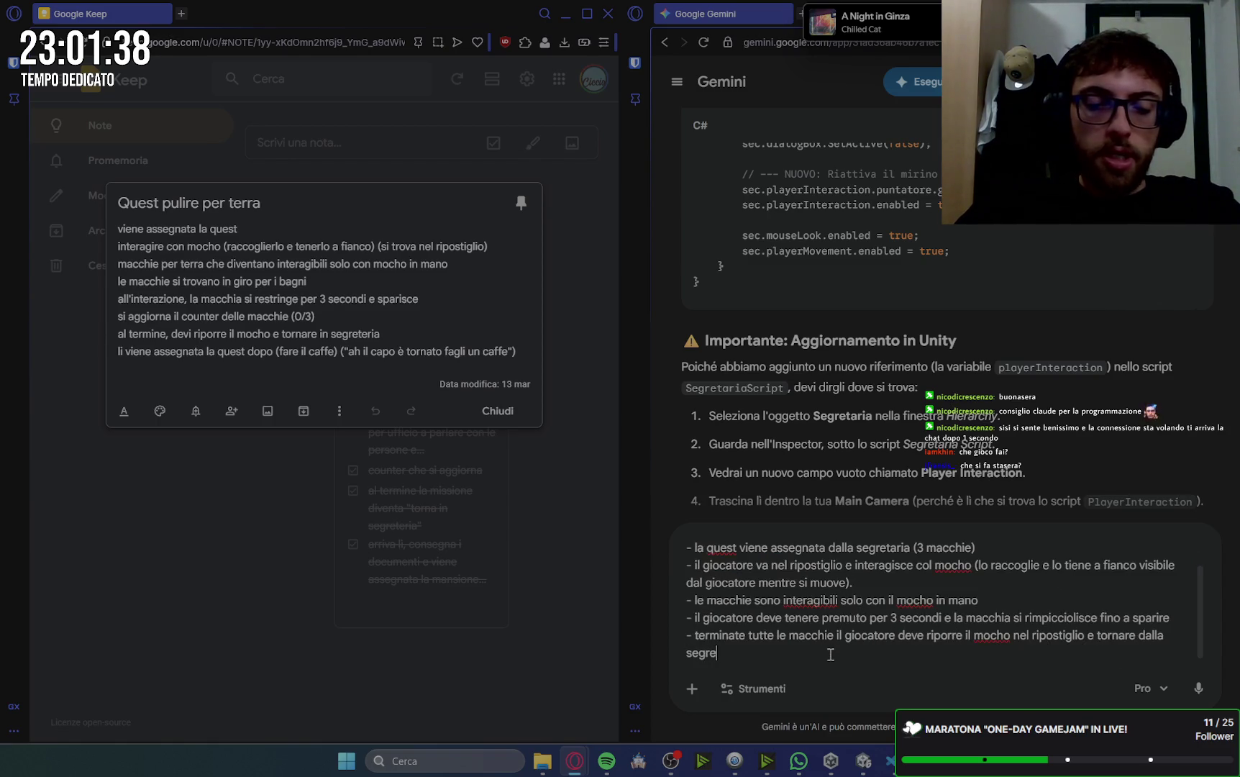
type("taria")
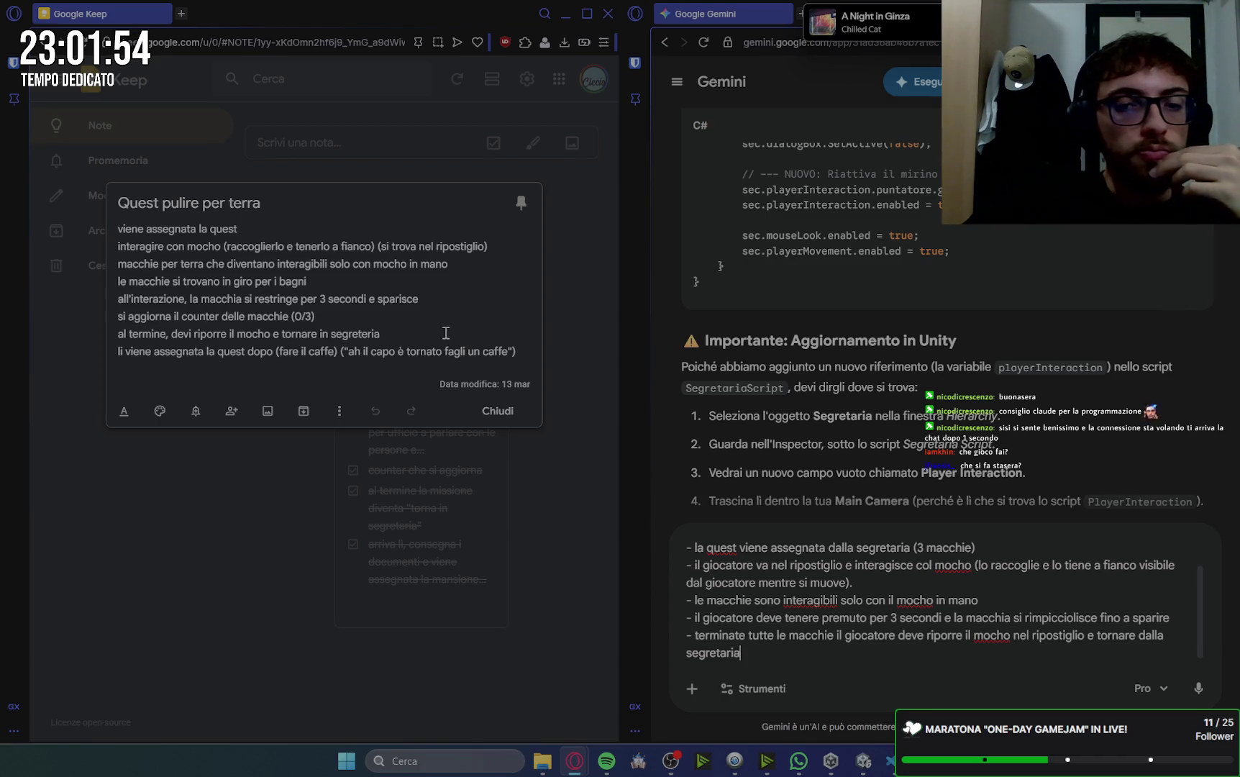
left_click(925, 549)
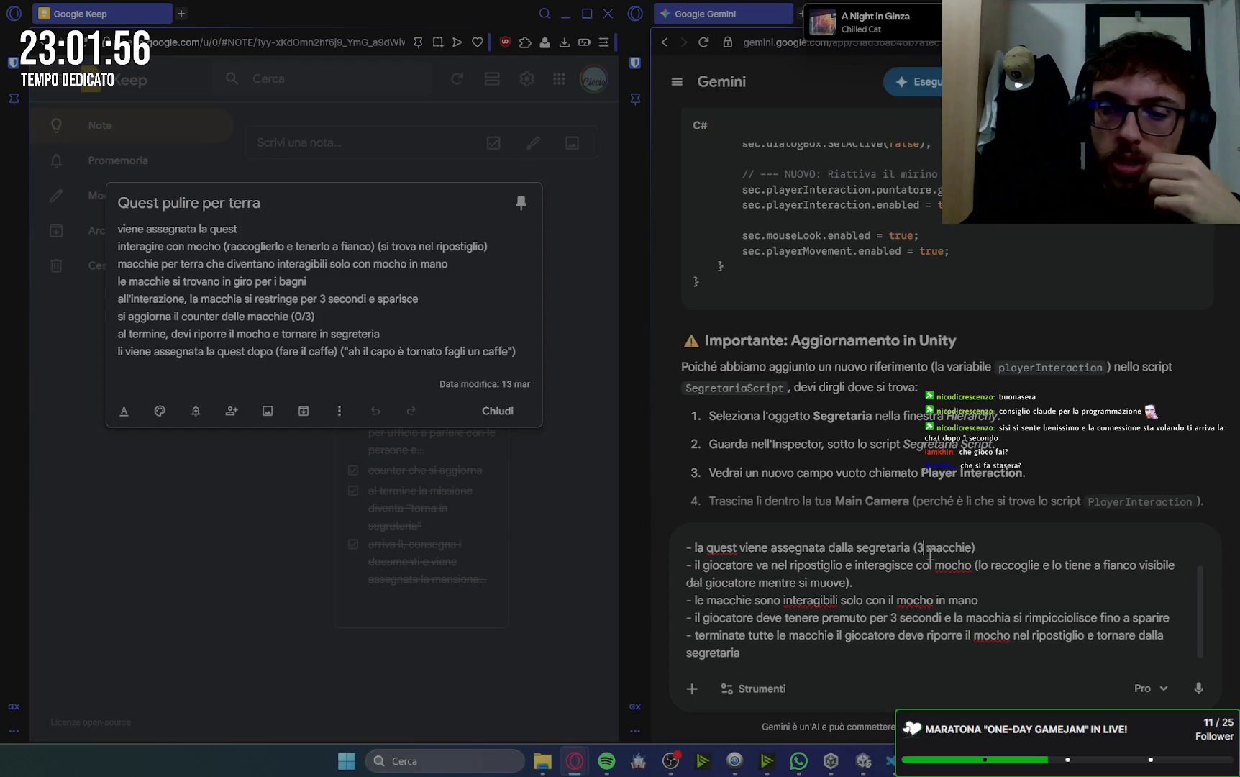
- Change the stain count to 5 and request a non-numeric cue for remaining cleaning time
key("BackSpace")
type("5")
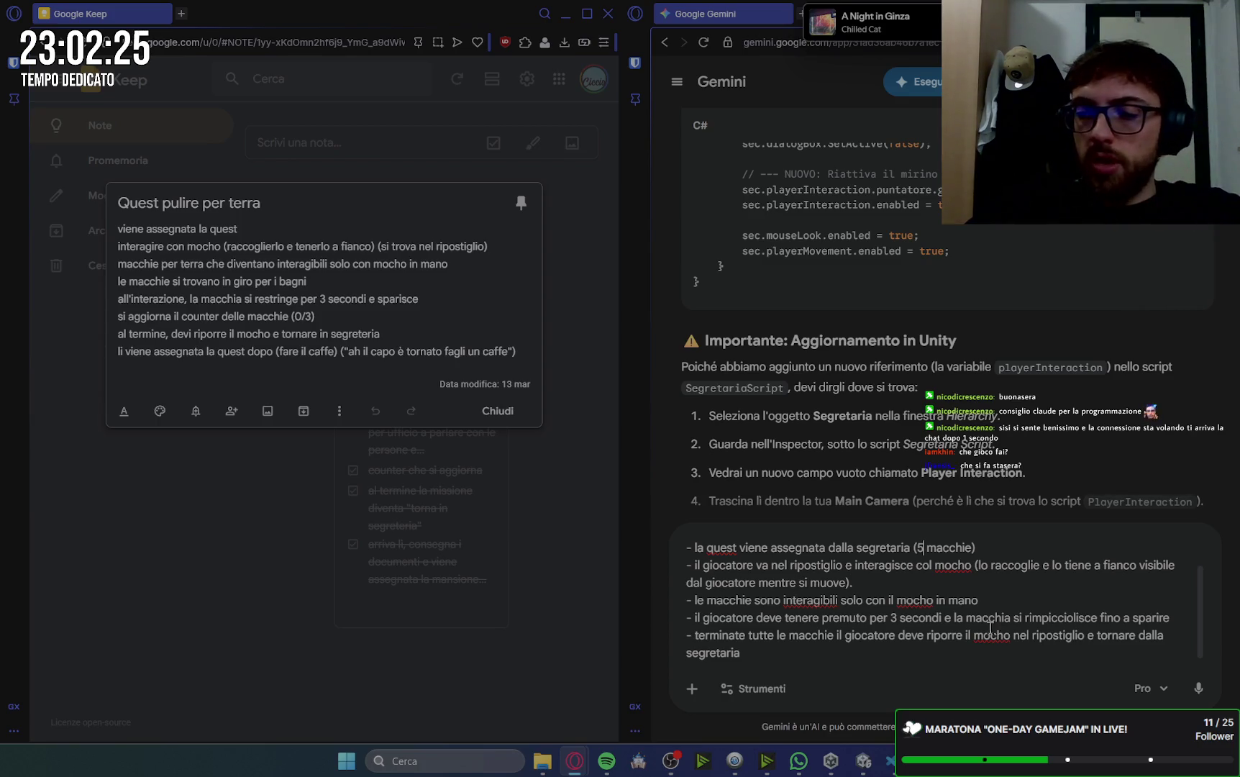
type("(")
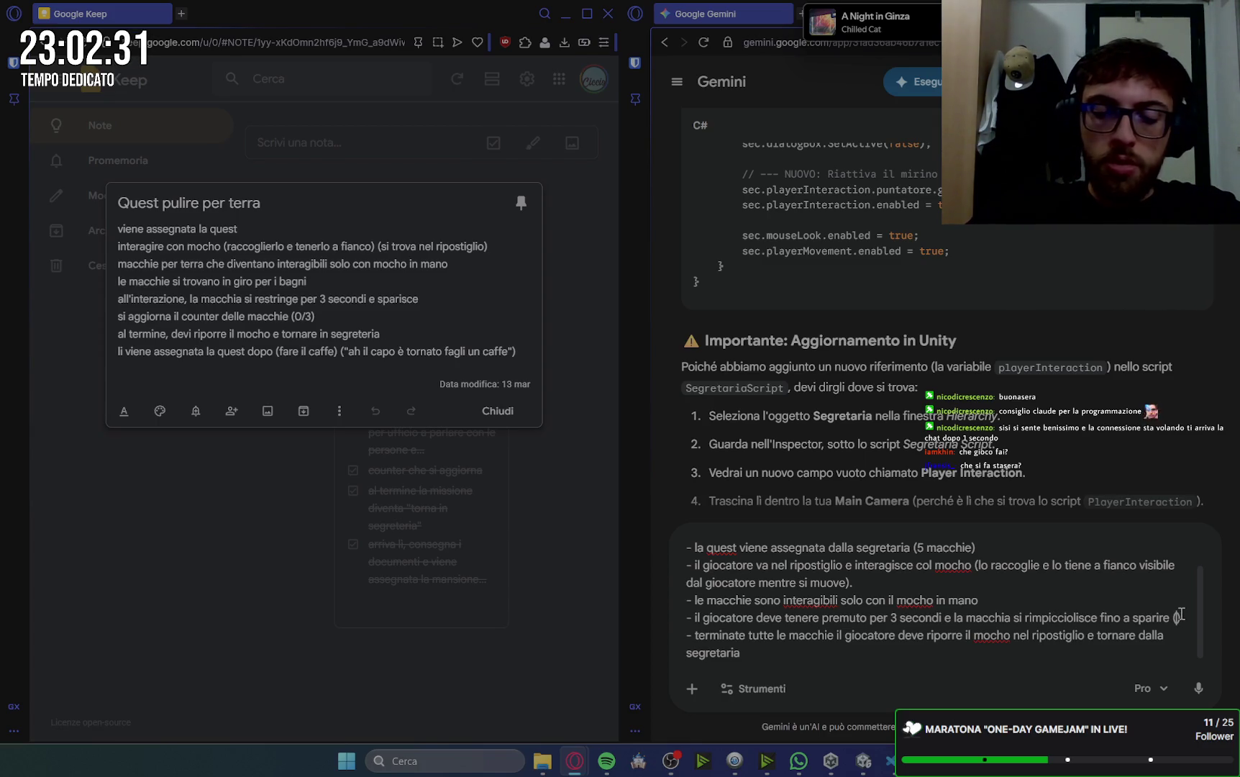
type("nece")
type("ssario u")
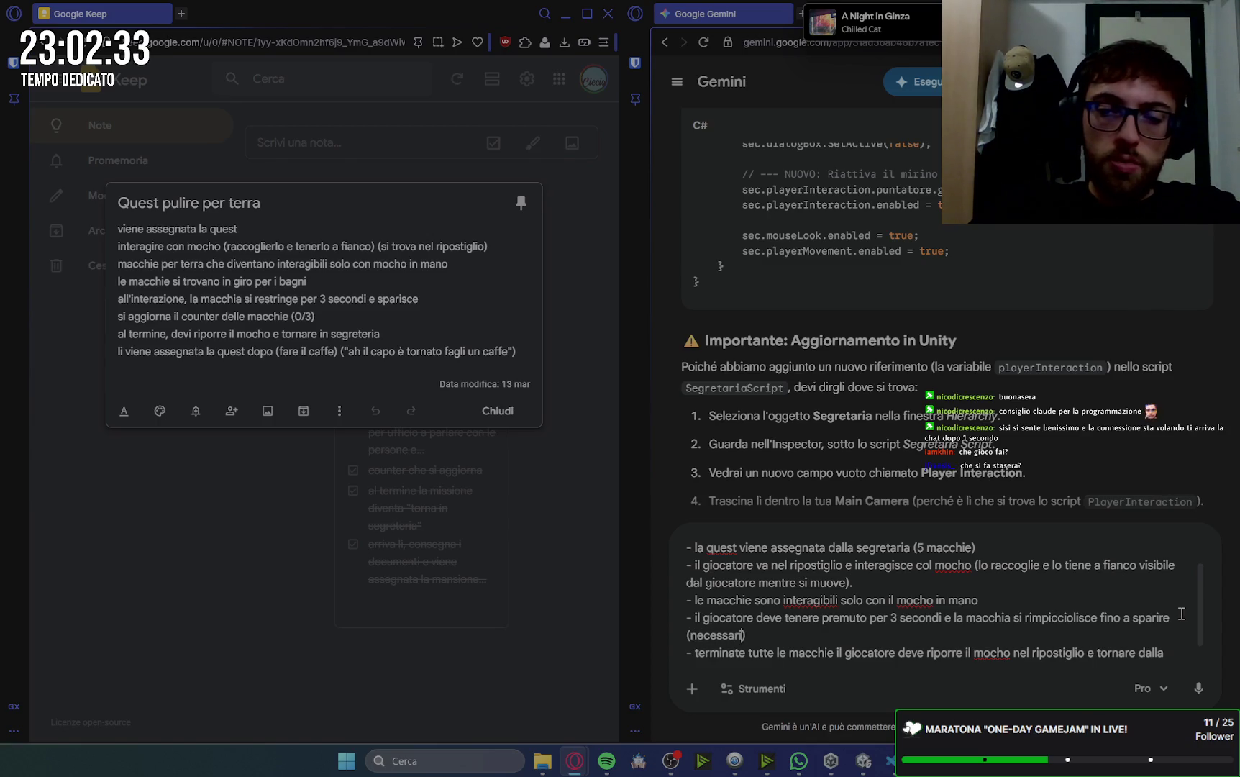
type("na")
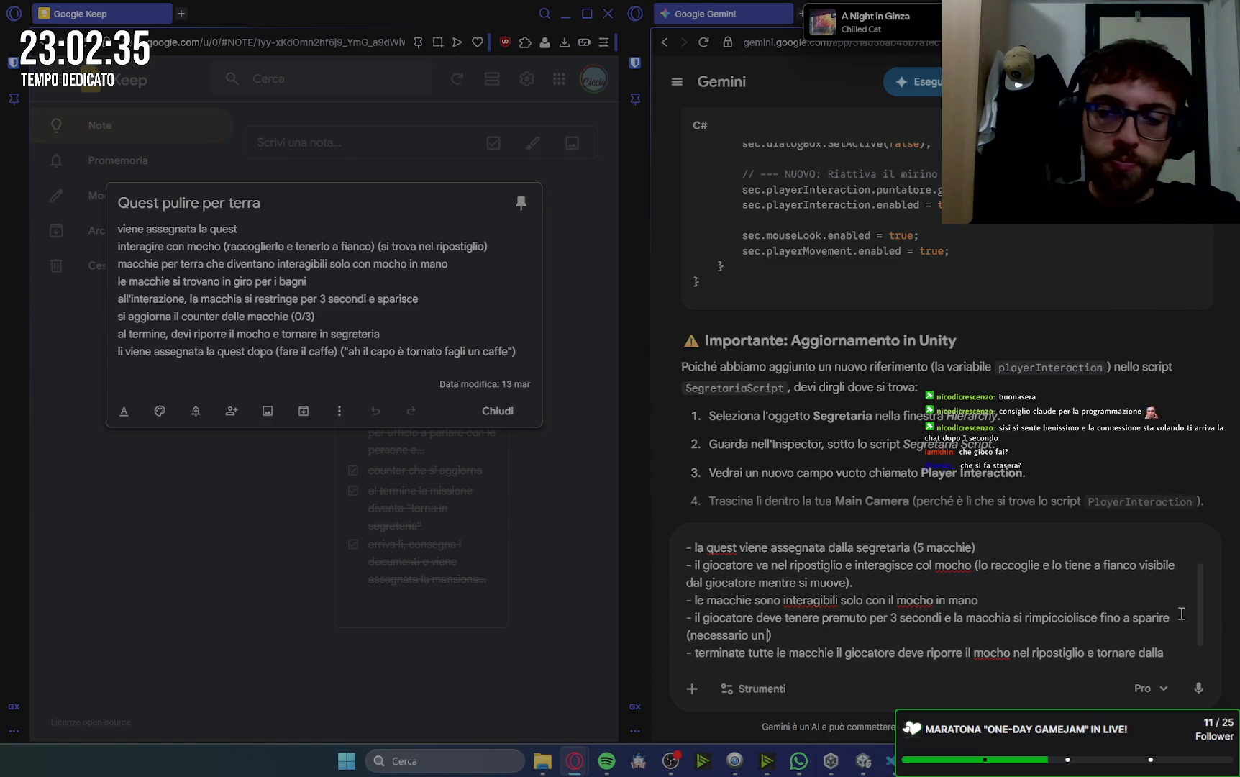
key("BackSpace")
key("BackSpace")
type("lcosa pe")
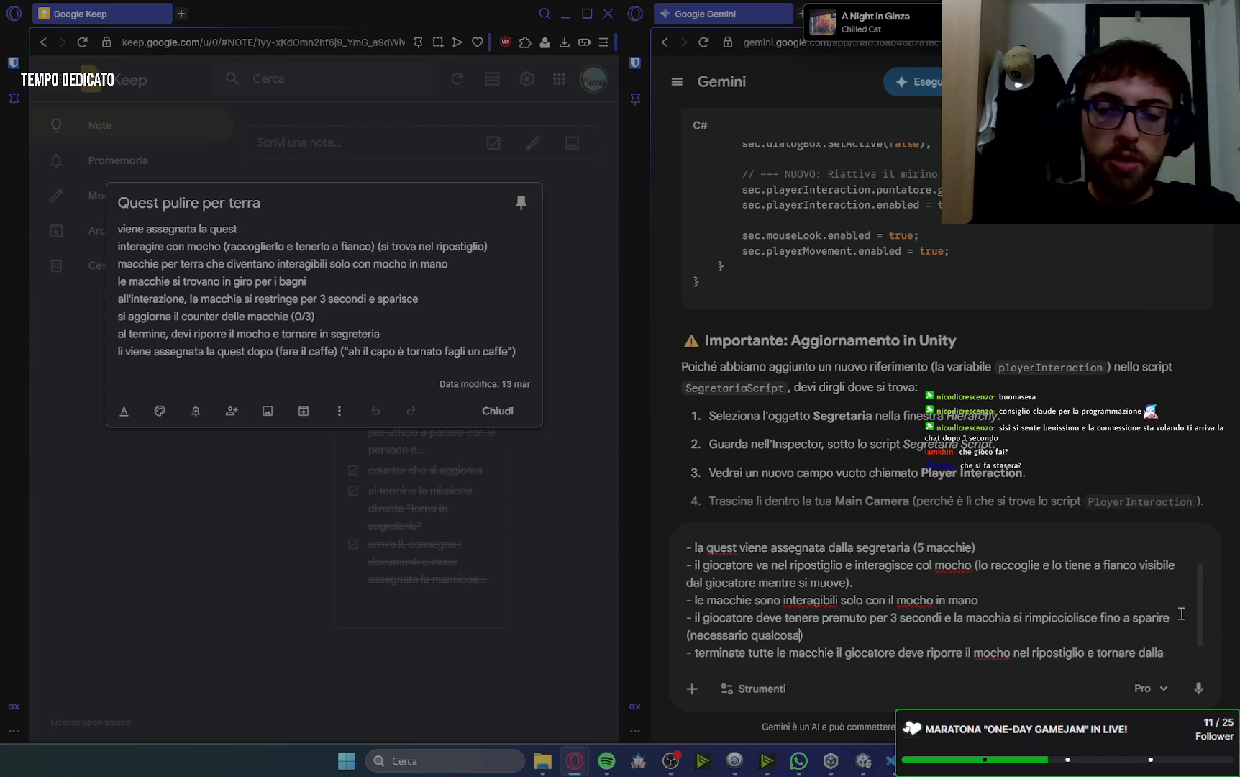
type("r far ca")
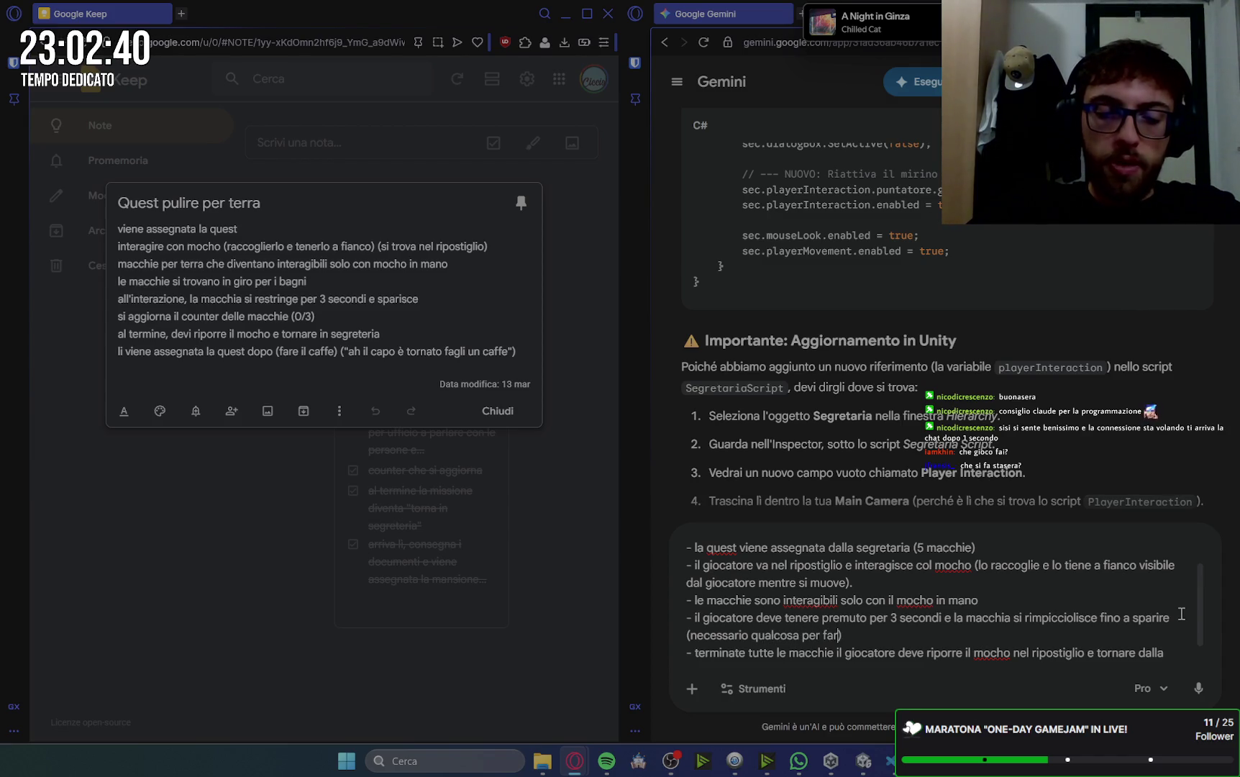
type("pire ")
type("al gi")
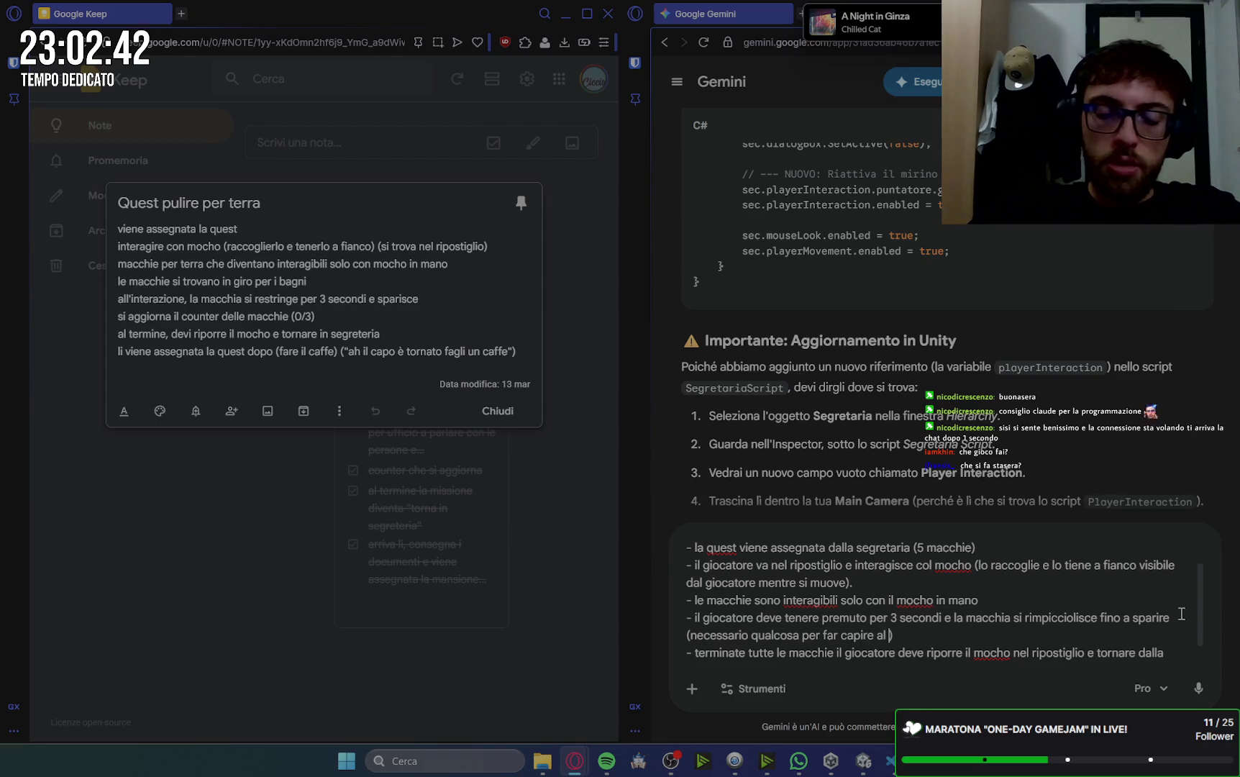
type("ocoa")
key("BackSpace")
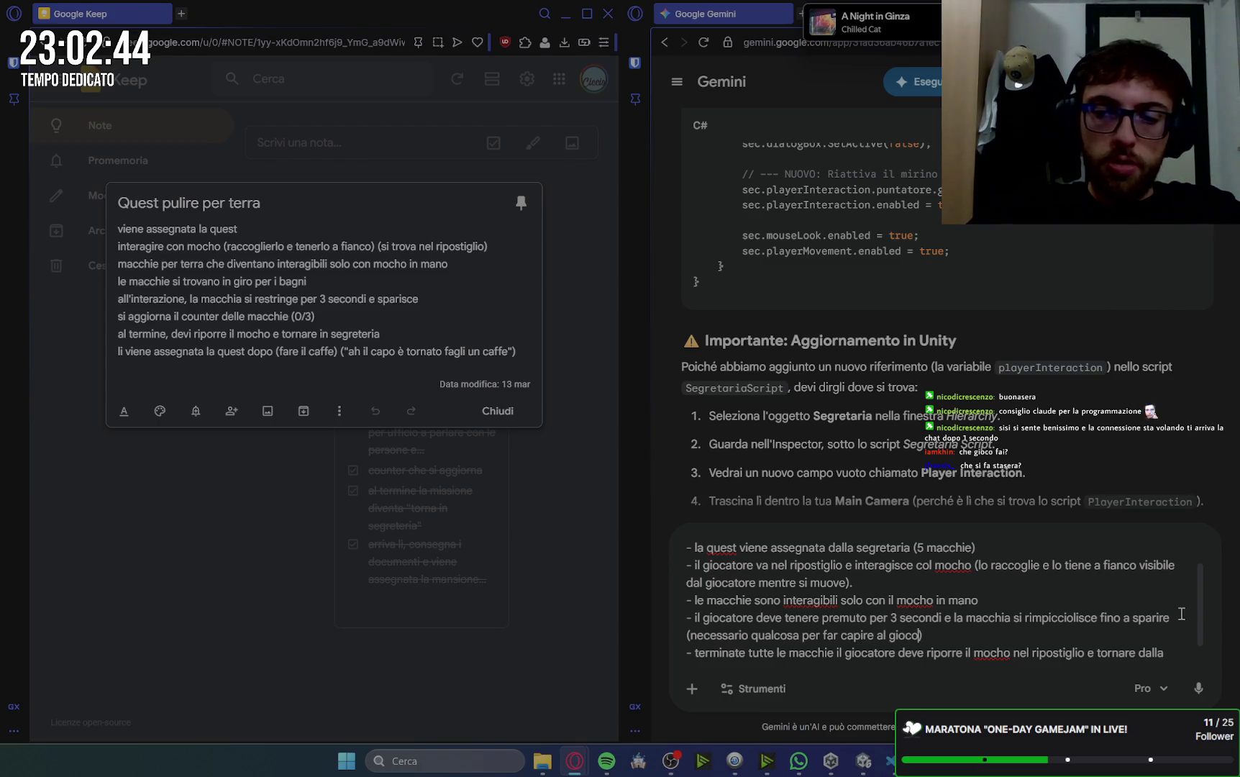
type("atore ")
type("quanto")
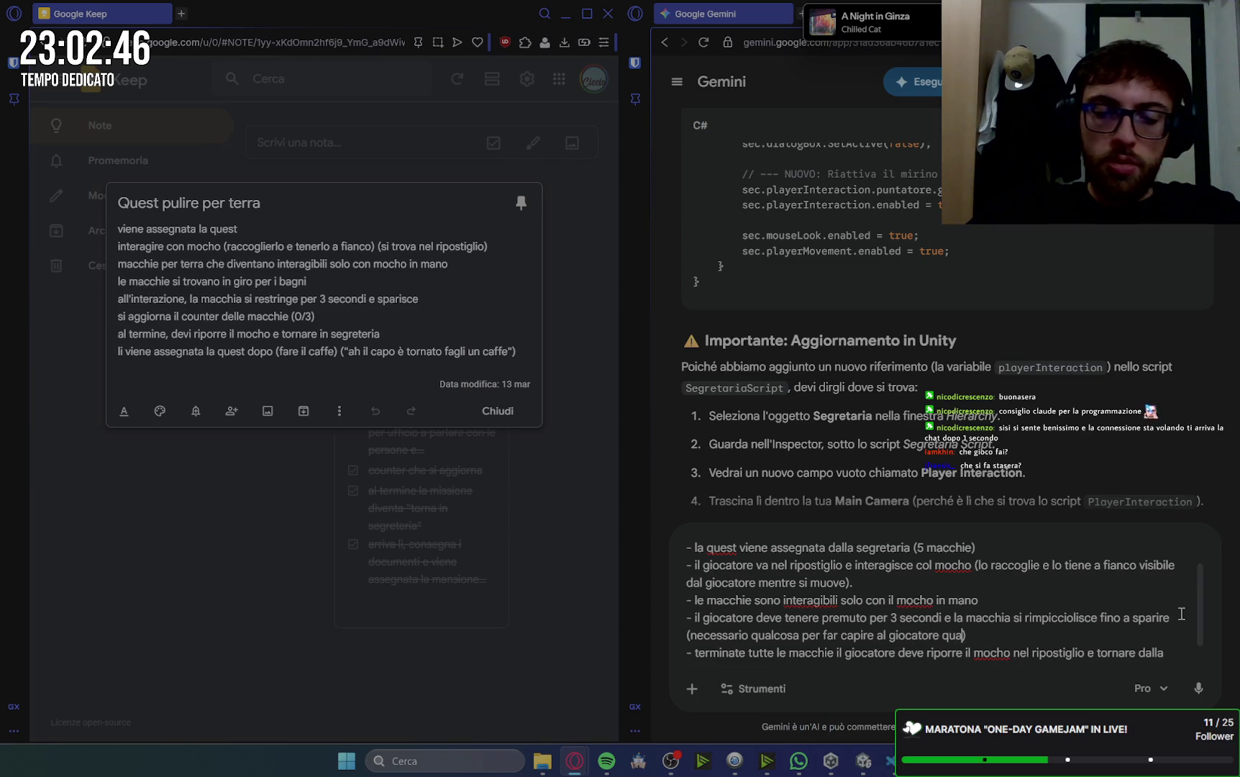
type(" tempo ma")
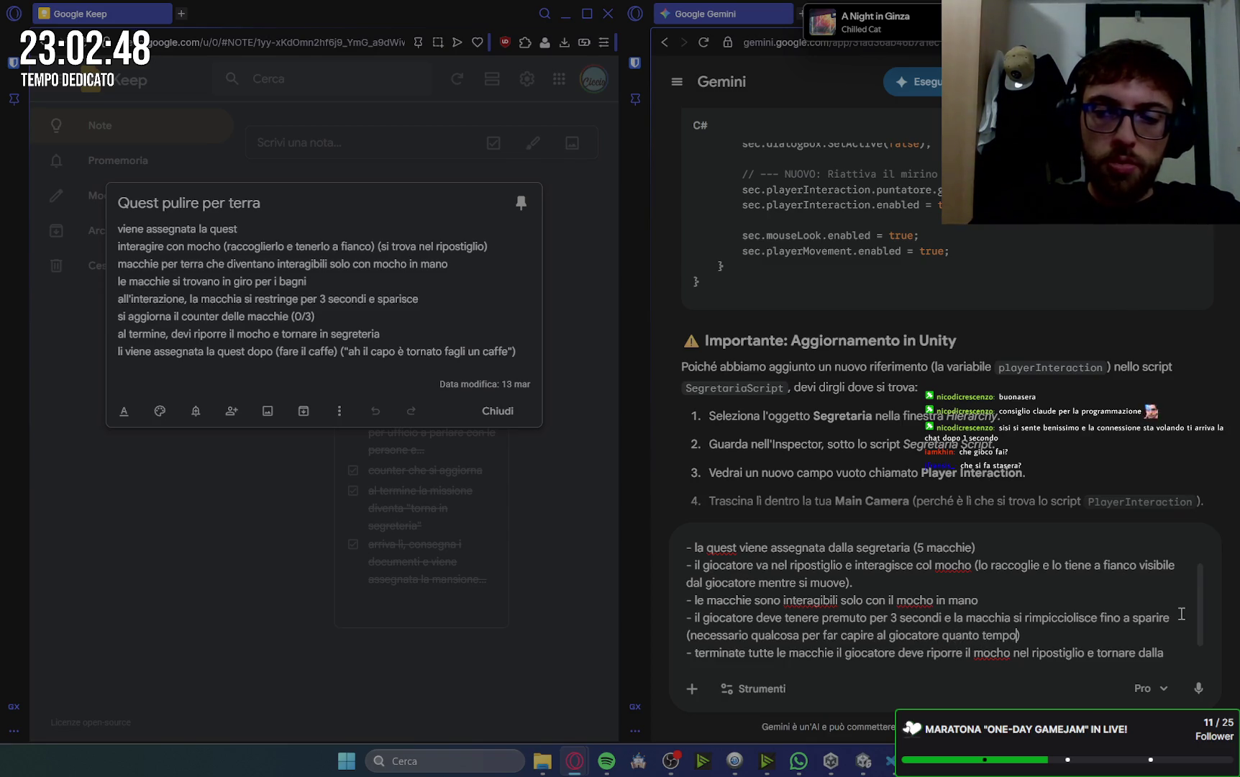
type("nca")
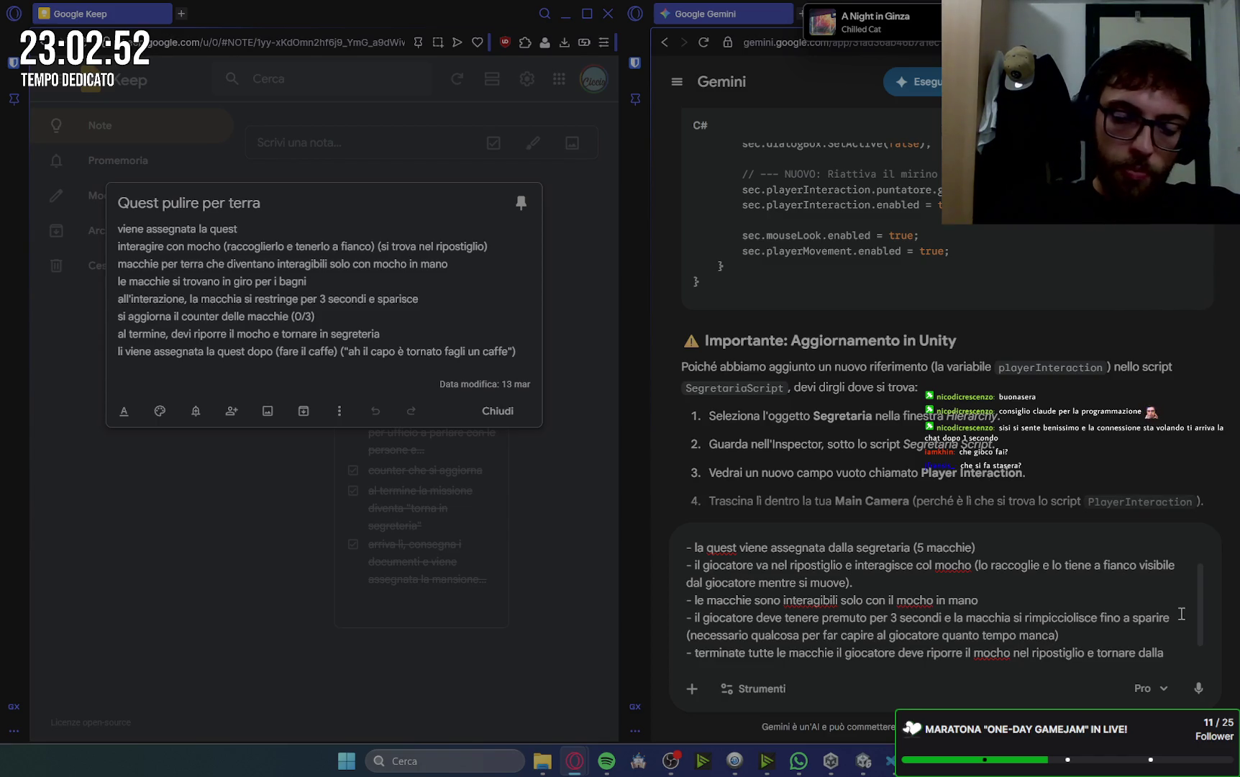
type(", ev")
type("itan")
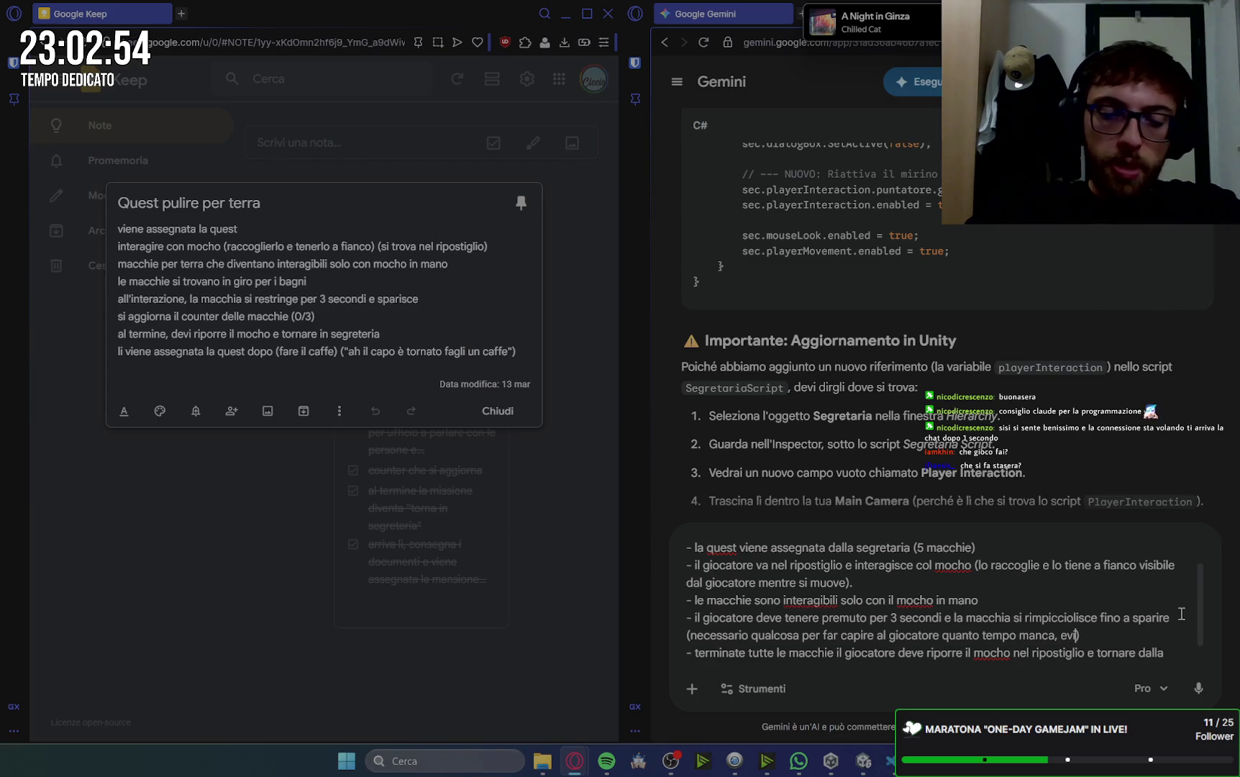
type("do ")
type("numer")
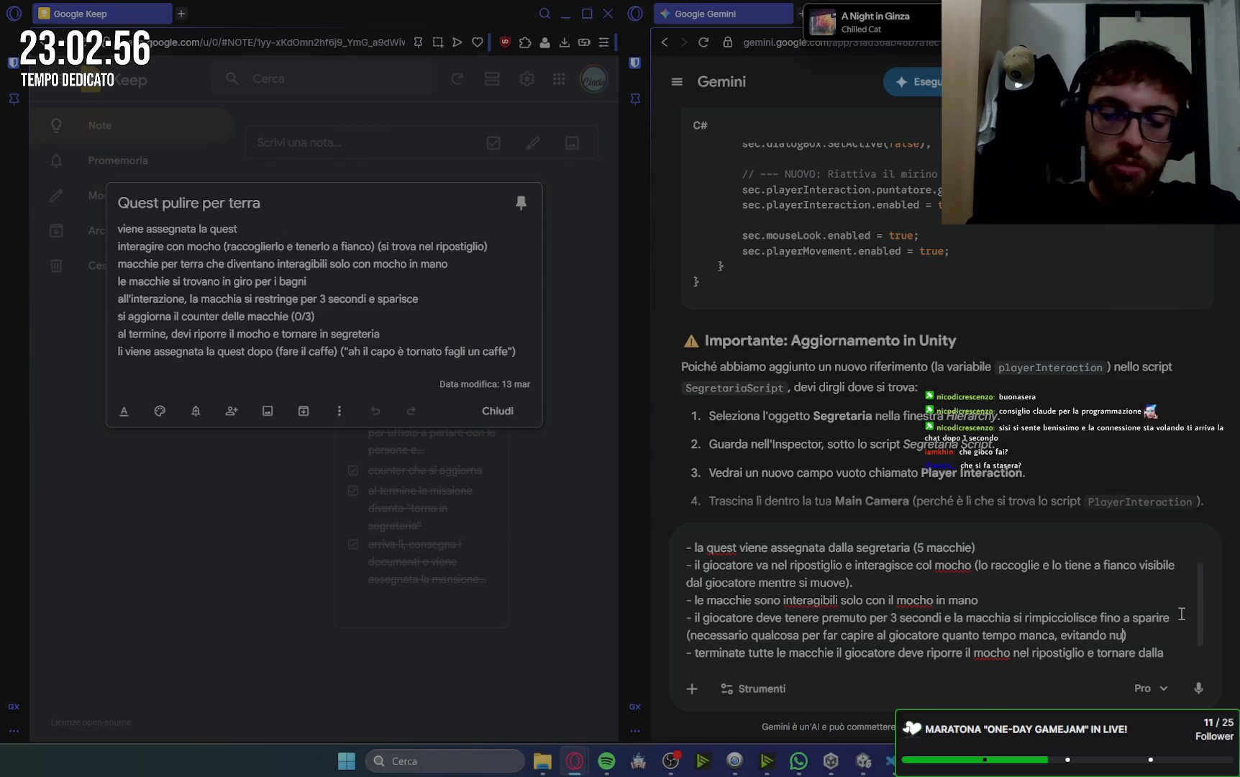
type("i")
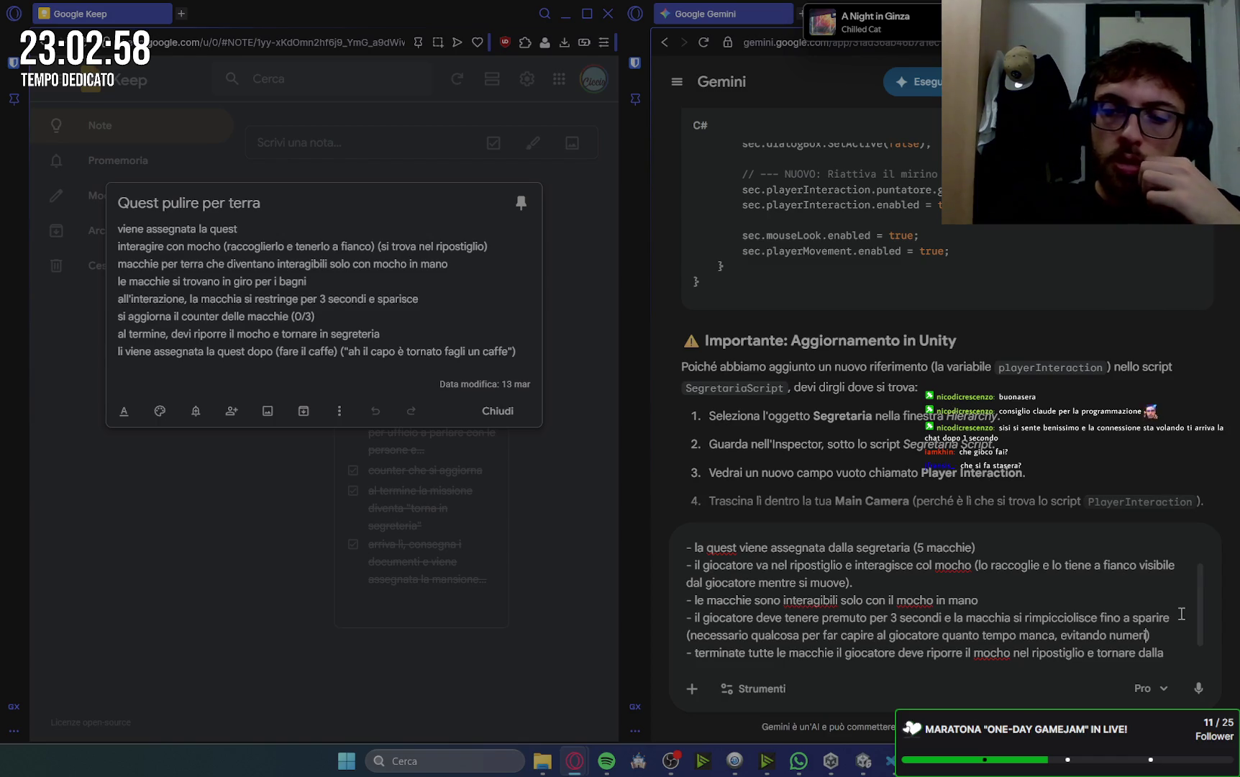
key("ctrl+End")
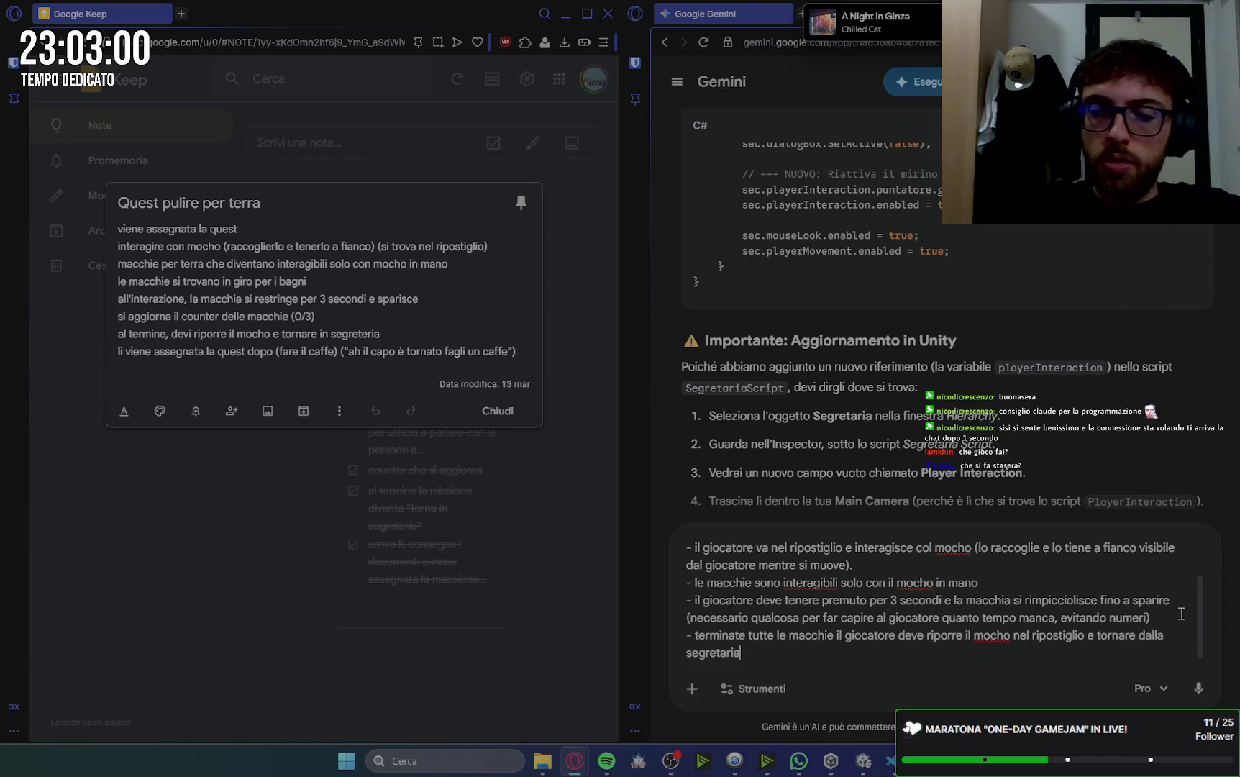
- Finish the mop-quest prompt with 'procedi un passo per volta aspettando' and send it to Gemini
key("shift+Return")
key("shift+Return")
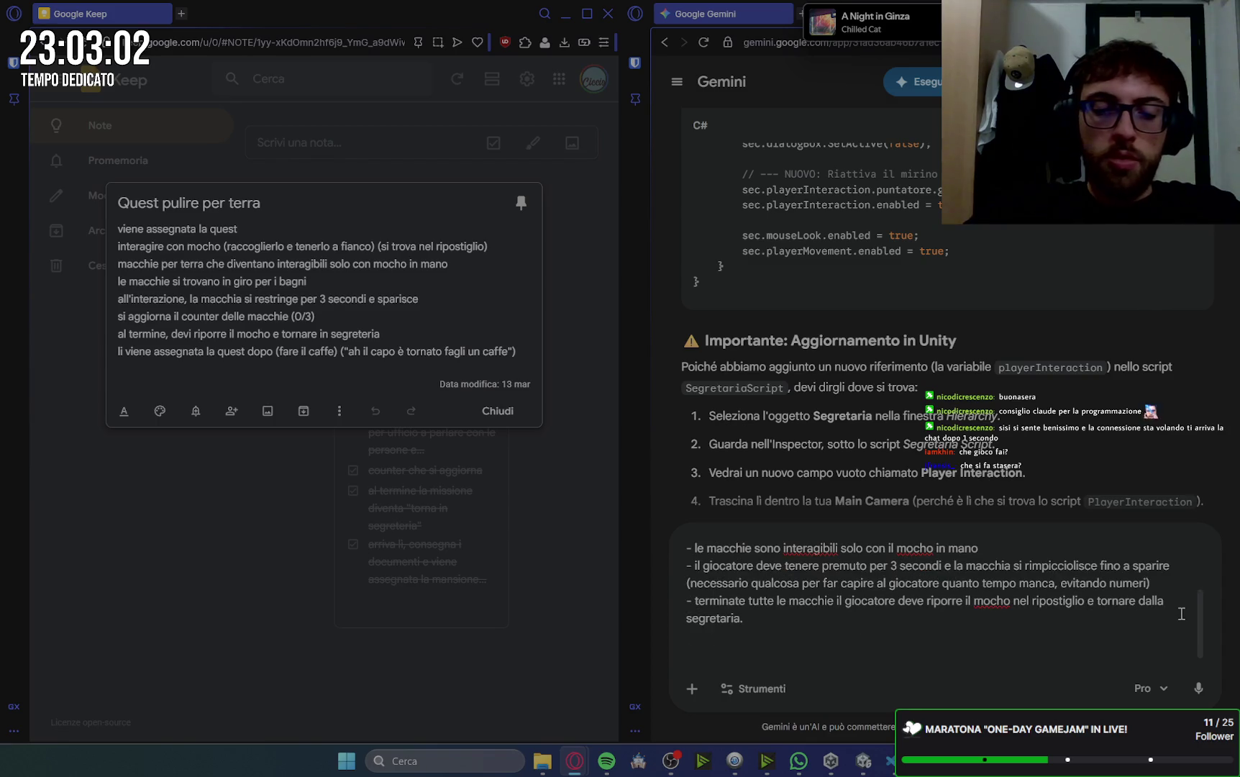
type("prece")
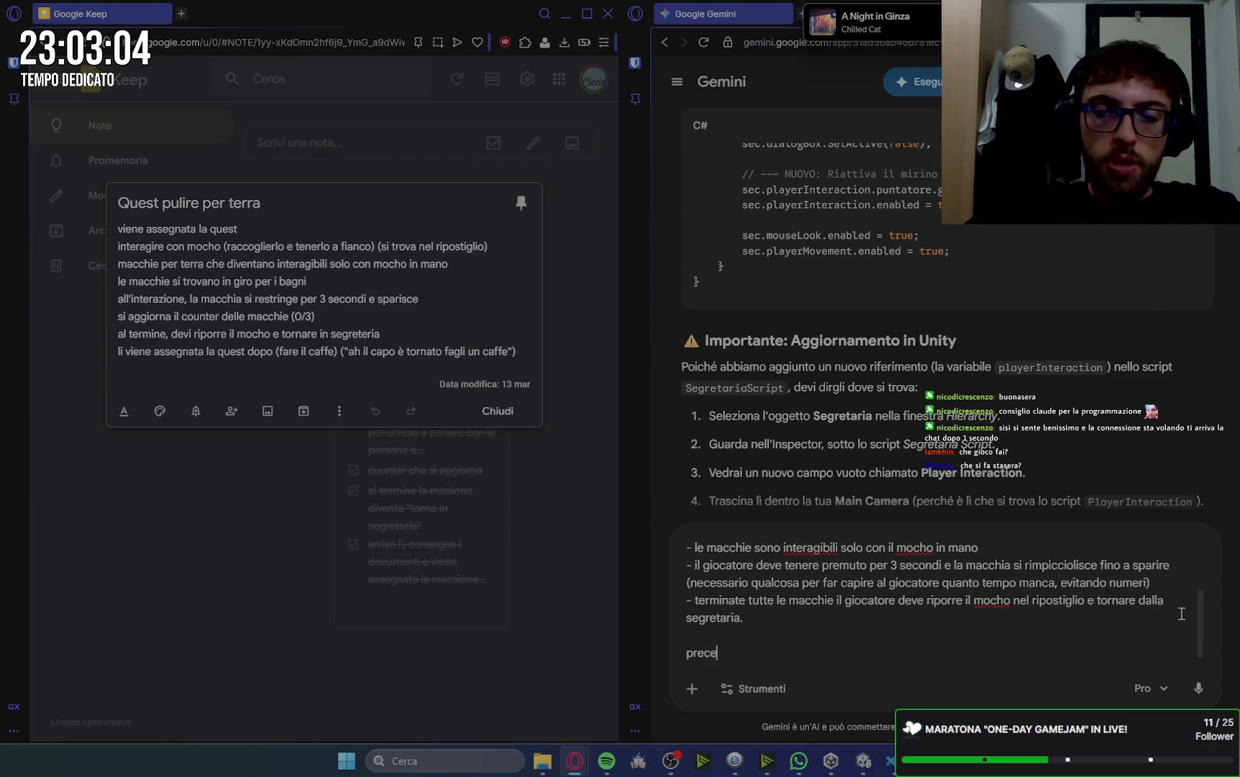
type("o")
type("i pe")
key("BackSpace")
key("BackSpace")
key("BackSpace")
type("un passo ")
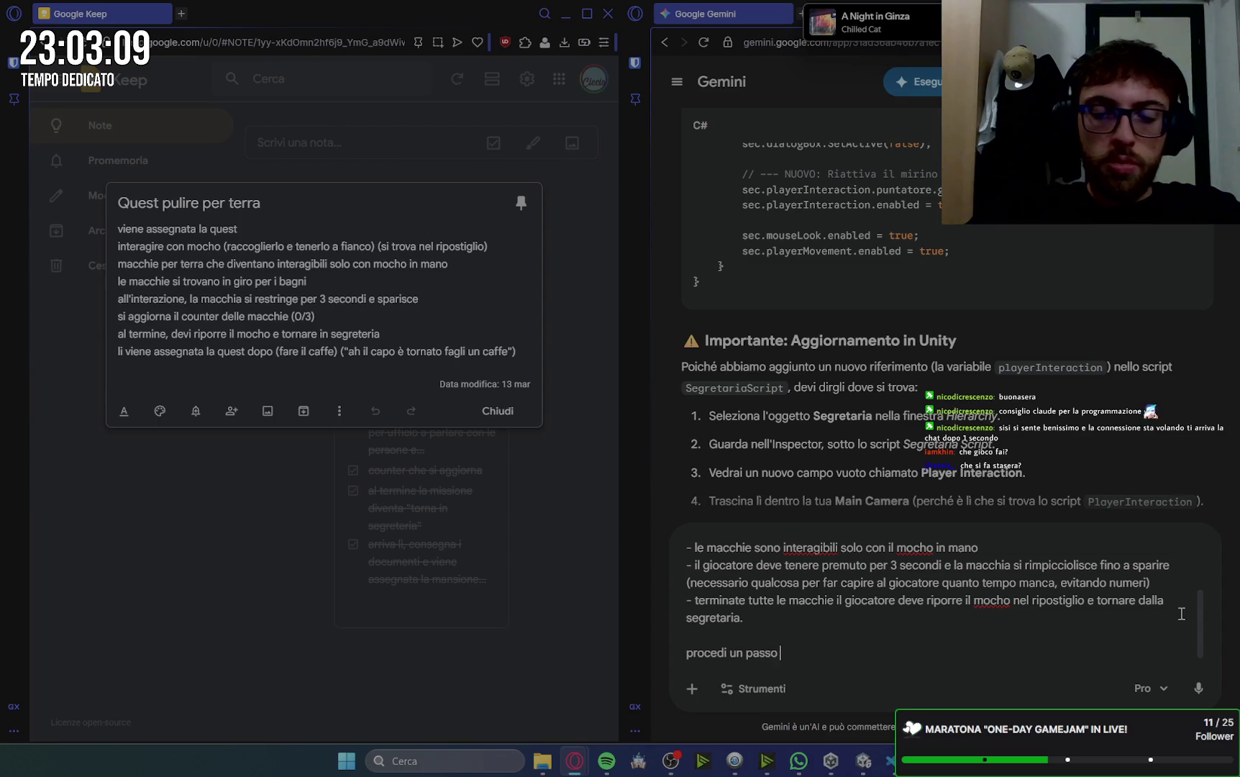
type("per volta aspettand")
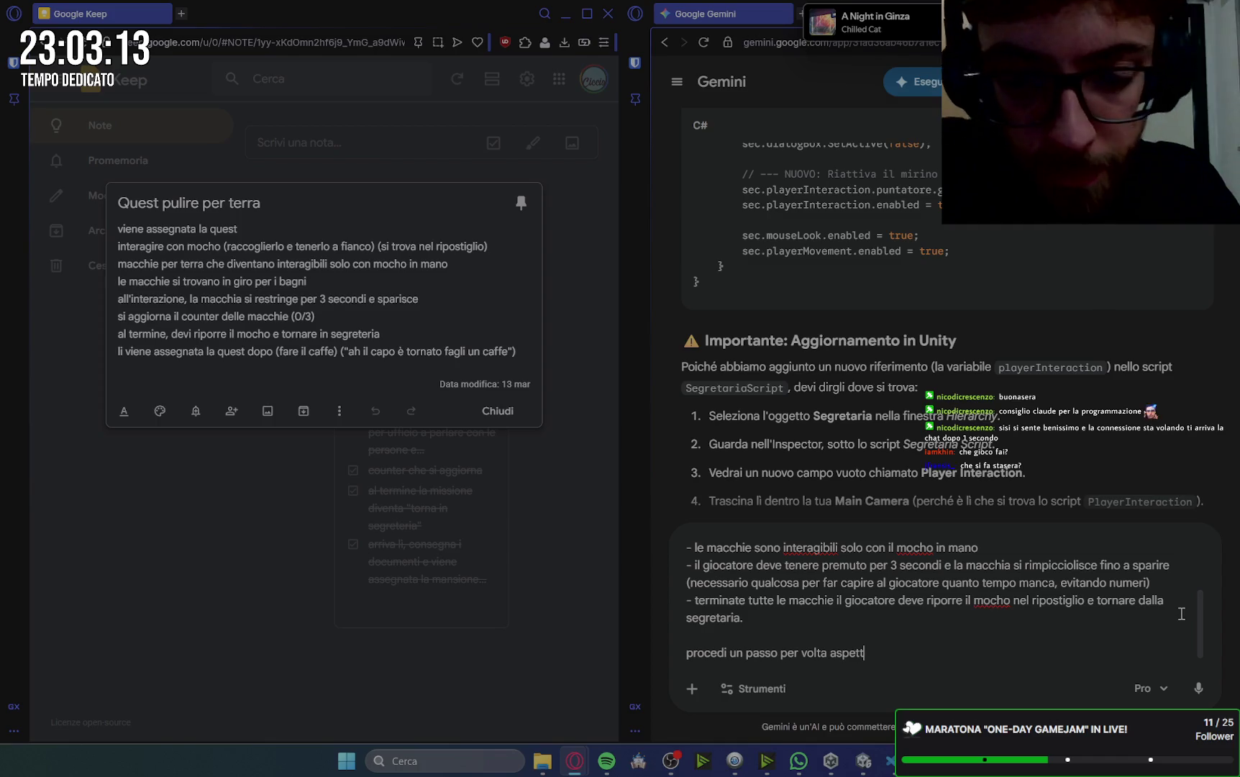
type("o il vi")
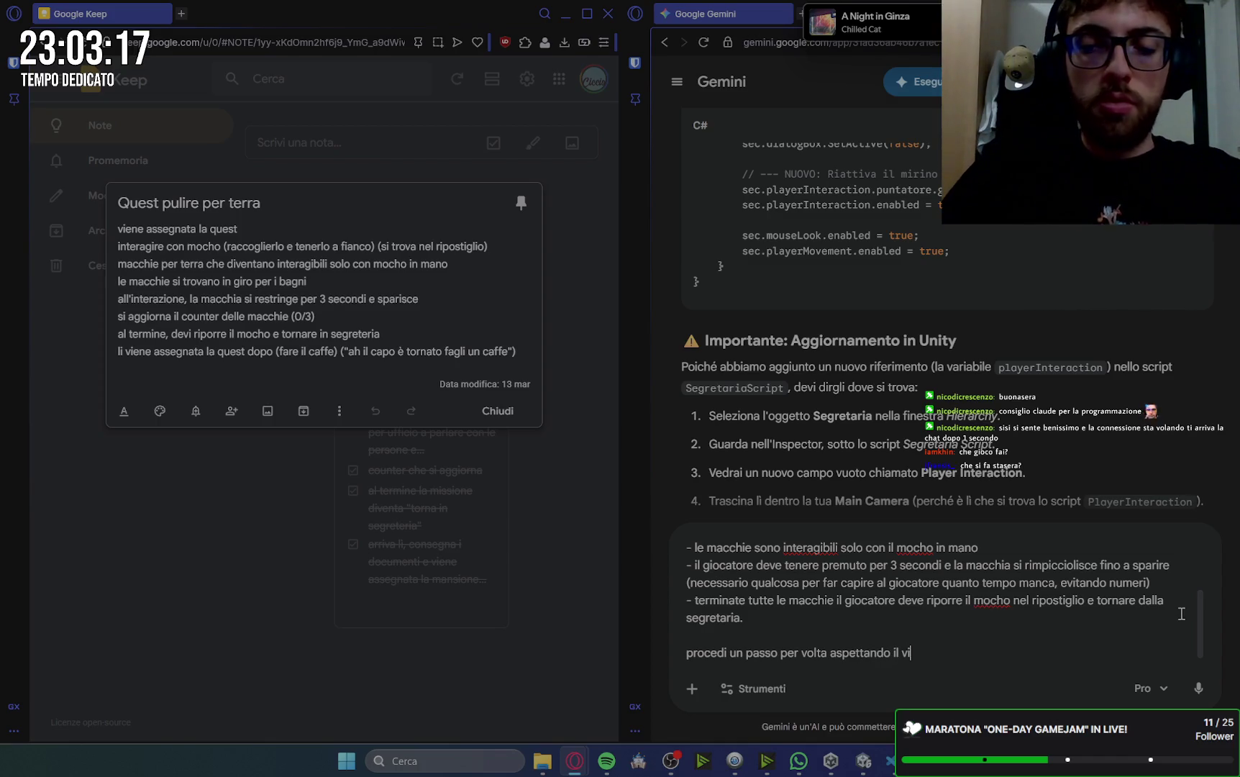
key("Return")
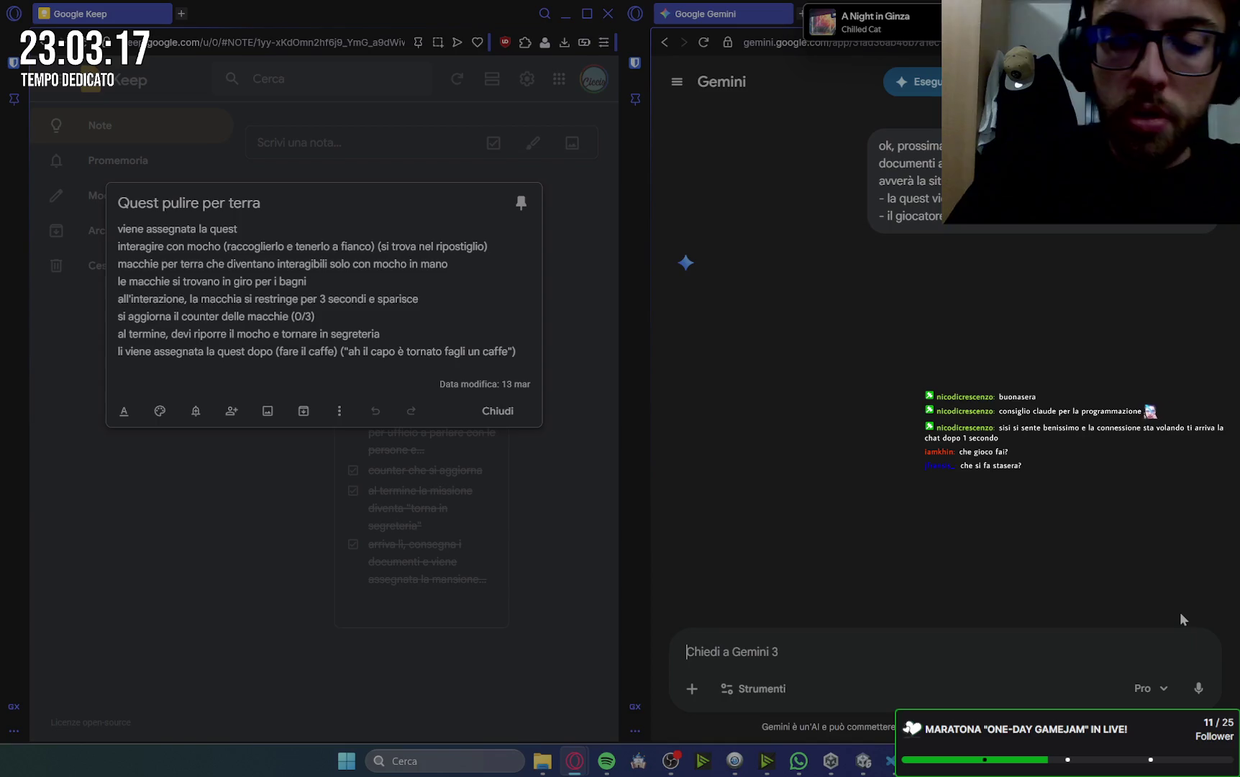
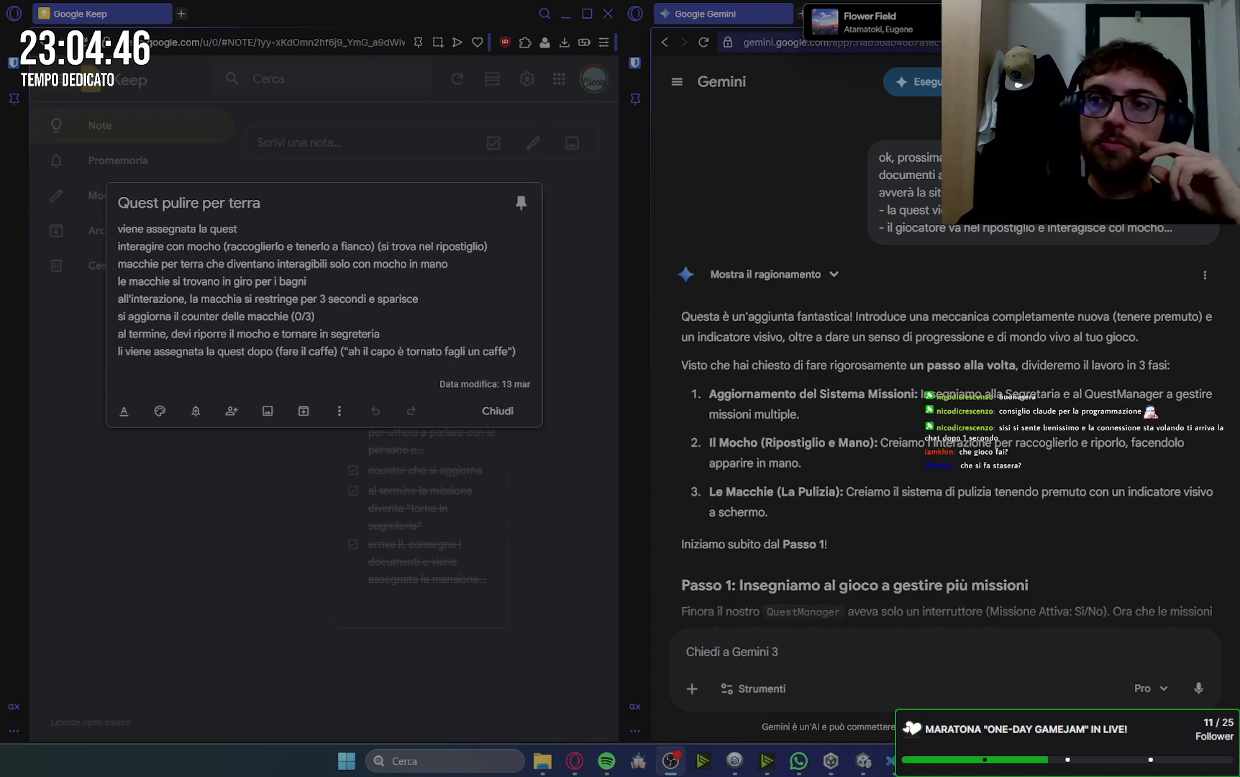
- Move the Gemini chat into the other browser window, maximize it, and copy Passo 1's QuestManager.cs code
mouse_move(720, 12)
left_mouse_down()
mouse_move(274, 9)
mouse_move(556, 9)
mouse_move(328, 6)
mouse_move(519, 174)
mouse_move(252, 11)
mouse_move(234, 28)
left_mouse_up()
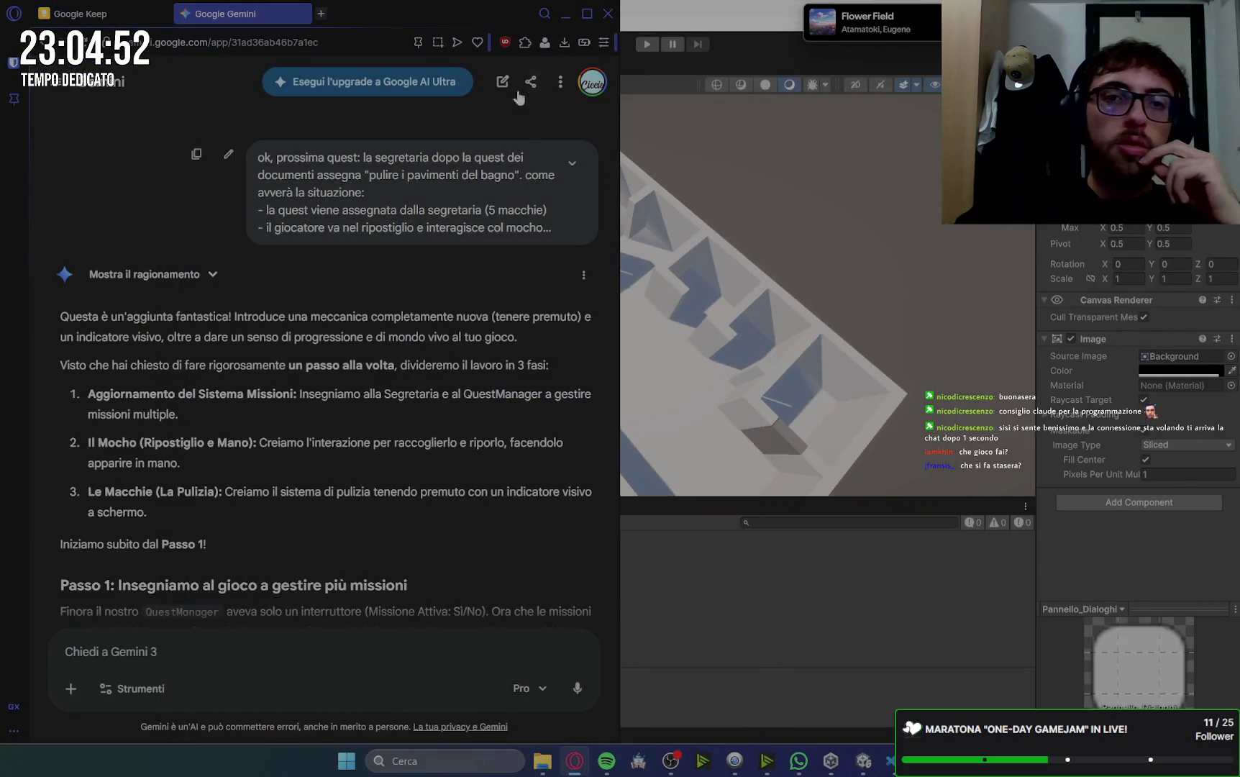
left_click(587, 13)
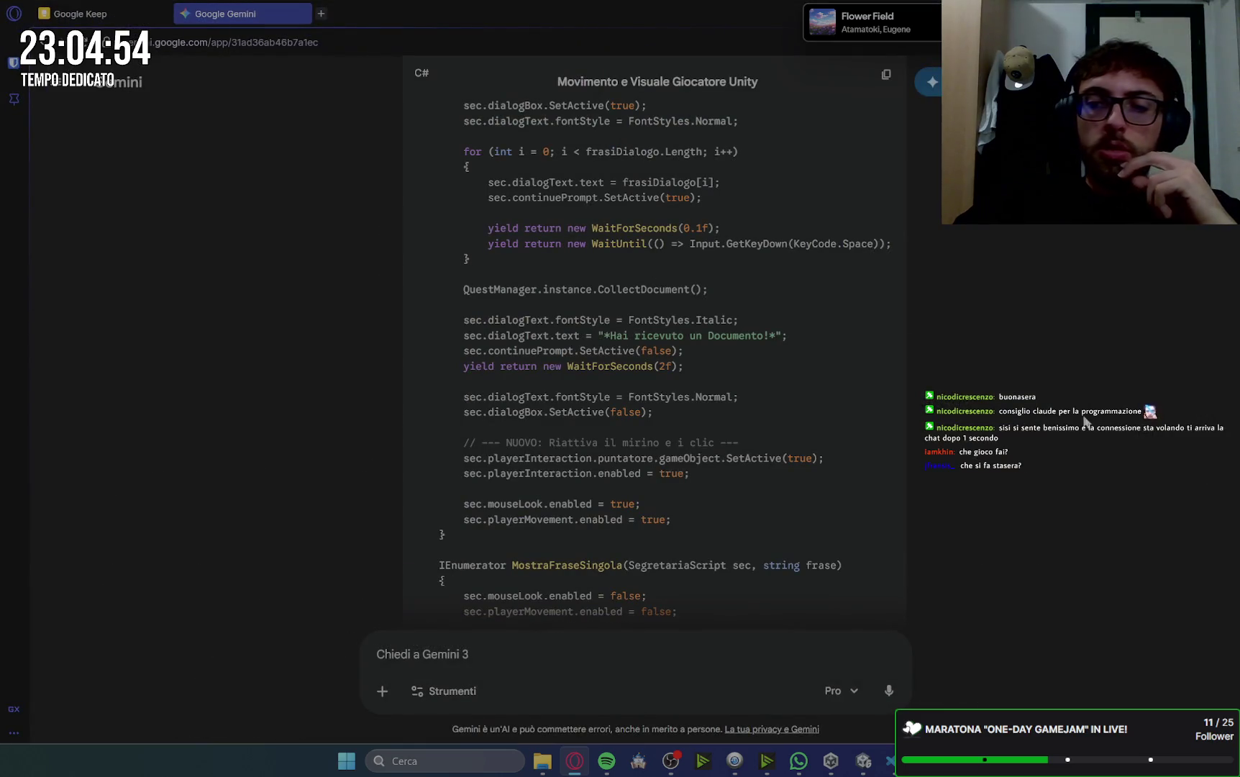
scroll(965, 347, "down", 15)
scroll(1086, 405, "down", 15)
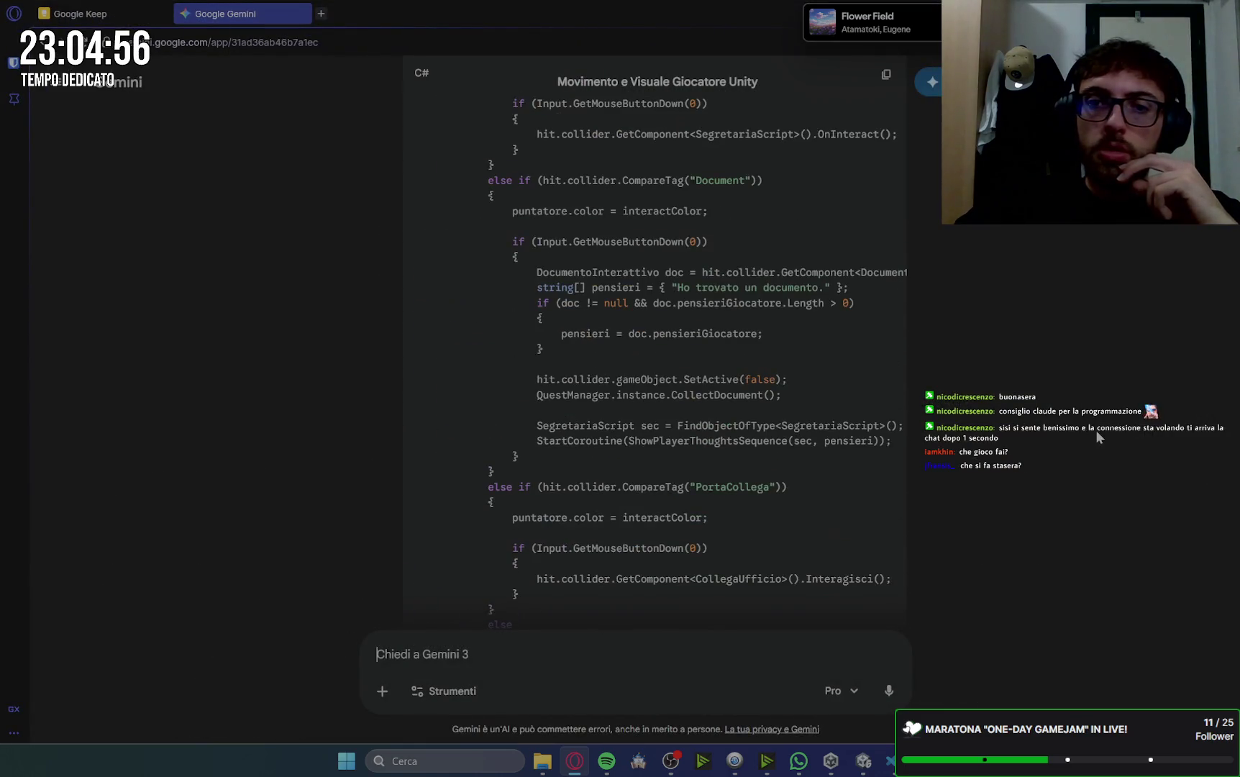
scroll(1101, 440, "down", 15)
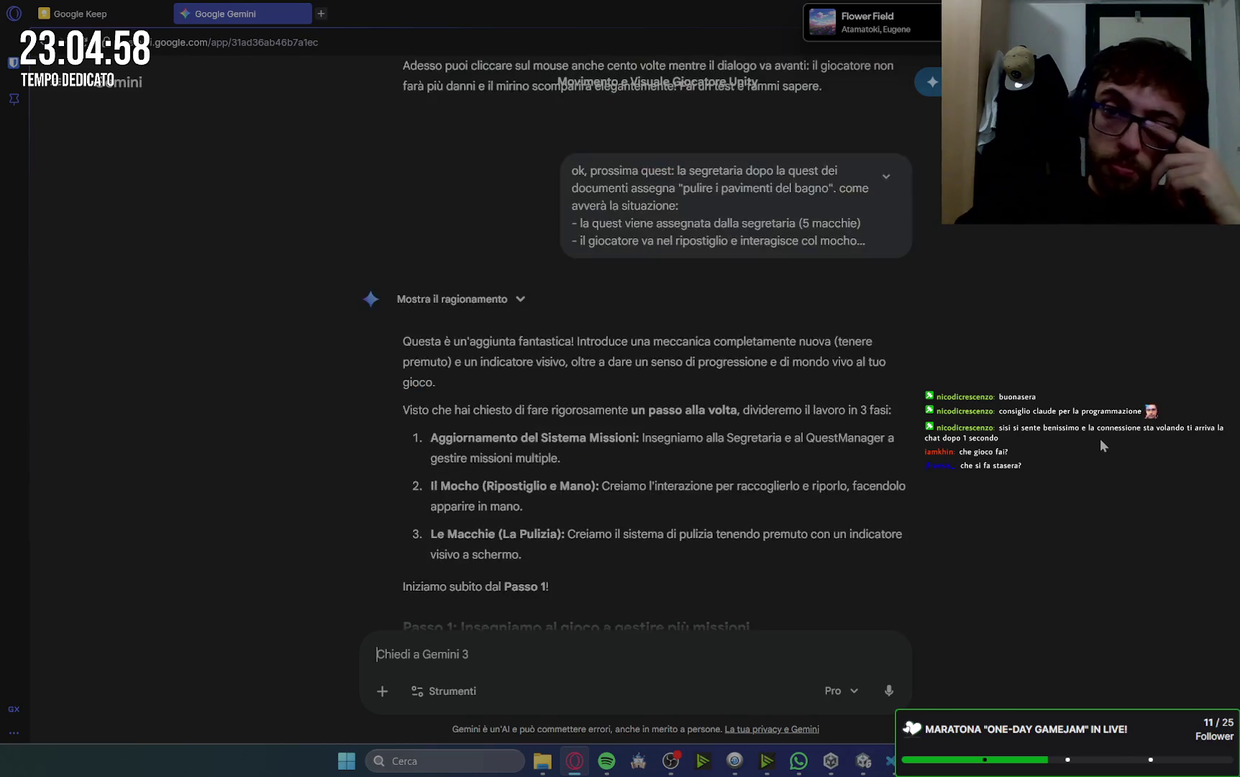
scroll(1101, 441, "up", 5)
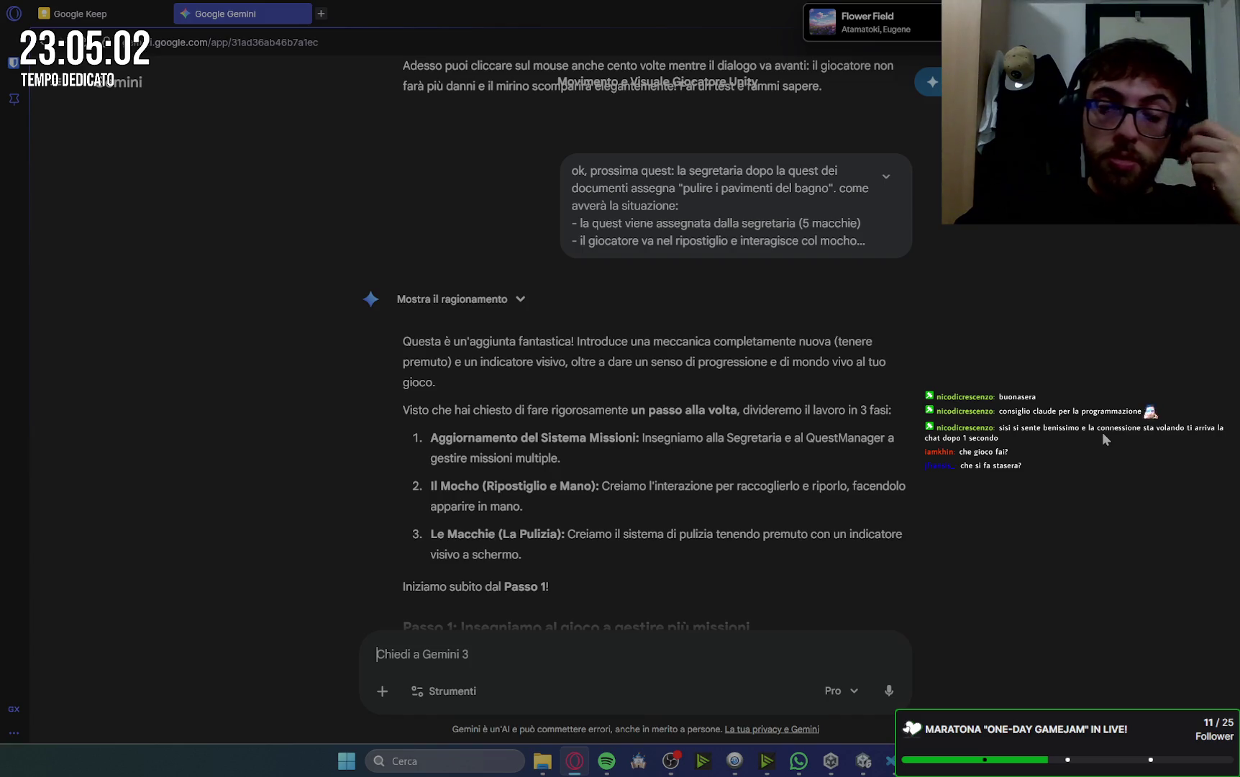
scroll(1102, 432, "down", 3)
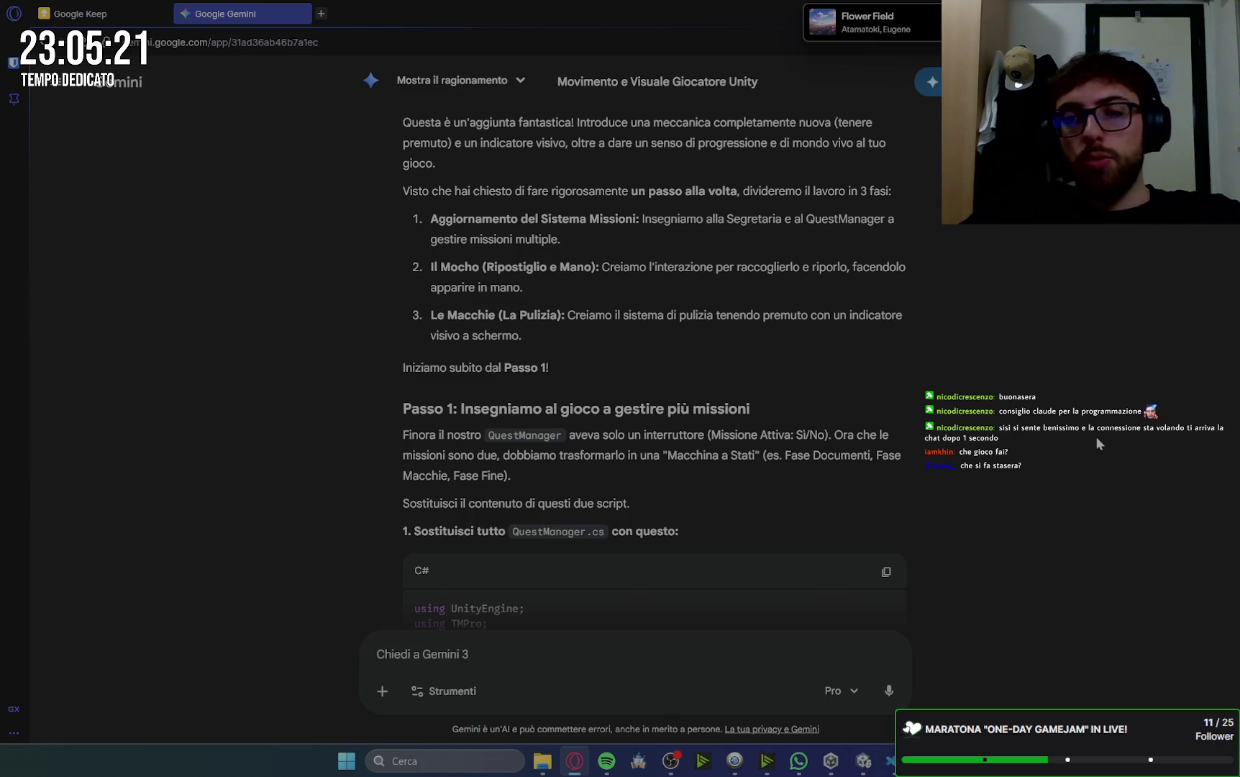
scroll(1096, 435, "down", 2)
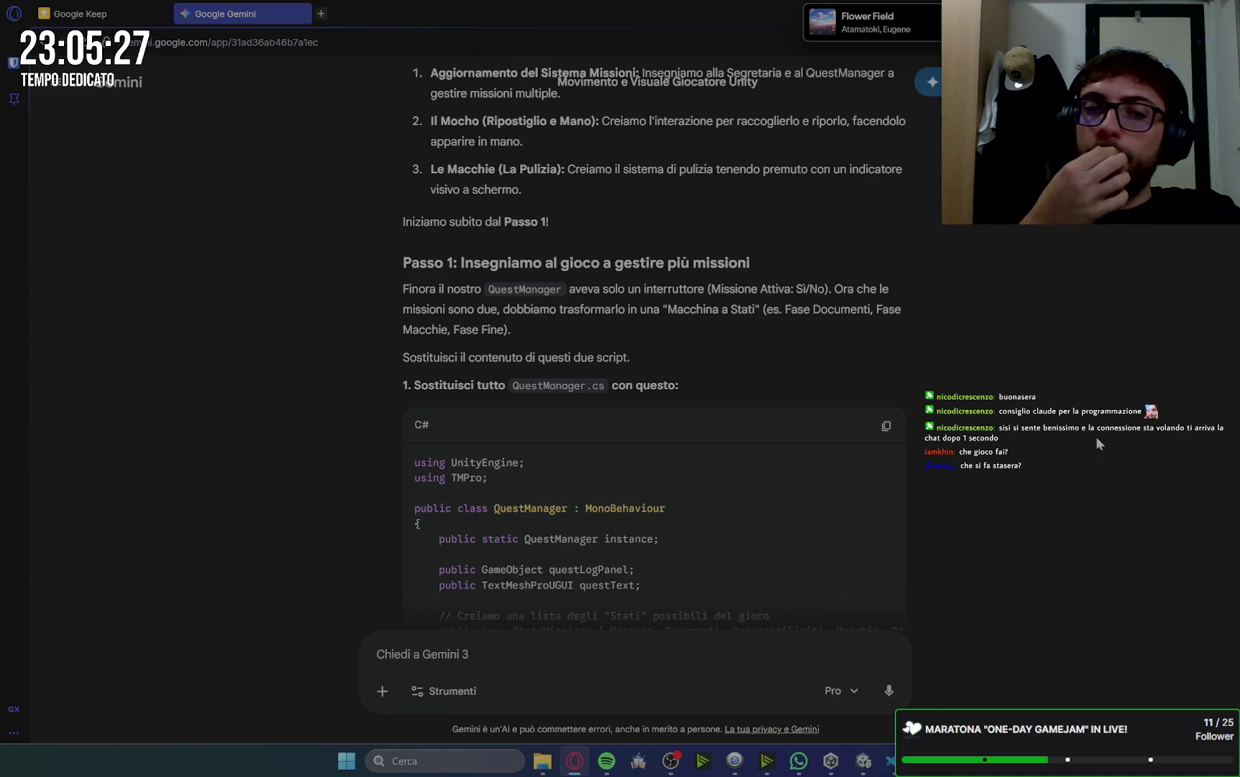
left_click(885, 427)
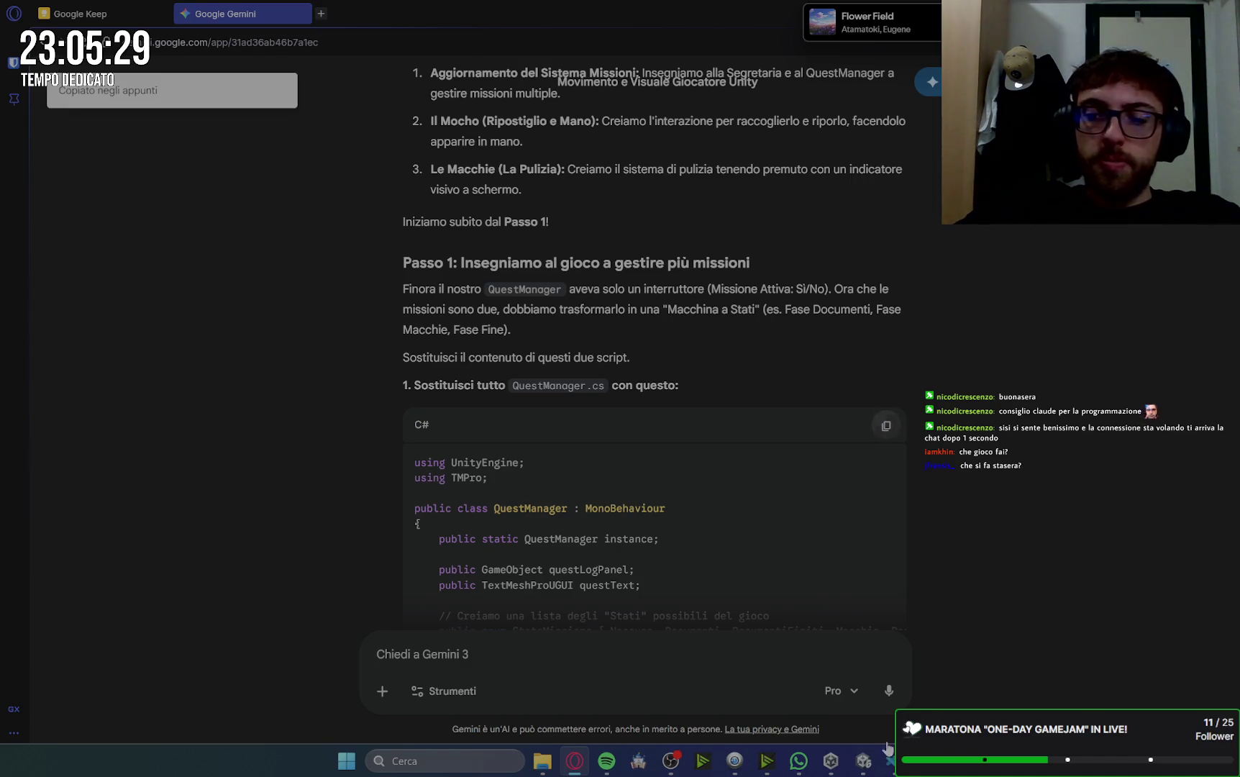
- Replace all of QuestManager.cs with the new mission-state code and save it
key("alt+Tab")
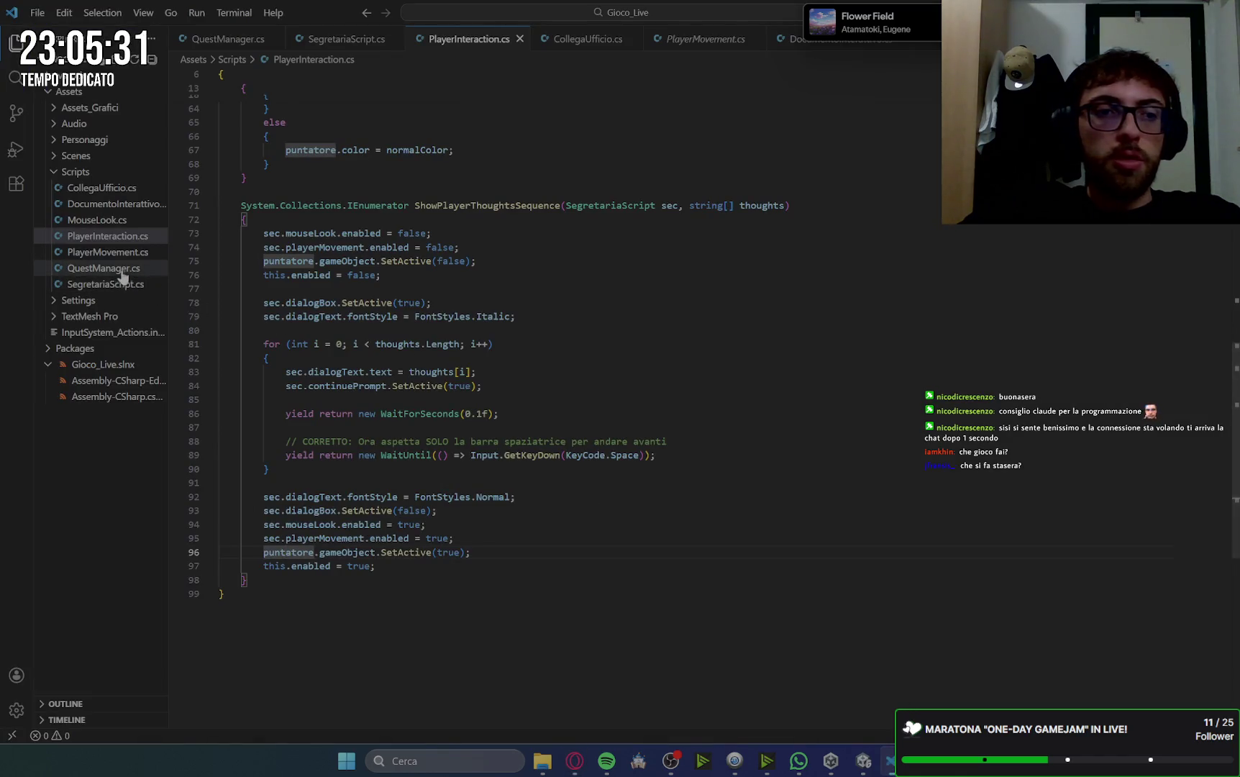
left_click(104, 268)
left_click(680, 283)
key("ctrl+a")
key("ctrl+v")
key("ctrl+s")
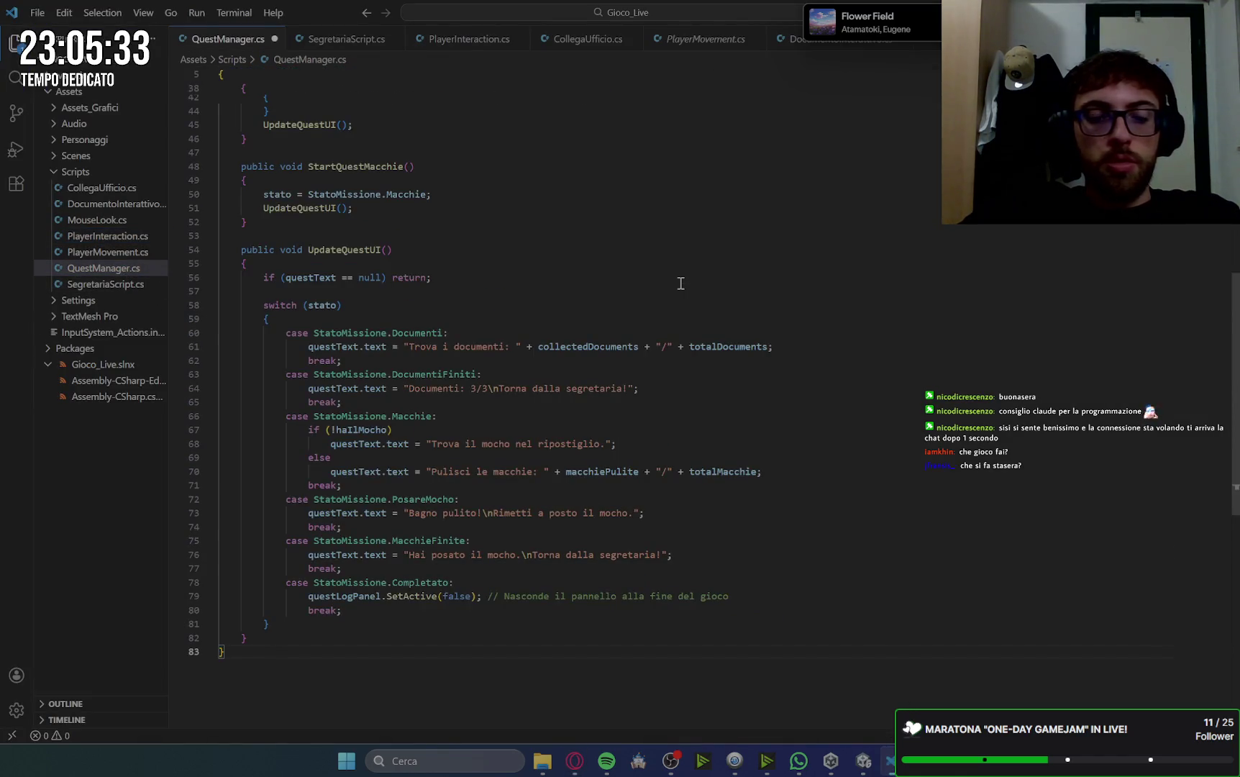
- Copy Gemini's new SegretariaScript.cs code from the Passo 1 answer
left_click(582, 762)
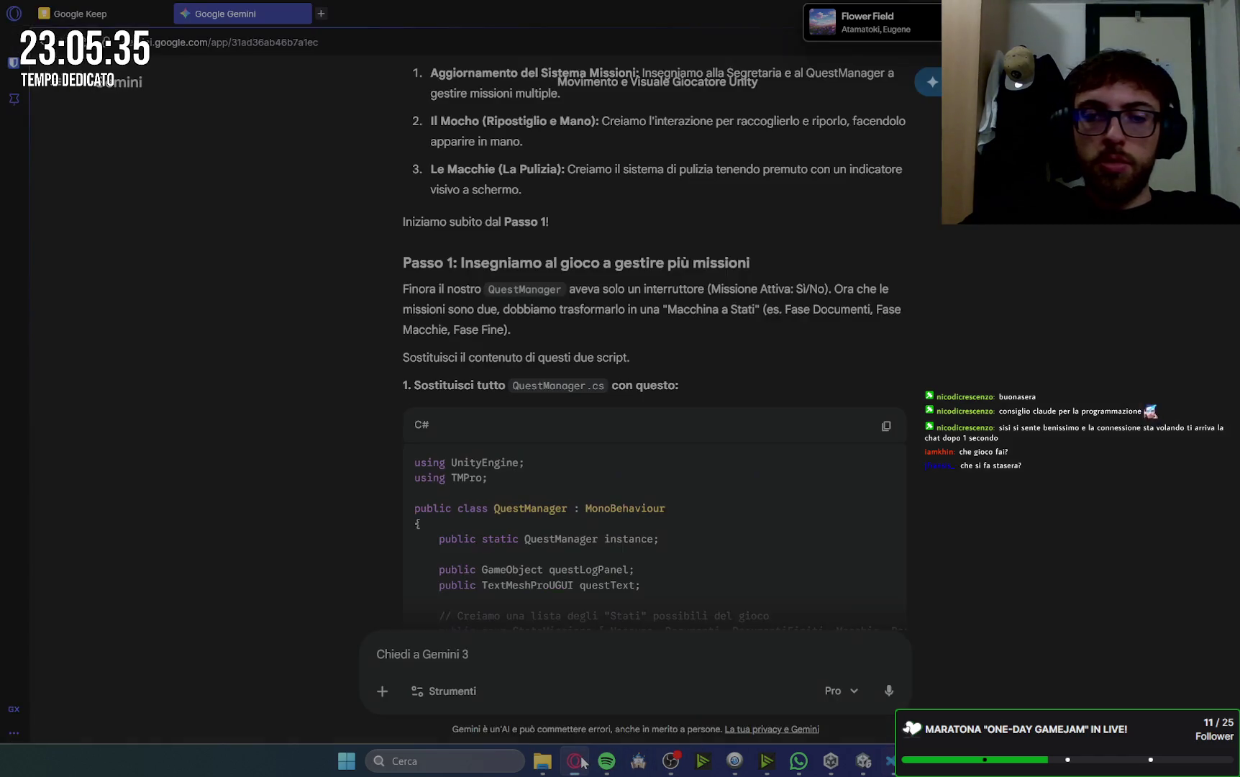
scroll(954, 487, "down", 20)
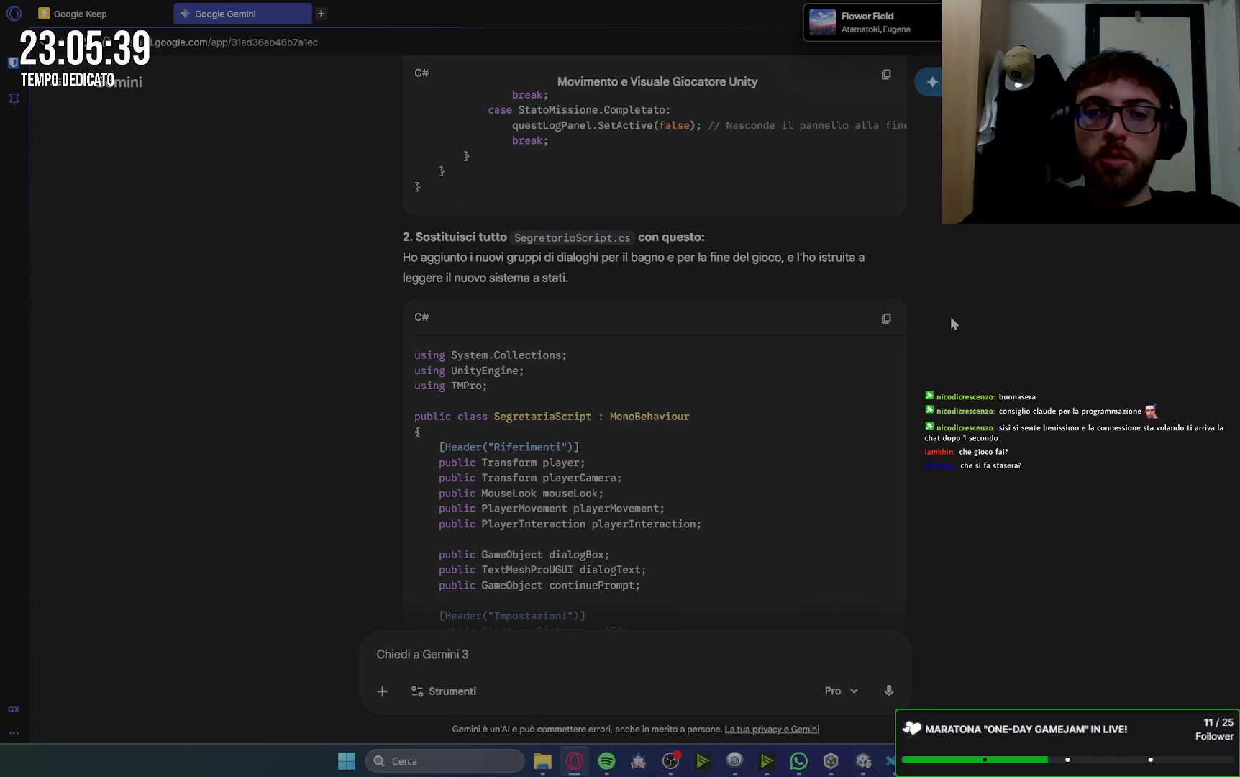
scroll(891, 389, "down", 12)
scroll(891, 388, "down", 15)
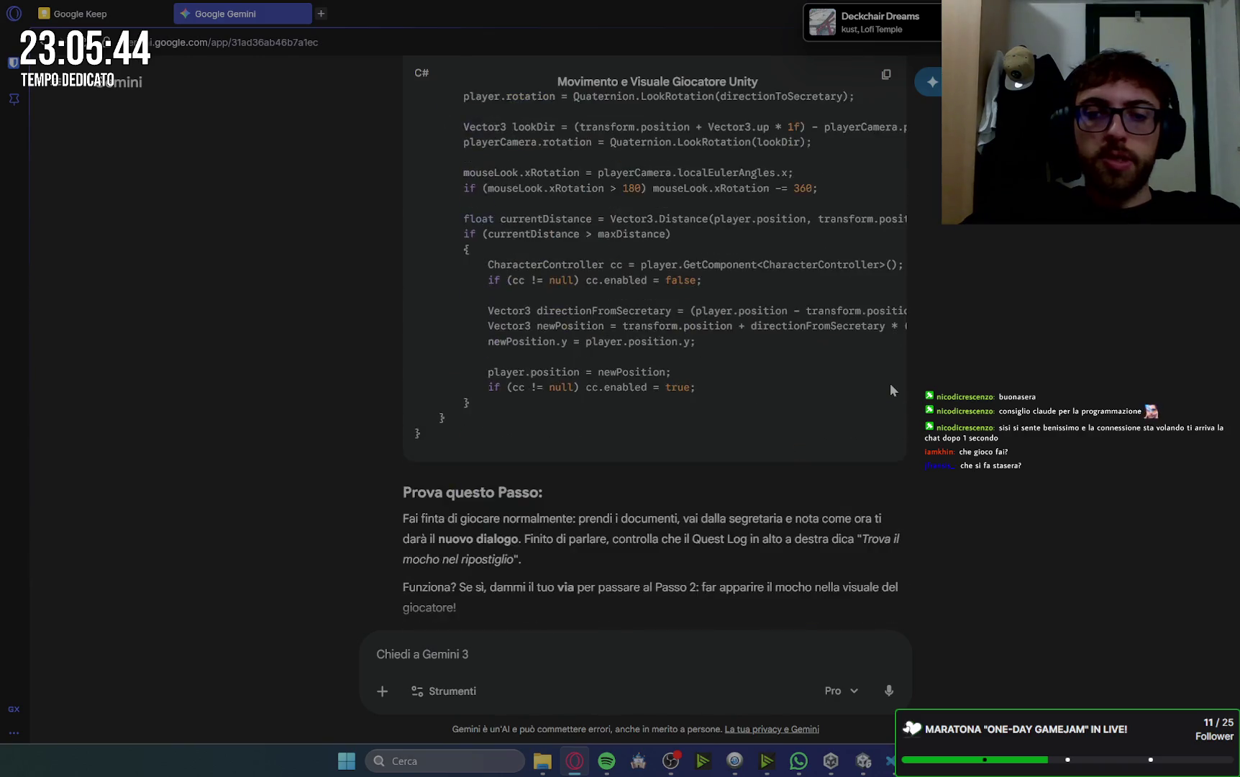
scroll(889, 383, "down", 1)
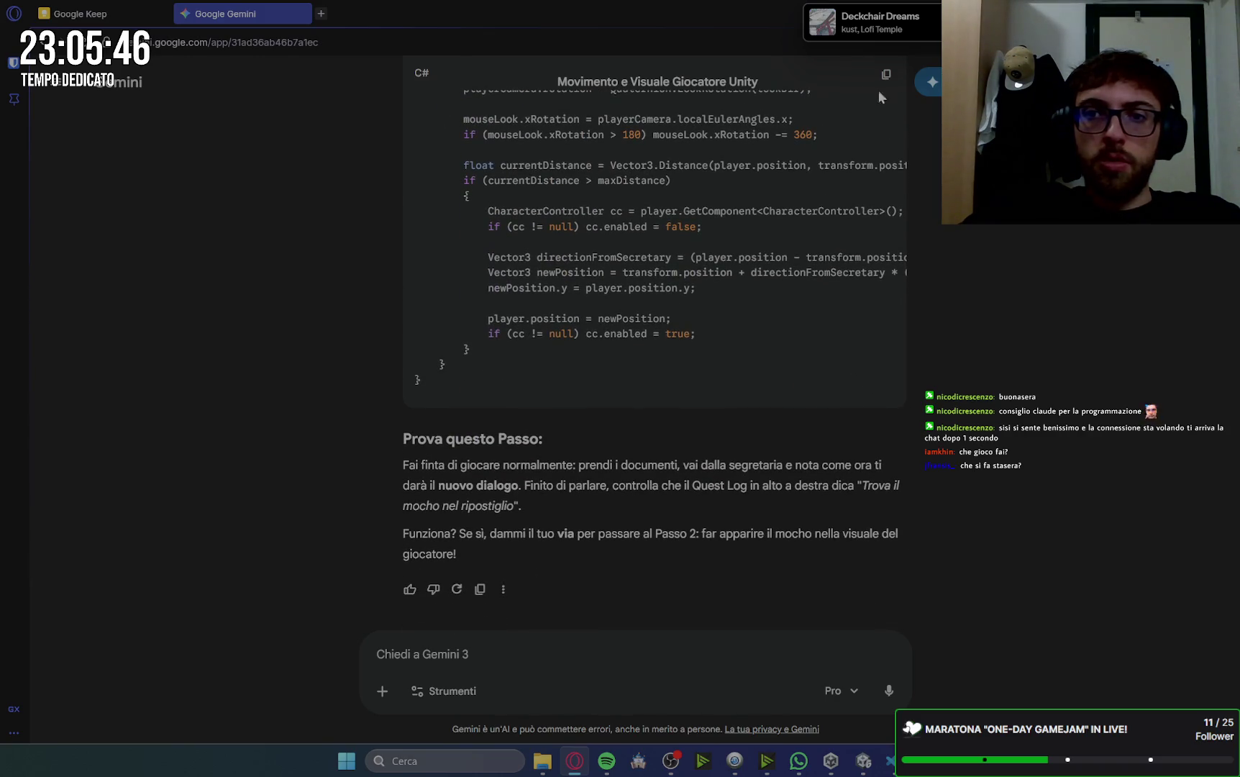
scroll(888, 115, "up", 15)
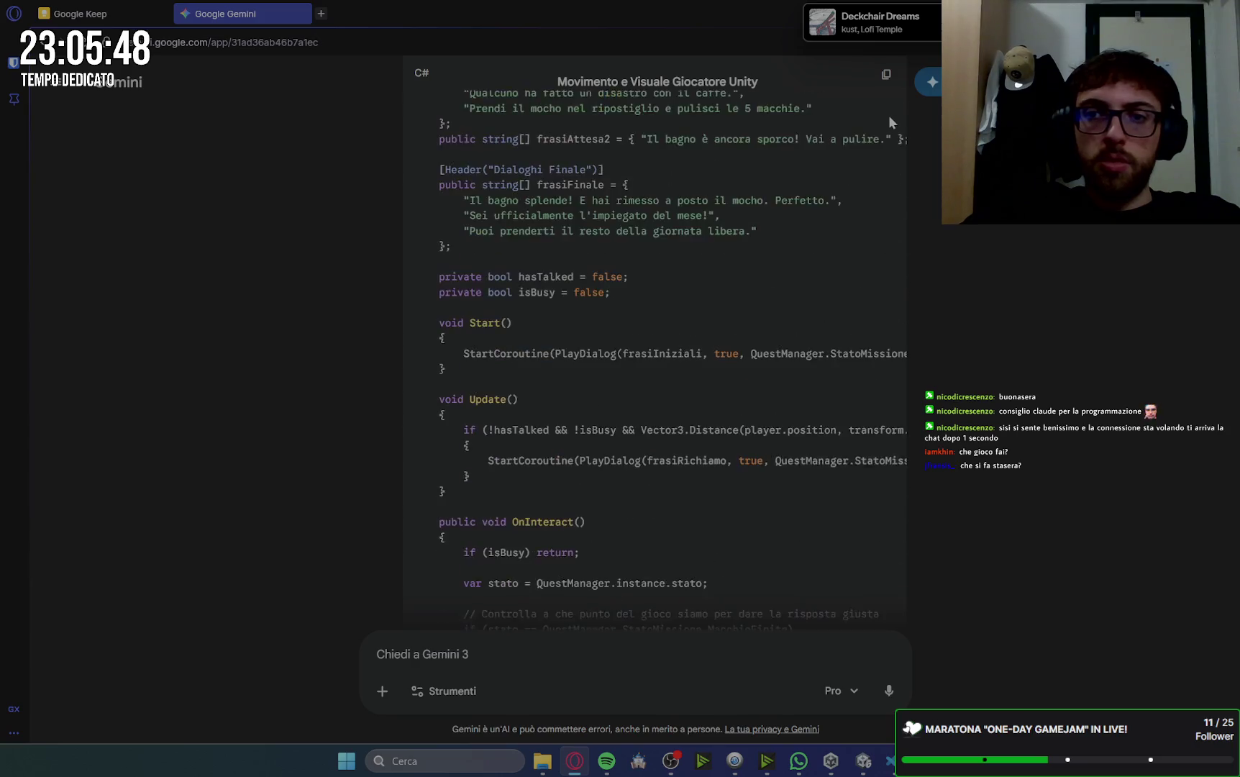
scroll(890, 122, "up", 5)
scroll(912, 263, "down", 5)
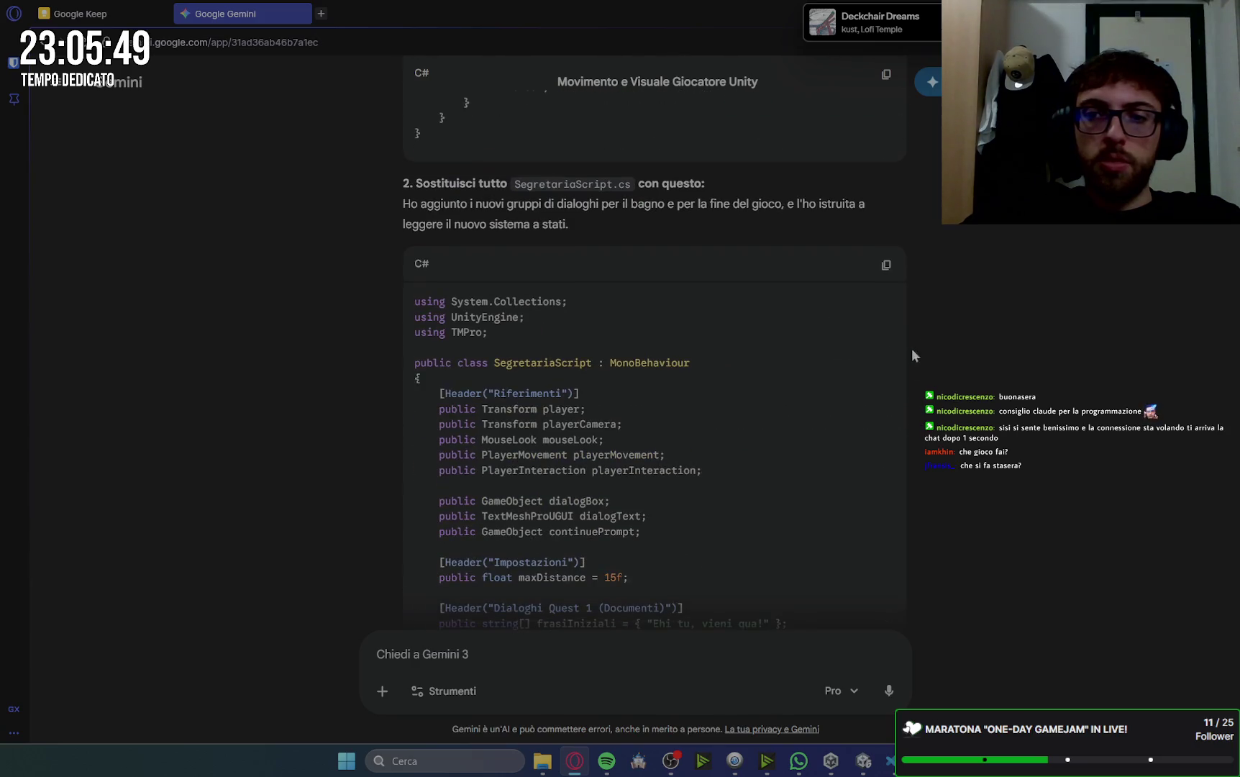
left_click(886, 265)
- Paste the new code over SegretariaScript.cs, then continue reading Gemini's reply
left_click(891, 761)
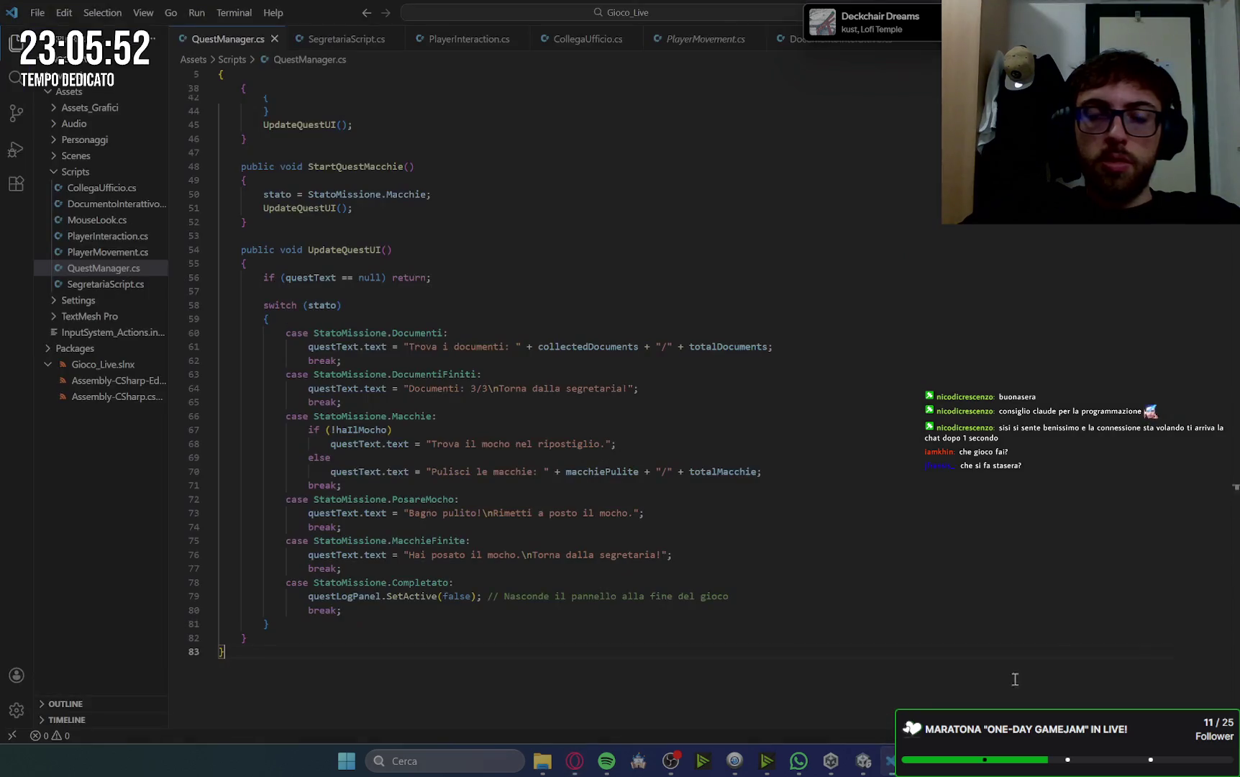
key("ctrl+Tab")
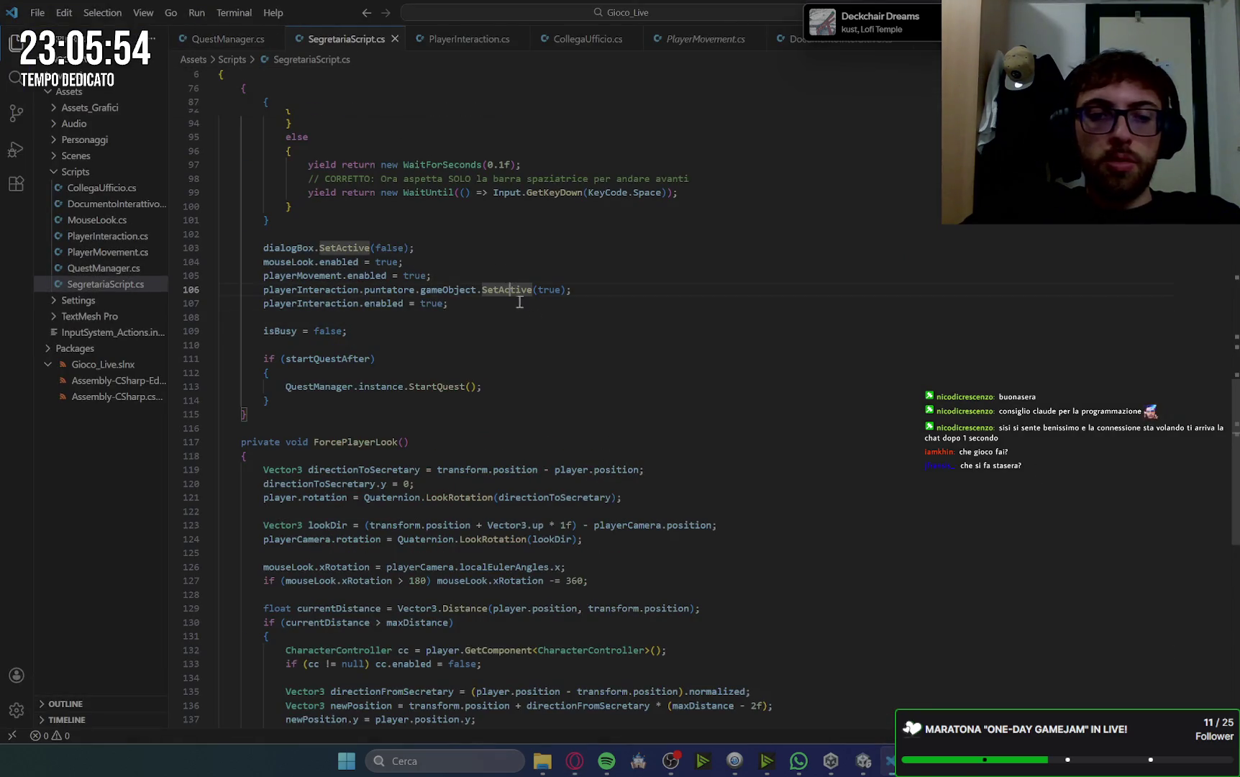
key("ctrl+a")
key("ctrl+v")
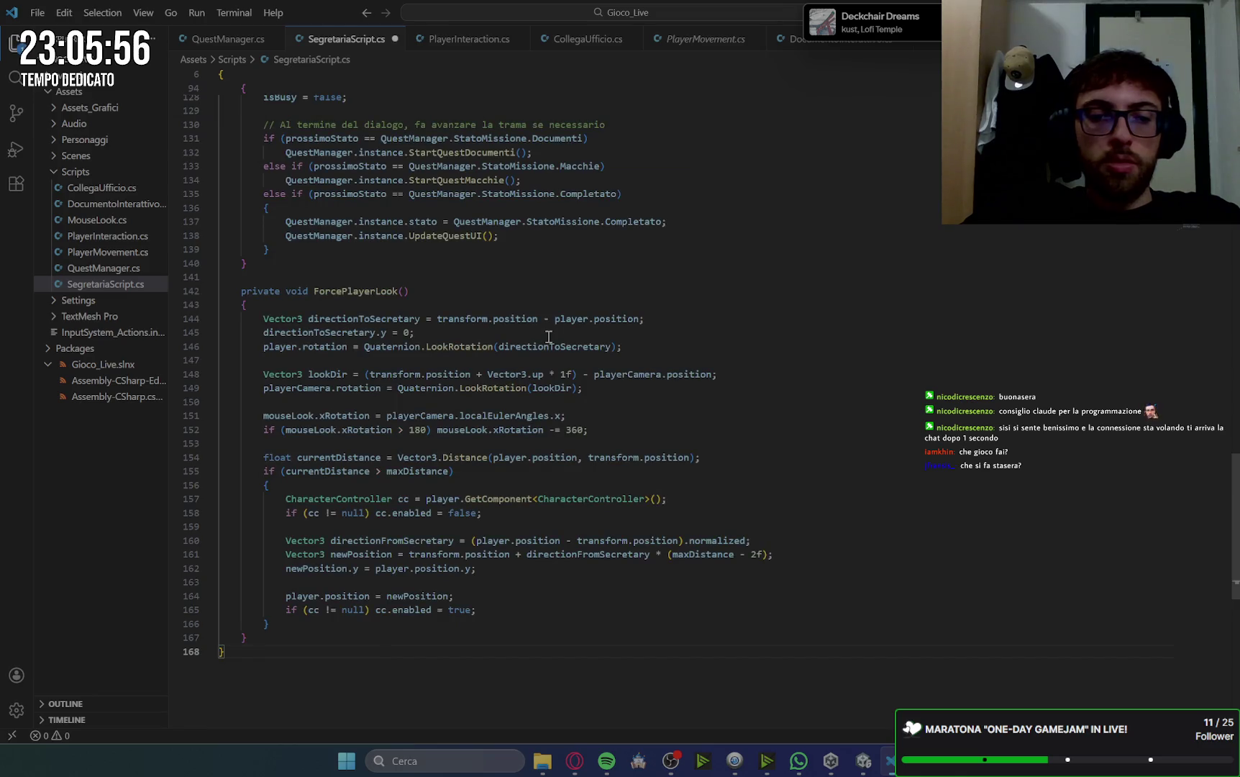
left_click(575, 761)
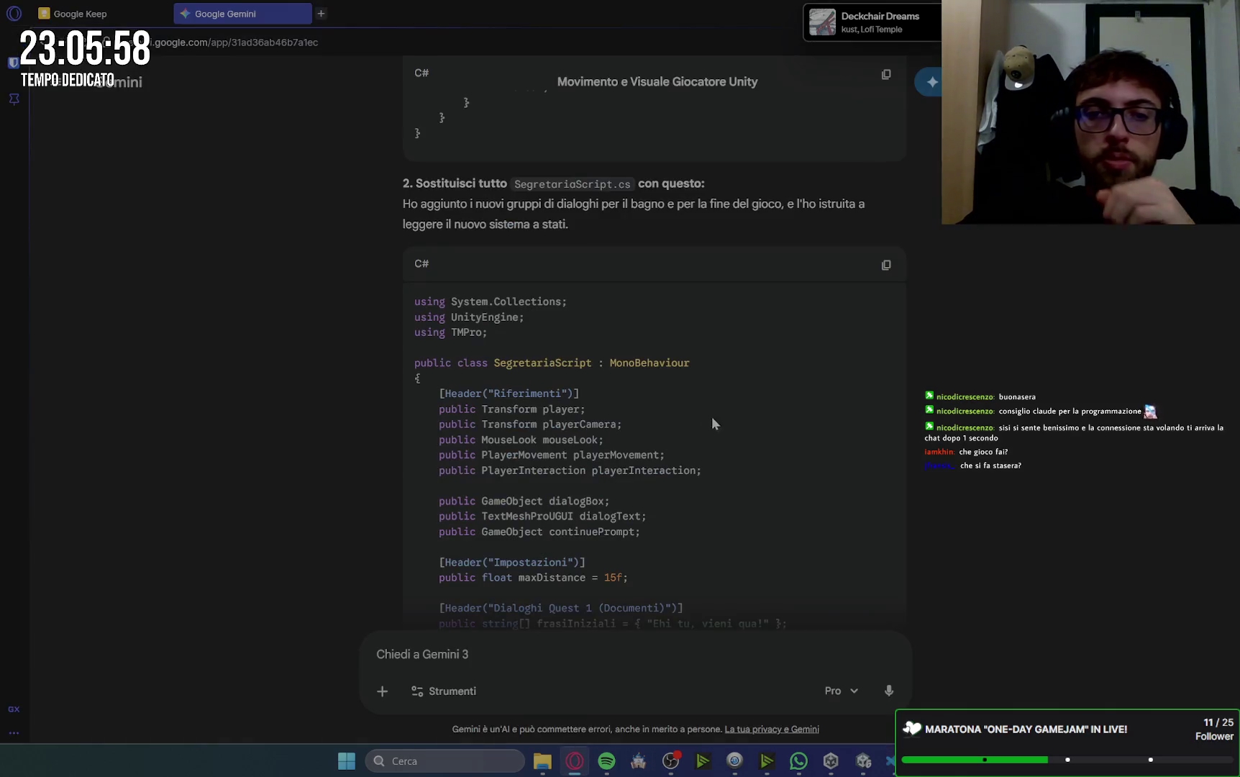
scroll(719, 421, "down", 10)
scroll(794, 421, "down", 15)
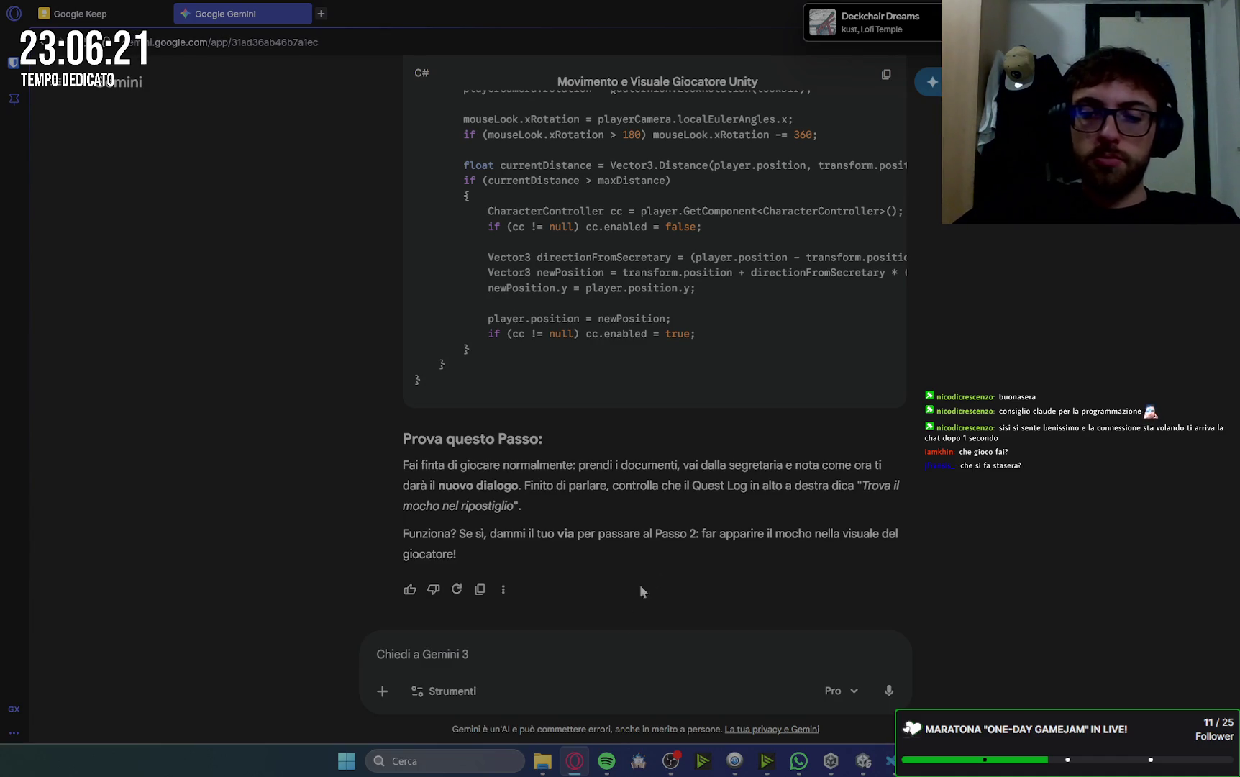
- Bring the Unity editor to the front so it compiles the updated scripts
mouse_move(612, 762)
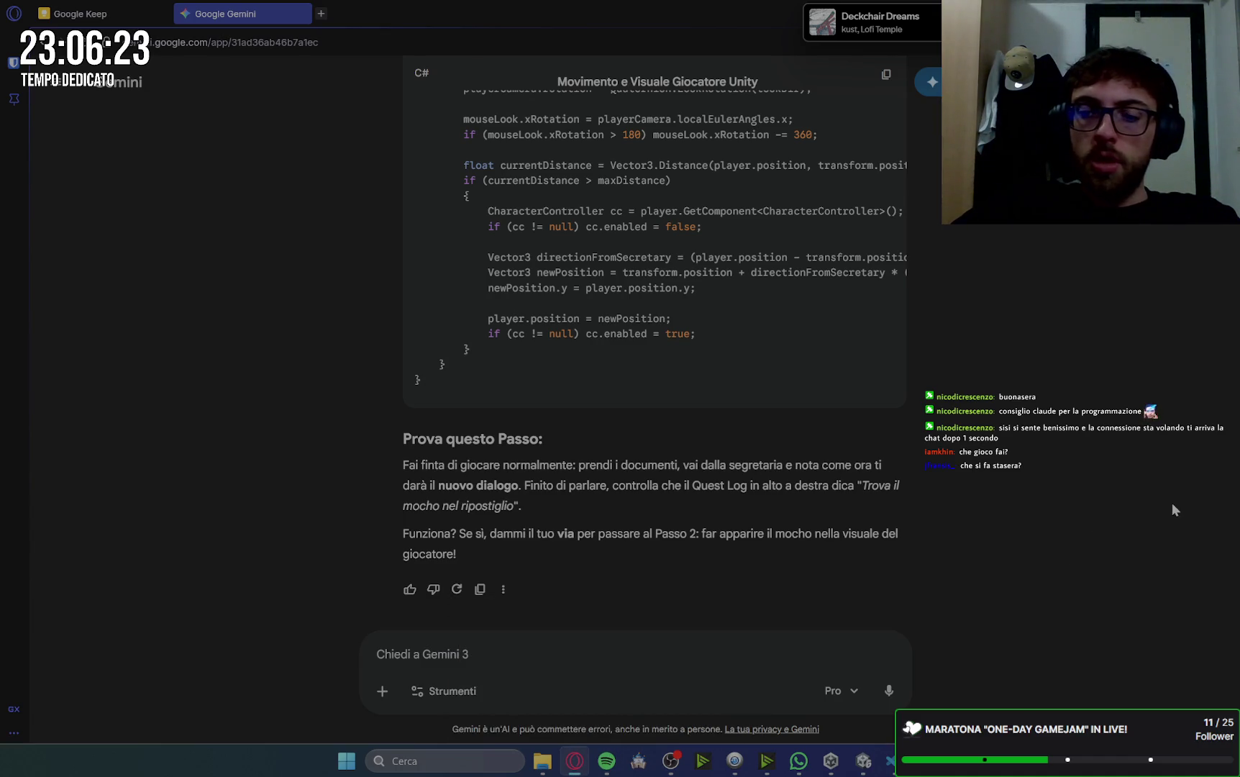
mouse_move(869, 765)
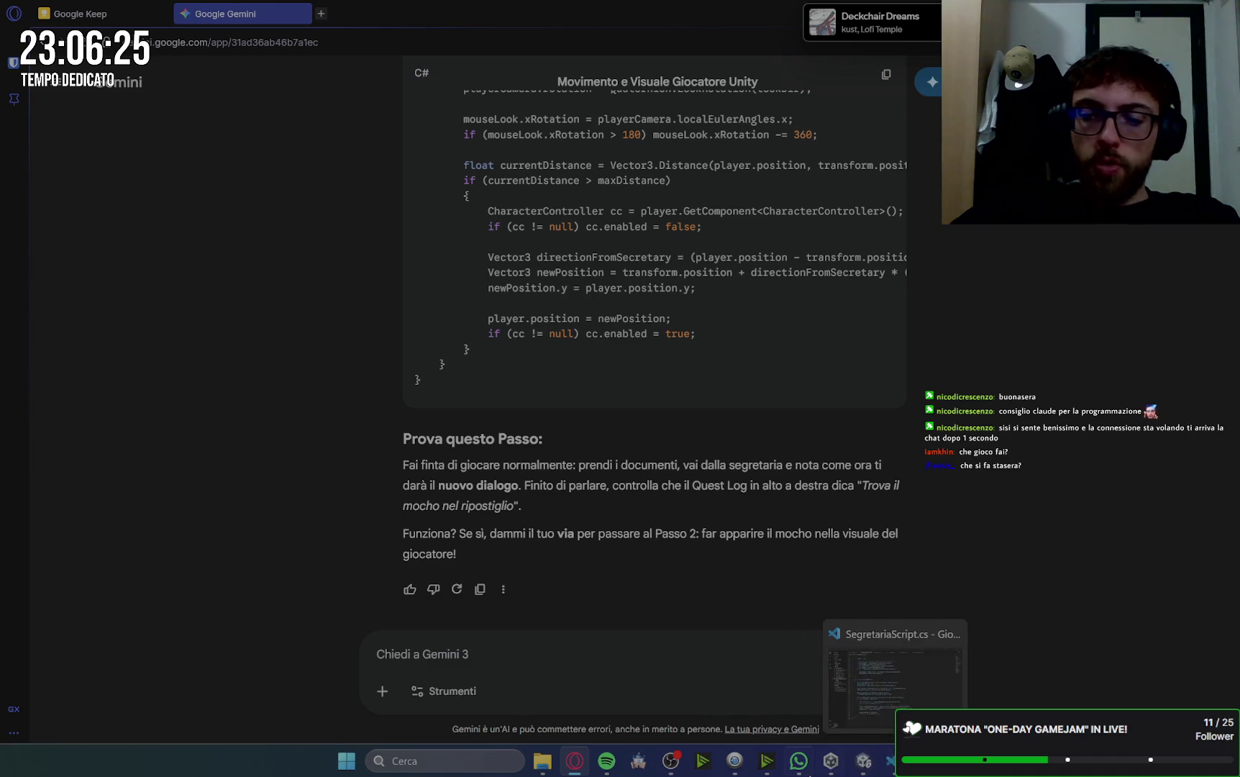
mouse_move(808, 773)
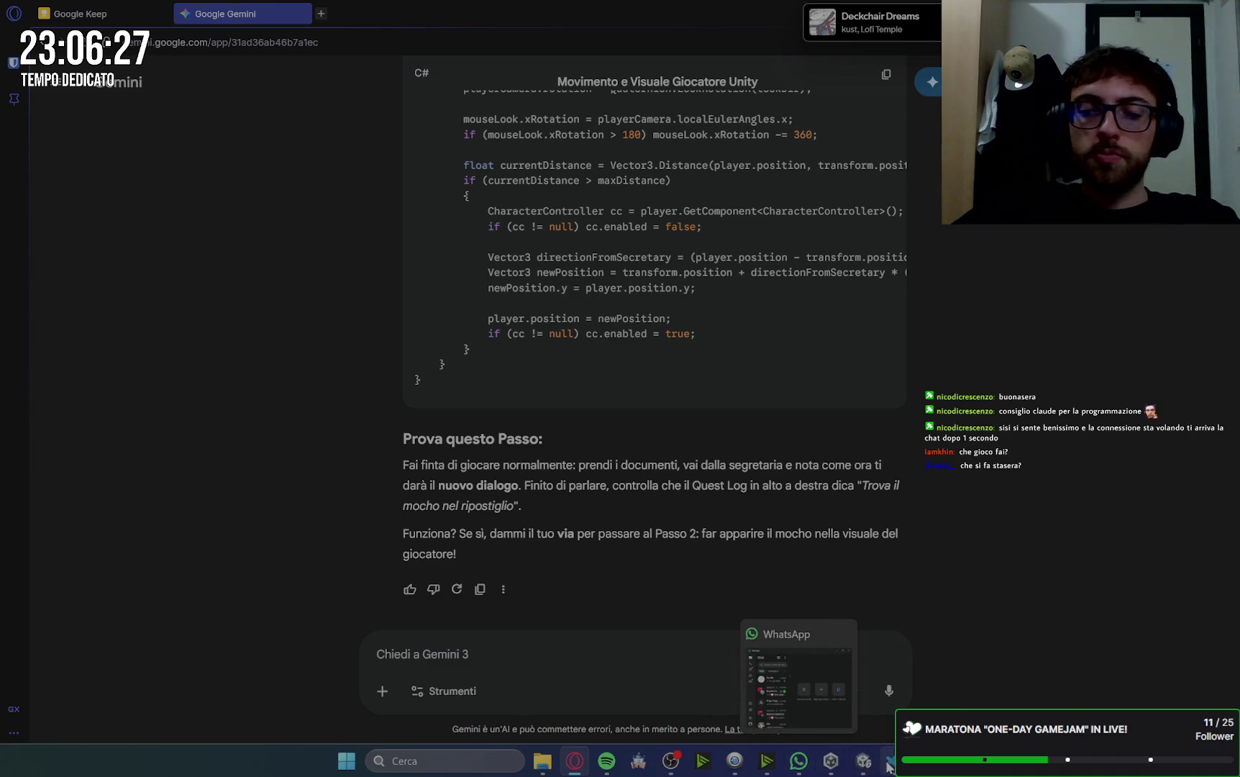
left_click(863, 761)
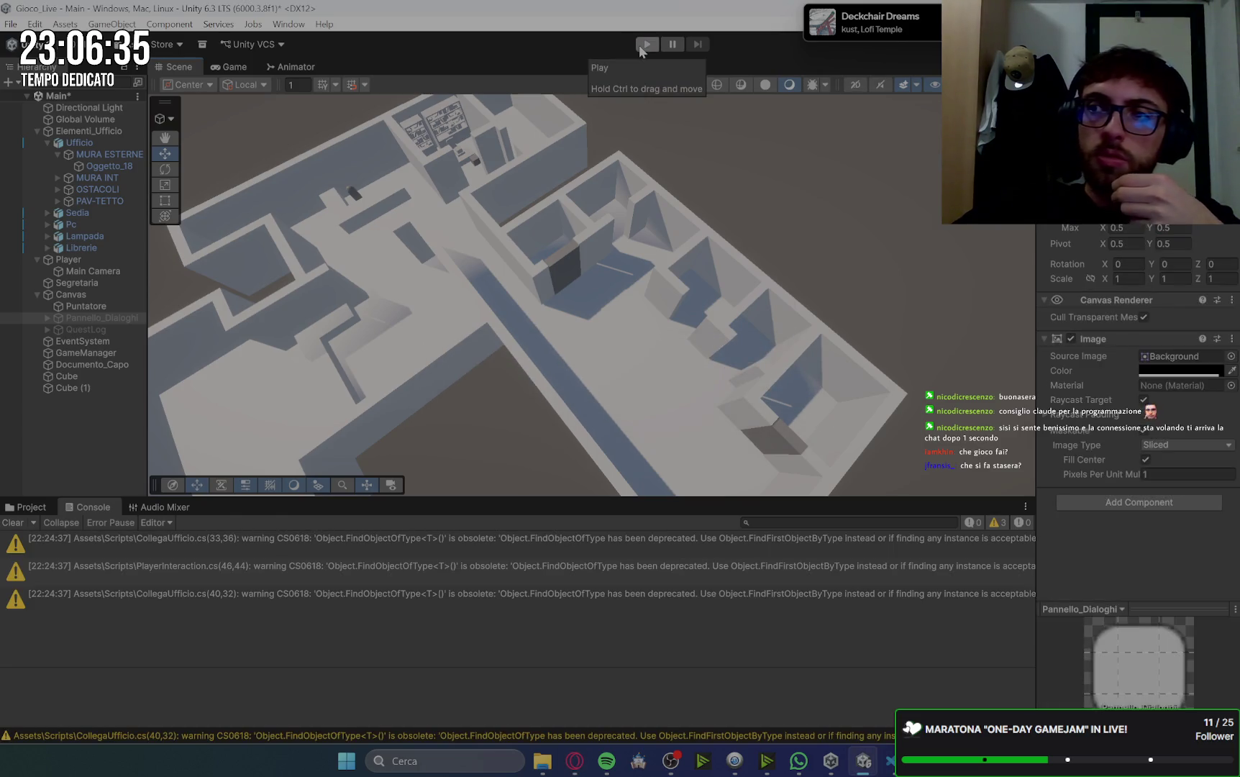
- Start Play mode, begin the documents quest and collect the document on the boss's desk
left_click(640, 44)
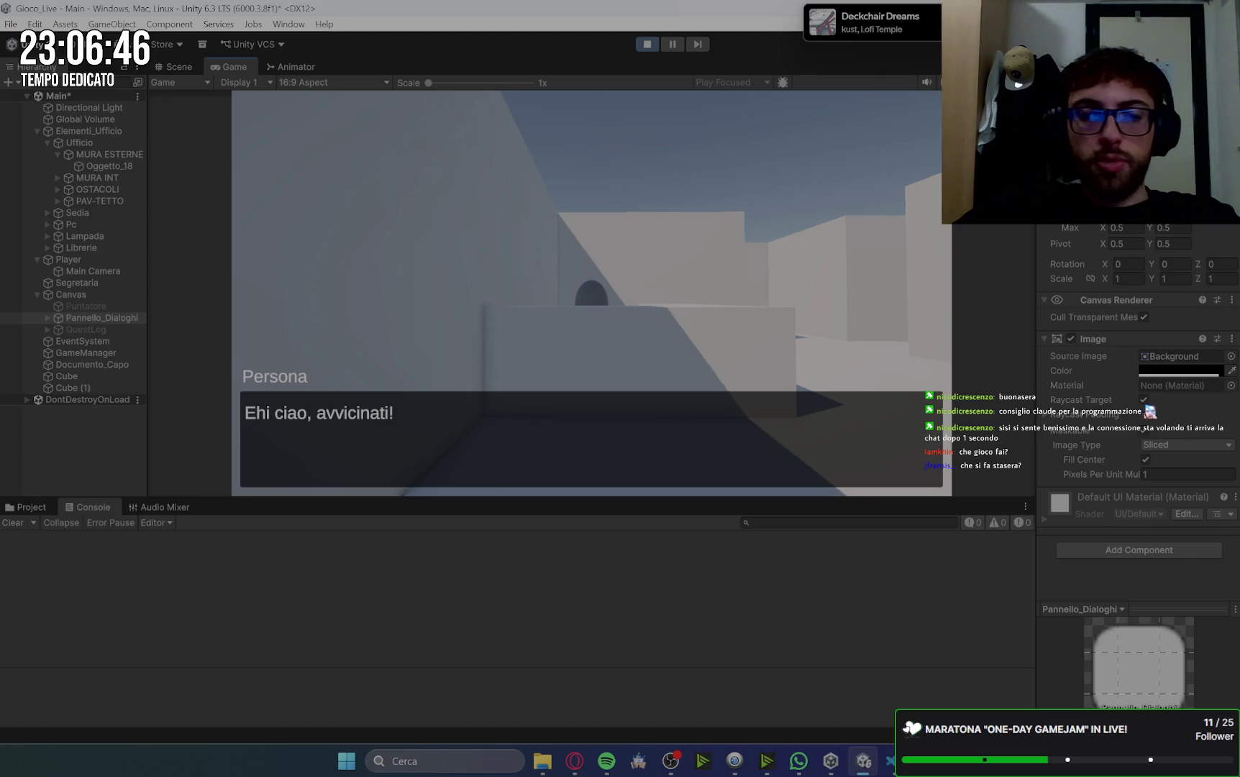
key("w")
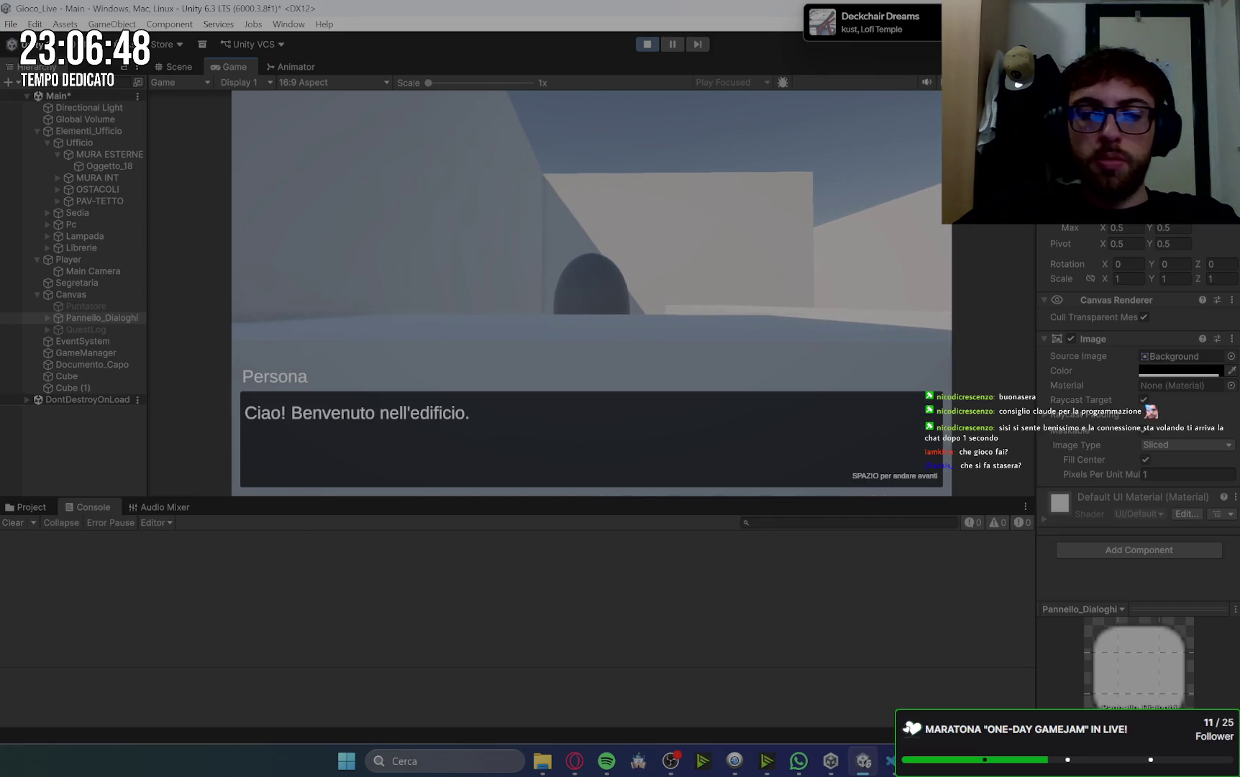
key("space")
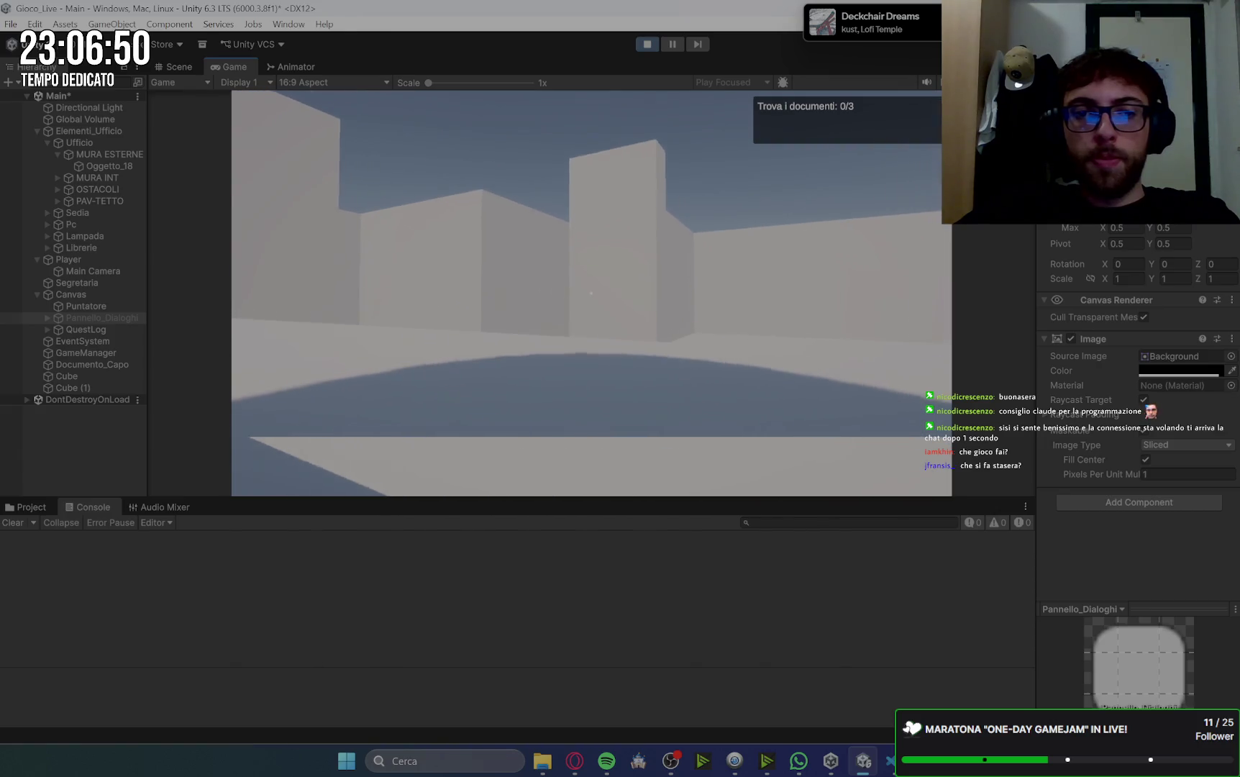
key("w")
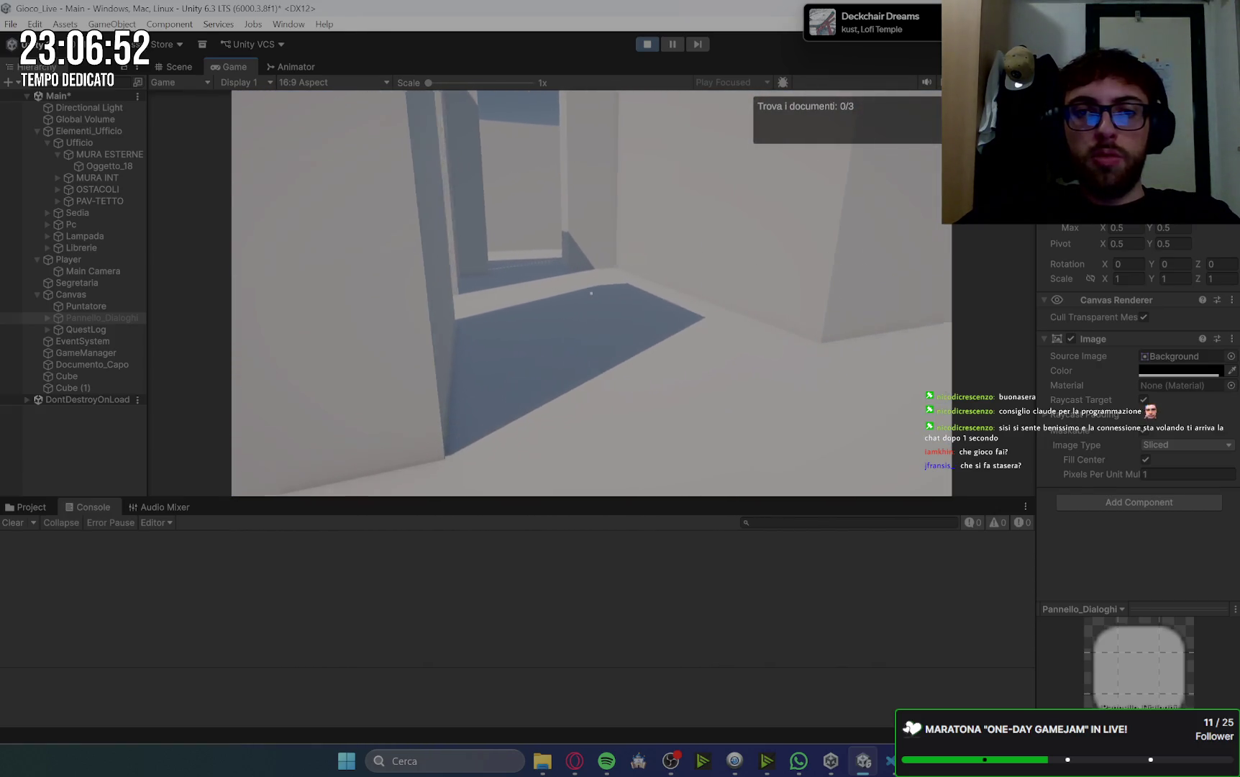
key("w")
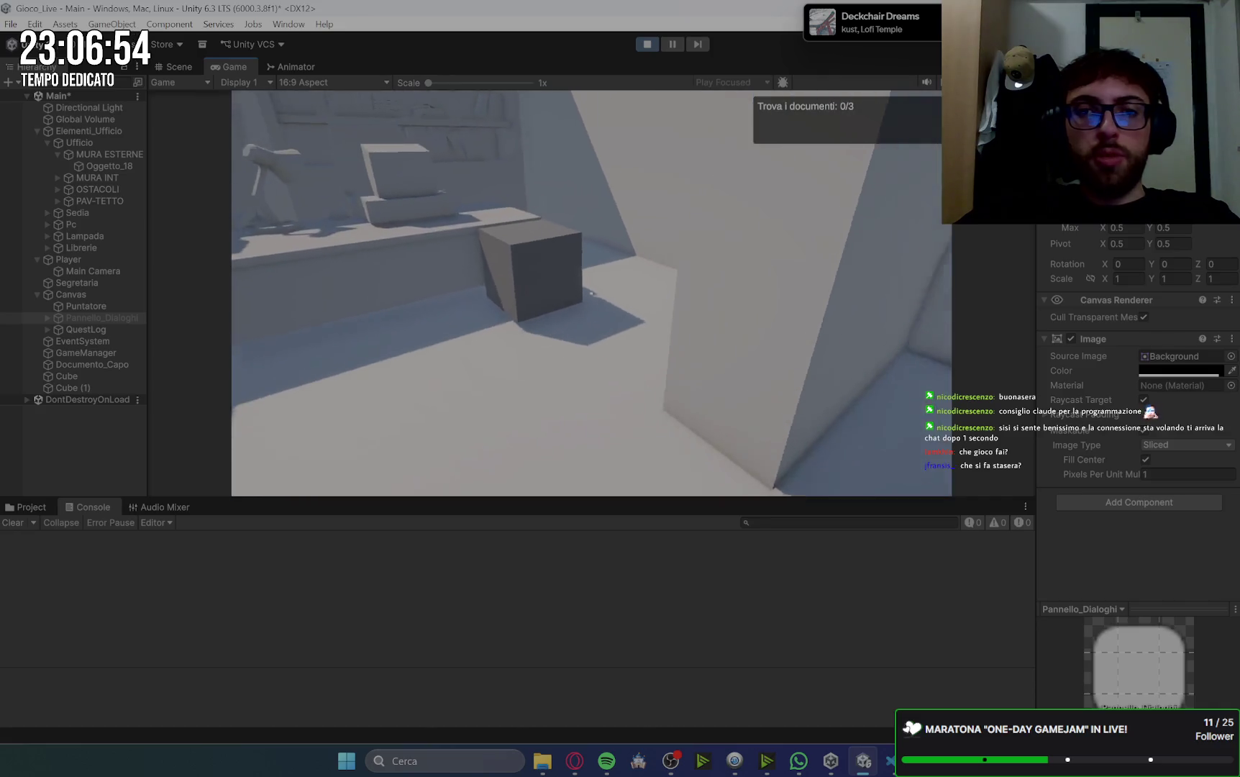
key("e")
key("space")
key("space")
key("w")
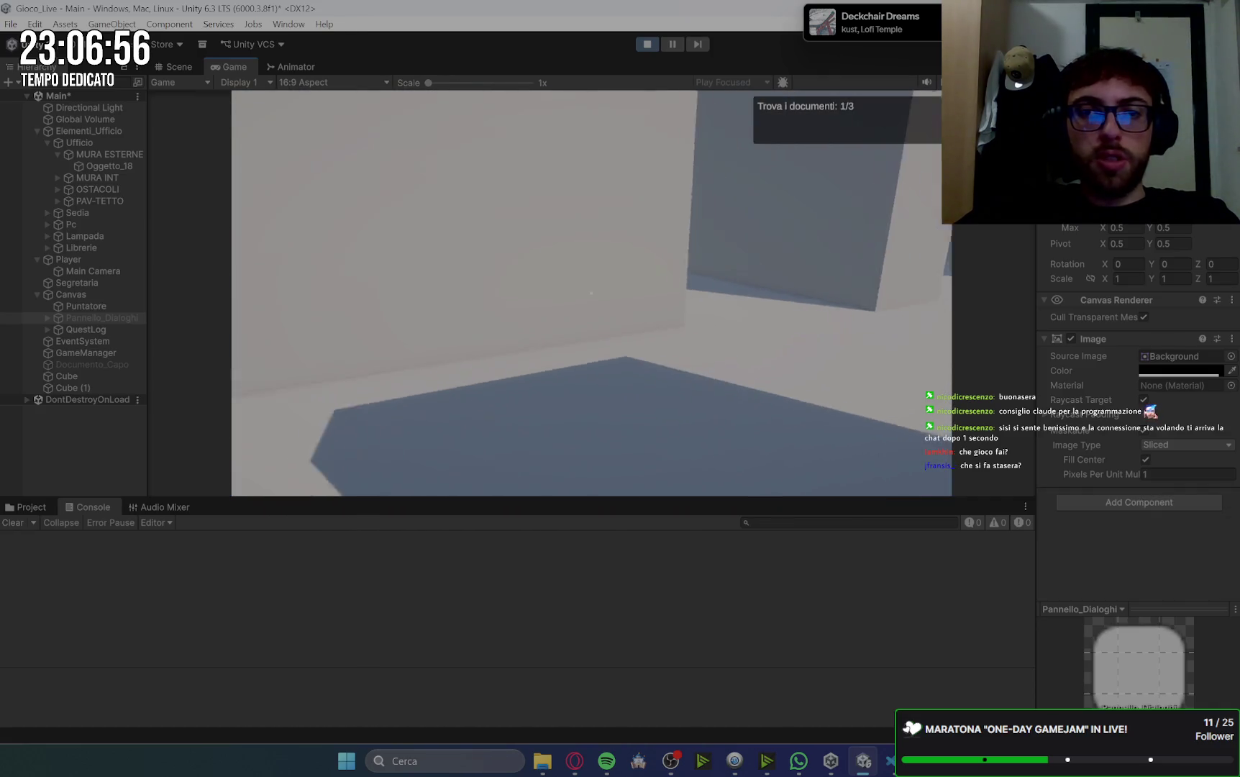
- Collect the second document at the door and the third from the wall
key("w")
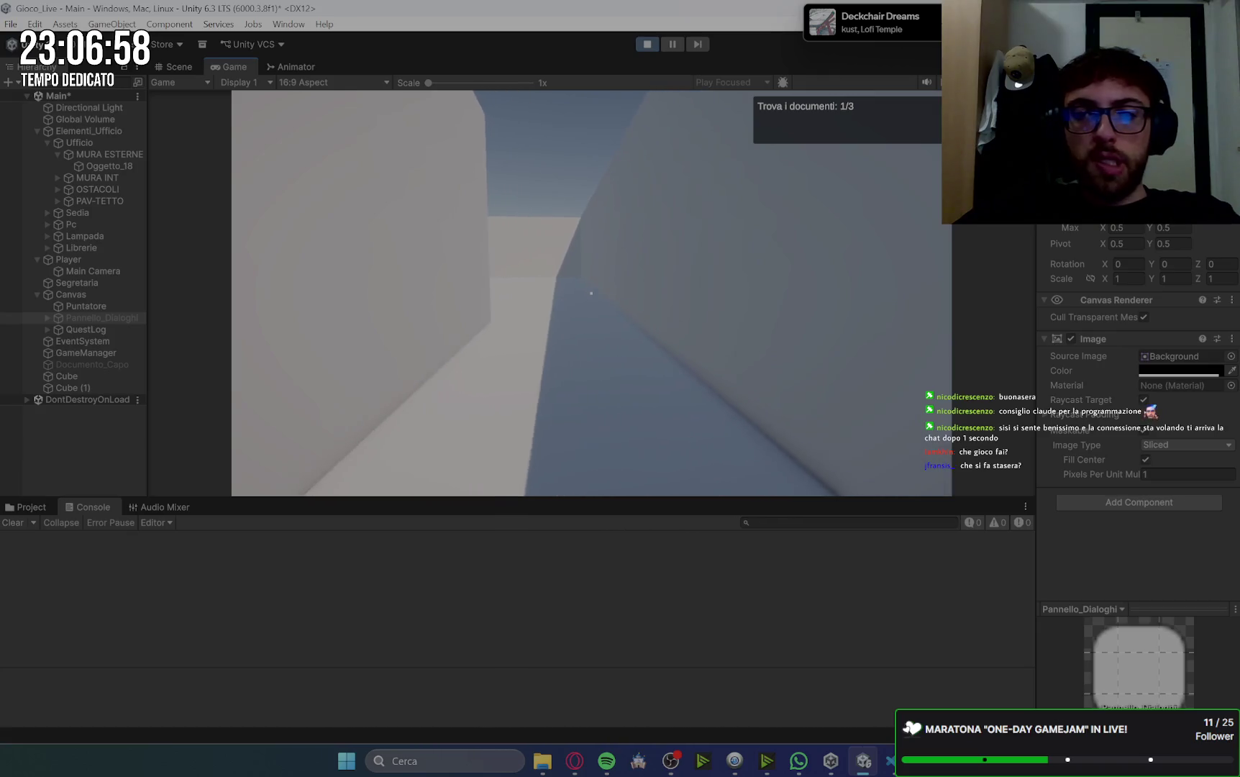
key("w")
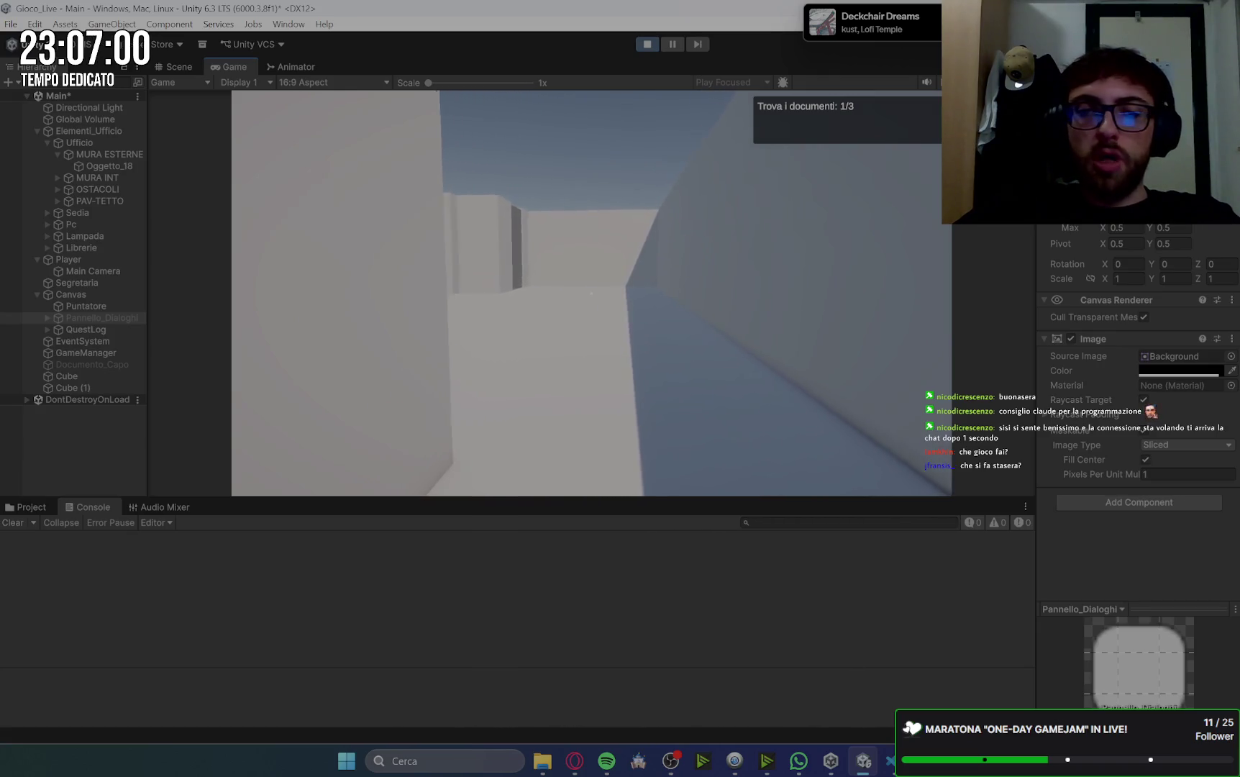
key("w")
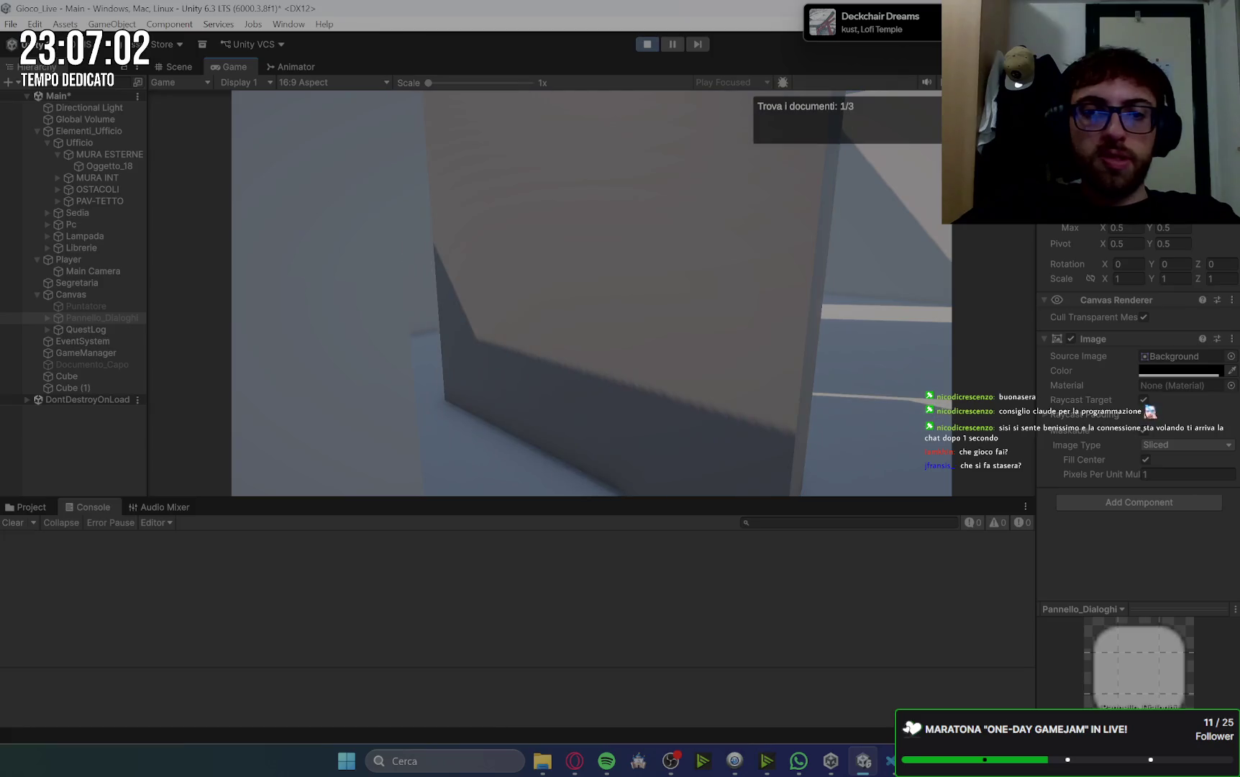
key("e")
key("space")
key("space")
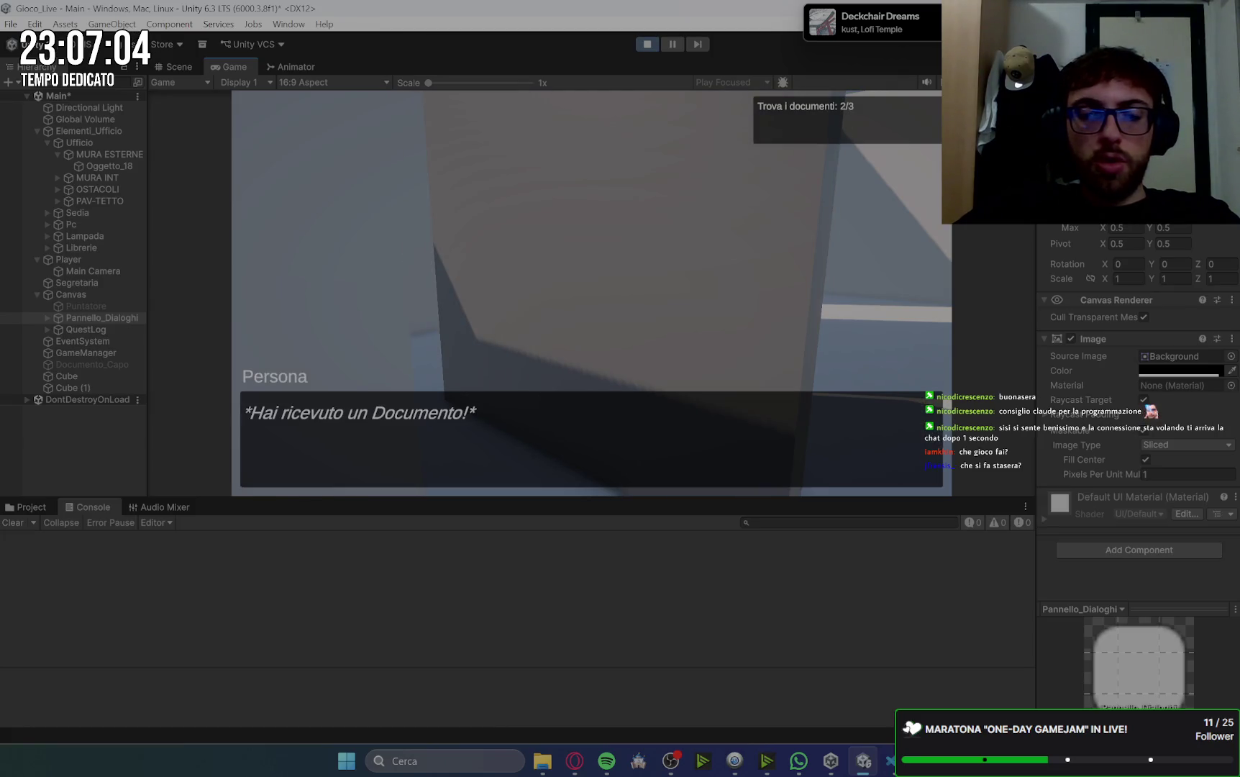
key("space")
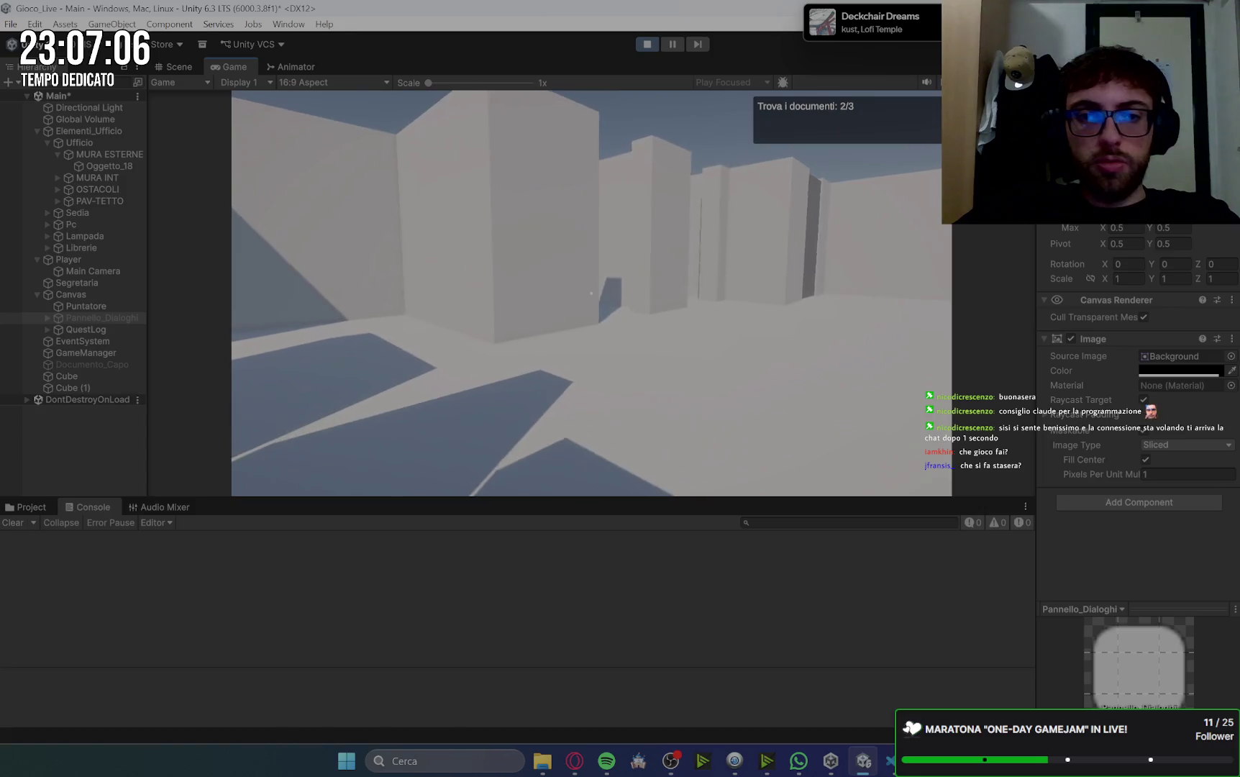
key("w")
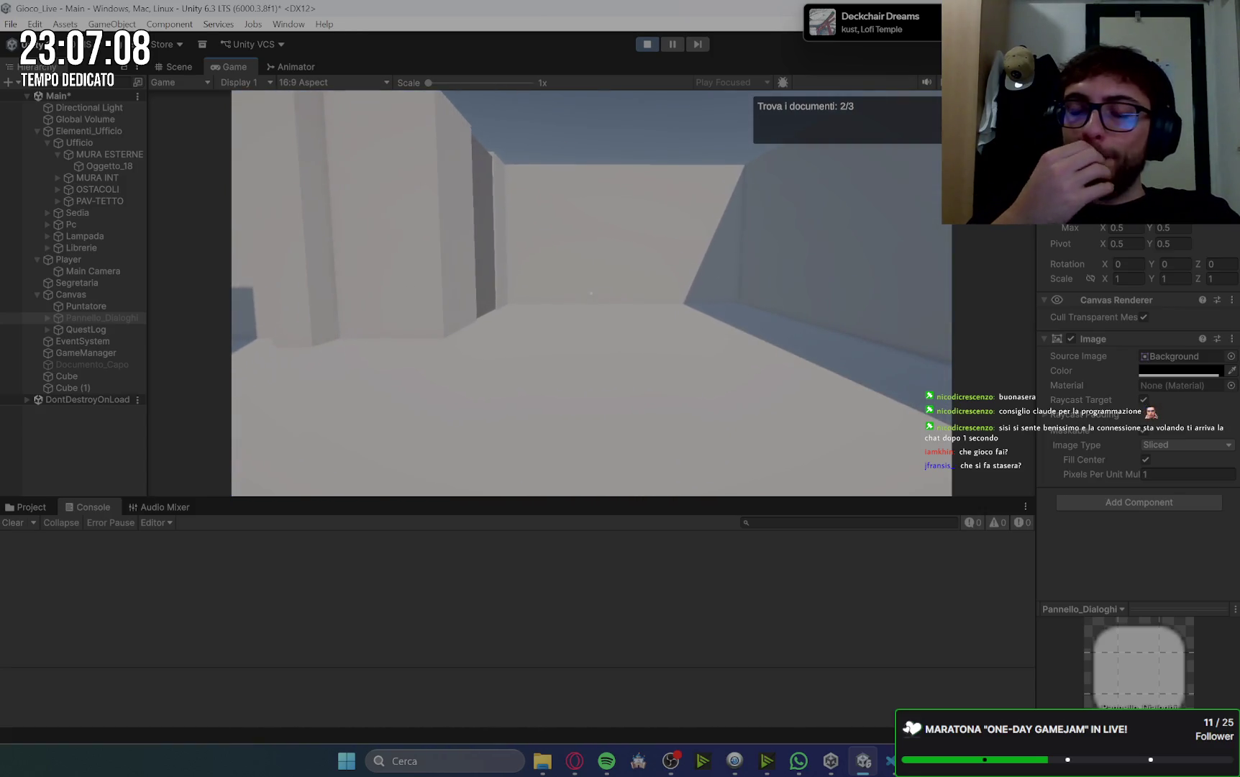
key("w")
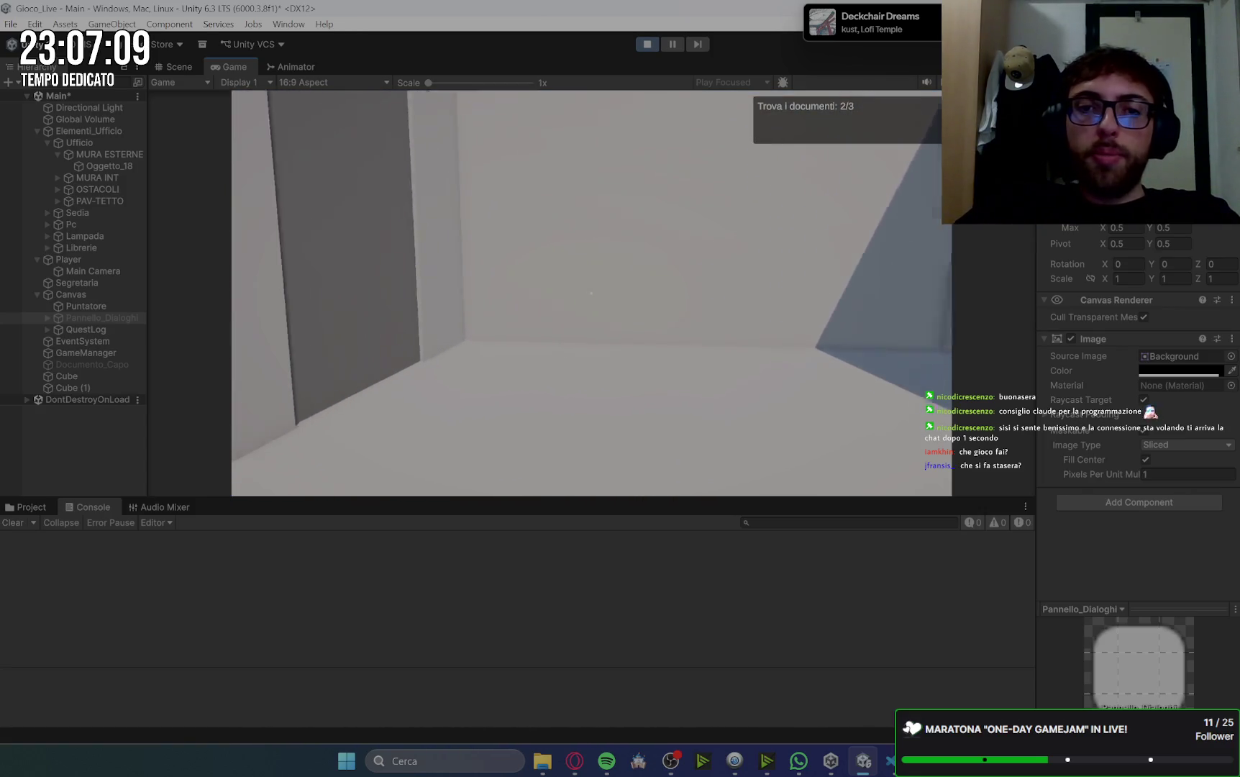
key("w")
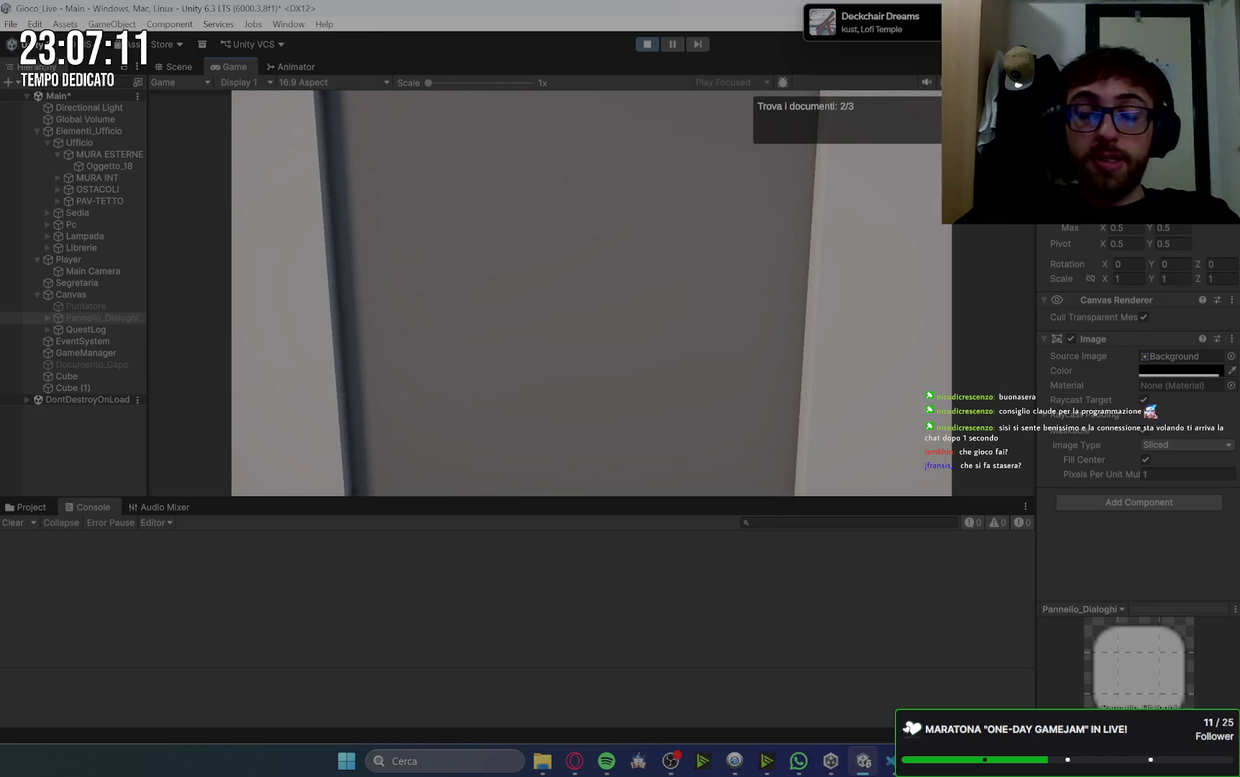
key("e")
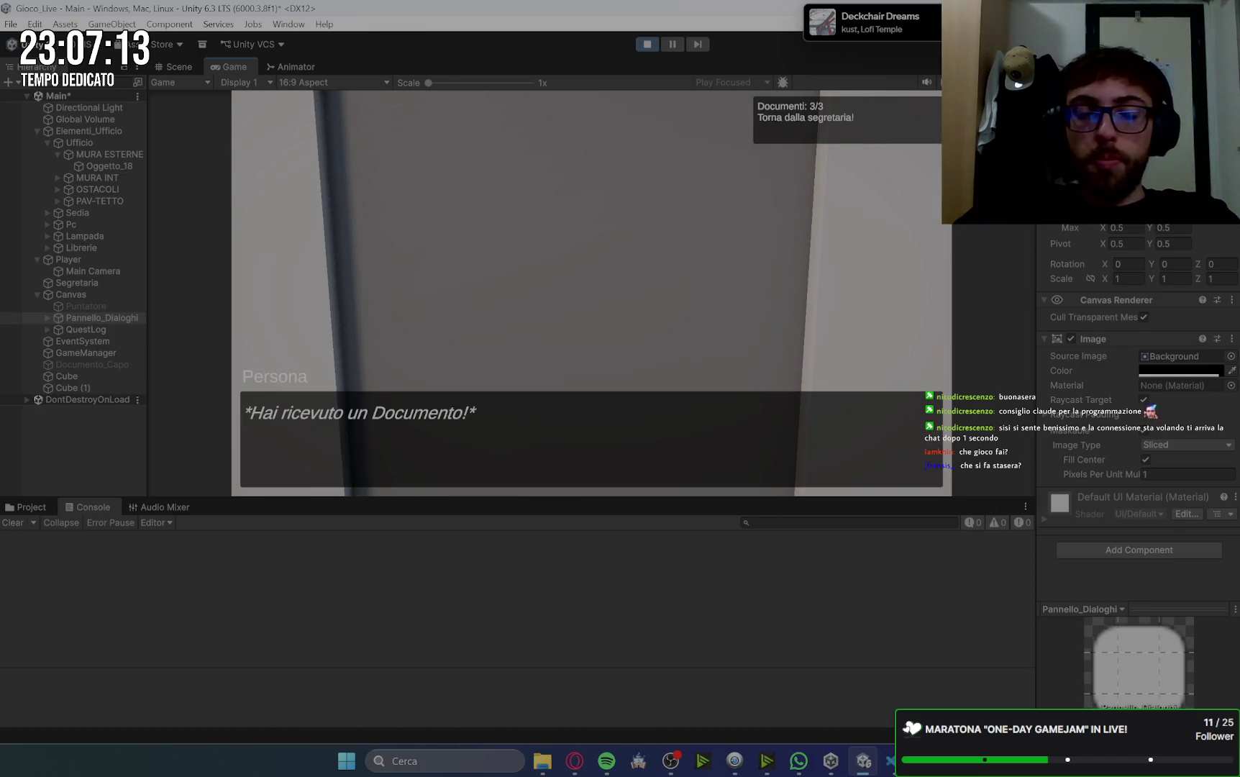
key("e")
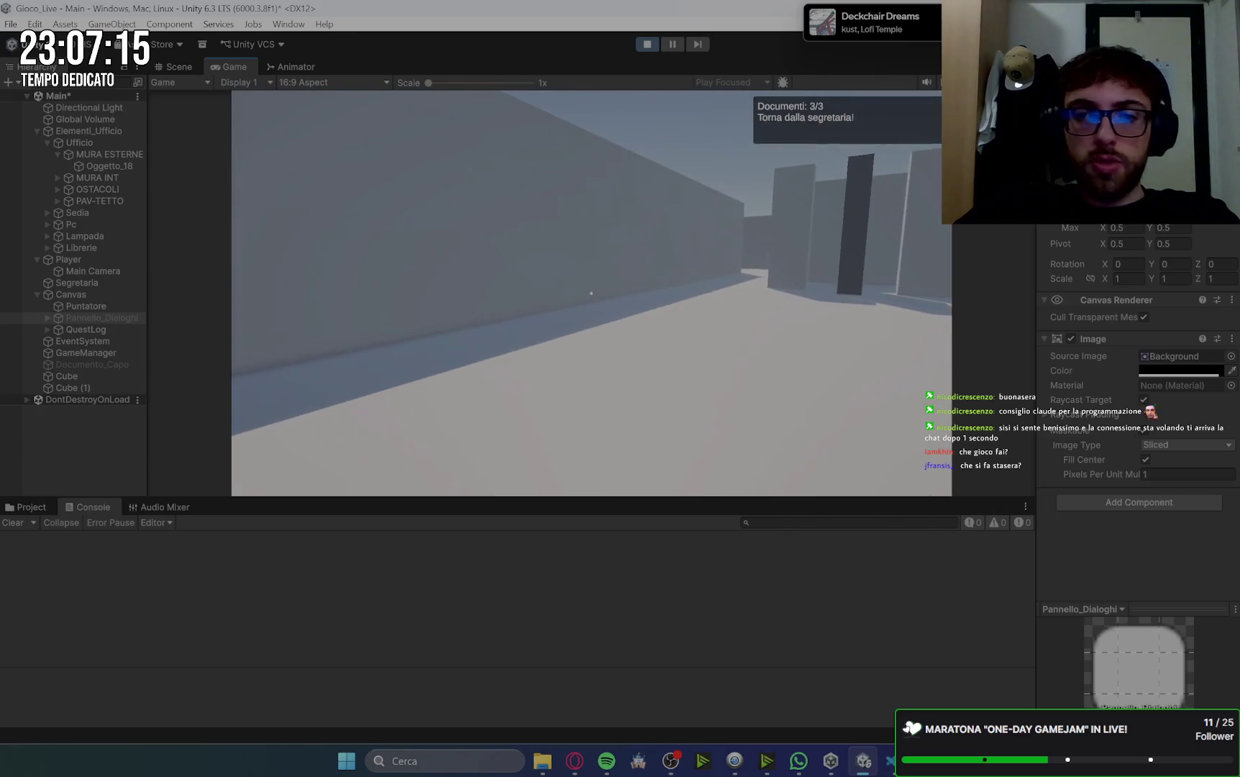
- Deliver all three documents to the secretary and advance her dialogue to the mop quest
key("w")
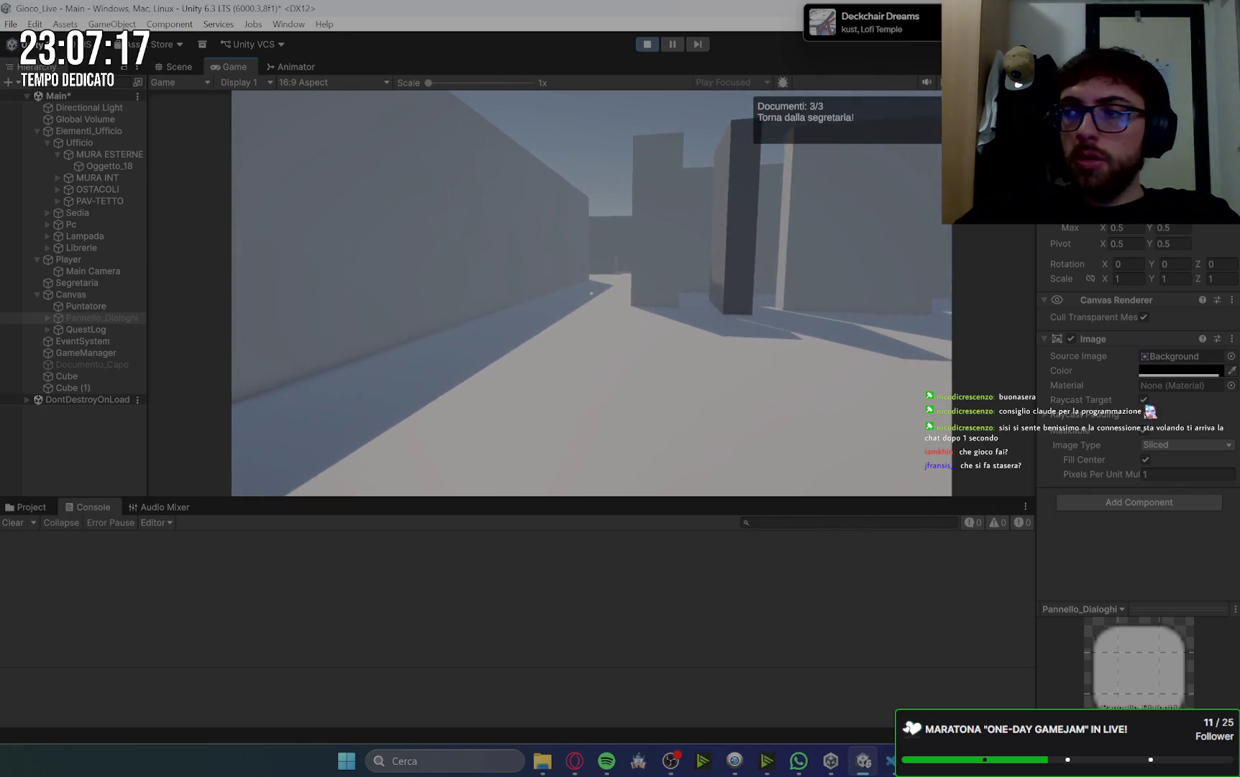
key("w")
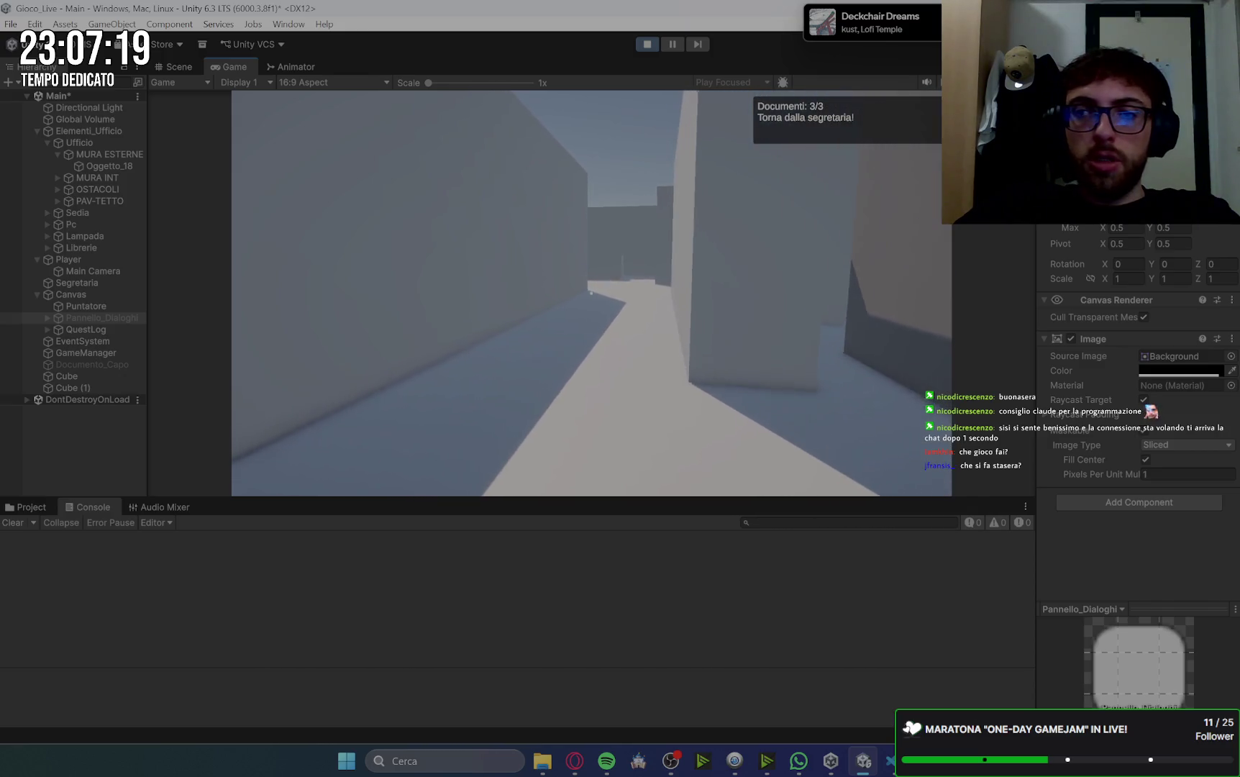
key("w")
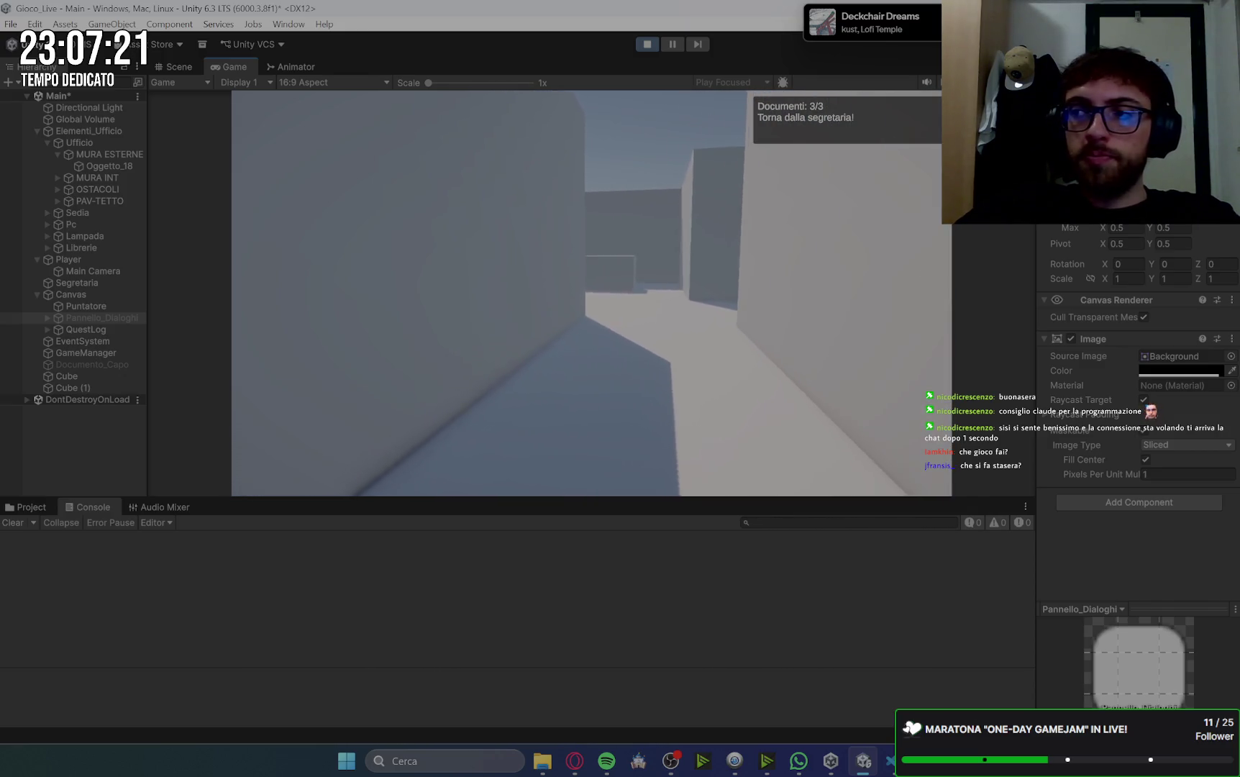
key("w")
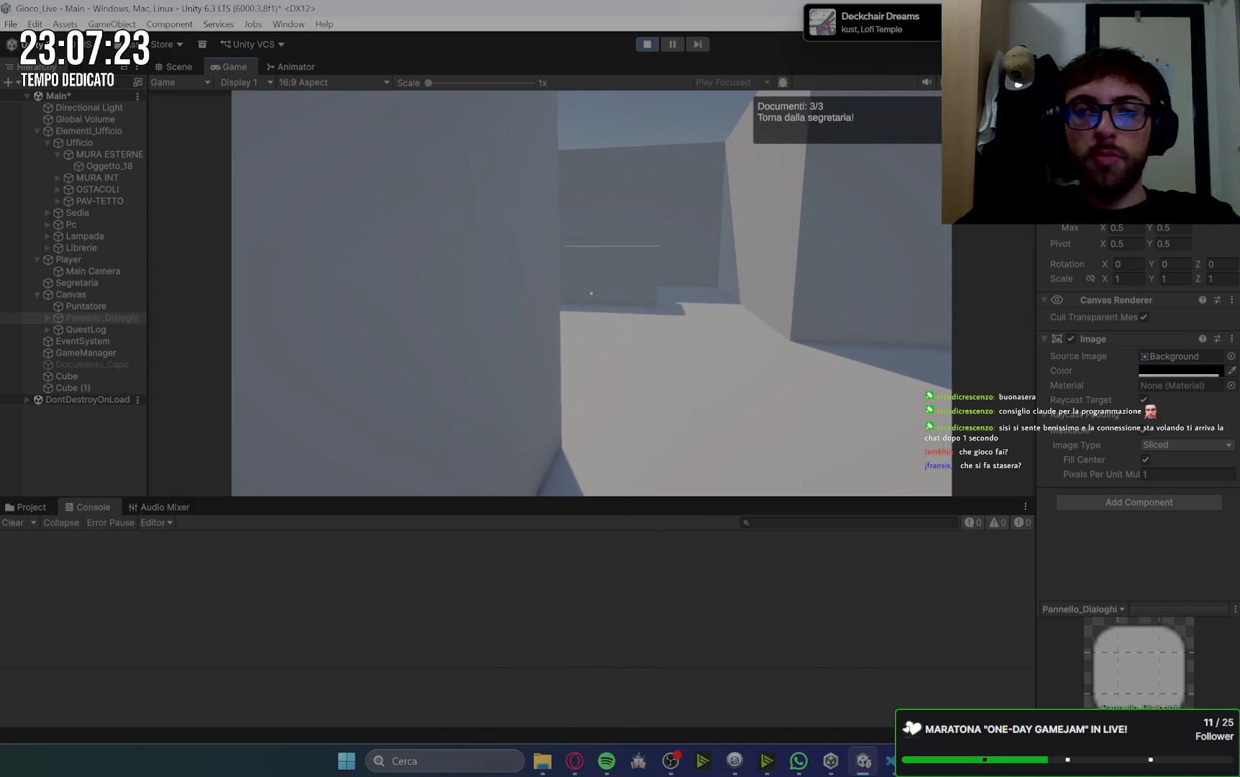
key("w")
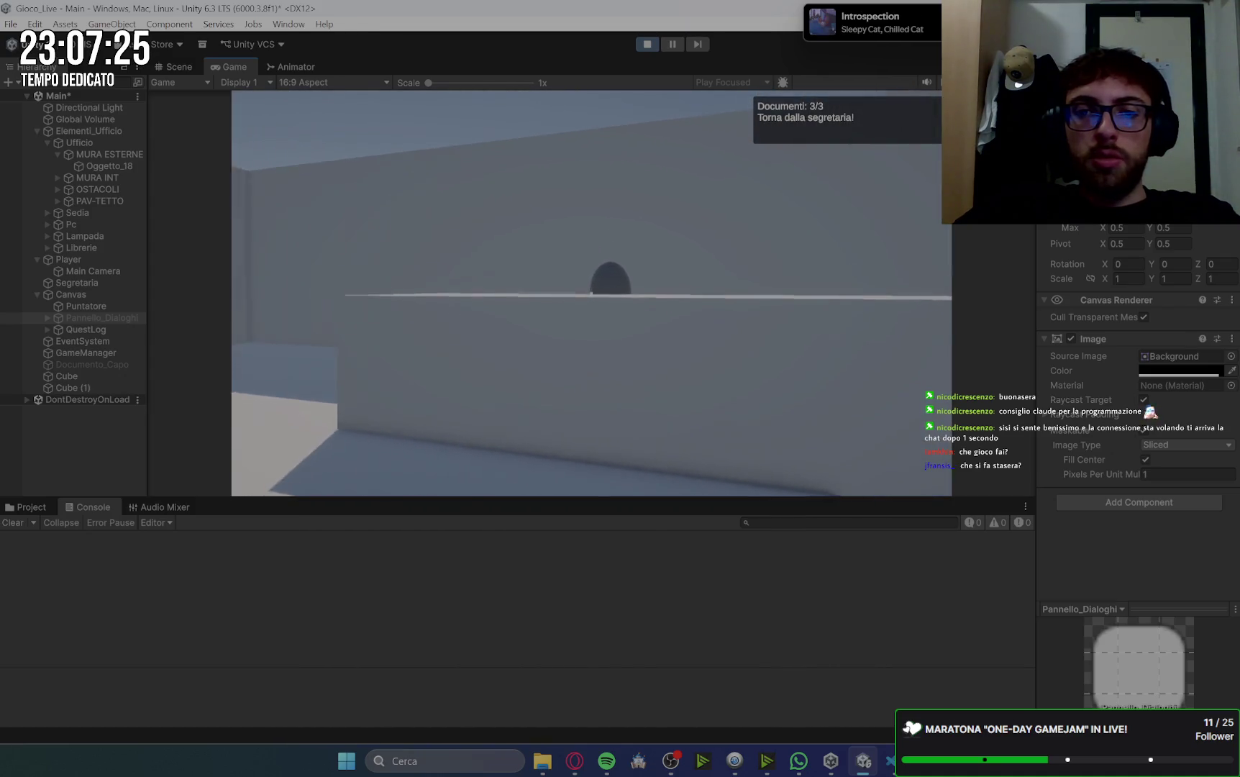
key("w")
key("e")
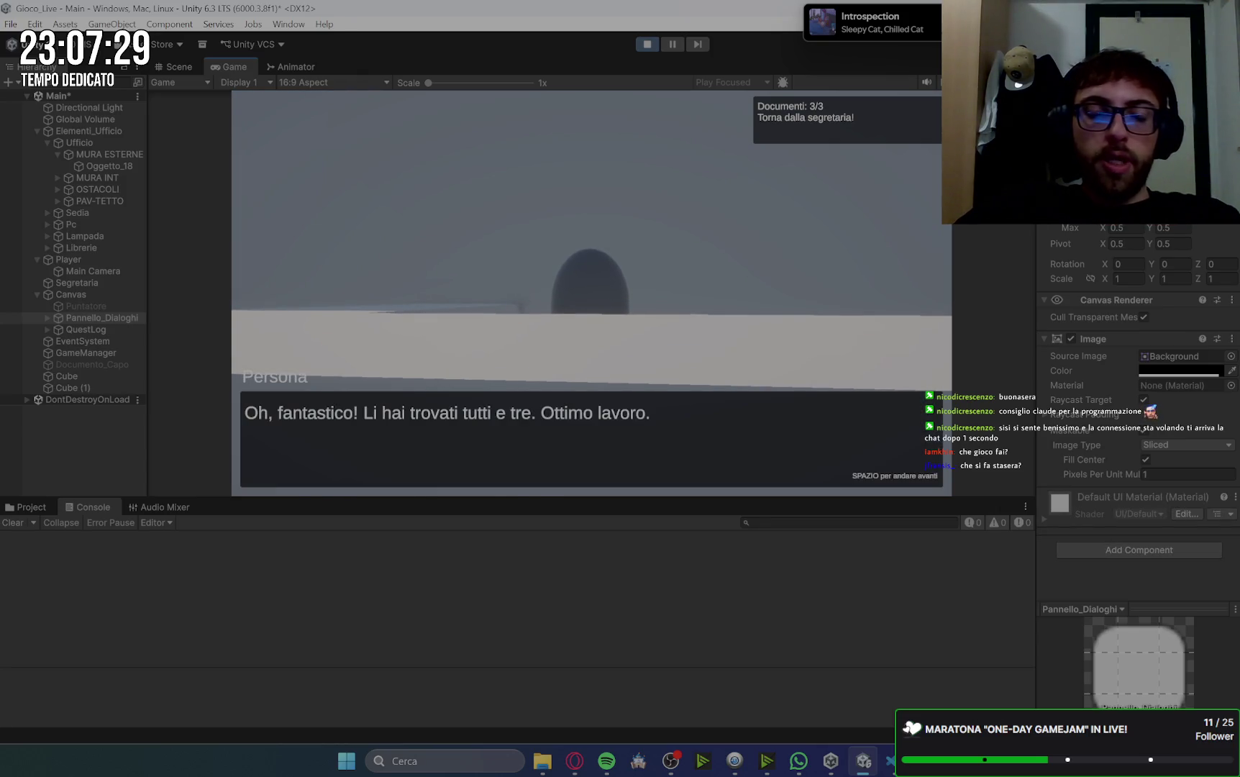
key("space")
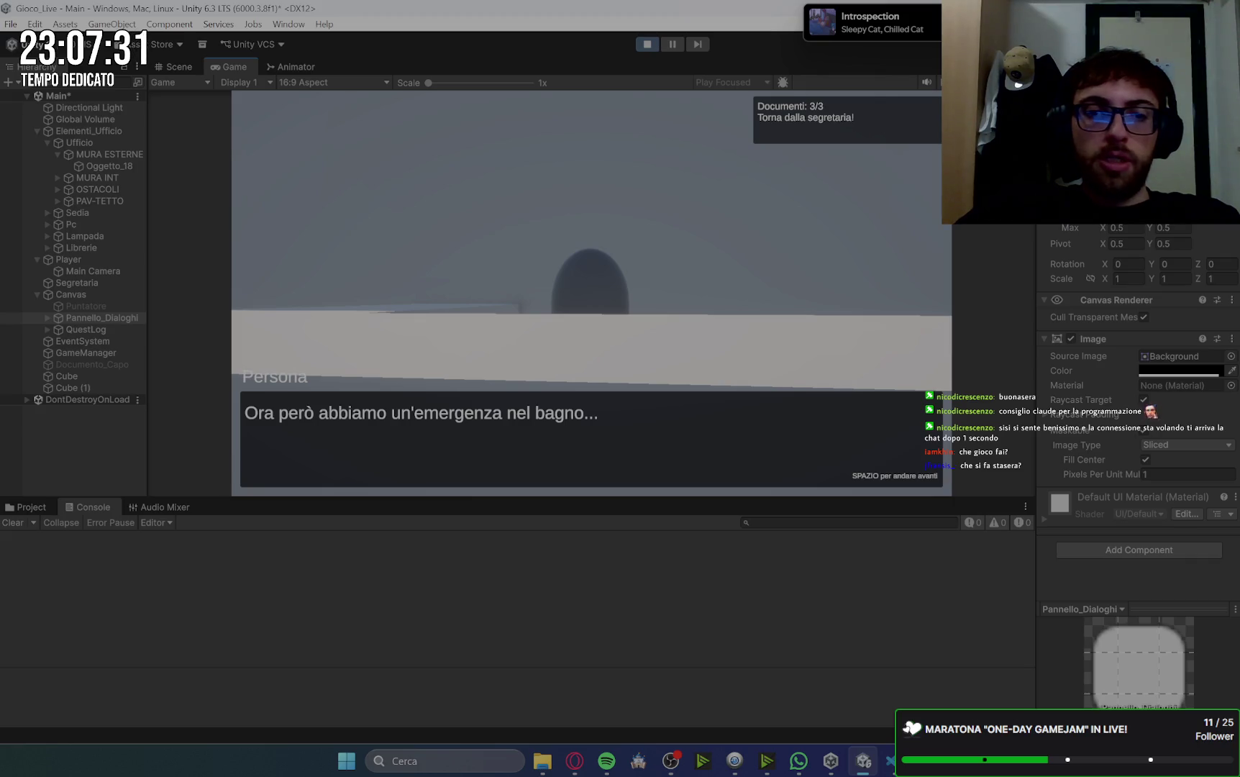
key("space")
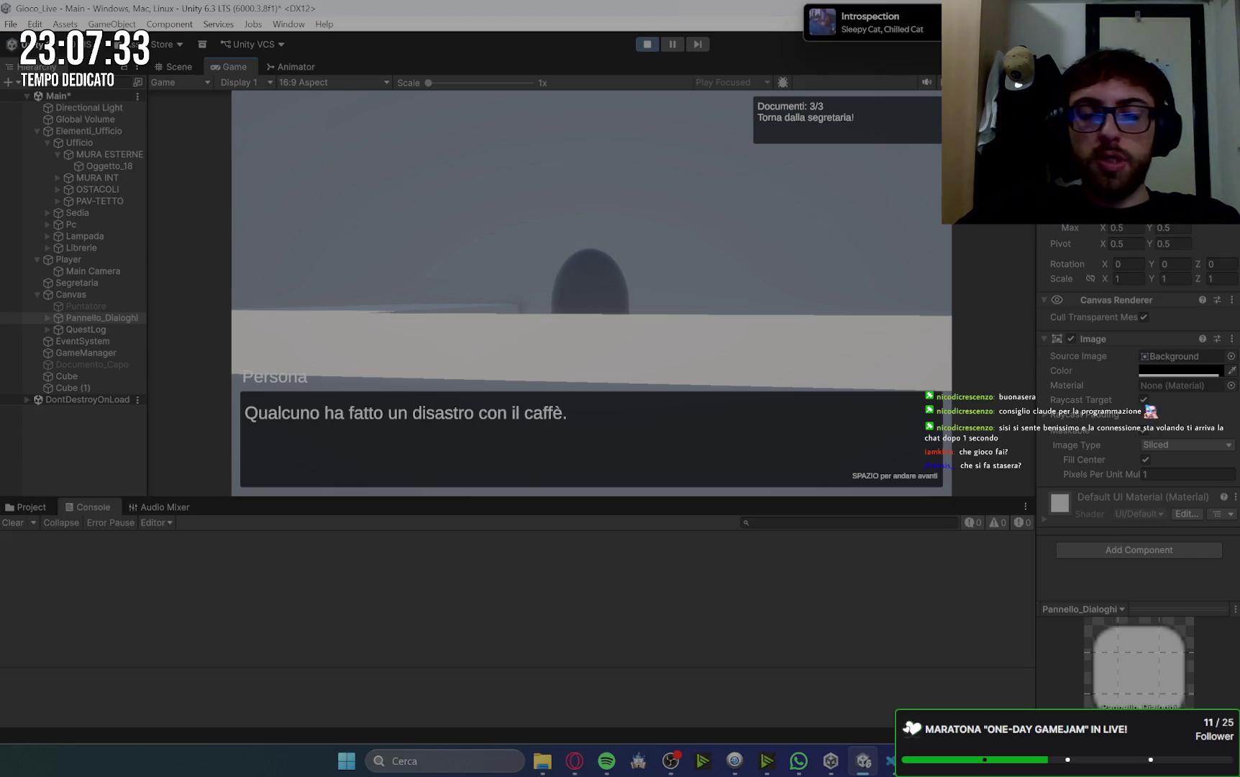
key("space")
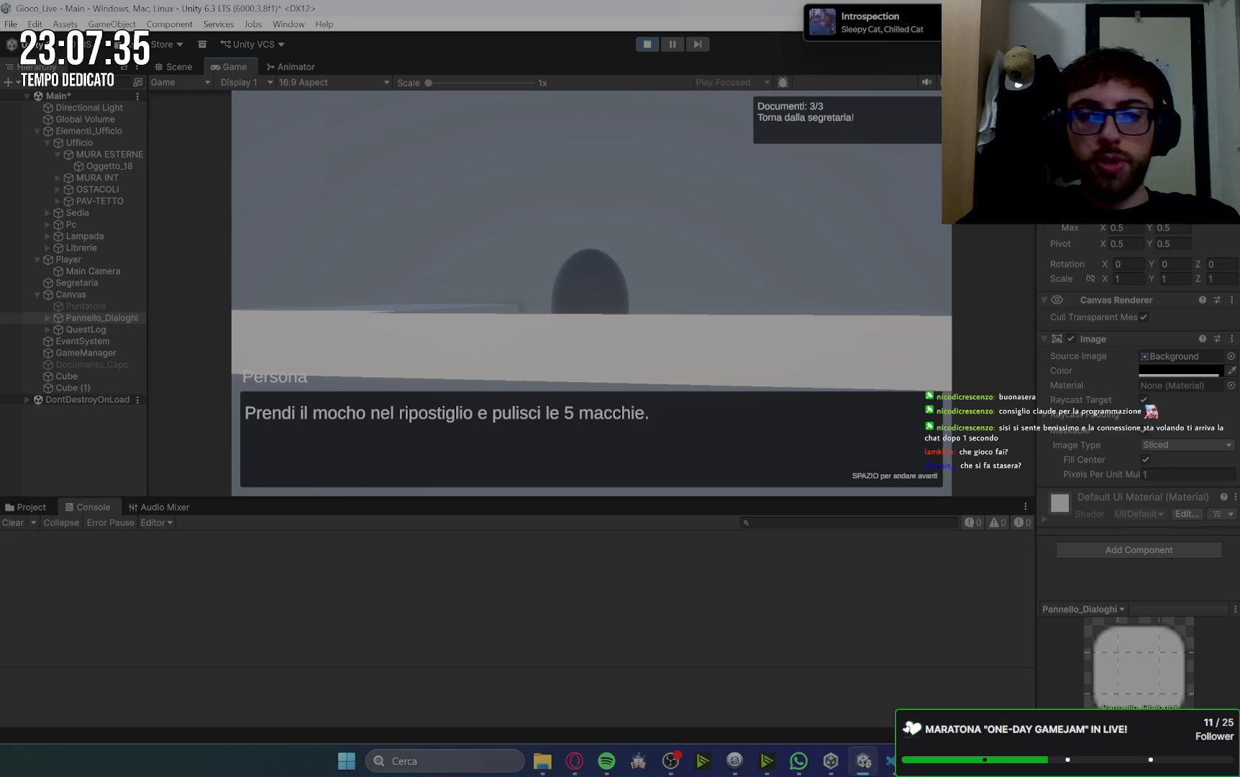
key("space")
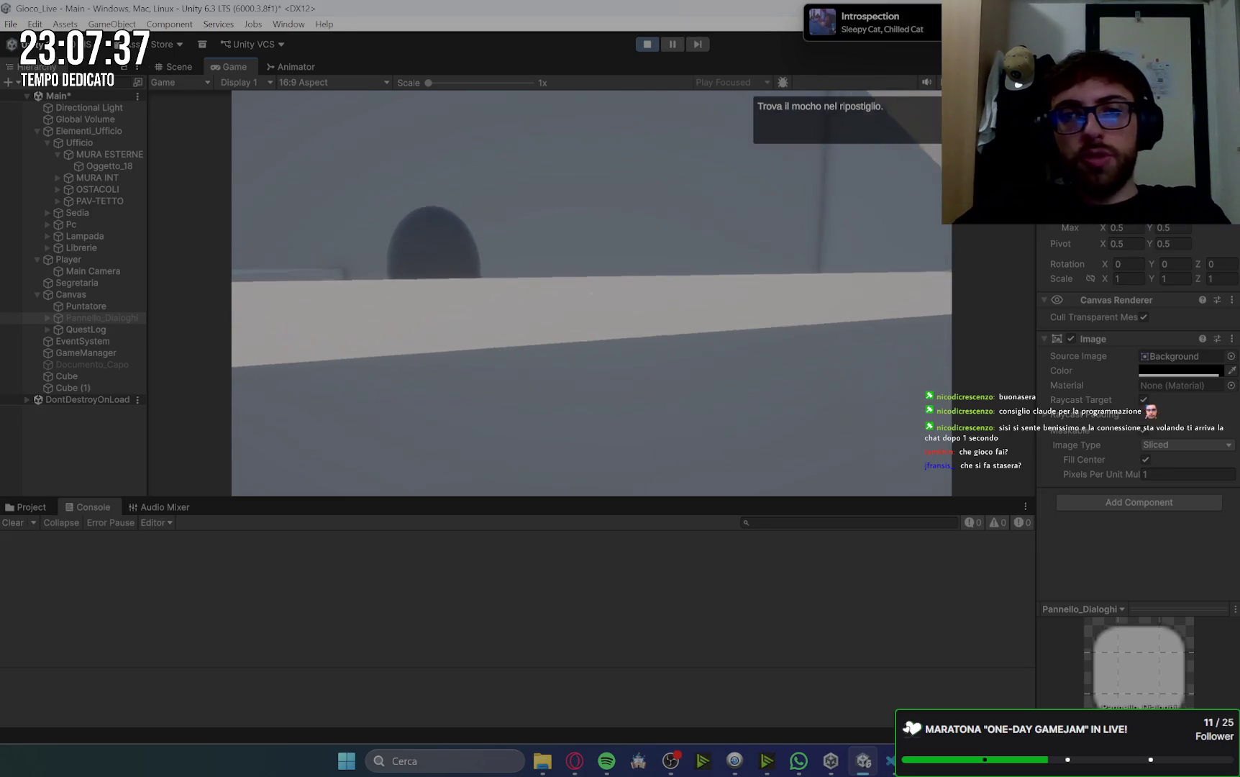
- Exit Play mode and send 'avanti' to Gemini to request Step 2
left_click(648, 44)
left_click(575, 761)
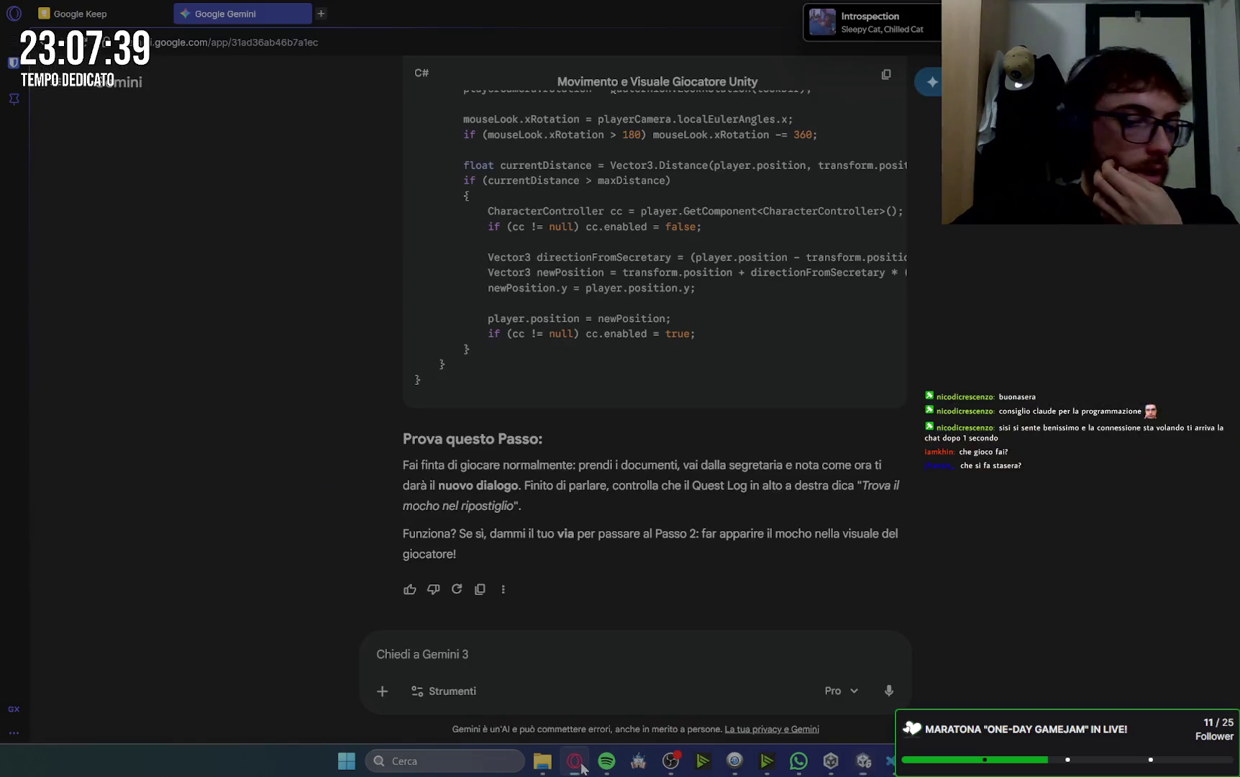
left_click(534, 643)
type("avanti")
key("Return")
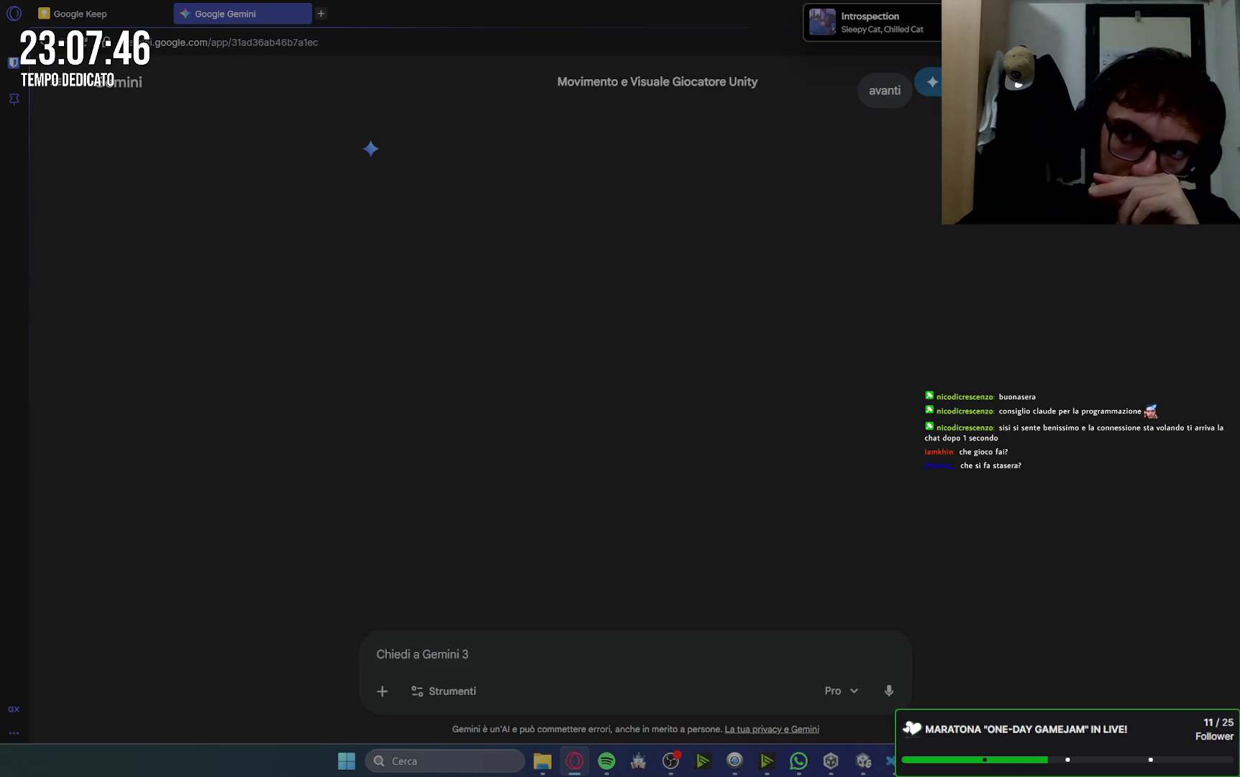
key("alt+Tab")
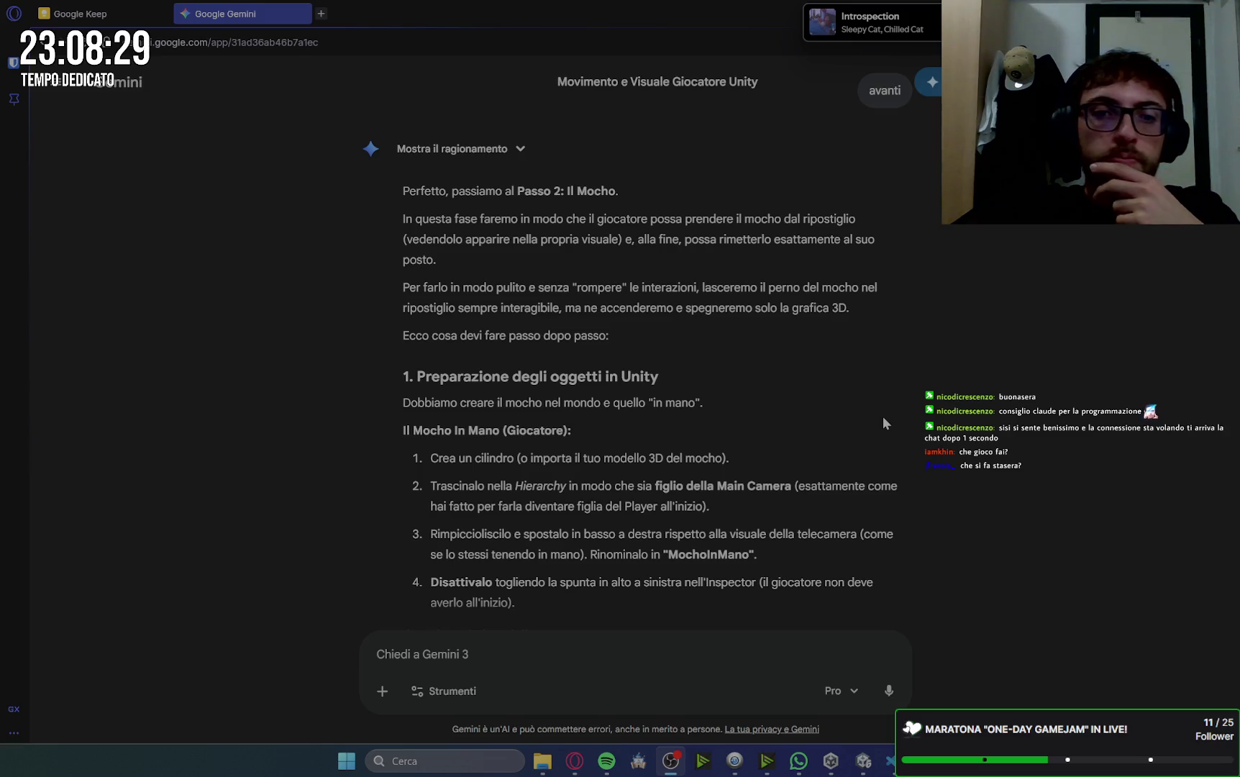
scroll(883, 416, "down", 1)
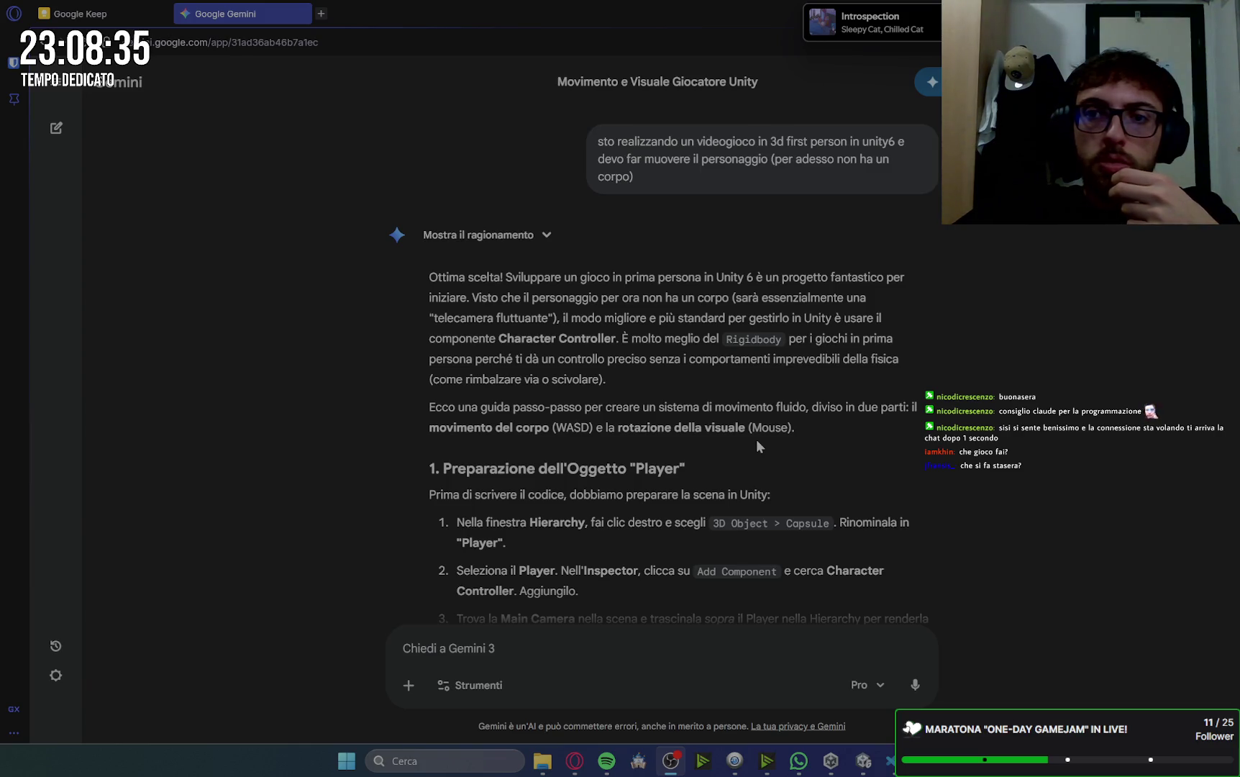
scroll(756, 439, "down", 15)
scroll(993, 444, "down", 20)
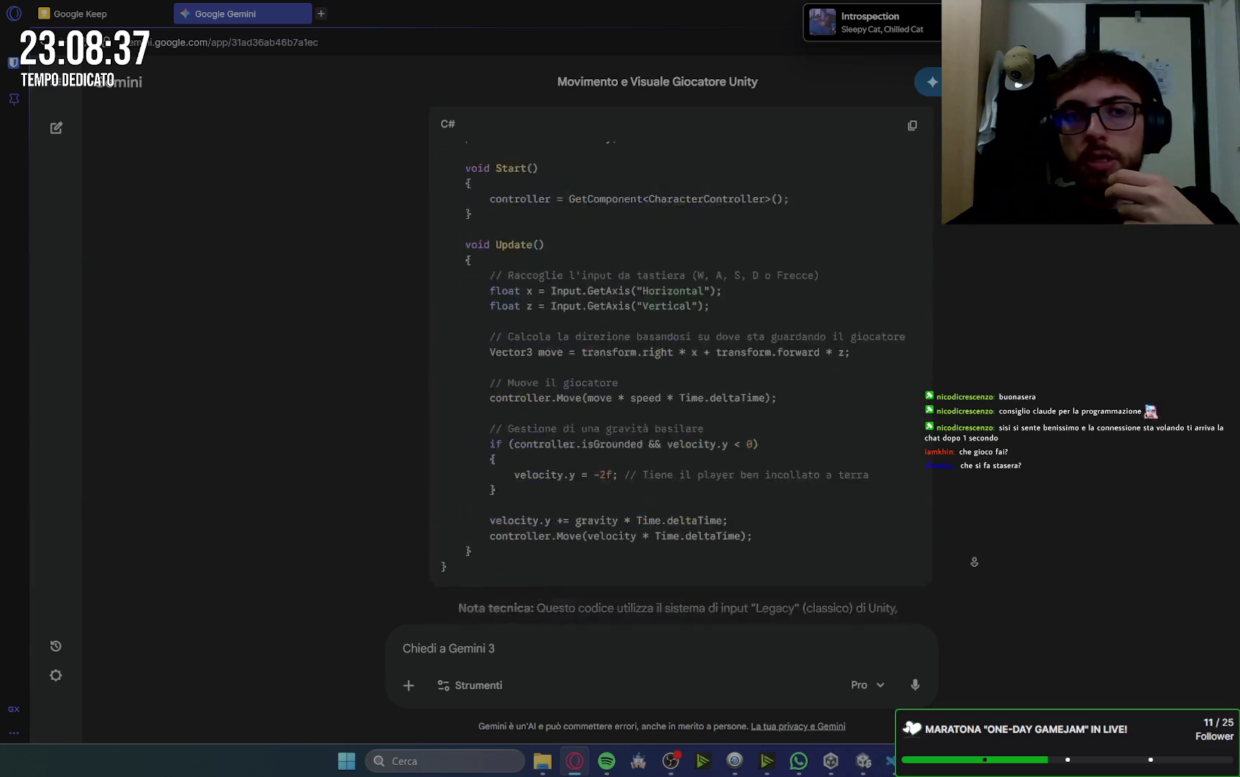
scroll(681, 360, "down", 20)
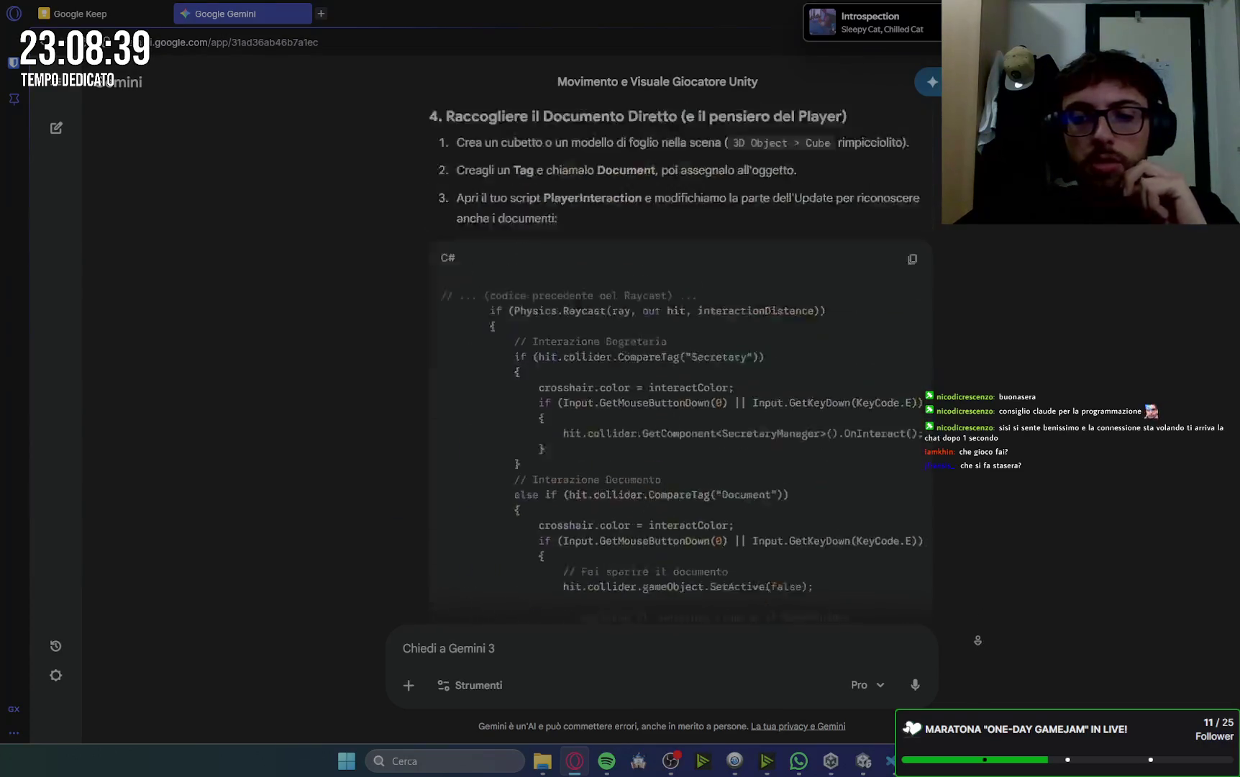
scroll(680, 360, "down", 20)
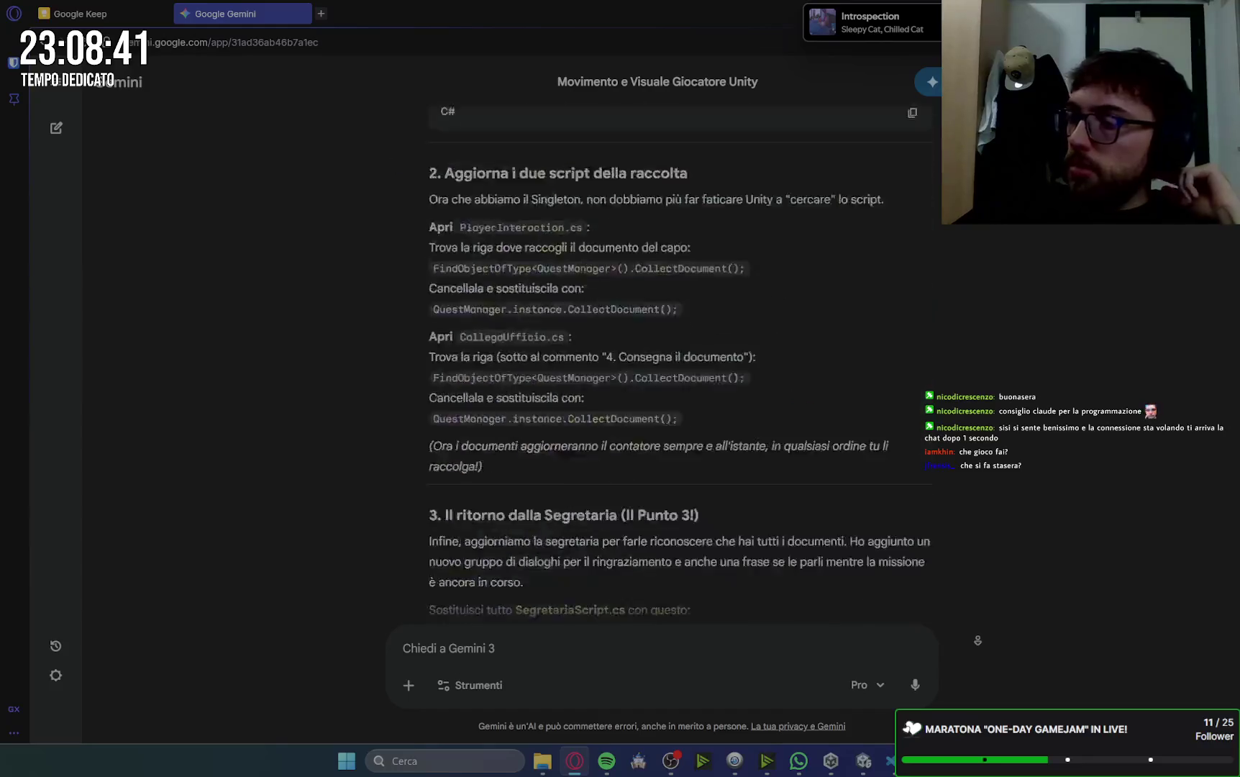
scroll(681, 359, "down", 20)
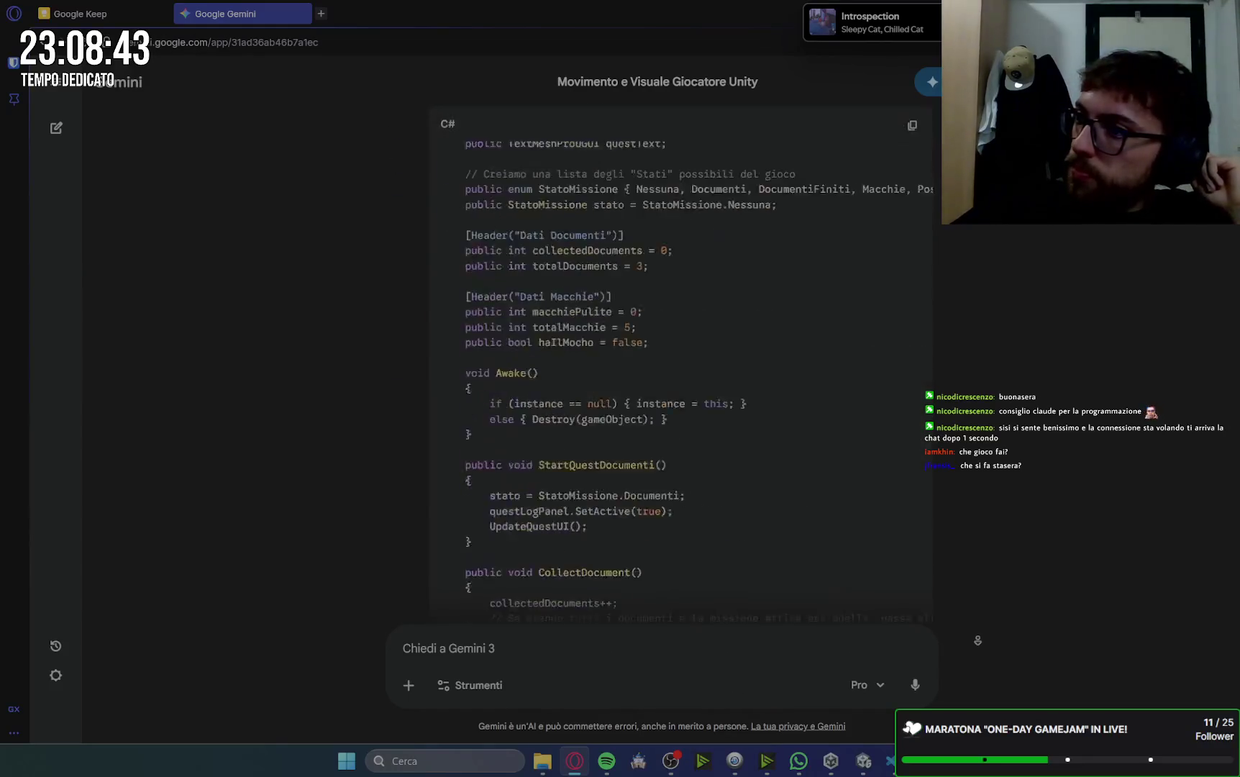
scroll(979, 635, "up", 20)
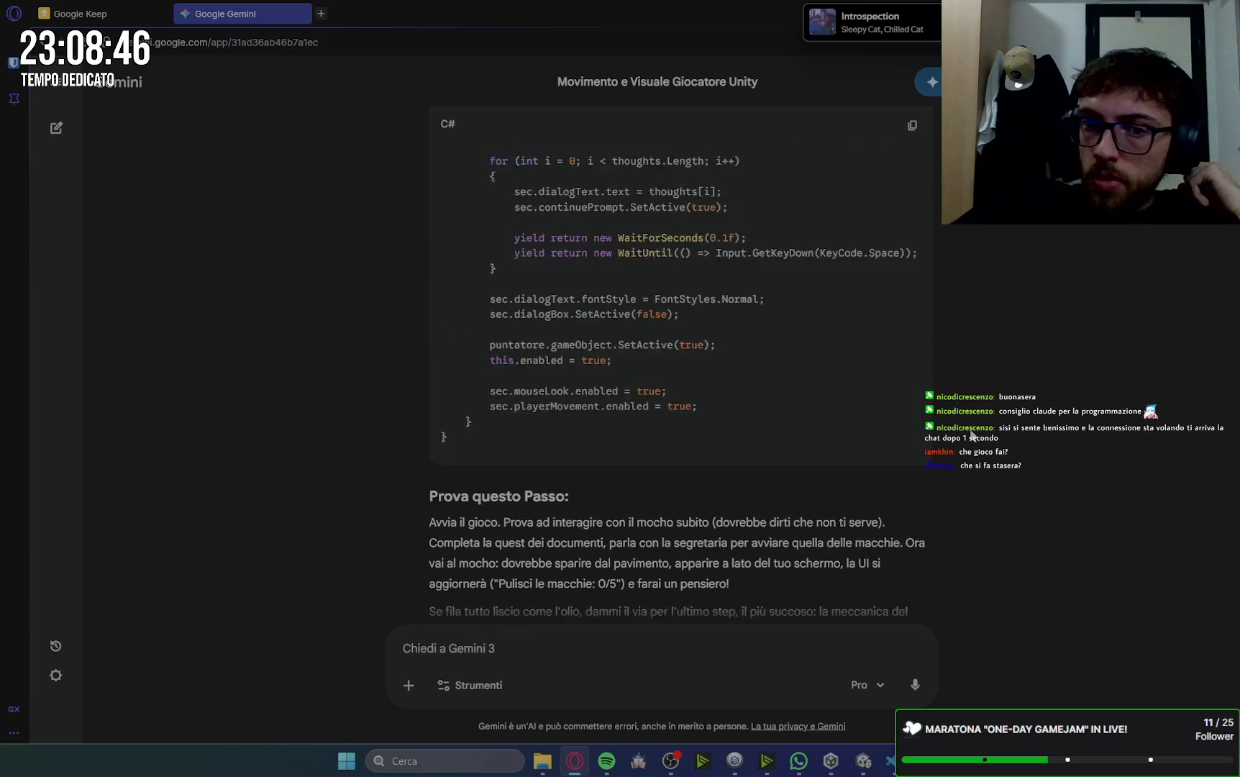
scroll(971, 432, "up", 2)
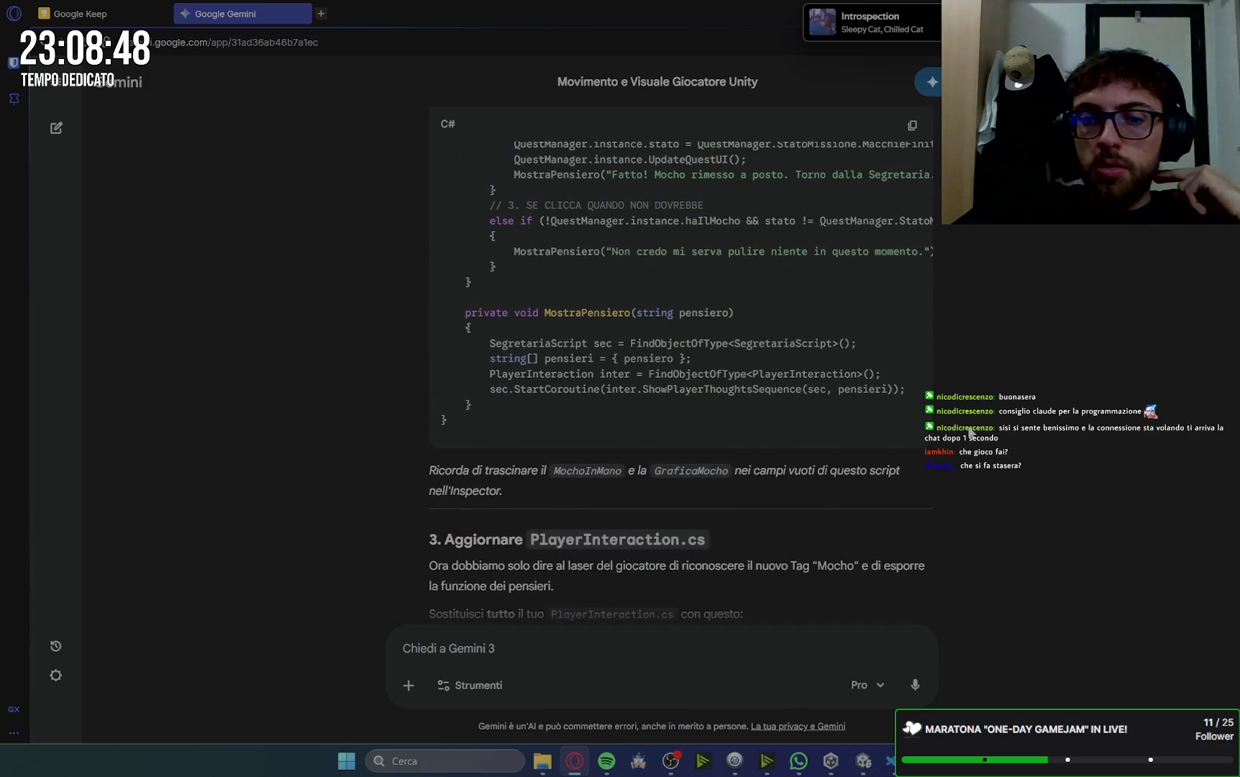
scroll(970, 433, "up", 15)
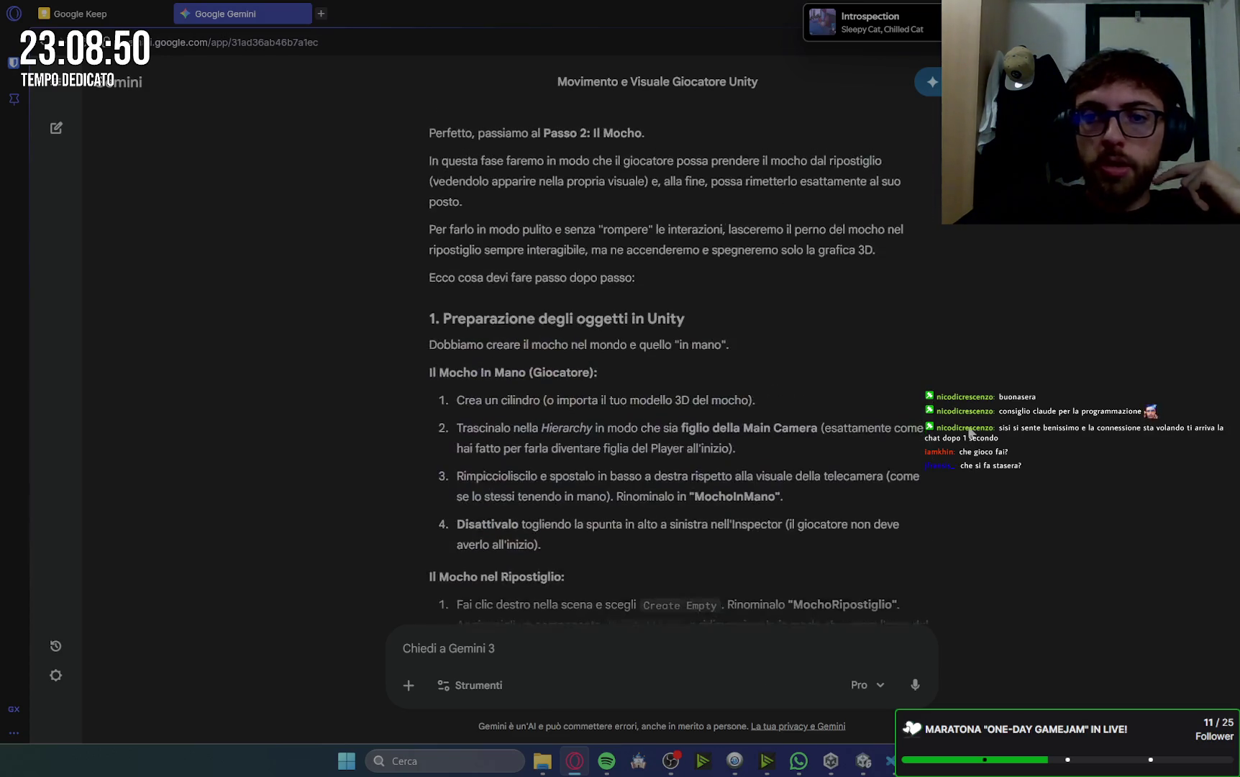
scroll(970, 432, "down", 4)
scroll(971, 433, "down", 4)
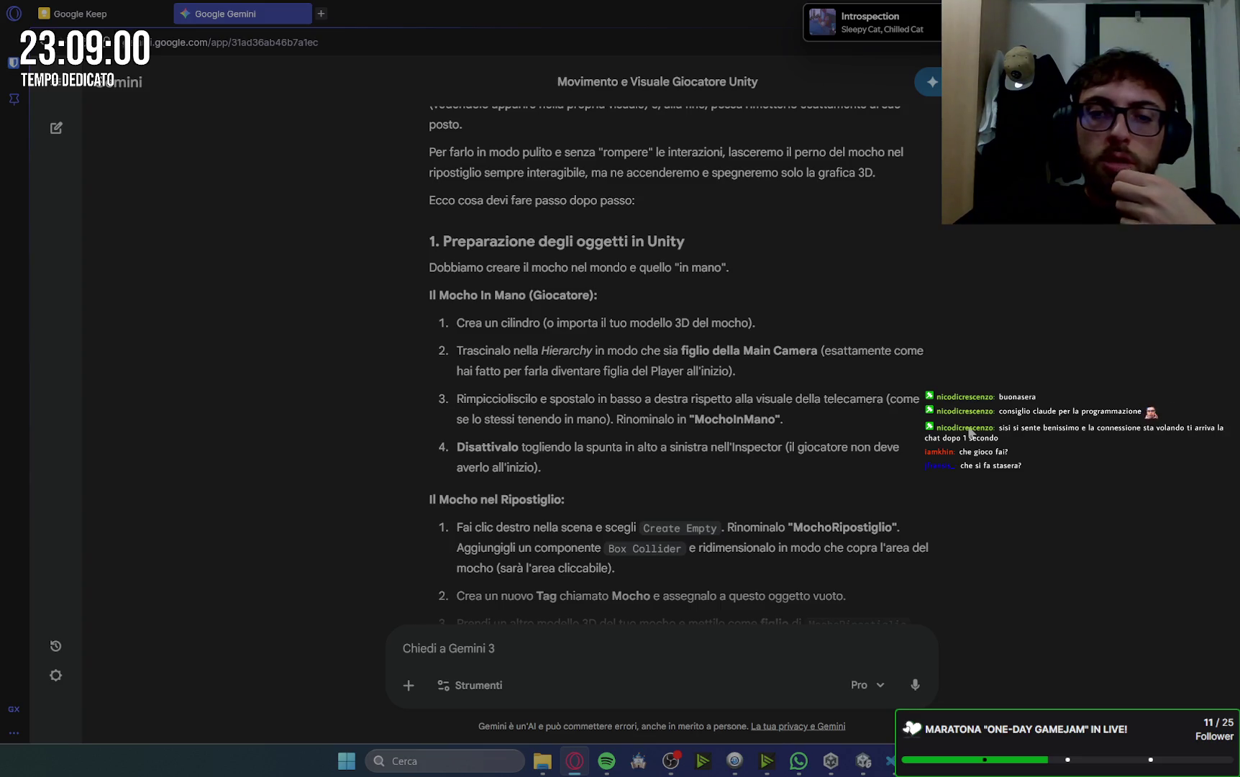
scroll(971, 432, "down", 1)
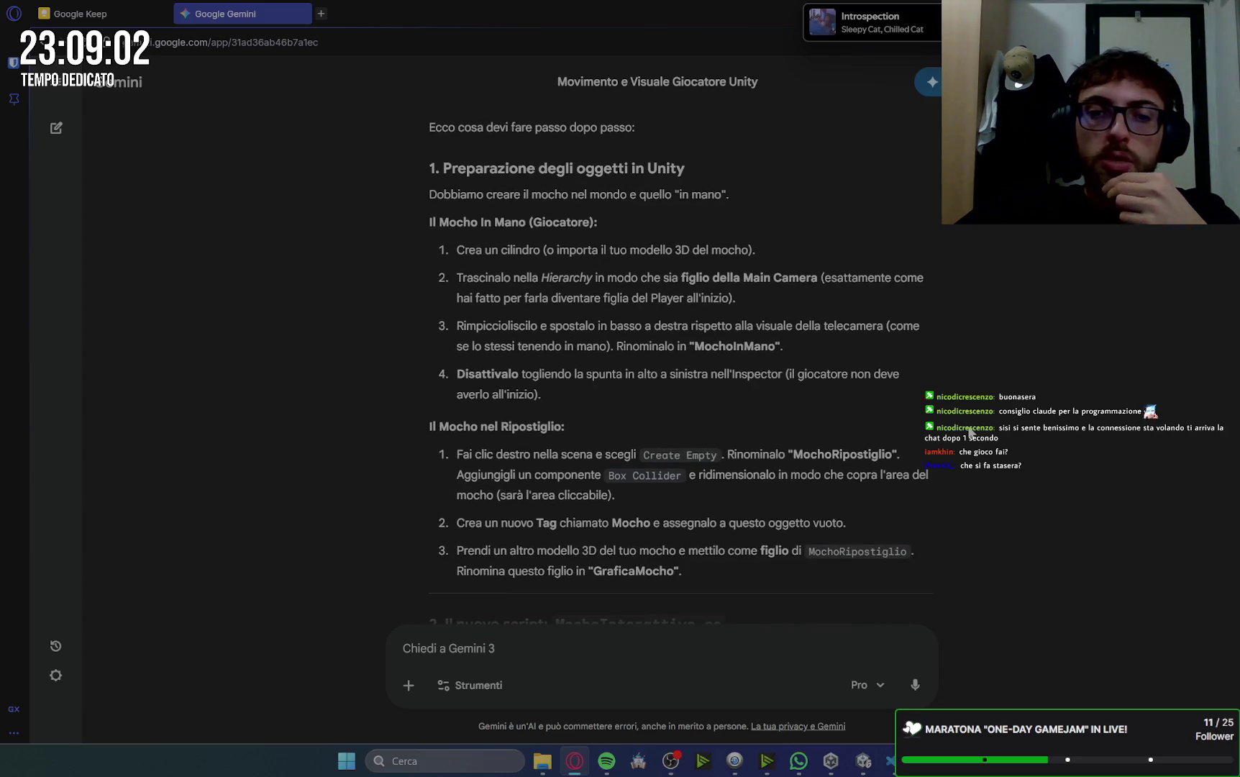
scroll(970, 432, "down", 3)
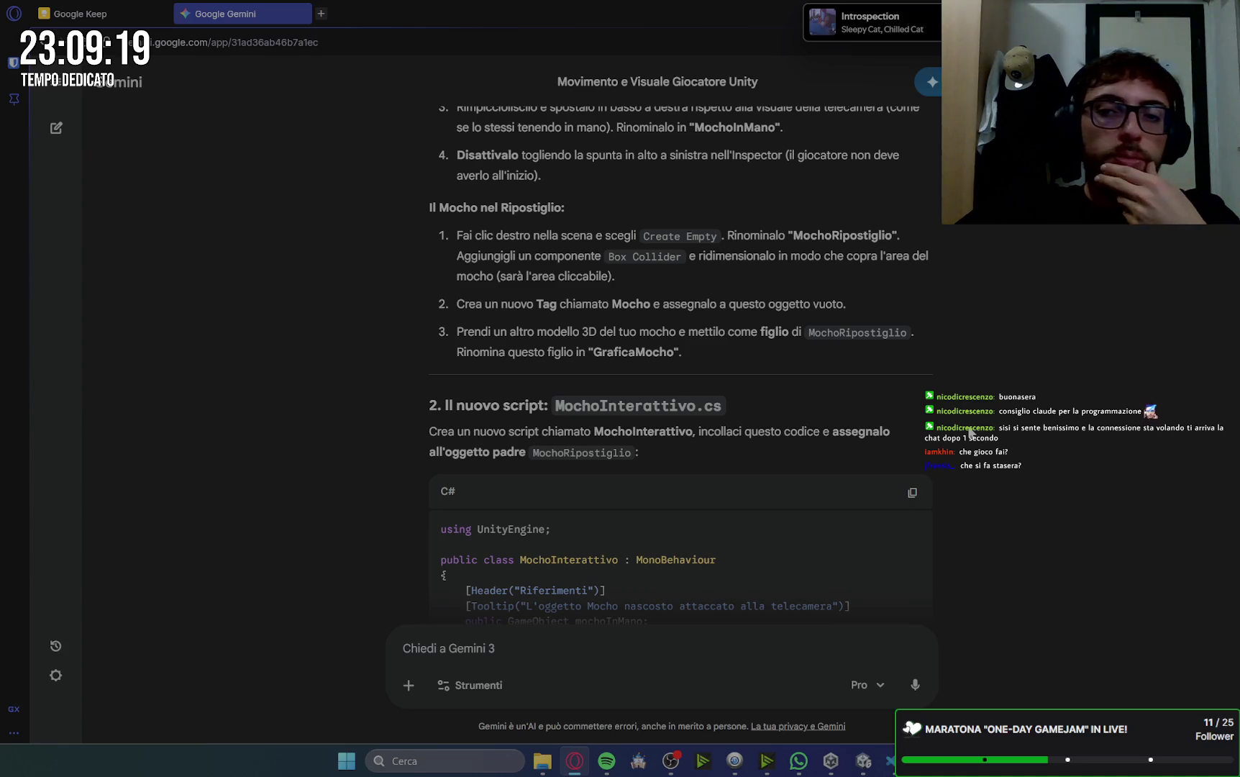
scroll(971, 432, "up", 5)
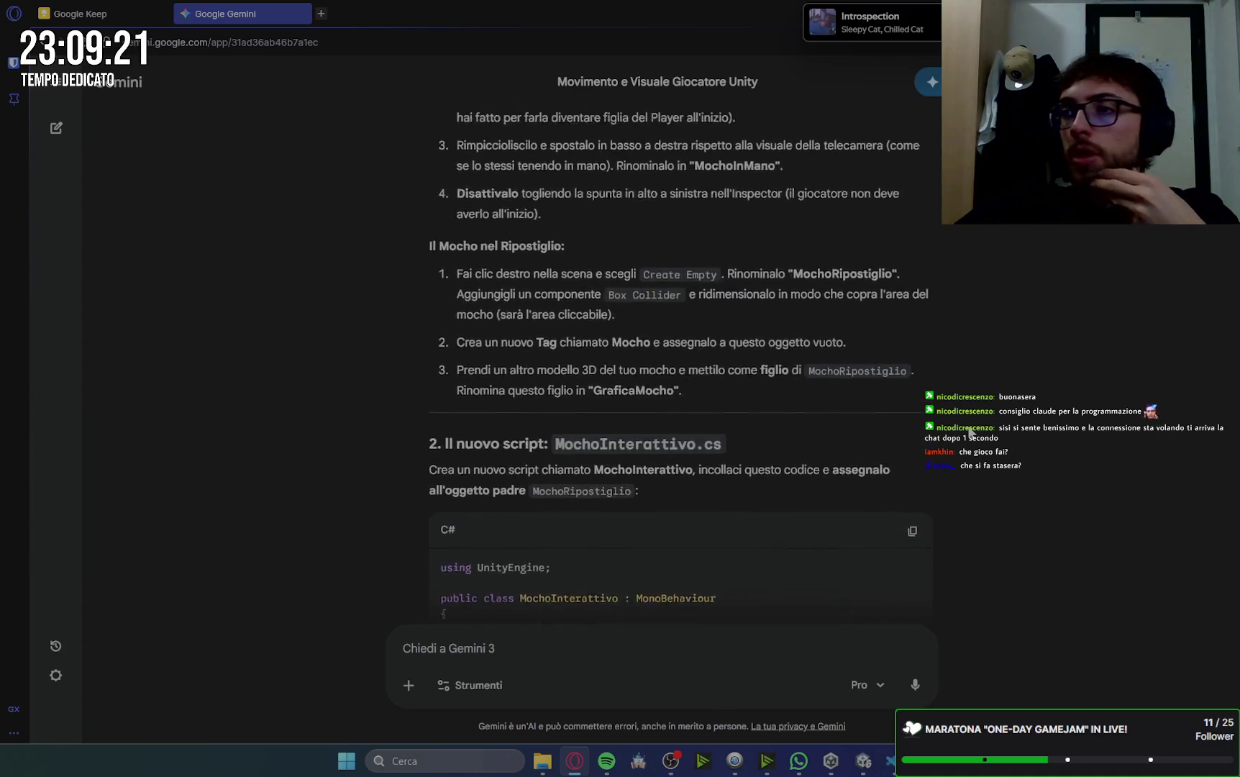
key("alt+Tab")
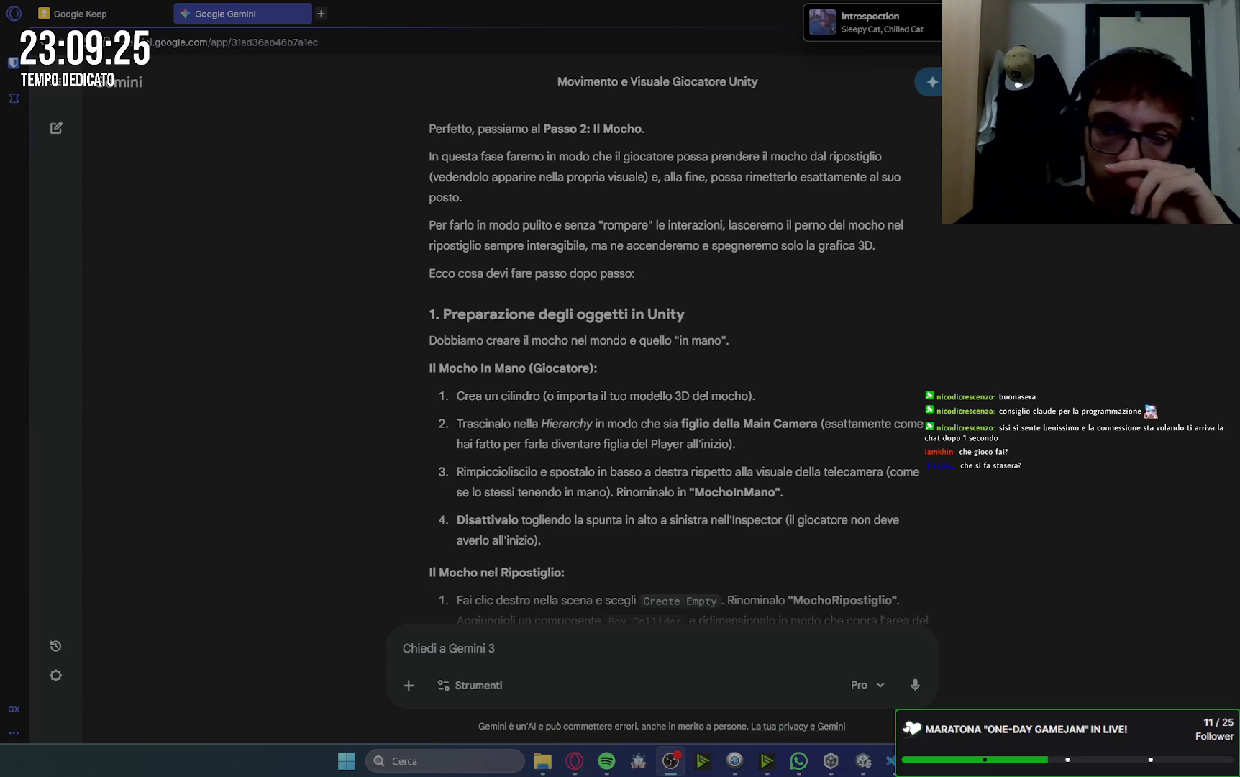
scroll(1132, 351, "up", 7)
scroll(1128, 352, "down", 4)
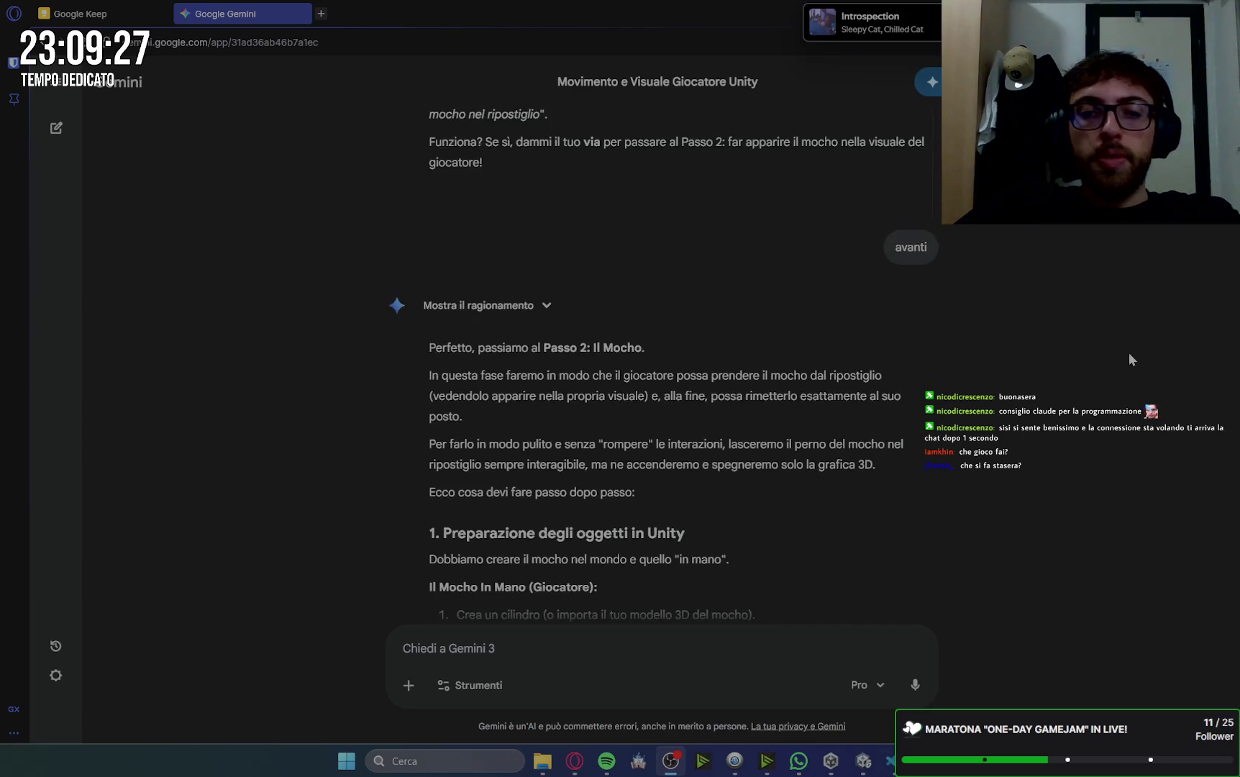
scroll(1079, 373, "down", 3)
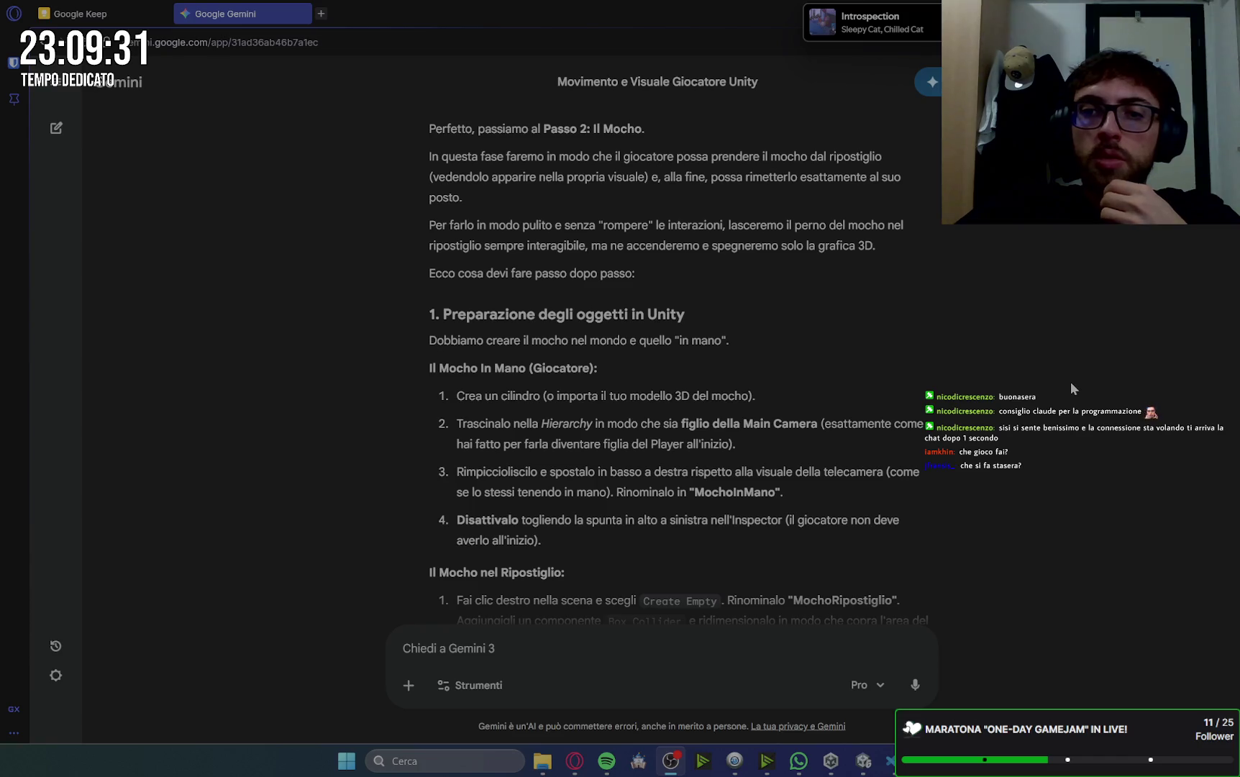
scroll(1071, 383, "down", 1)
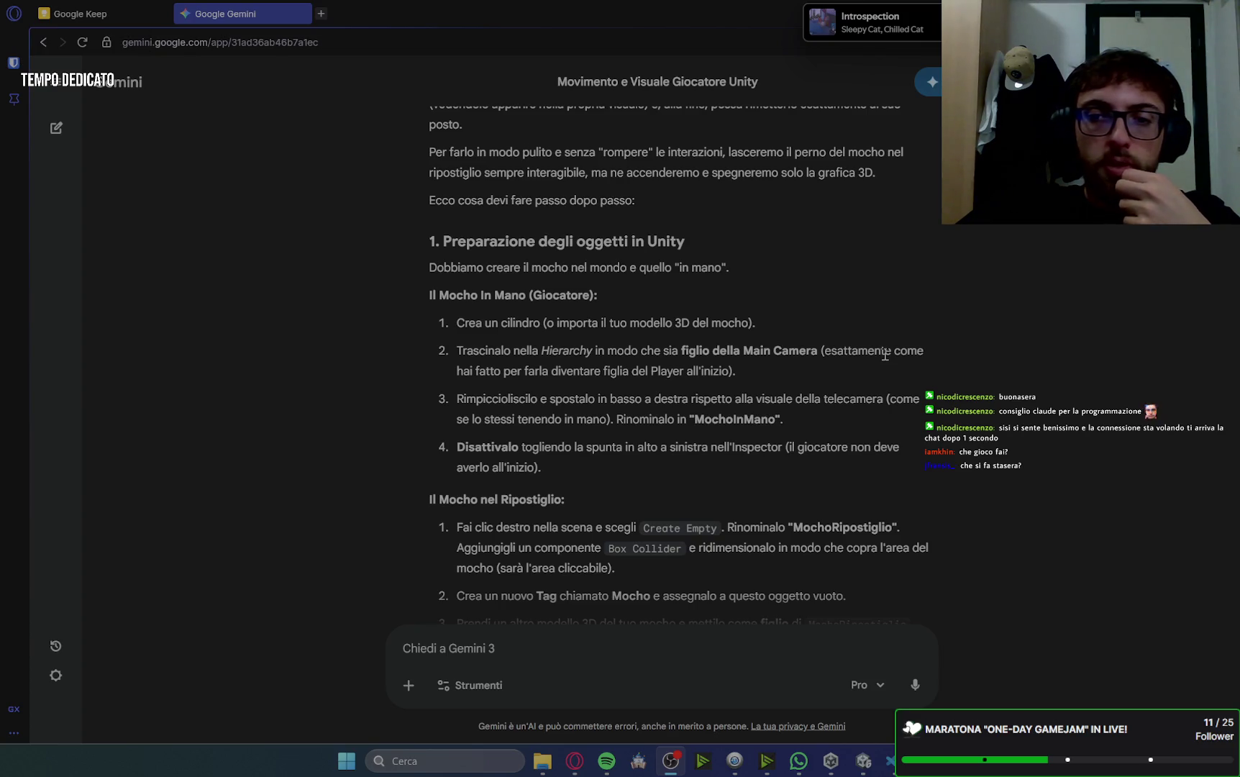
left_click(867, 765)
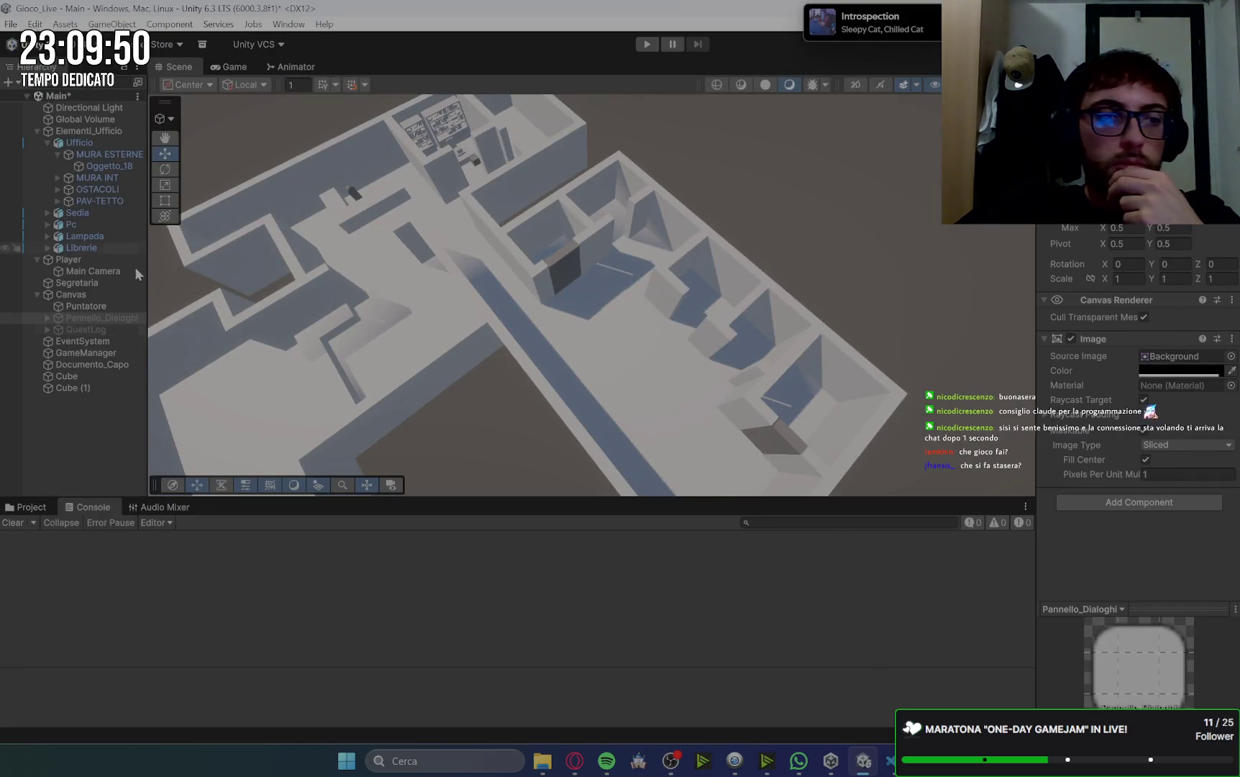
- Add a 3D Cylinder named Cylinder and place it on the floor beside the Player capsule
double_click(64, 262)
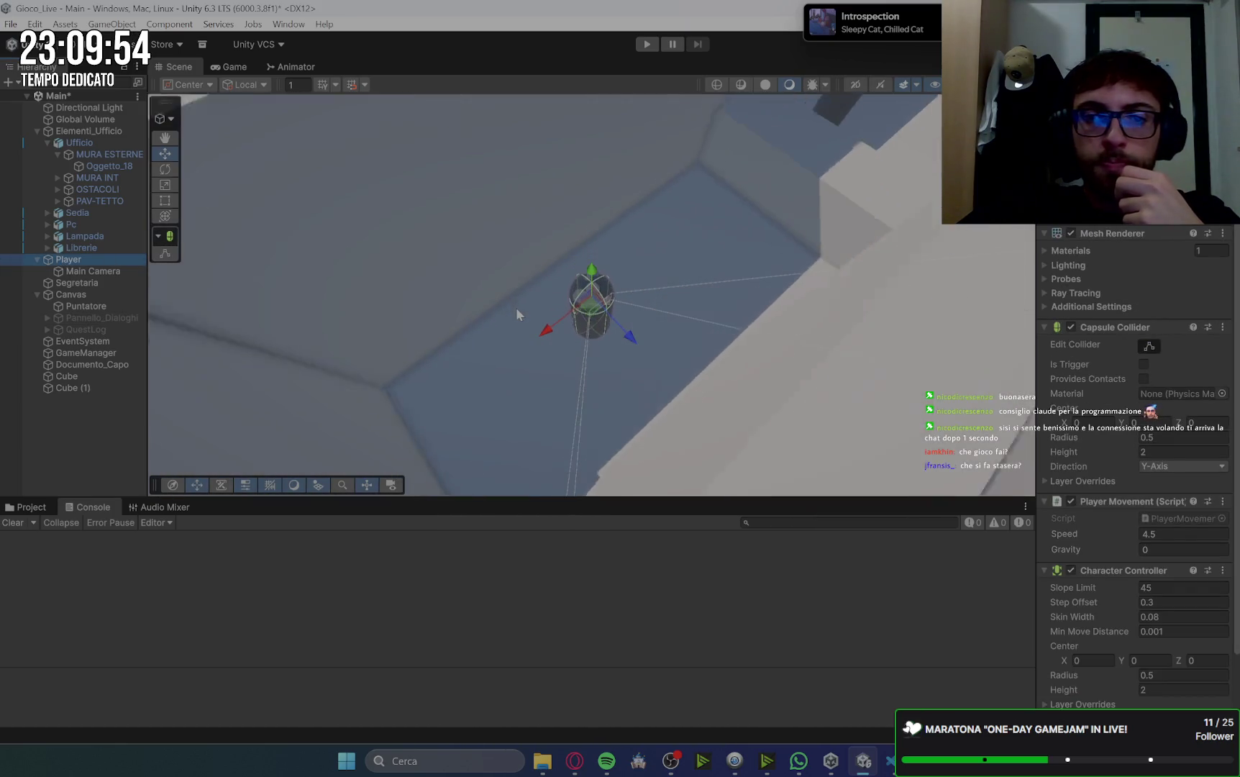
left_click_drag(556, 368, 632, 383)
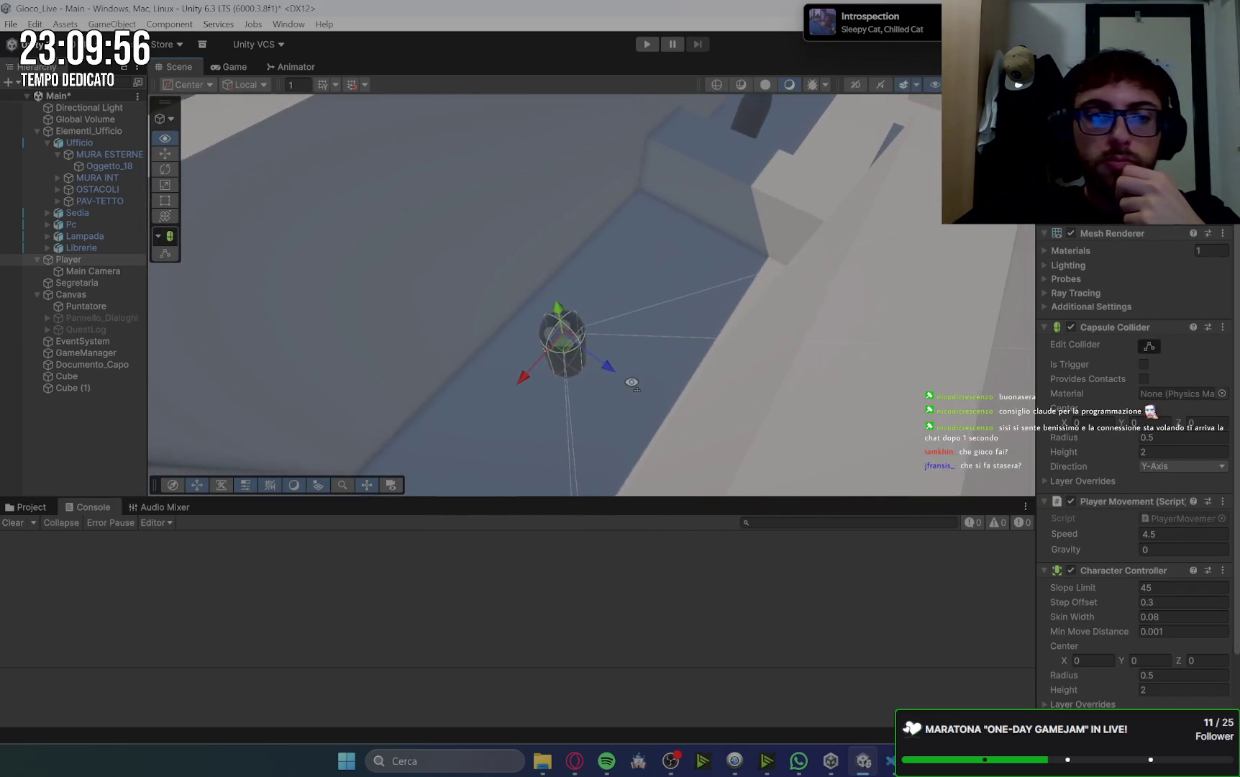
left_click(107, 400)
right_click(90, 410)
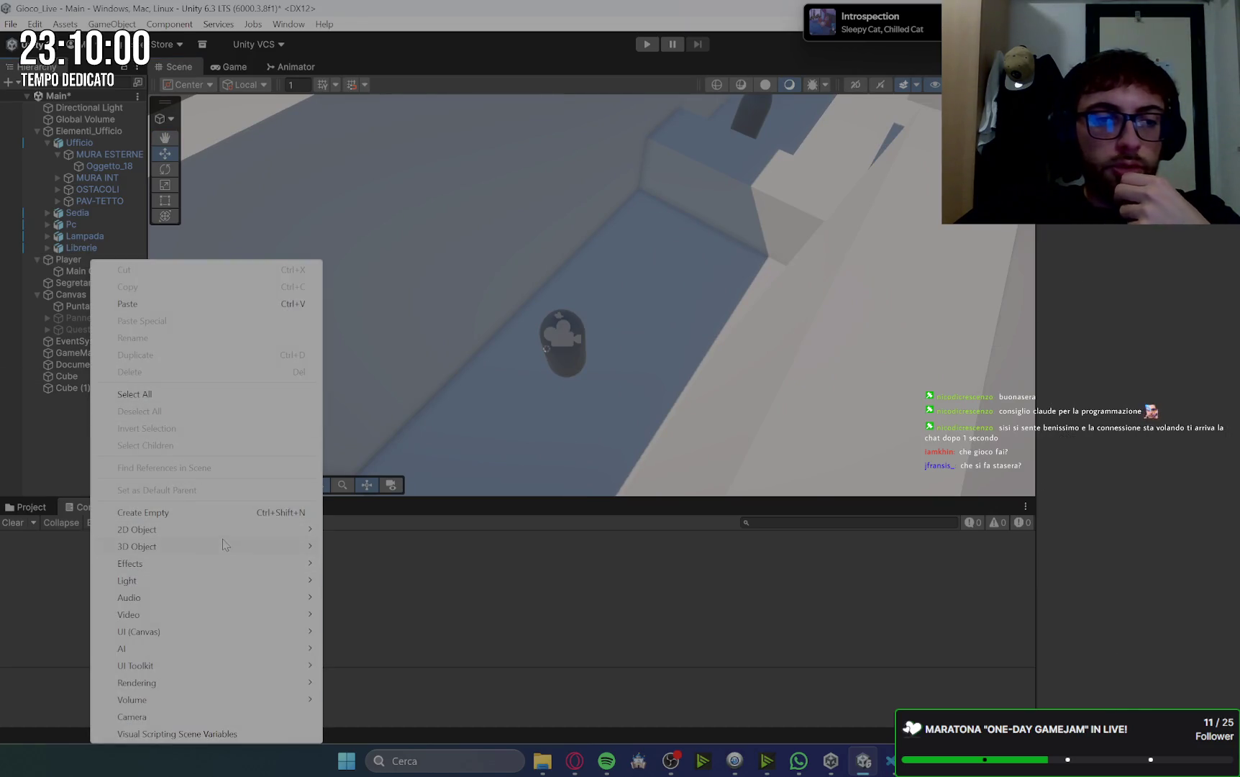
mouse_move(226, 545)
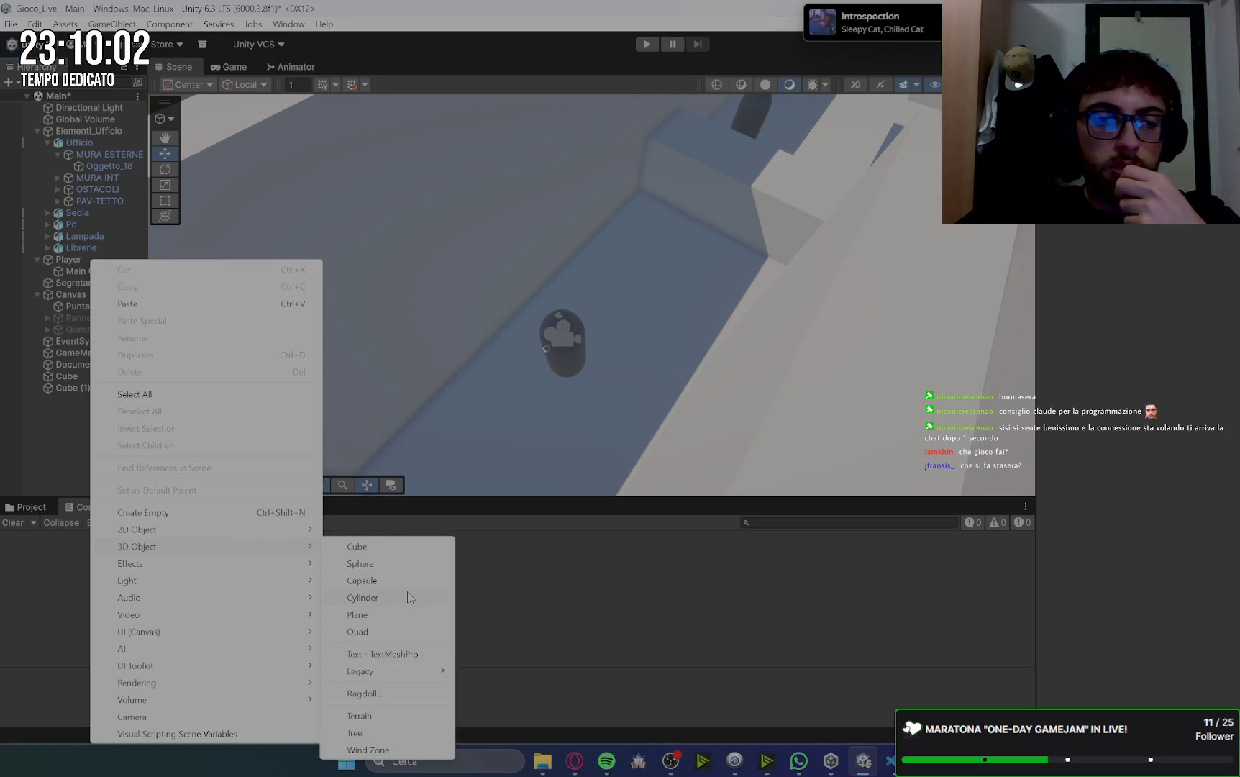
left_click(410, 597)
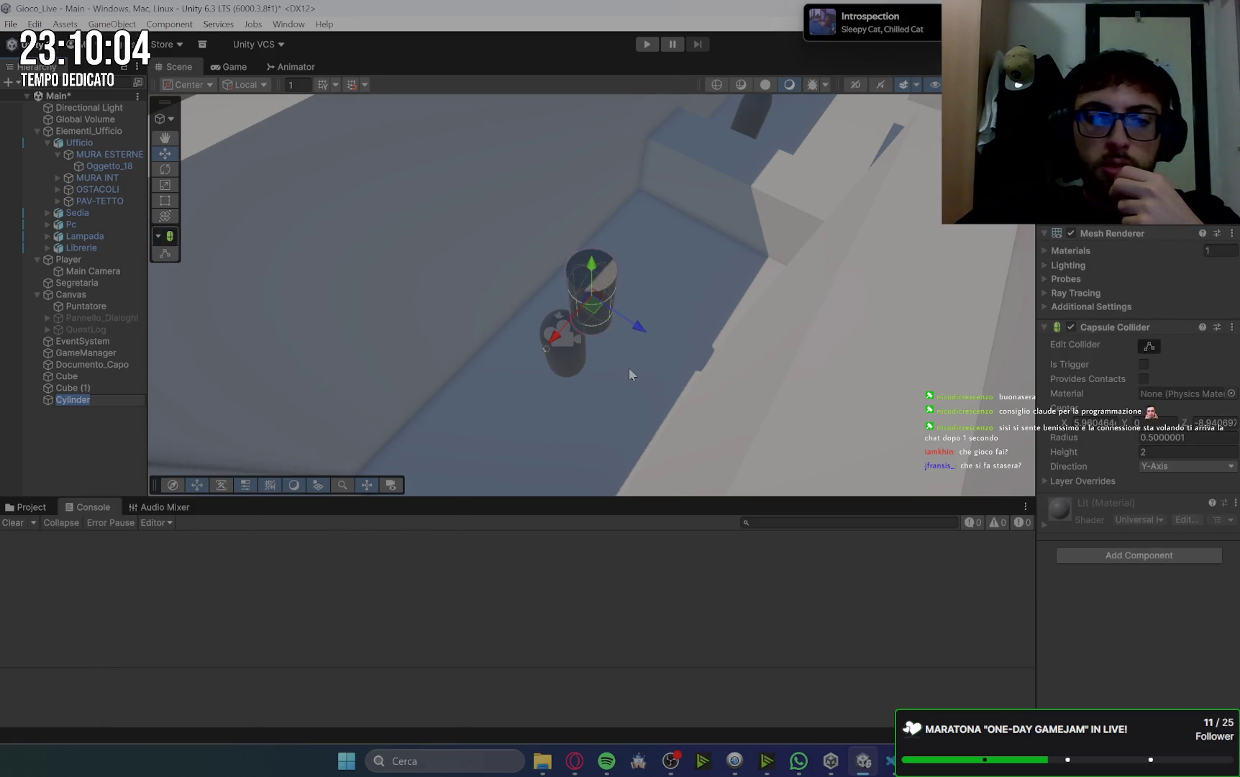
key("Return")
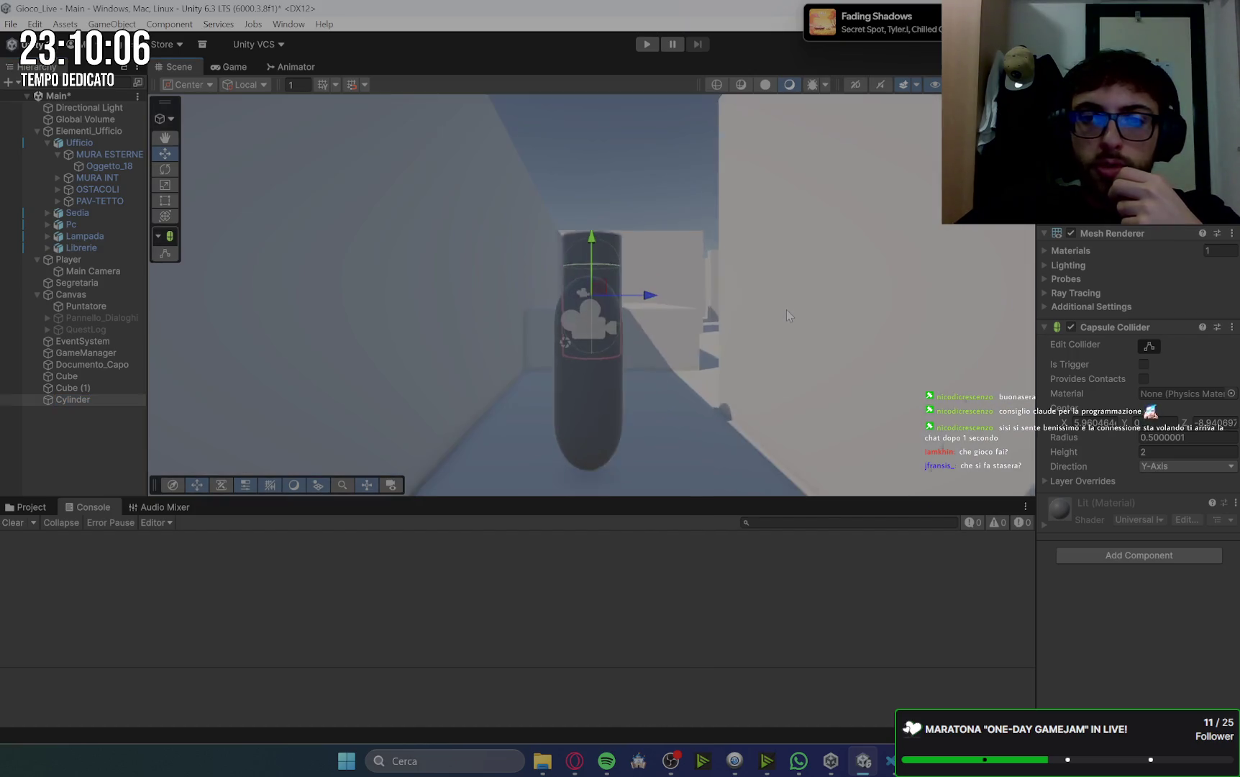
left_click_drag(588, 237, 597, 367)
left_click_drag(645, 421, 695, 421)
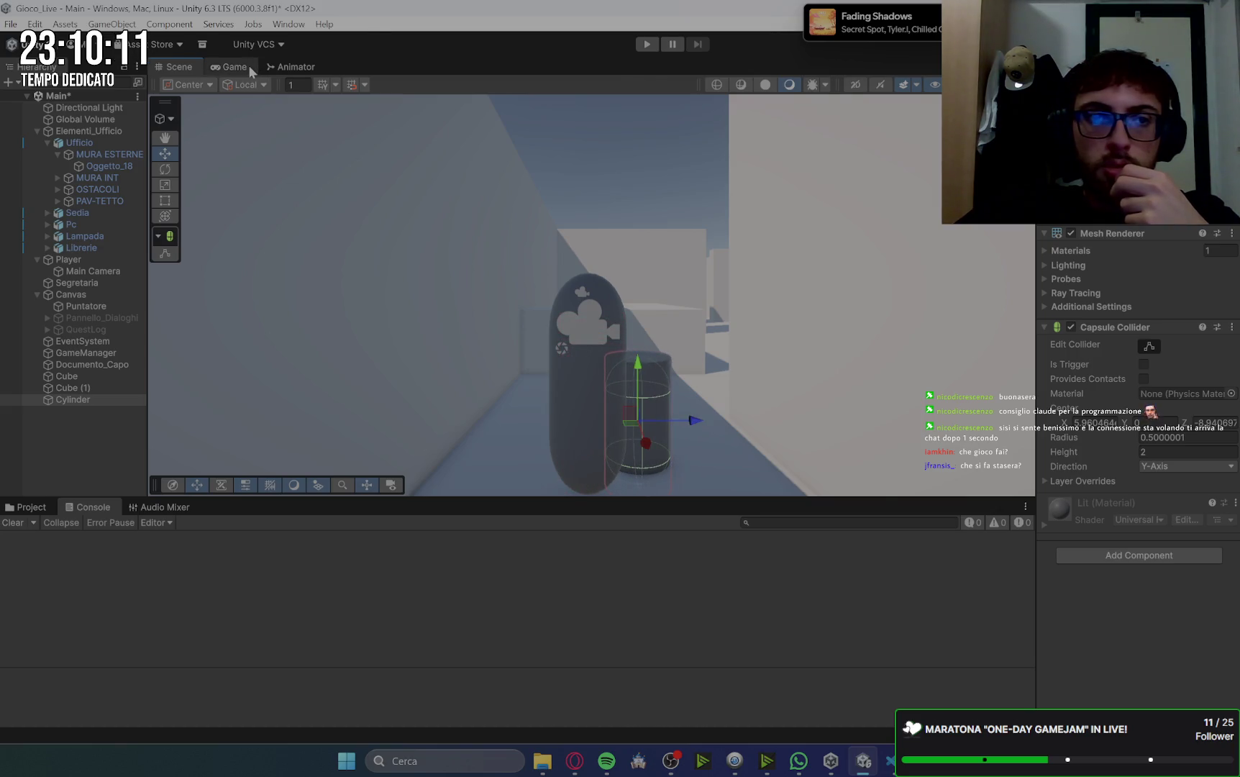
left_click(249, 67)
left_click(189, 65)
- Walk the first-person player around the new cylinder with WASD in the Game view
left_click(214, 67)
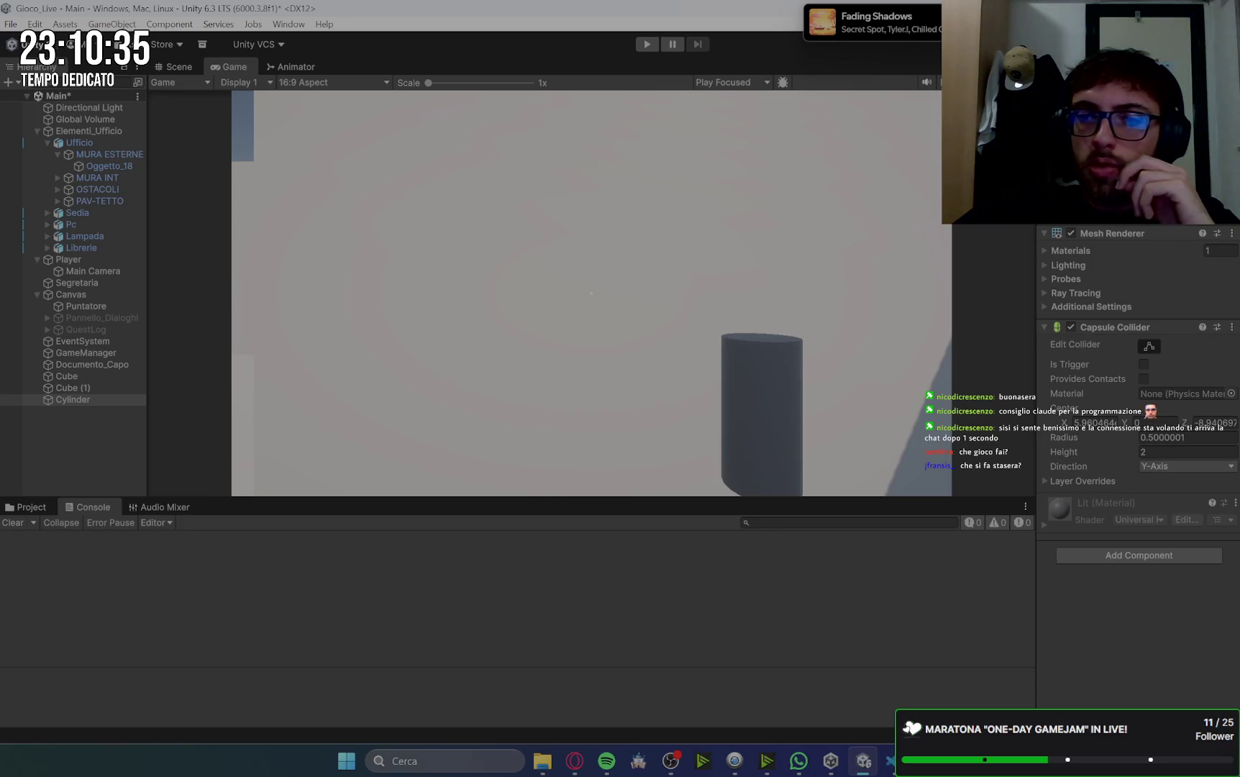
key("w")
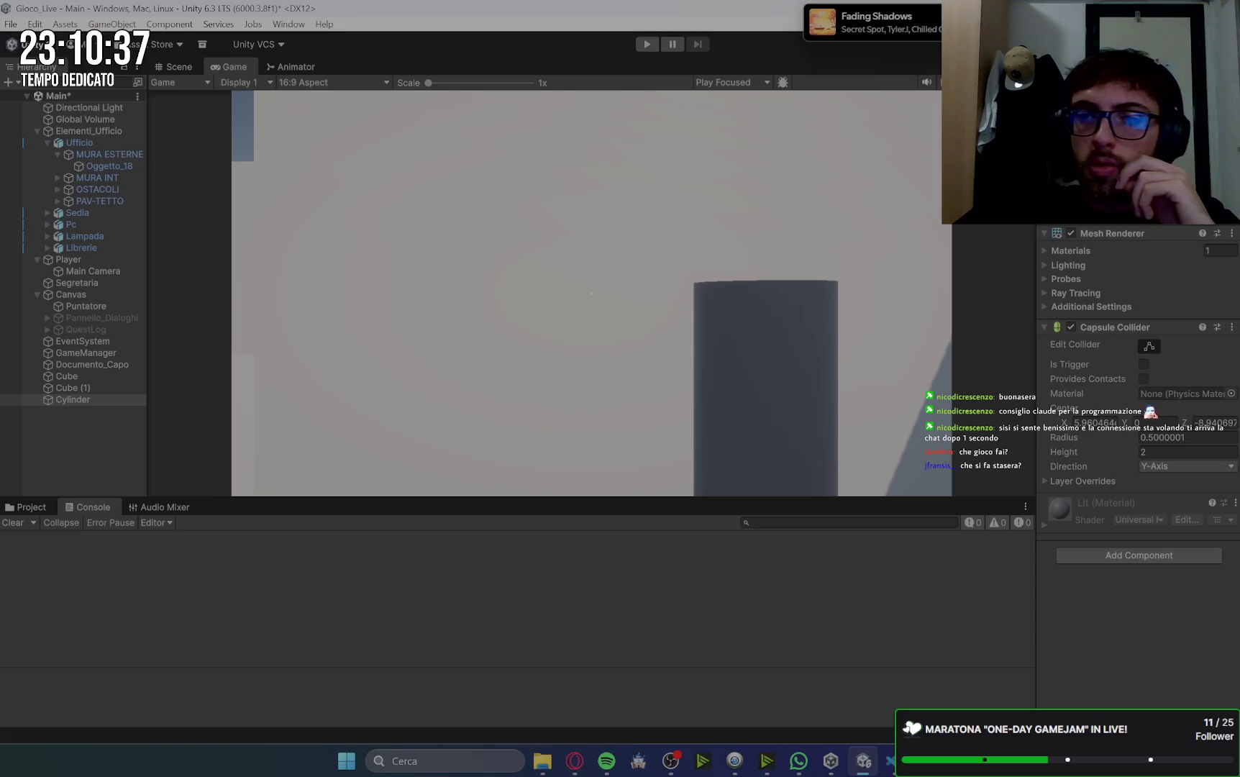
key("s")
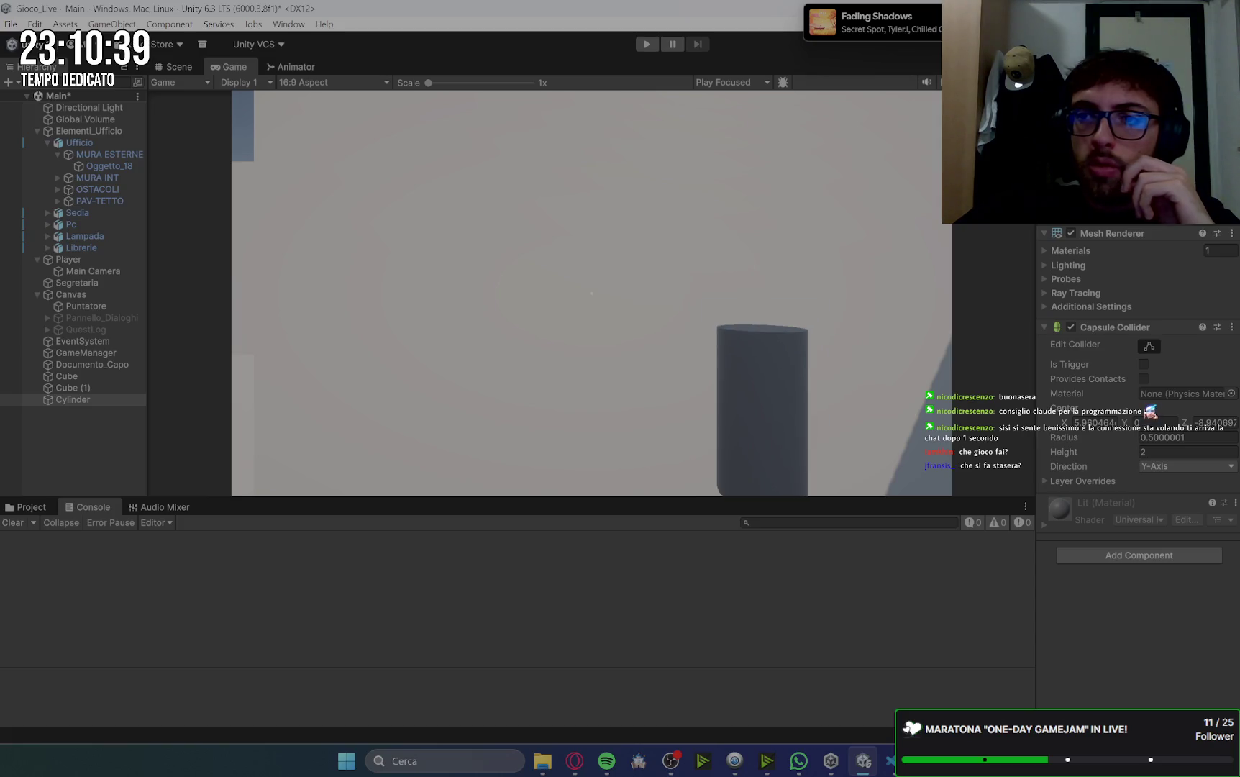
key("a")
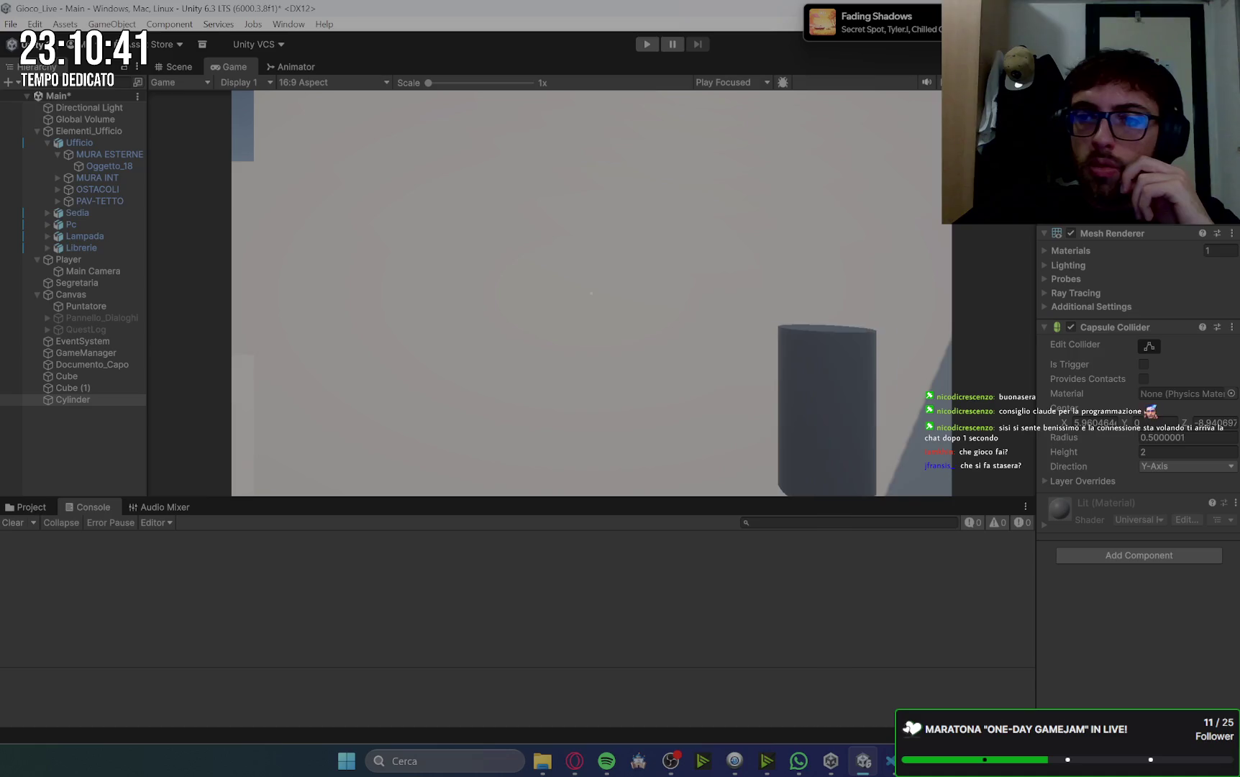
key("s")
key("w")
key("s")
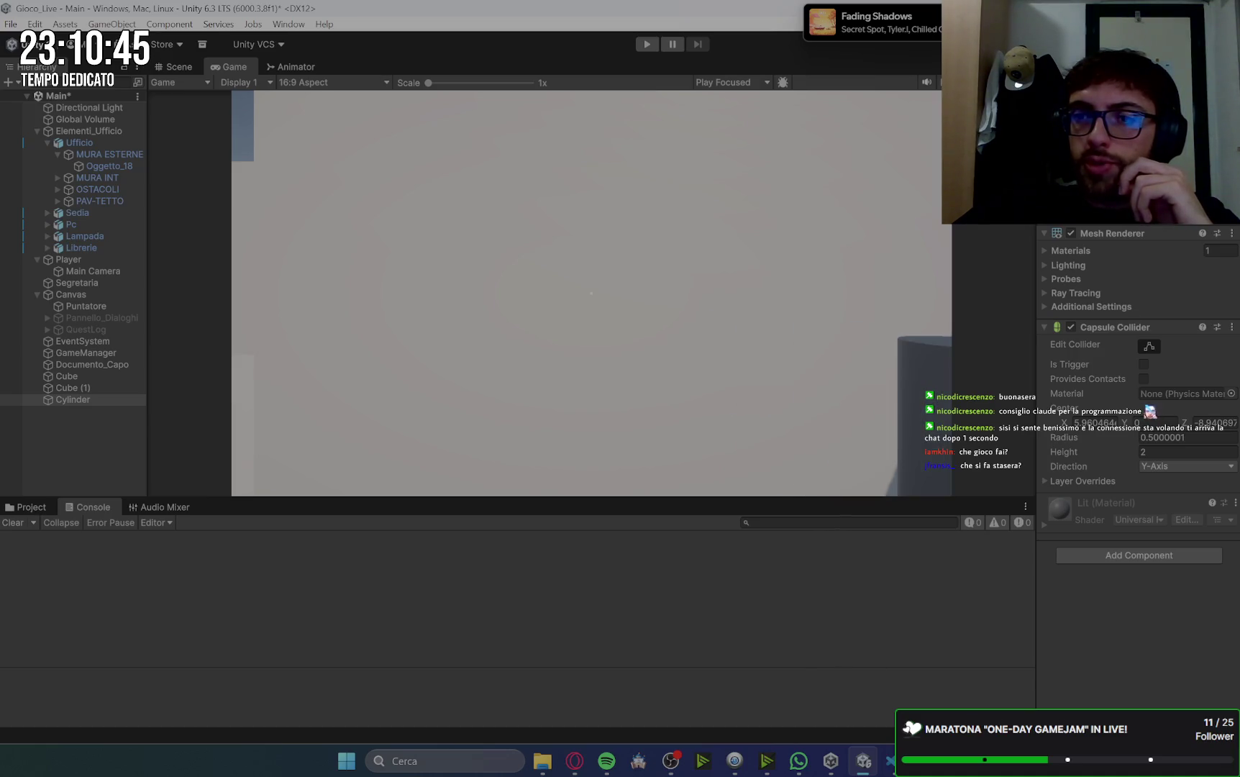
key("d")
key("a")
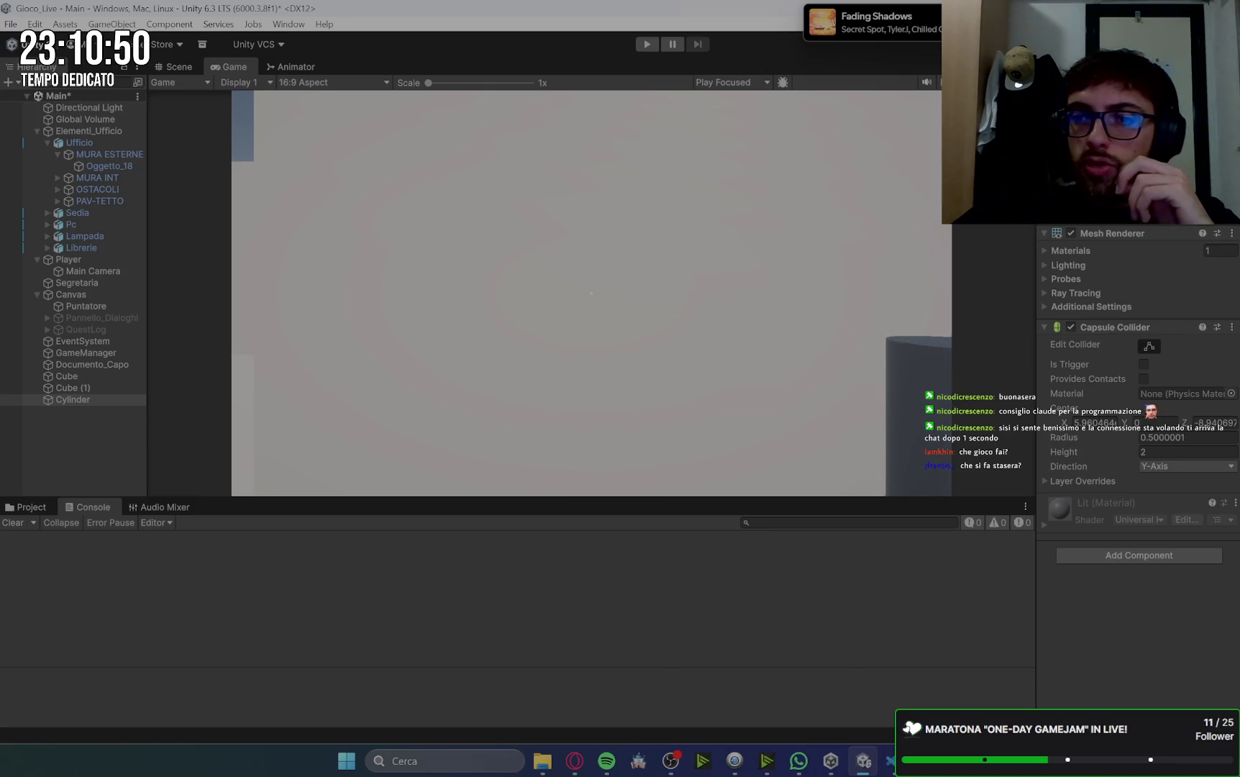
key("d")
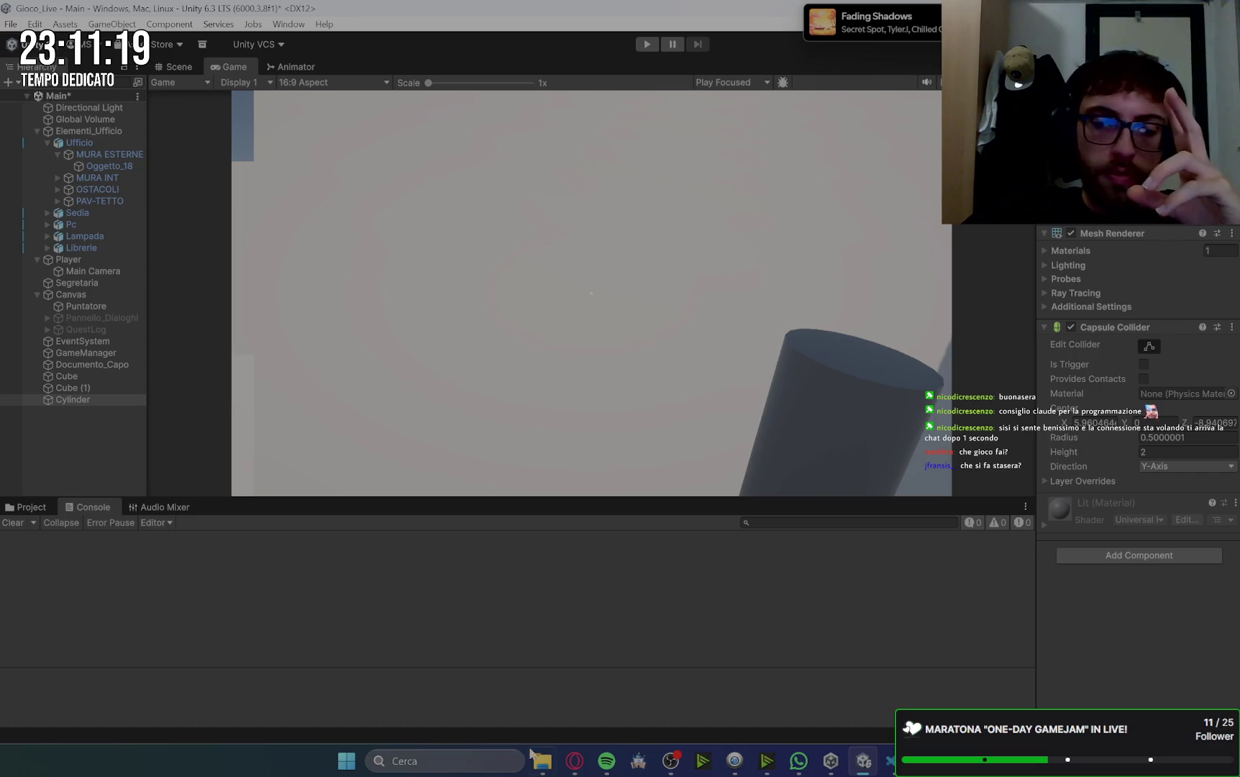
left_click(574, 761)
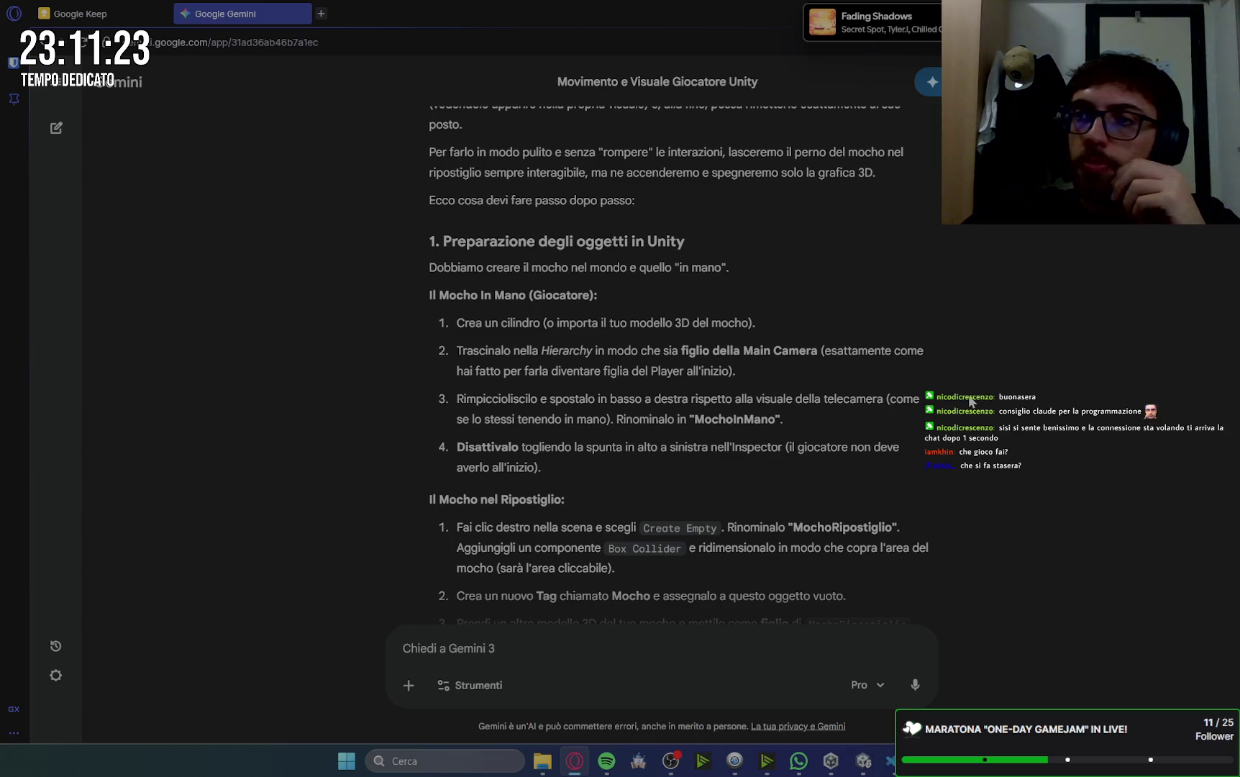
- Following Gemini's guide, parent the Cylinder under the Player's Main Camera in the Hierarchy
scroll(928, 388, "down", 1)
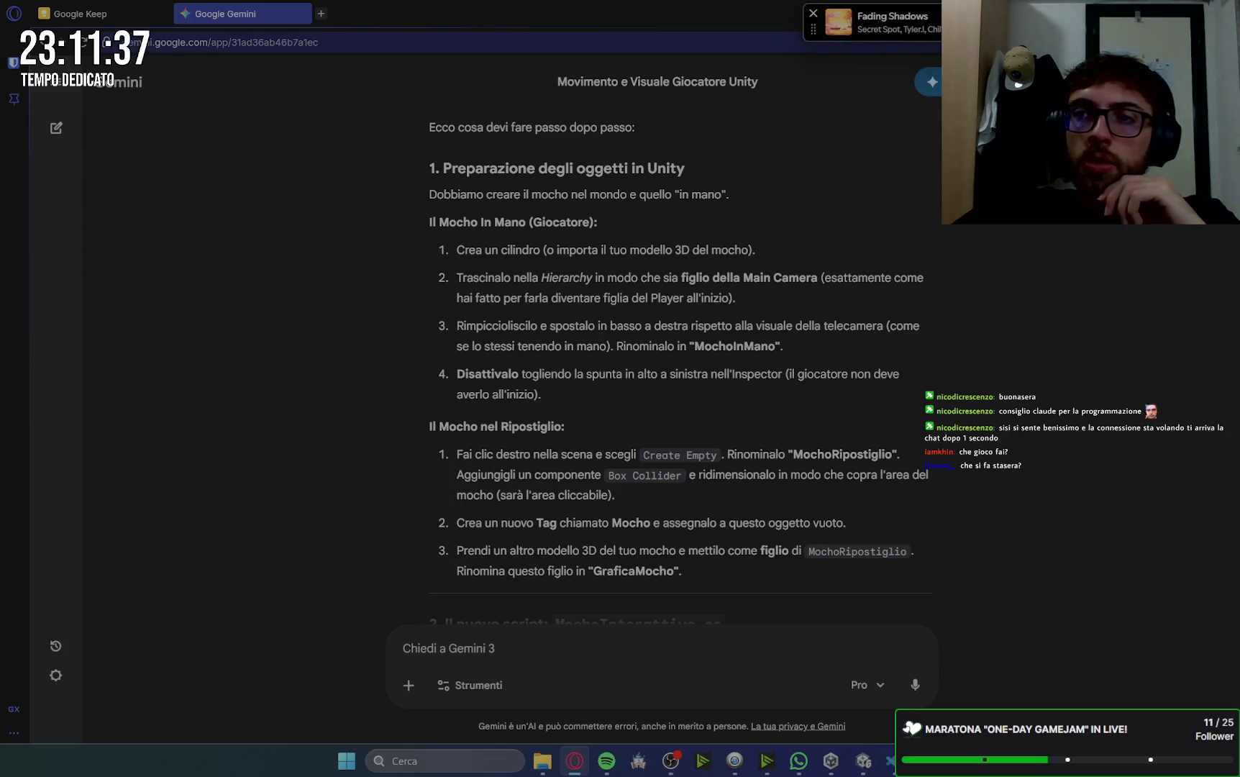
key("alt+Tab")
mouse_move(65, 400)
left_mouse_down()
mouse_move(112, 386)
mouse_move(117, 322)
mouse_move(87, 274)
left_mouse_up()
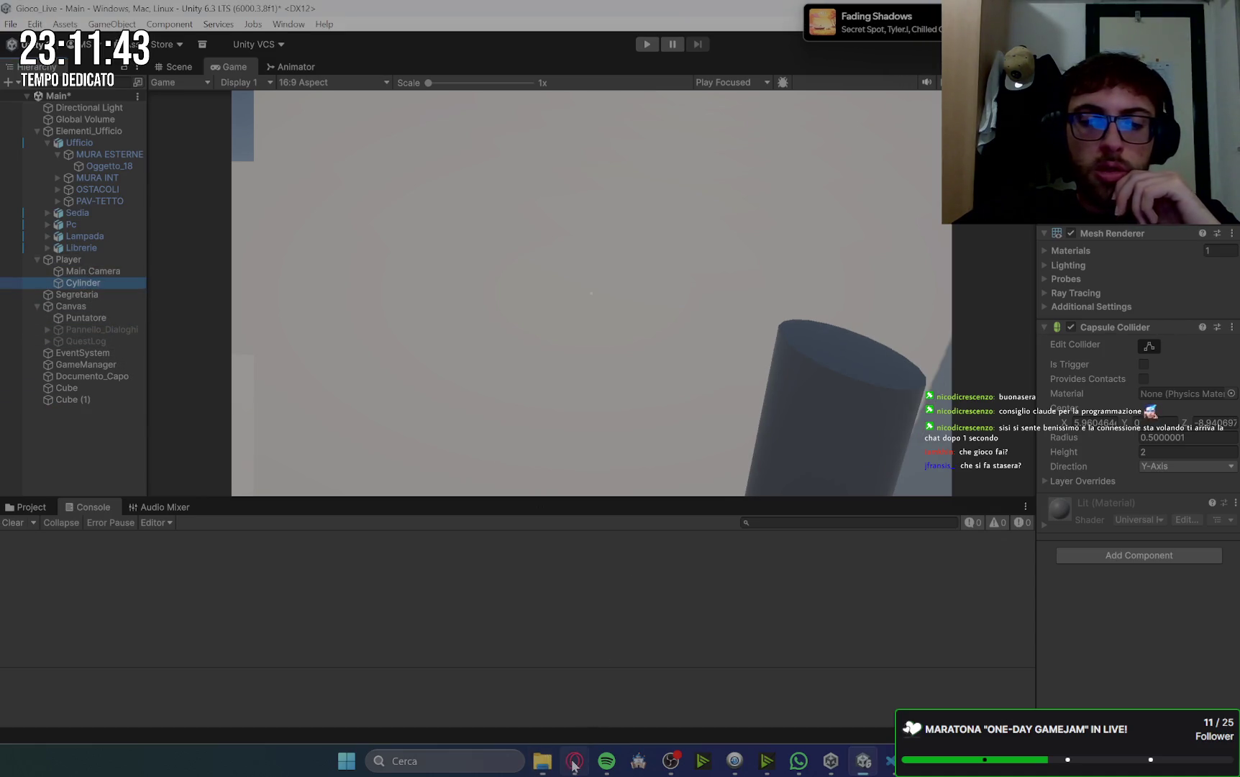
- Deactivate the hand-held Cylinder with Alt+Shift+A, then switch to VS Code
key("alt+Tab")
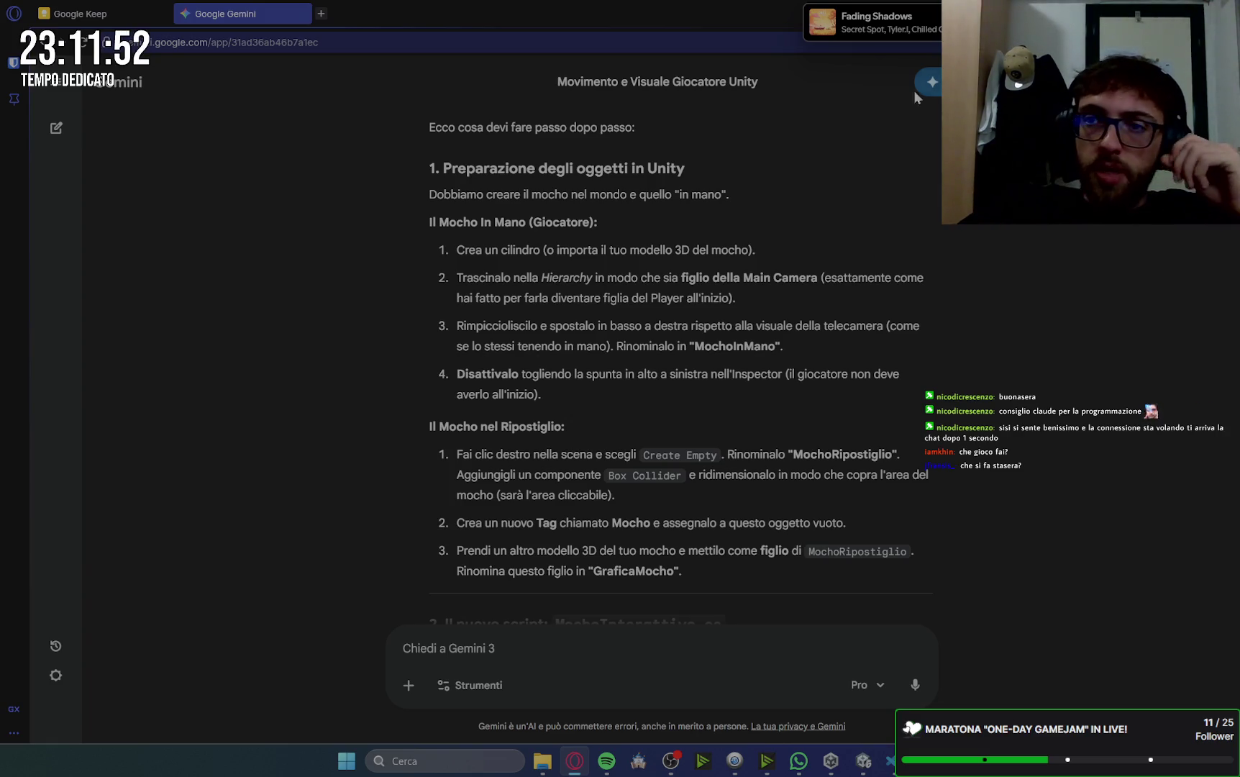
key("alt+Tab")
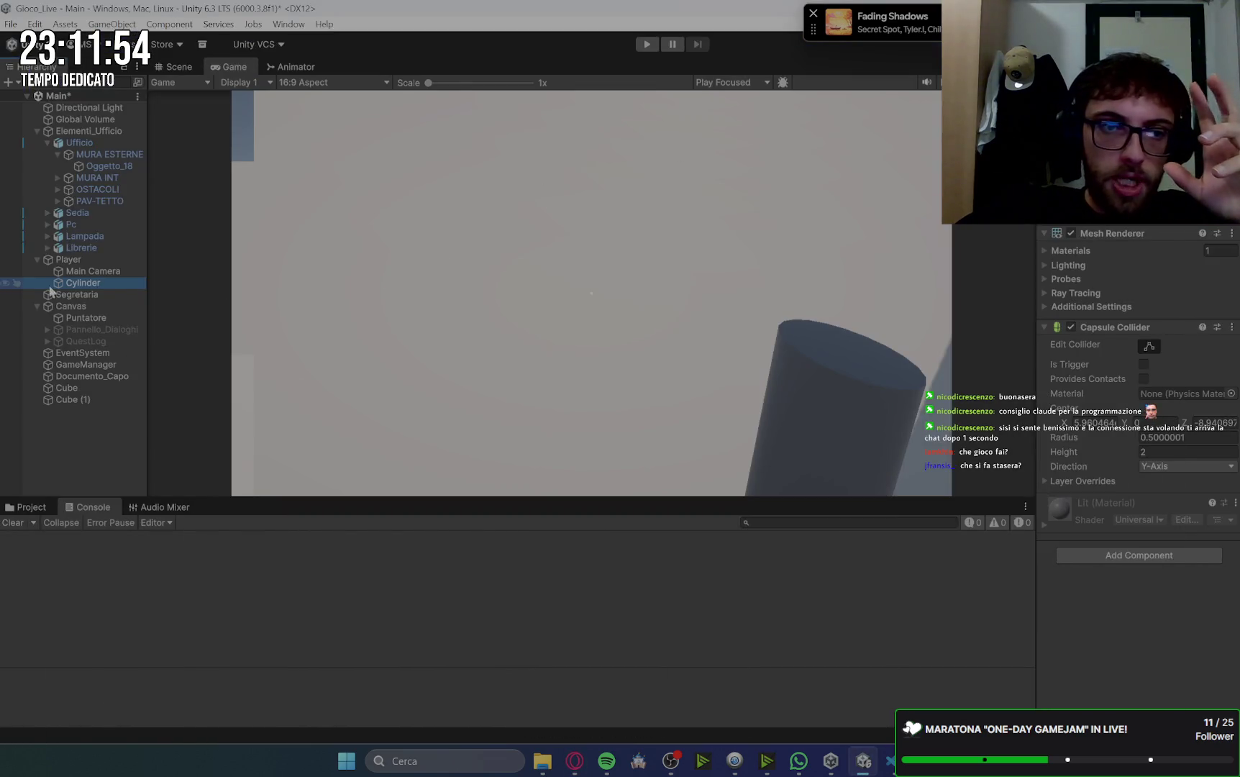
key("alt+shift+a")
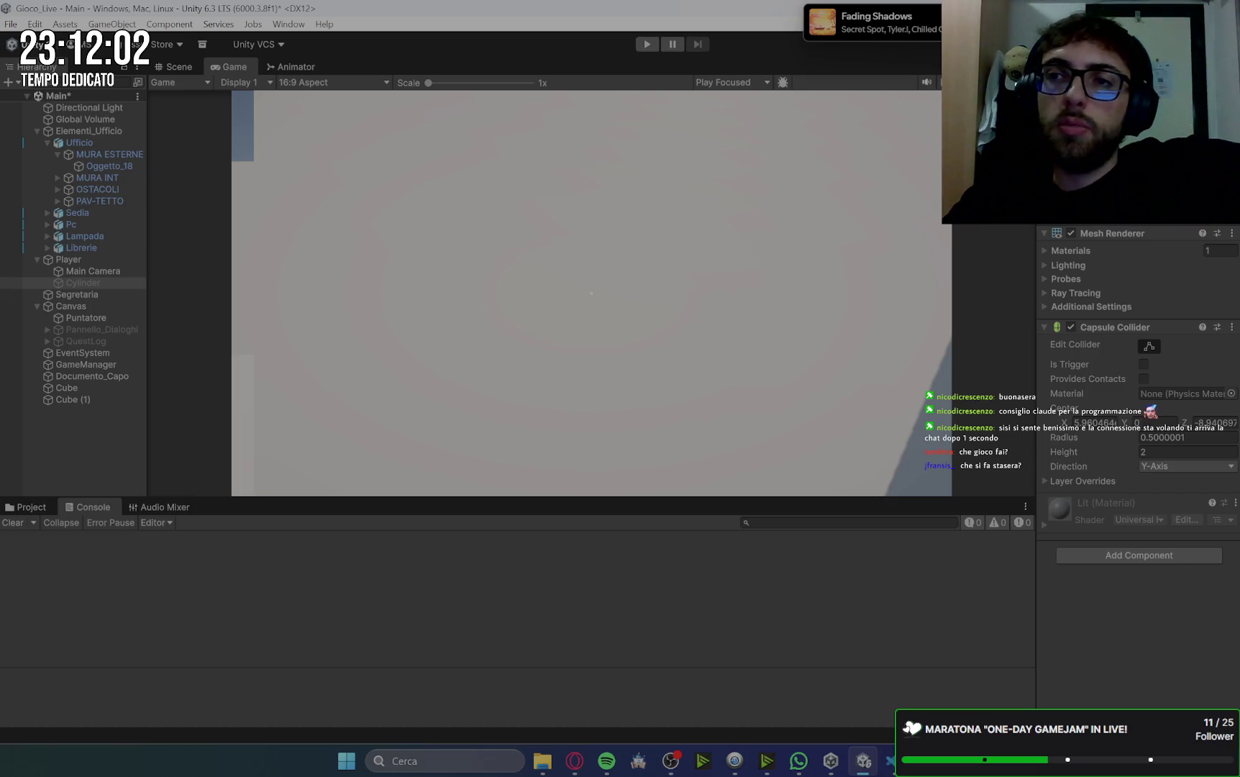
key("alt+Tab")
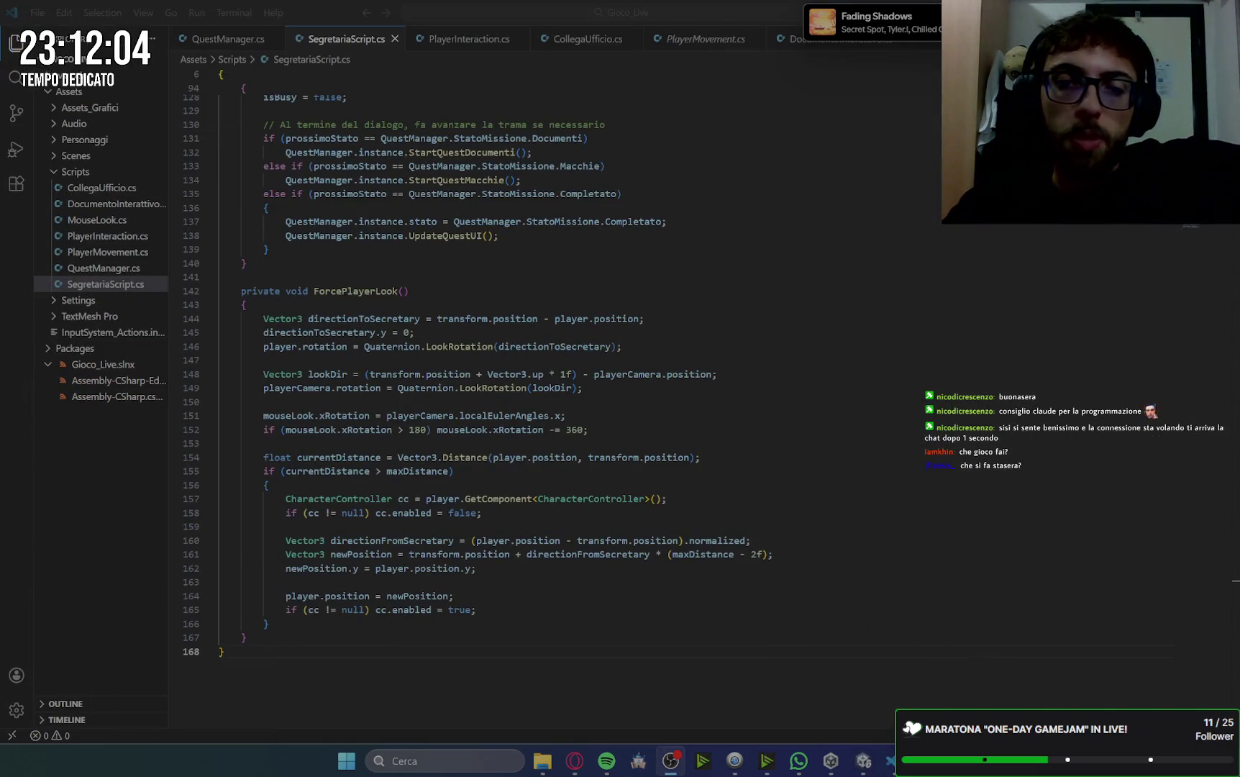
- Read Gemini's guide through the MochoInterattivo.cs step and return to Unity's Scene view
left_click(575, 761)
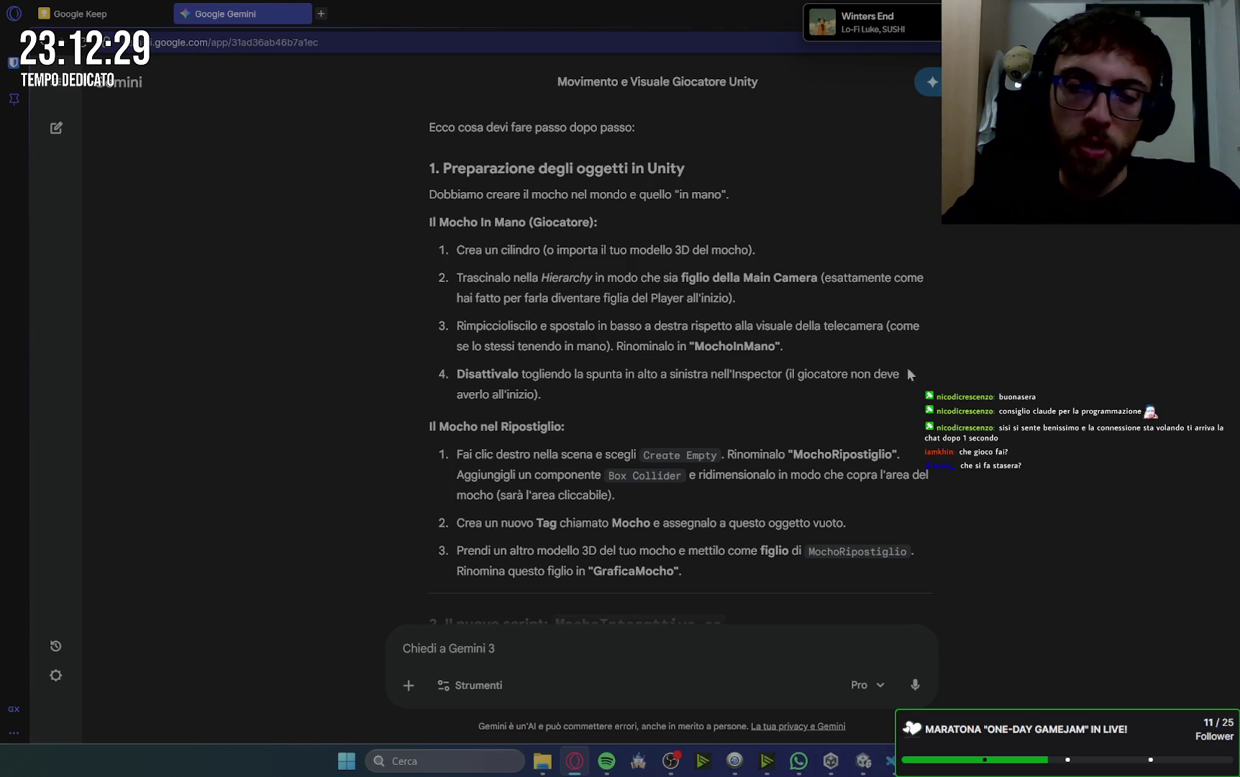
scroll(894, 423, "down", 2)
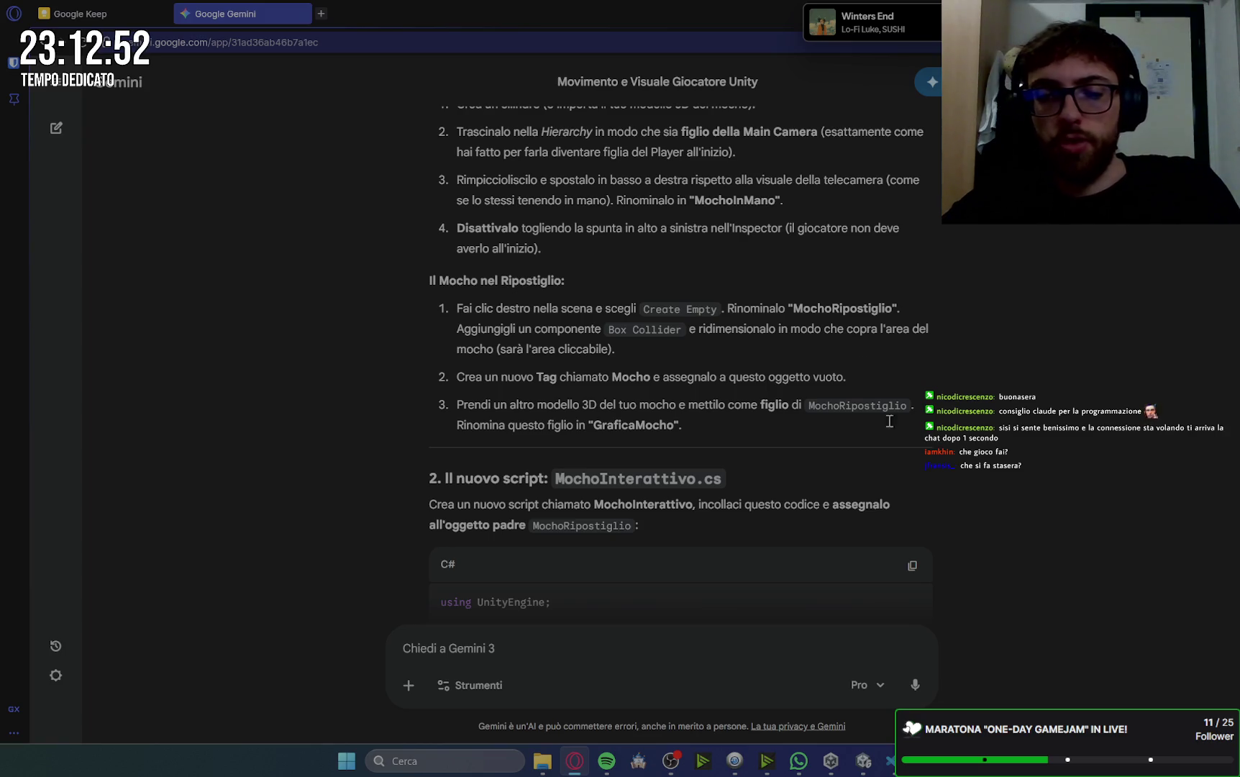
left_click(891, 761)
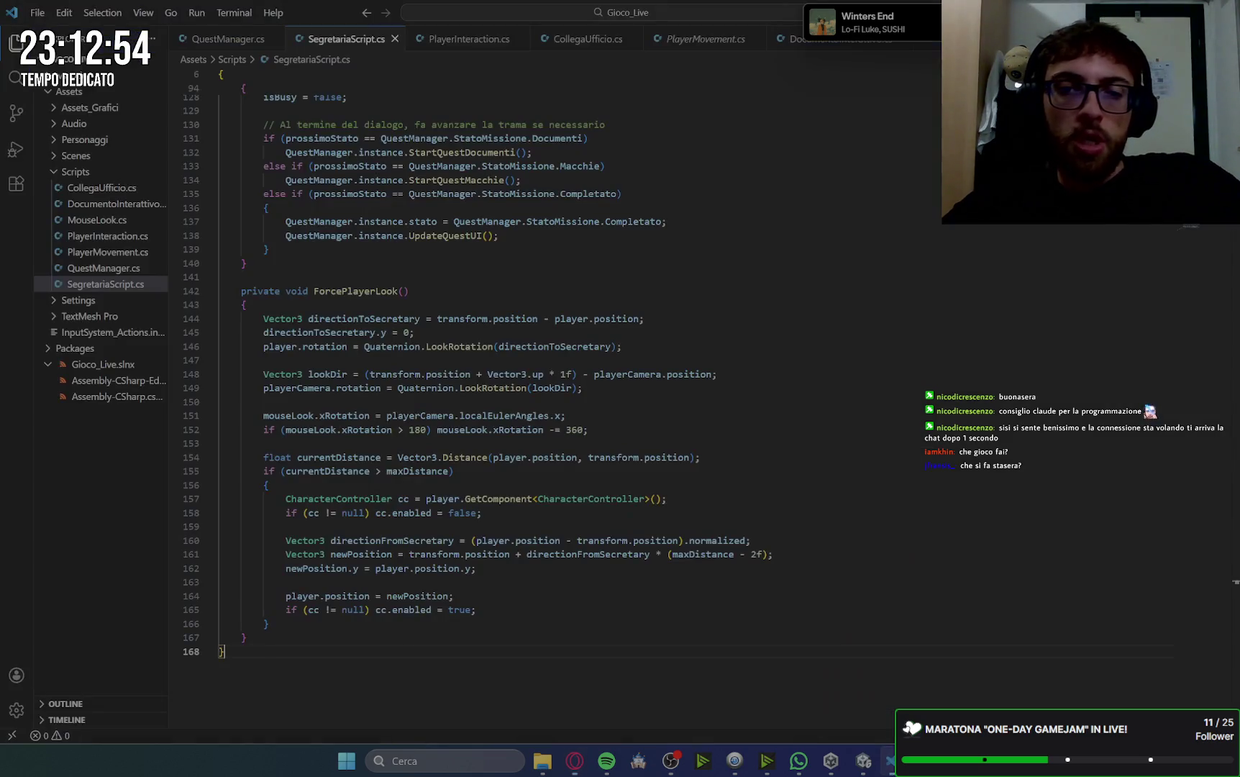
left_click(864, 762)
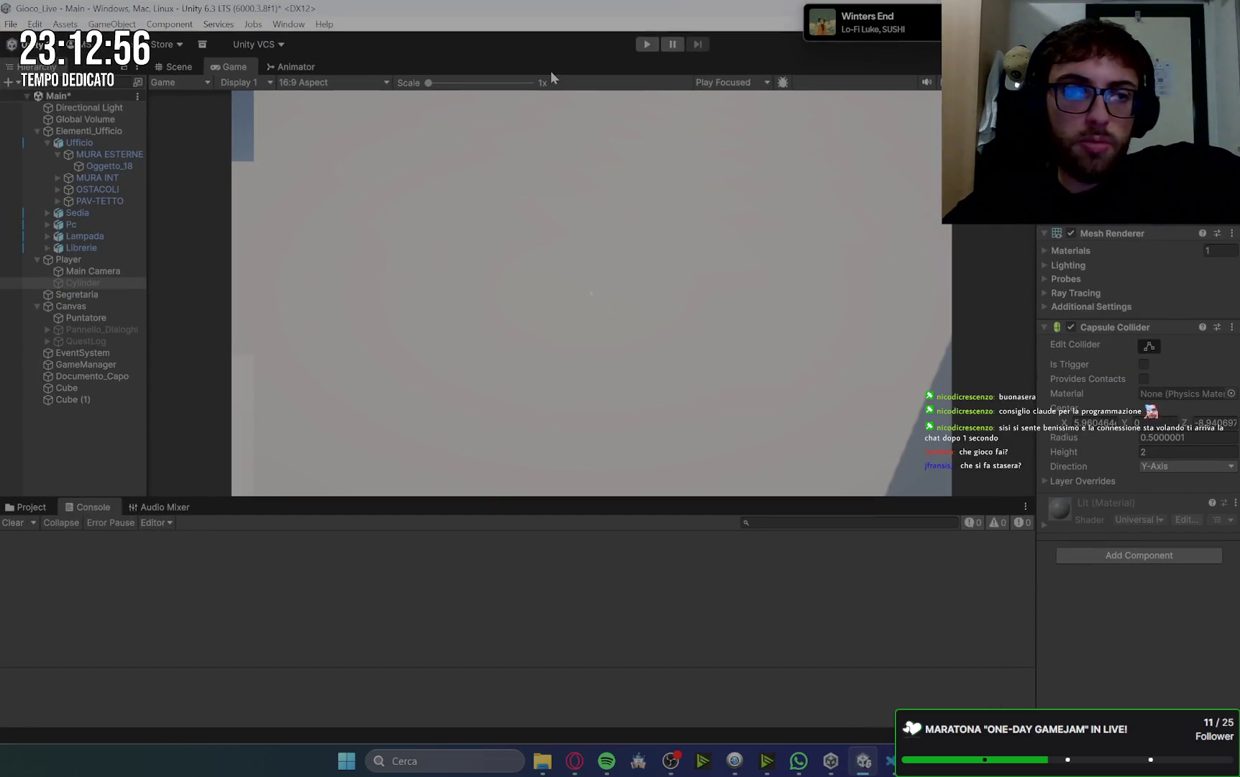
left_click(177, 66)
- Frame the existing Cylinder and orbit the view to show the office walls, selecting Ufficio
key("f")
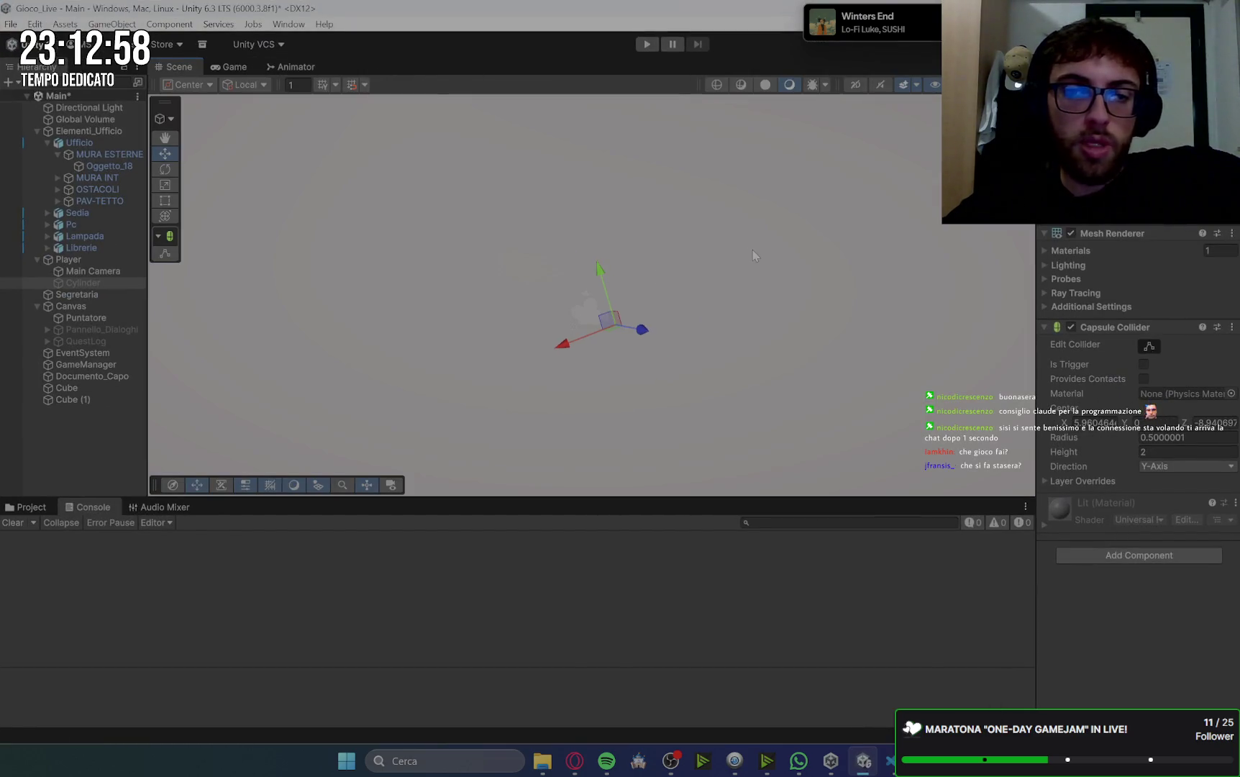
mouse_move(769, 269)
left_mouse_down()
mouse_move(675, 323)
mouse_move(623, 241)
mouse_move(376, 376)
mouse_move(833, 258)
mouse_move(725, 368)
mouse_move(619, 241)
mouse_move(445, 244)
left_mouse_up()
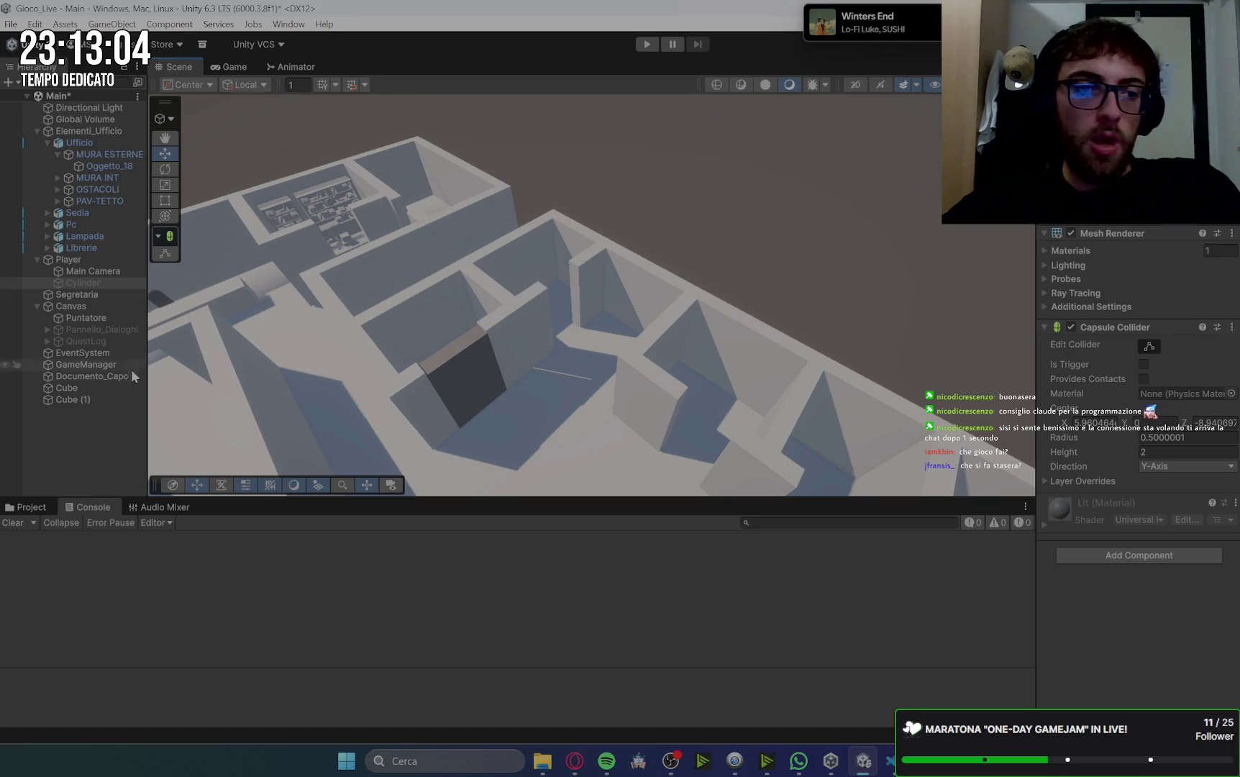
left_click(513, 317)
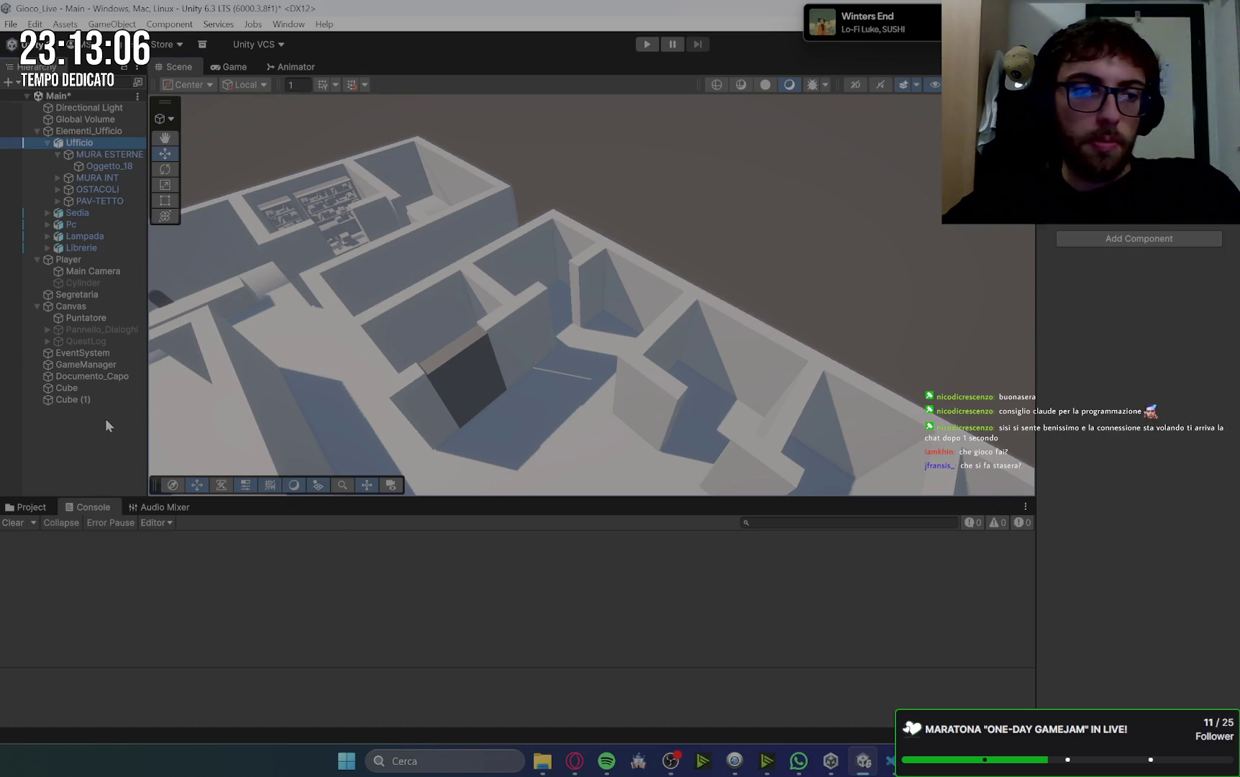
- Add a new 3D Cylinder and move it into the office room's wall corner
right_click(104, 418)
mouse_move(333, 551)
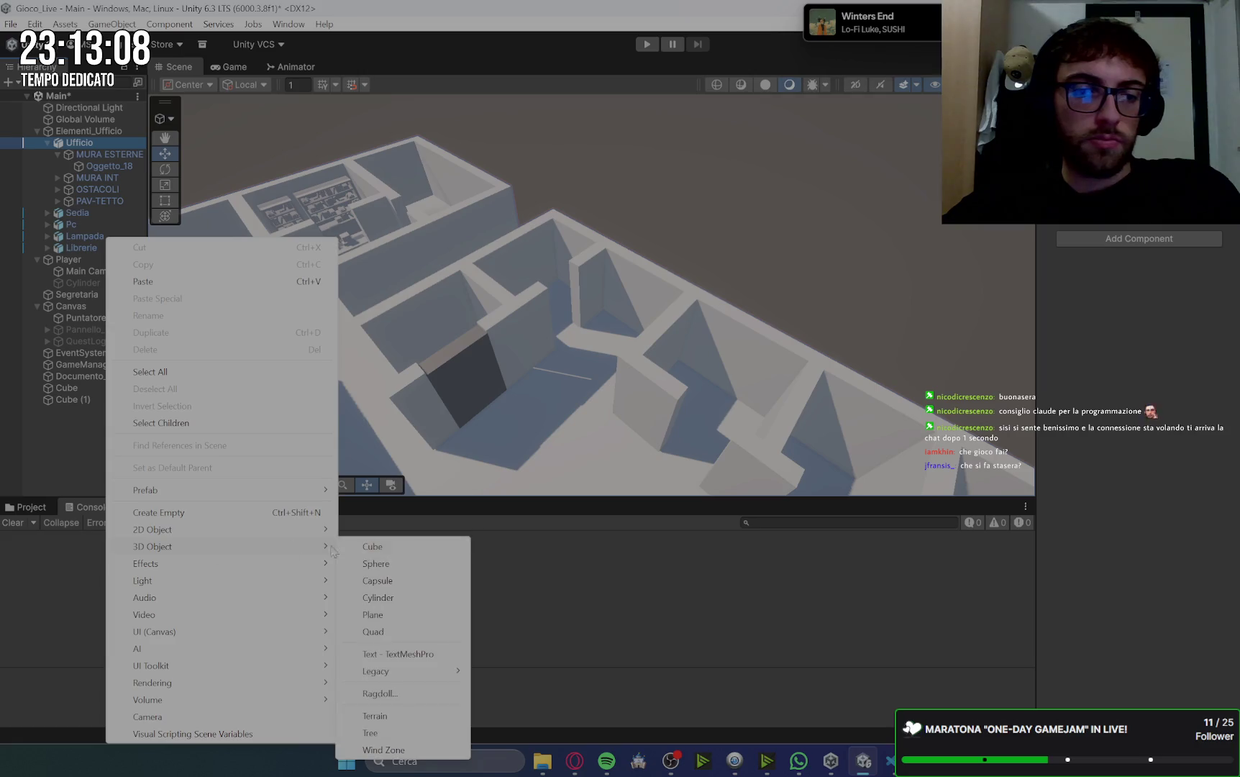
left_click(389, 598)
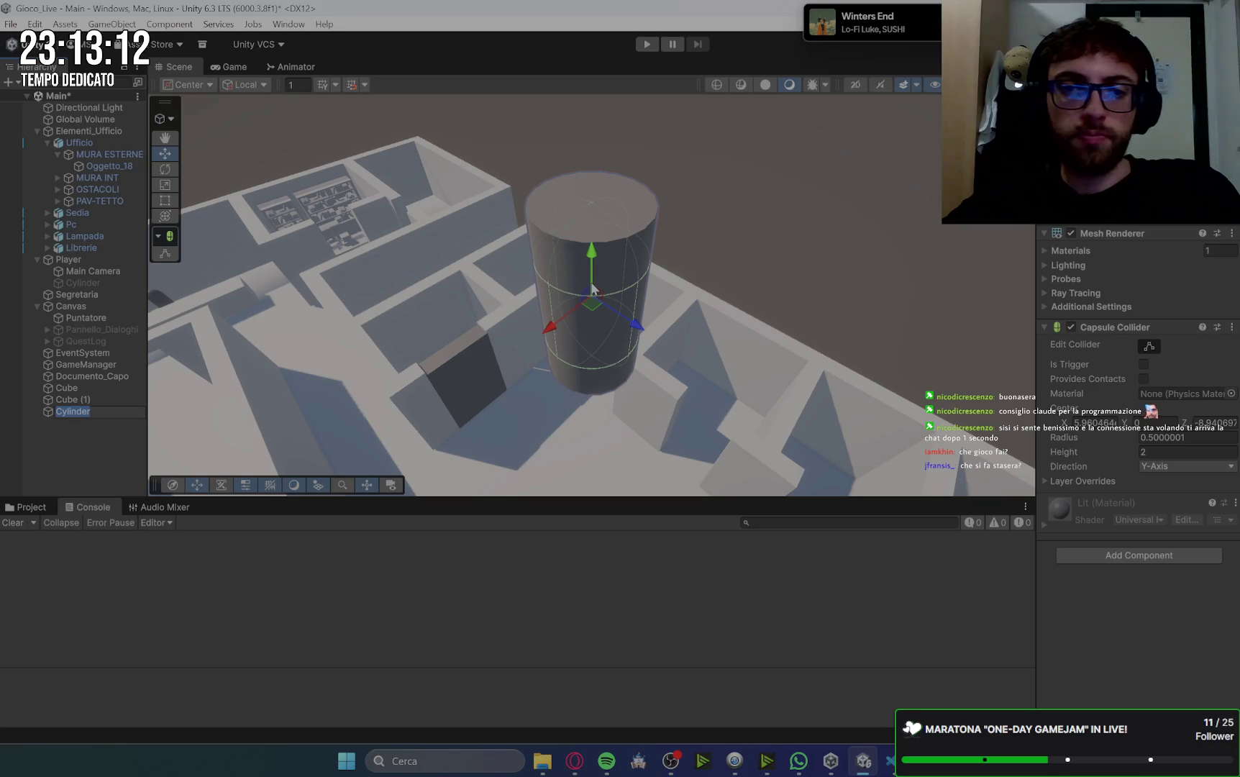
mouse_move(592, 285)
left_mouse_down()
mouse_move(608, 479)
mouse_move(642, 468)
mouse_move(338, 194)
mouse_move(338, 208)
mouse_move(508, 170)
mouse_move(579, 358)
mouse_move(493, 364)
mouse_move(523, 334)
mouse_move(567, 234)
left_mouse_up()
double_click(92, 407)
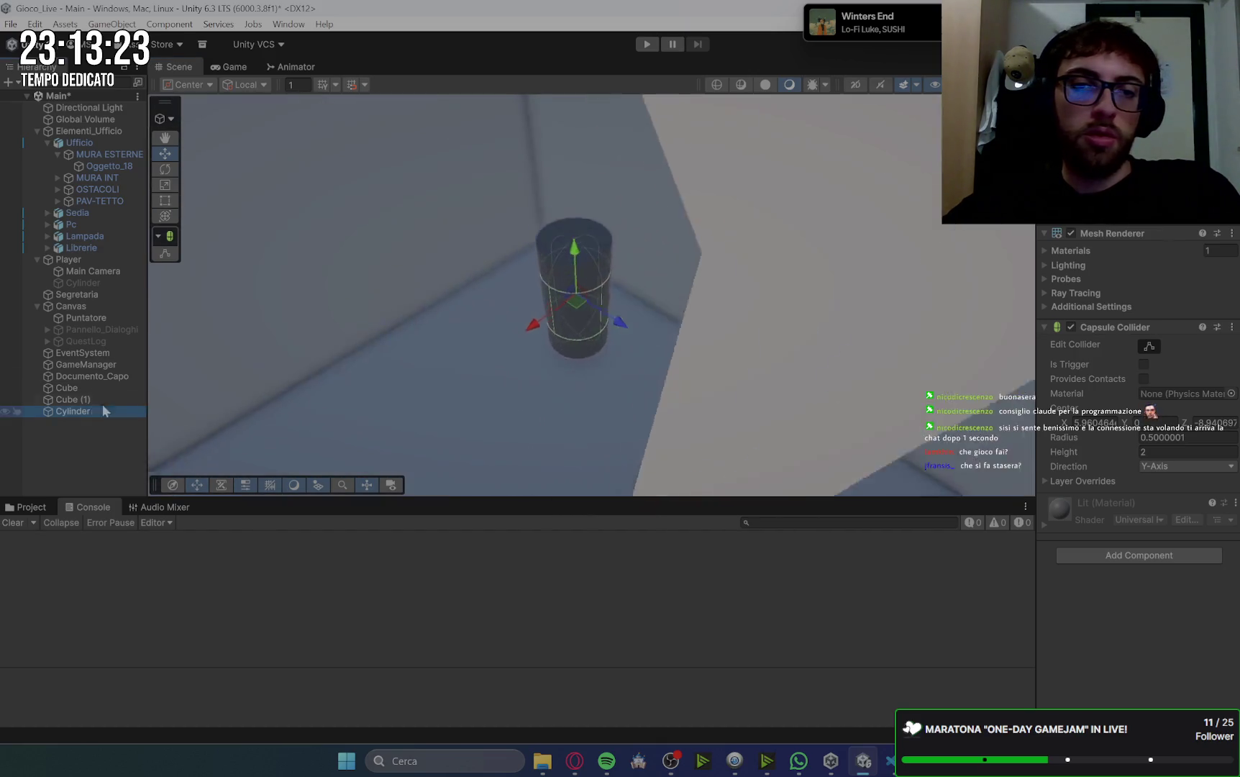
scroll(590, 255, "down", 5)
left_click_drag(590, 255, 595, 270)
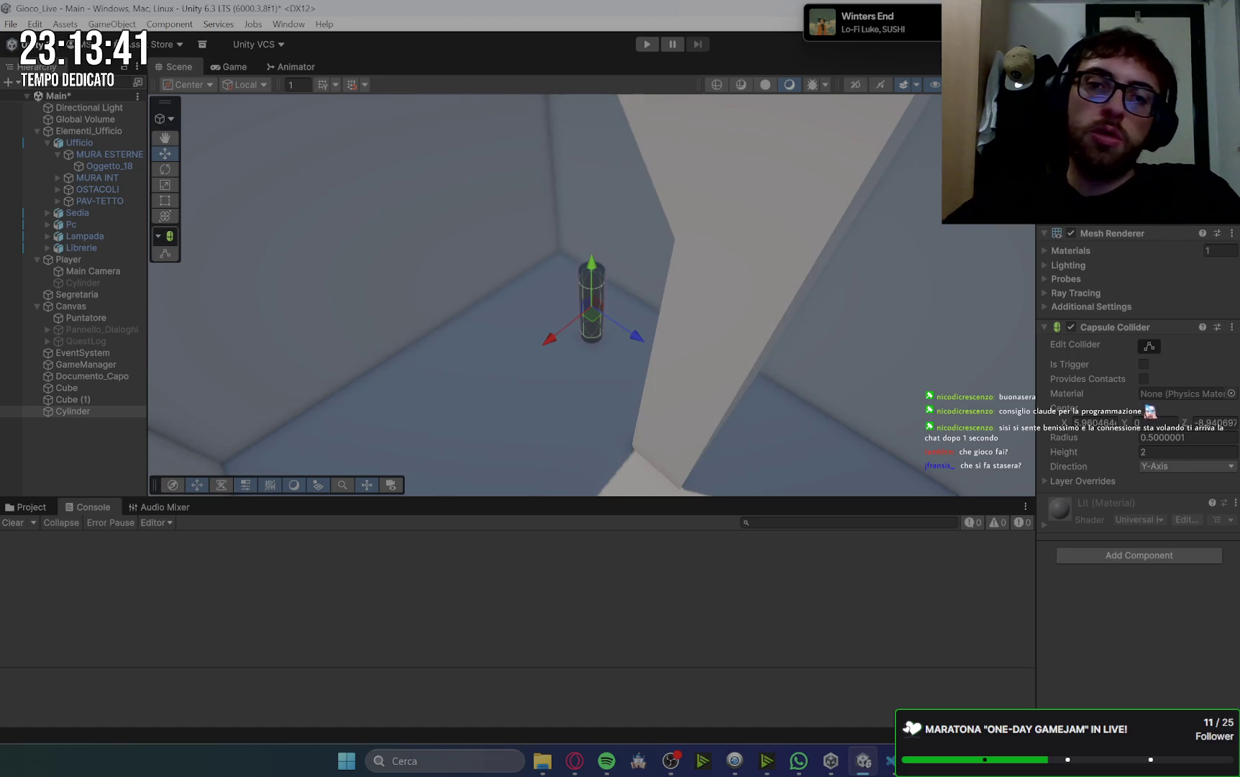
mouse_move(620, 328)
left_mouse_down()
mouse_move(579, 320)
mouse_move(595, 312)
left_mouse_up()
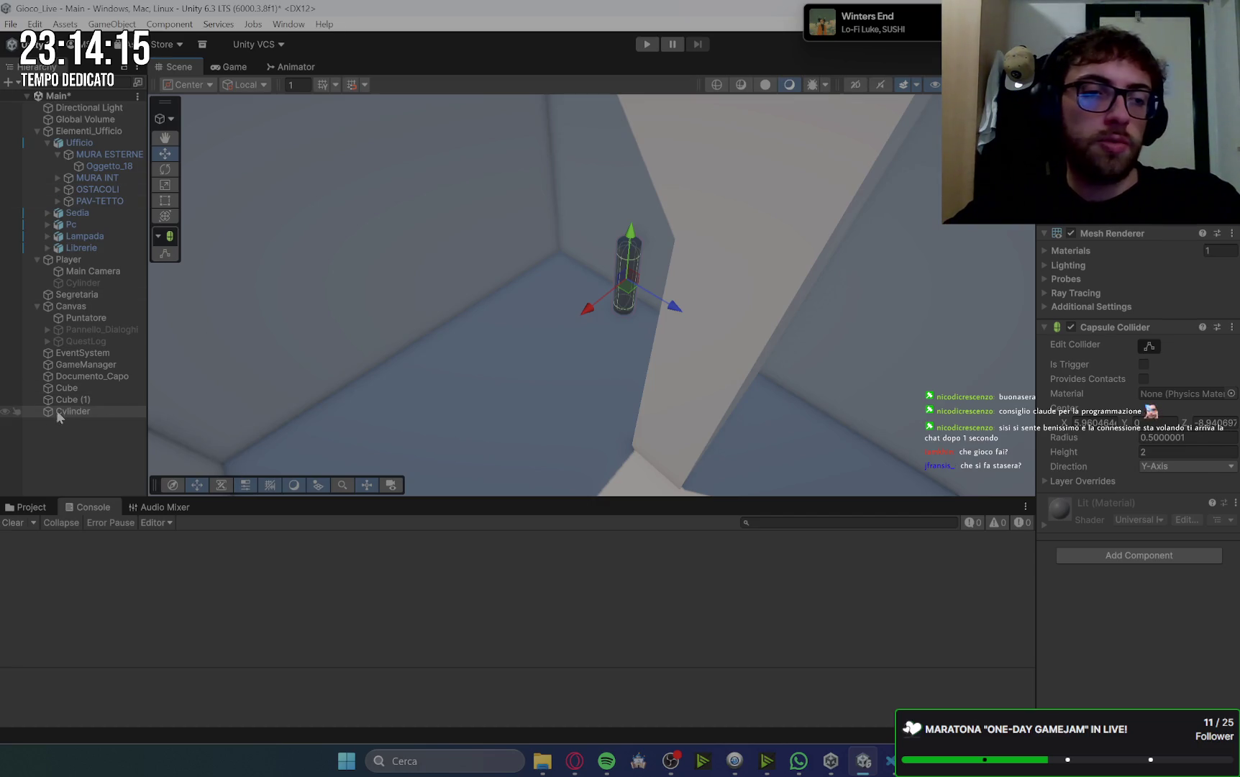
- Dismiss the object creation menu and read the Gemini guide's next instructions
right_click(81, 446)
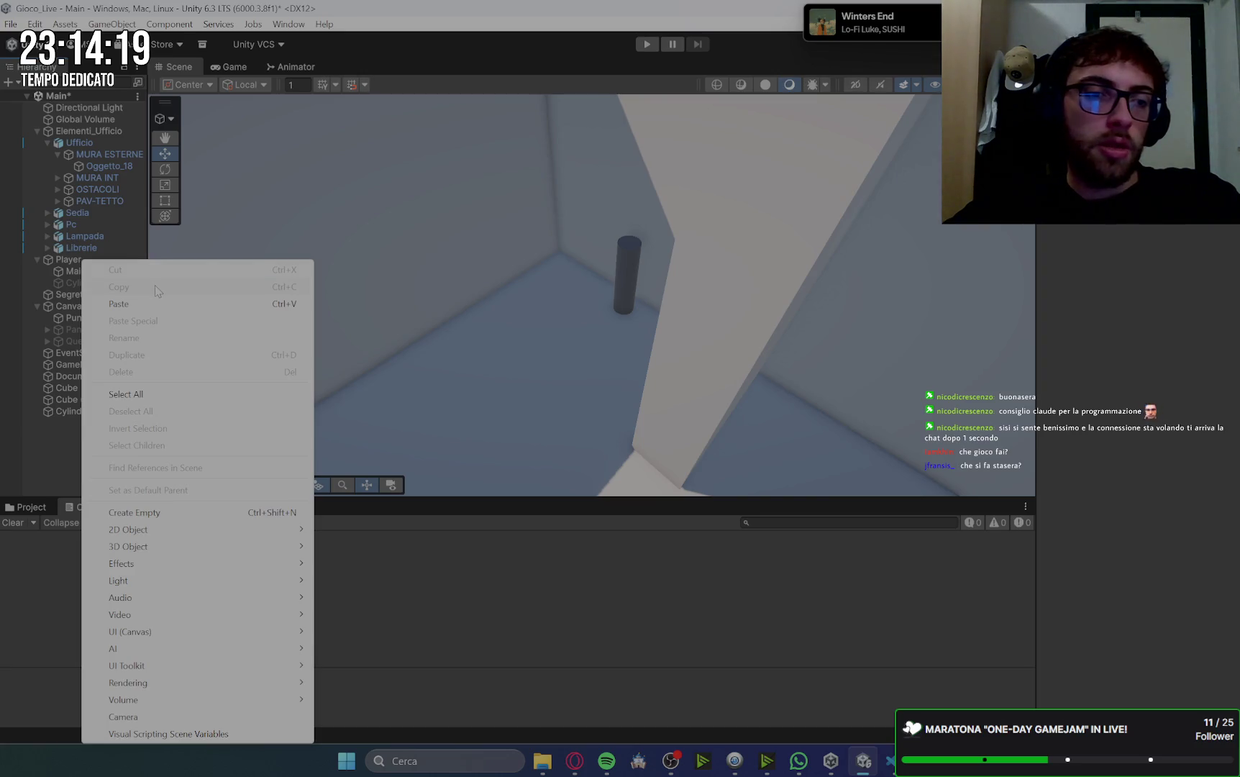
left_click(57, 435)
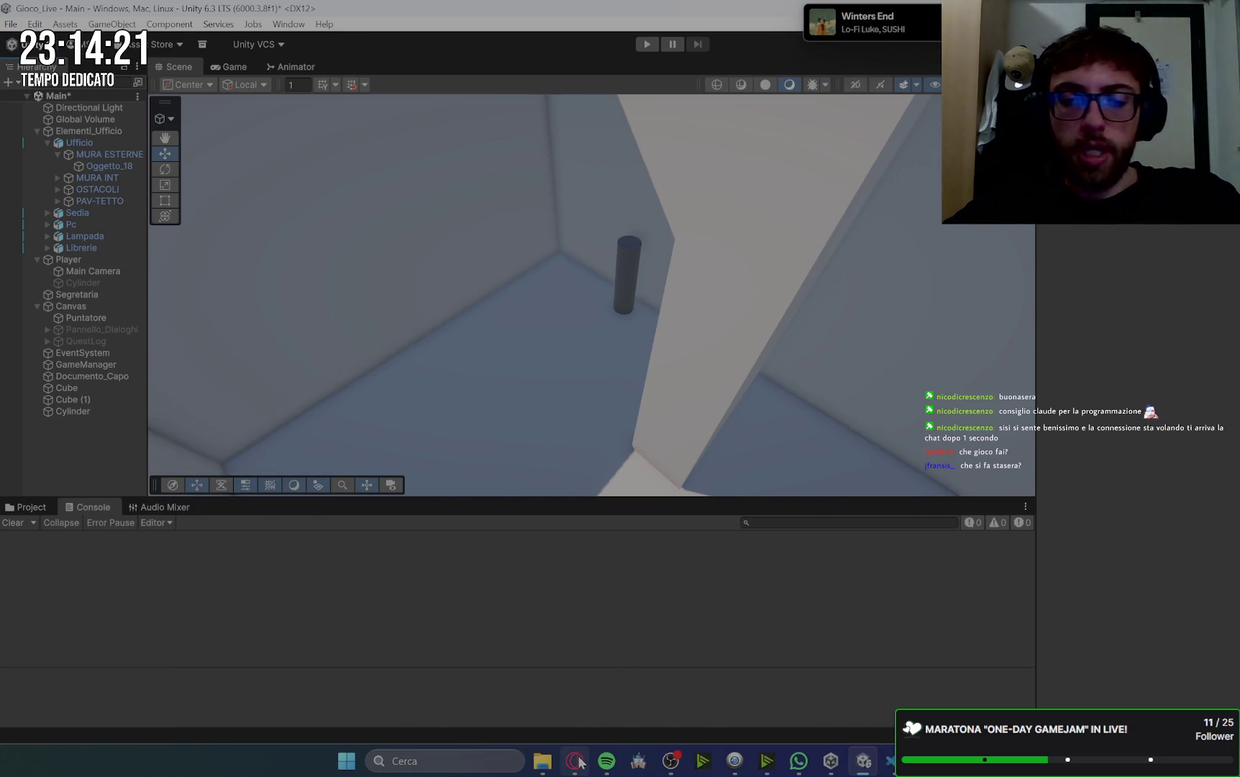
left_click(577, 761)
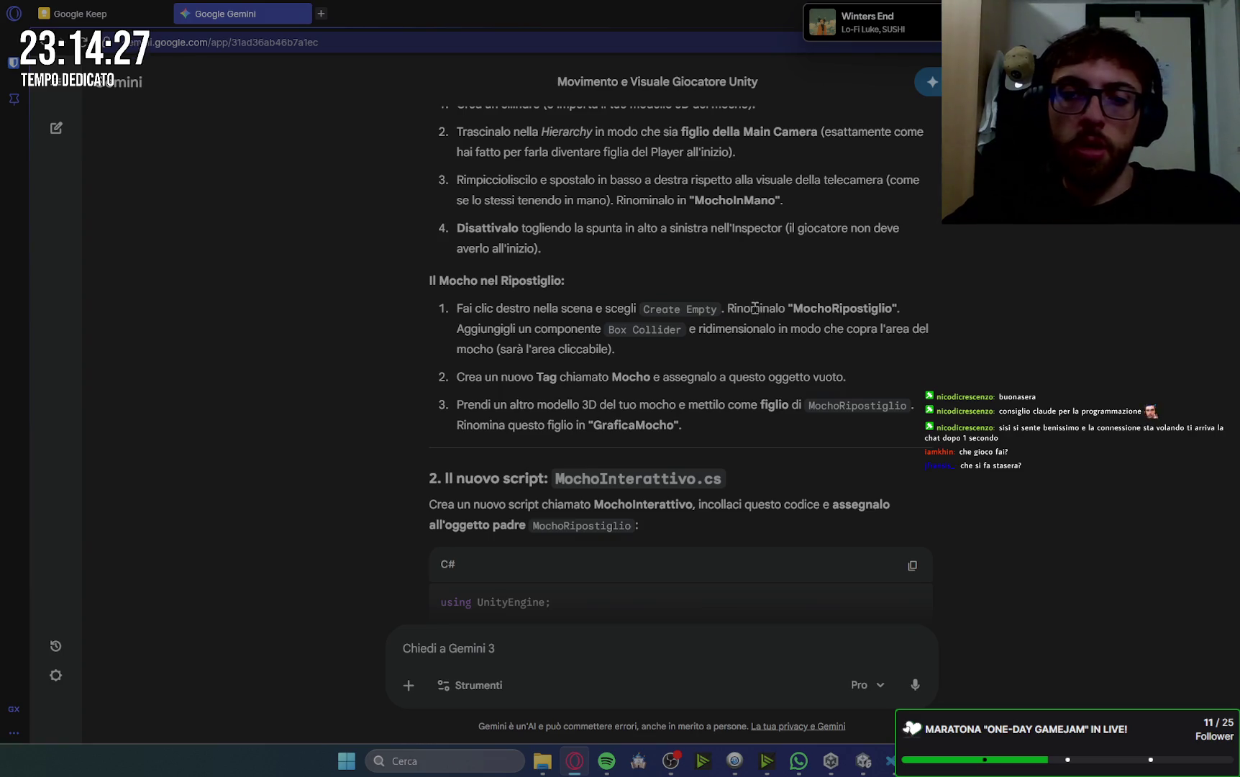
scroll(921, 388, "down", 1)
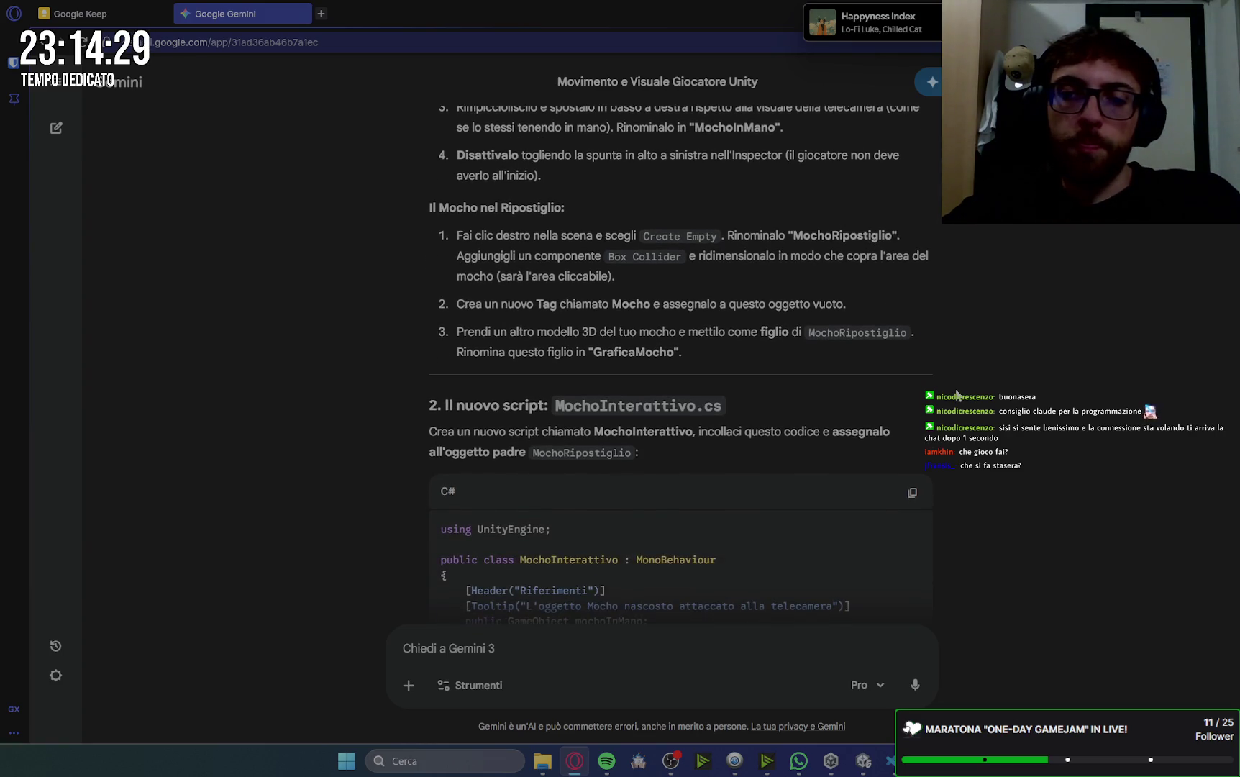
scroll(957, 394, "down", 1)
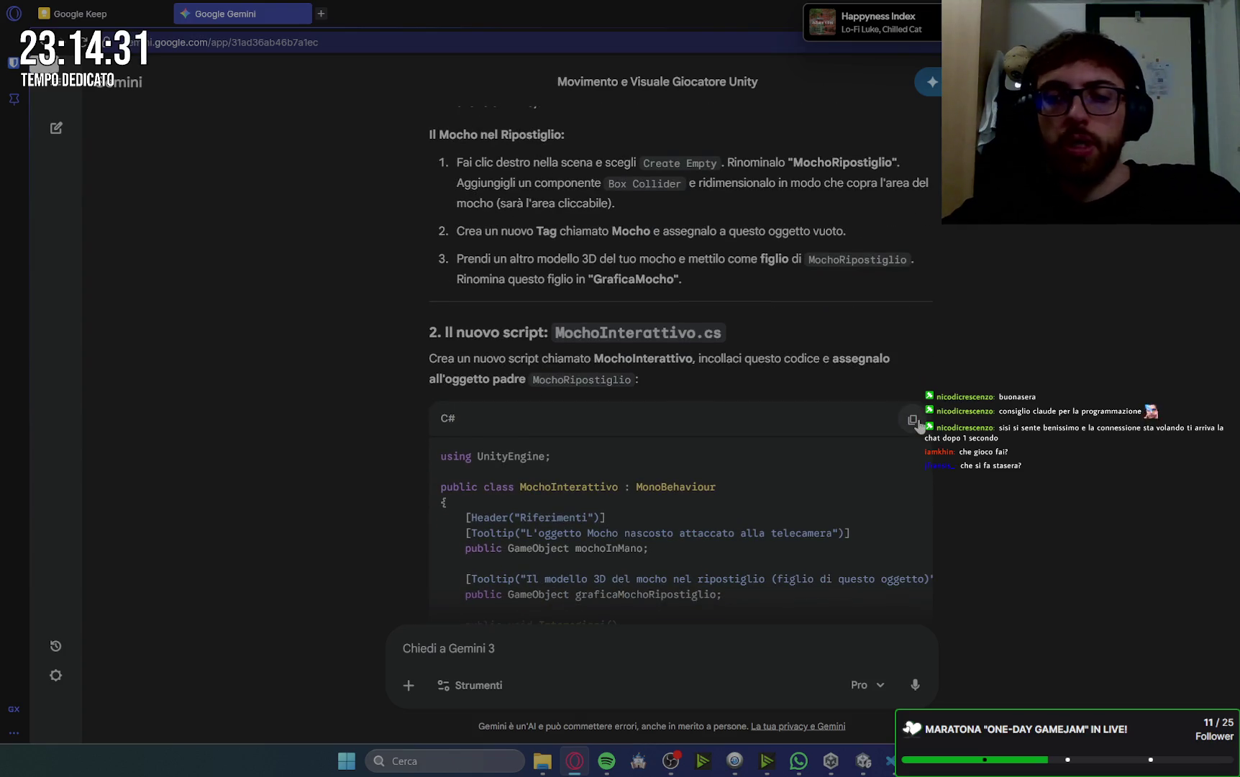
key("alt+Tab")
key("alt+Tab")
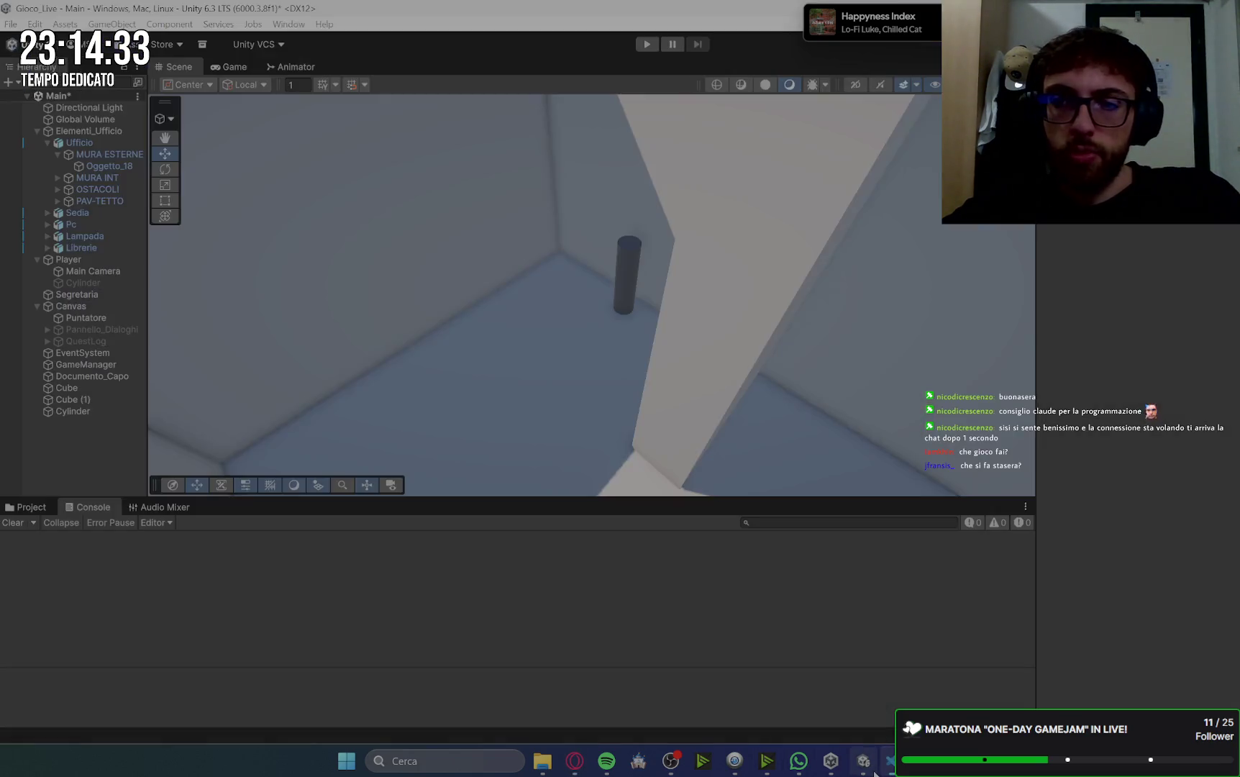
- With the new Cylinder selected, add and save a new tag entry in Tags & Layers
left_click(72, 410)
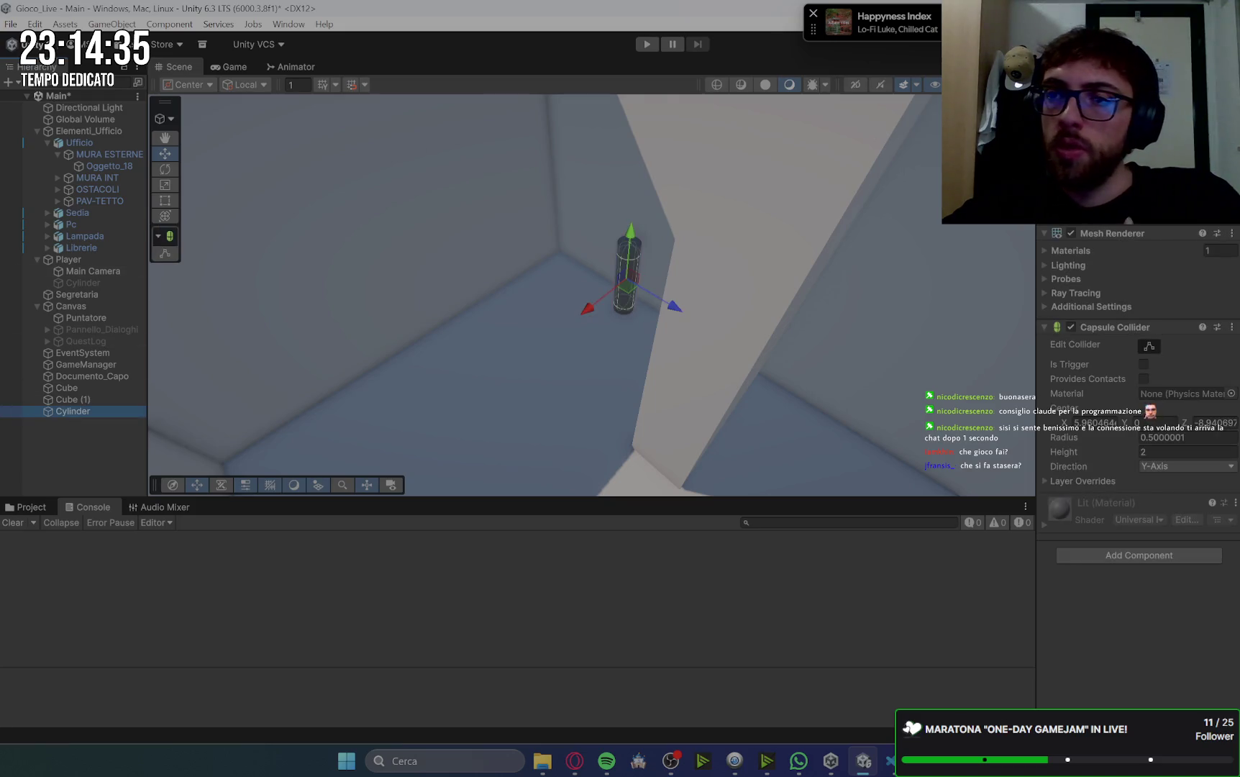
left_click(1101, 103)
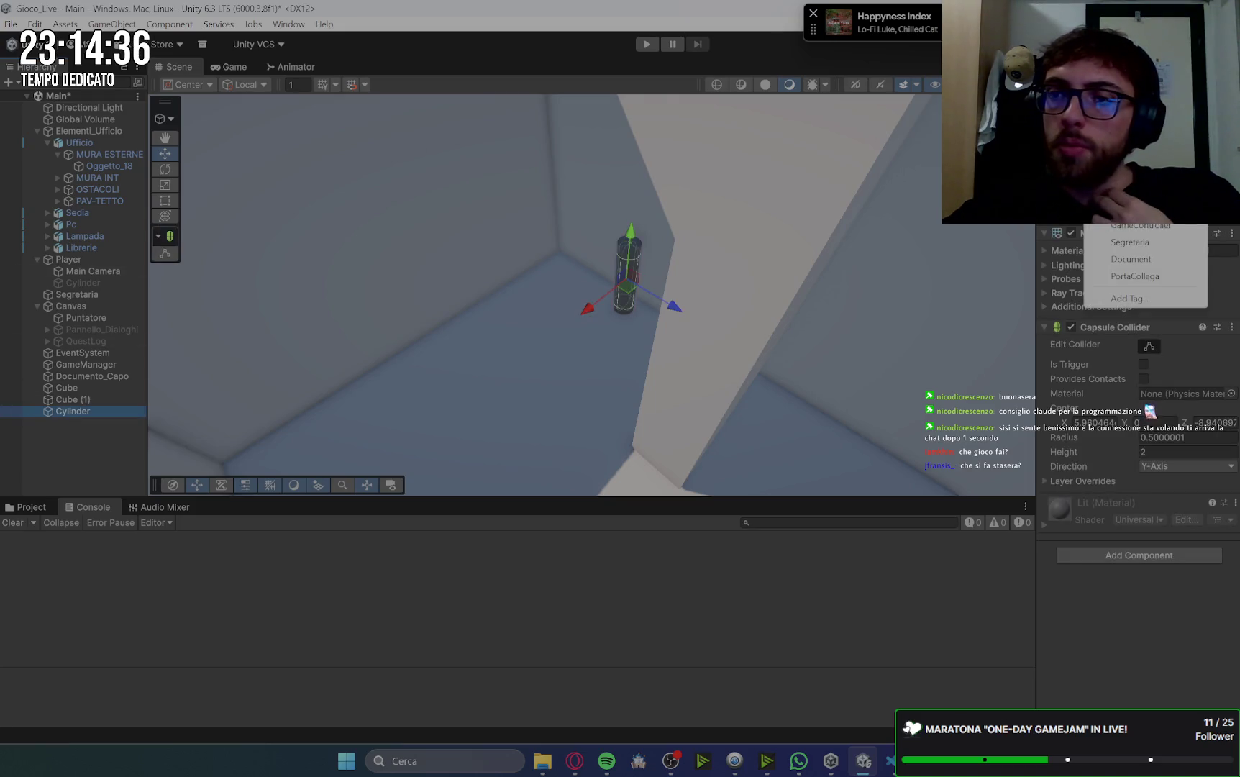
left_click(1130, 298)
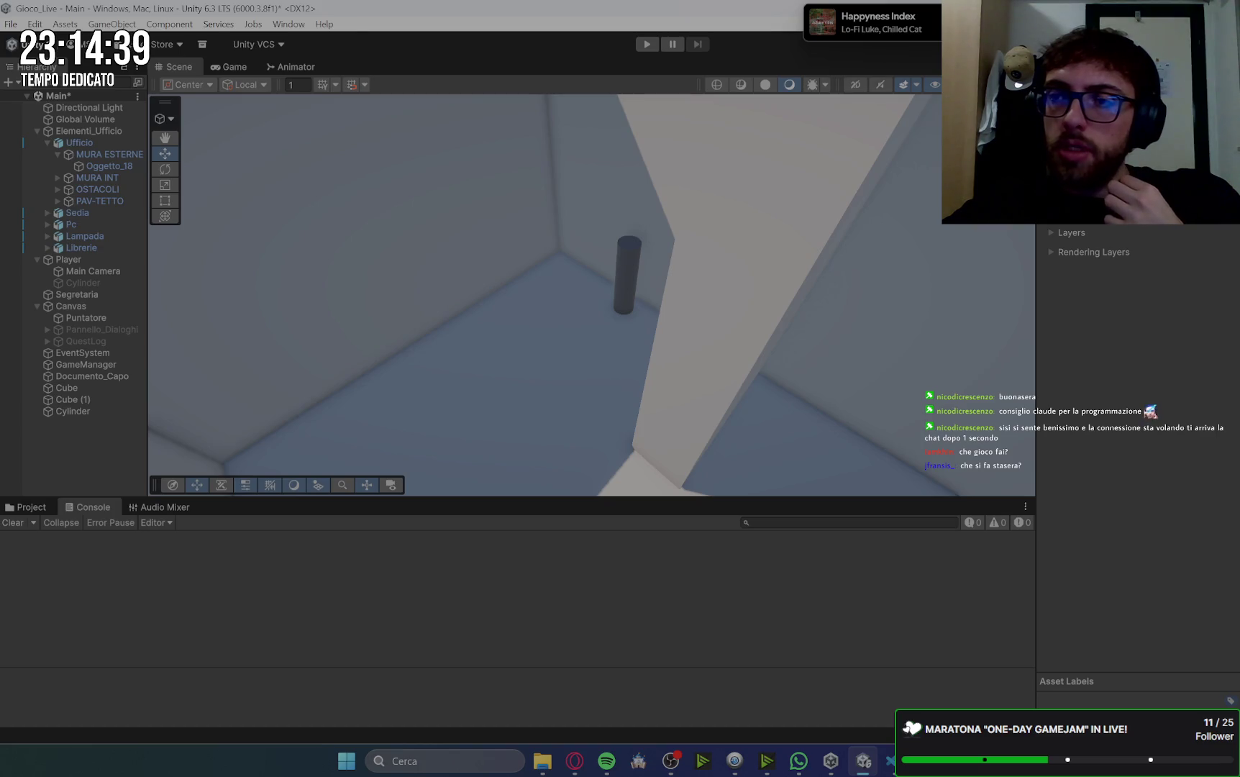
left_click(1223, 191)
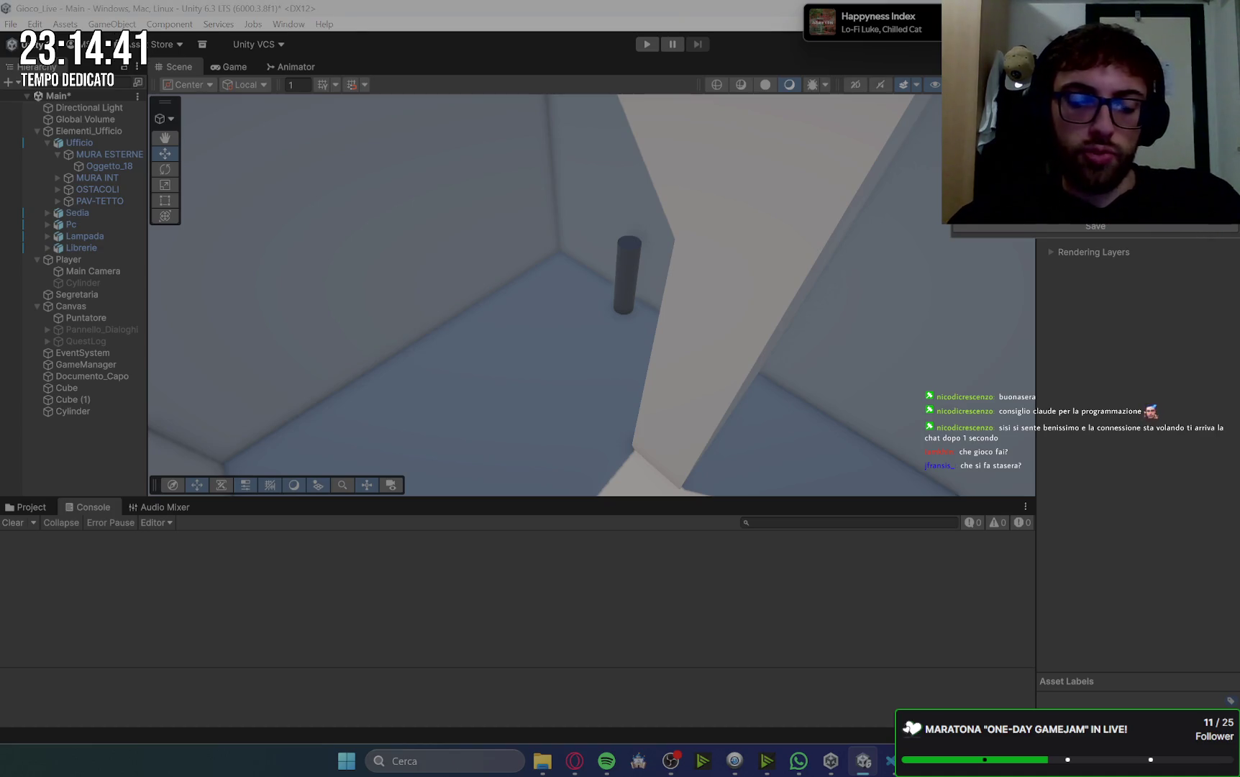
left_click(1095, 226)
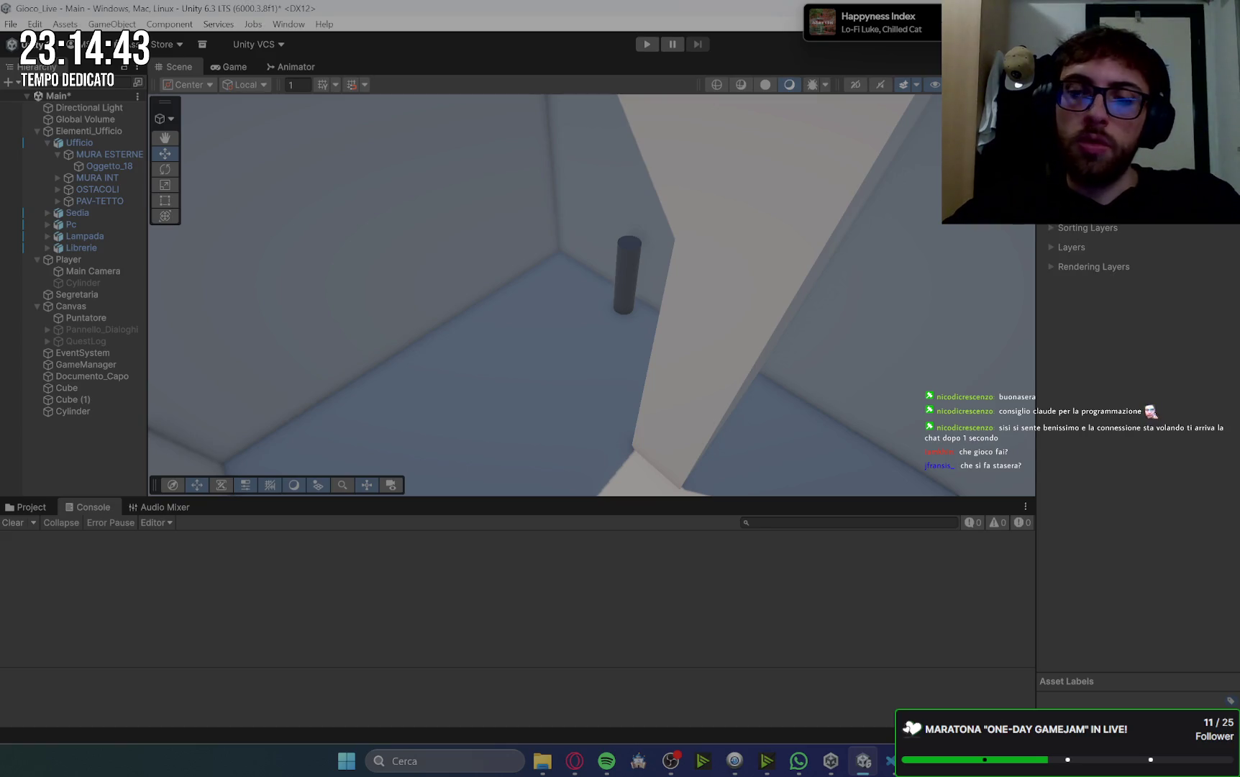
left_click(576, 764)
scroll(946, 323, "down", 1)
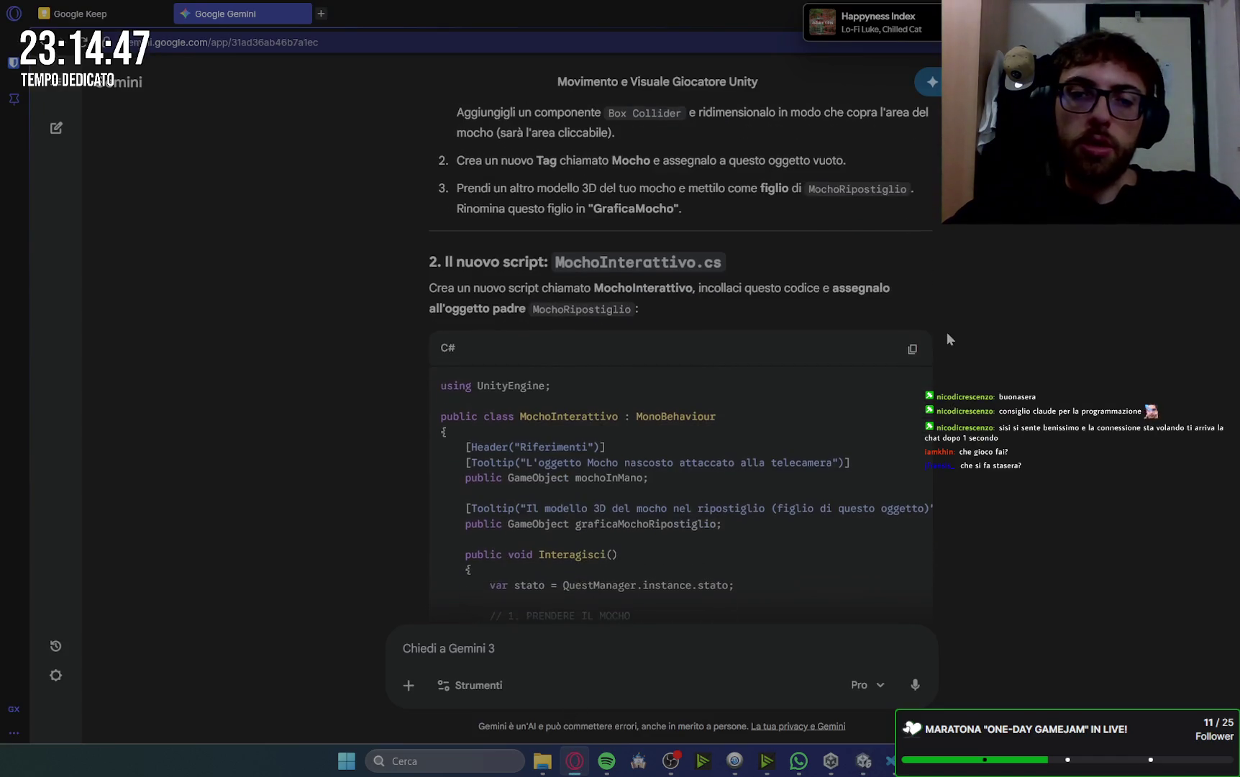
- Copy Gemini's MochoInterattivo code to the clipboard
left_click(912, 348)
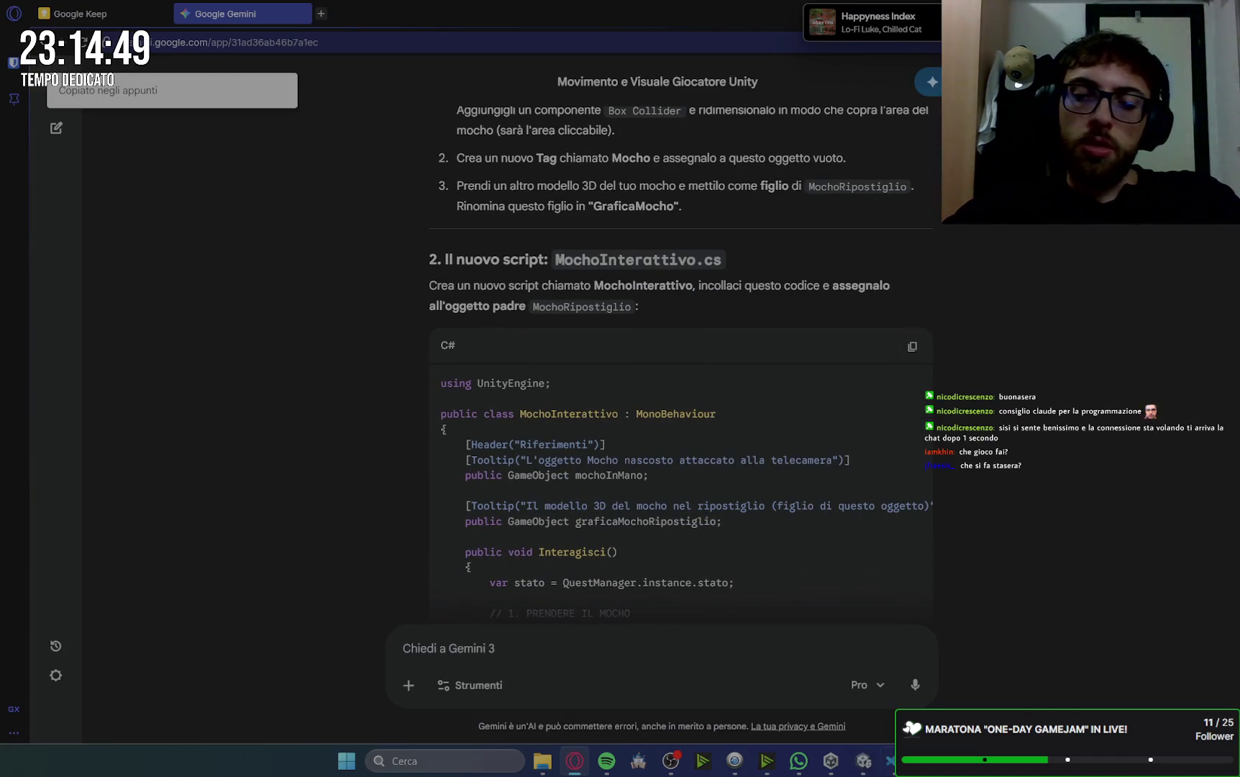
left_click(889, 761)
left_click(889, 761)
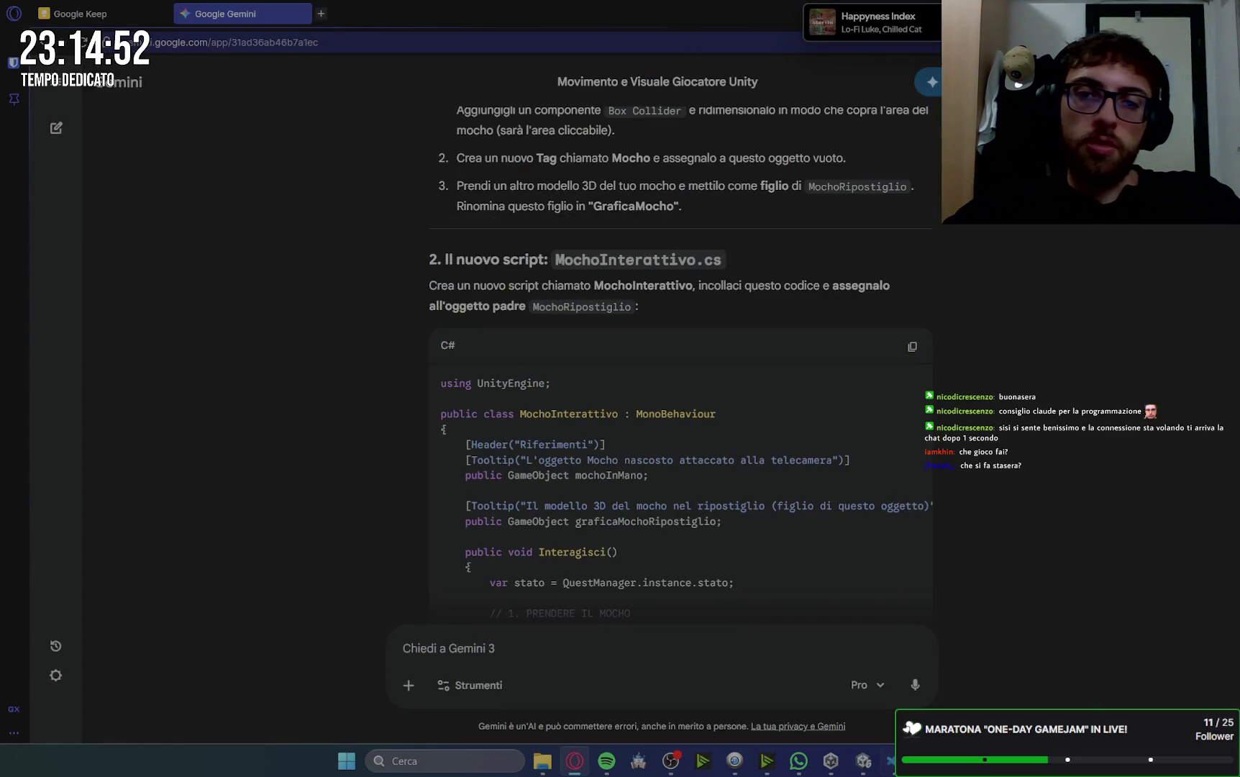
left_click(889, 761)
- Create MochoInterattivo.cs in the Scripts folder and paste the copied code into it
left_click(75, 173)
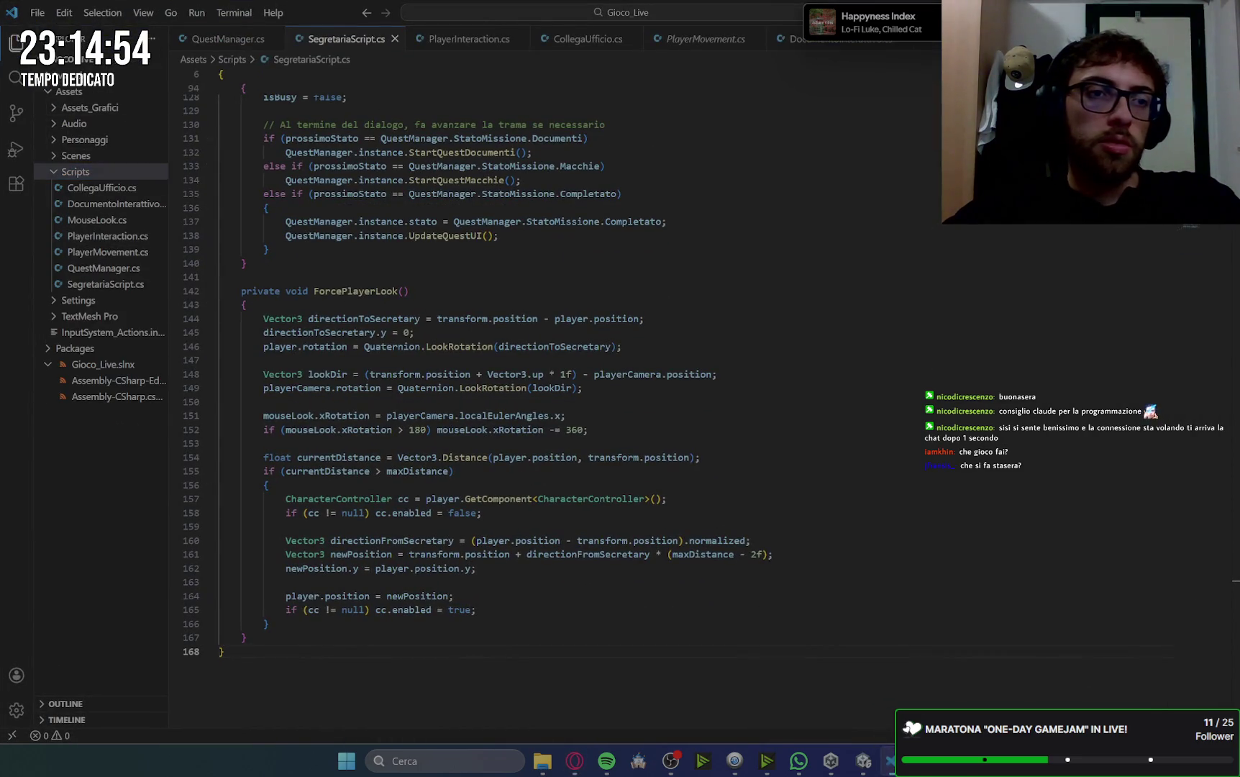
key("Left")
left_click(106, 62)
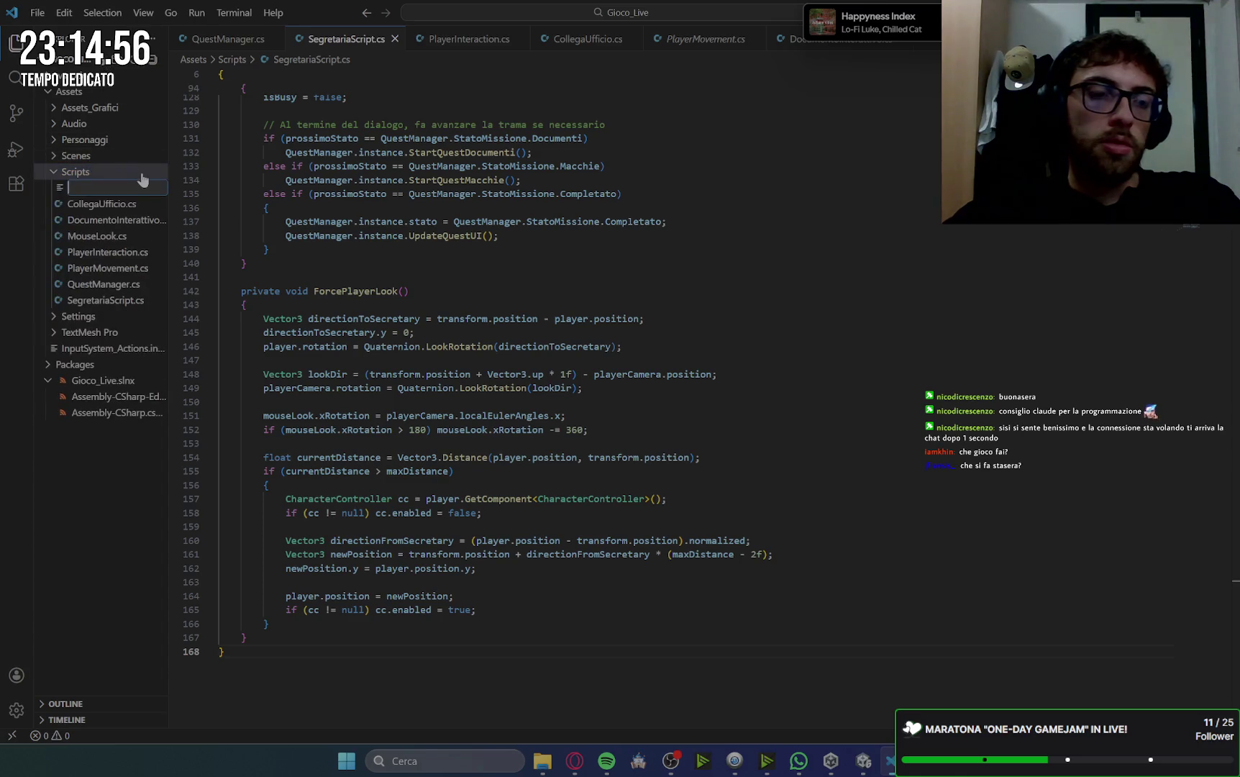
type("MochoInt")
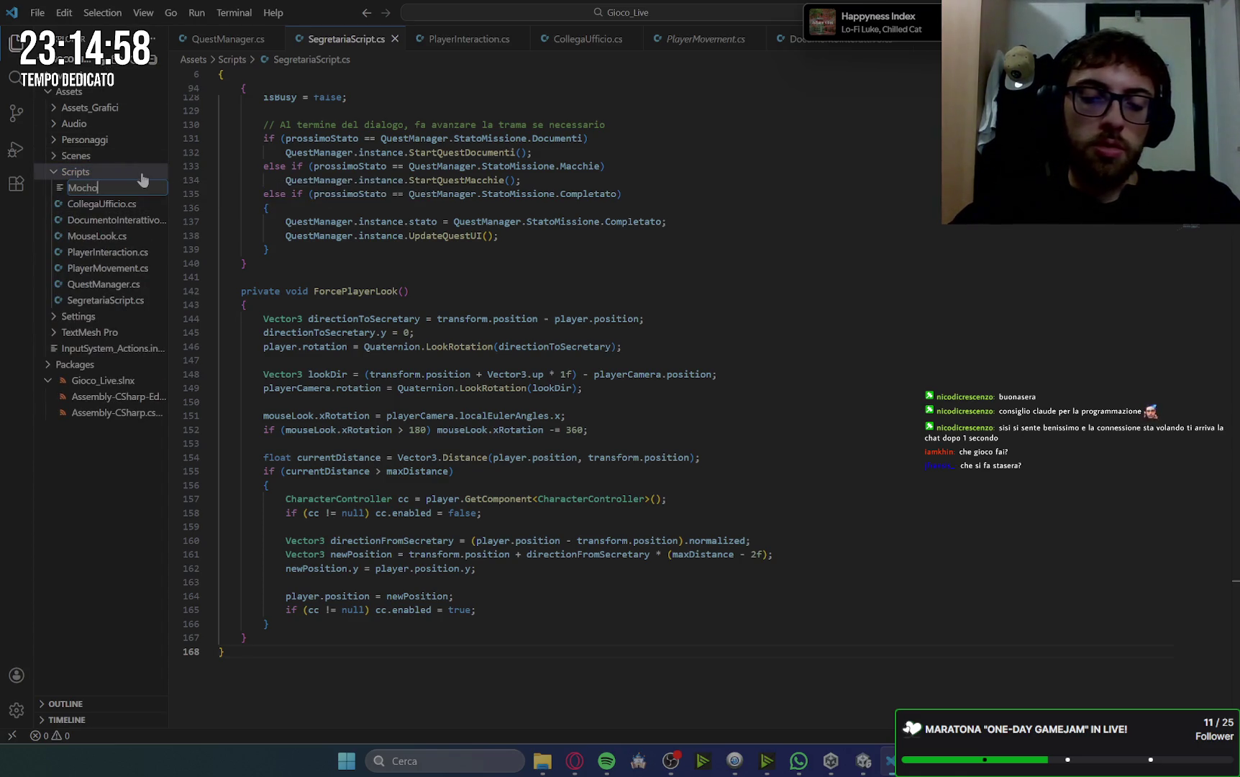
type("erattivo.cs")
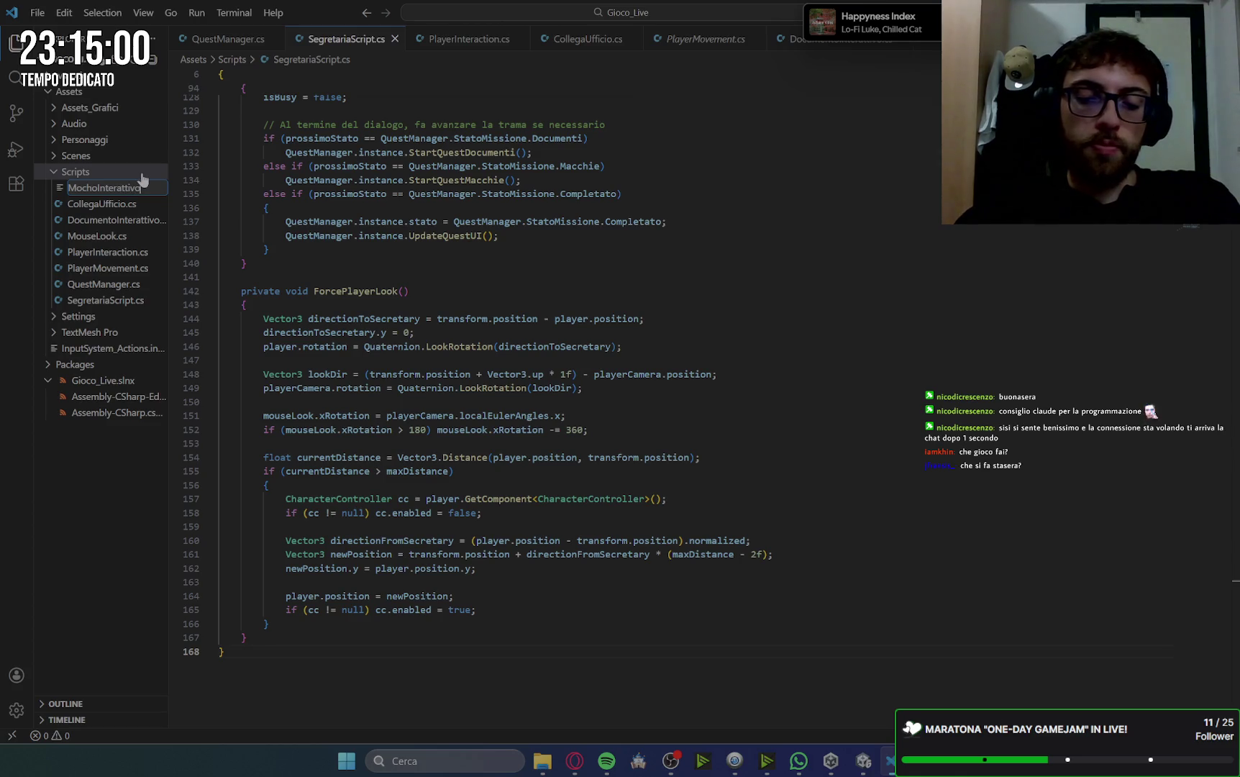
key("Return")
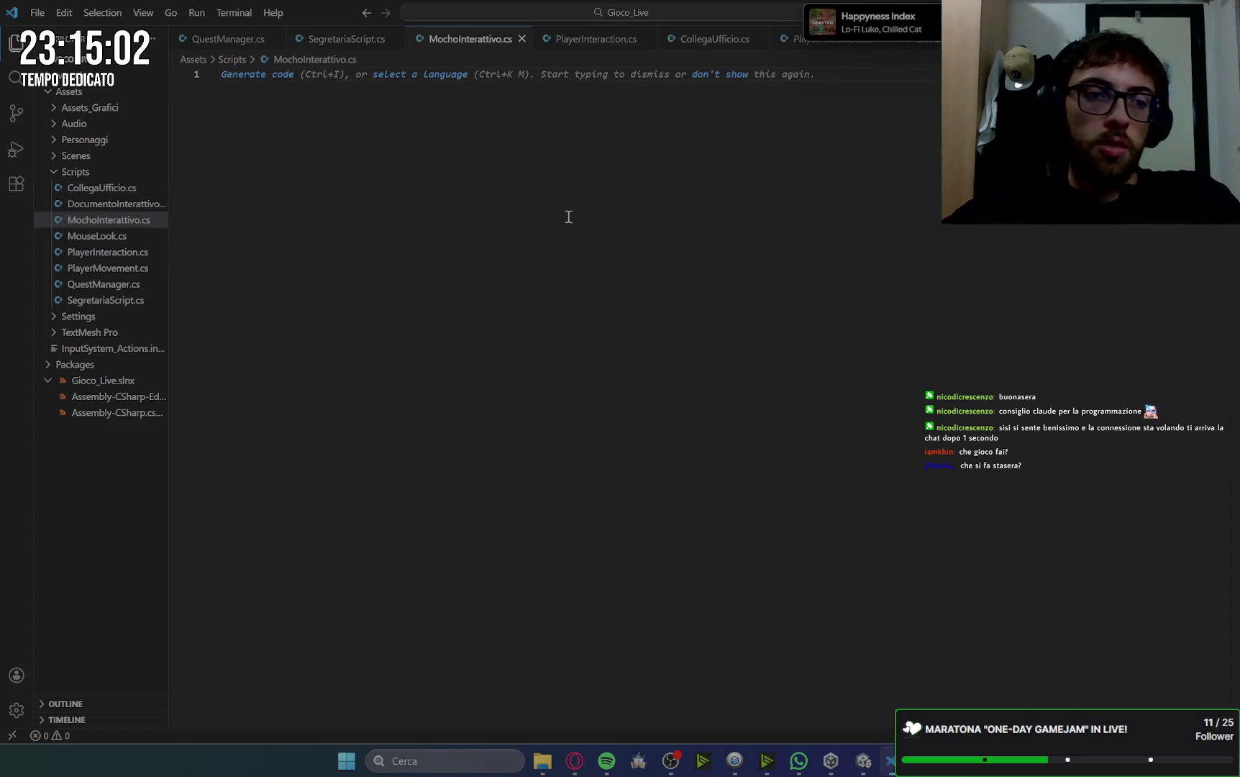
key("ctrl+v")
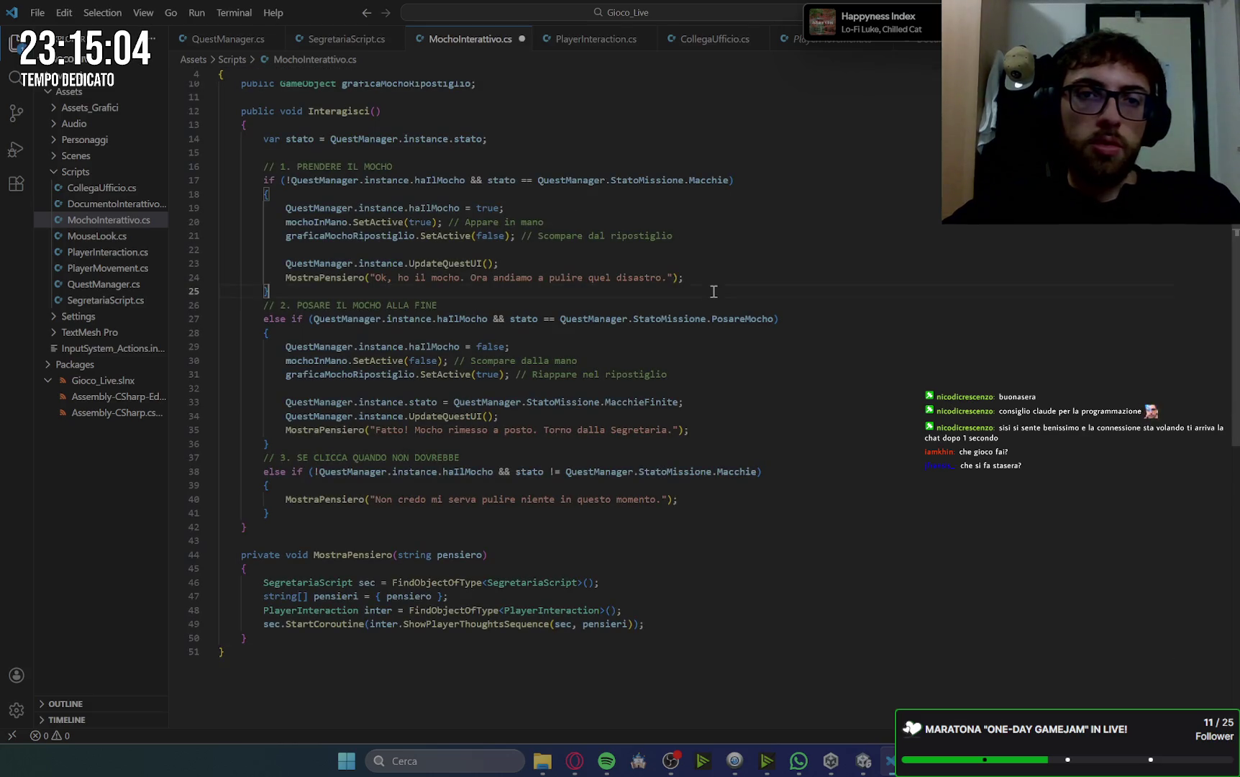
key("alt+Tab")
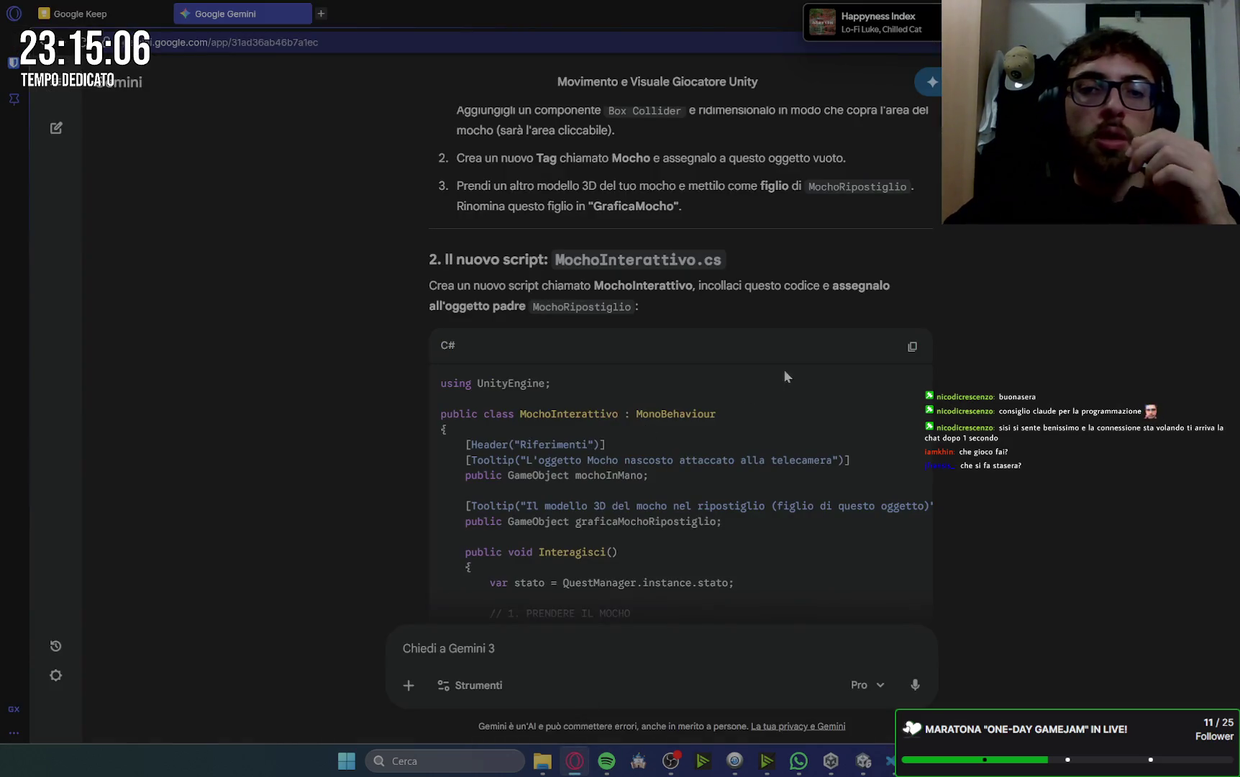
scroll(832, 371, "down", 5)
scroll(832, 370, "up", 5)
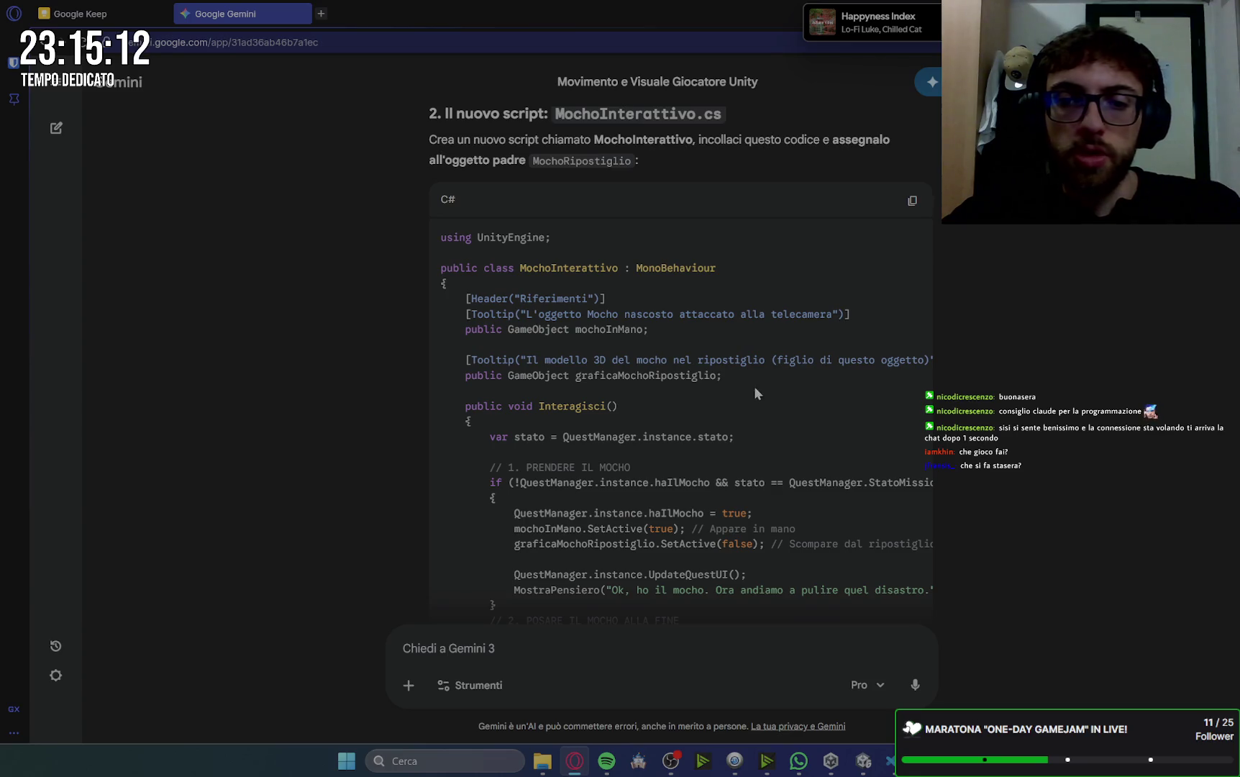
scroll(673, 406, "down", 3)
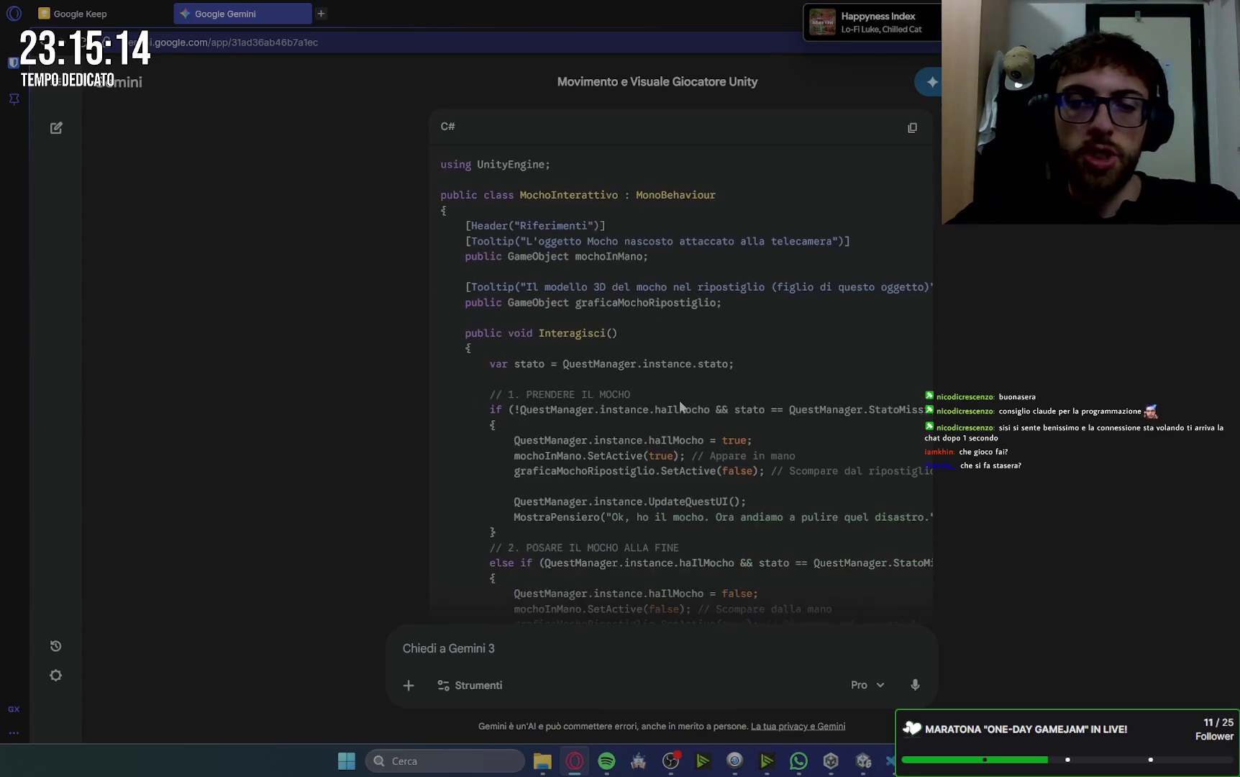
scroll(680, 389, "down", 2)
scroll(676, 364, "up", 1)
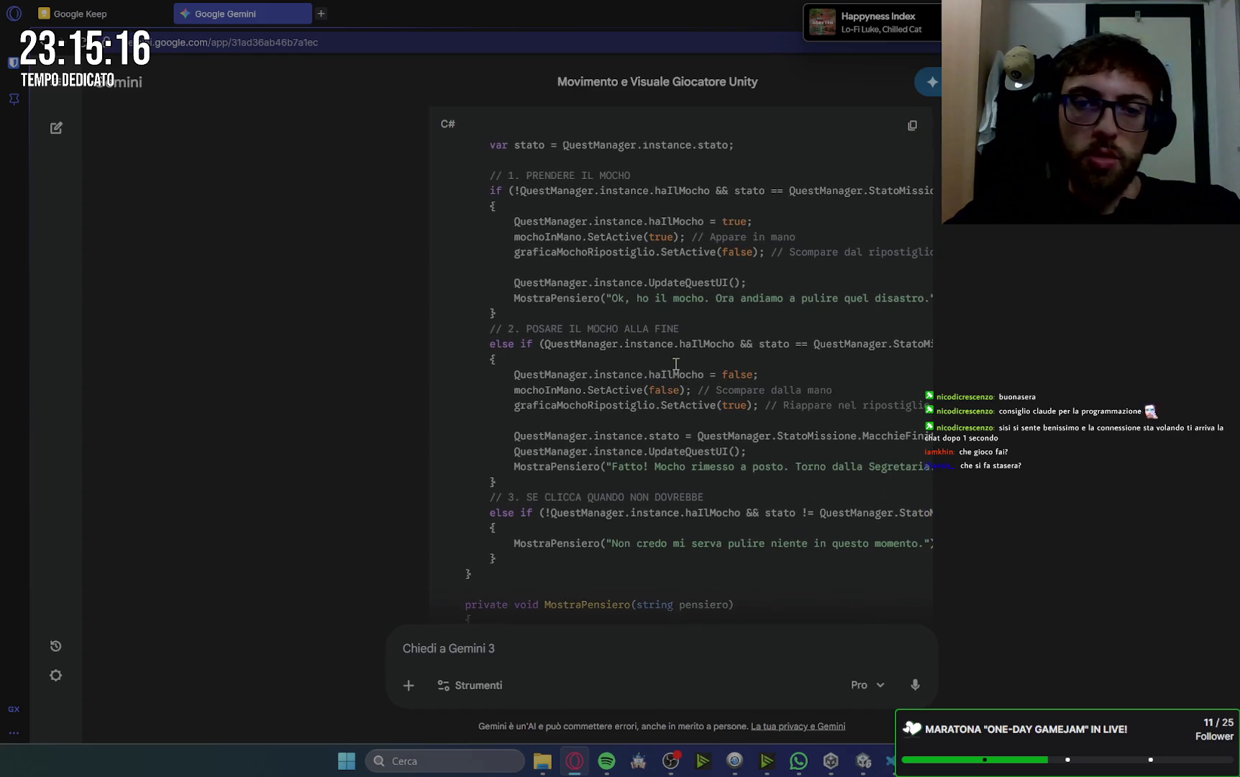
mouse_move(590, 303)
left_mouse_down()
mouse_move(817, 314)
mouse_move(907, 301)
mouse_move(925, 314)
left_mouse_up()
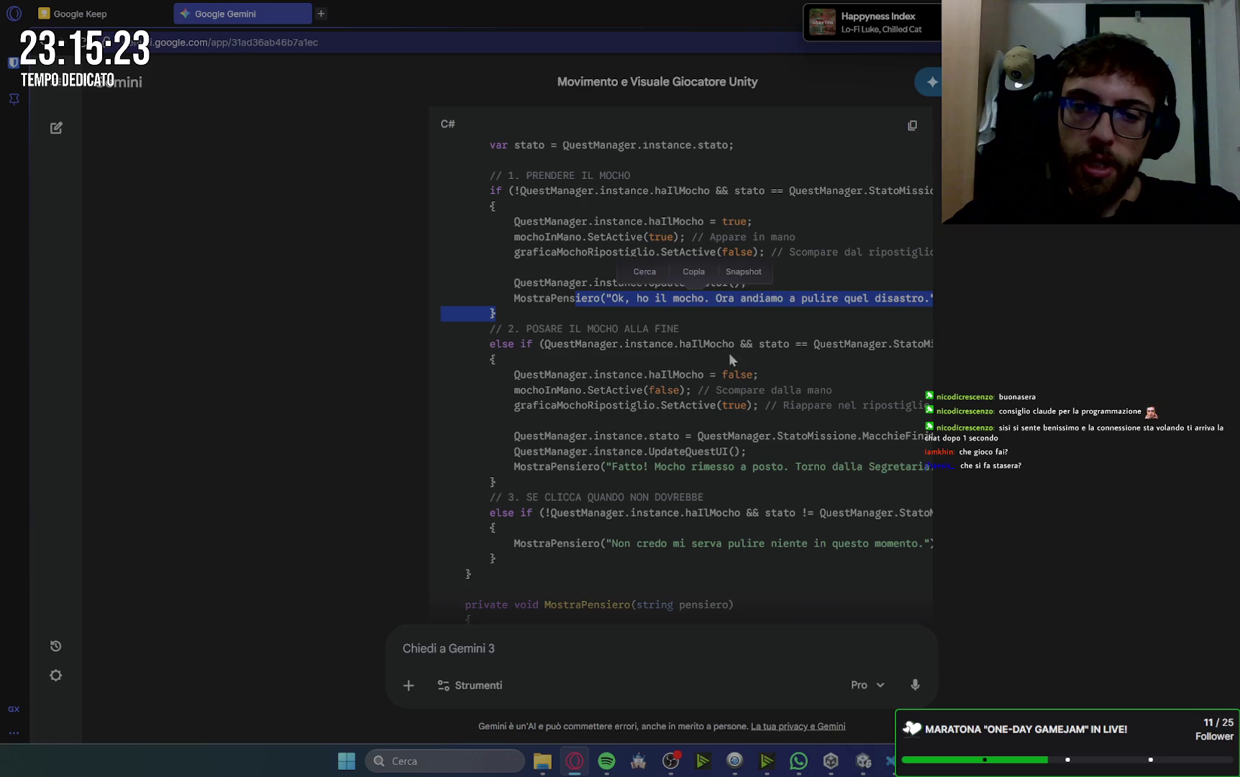
scroll(750, 372, "down", 1)
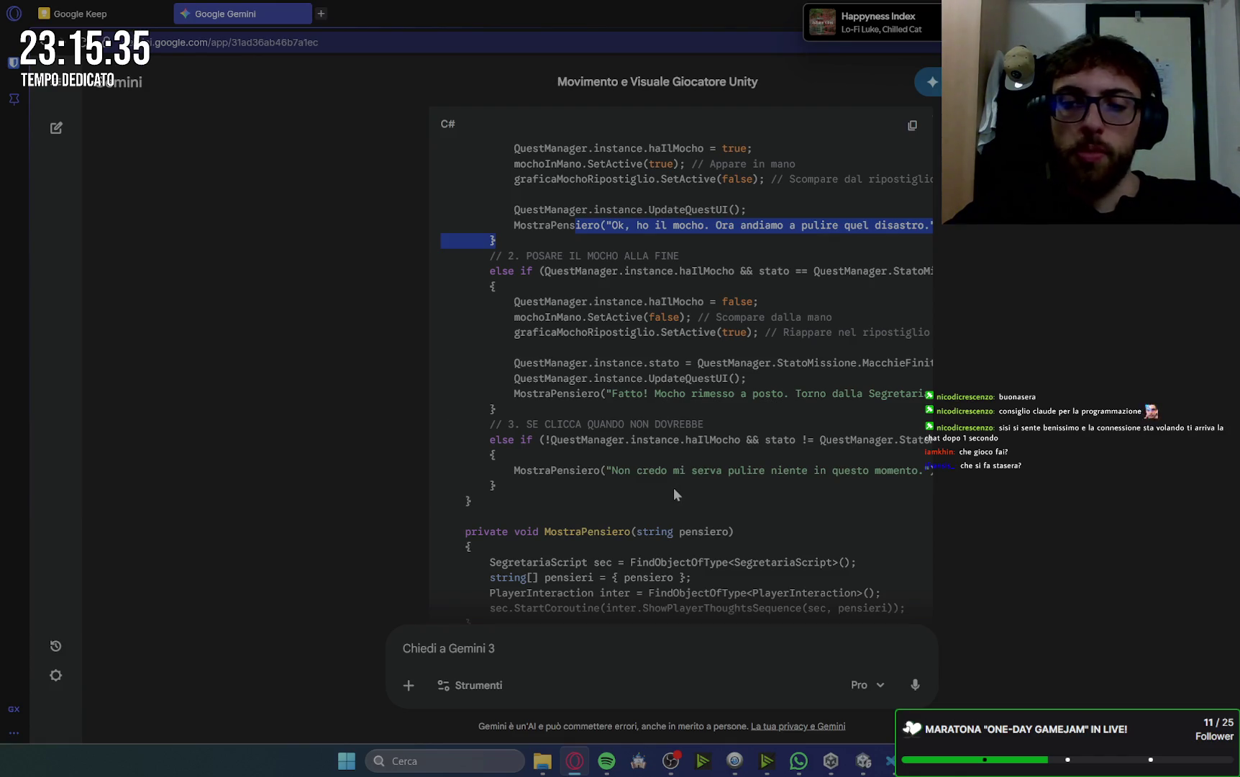
scroll(675, 493, "down", 3)
scroll(593, 390, "down", 1)
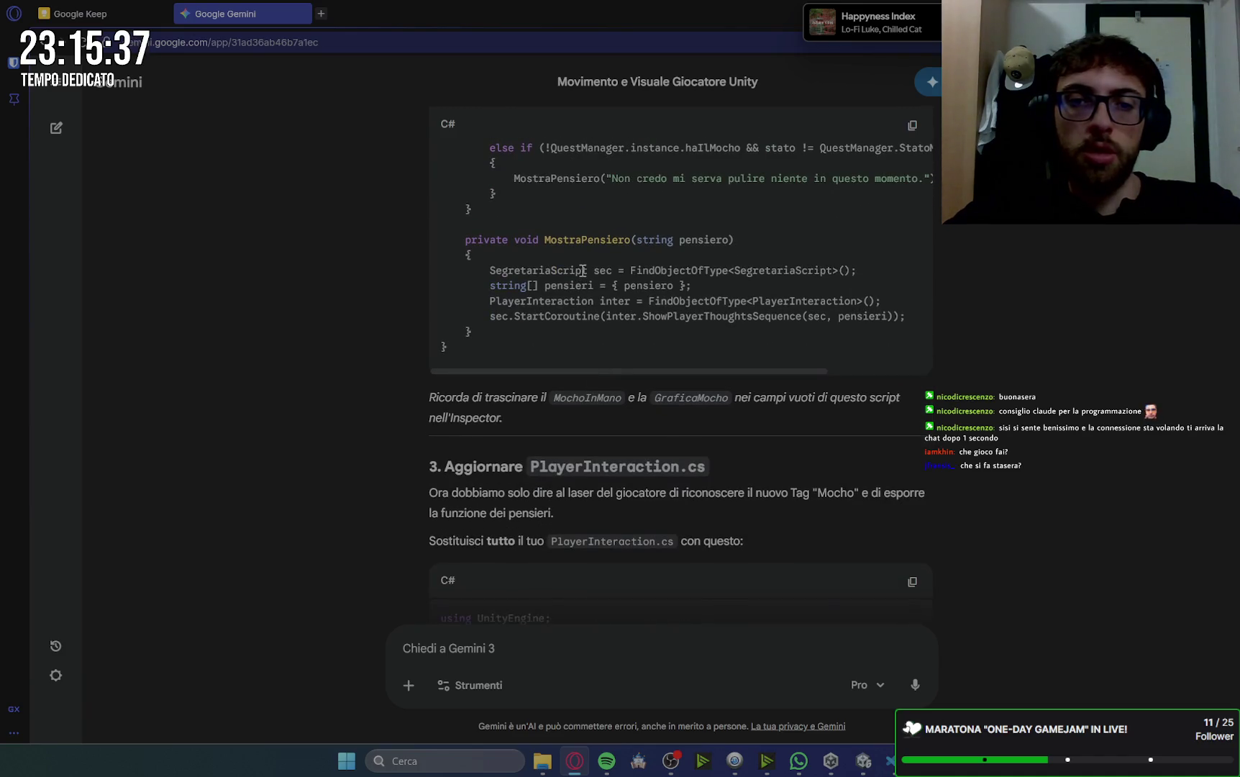
scroll(617, 475, "up", 4)
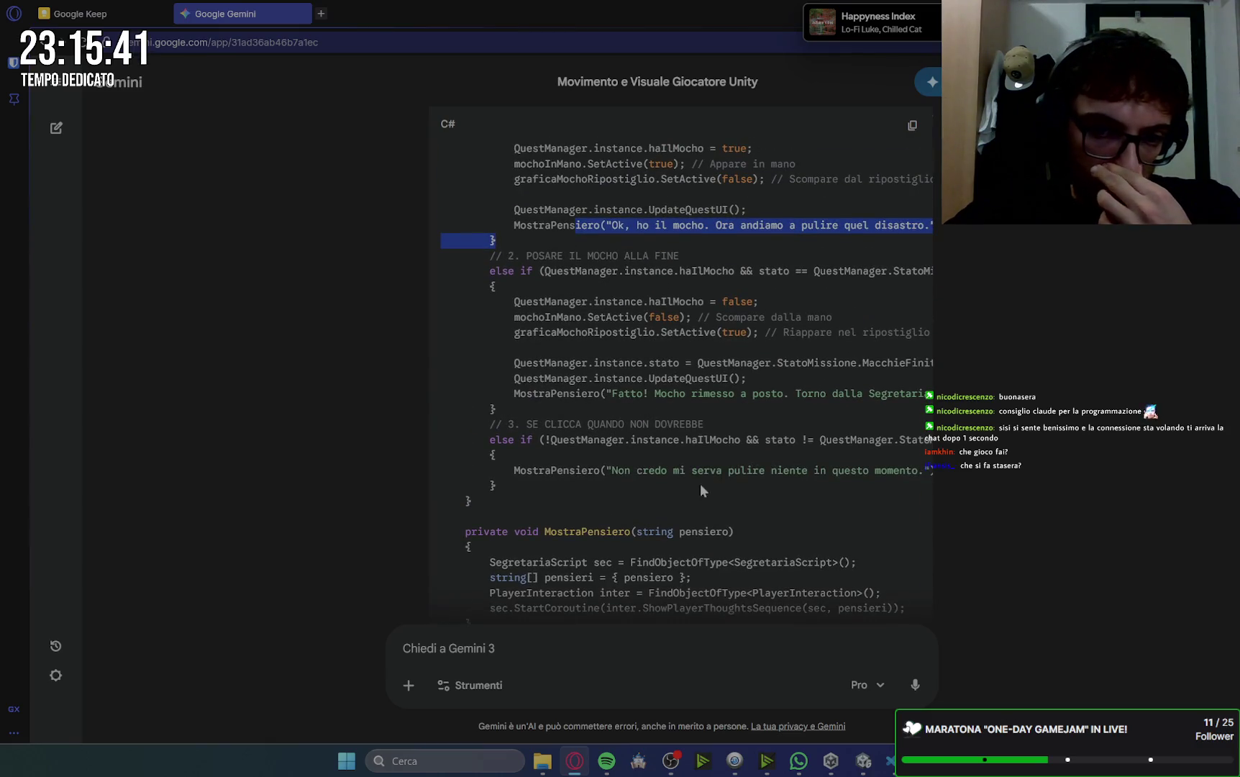
left_click(738, 491)
mouse_move(896, 497)
left_mouse_down()
mouse_move(910, 464)
mouse_move(864, 451)
mouse_move(907, 456)
left_mouse_up()
left_click(885, 499)
scroll(743, 566, "down", 2)
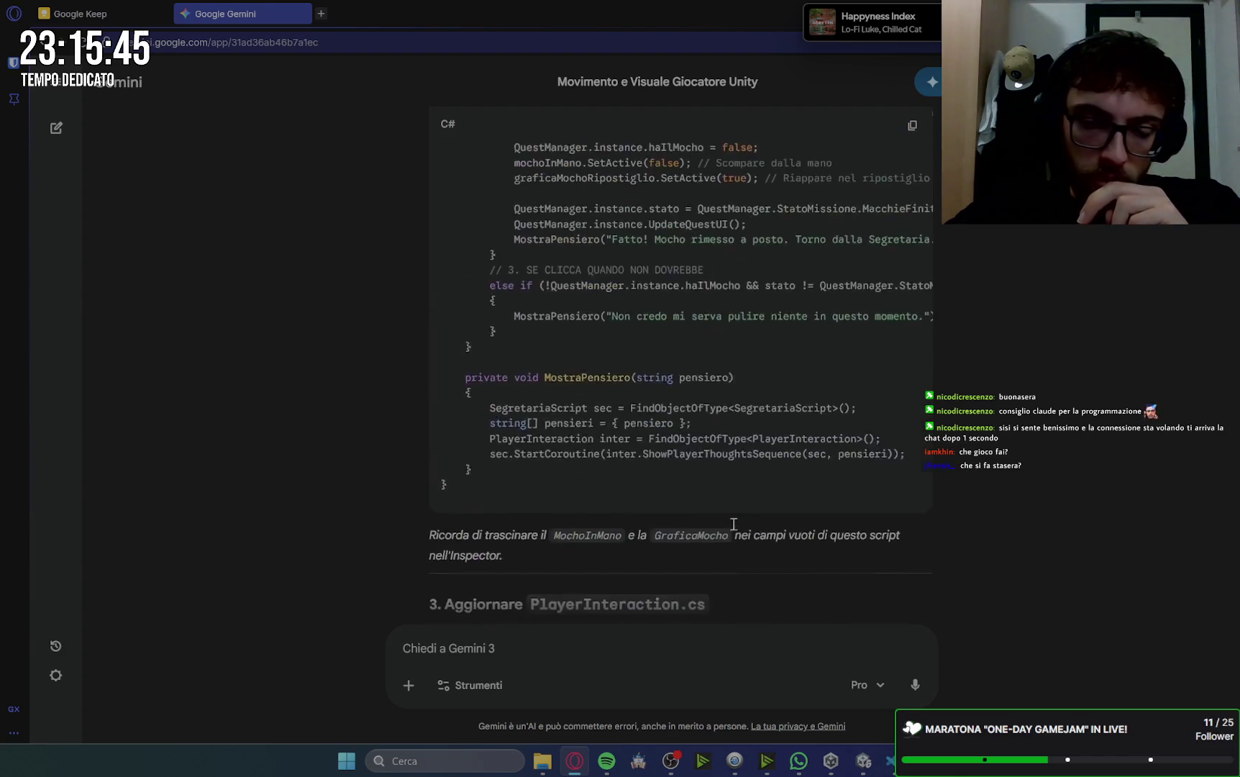
scroll(742, 566, "up", 4)
scroll(859, 447, "right", 2)
scroll(729, 455, "left", 2)
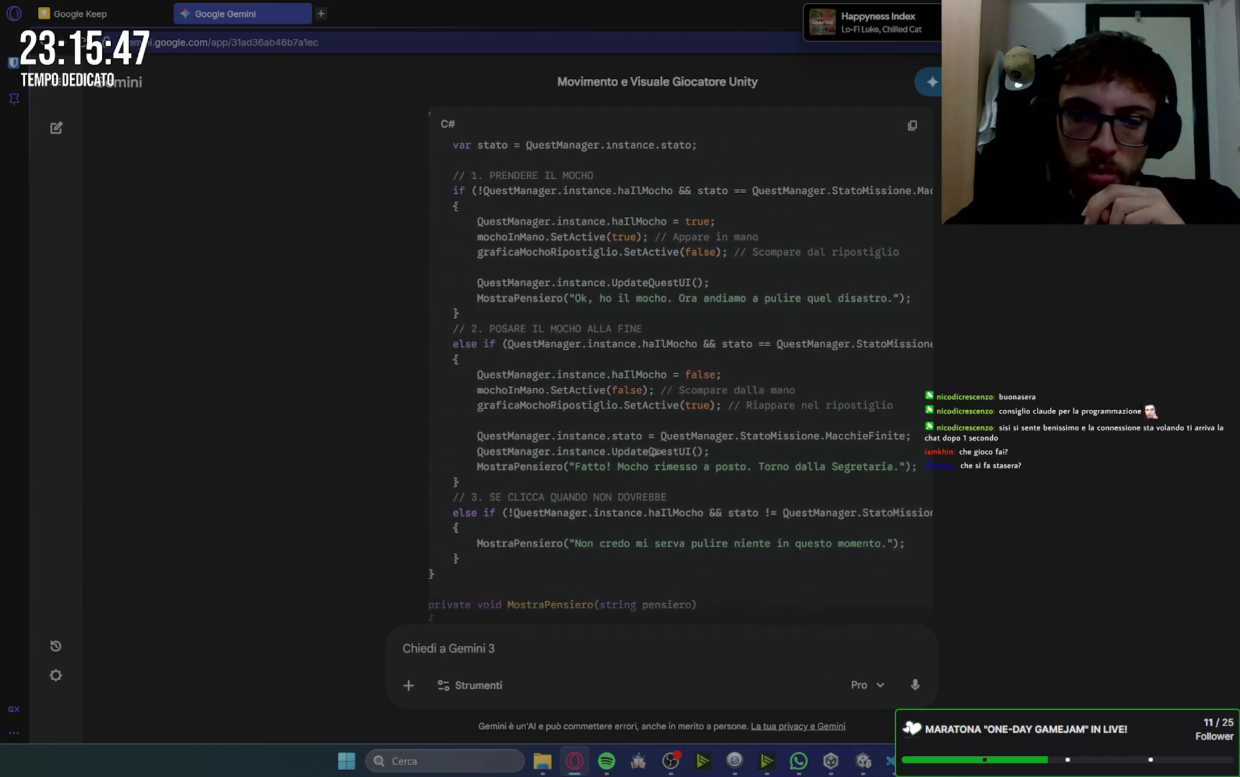
scroll(807, 457, "right", 1)
scroll(807, 457, "right", 1)
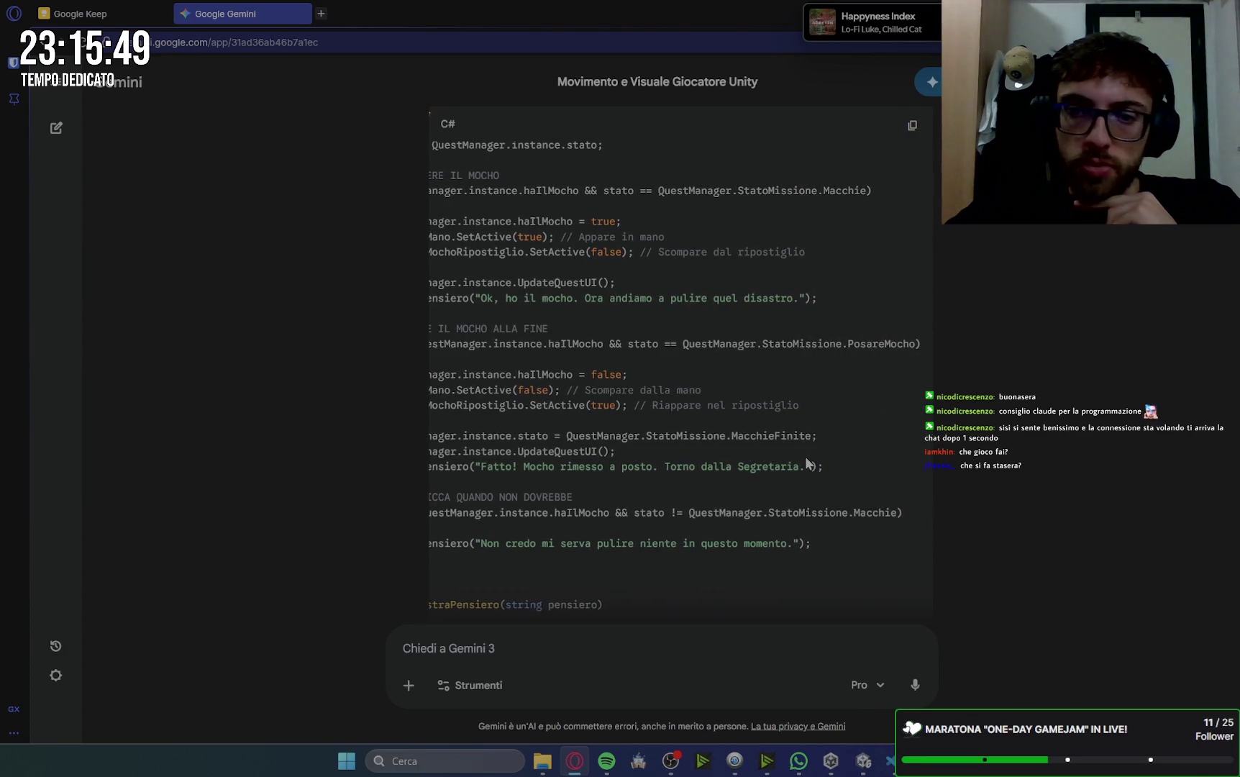
scroll(734, 405, "left", 2)
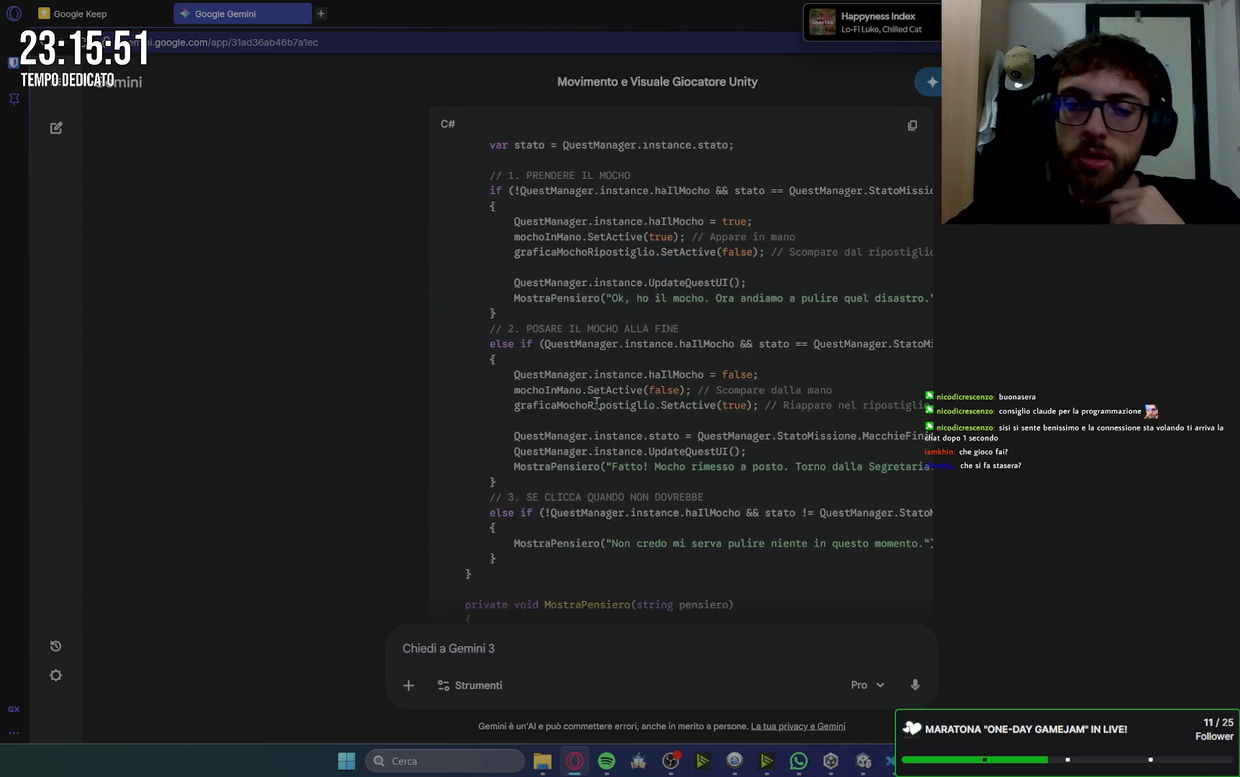
scroll(603, 409, "down", 4)
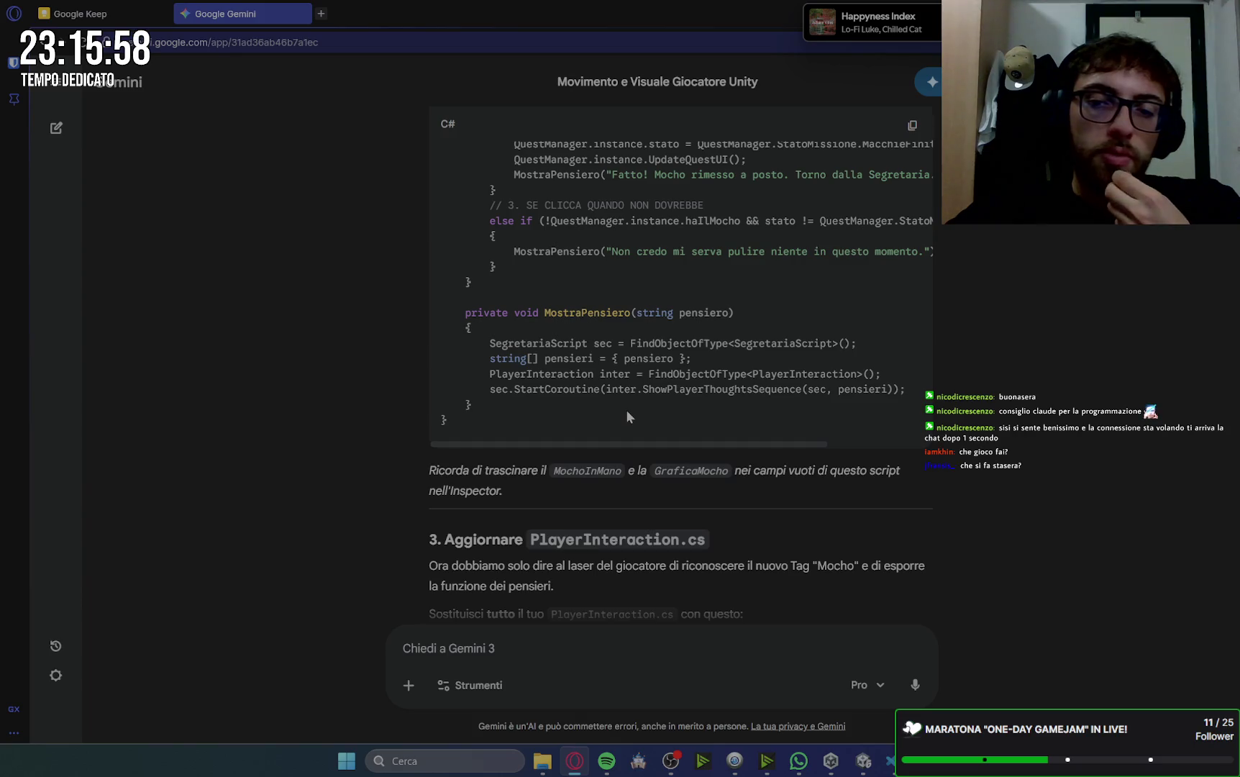
scroll(627, 415, "down", 3)
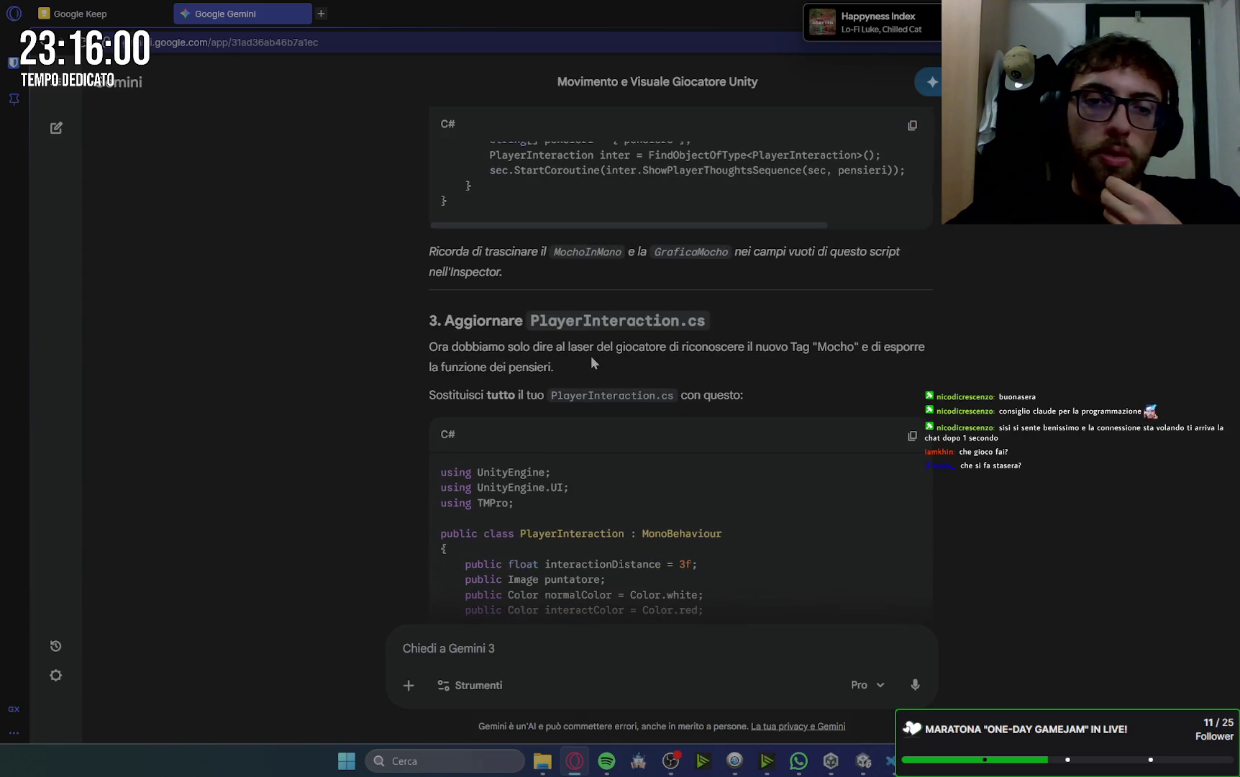
scroll(595, 357, "down", 1)
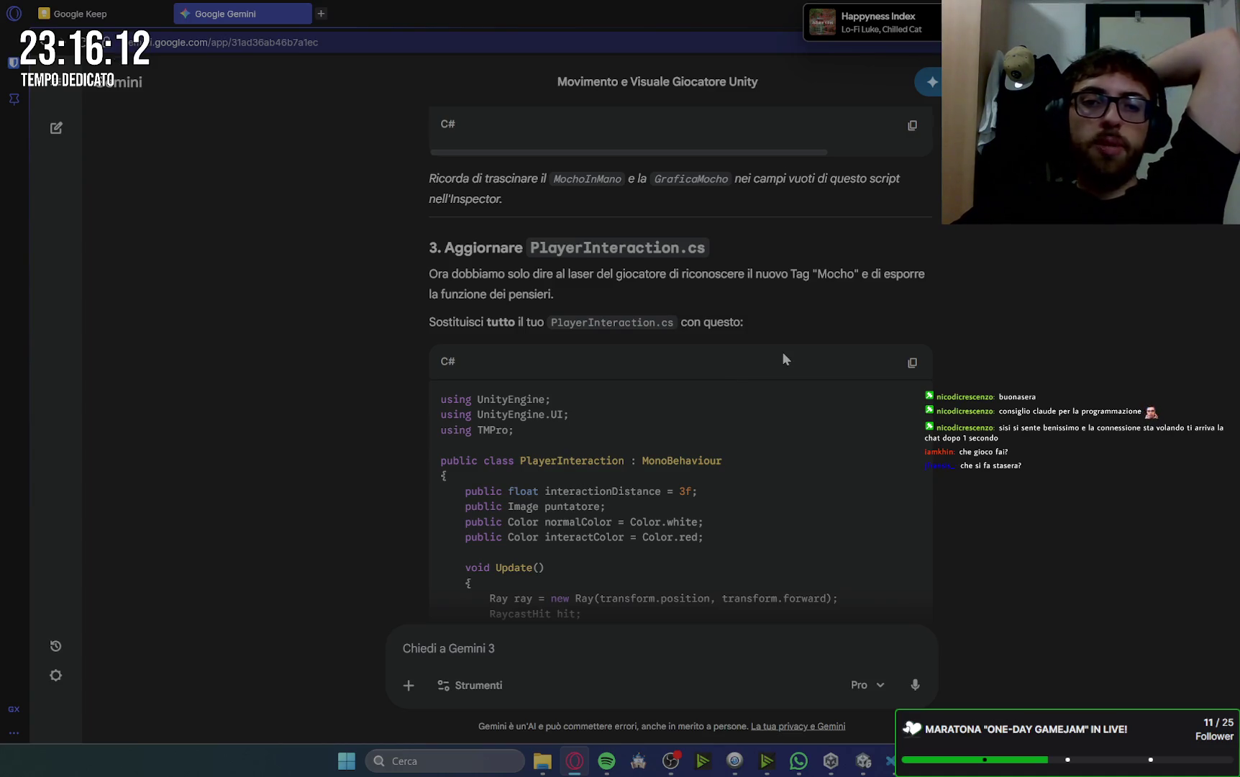
- Copy the replacement PlayerInteraction.cs code and scroll to the 'Prova questo Passo' text
scroll(784, 355, "down", 2)
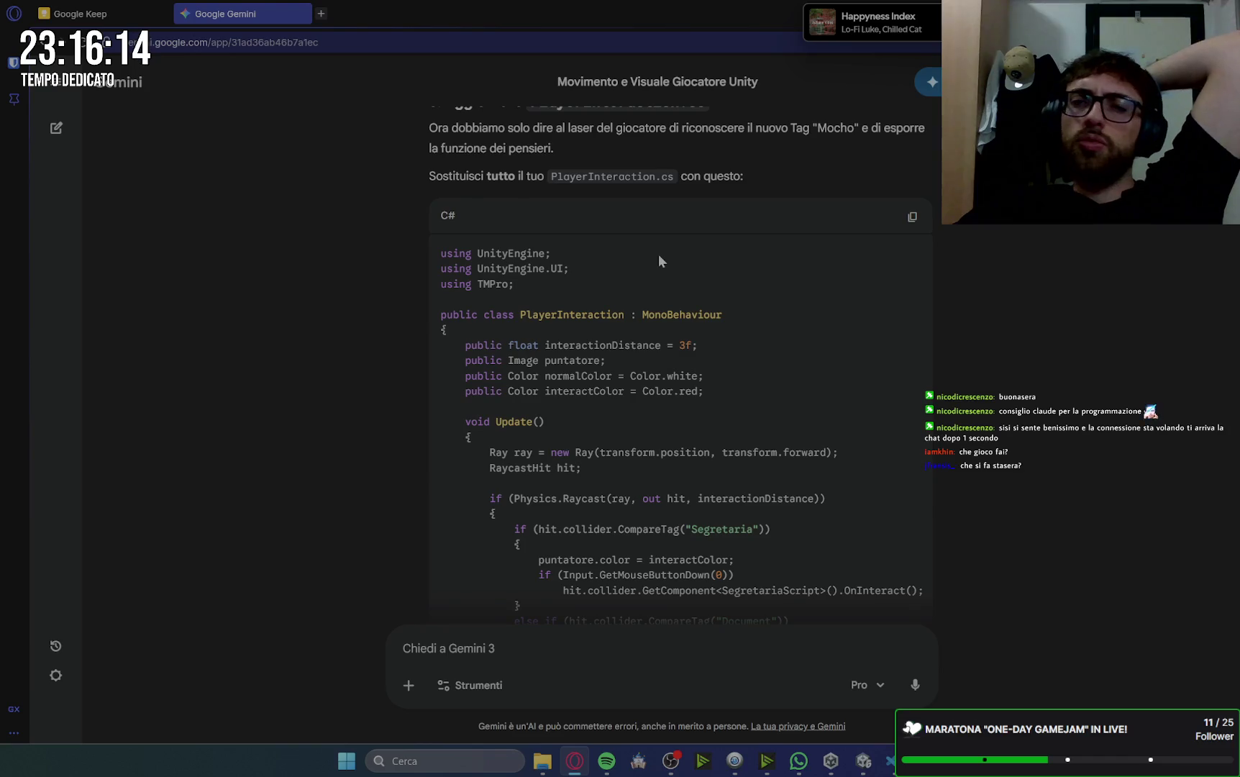
scroll(816, 303, "down", 1)
left_click(910, 146)
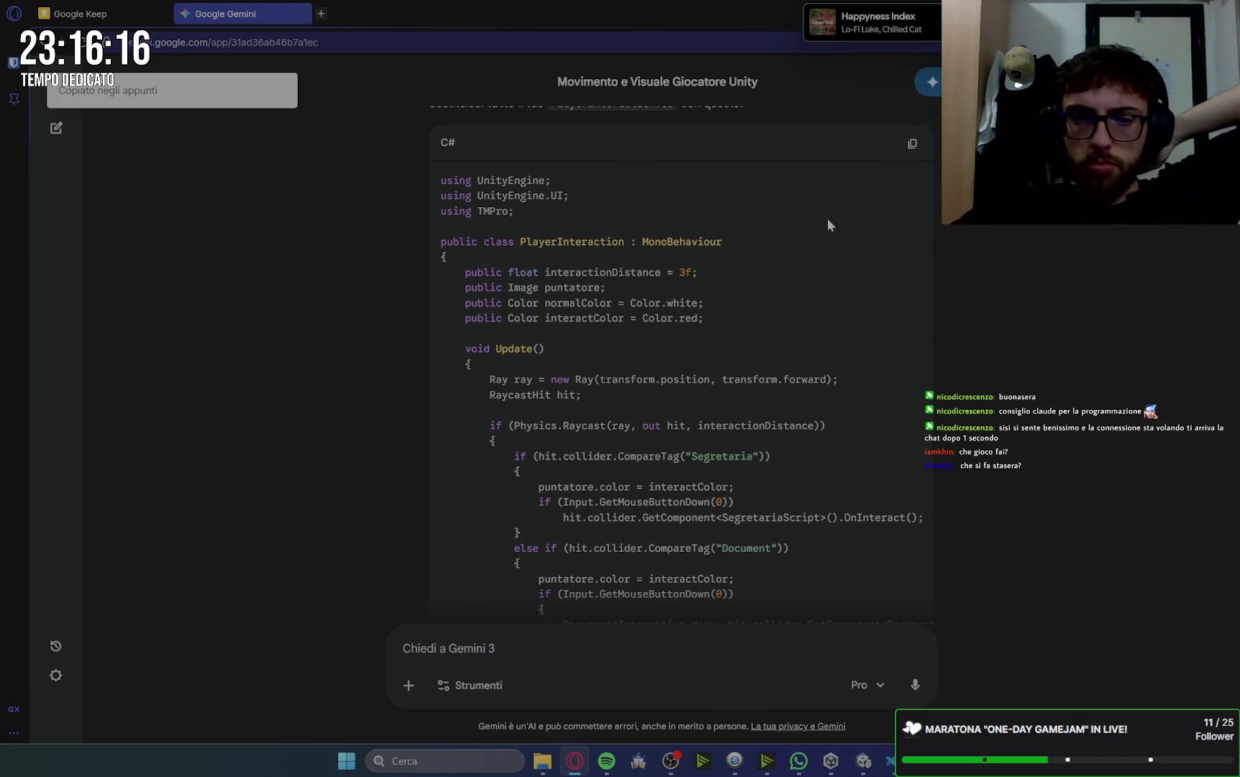
scroll(687, 269, "down", 10)
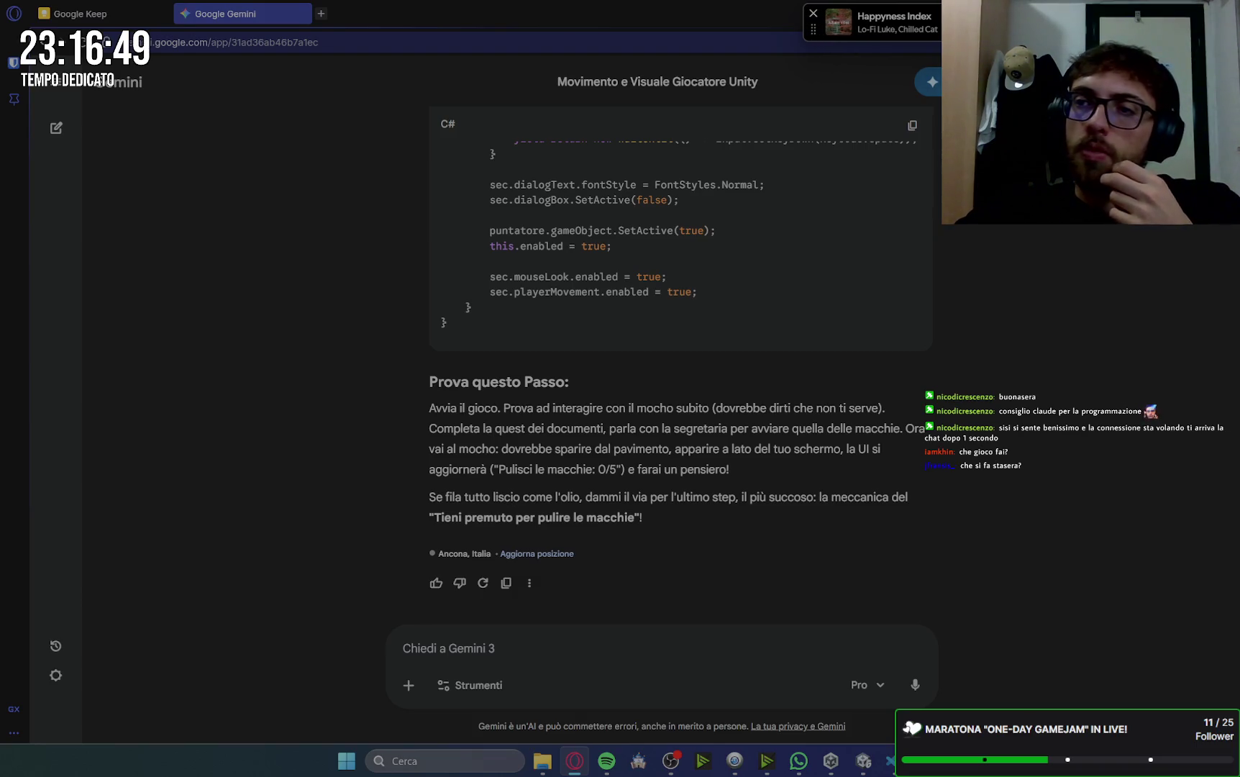
key("alt+Tab")
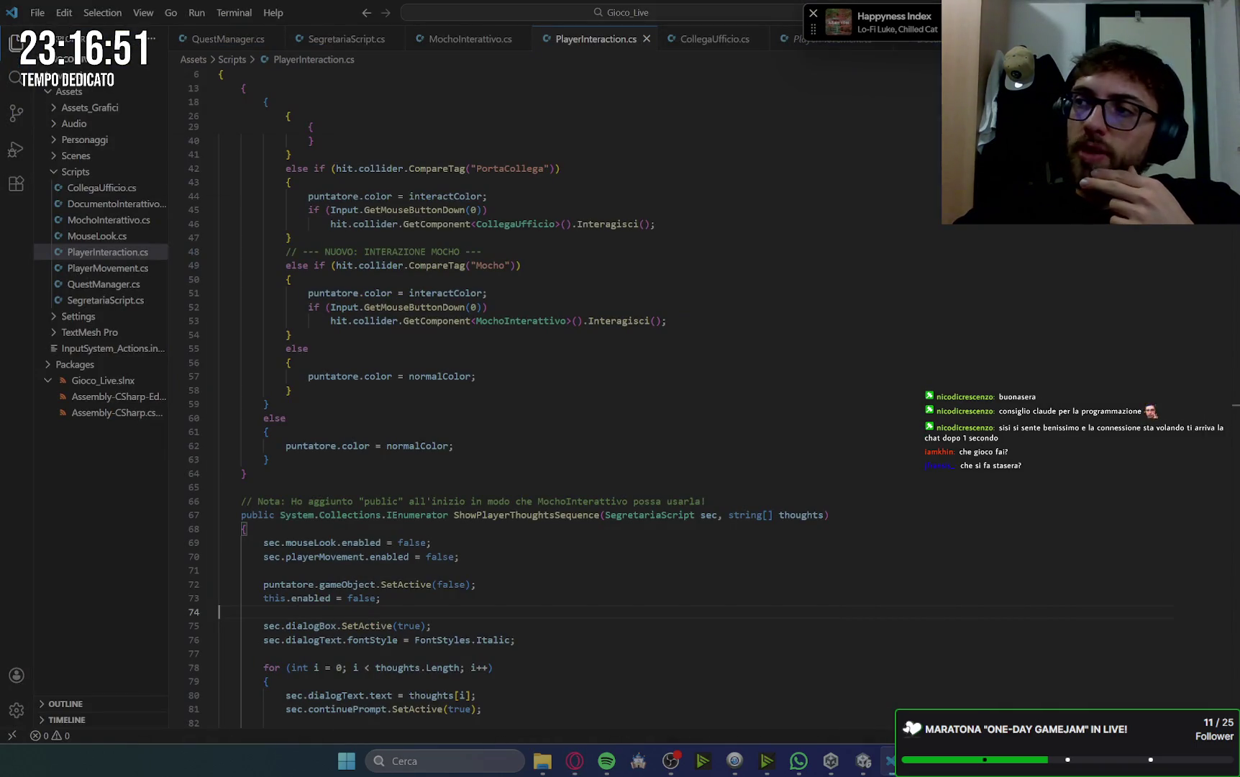
- Review the Segretaria and Document tag checks in PlayerInteraction.cs
key("alt+Tab")
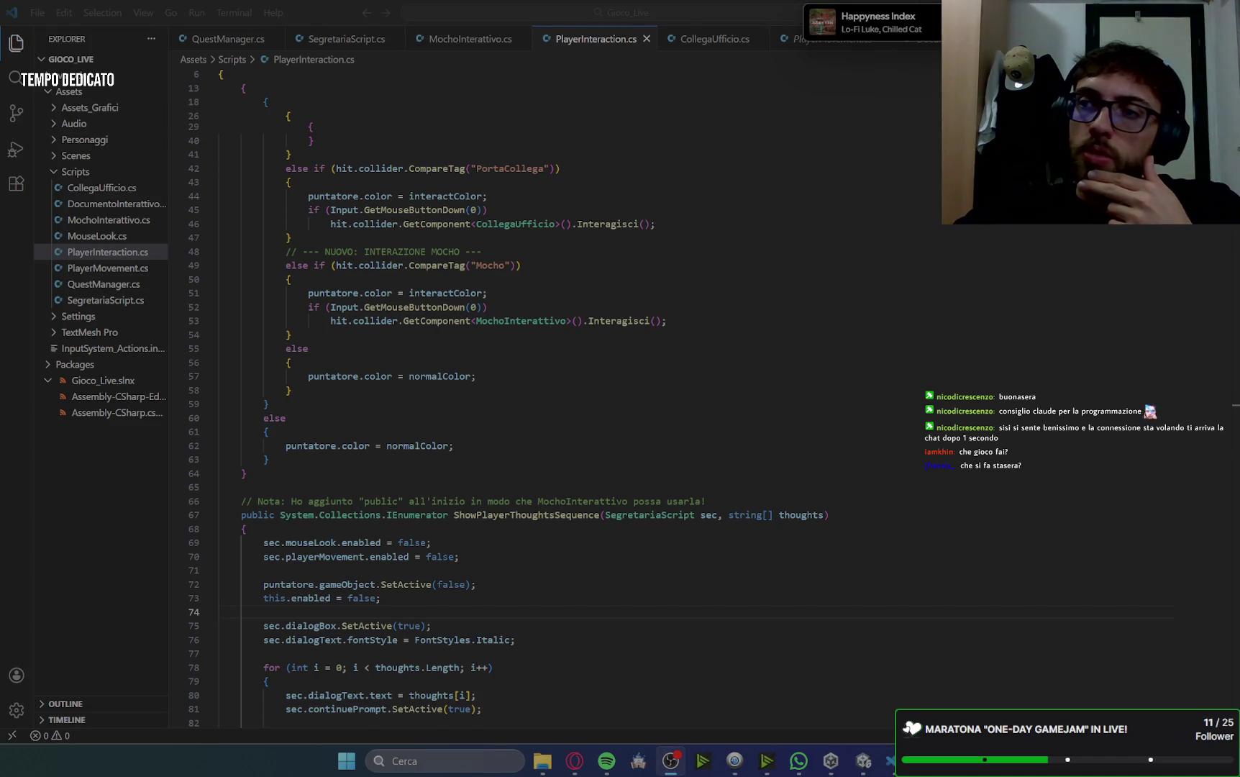
left_click(789, 280)
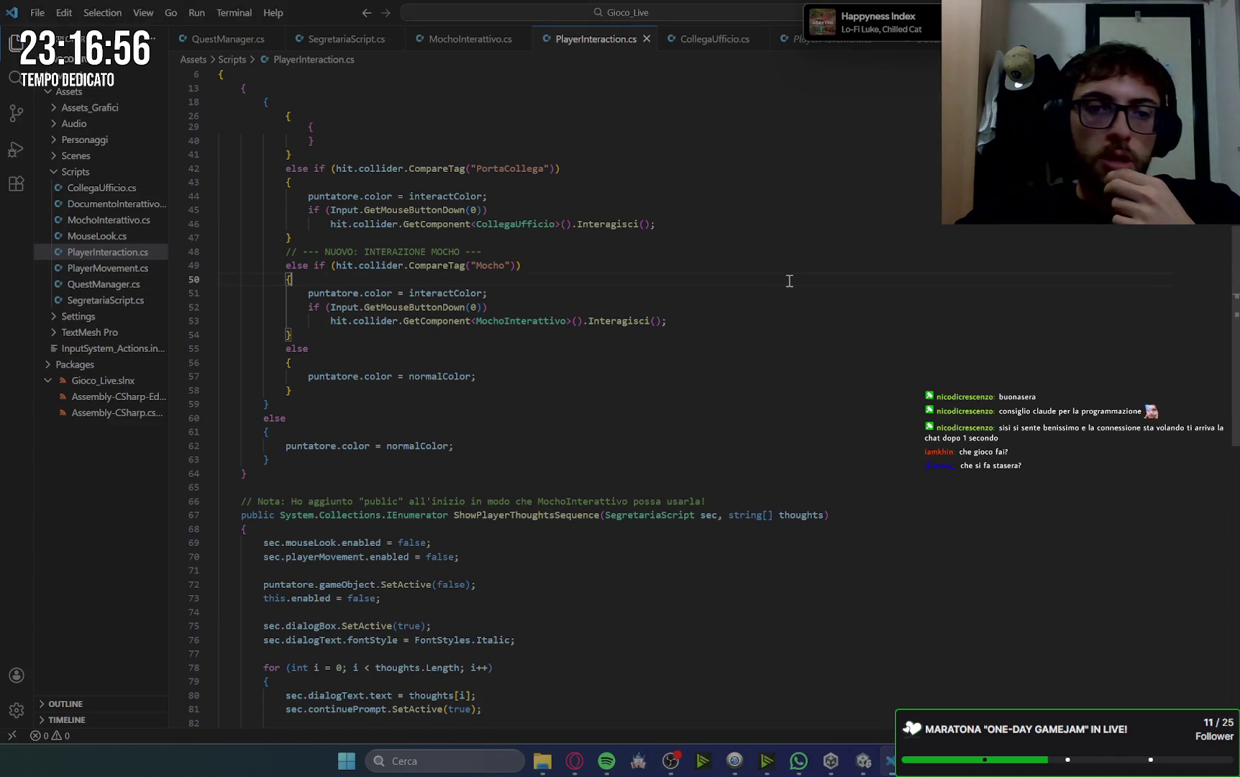
scroll(789, 281, "up", 4)
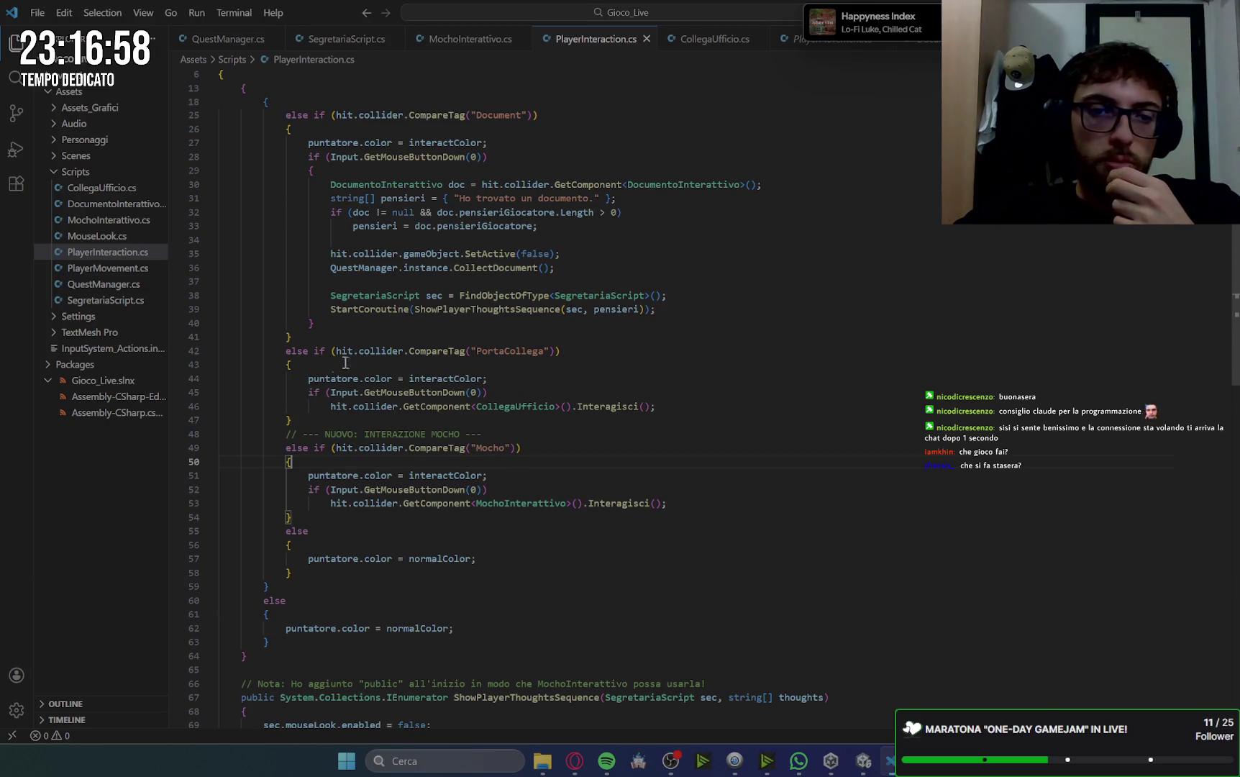
scroll(539, 341, "up", 4)
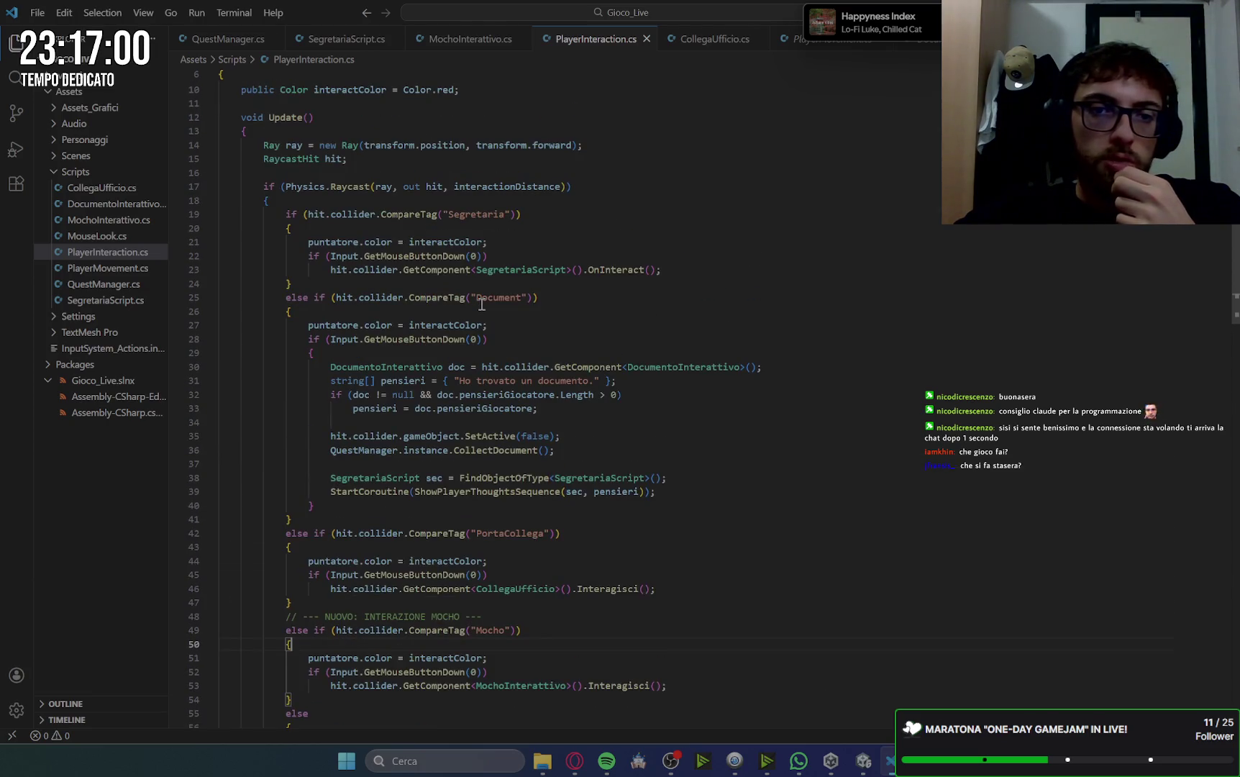
left_click(403, 213)
left_click(507, 214)
left_click(489, 297)
key("ctrl+Right")
- Check the final else branch and ShowPlayerThoughtsSequence declaration, then minimise VS Code
scroll(584, 518, "down", 1)
mouse_move(467, 495)
left_mouse_down()
mouse_move(504, 497)
mouse_move(291, 509)
left_mouse_up()
scroll(779, 540, "down", 4)
scroll(779, 533, "down", 3)
left_click(772, 451)
scroll(772, 453, "down", 3)
scroll(773, 453, "down", 1)
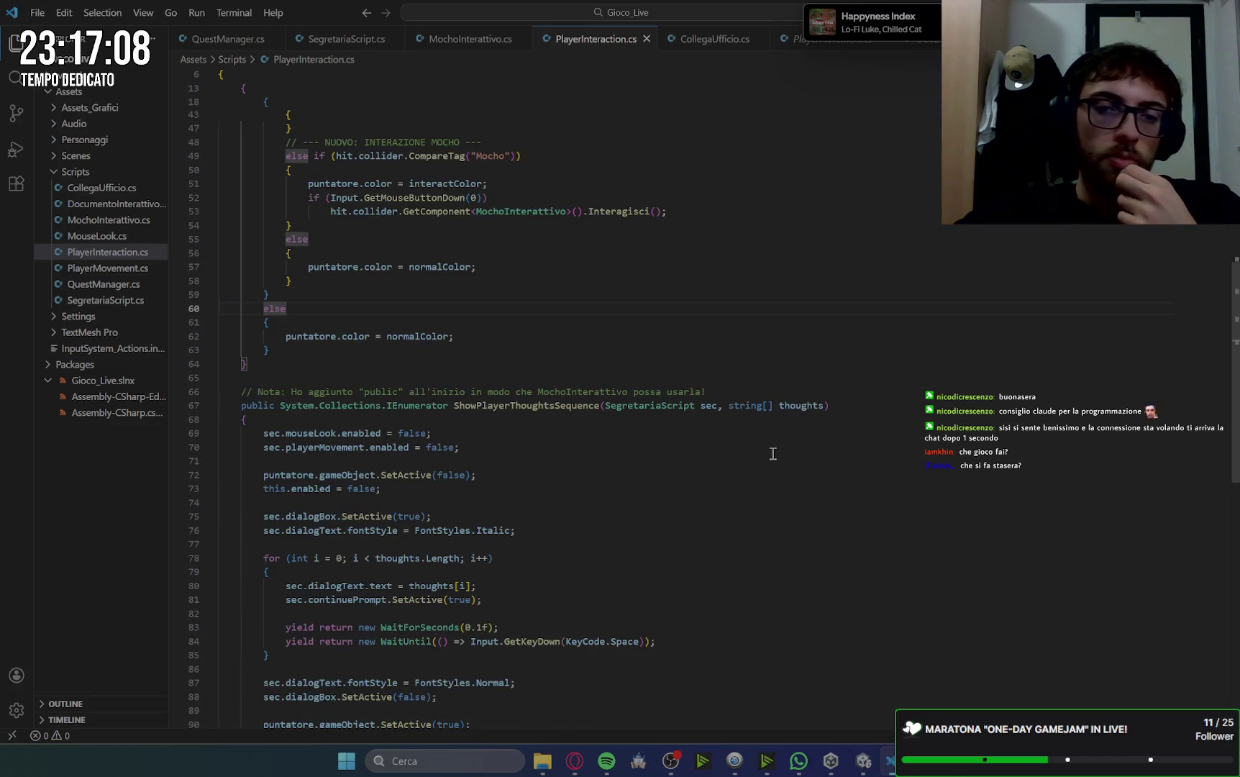
left_click(938, 407)
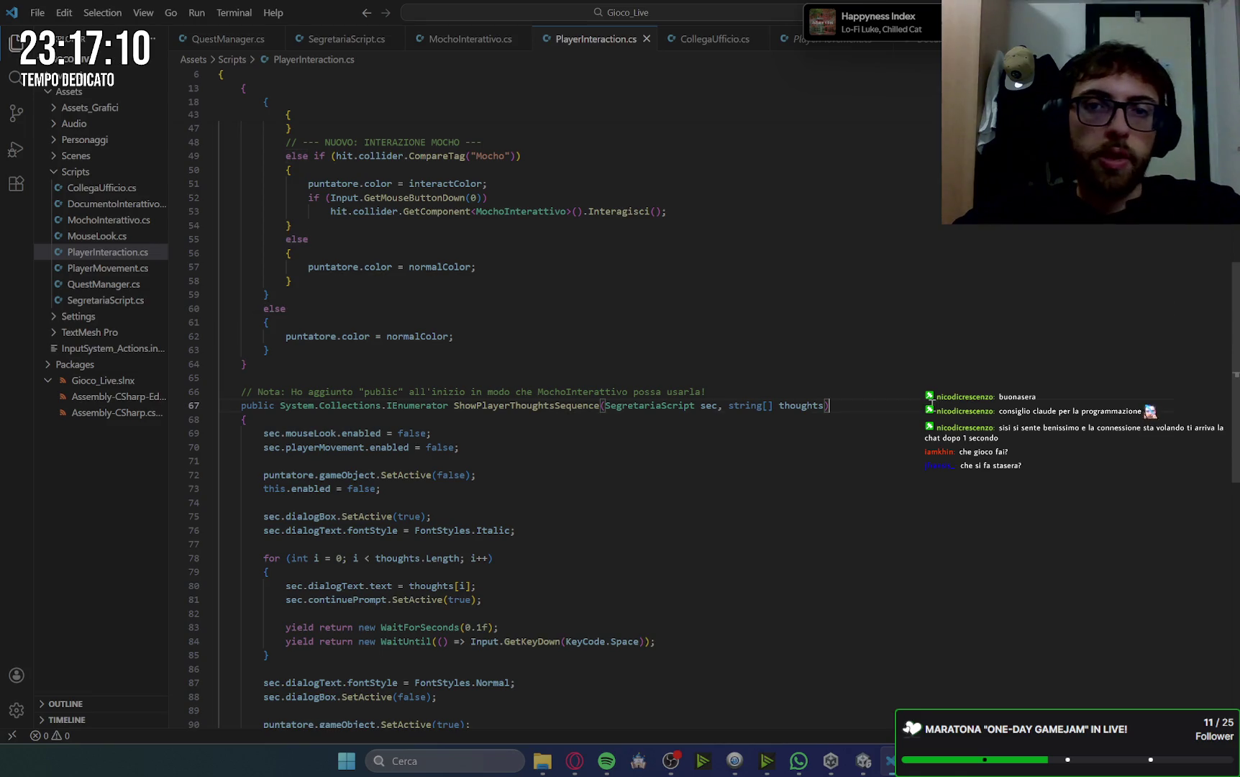
key("super+Down")
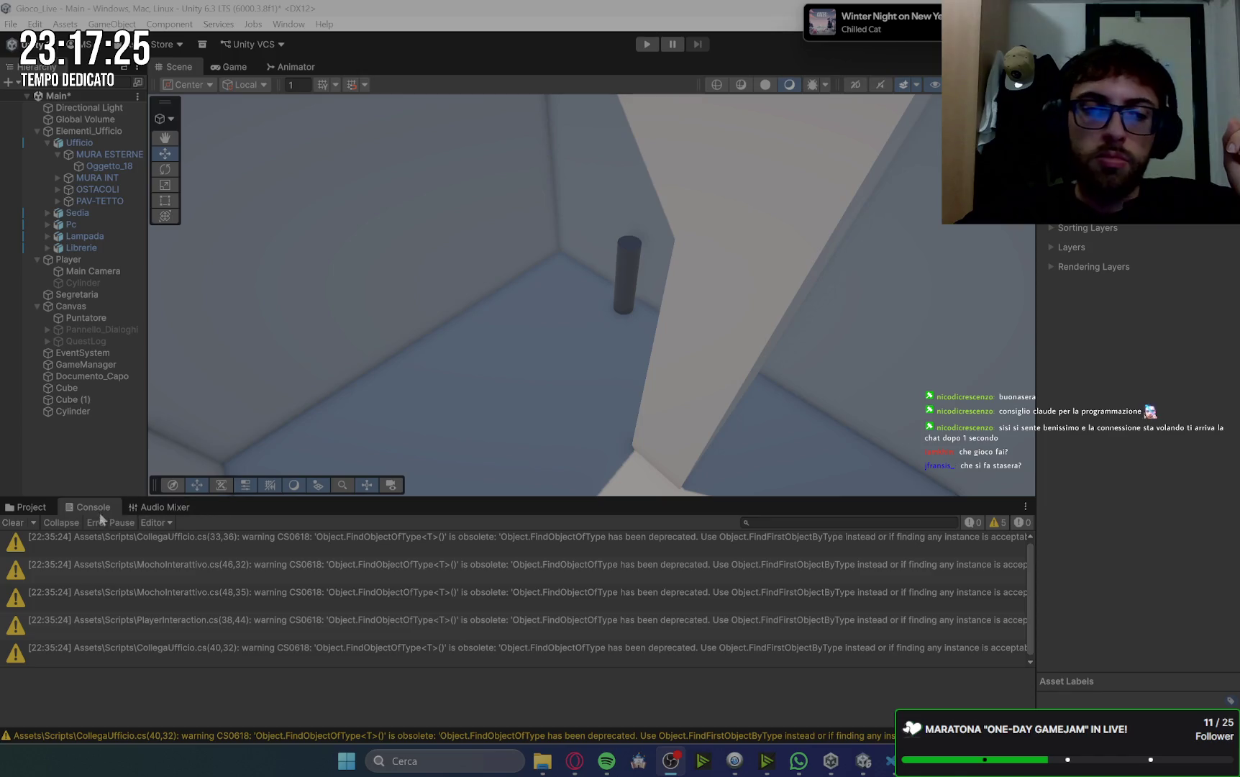
- Run and stop a quick Play test, select Cylinder, and return to the Gemini chat
left_click(647, 43)
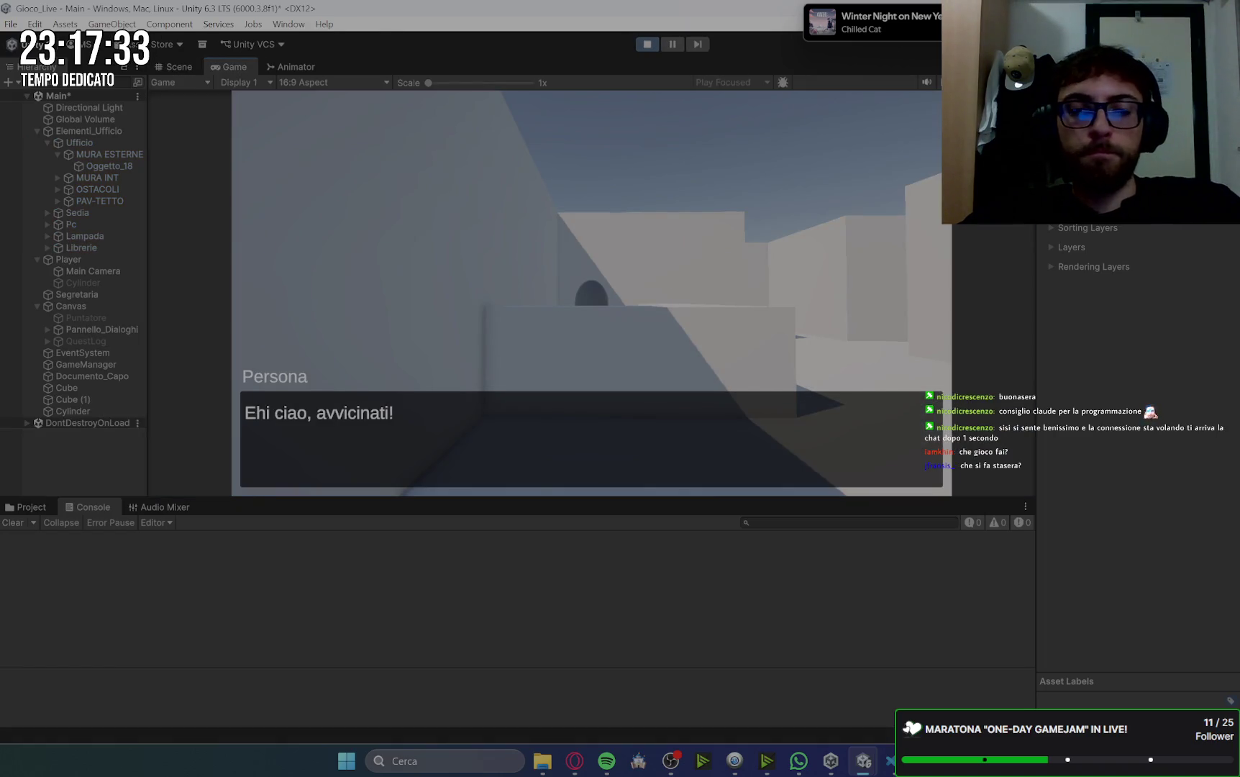
left_click(647, 44)
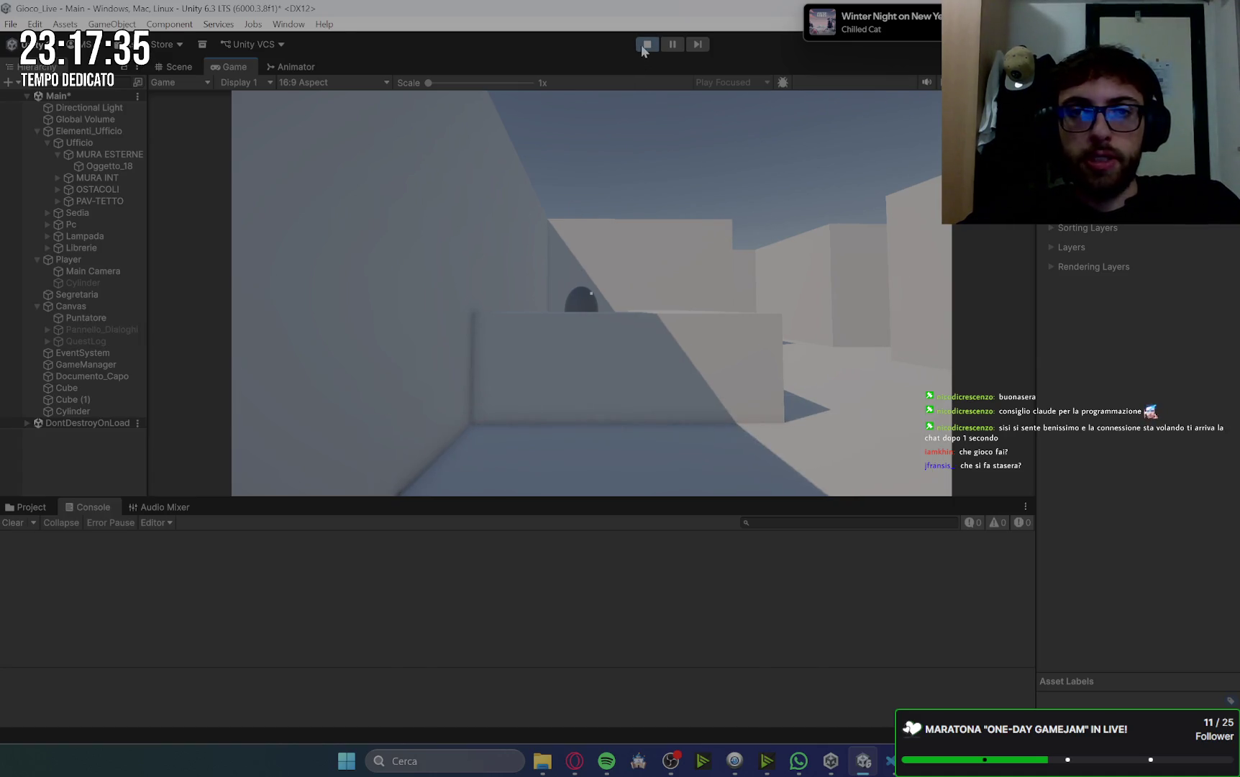
left_click(98, 411)
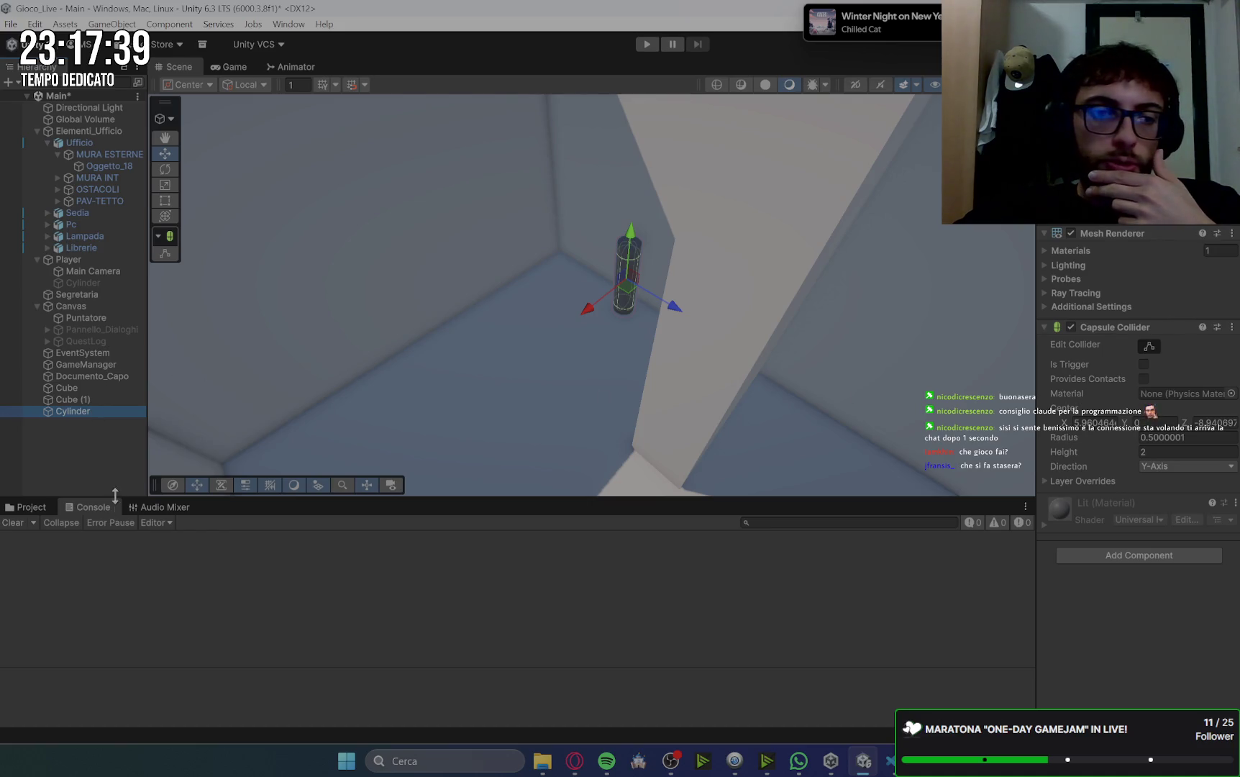
left_click(575, 760)
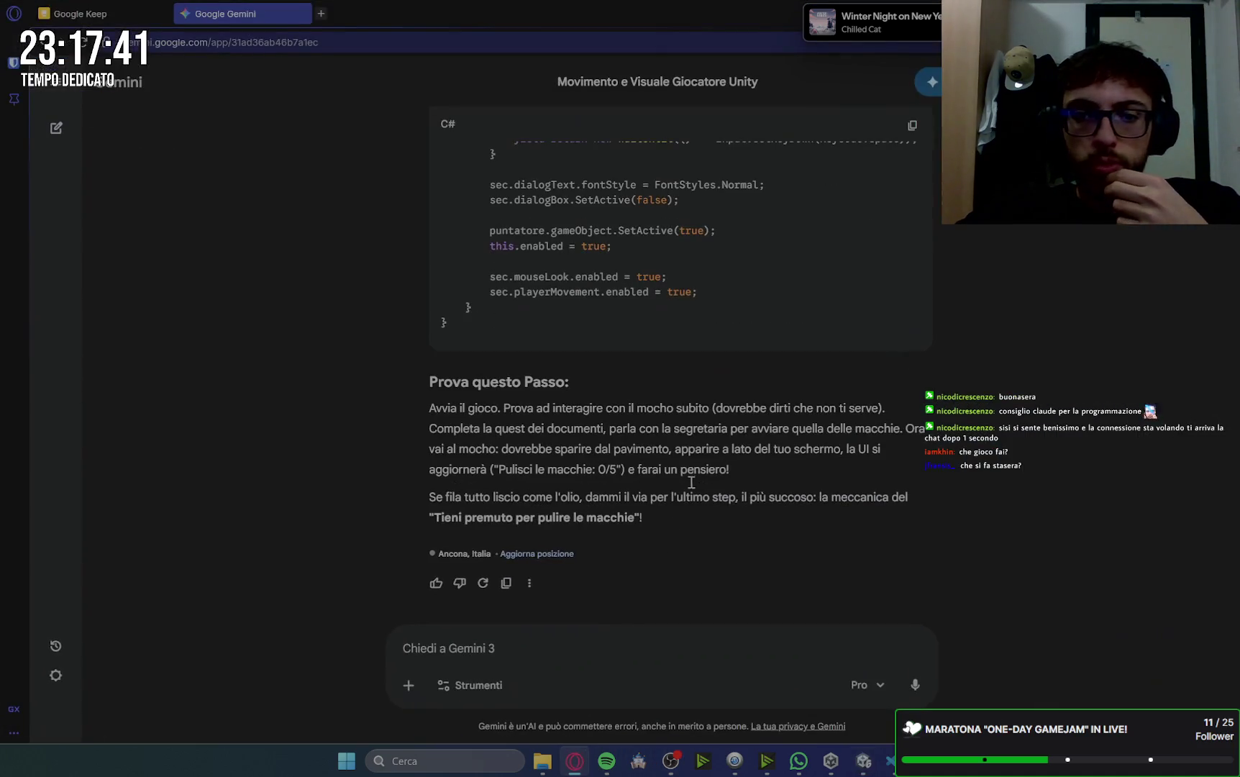
- Reread Gemini's 'Il Mocho nel Ripostiglio' setup steps and go back to Unity
scroll(1037, 392, "up", 20)
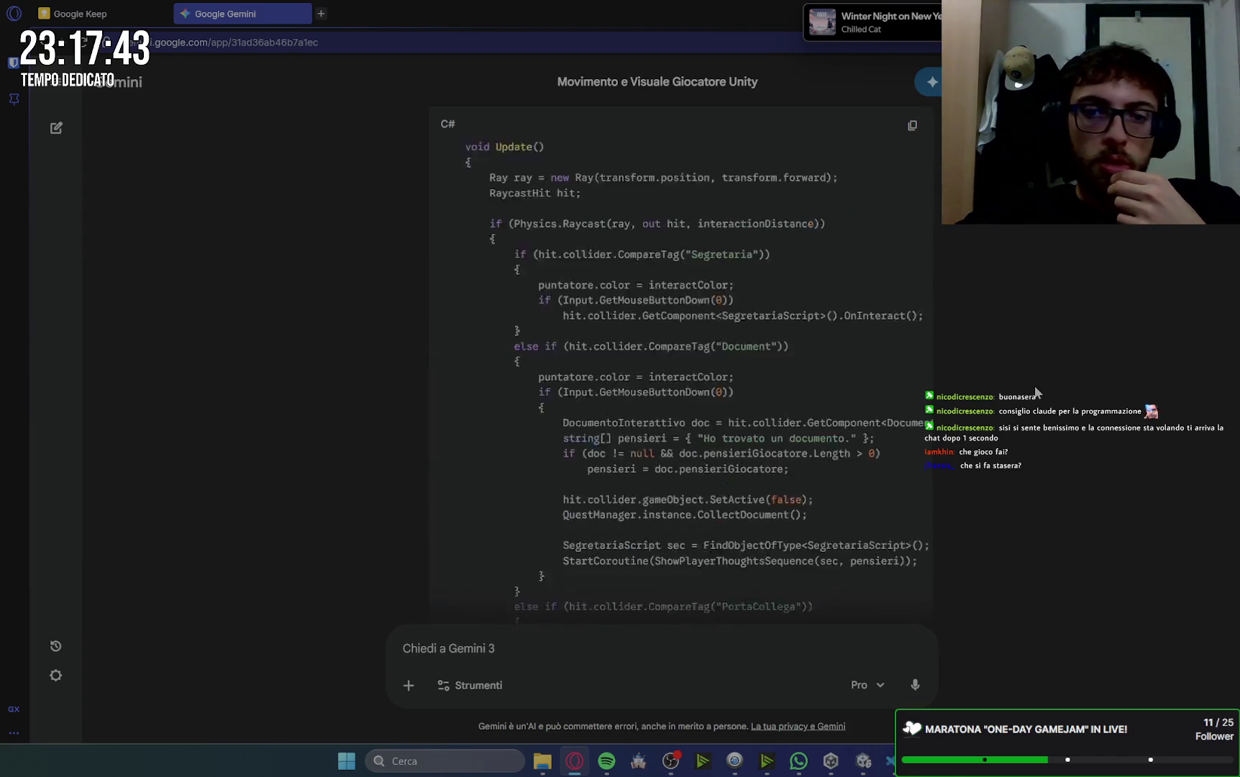
scroll(1037, 392, "up", 15)
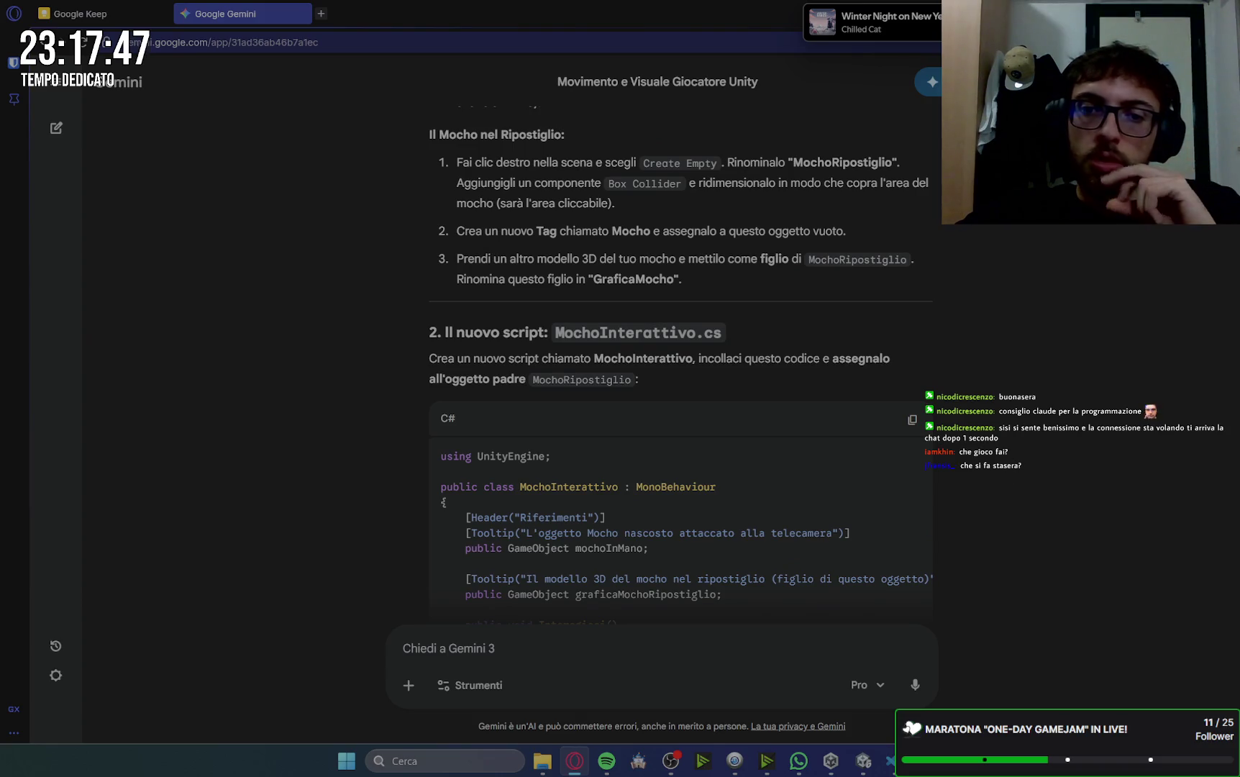
key("alt+Tab")
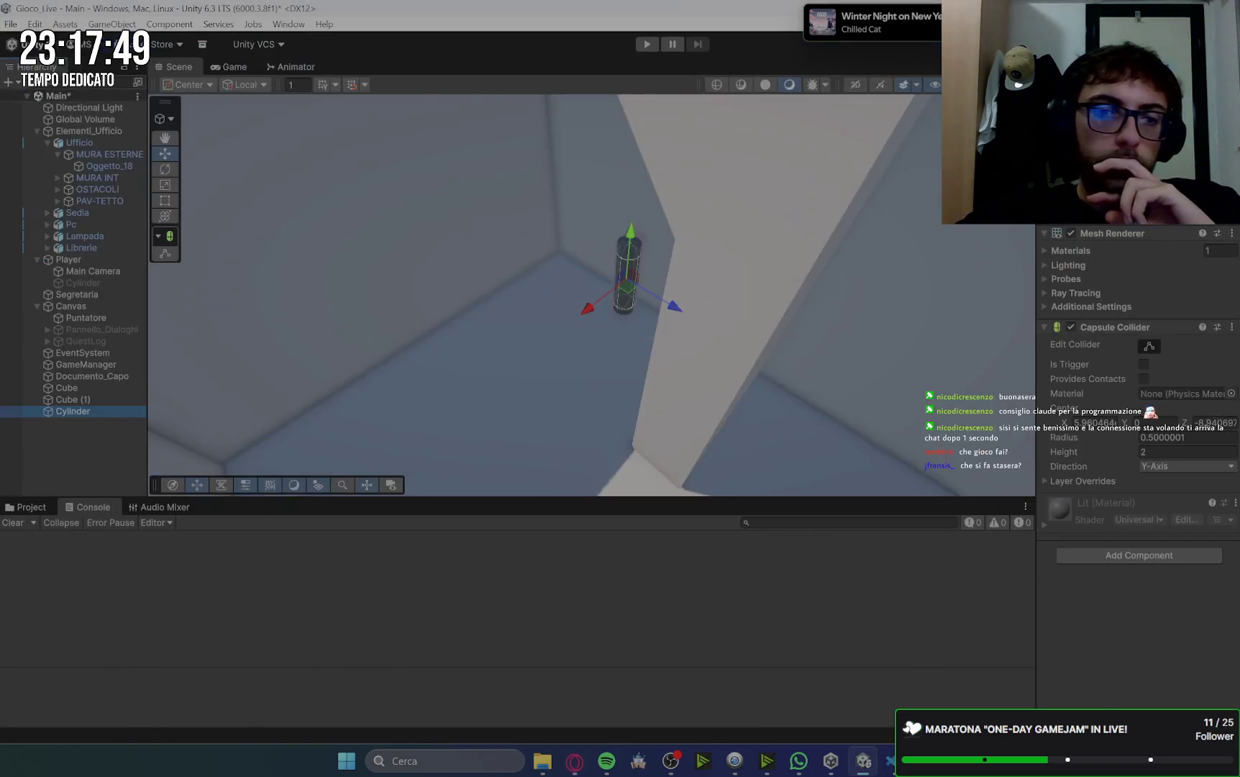
- Rename the corner Cylinder to Mocho
left_click(82, 416)
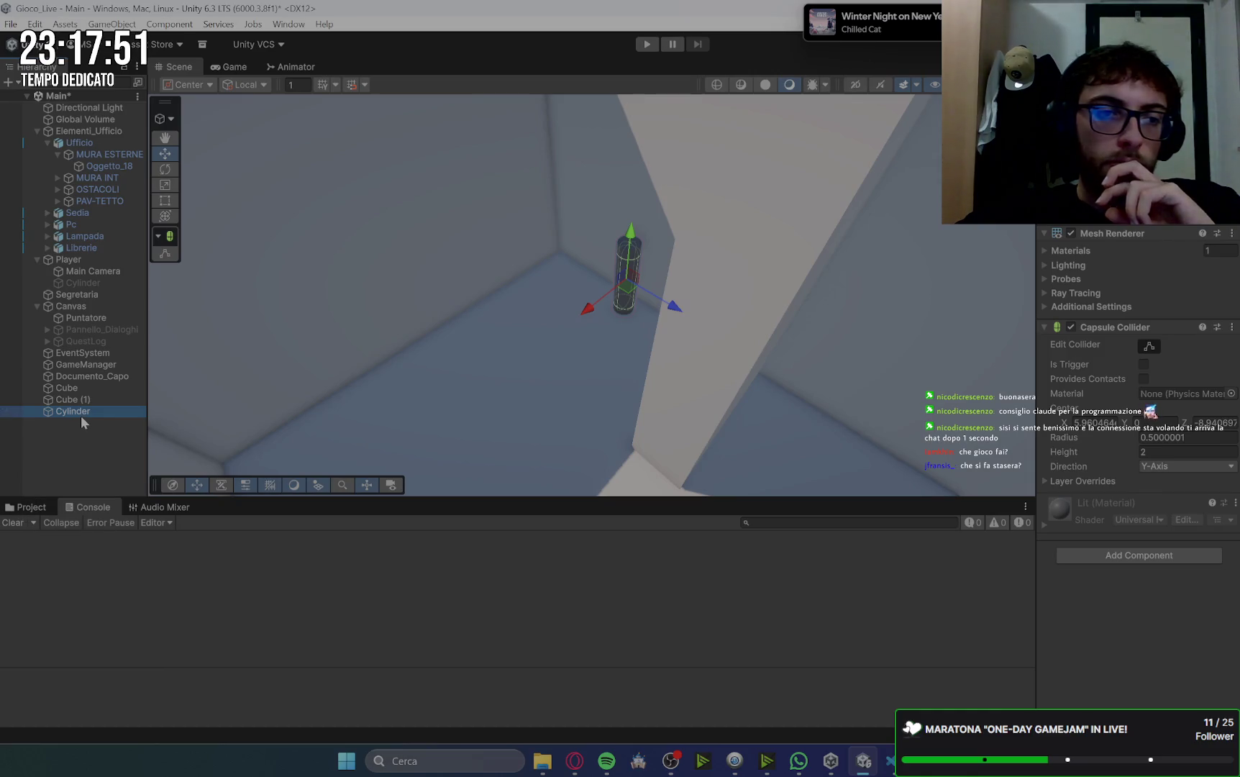
left_click(84, 413)
type("Mocho")
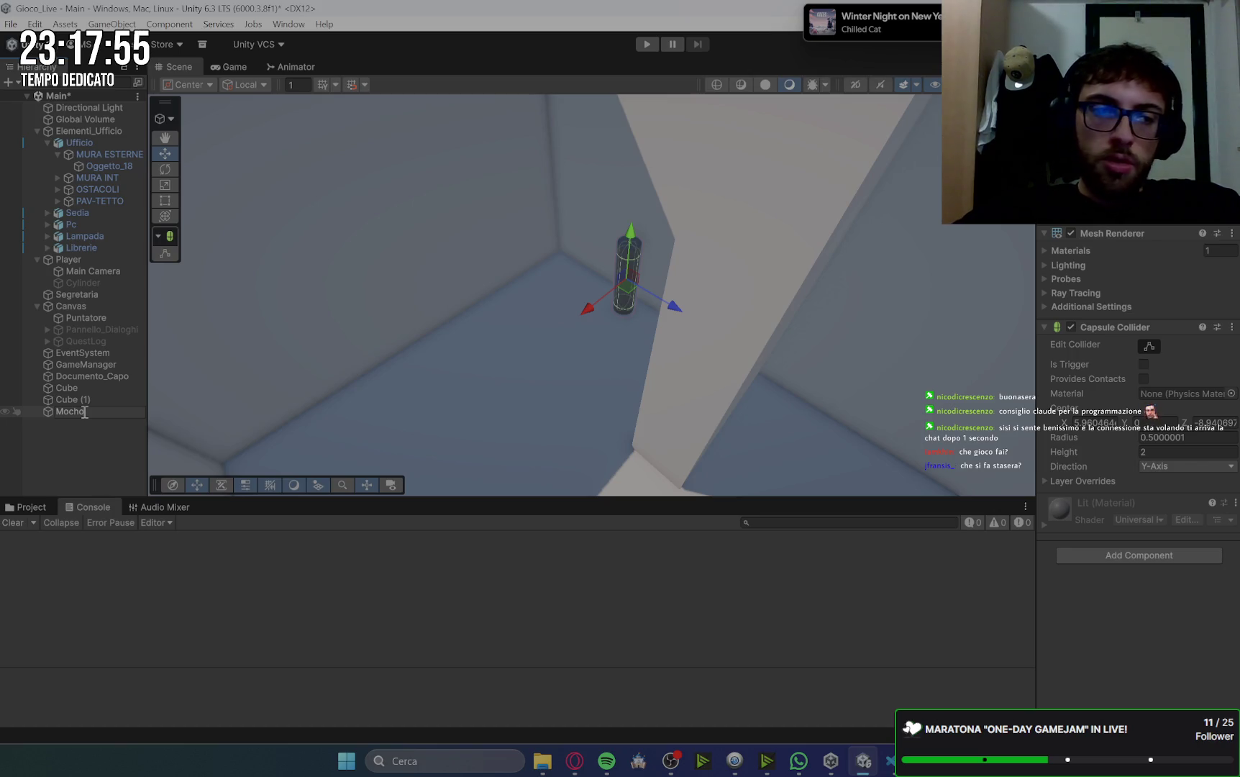
left_click(84, 449)
- Attach MochoInterattivo to Mocho with Mocho In Mano = Cylinder, storeroom graphic = Mocho, then Play
left_click(29, 510)
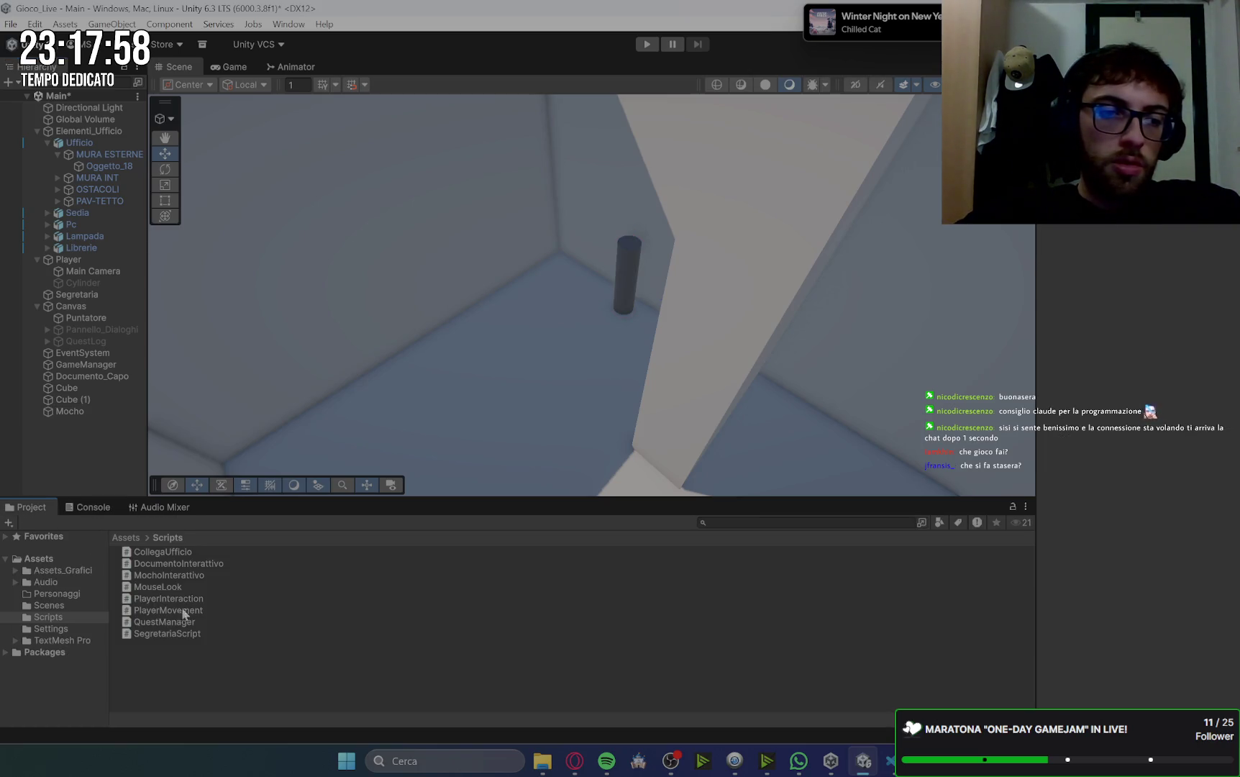
left_click(72, 413)
mouse_move(149, 576)
left_mouse_down()
mouse_move(1038, 548)
mouse_move(1122, 550)
mouse_move(1149, 570)
left_mouse_up()
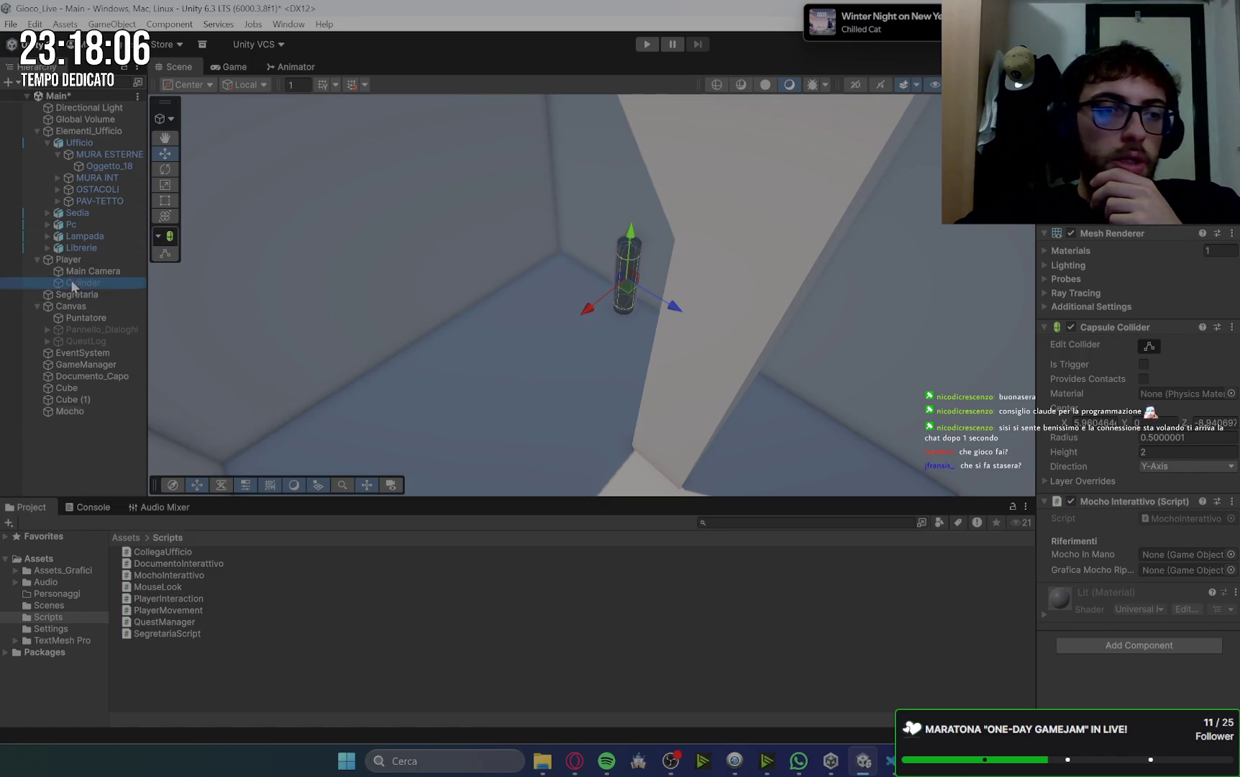
left_click_drag(1043, 498, 1163, 558)
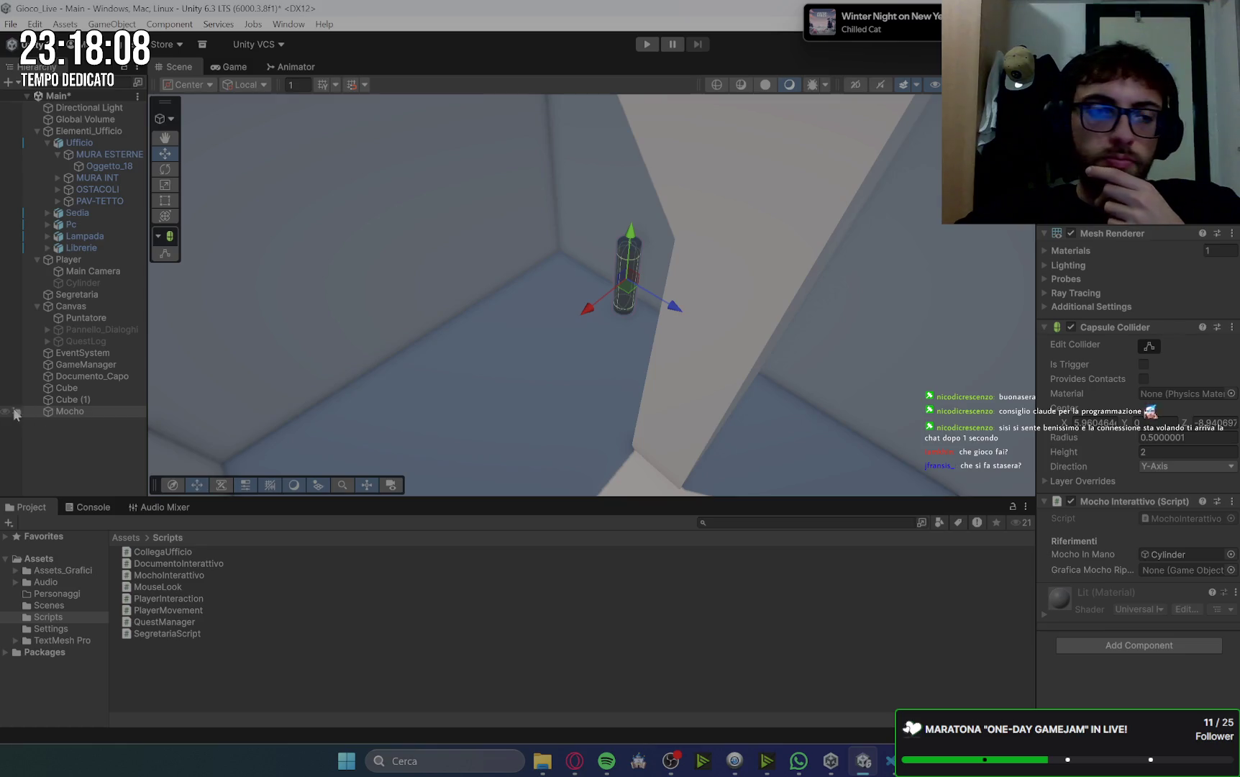
left_click_drag(67, 412, 1041, 569)
left_click_drag(1207, 446, 1180, 570)
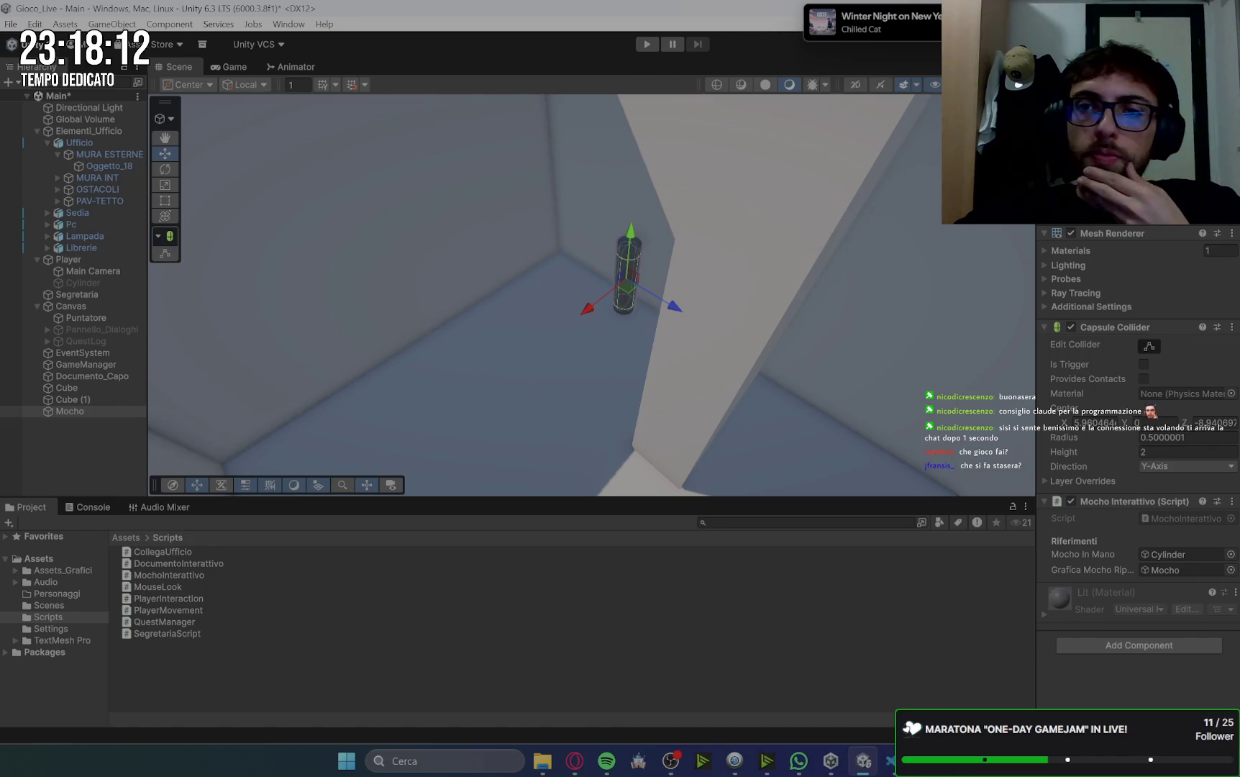
left_click(648, 45)
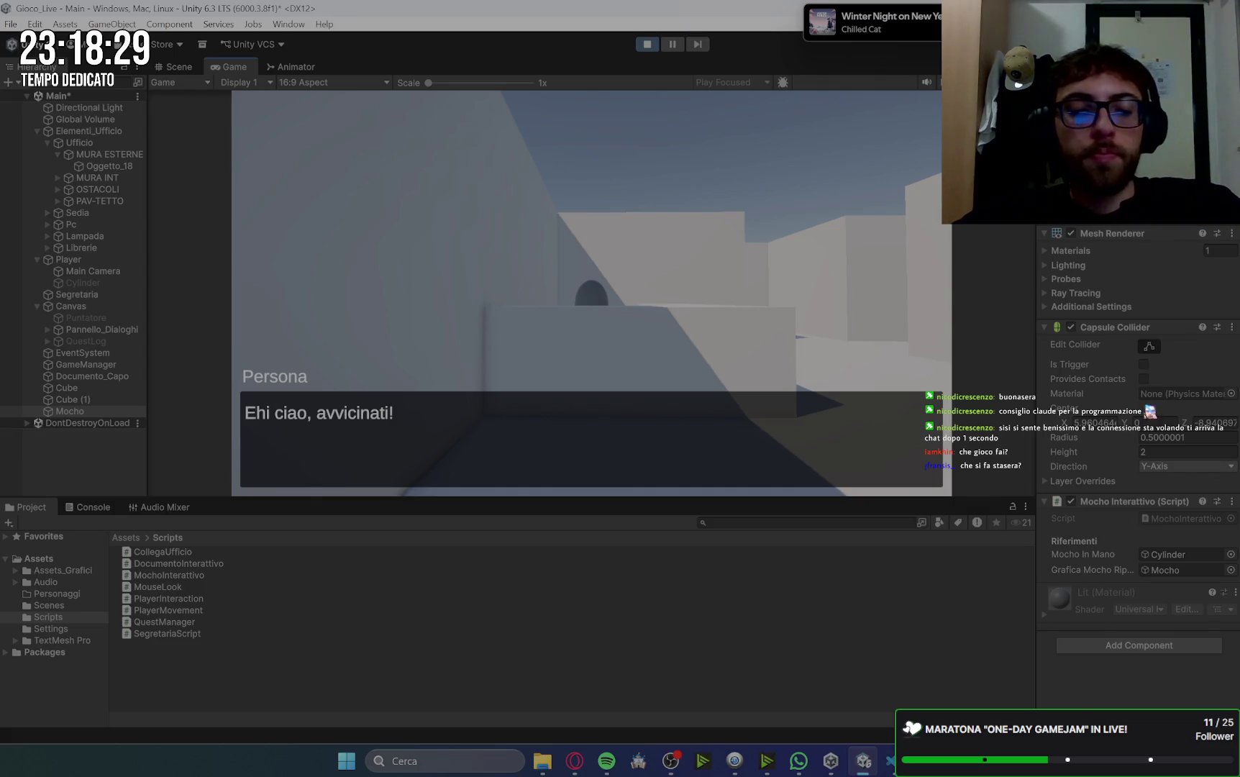
- Walk through the office past the cylinder and collect the first document through dialogue
key("w")
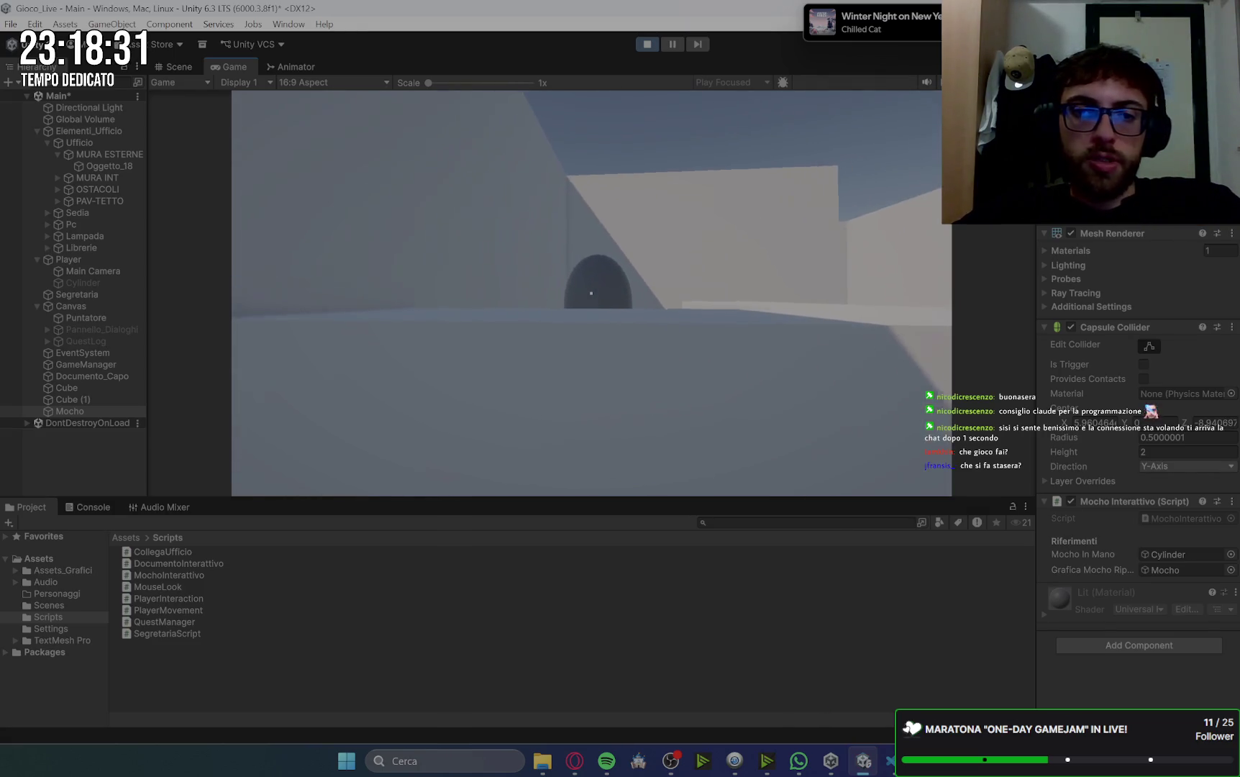
key("e")
key("e")
key("e")
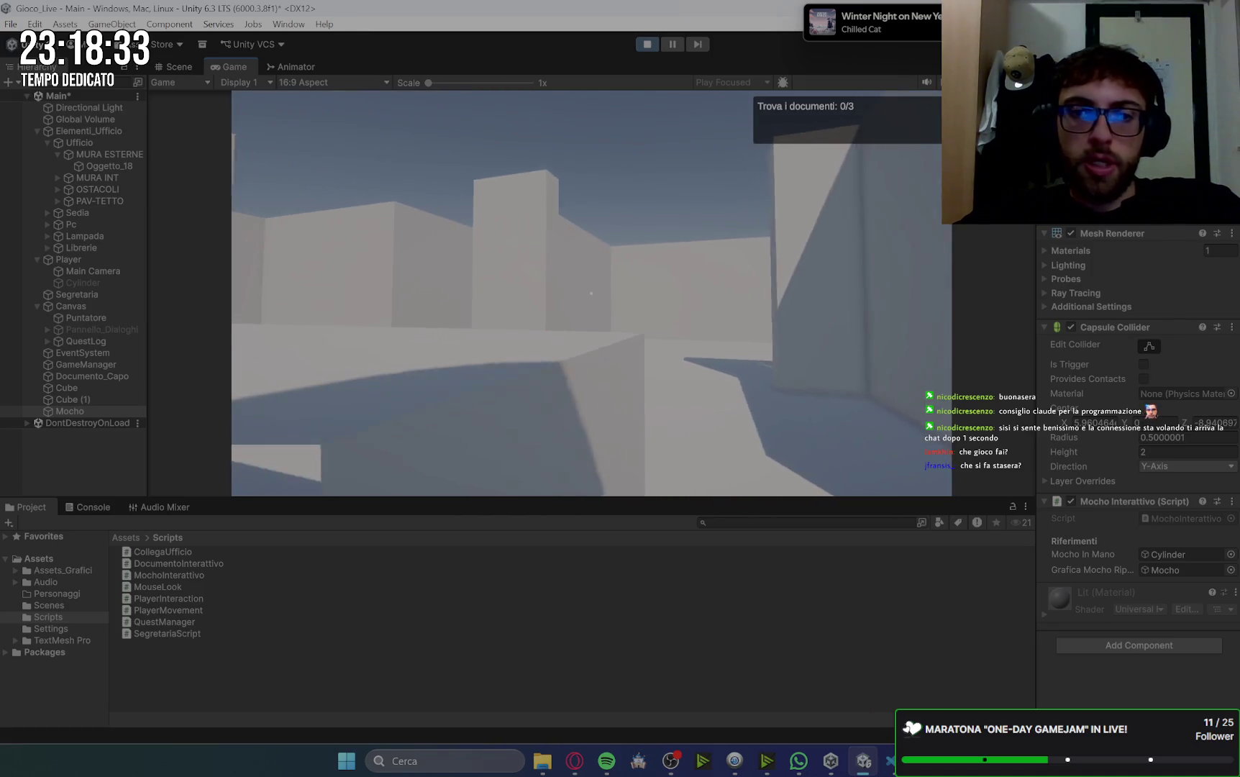
key("w")
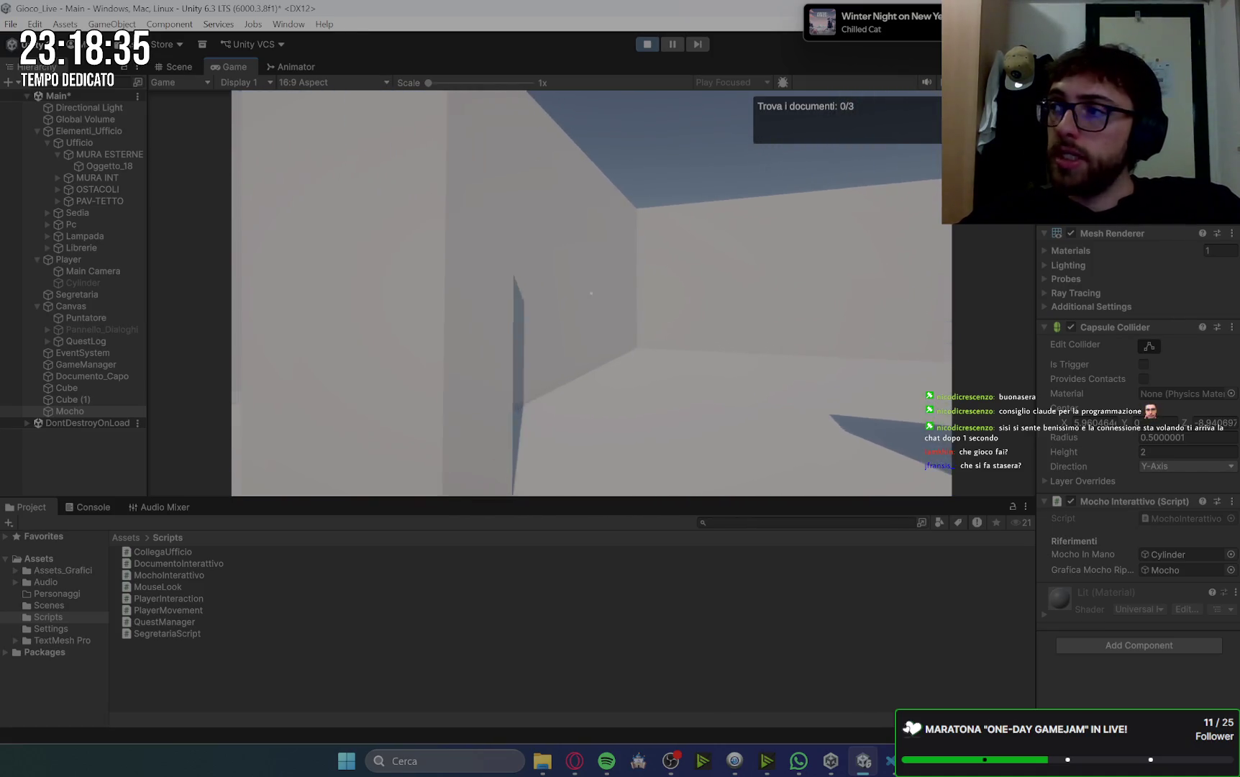
key("w")
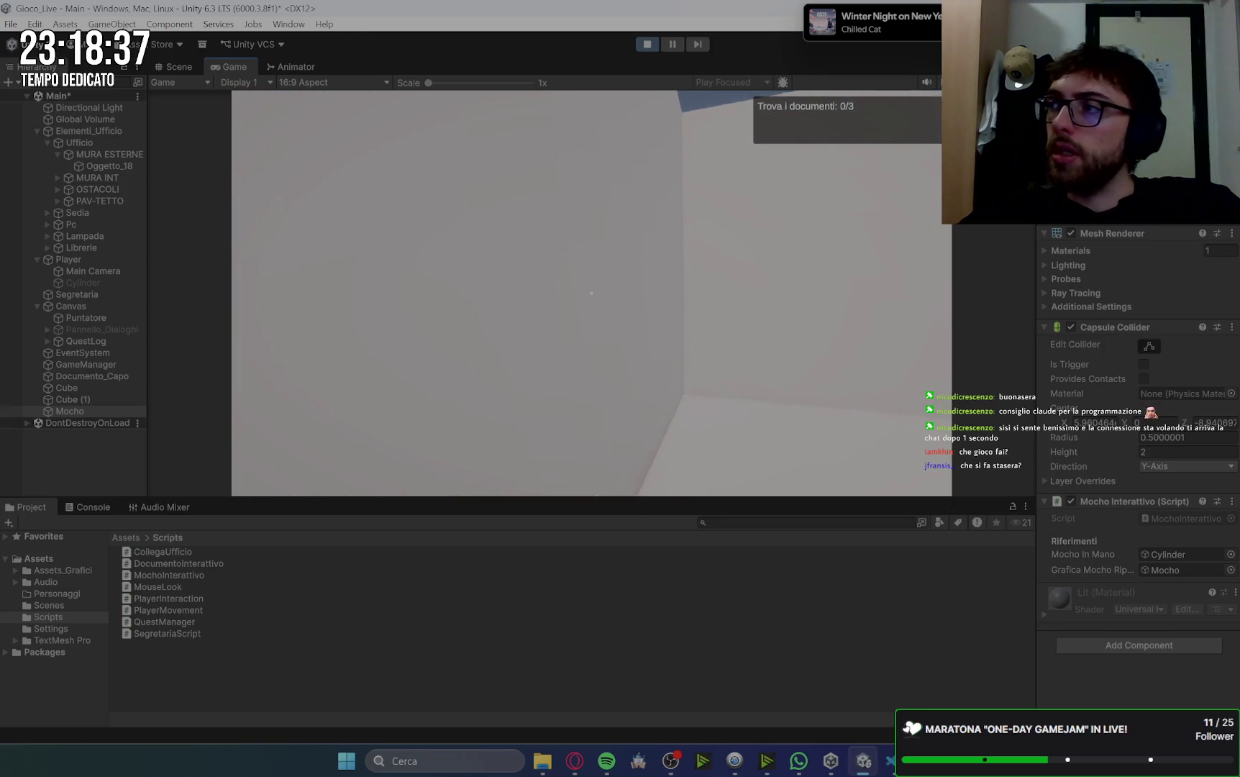
key("w")
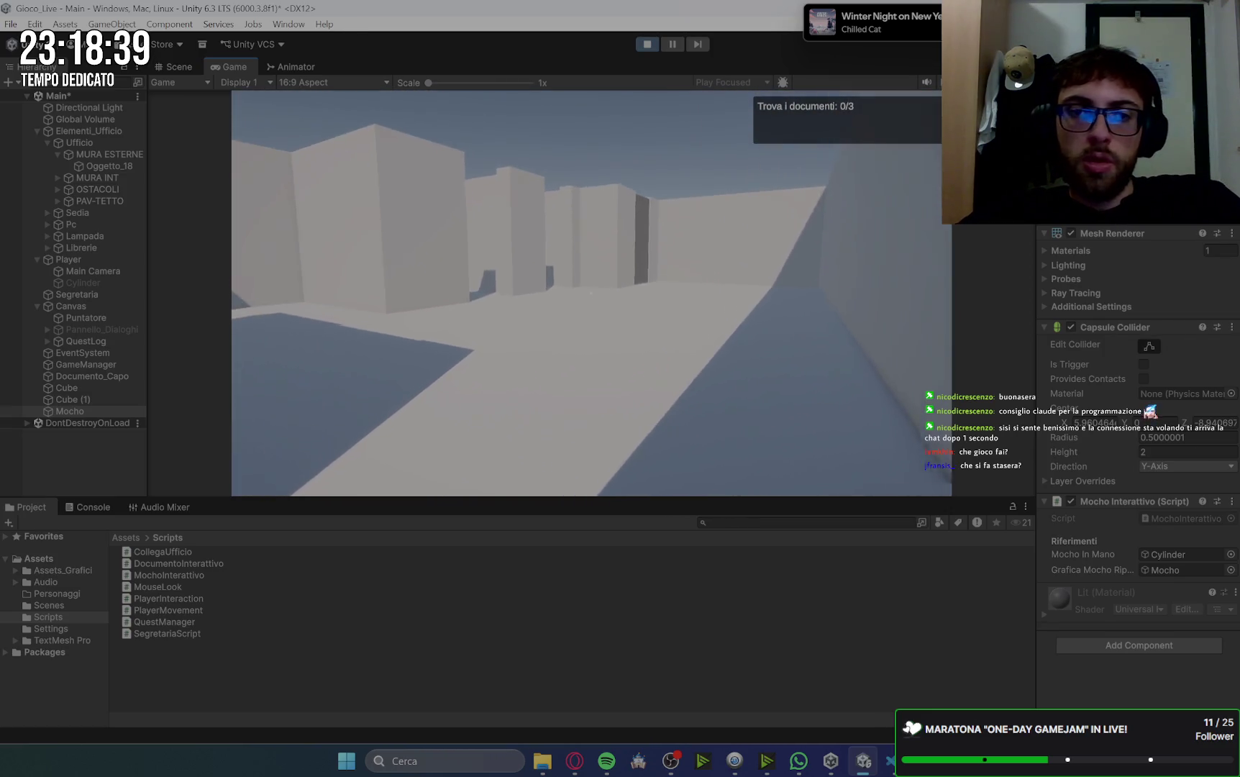
key("w")
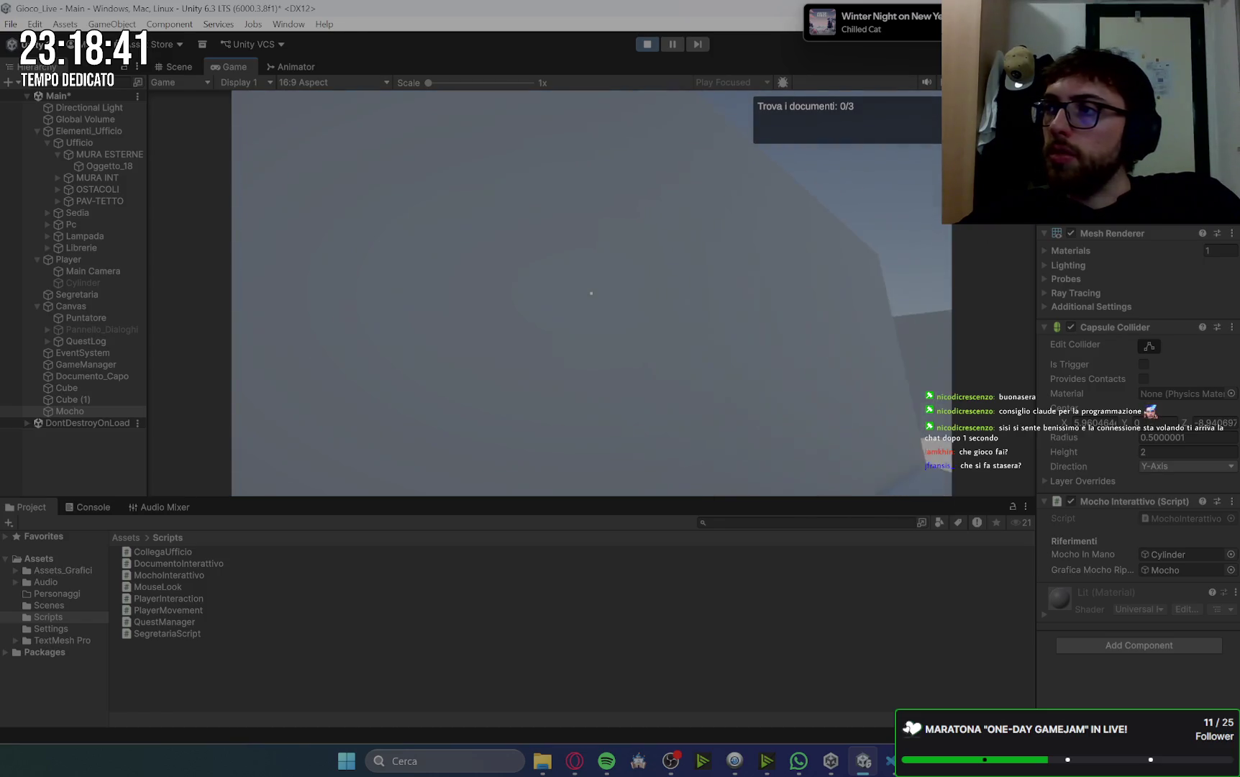
key("w")
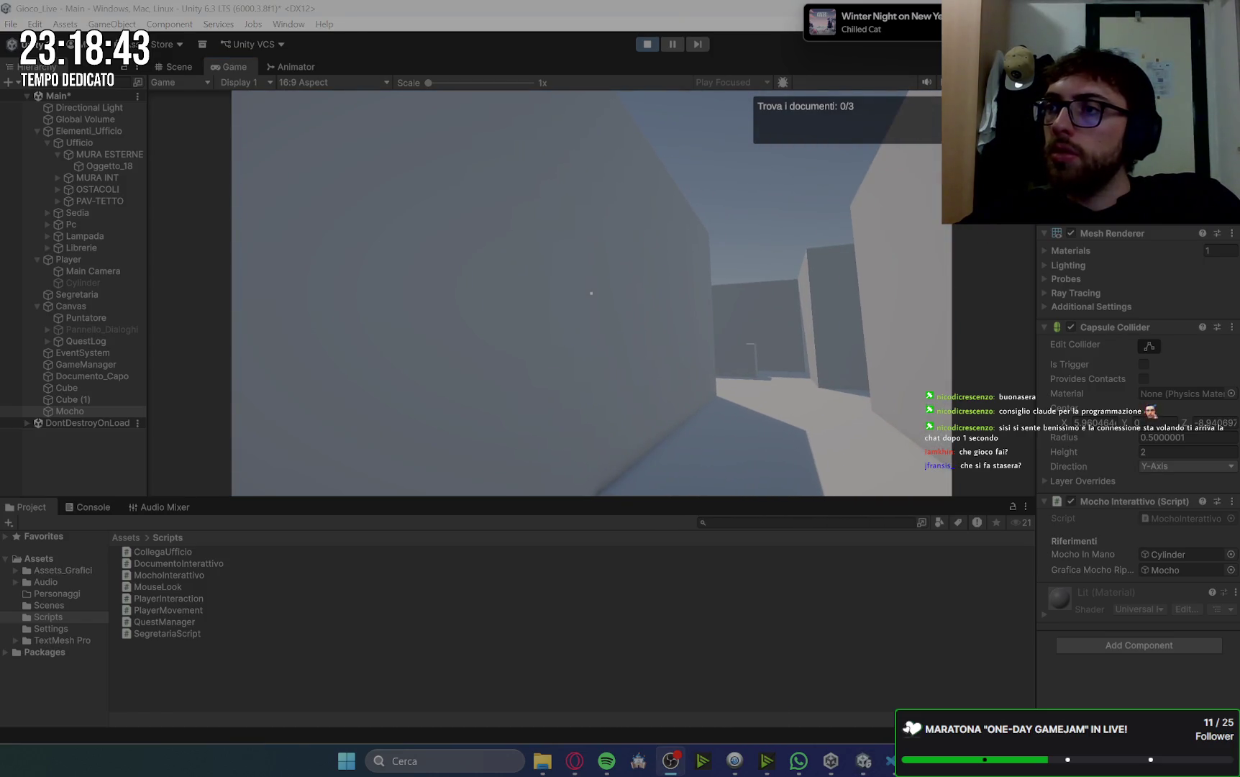
key("w")
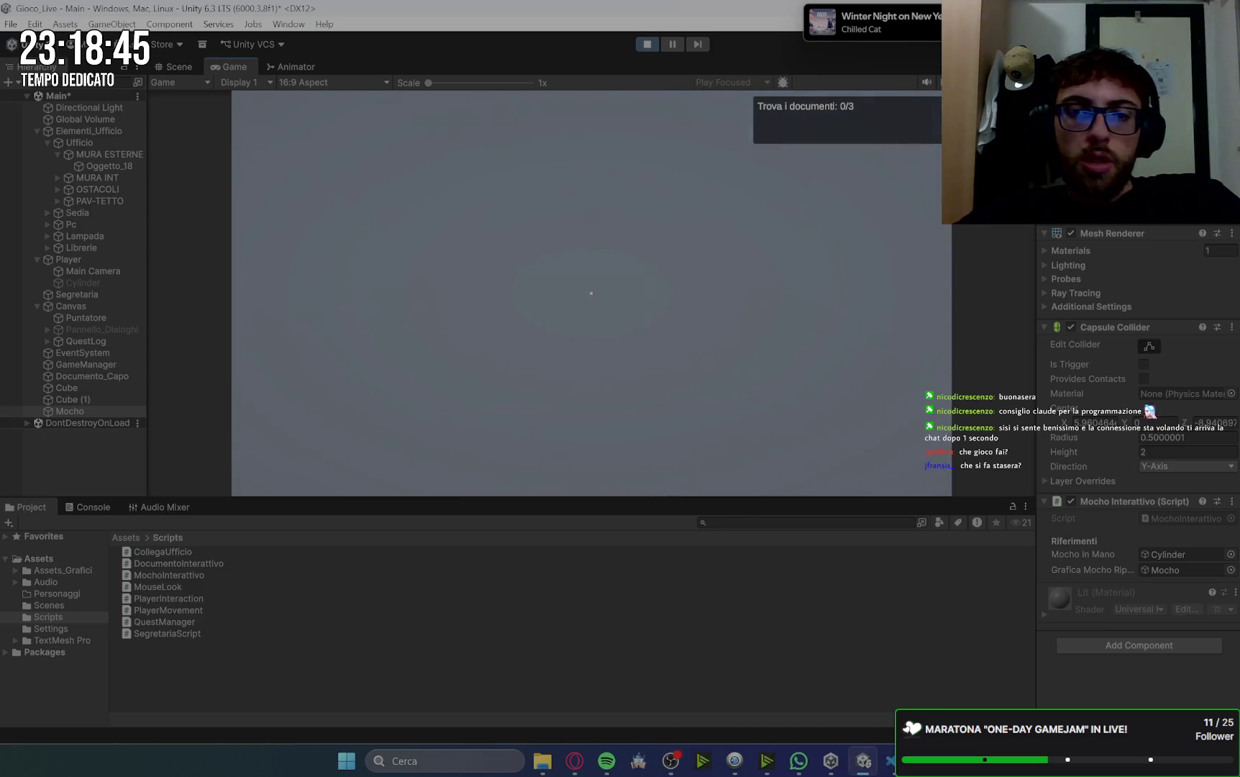
key("w")
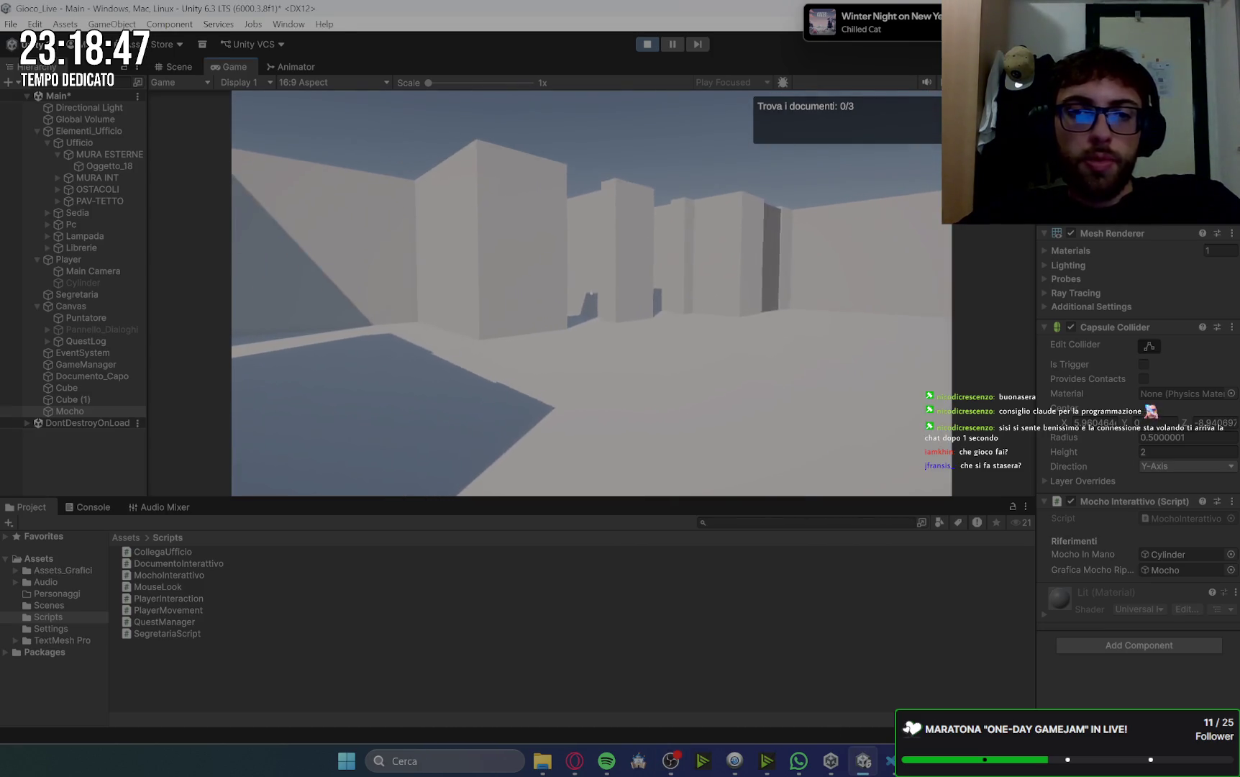
key("w")
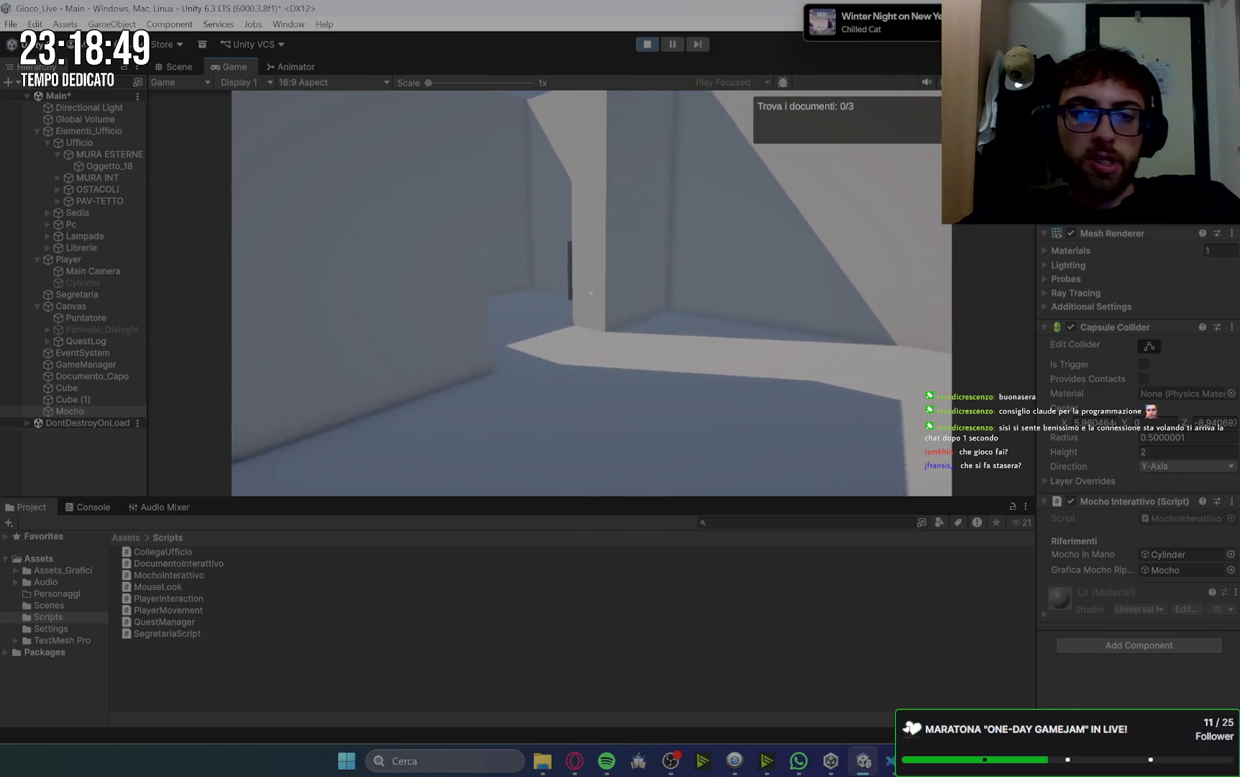
key("w")
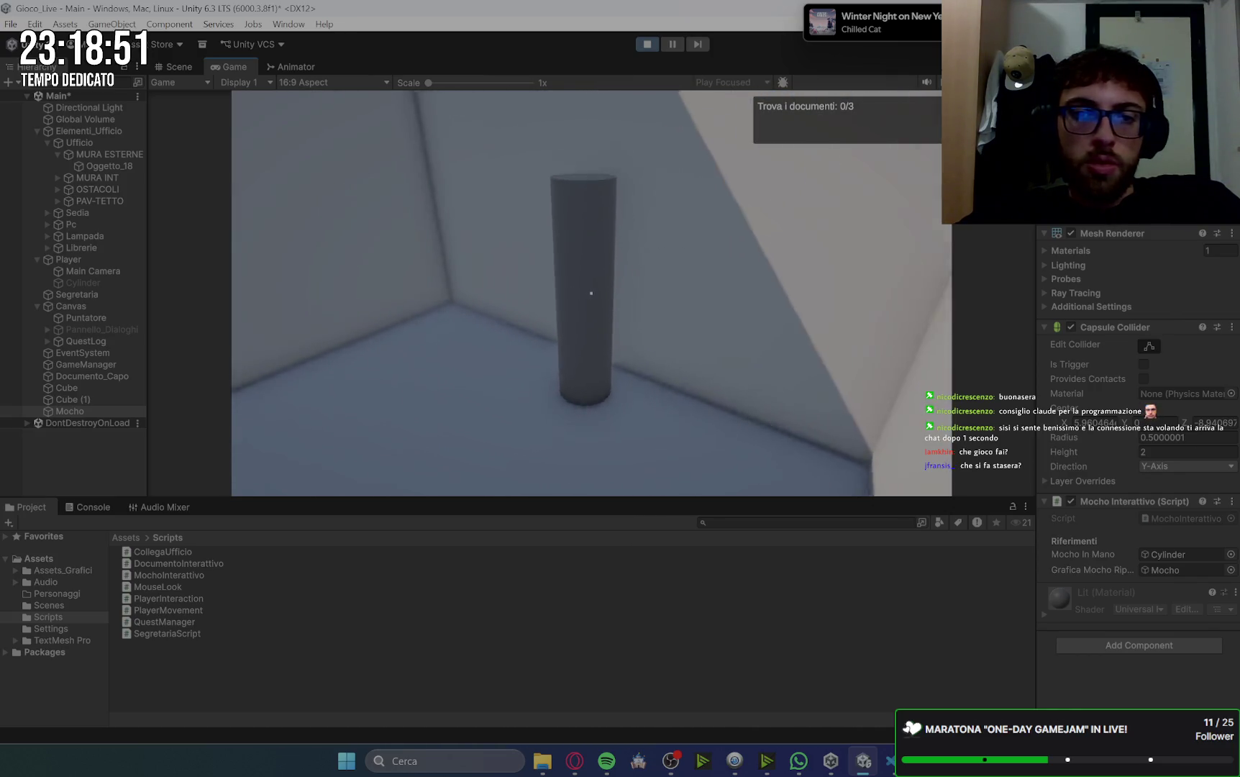
key("s")
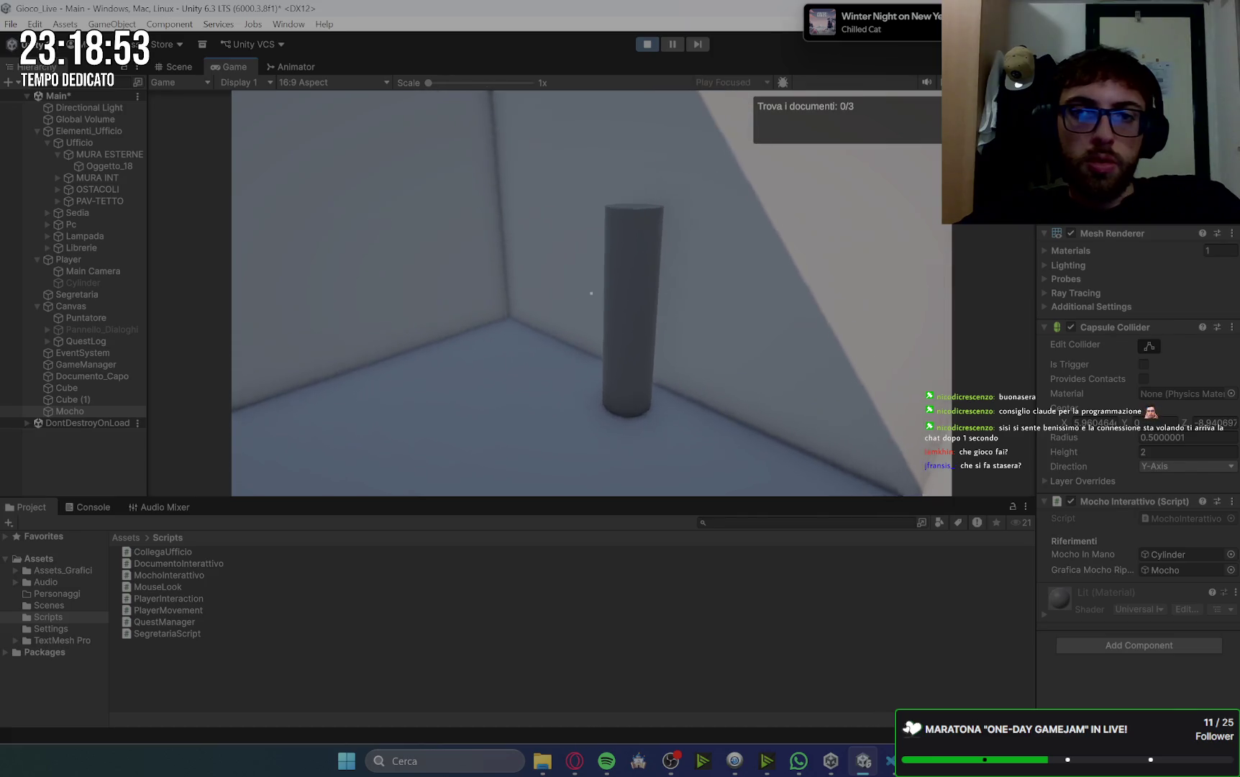
key("s")
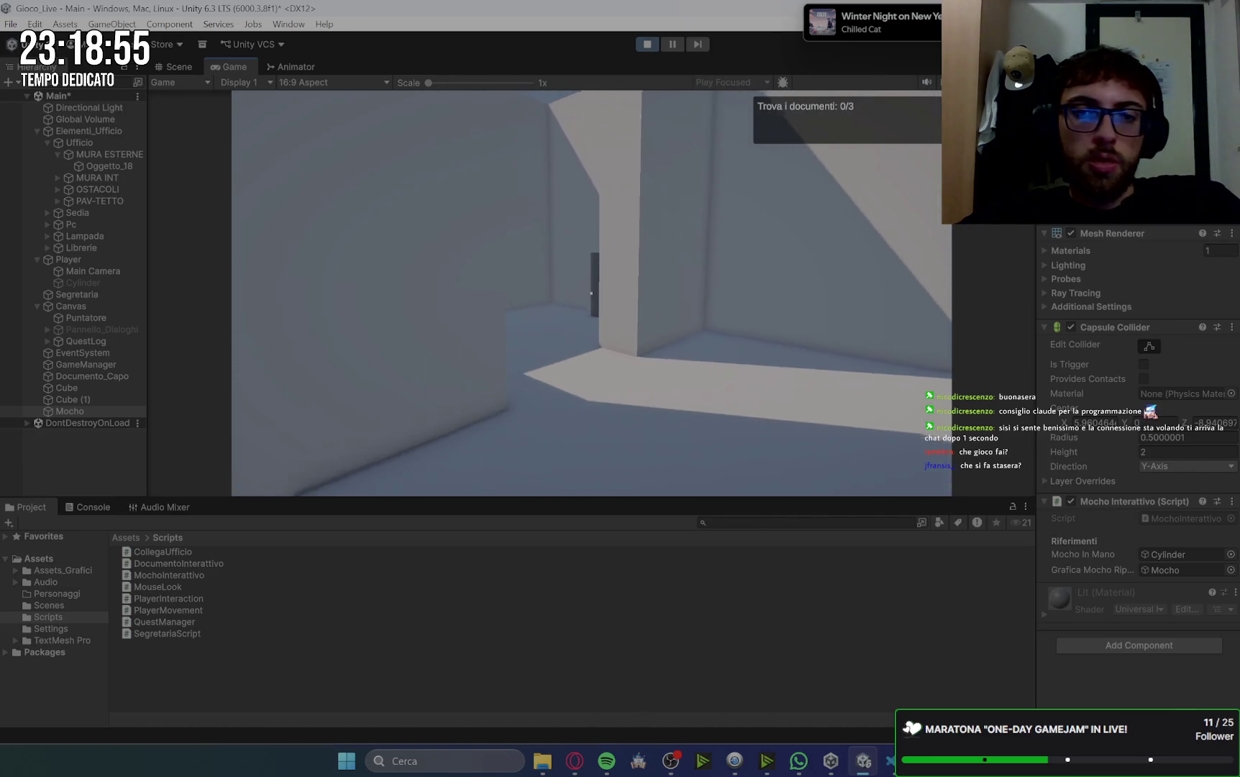
key("w")
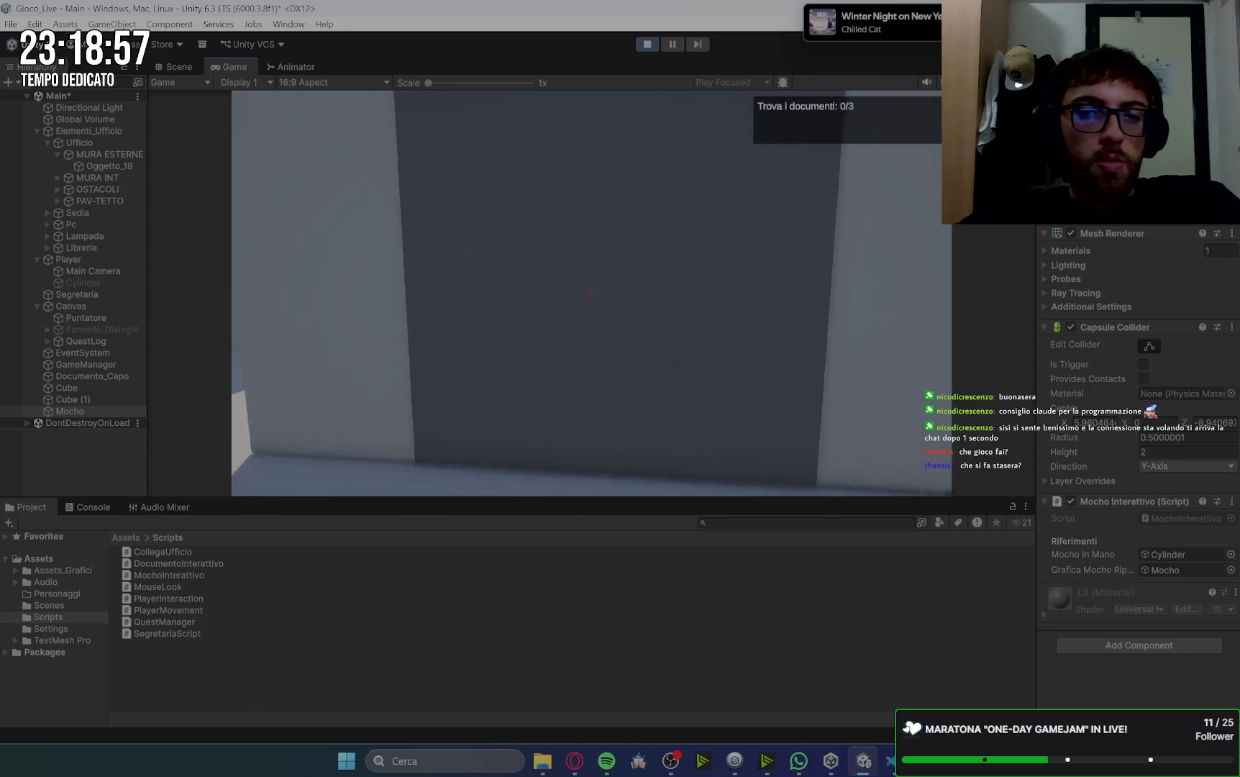
key("e")
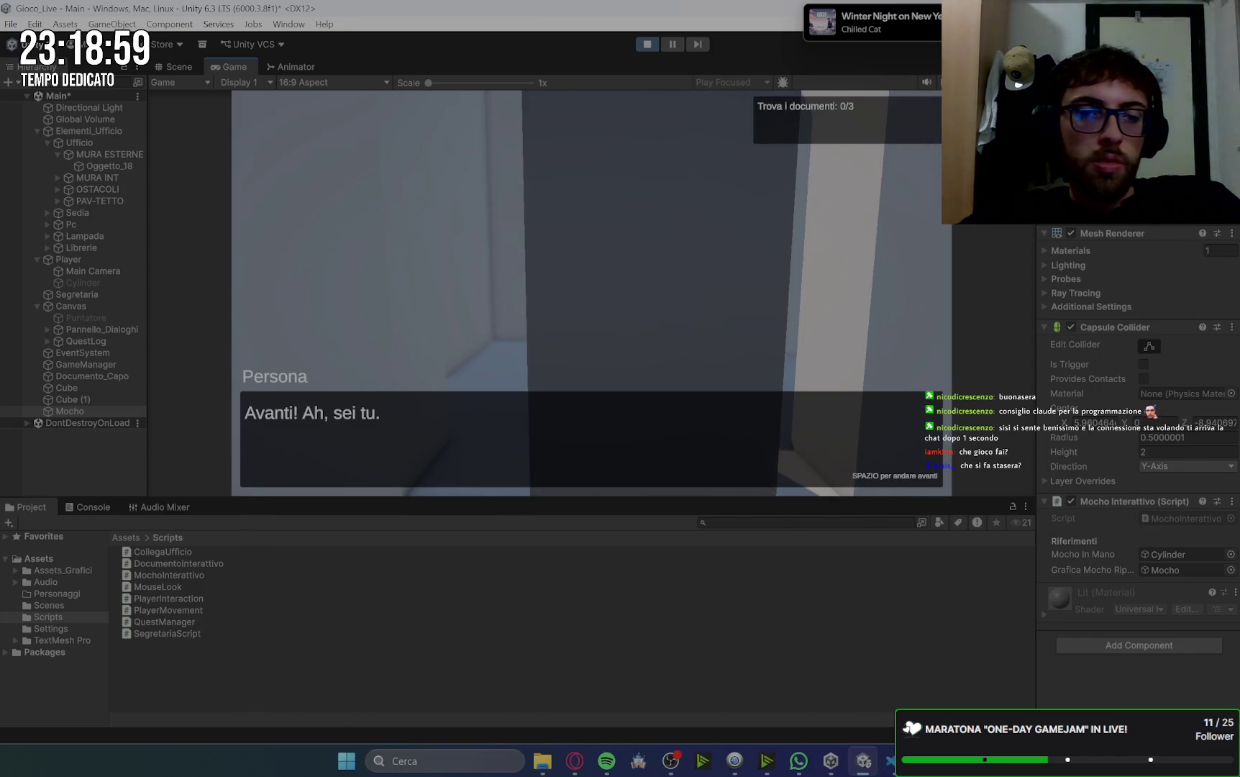
key("space")
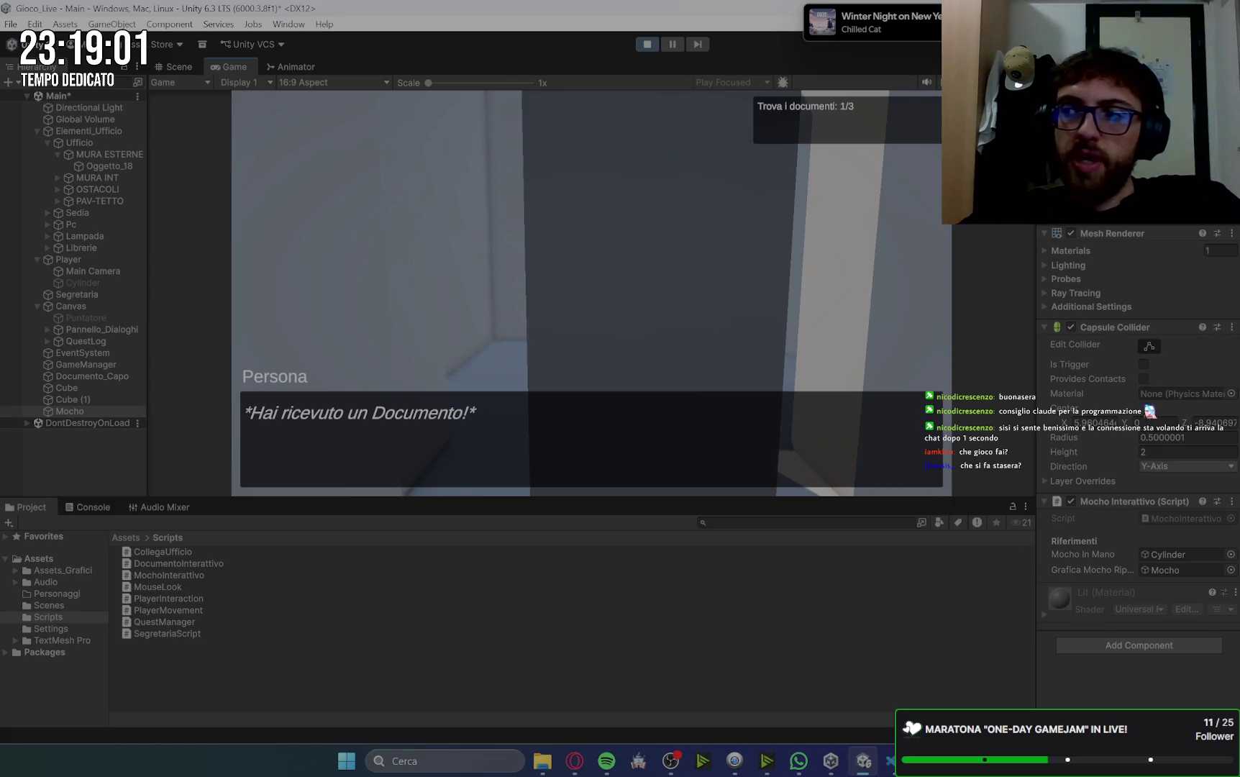
key("space")
- Walk to the wall corner and collect the second document
key("w")
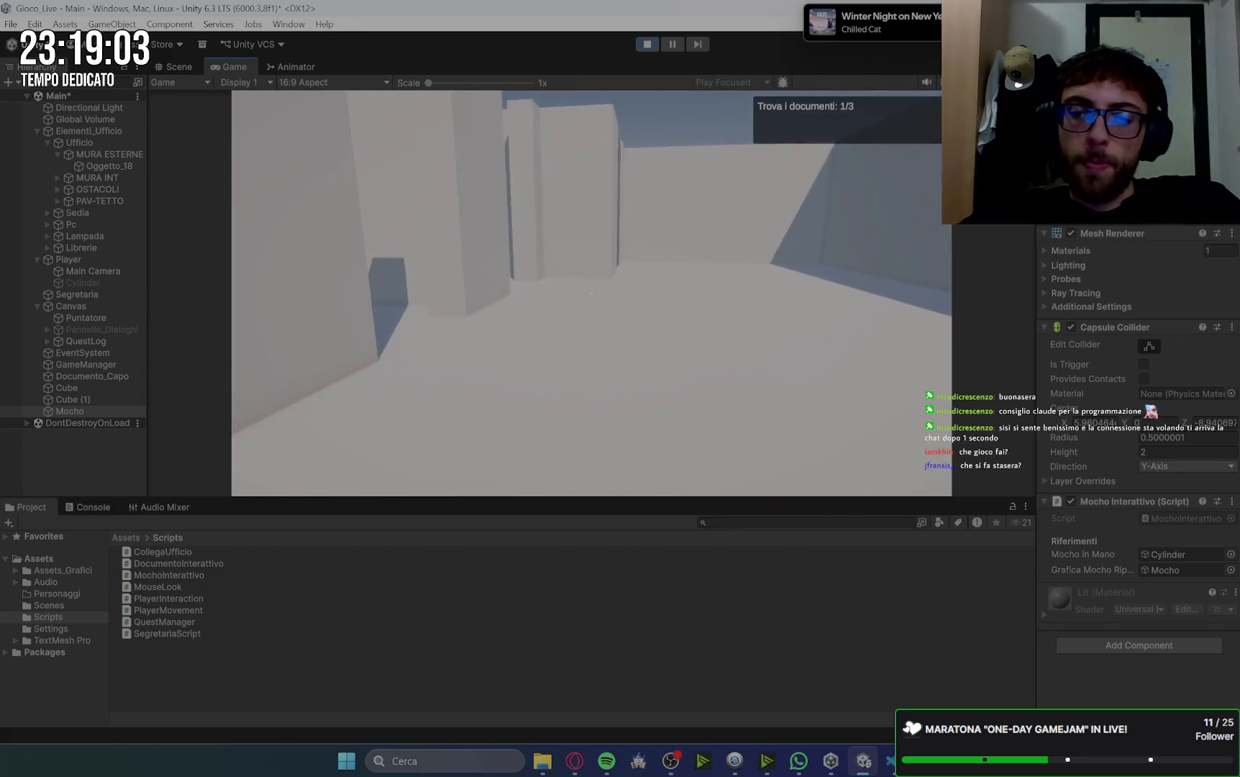
key("w")
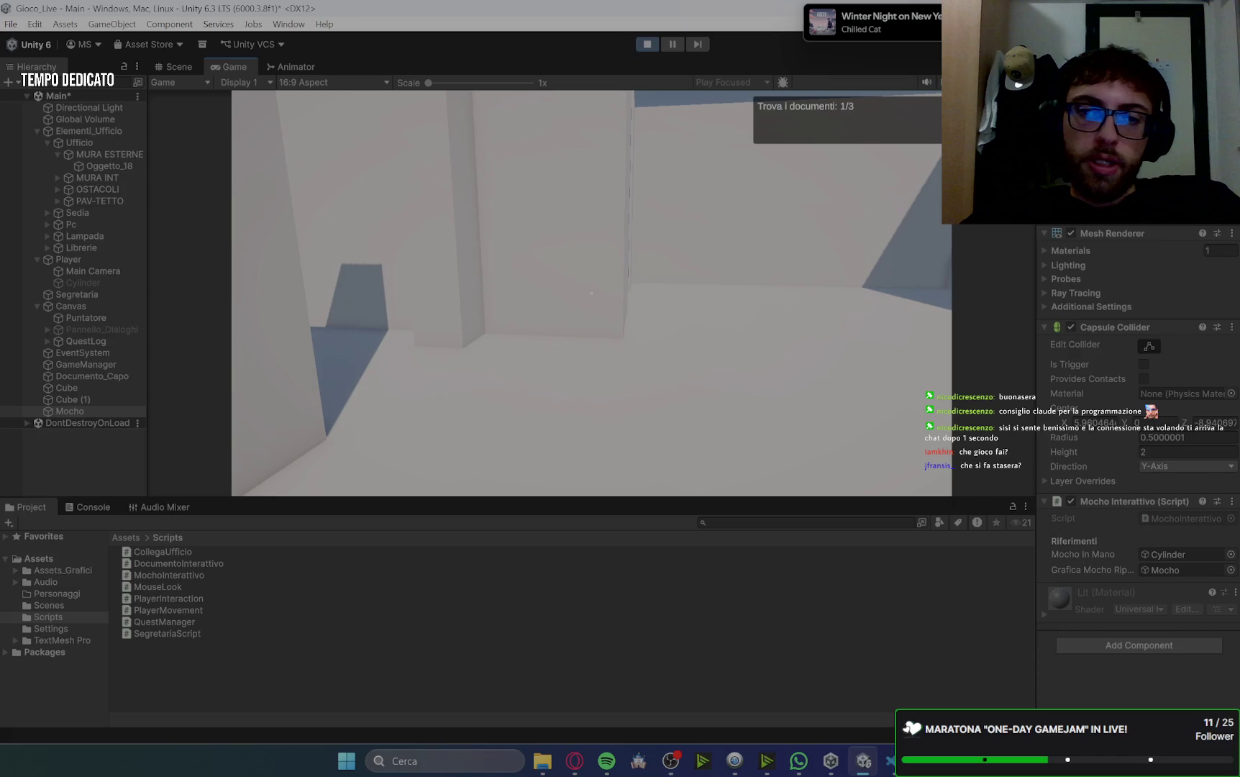
key("w")
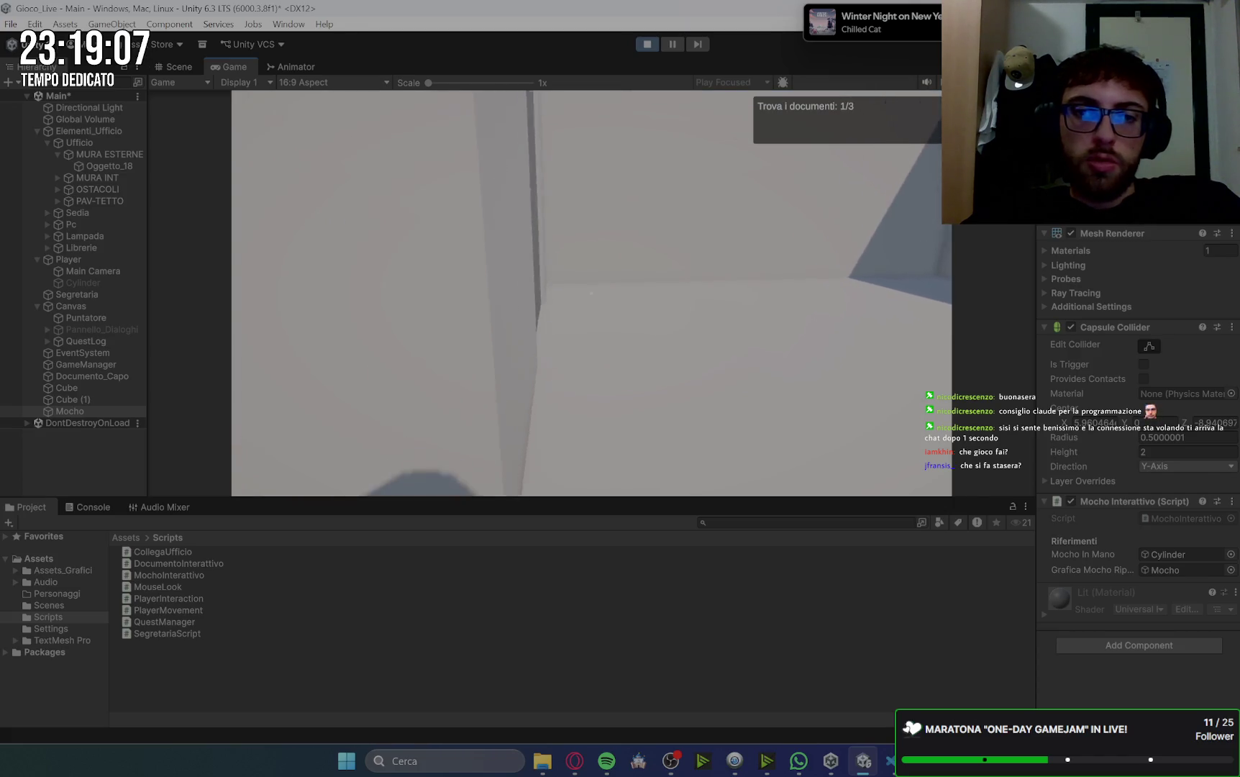
key("w")
key("e")
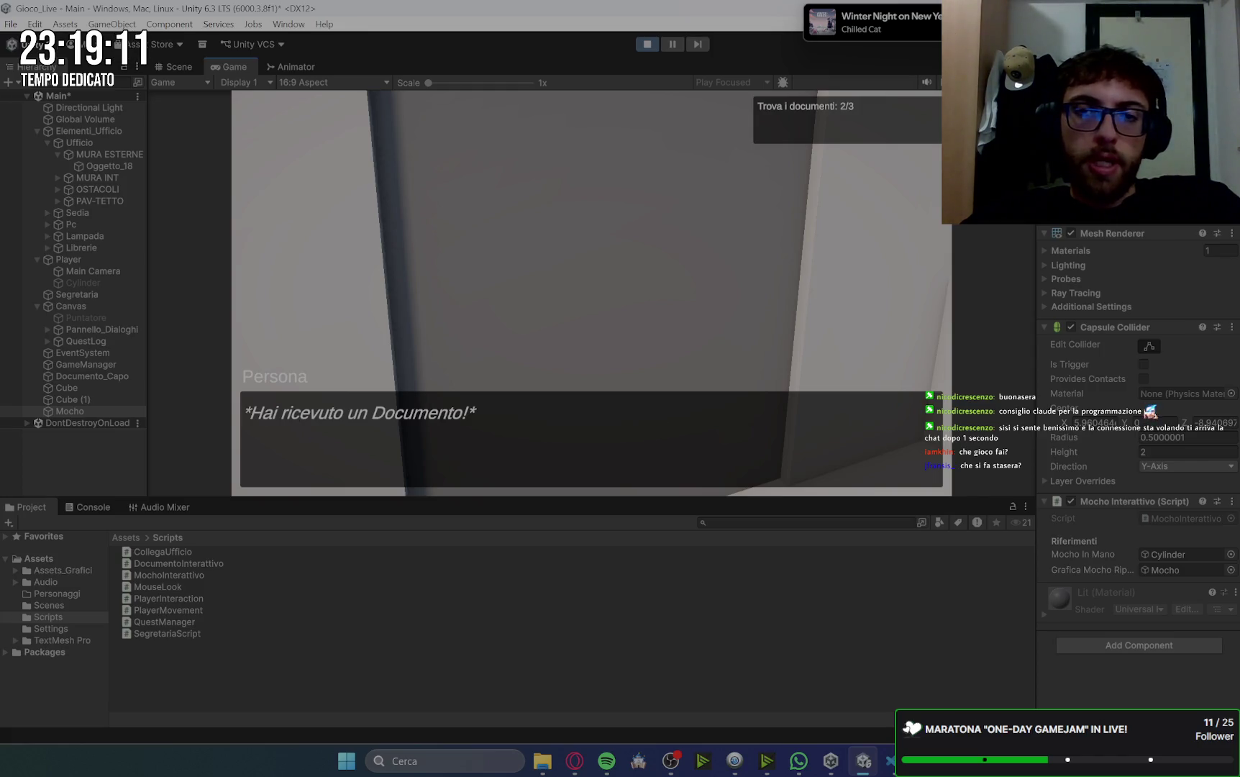
- Follow the corridor to the dark-cube room and collect the third document
key("w")
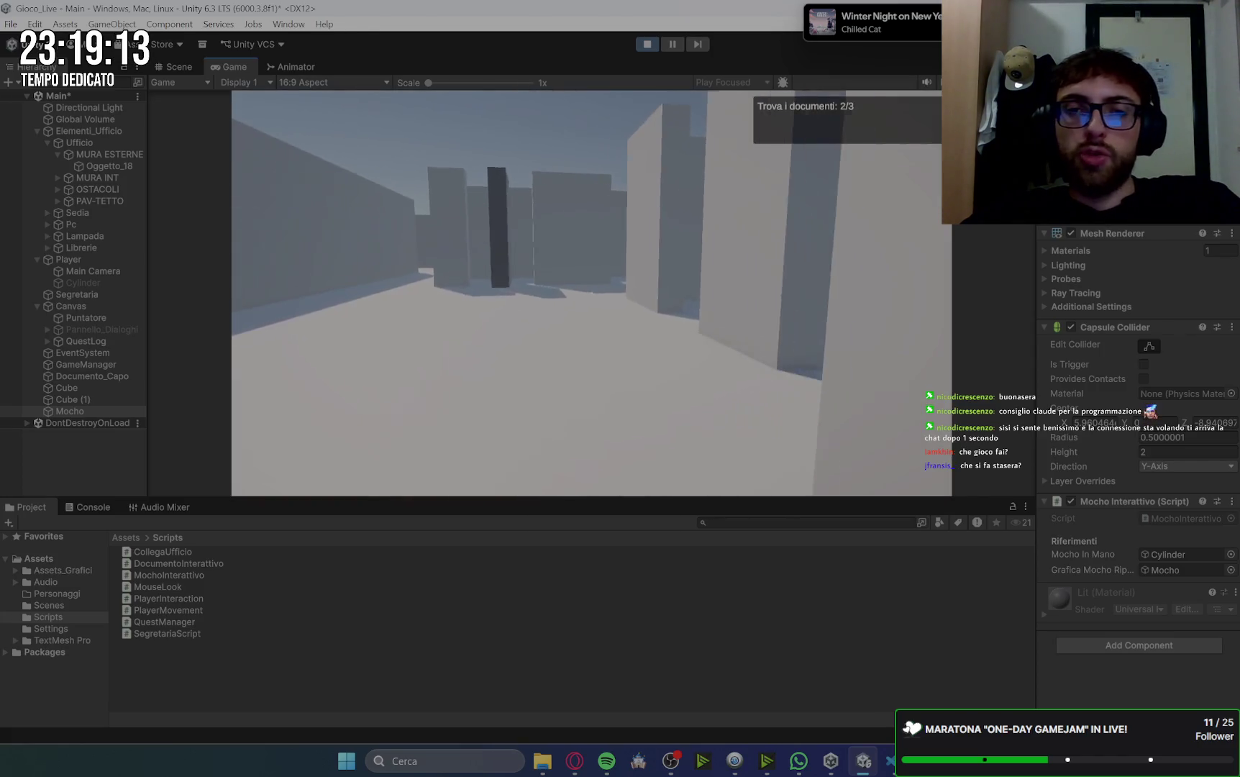
key("w")
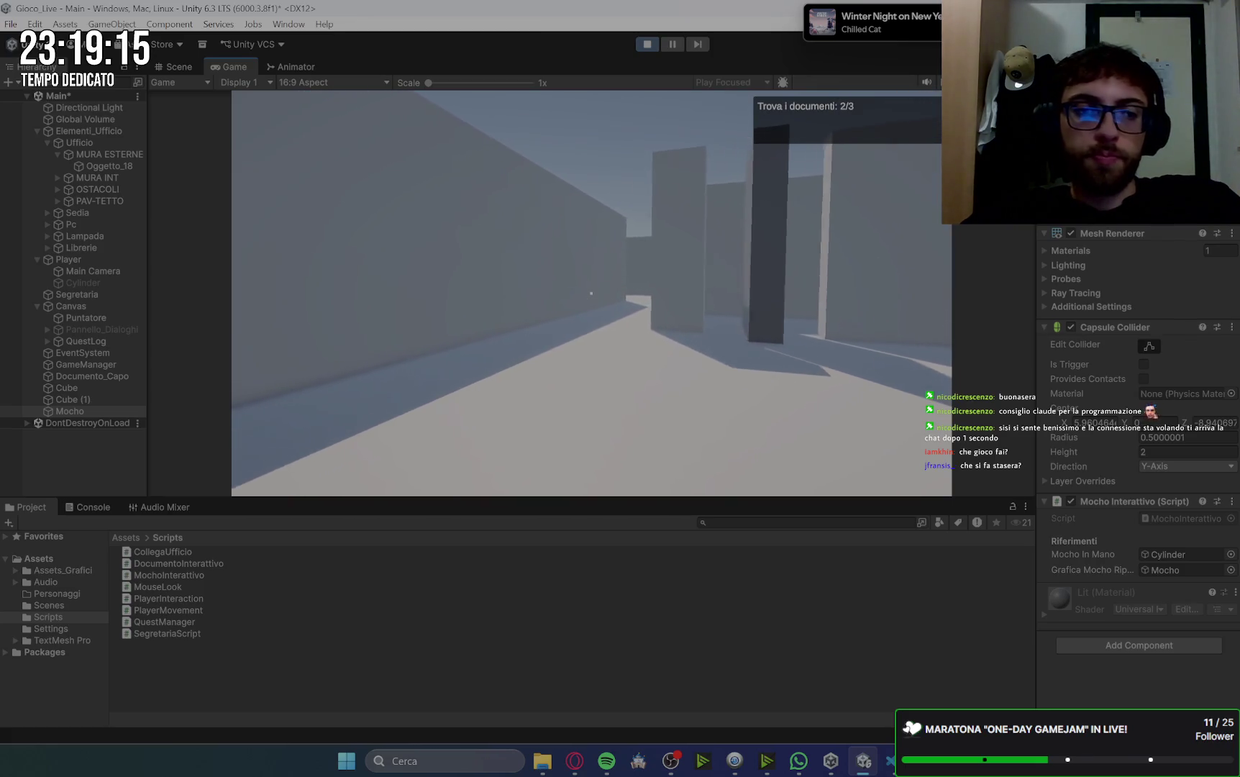
key("w")
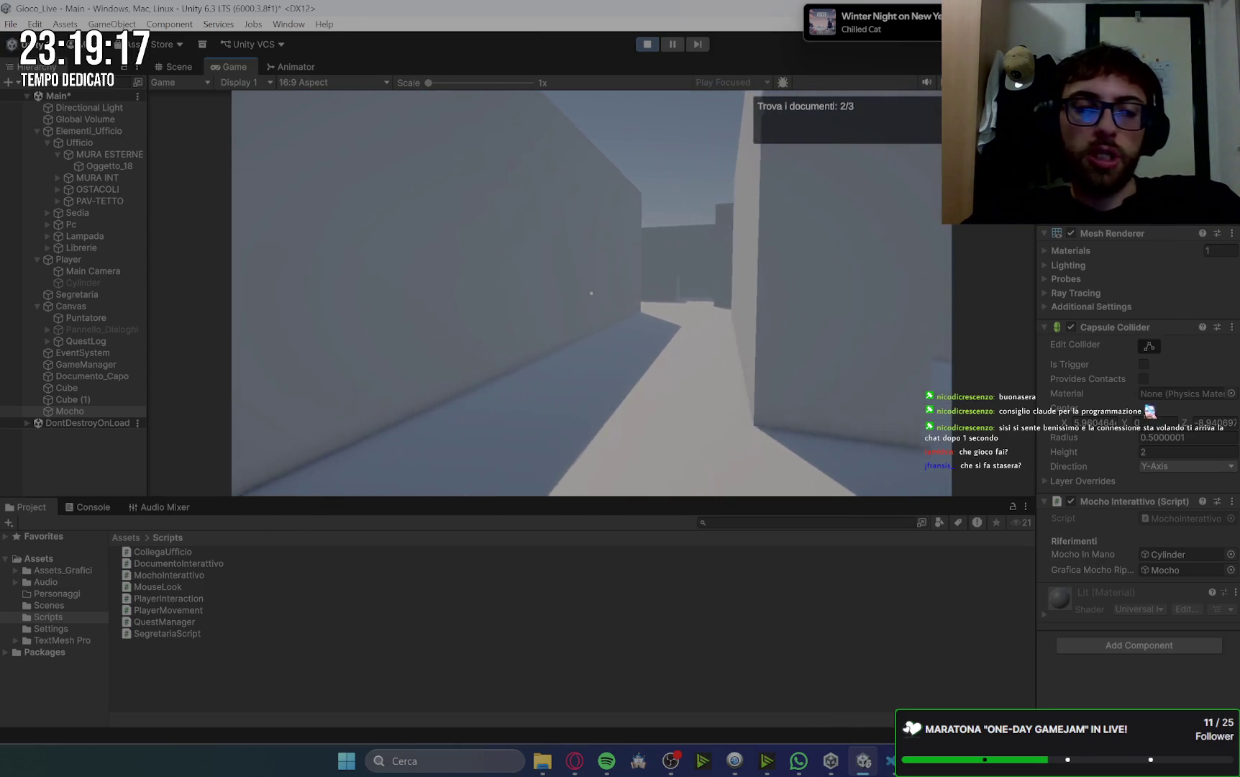
key("w")
key("w")
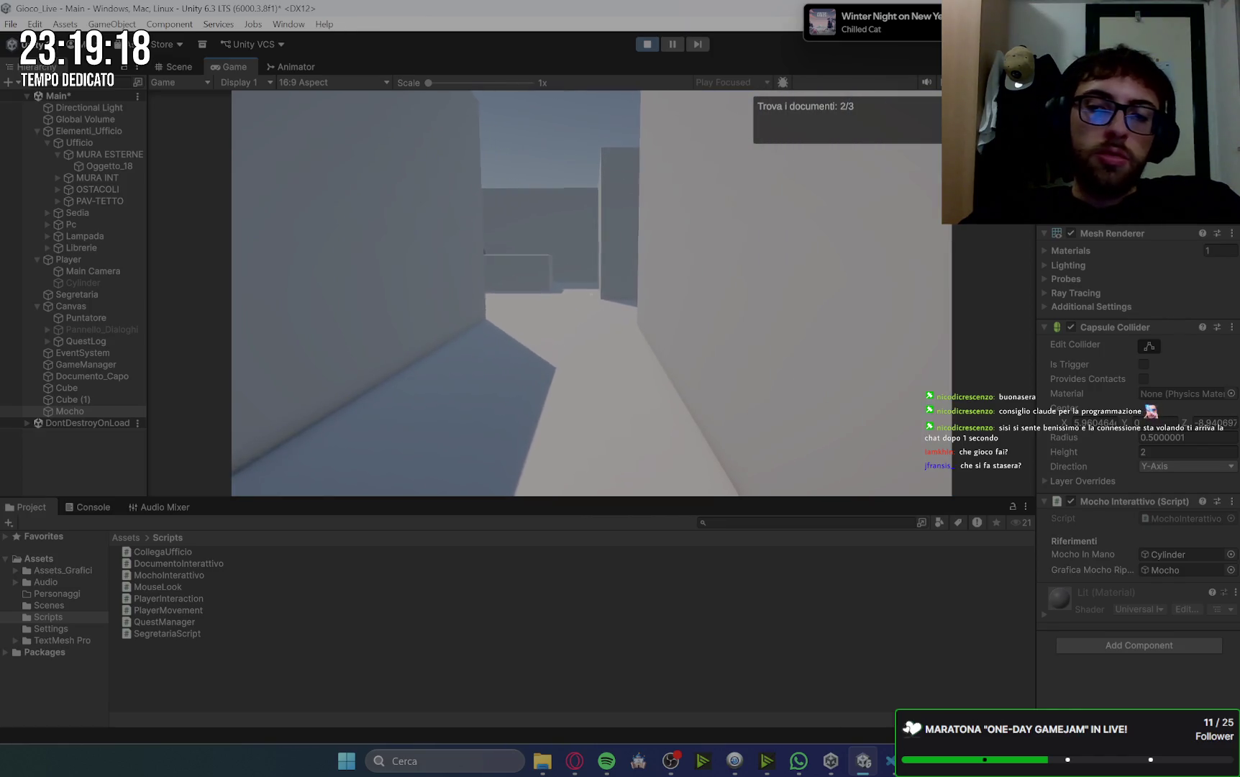
key("w")
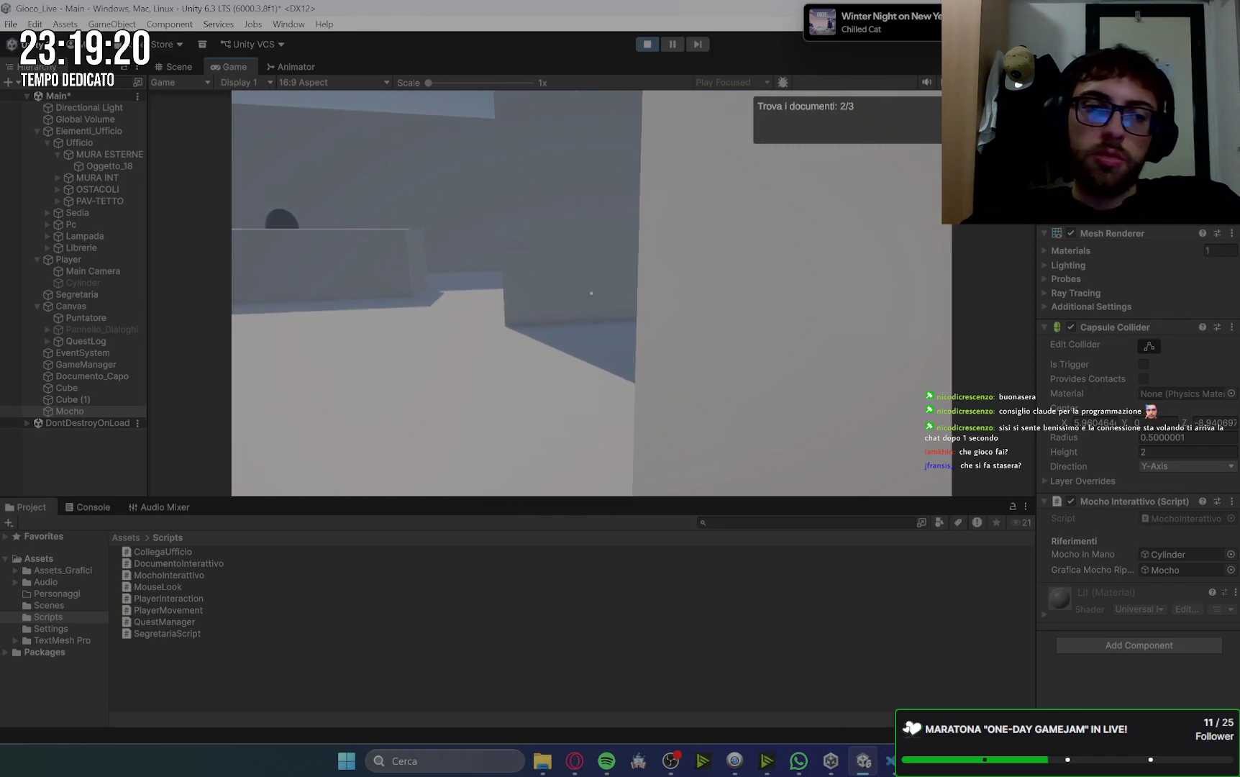
key("w")
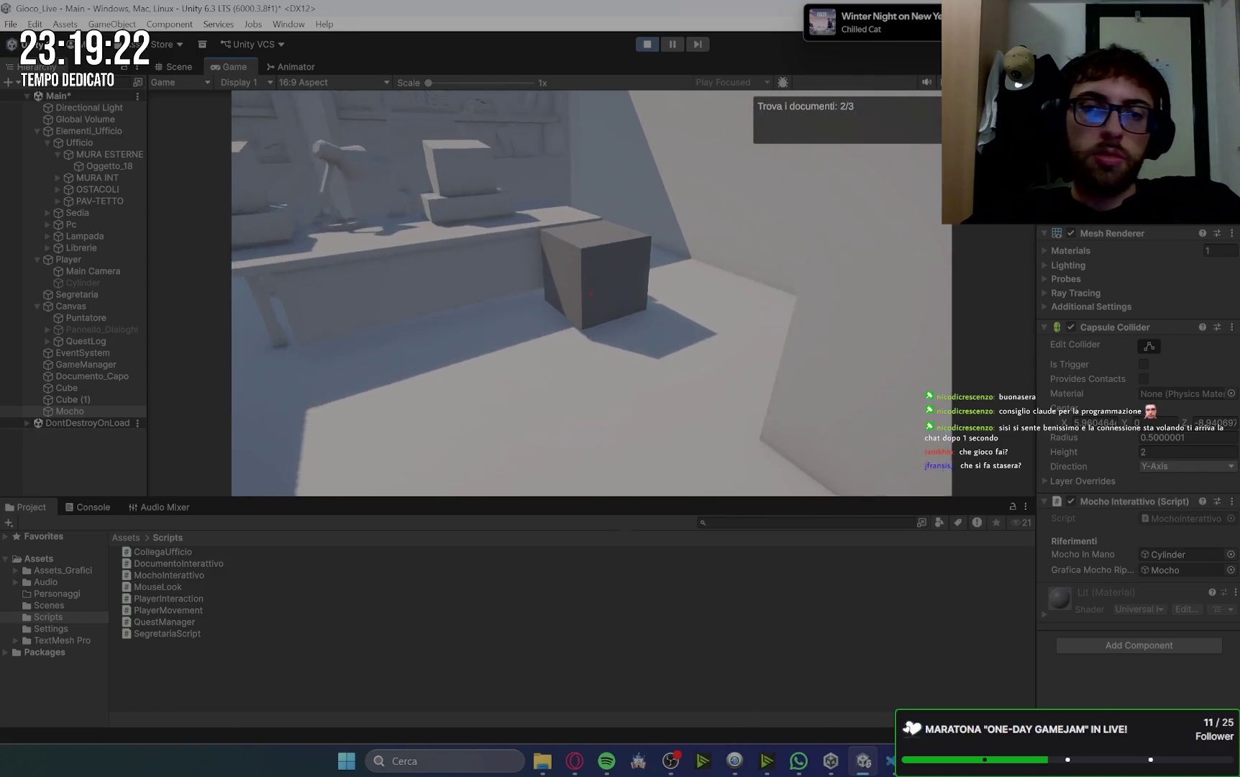
key("e")
key("w")
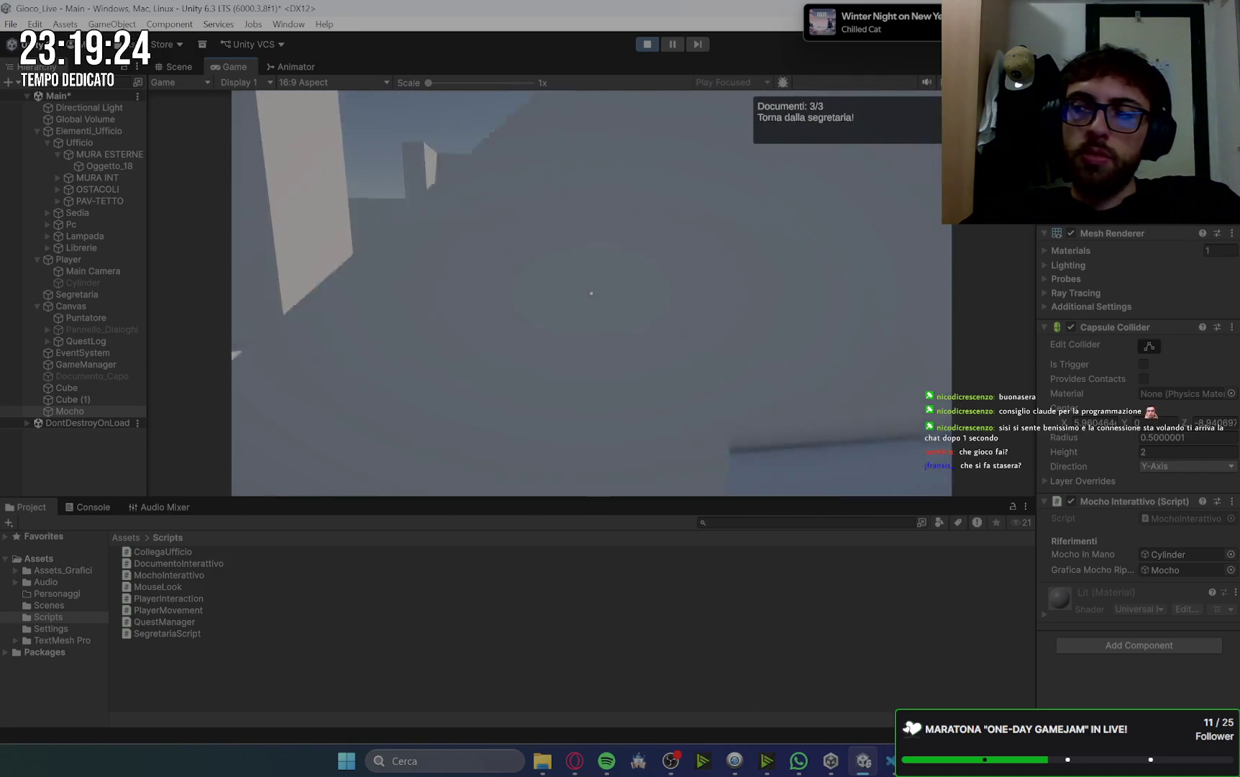
key("w")
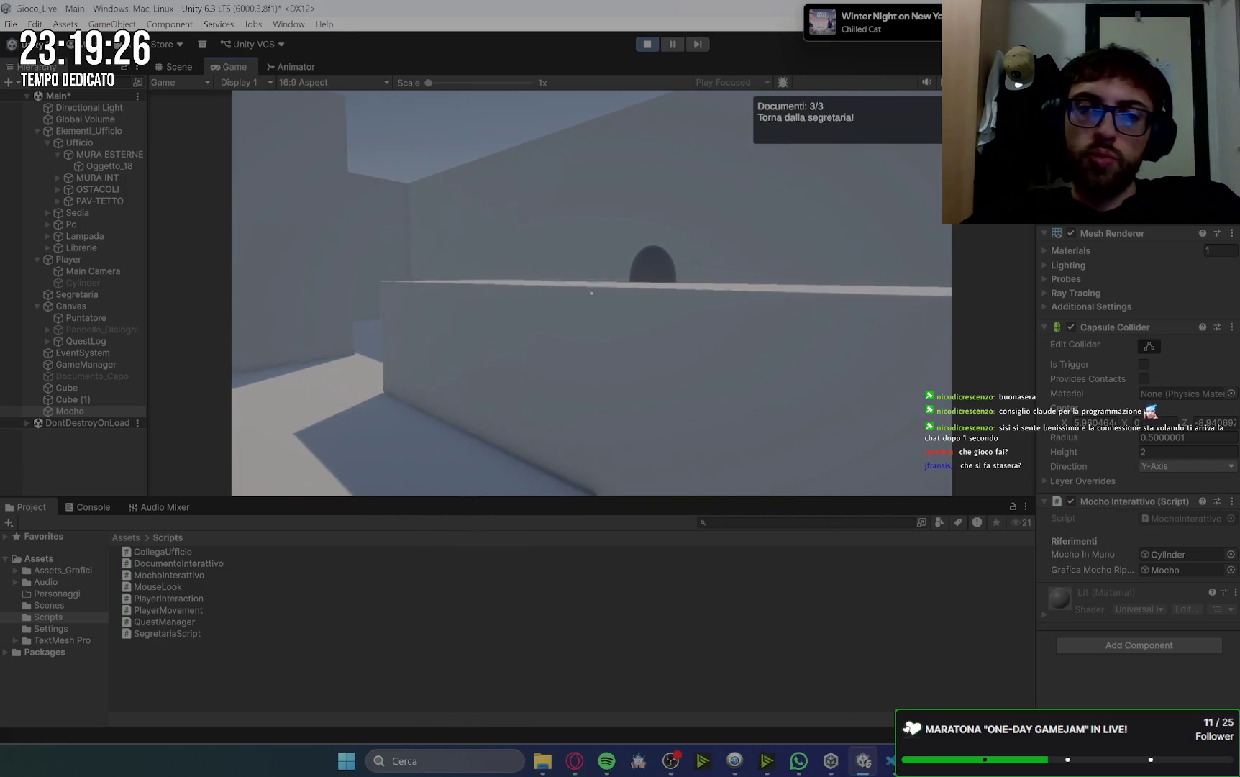
- Get the 'Trova il mocho nel ripostiglio.' quest from the secretary and walk to the storeroom mop
key("e")
key("space")
key("space")
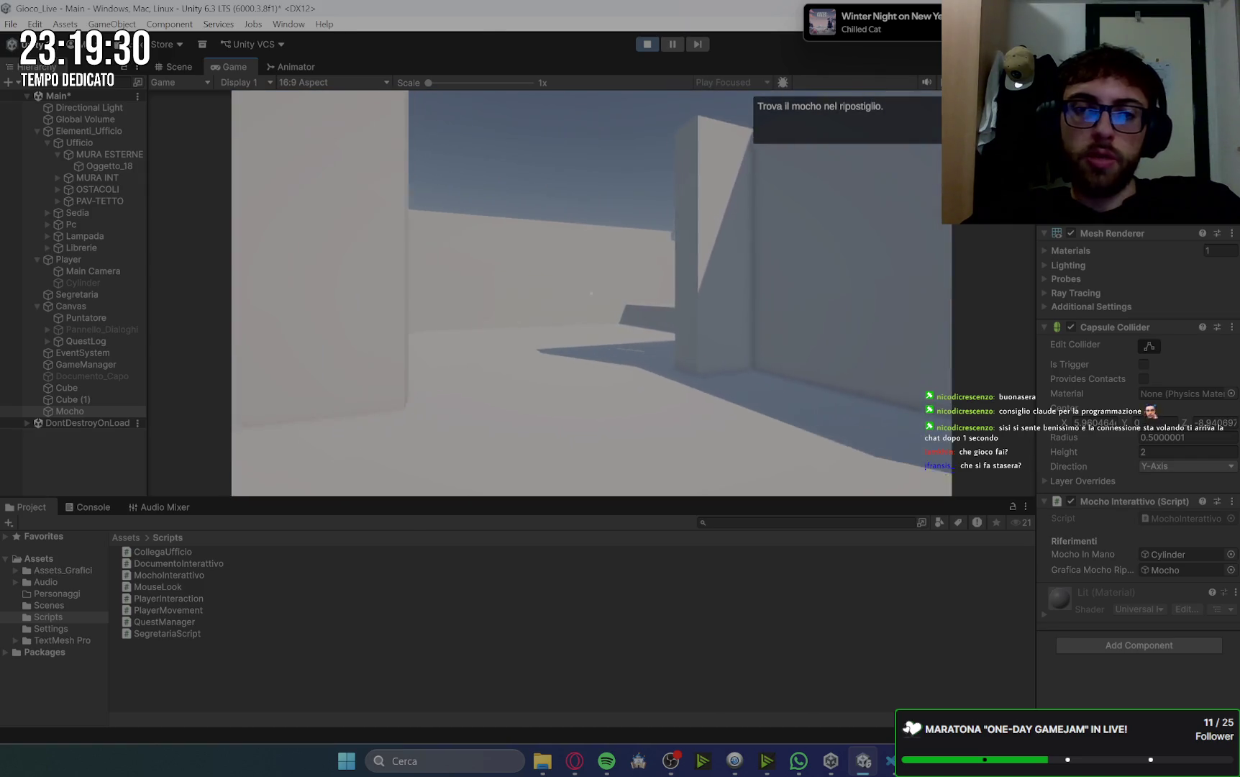
key("w")
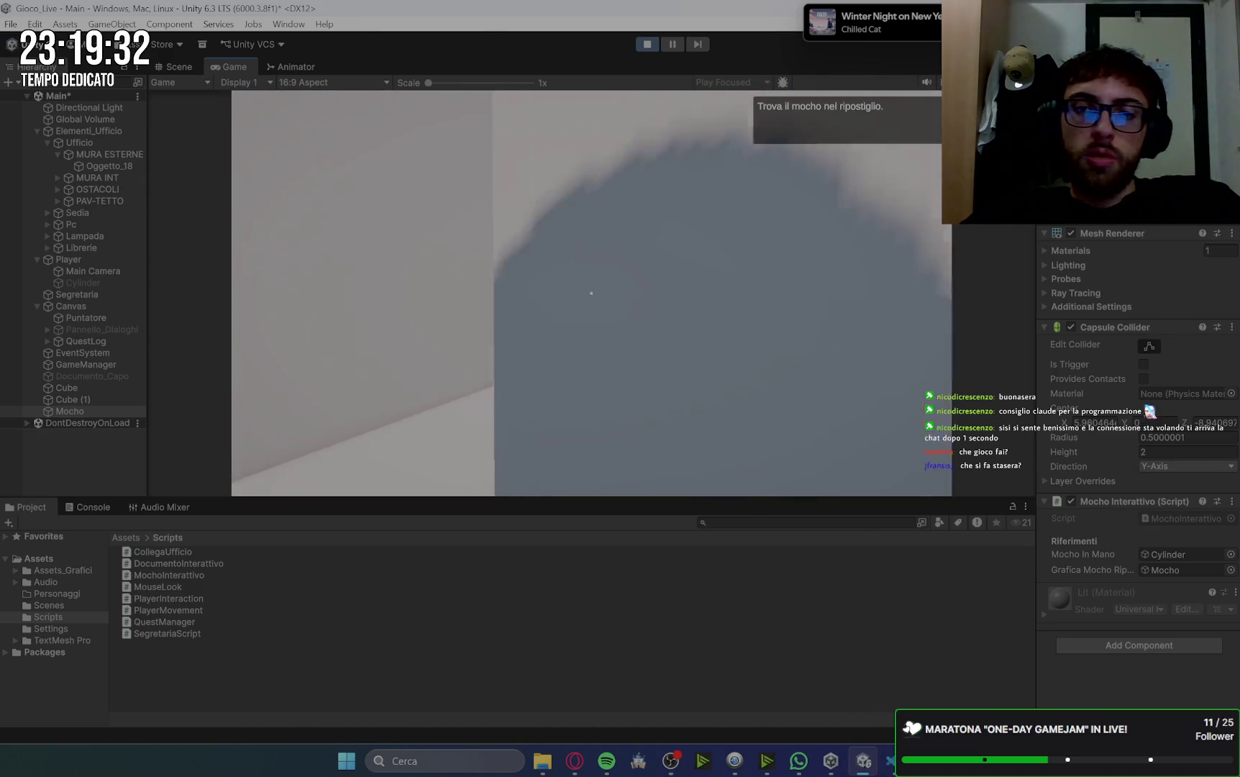
key("w")
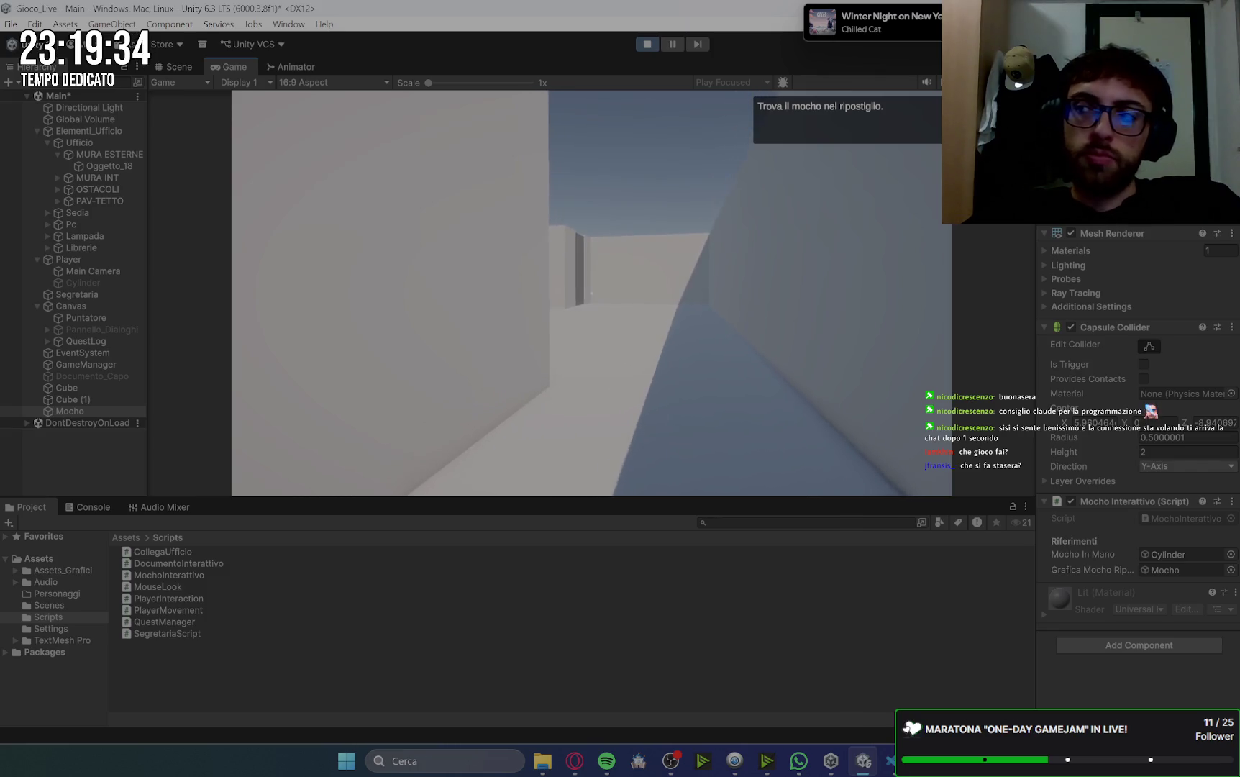
key("w")
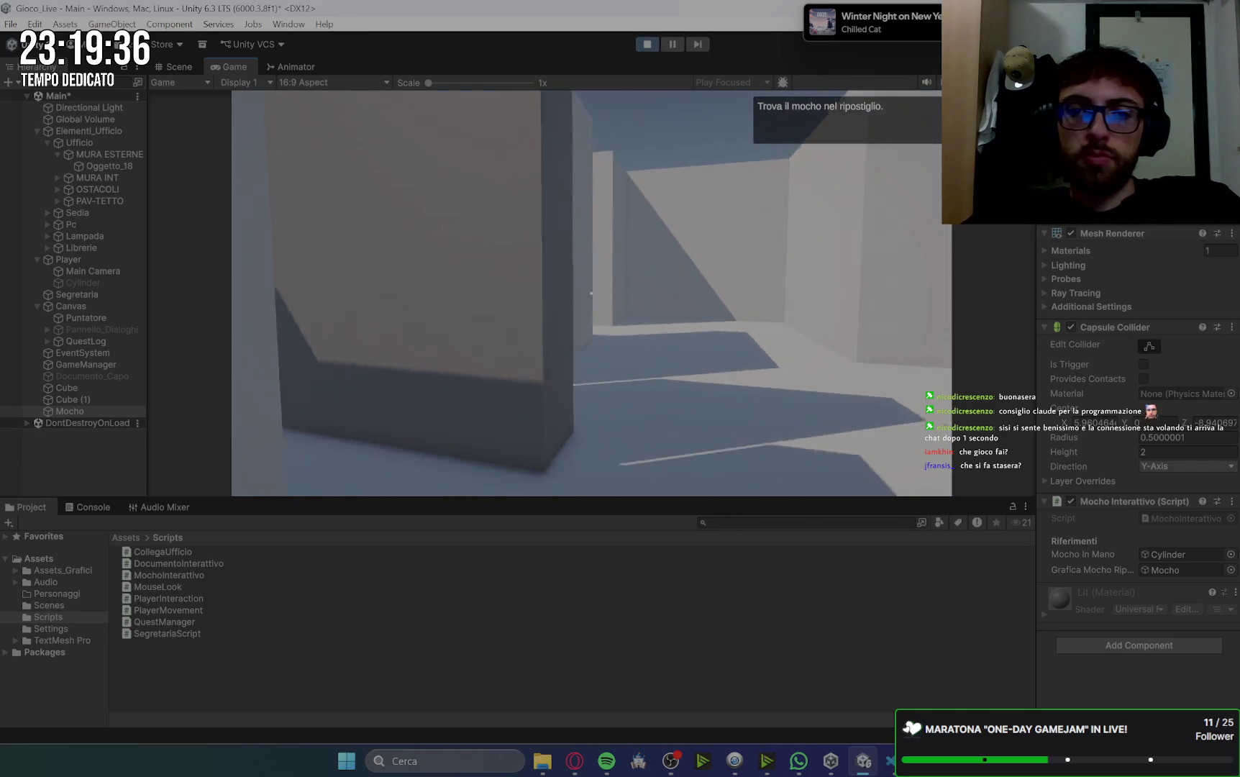
key("w")
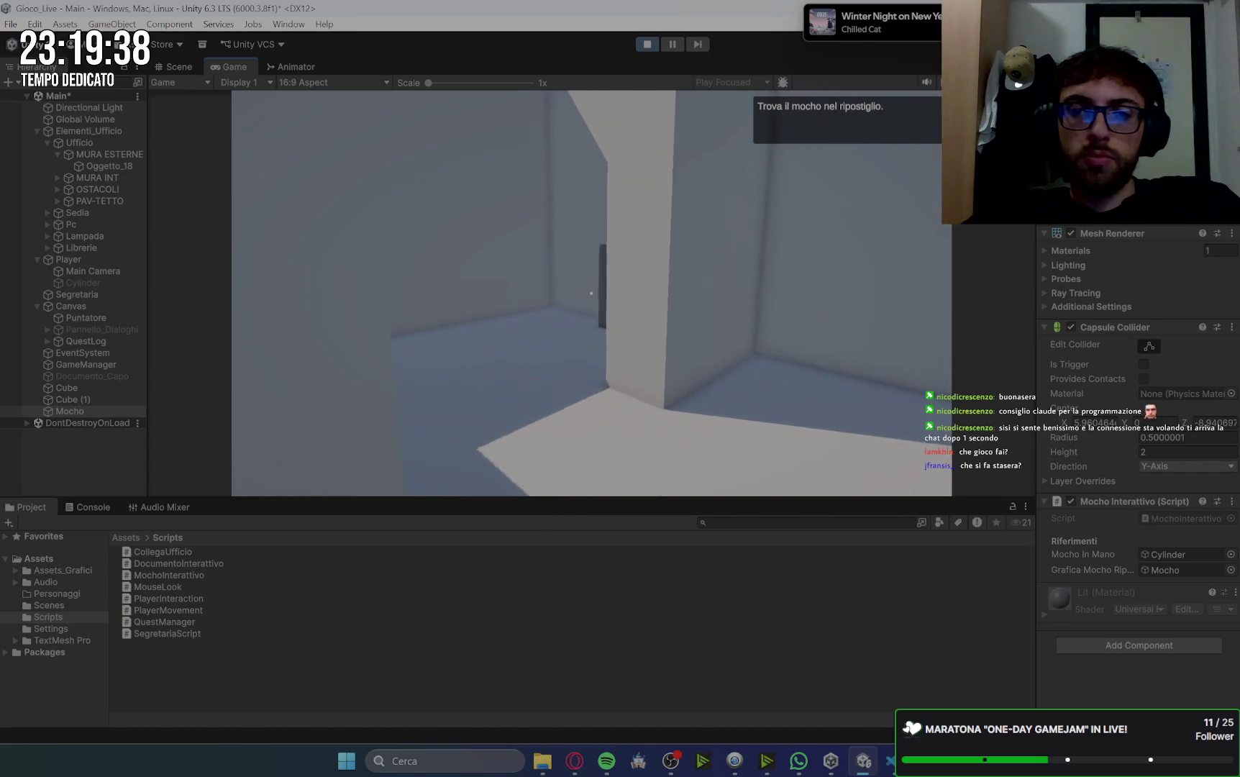
key("w")
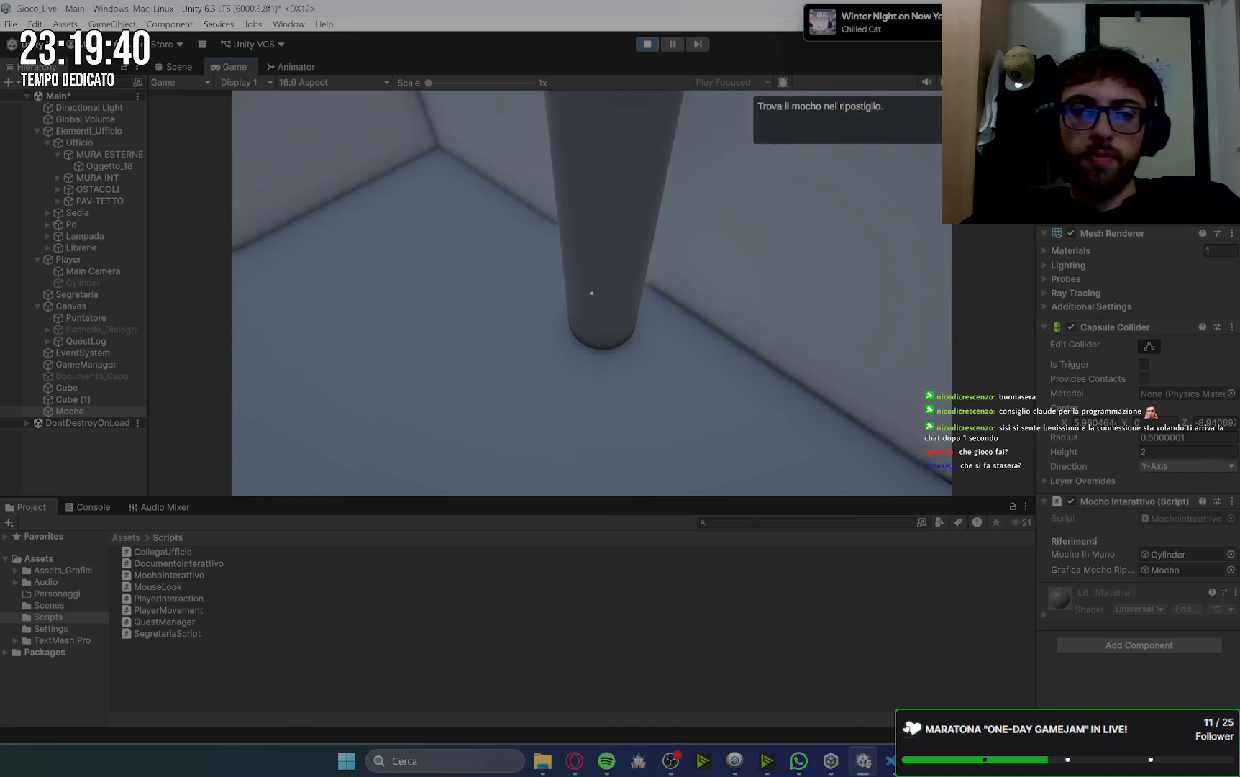
key("Escape")
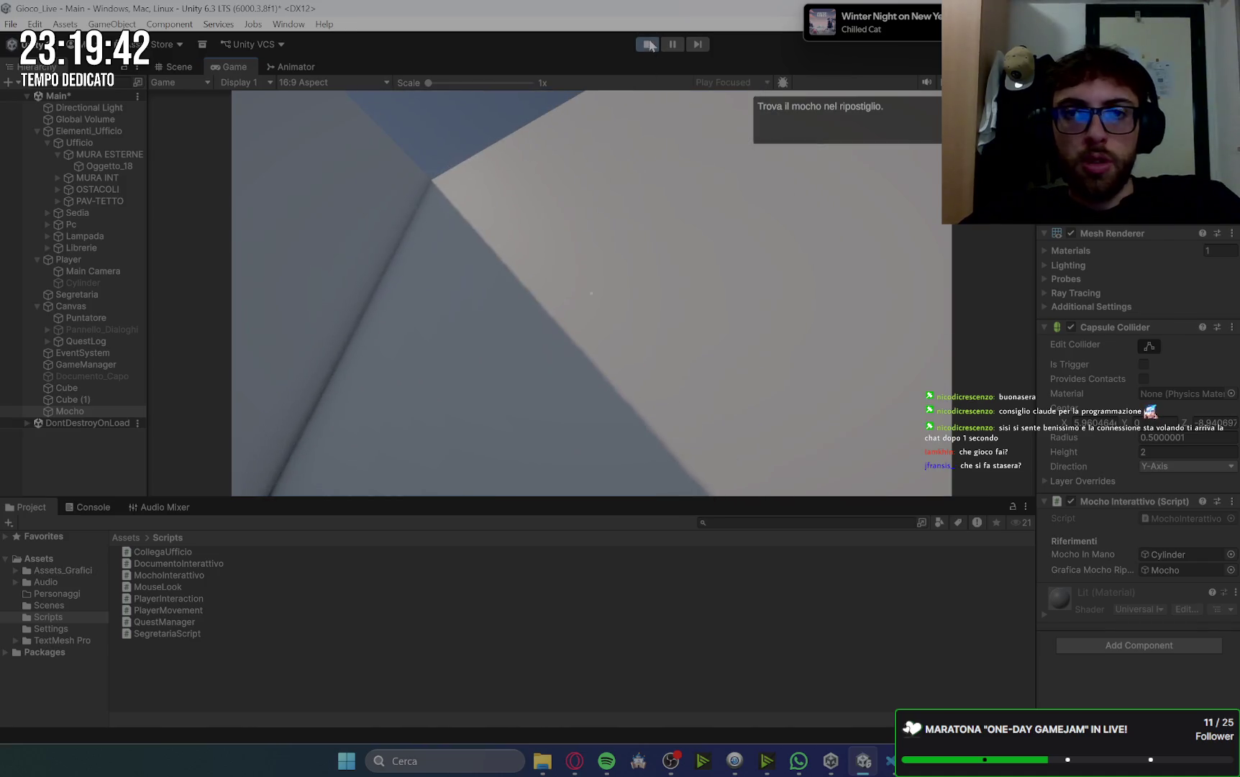
- Stop the play test and create a new empty object named Mocho_Ripostiglio
left_click(648, 44)
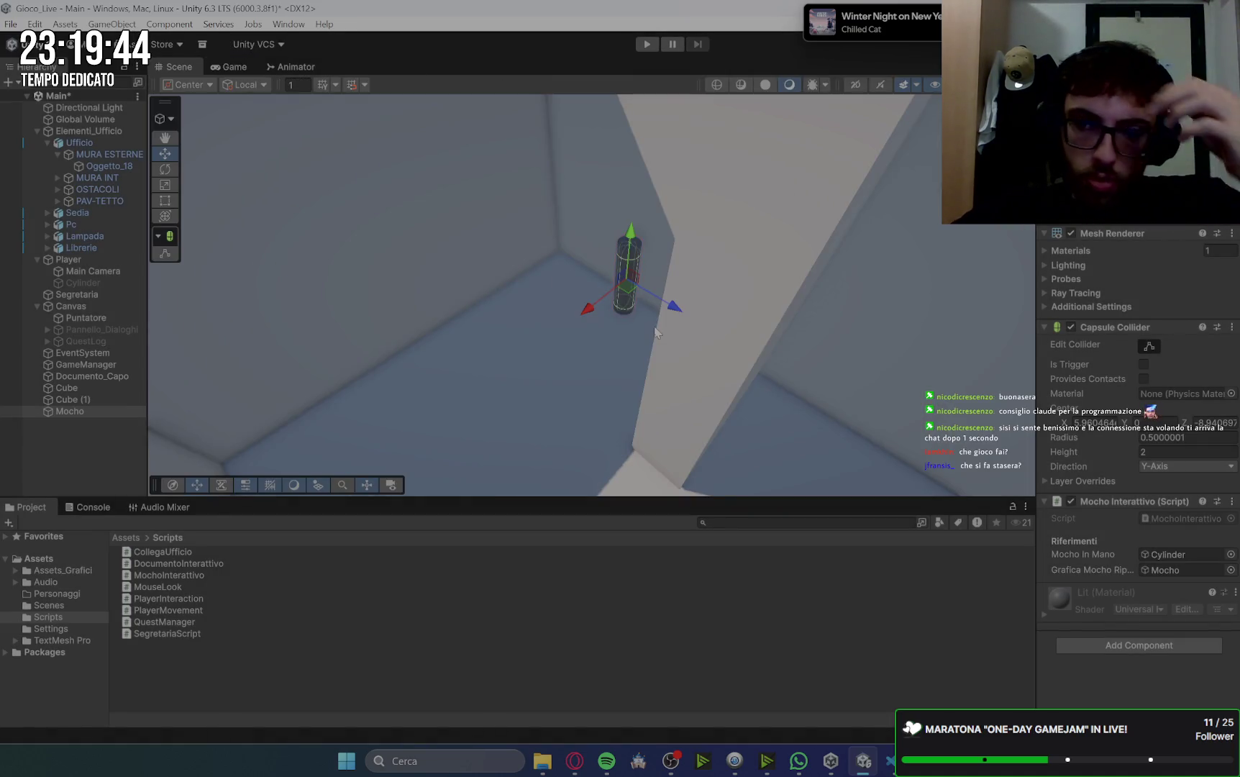
right_click(101, 431)
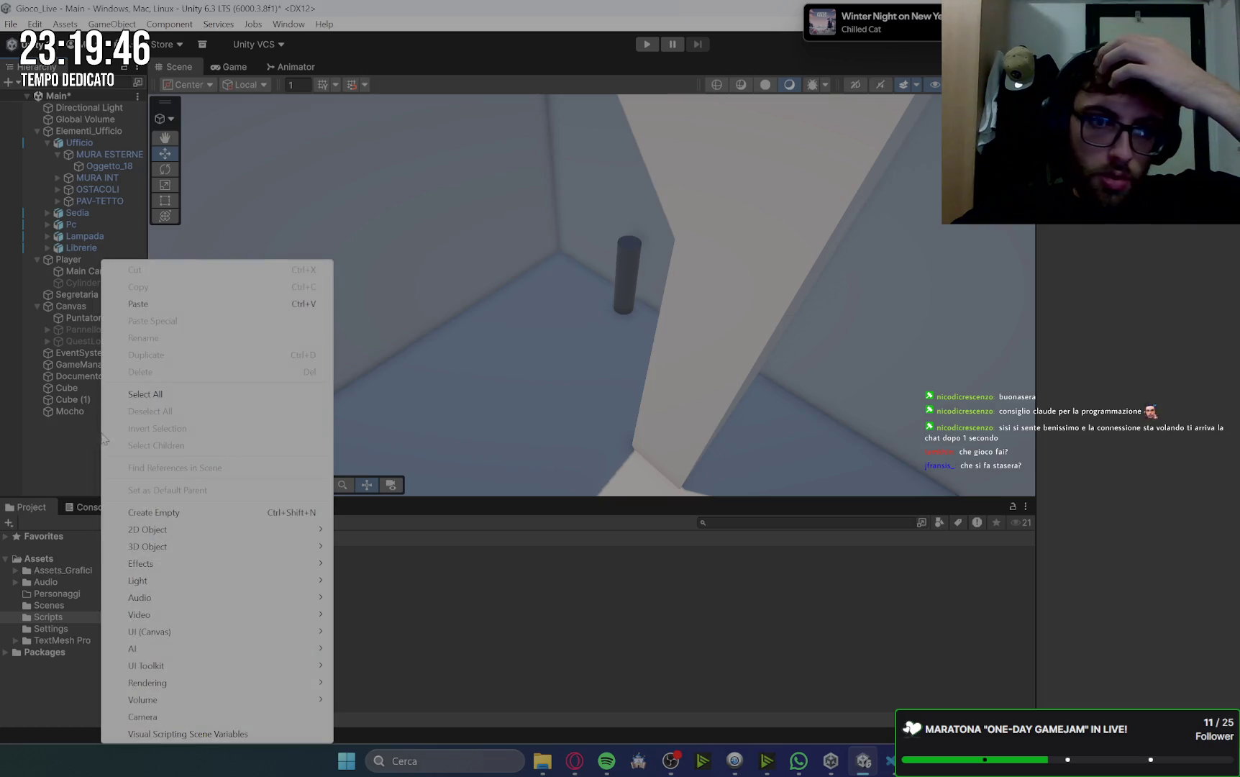
left_click(188, 515)
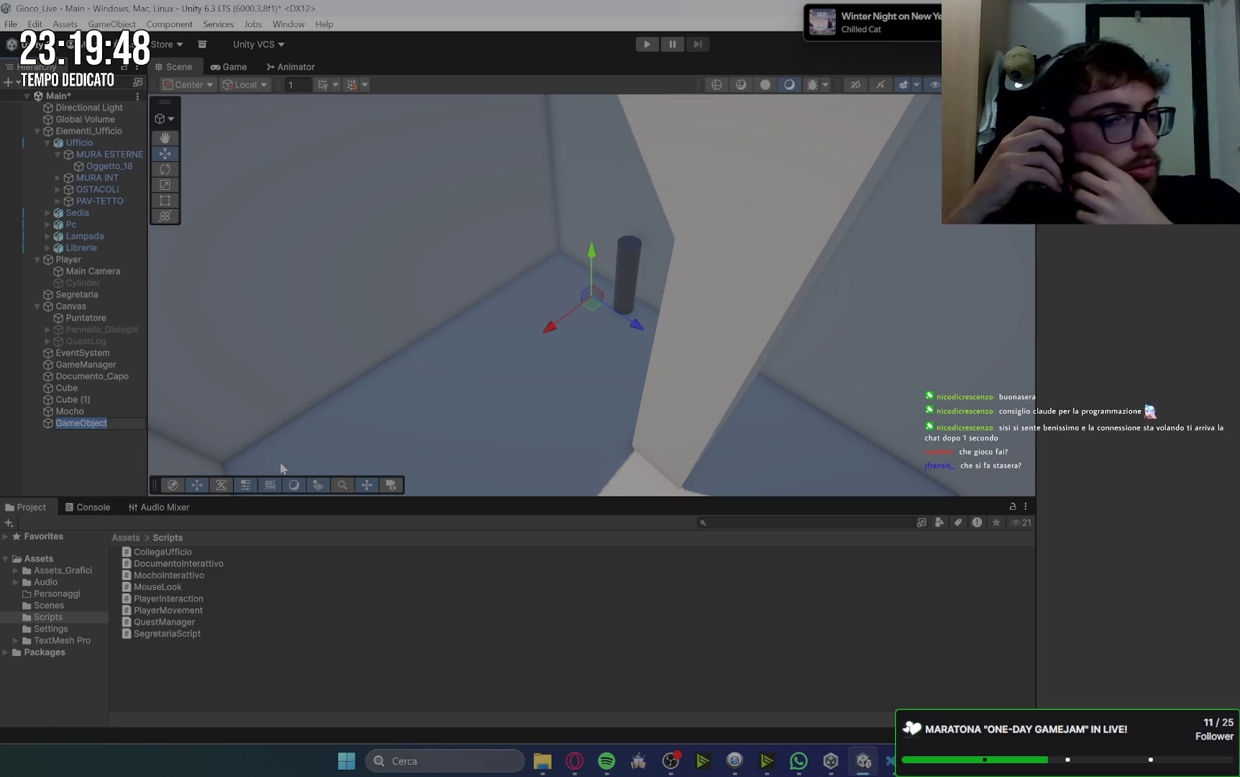
type("Mocho_Ripostiglio")
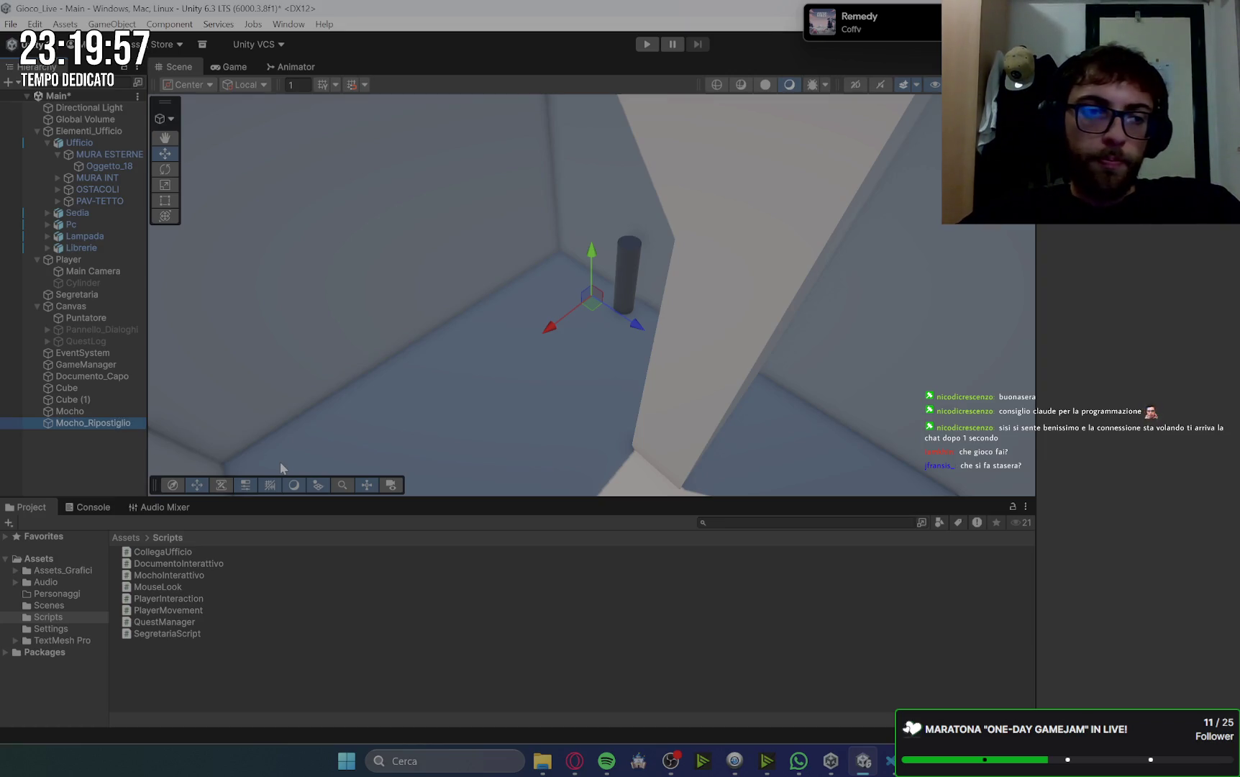
- Parent Mocho under Mocho_Ripostiglio, move the Mocho Interattivo script there, and set Mocho In Mano to Cylinder
left_click(86, 411)
left_click_drag(84, 423, 84, 421)
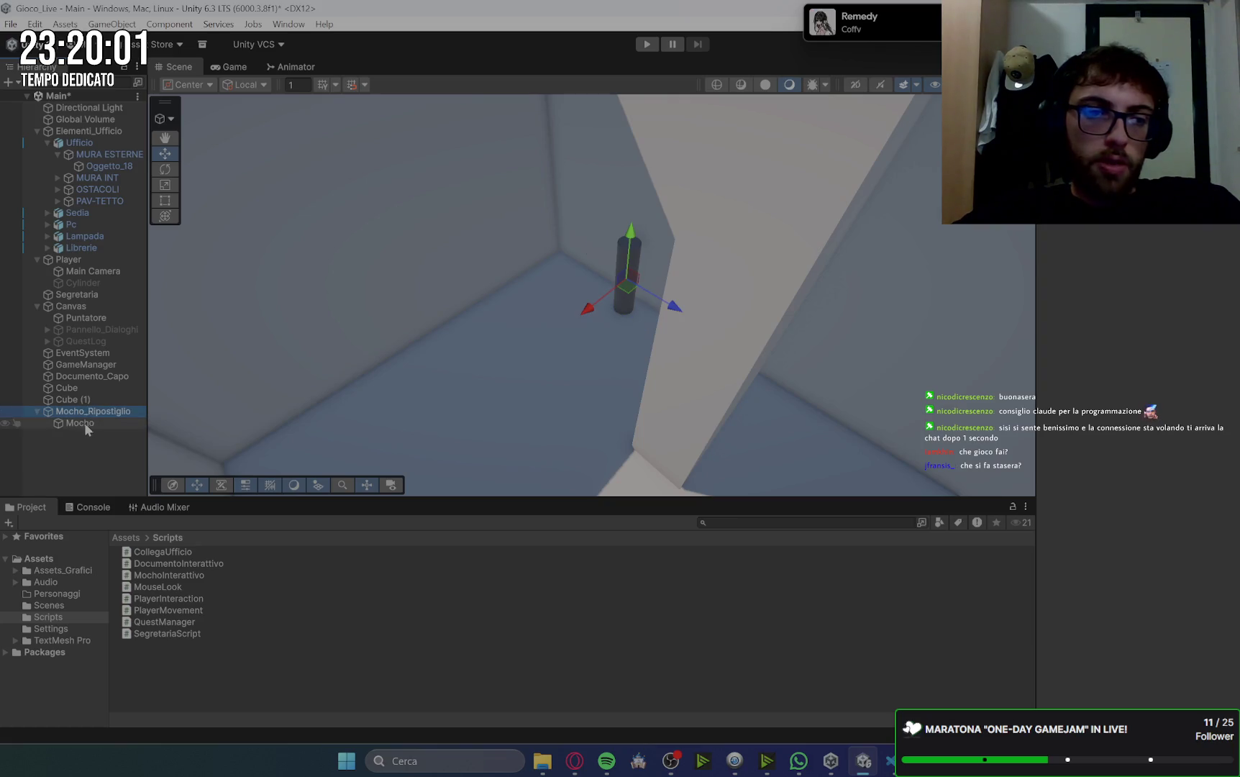
left_click(81, 423)
left_click(1232, 501)
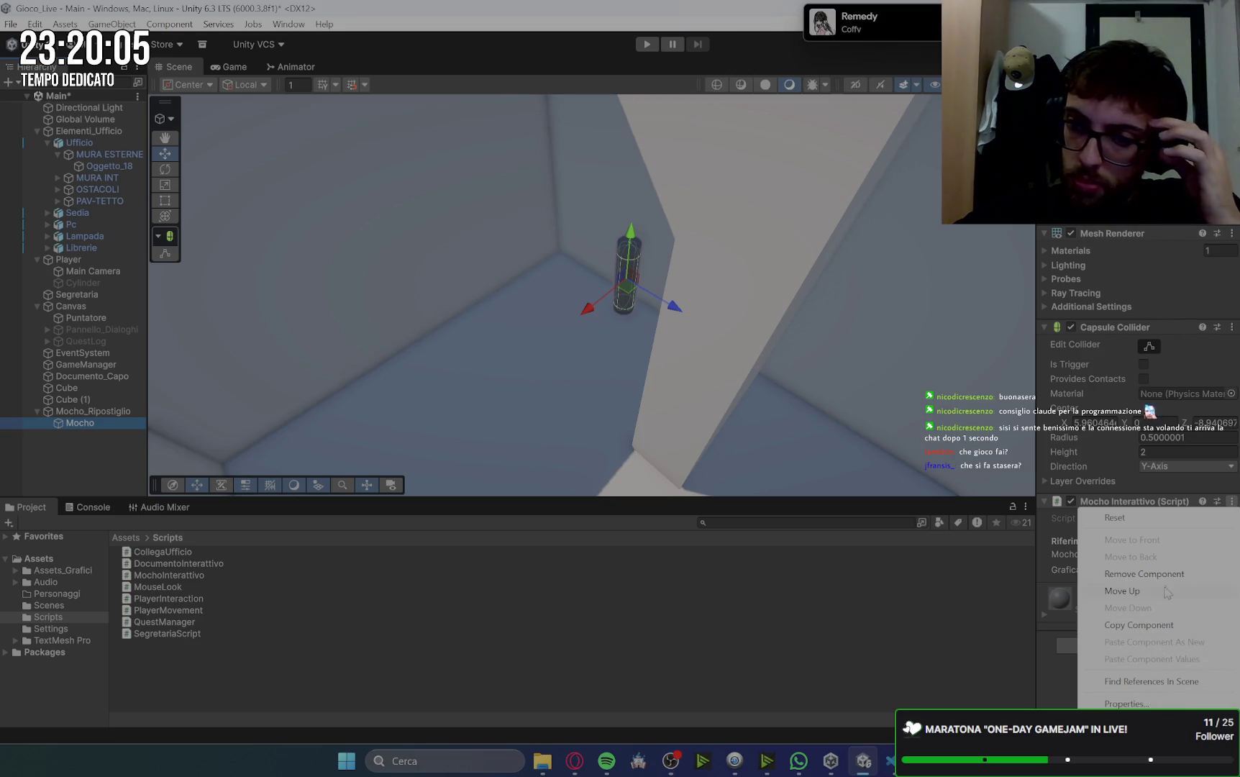
left_click(1144, 574)
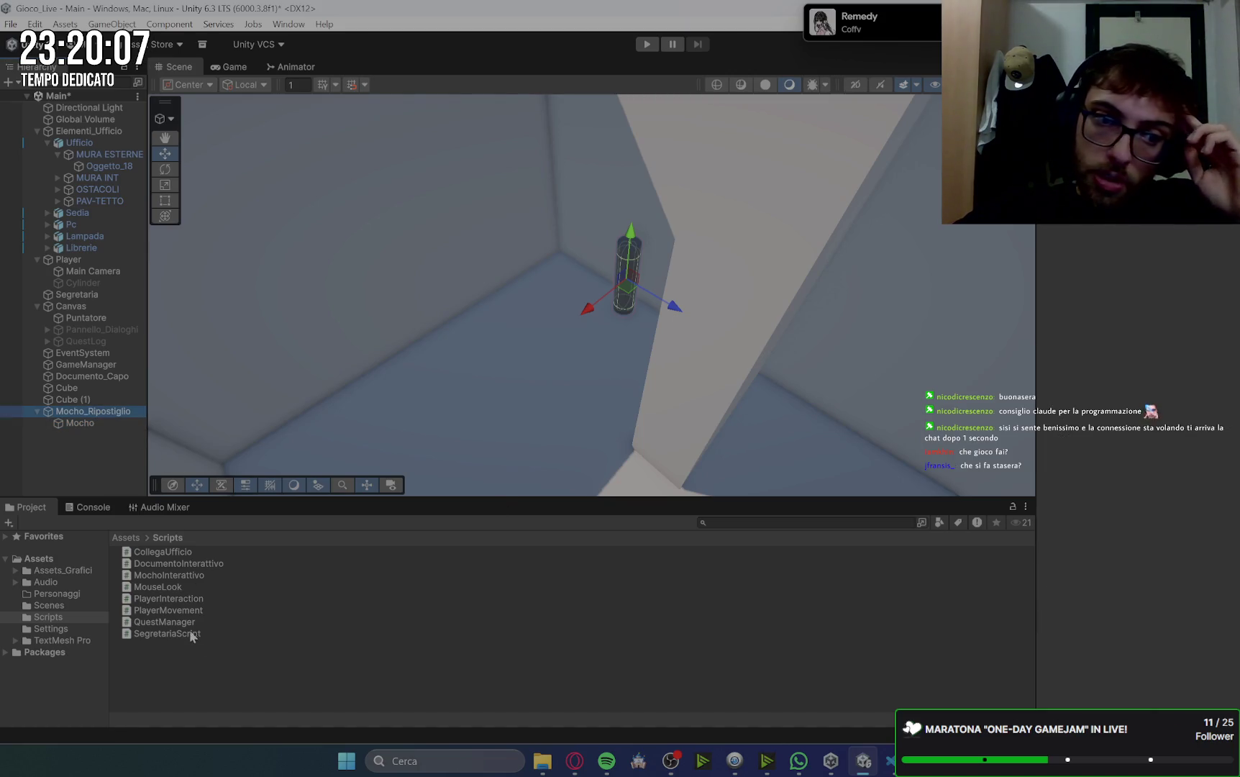
mouse_move(158, 576)
left_mouse_down()
mouse_move(175, 554)
mouse_move(94, 411)
mouse_move(112, 417)
mouse_move(105, 429)
mouse_move(1179, 264)
mouse_move(1167, 250)
left_mouse_up()
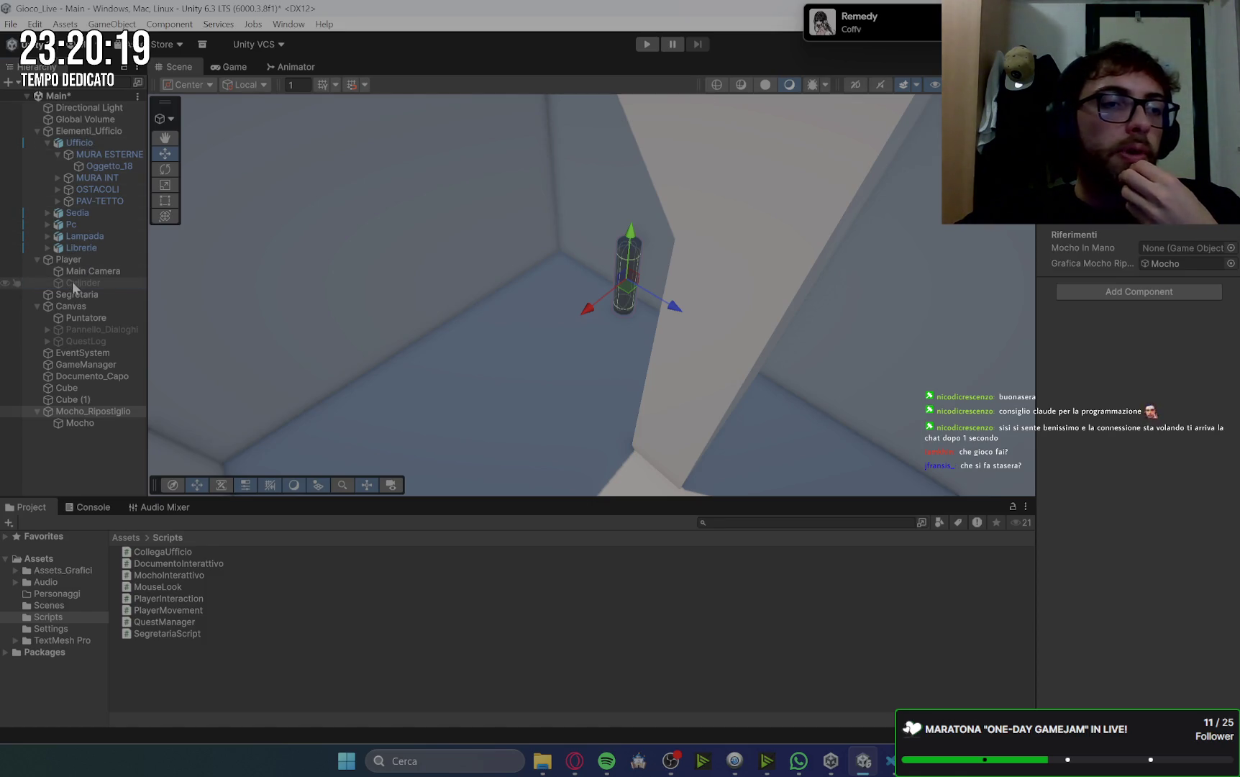
left_click_drag(1006, 279, 1180, 247)
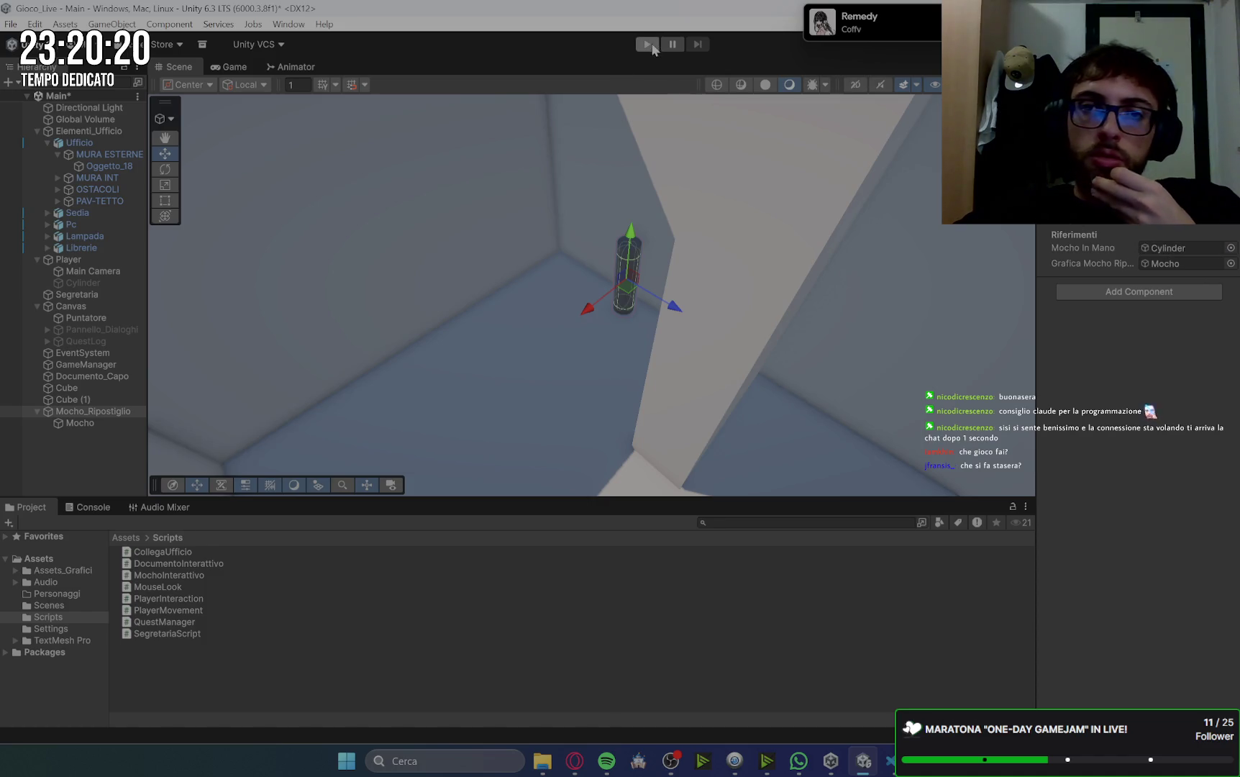
- Start Play mode and skip the opening dialogue to begin the documents quest
left_click(652, 46)
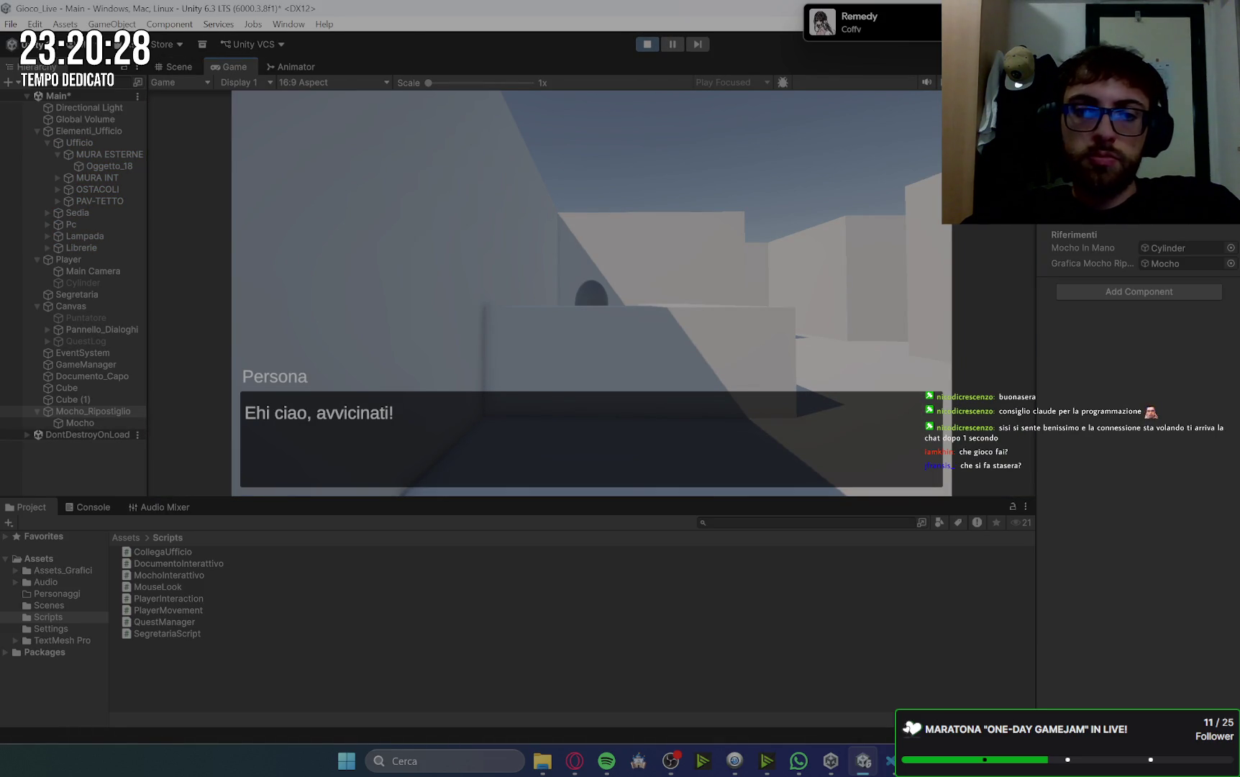
key("w")
key("space")
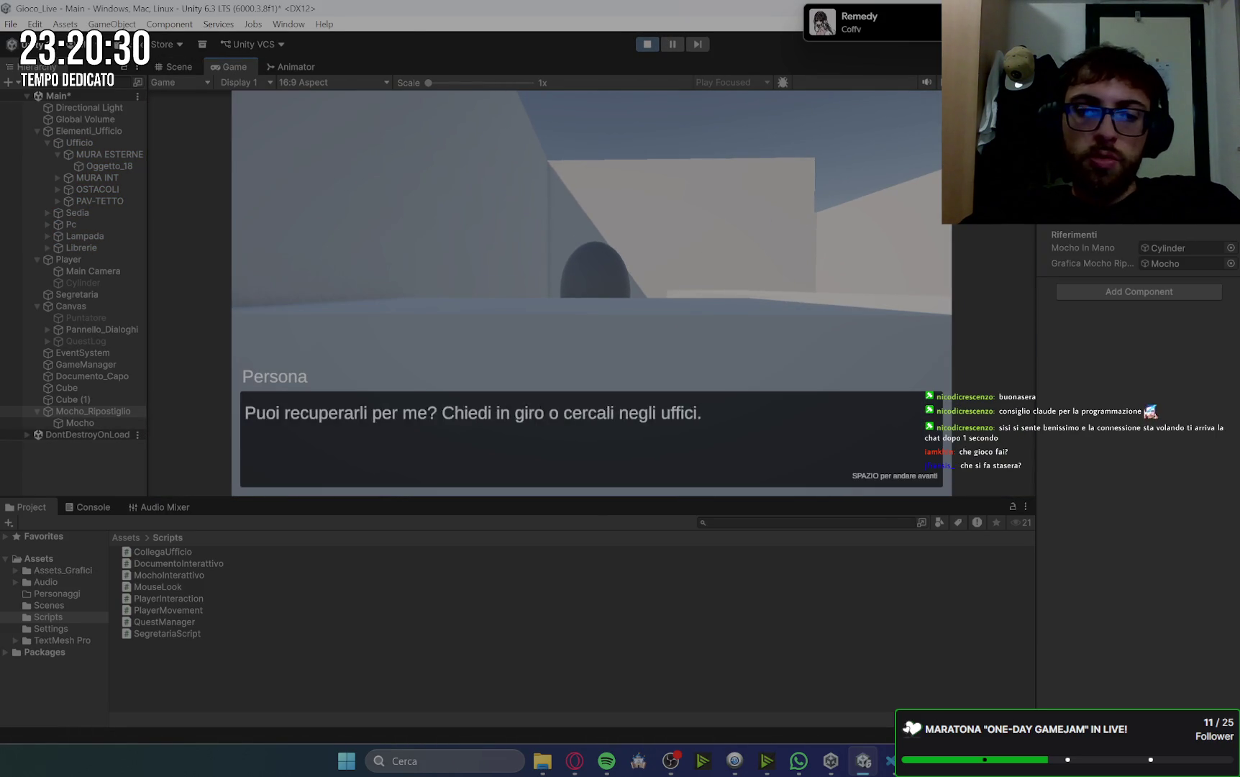
key("space")
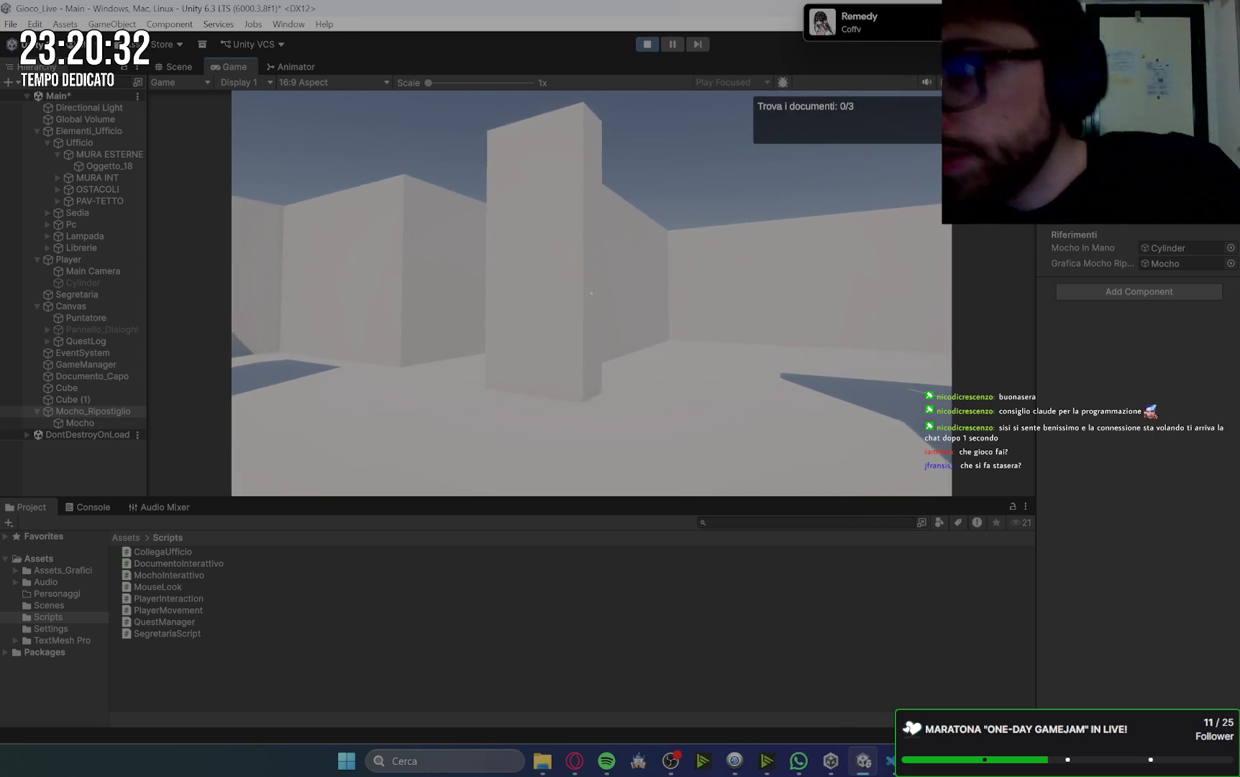
- Walk the player through the corridor up to the dark mop cylinder
key("w")
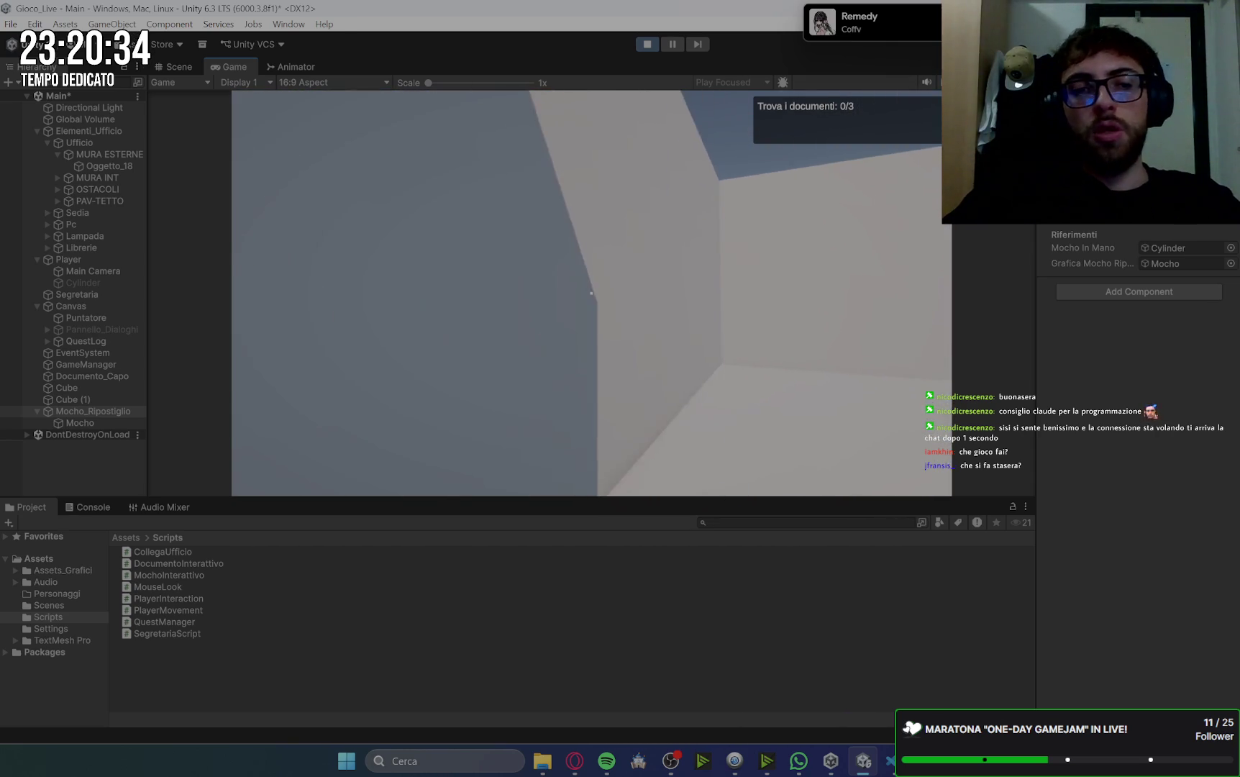
key("w")
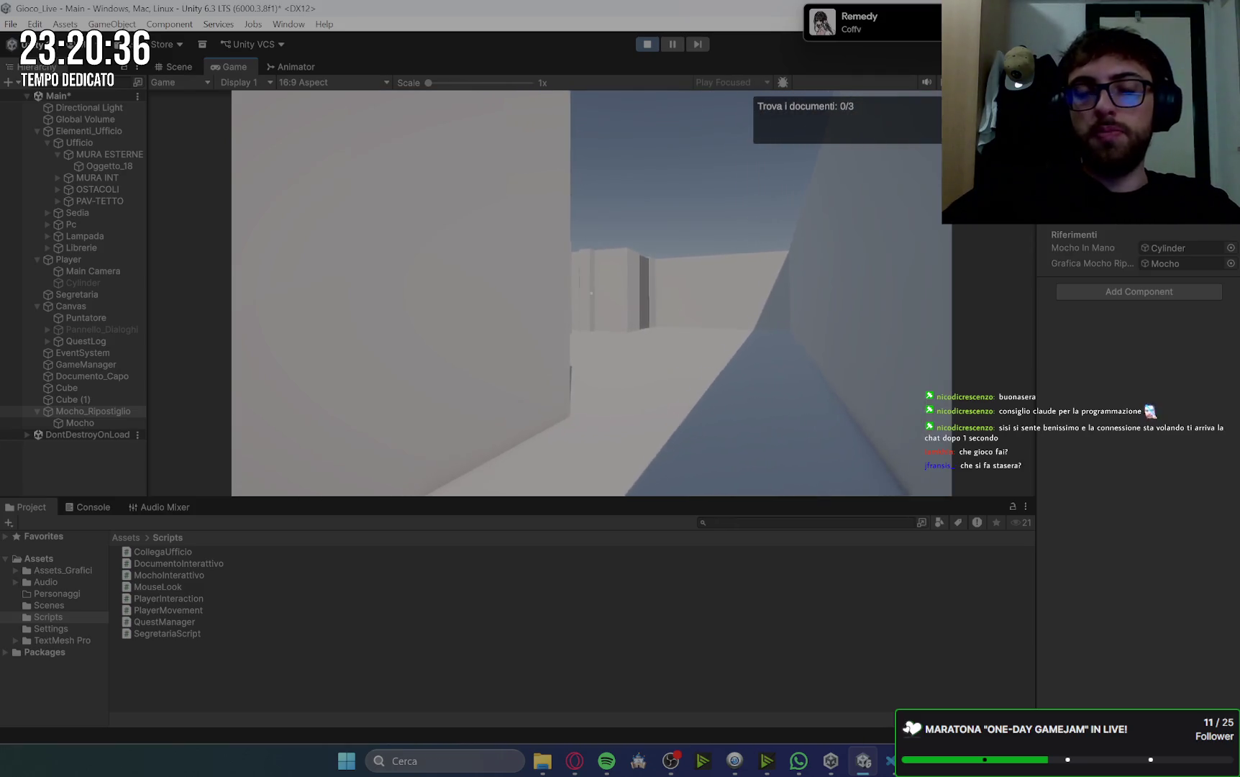
key("w")
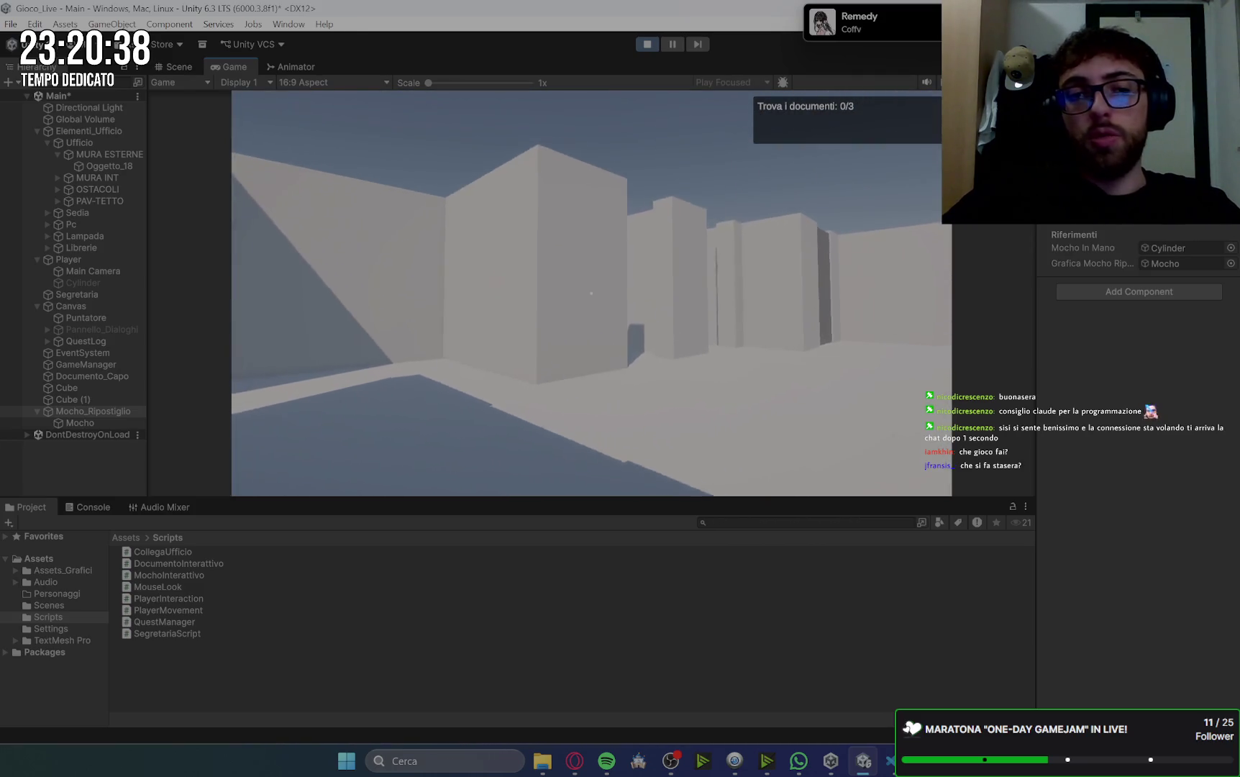
key("w")
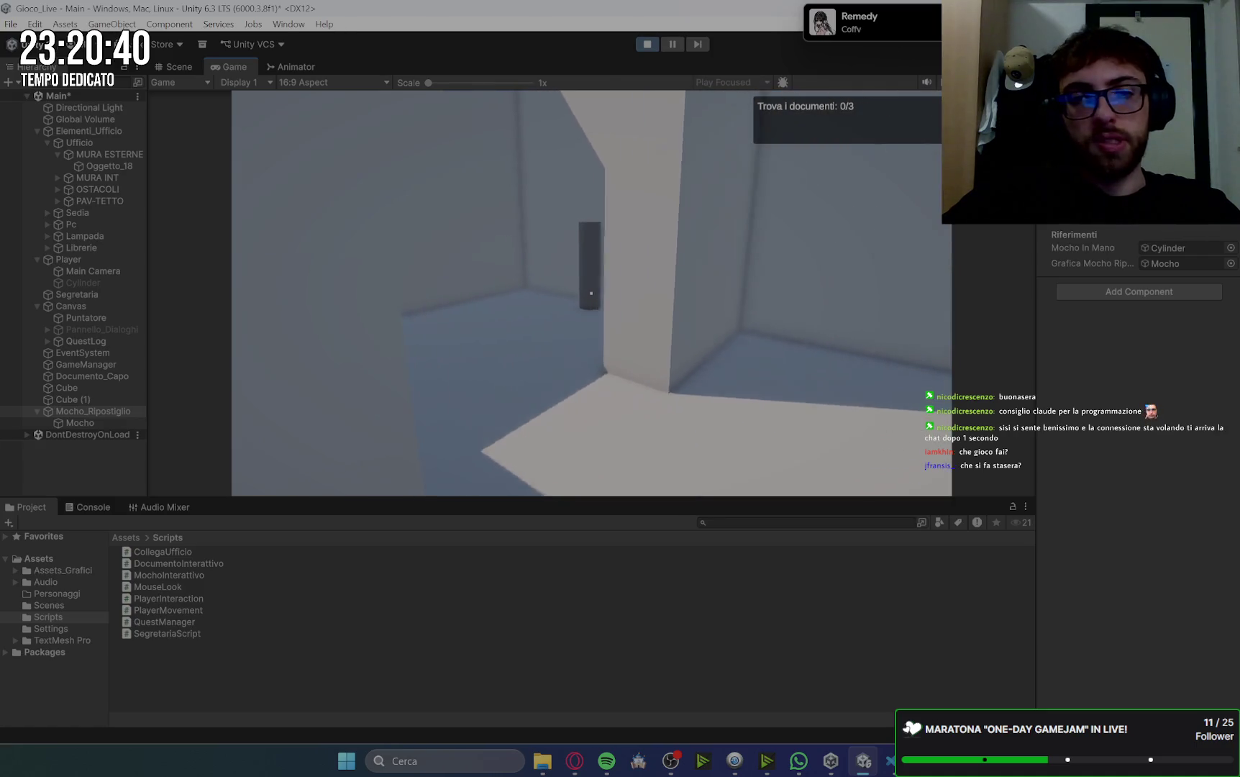
key("w")
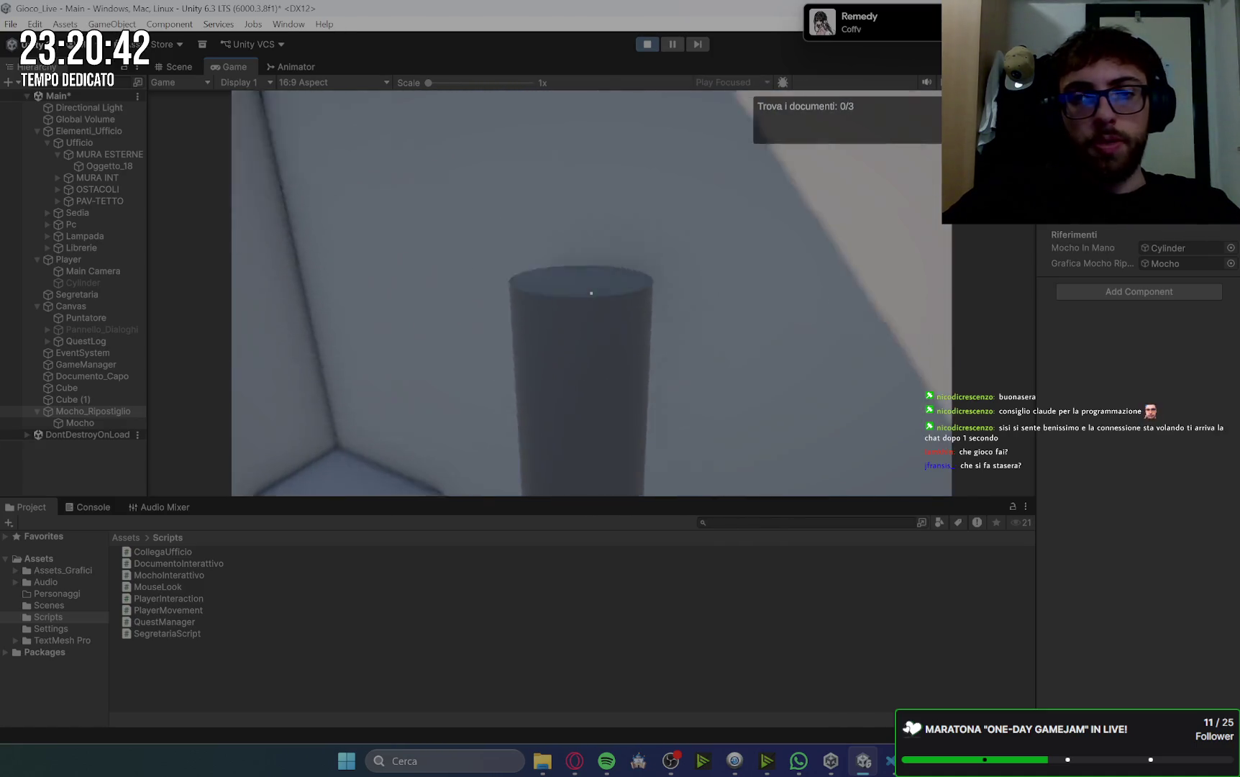
key("s")
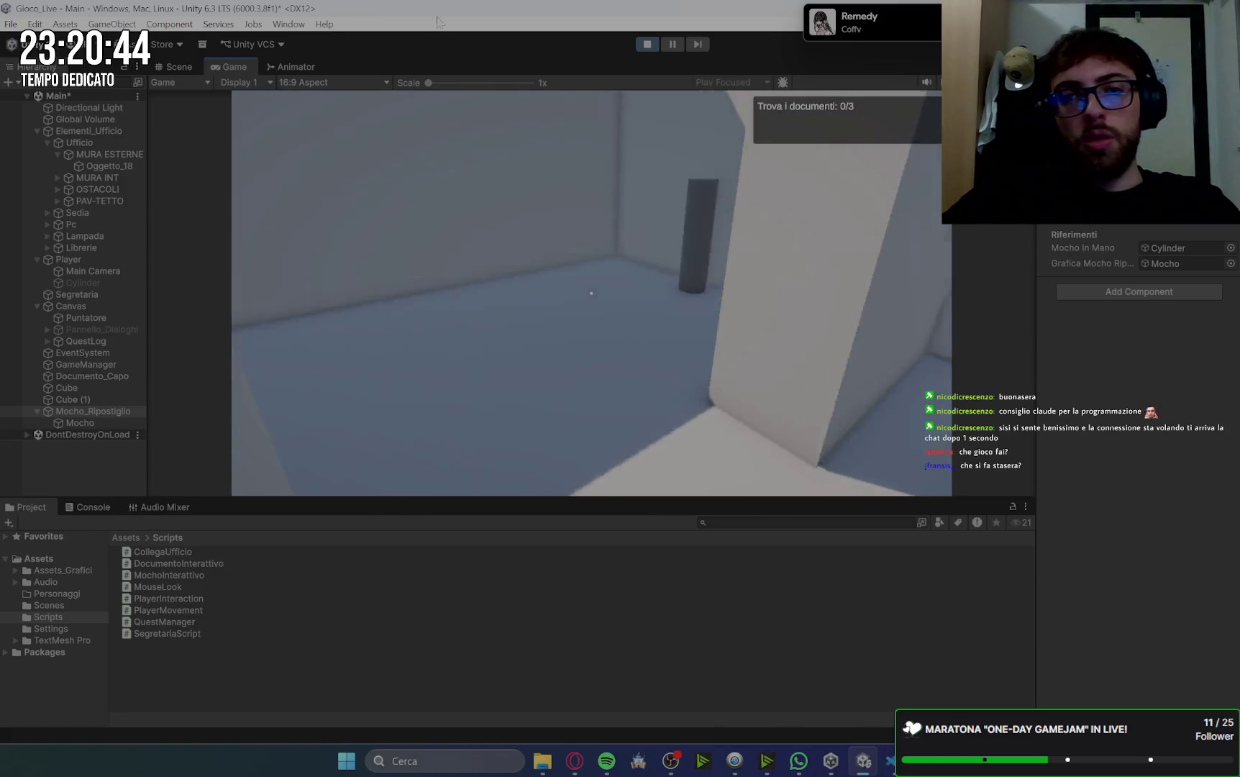
- Reread Gemini's setup steps for the held mop and Il Mocho nel Ripostiglio, then return to Unity
left_click(575, 761)
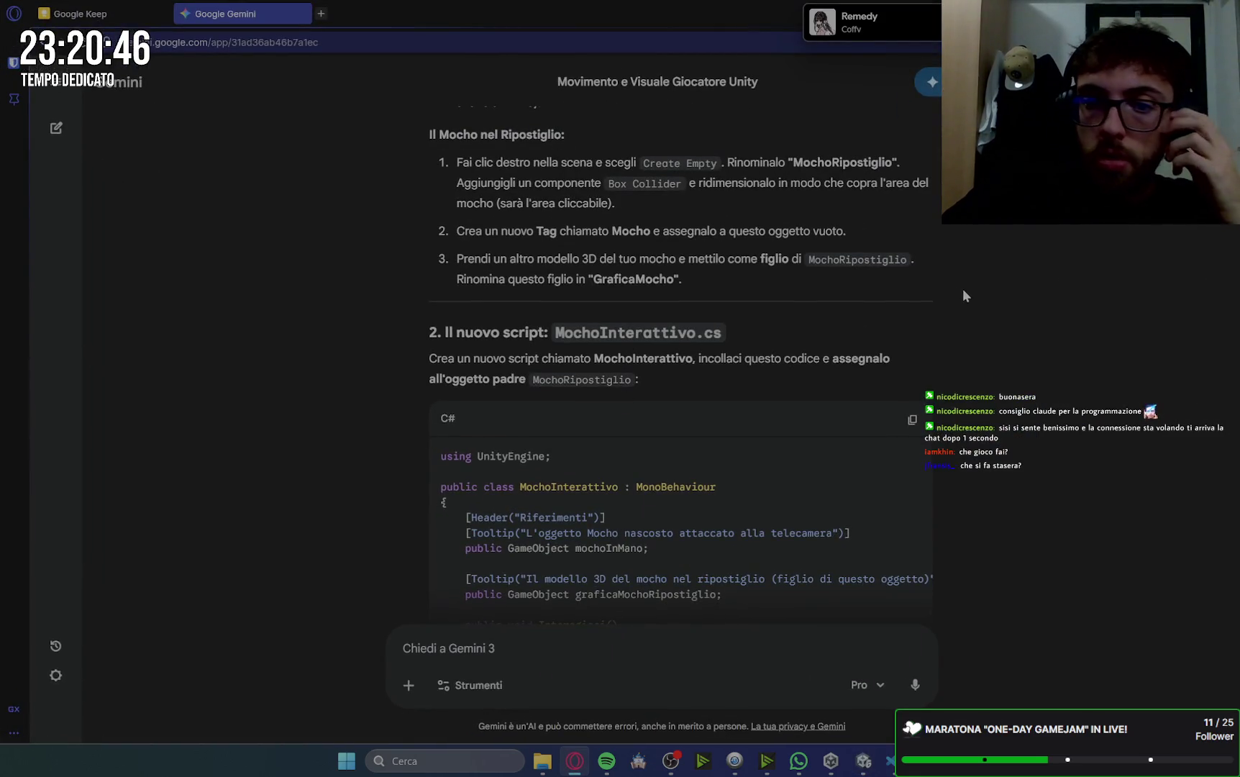
scroll(977, 289, "down", 15)
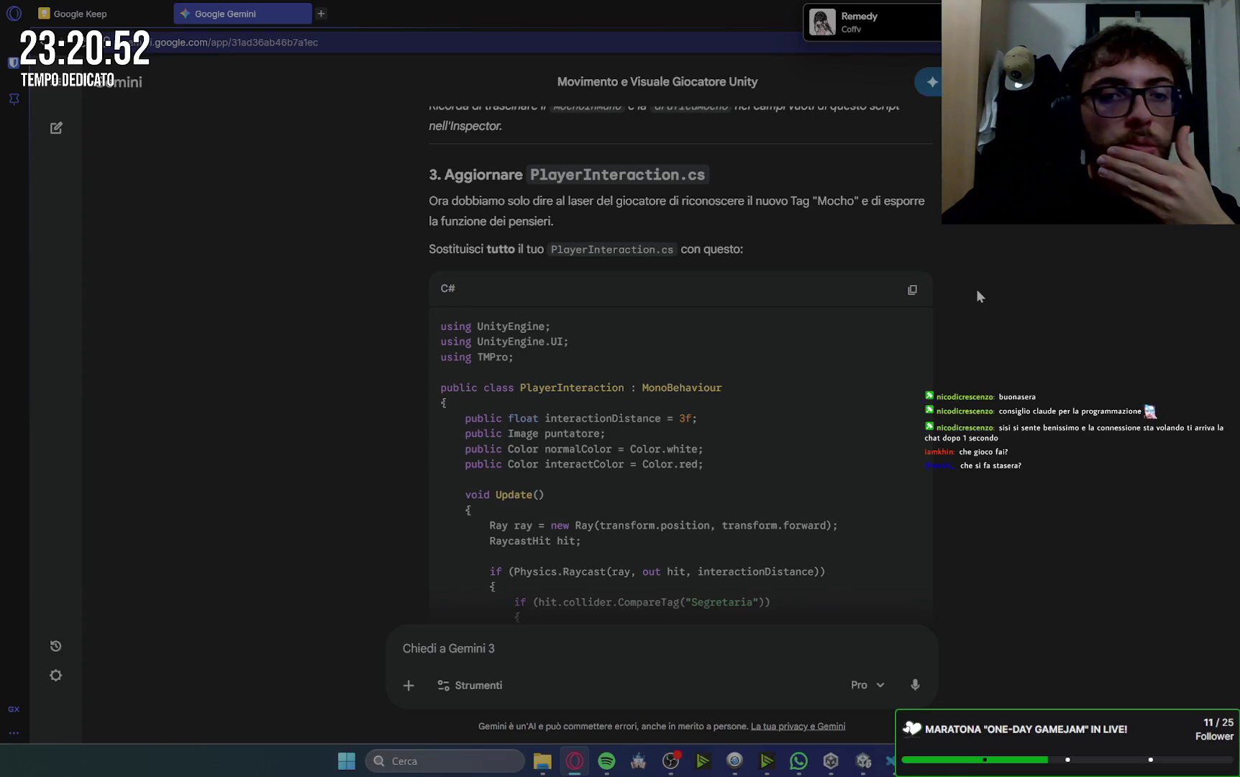
scroll(977, 289, "down", 20)
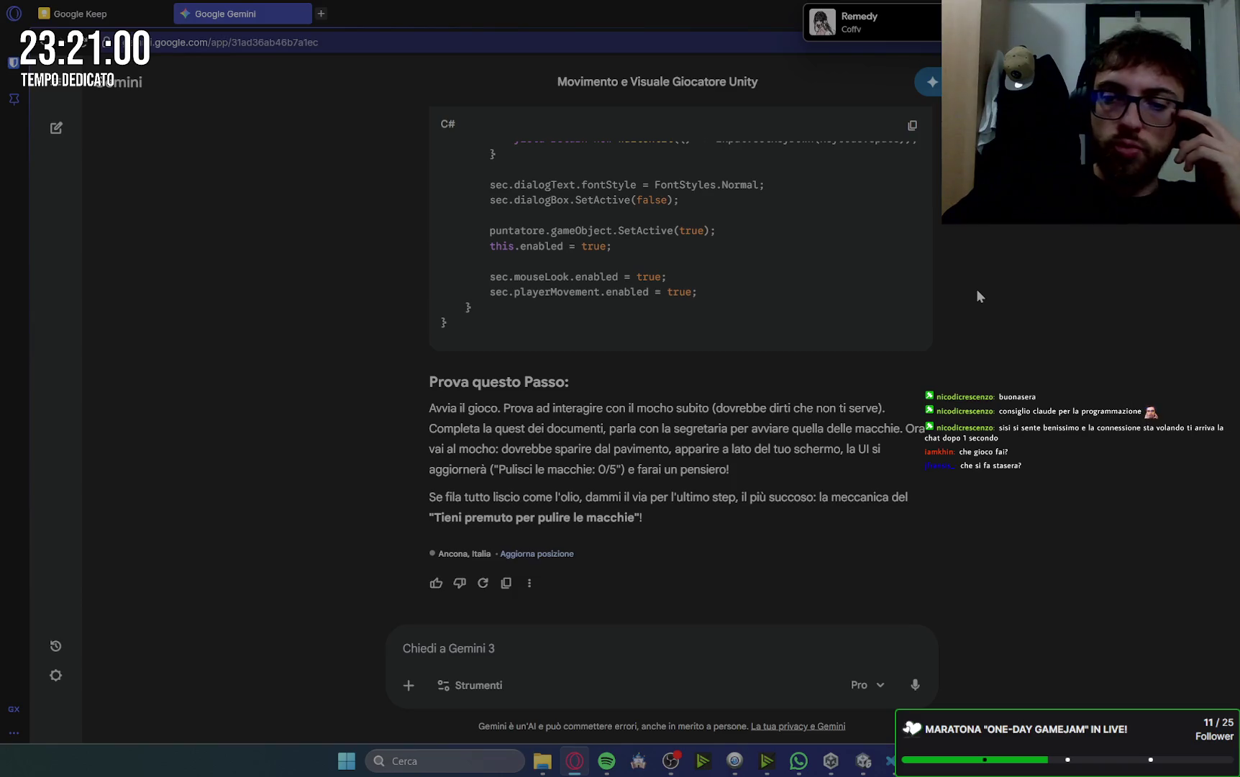
scroll(977, 291, "up", 15)
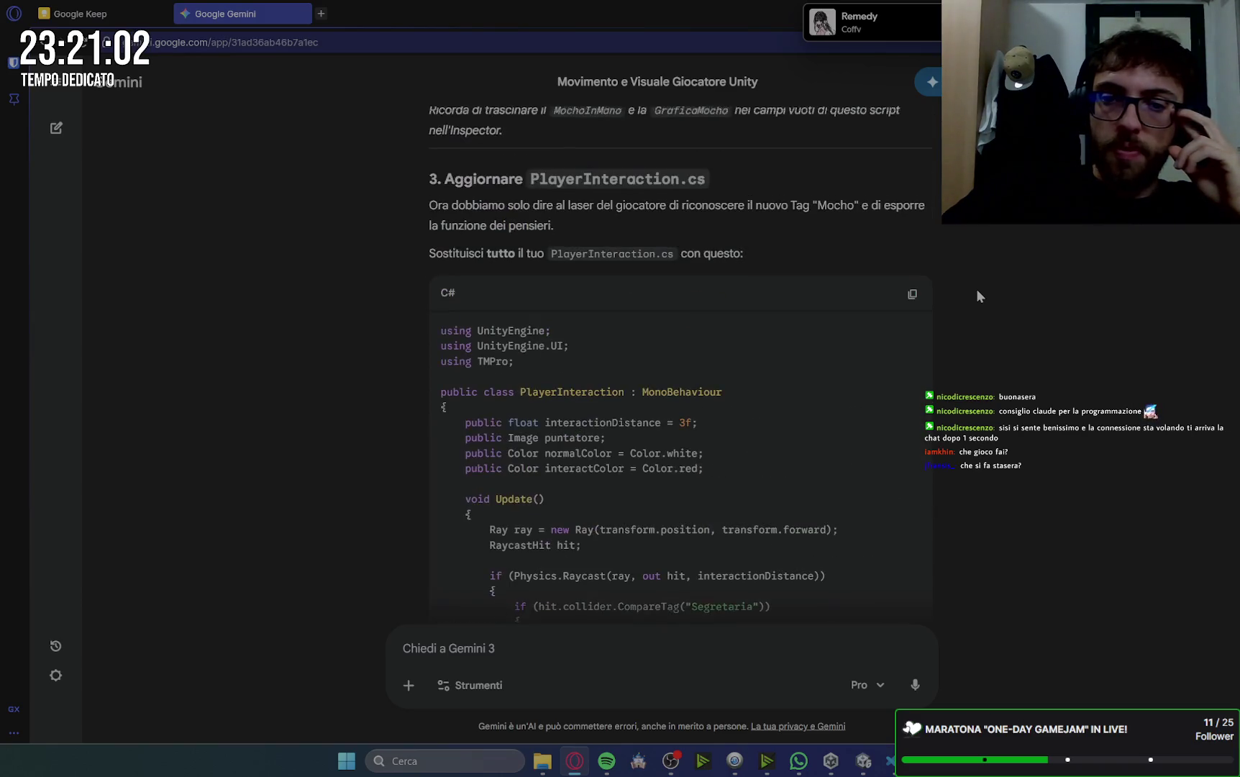
scroll(977, 291, "up", 15)
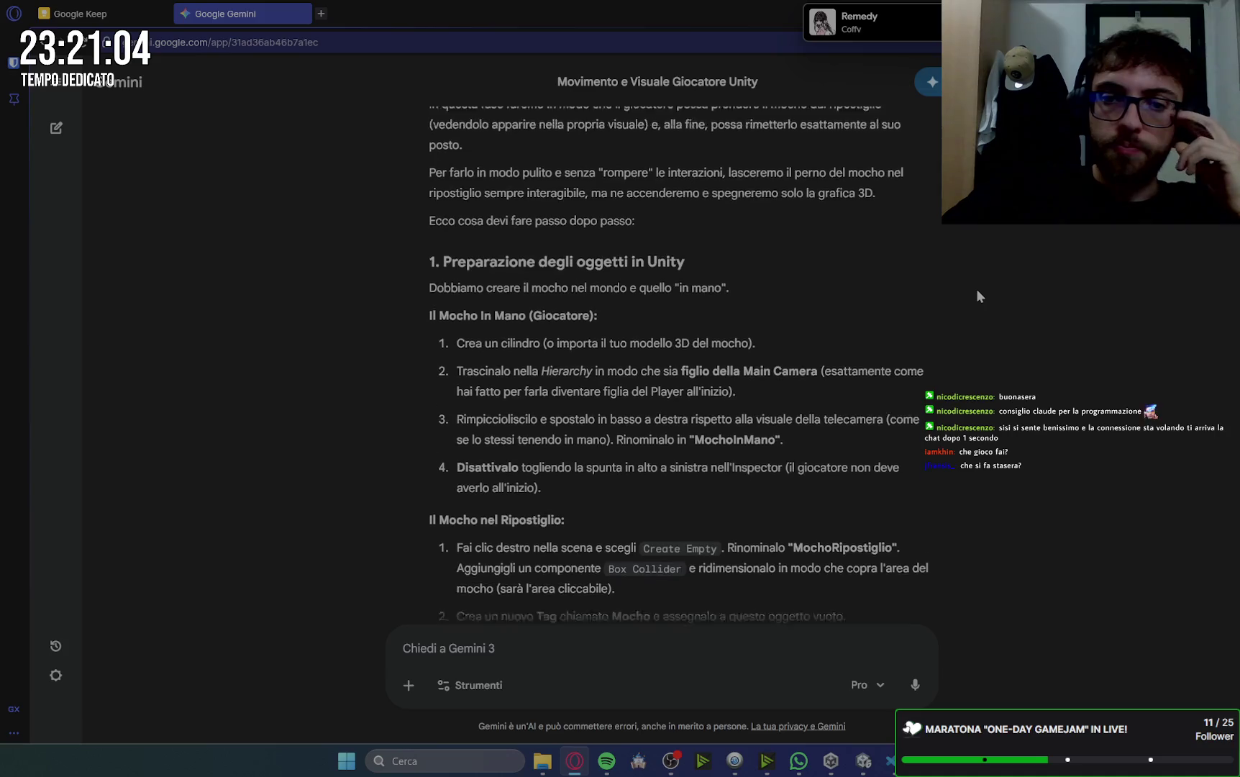
scroll(977, 288, "up", 2)
scroll(977, 288, "down", 2)
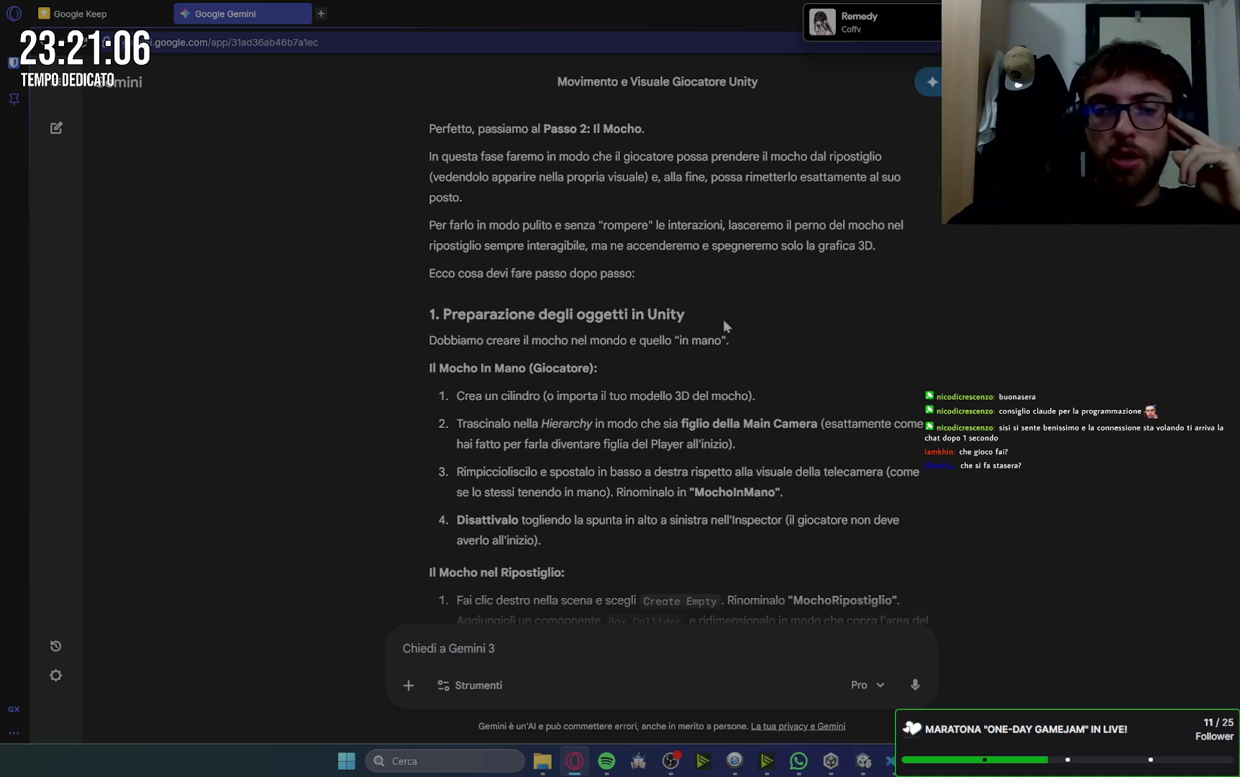
scroll(640, 348, "down", 2)
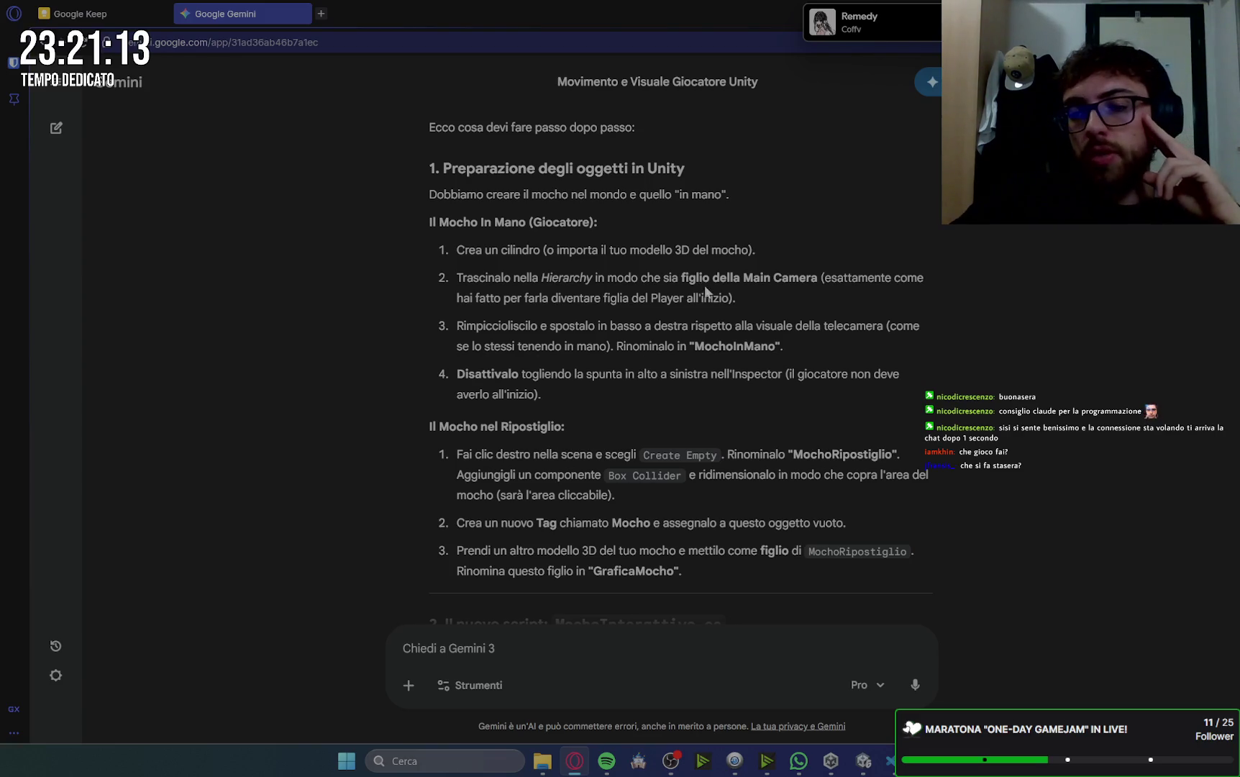
left_click(870, 767)
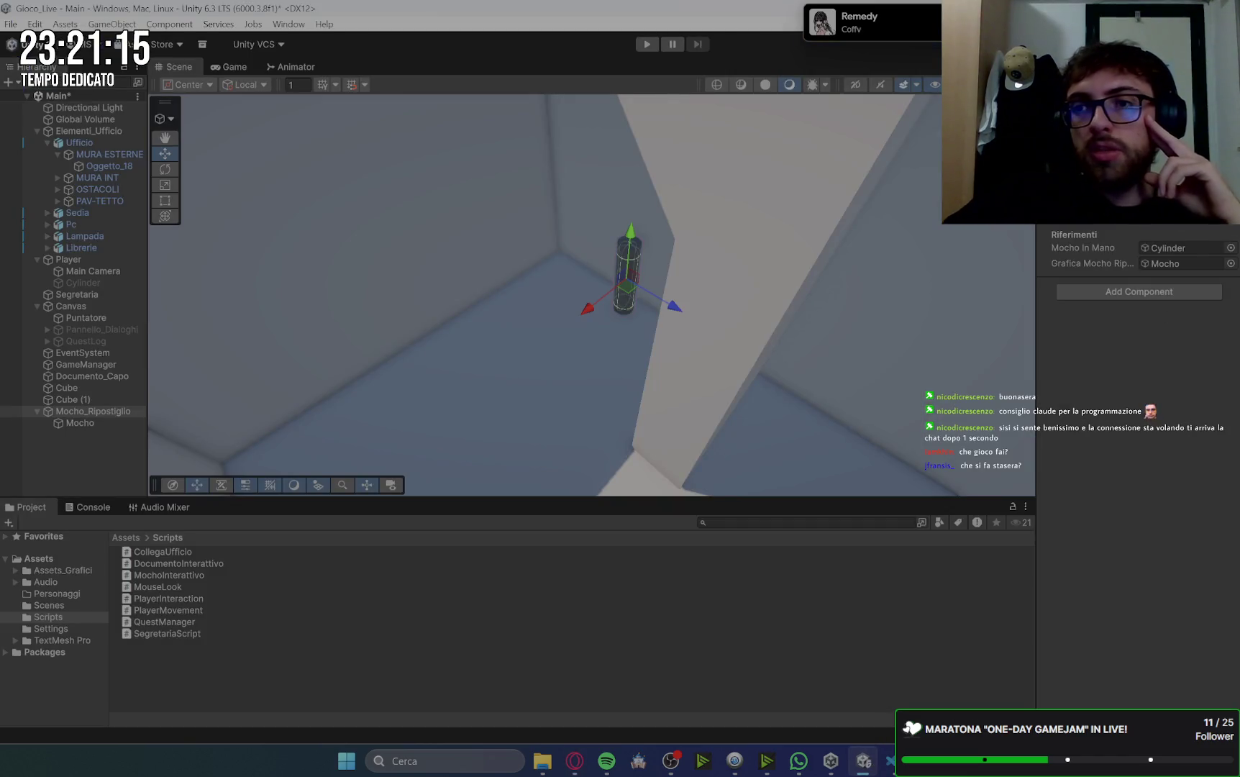
- Choose Mocho in Mocho_Ripostiglio's Tag dropdown and start Play mode
left_click(88, 412)
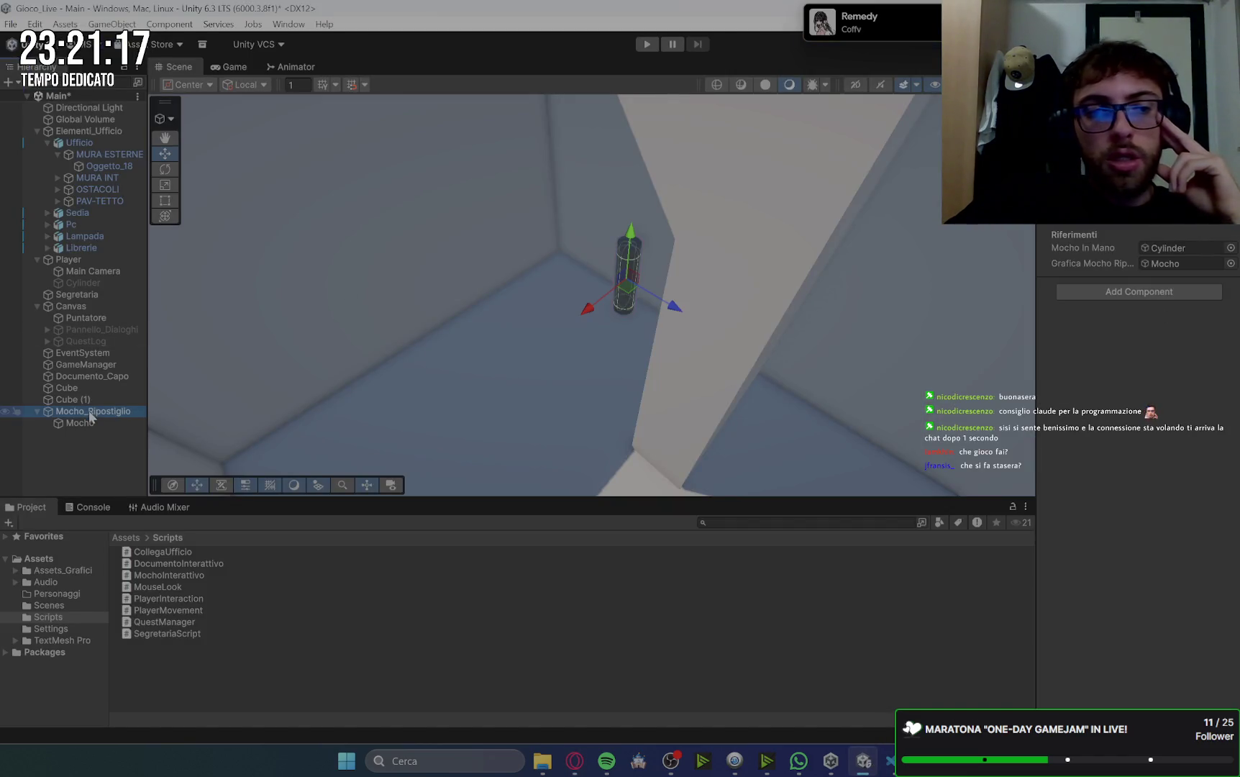
left_click(79, 423)
left_click(92, 411)
left_click(1111, 109)
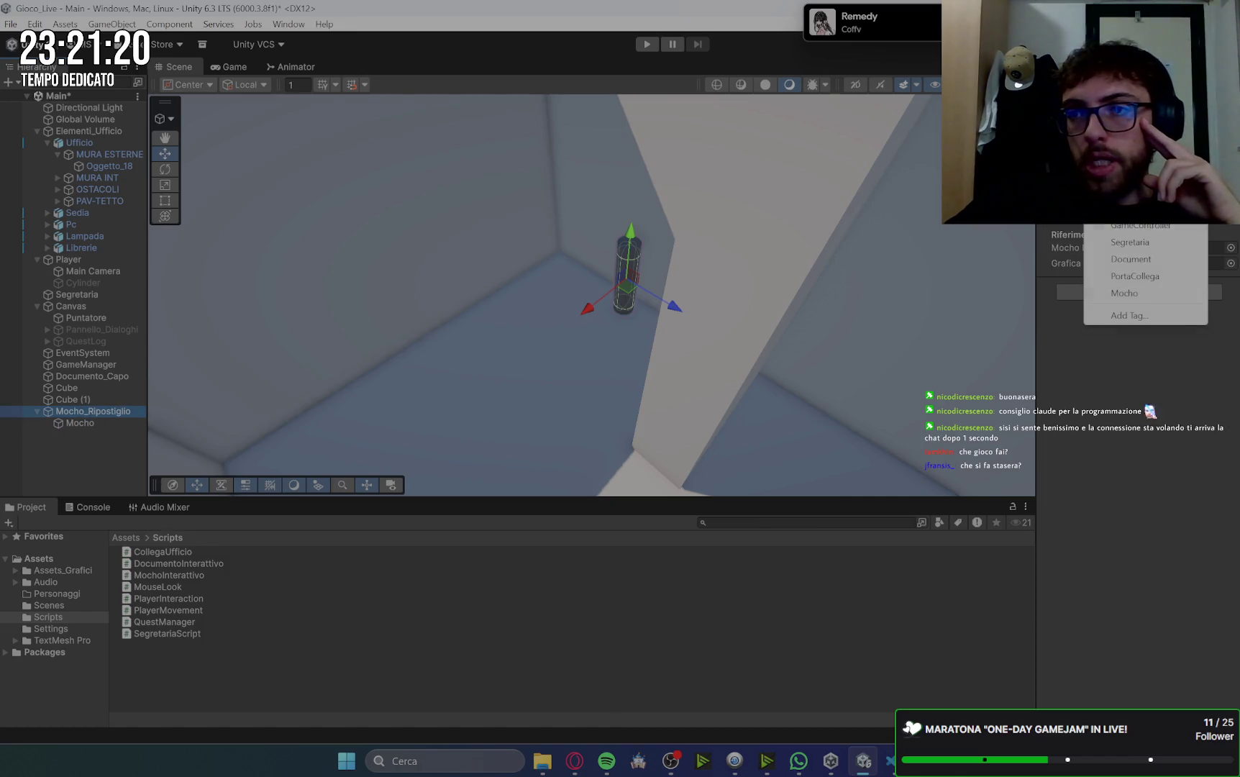
left_click(1160, 294)
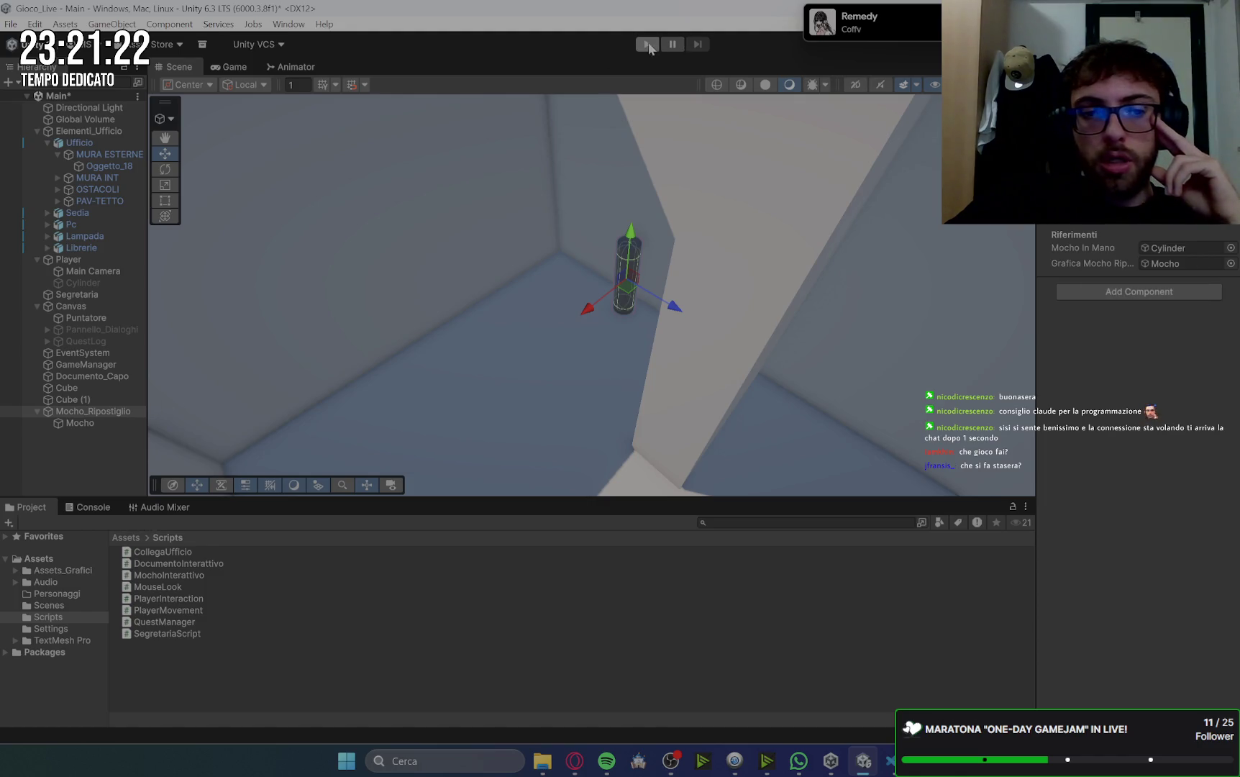
left_click(648, 44)
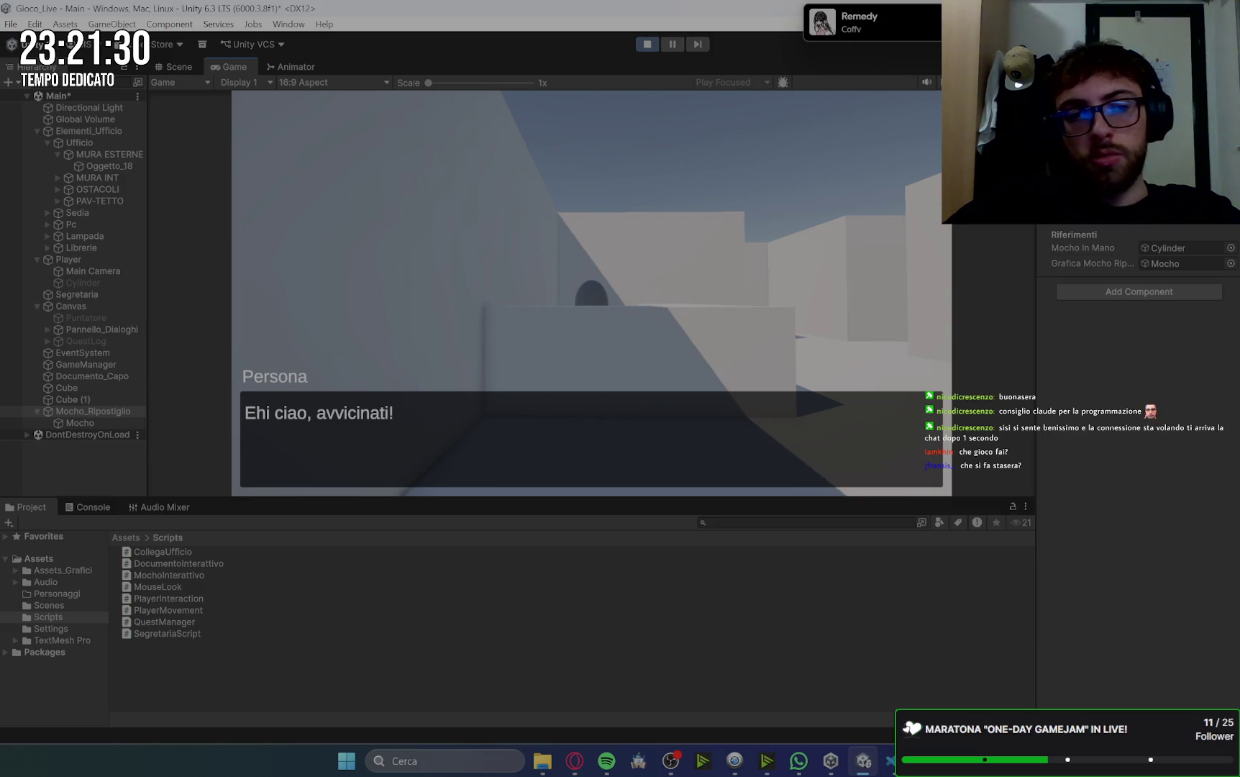
- Skip the dialogue and walk the player along the corridor right up to the mop cylinder
key("w")
key("space")
key("space")
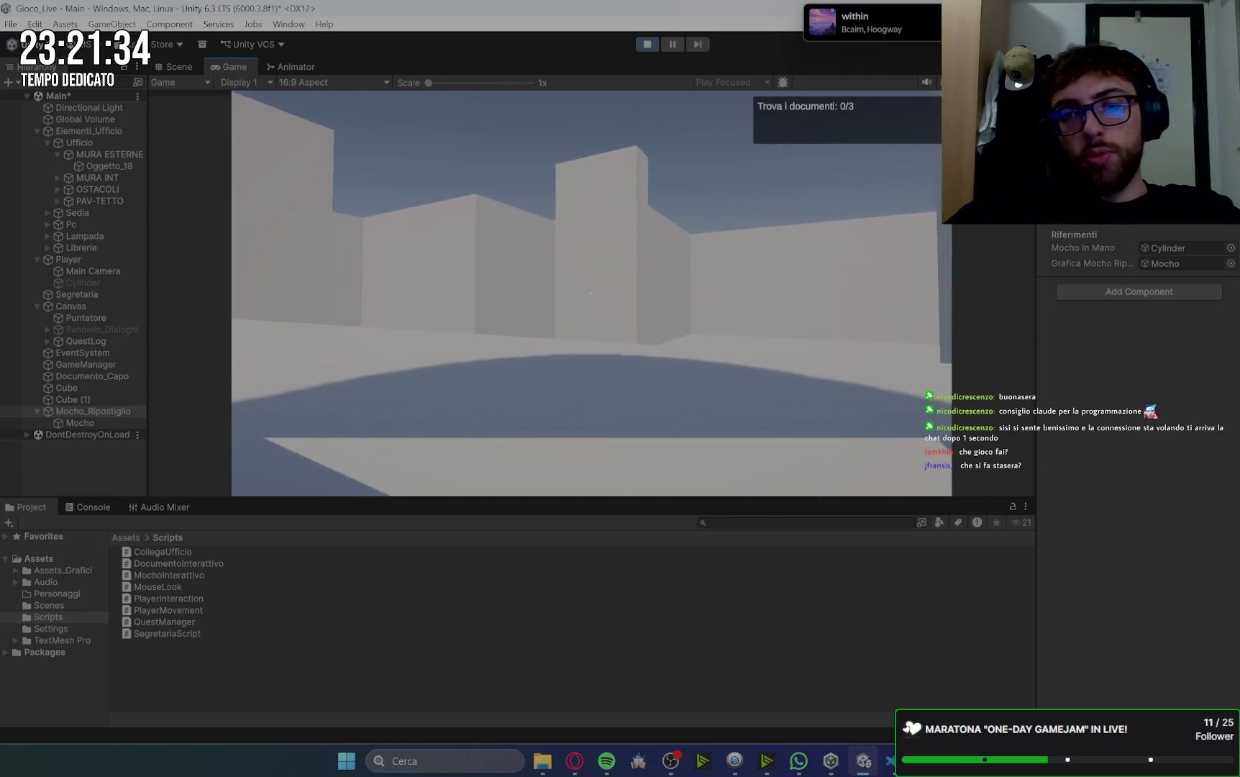
key("w")
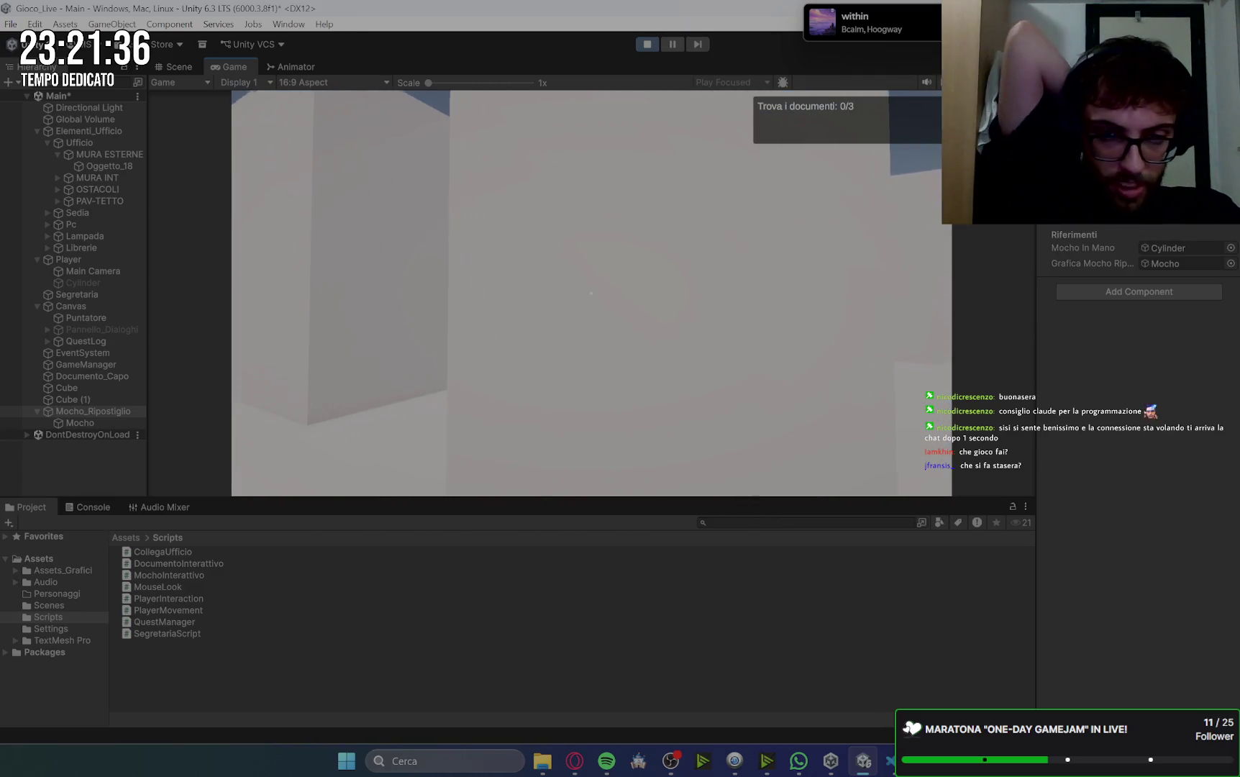
key("w")
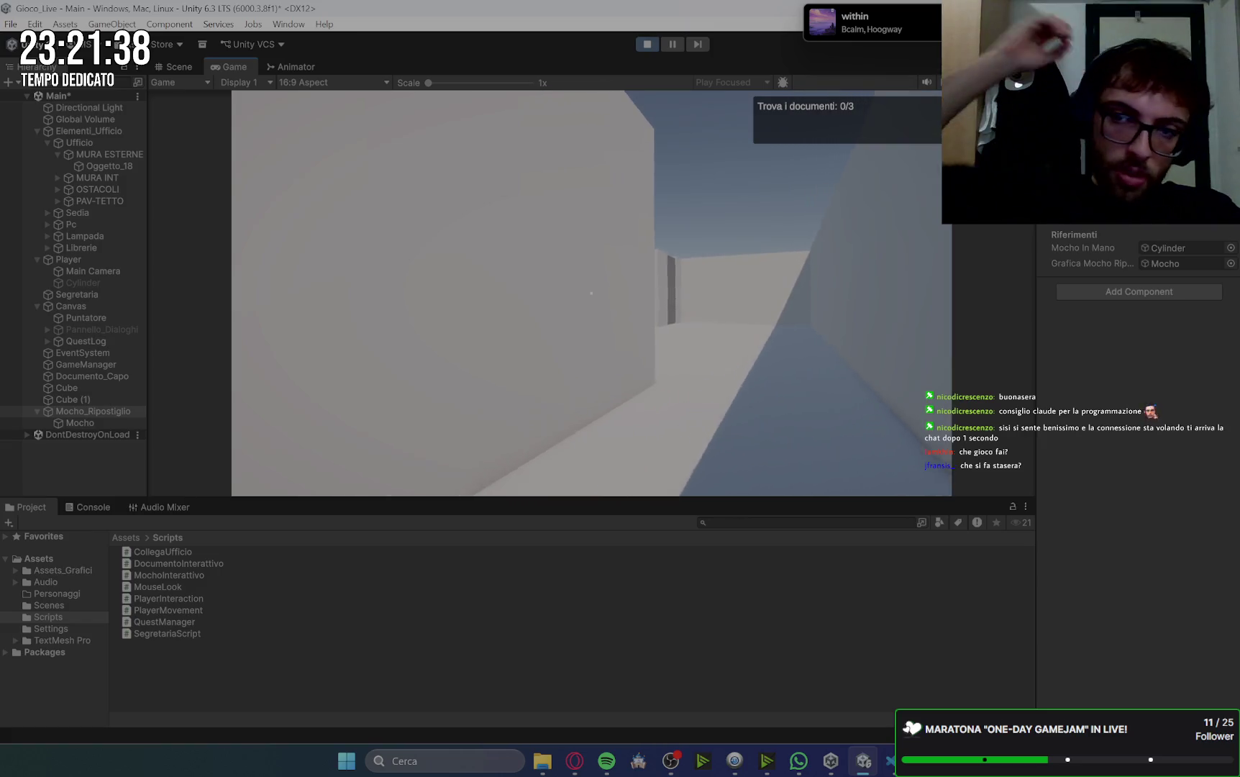
key("w")
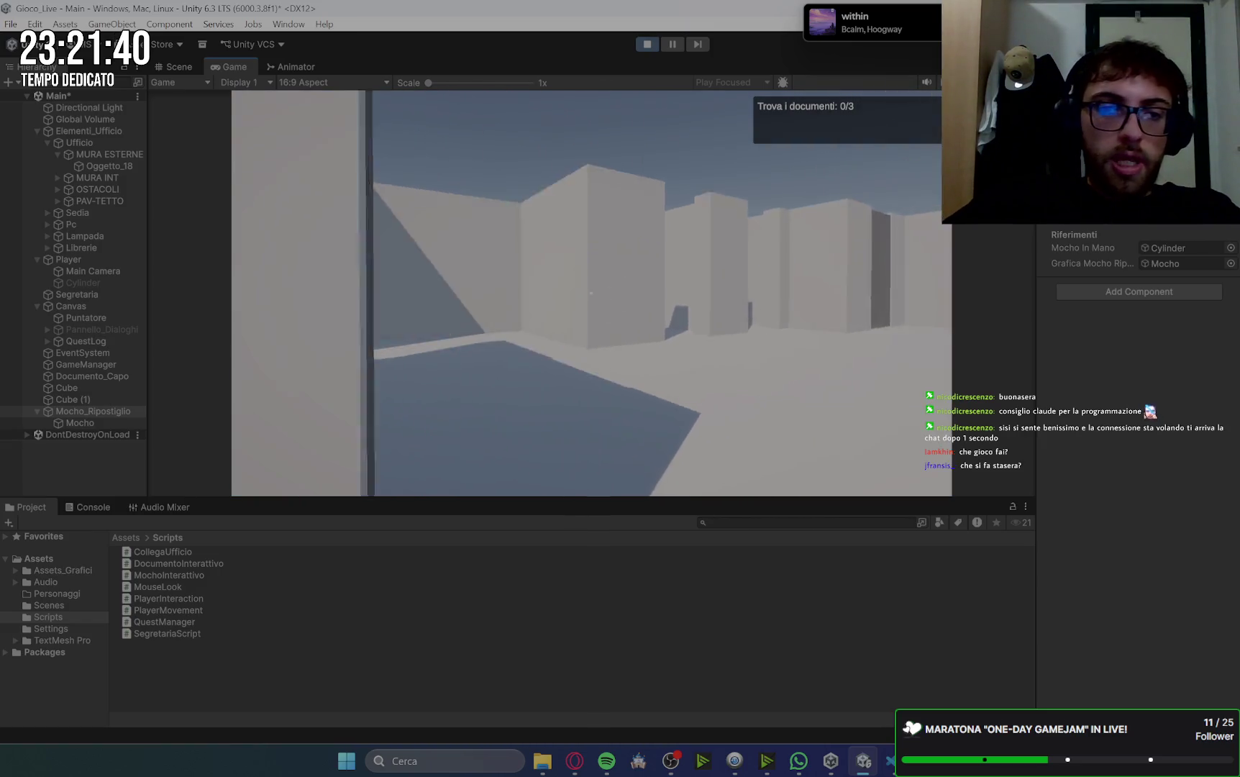
key("w")
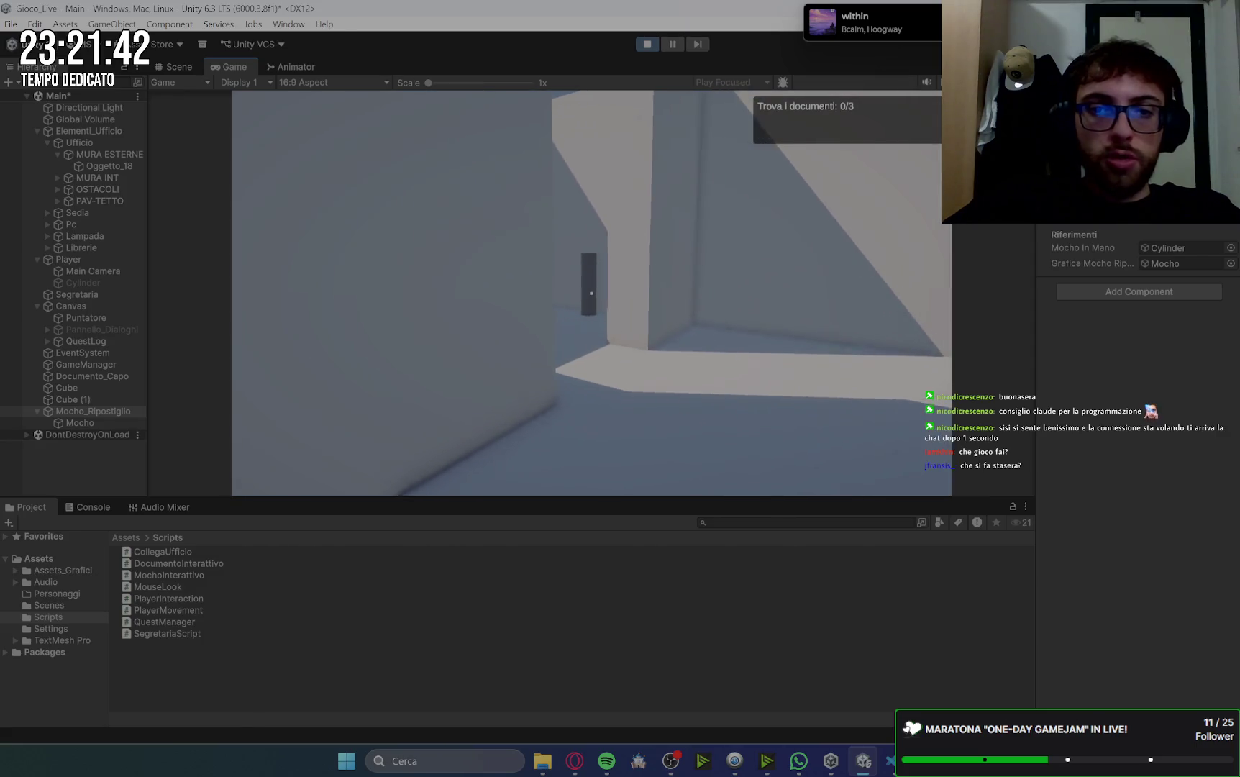
key("w")
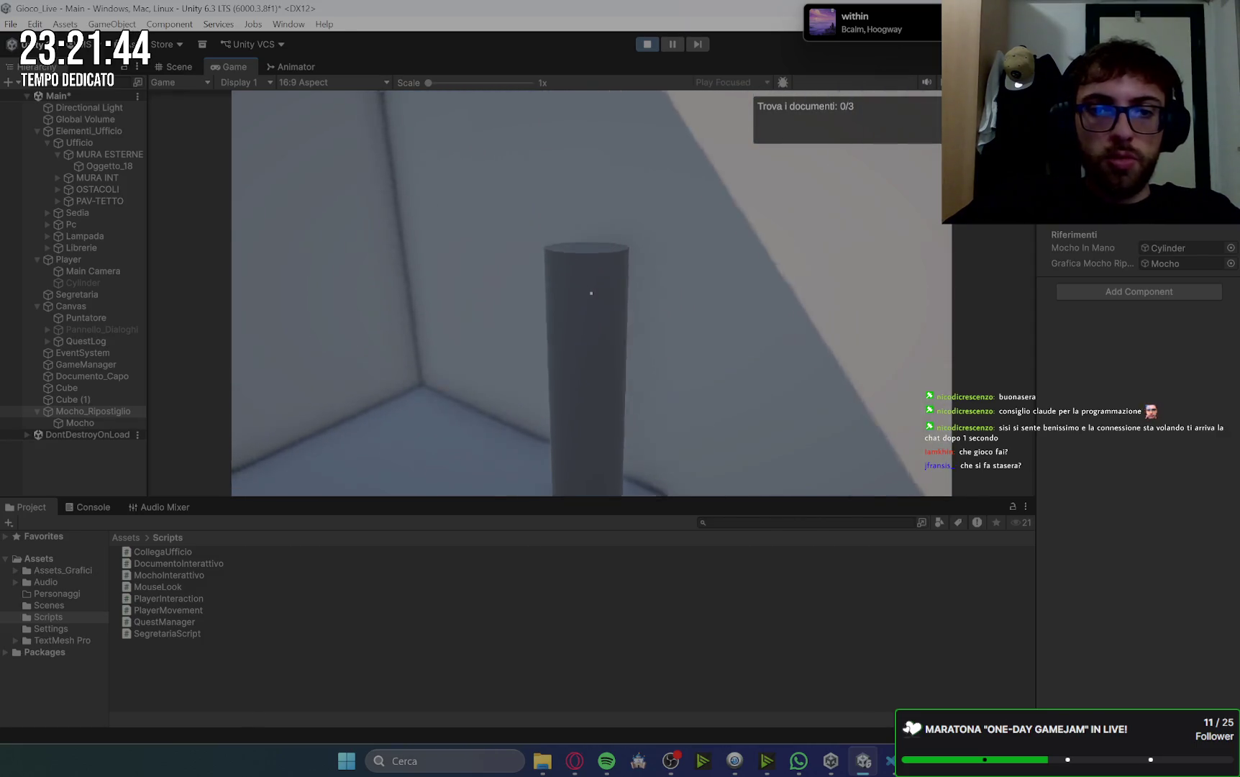
- Stop the playtest and select Mocho_Ripostiglio in the Hierarchy
left_click(646, 45)
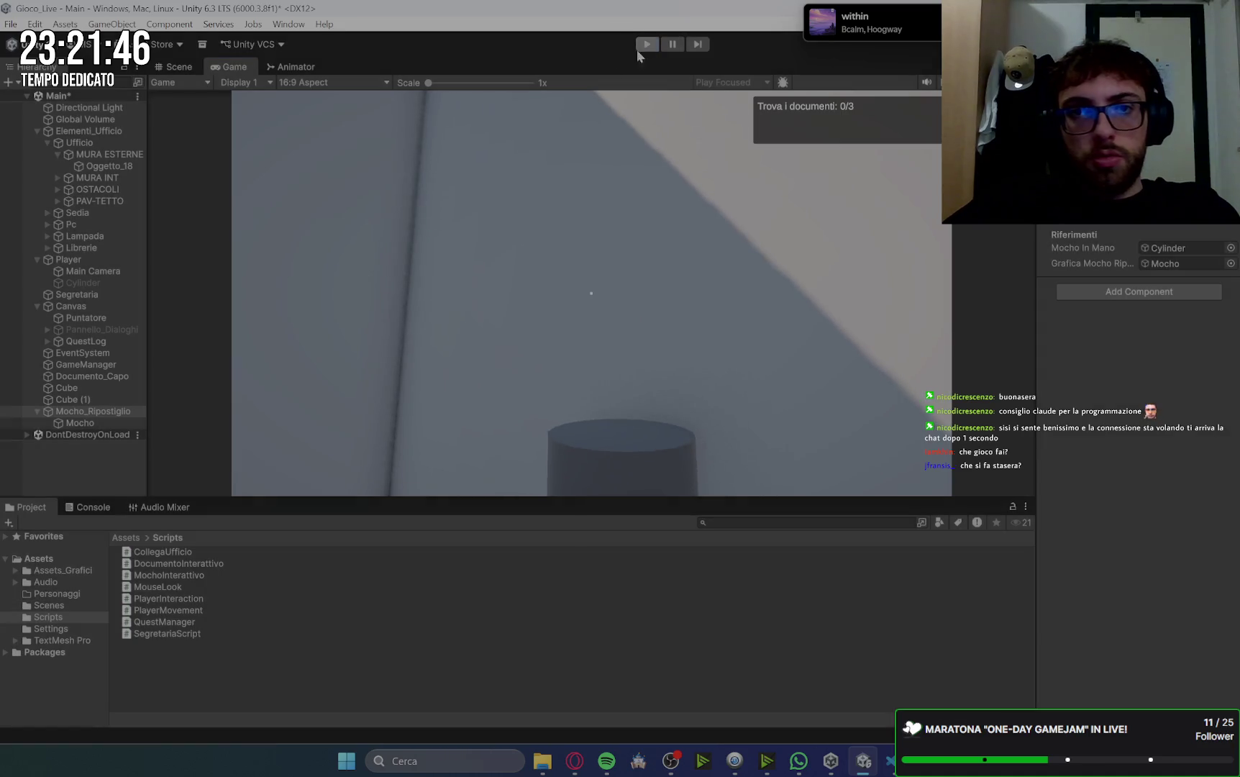
left_click(89, 422)
left_click(88, 413)
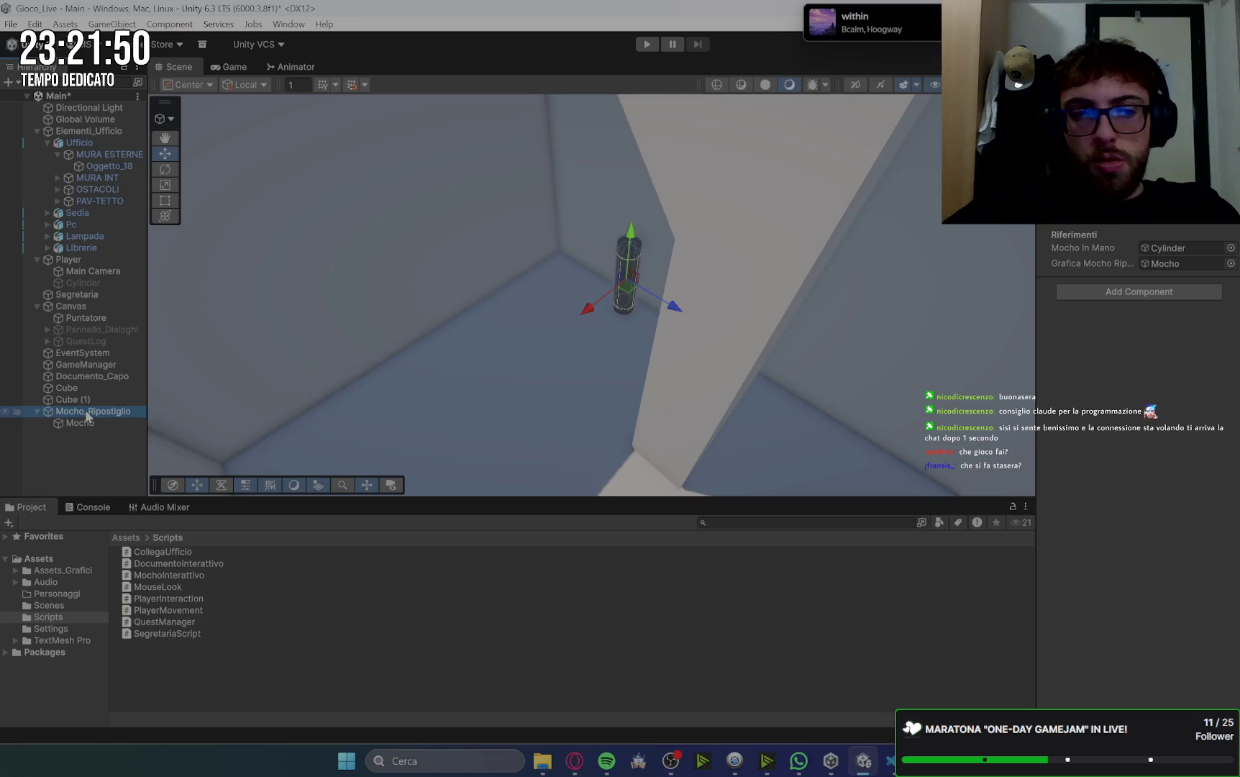
- Check Mocho's Capsule Collider, confirm Mocho_Ripostiglio is tagged Mocho, and start Play mode
left_click(91, 422)
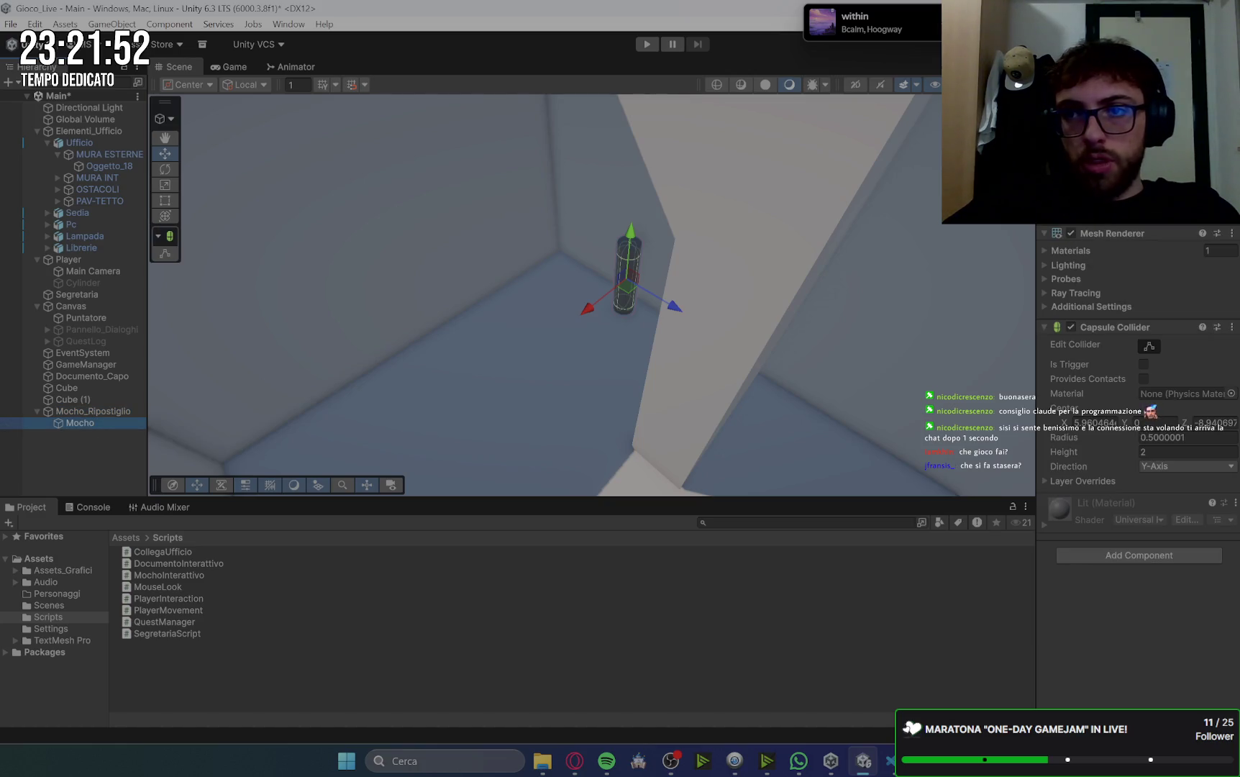
right_click(1085, 231)
left_click_drag(1101, 233, 1113, 302)
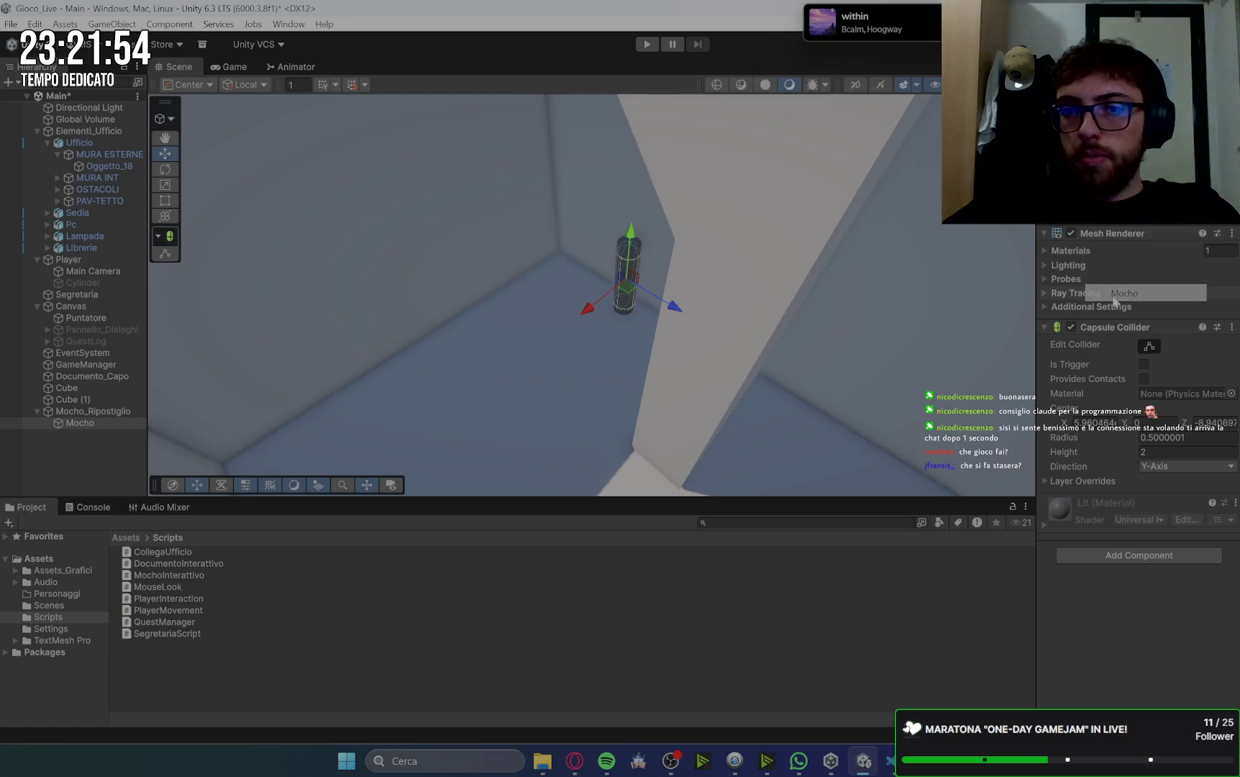
left_click(95, 408)
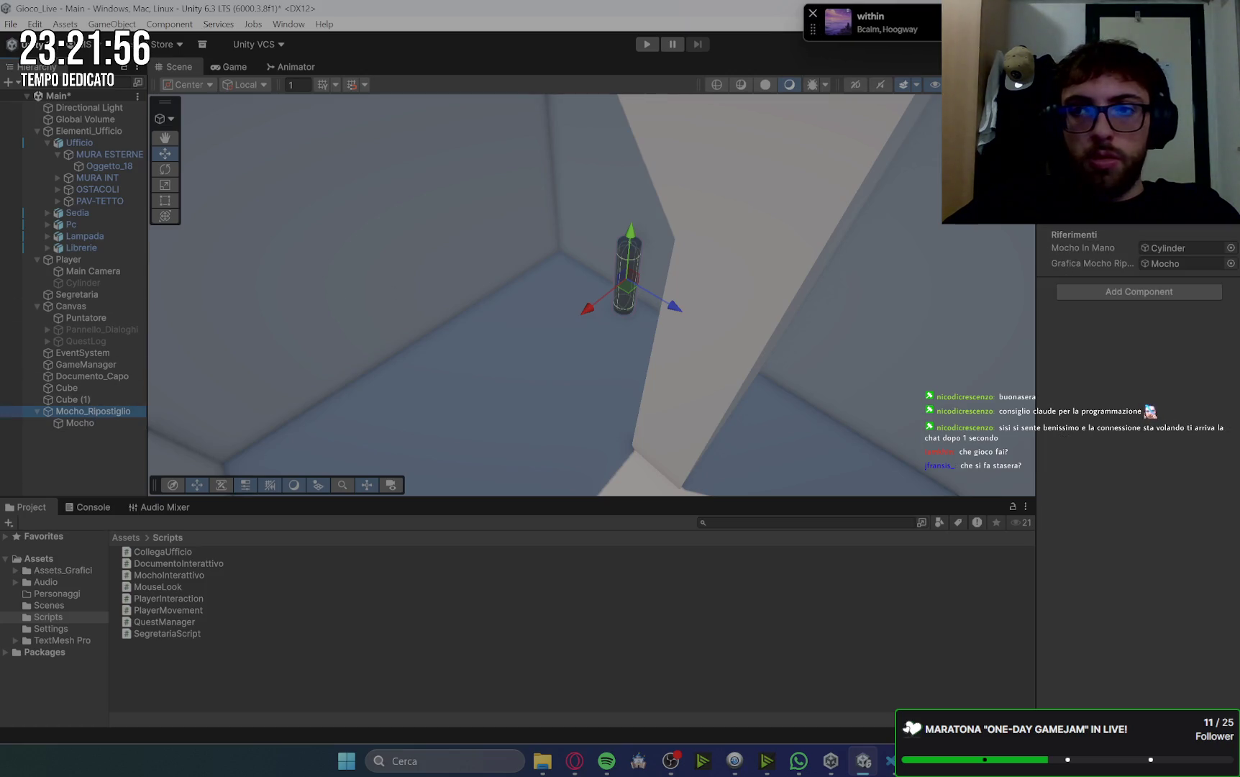
left_click(1101, 102)
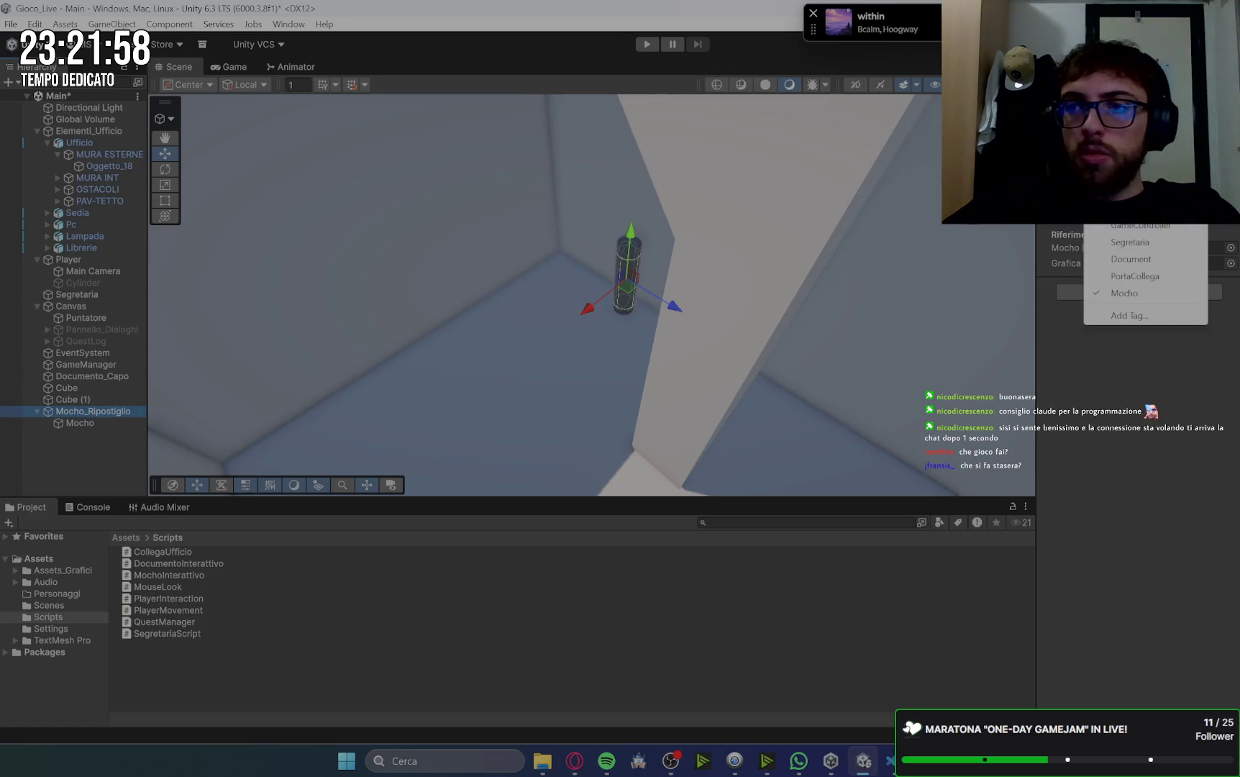
left_click(648, 46)
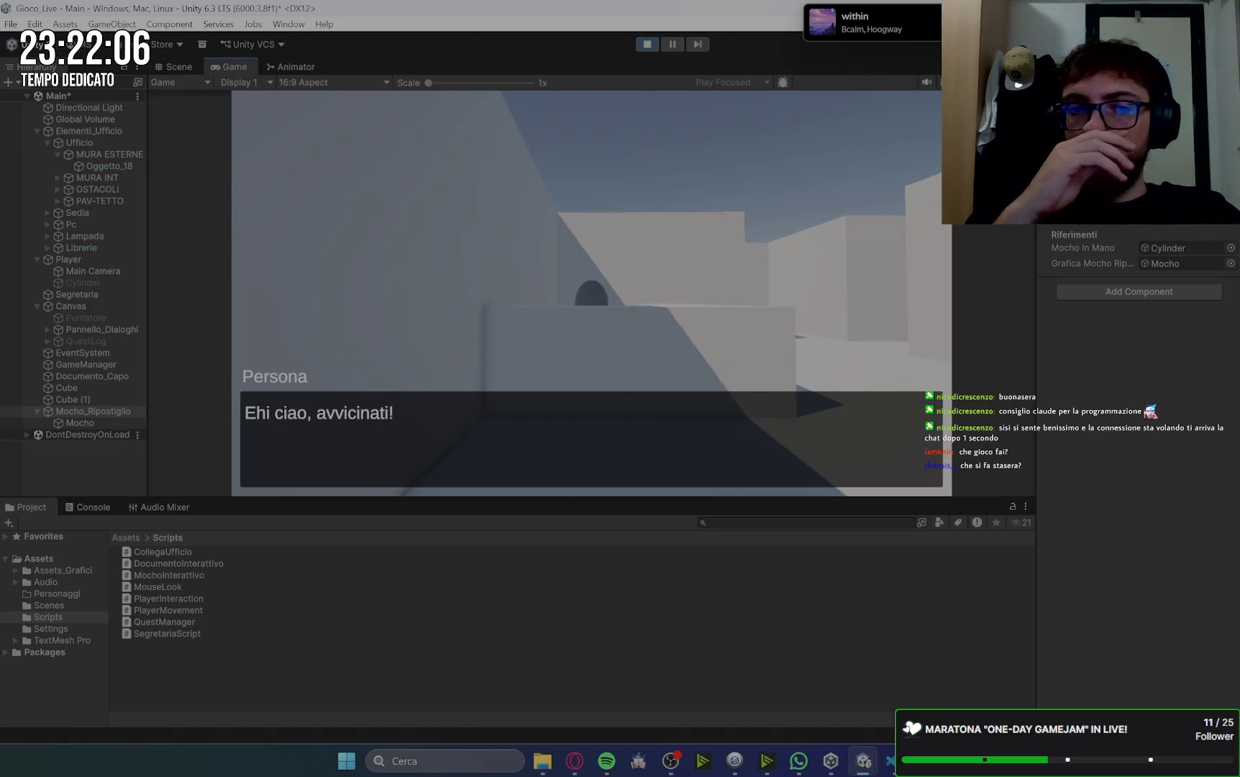
- Skip the greeting, walk to the mop cylinder, which raises a NullReferenceException, then stop playing
key("w")
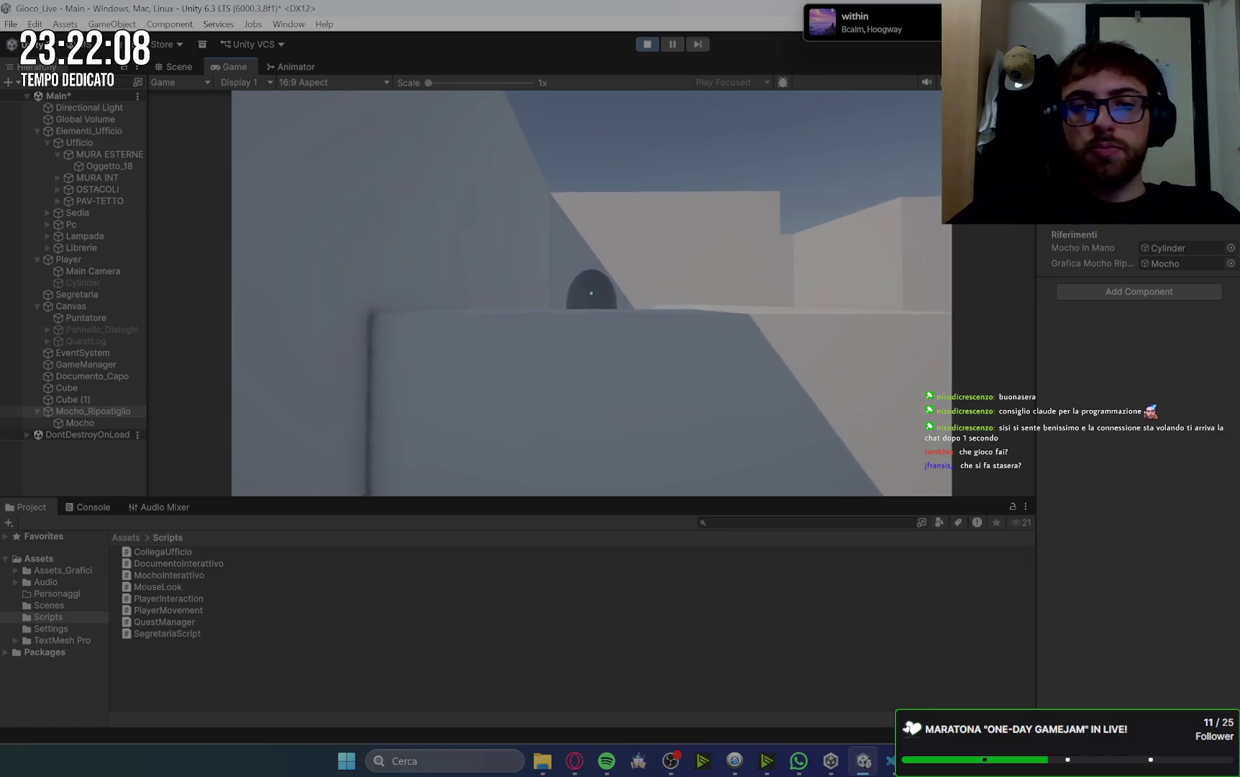
key("space")
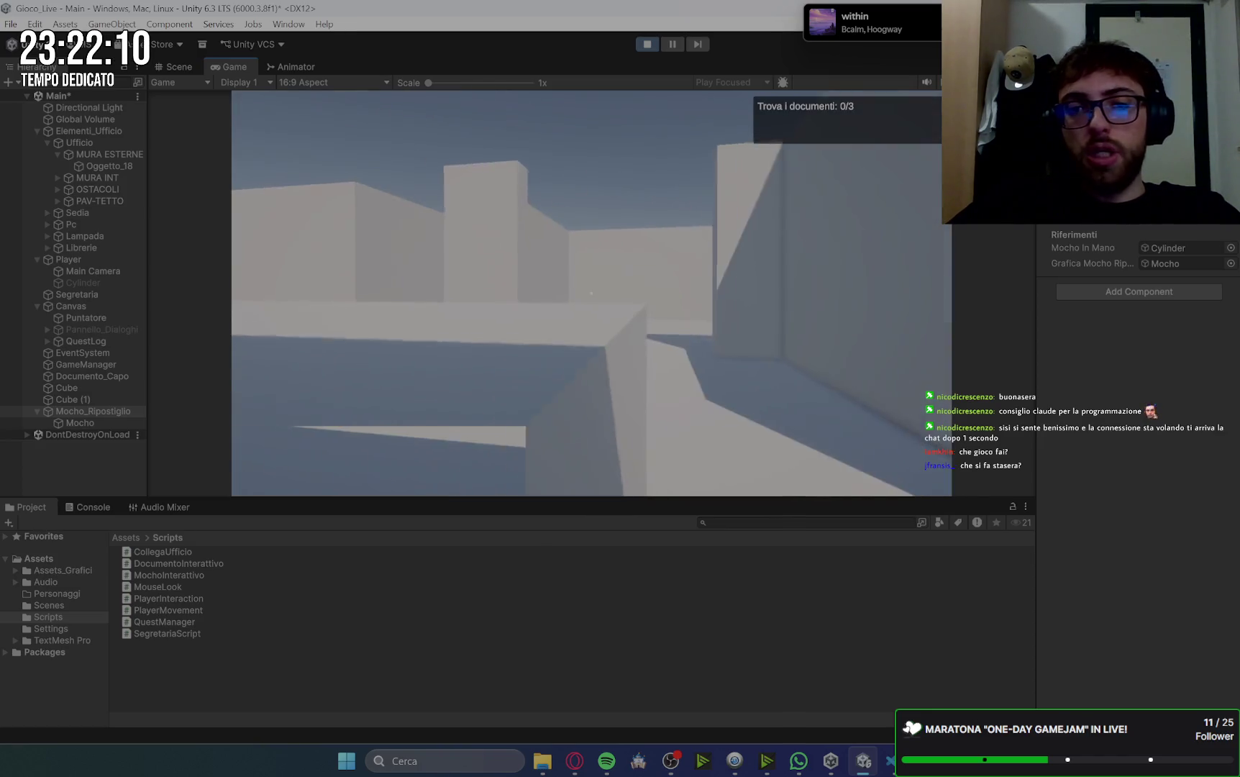
key("w")
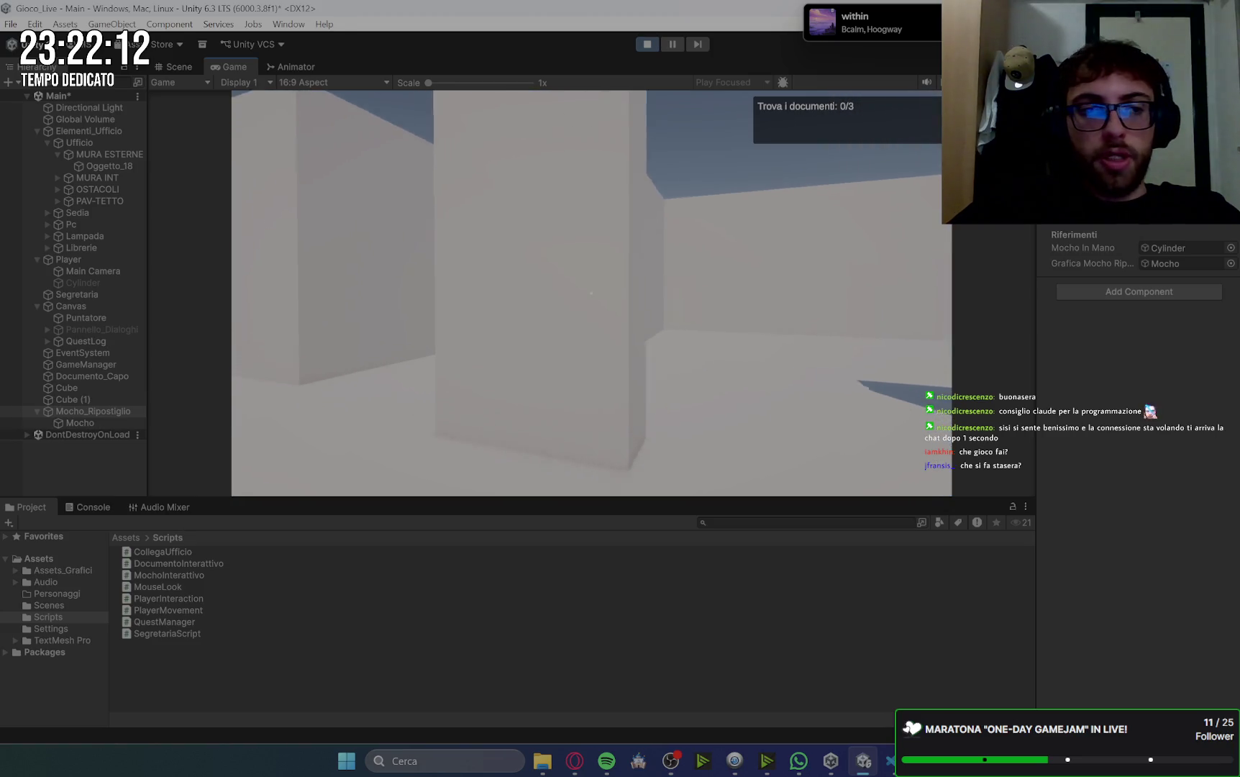
key("w")
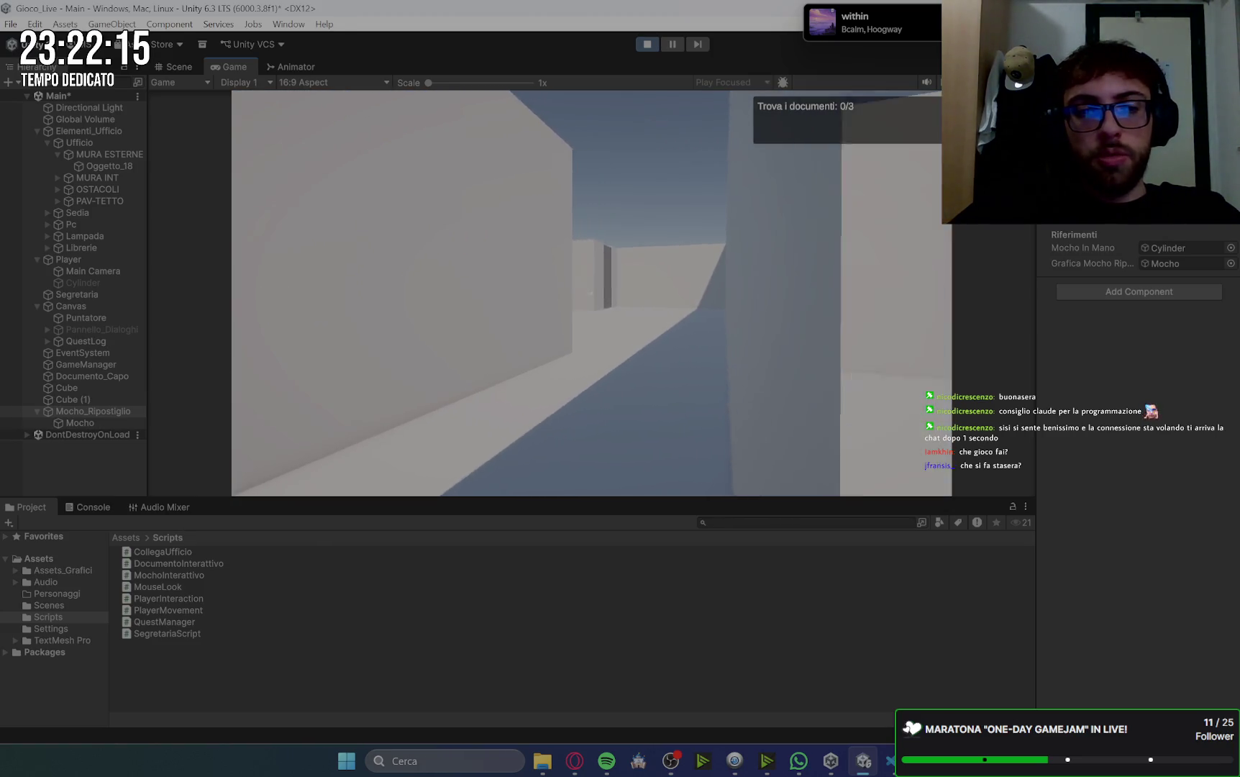
key("w")
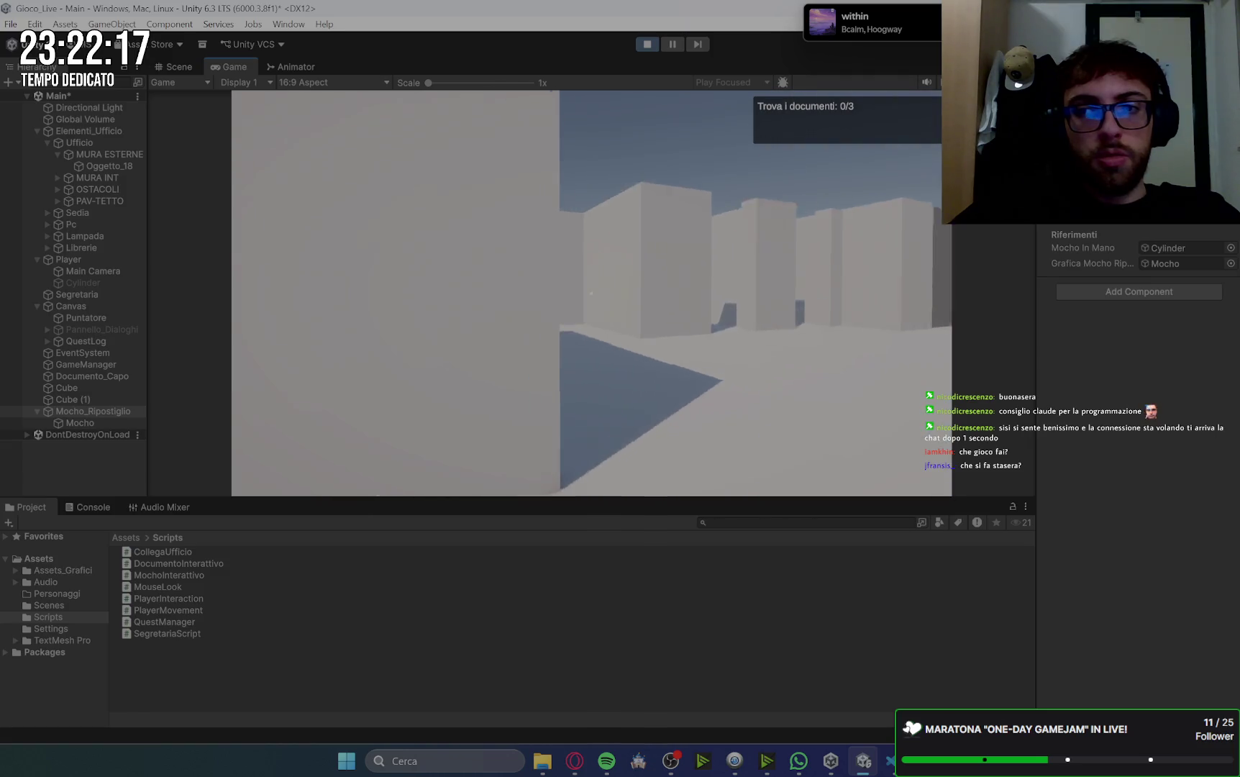
key("w")
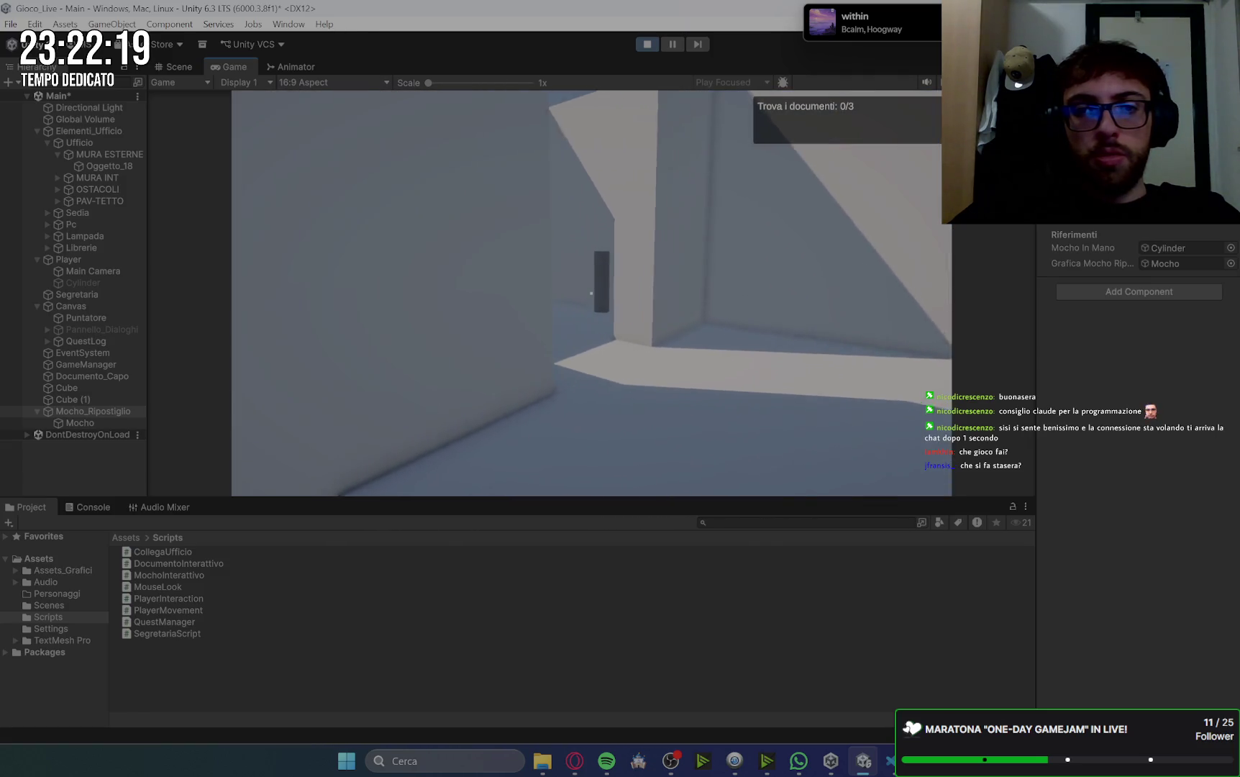
key("w")
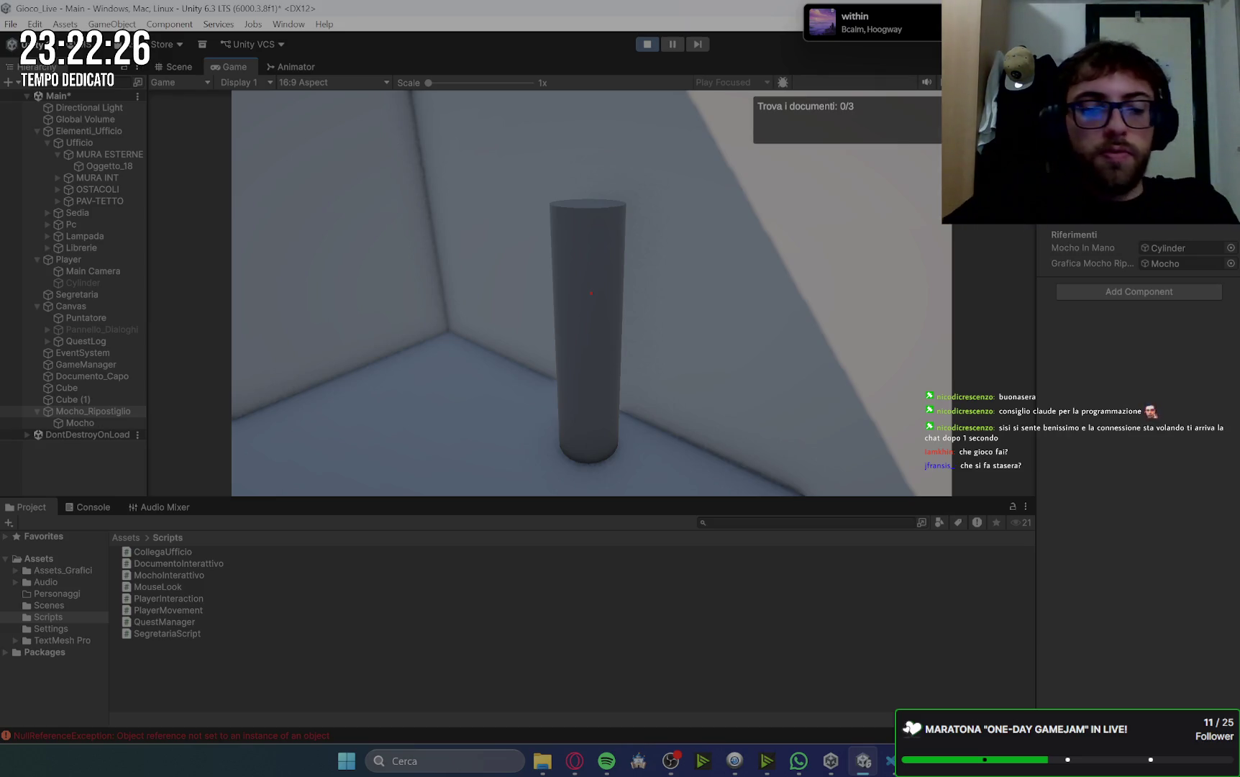
left_click(648, 44)
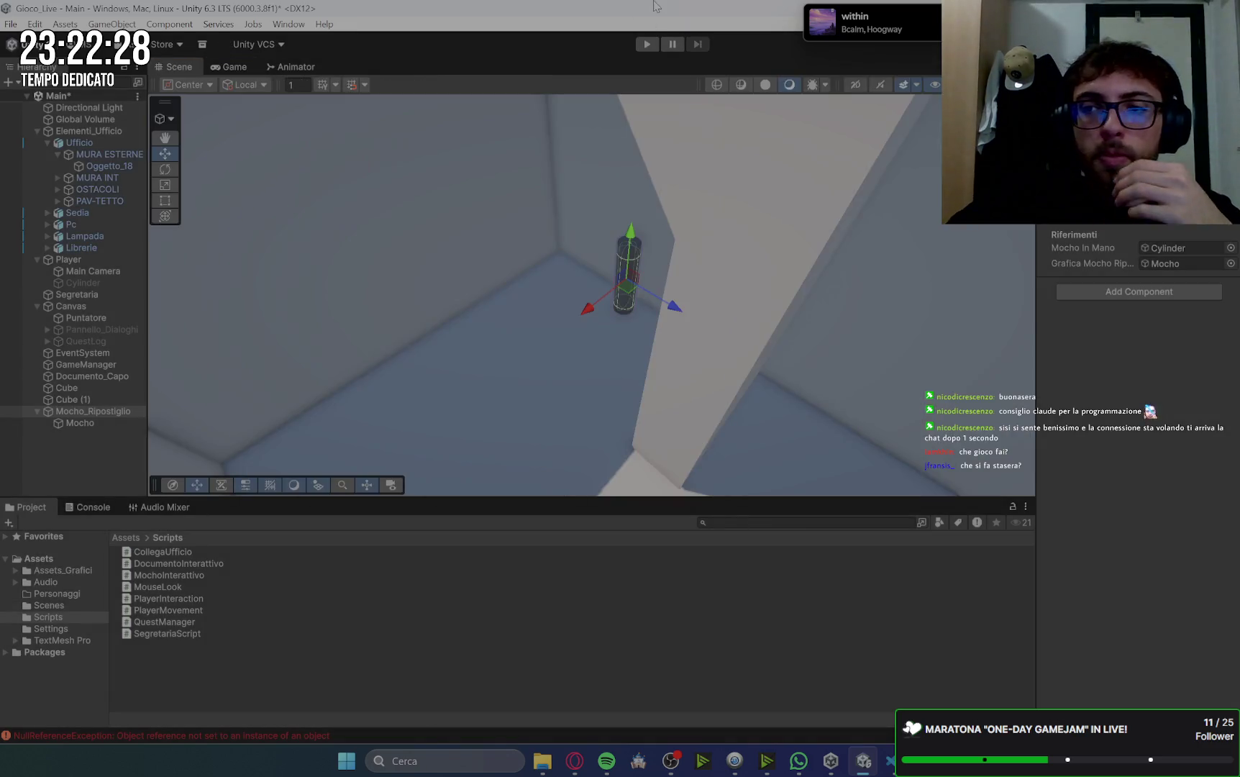
- Open the NullReferenceException from the Console to reach PlayerInteraction.cs line 53
left_click(106, 507)
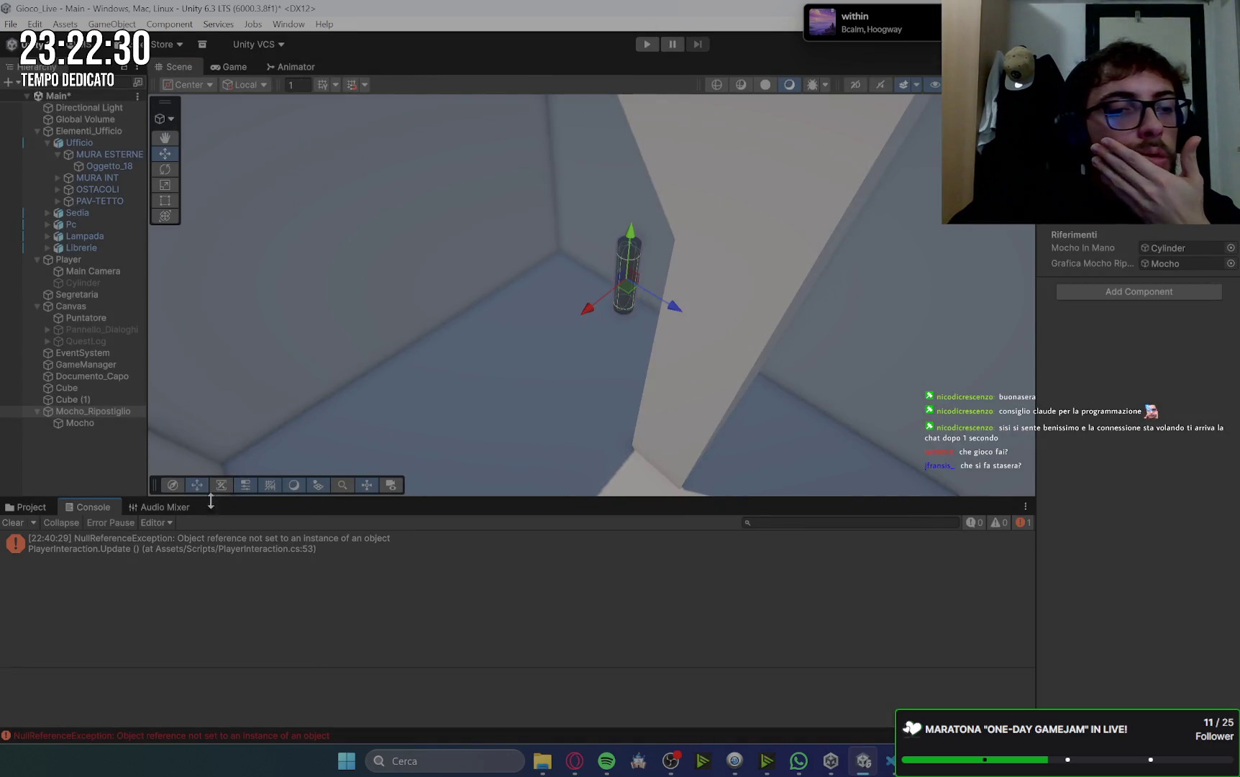
double_click(372, 547)
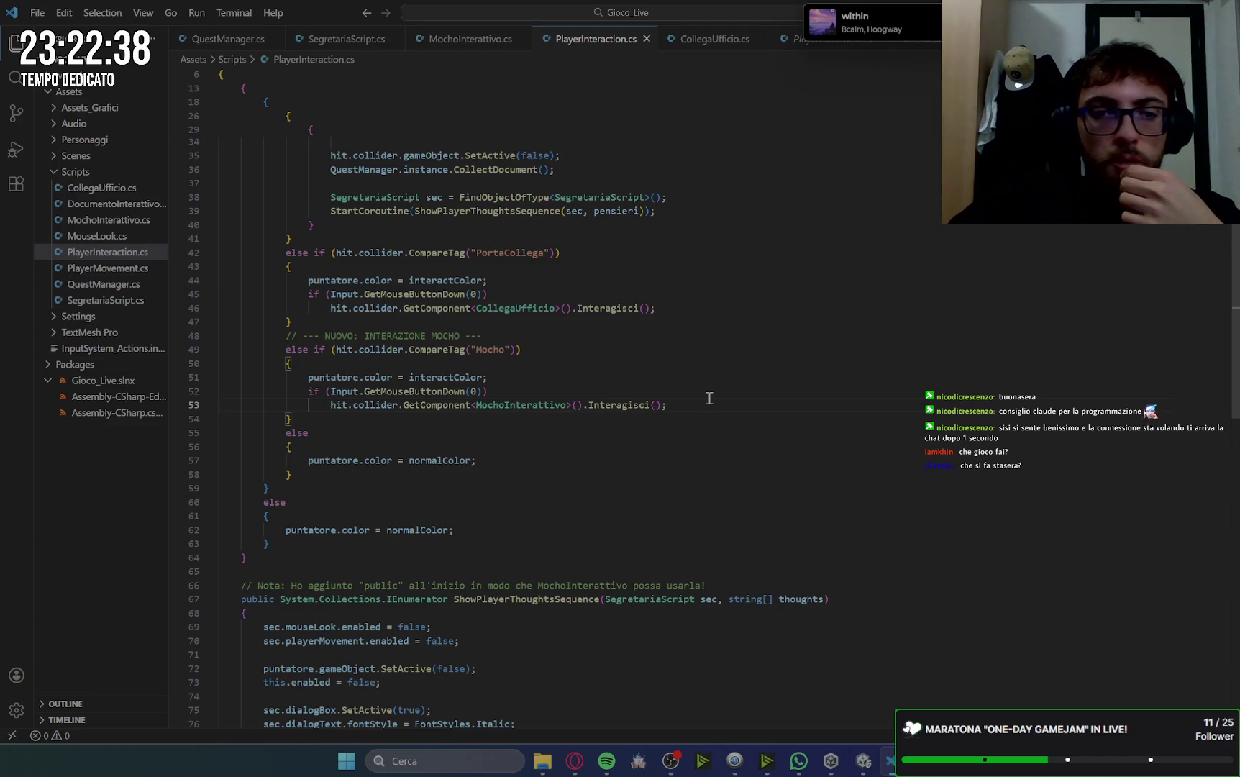
- Inspect the GetComponent<MochoInterattivo>().Interagisci() call on line 53, then return to Unity
left_click(635, 406)
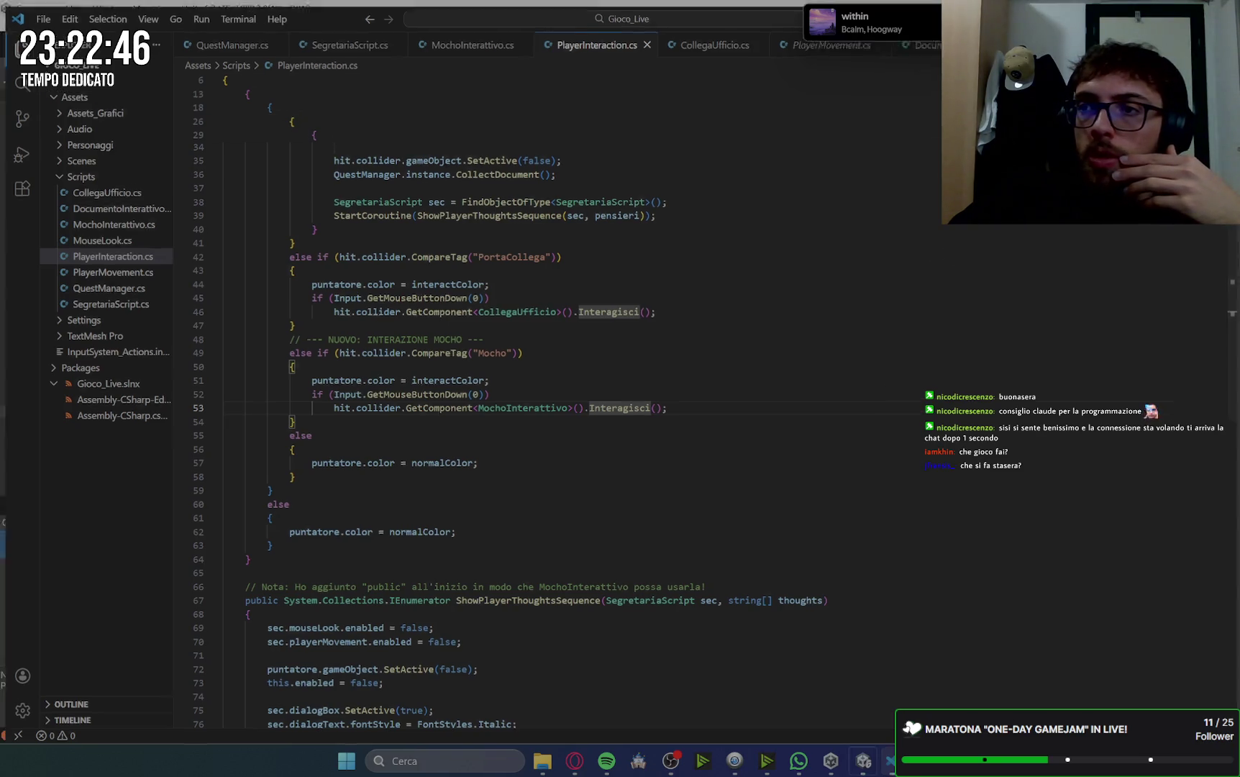
key("alt+Tab")
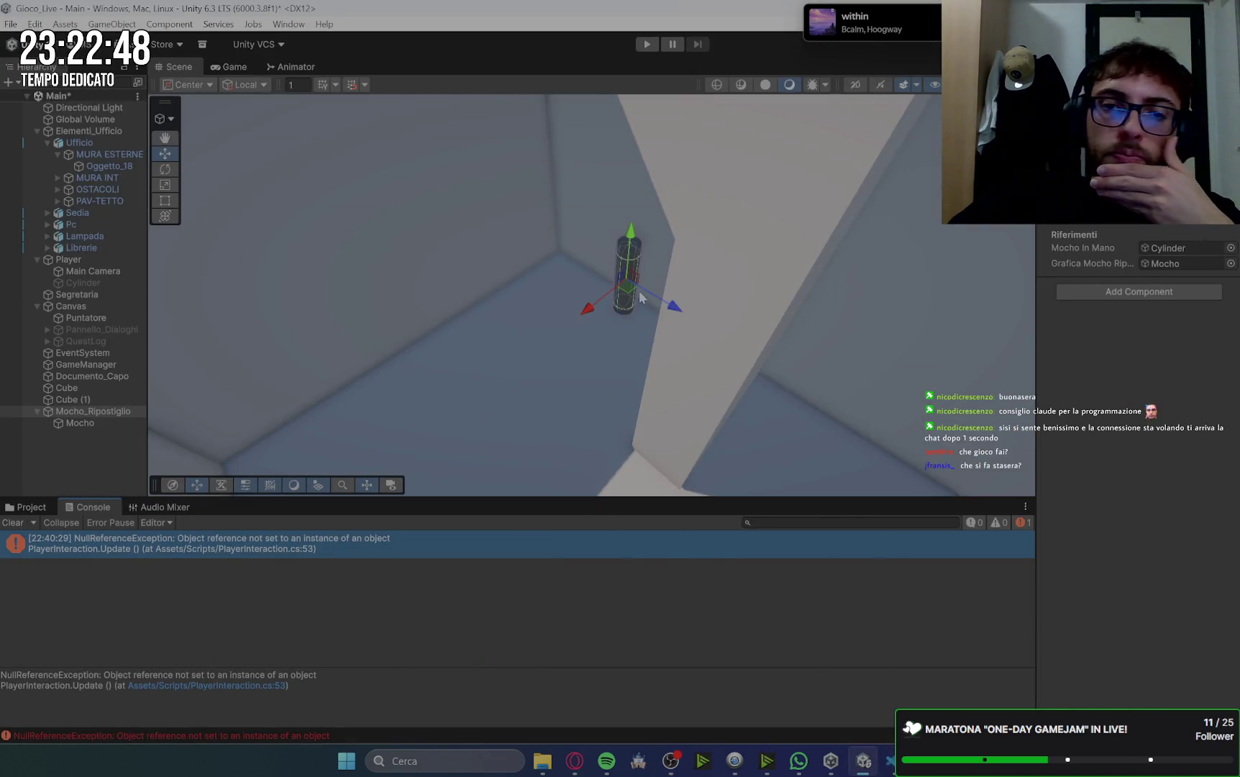
- Show Mocho's components, reread Gemini's storeroom mop steps, and return to Unity
left_click(99, 424)
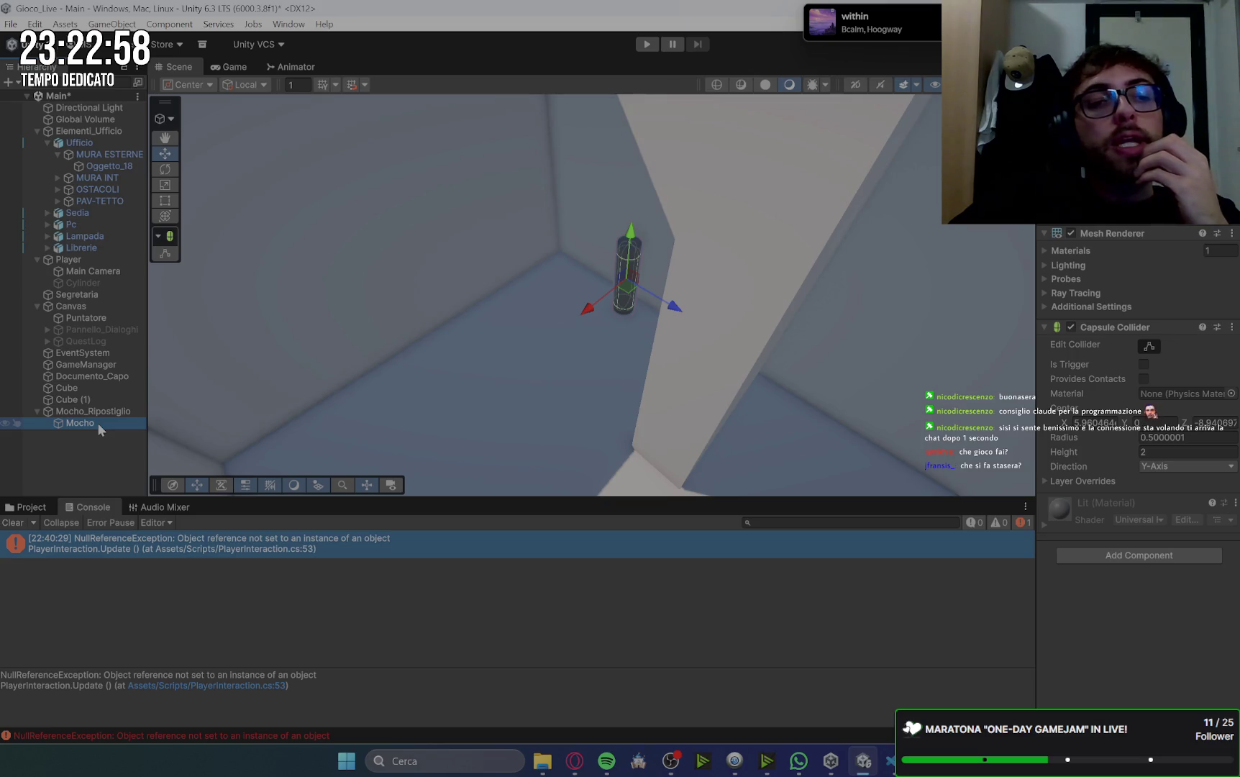
left_click(570, 770)
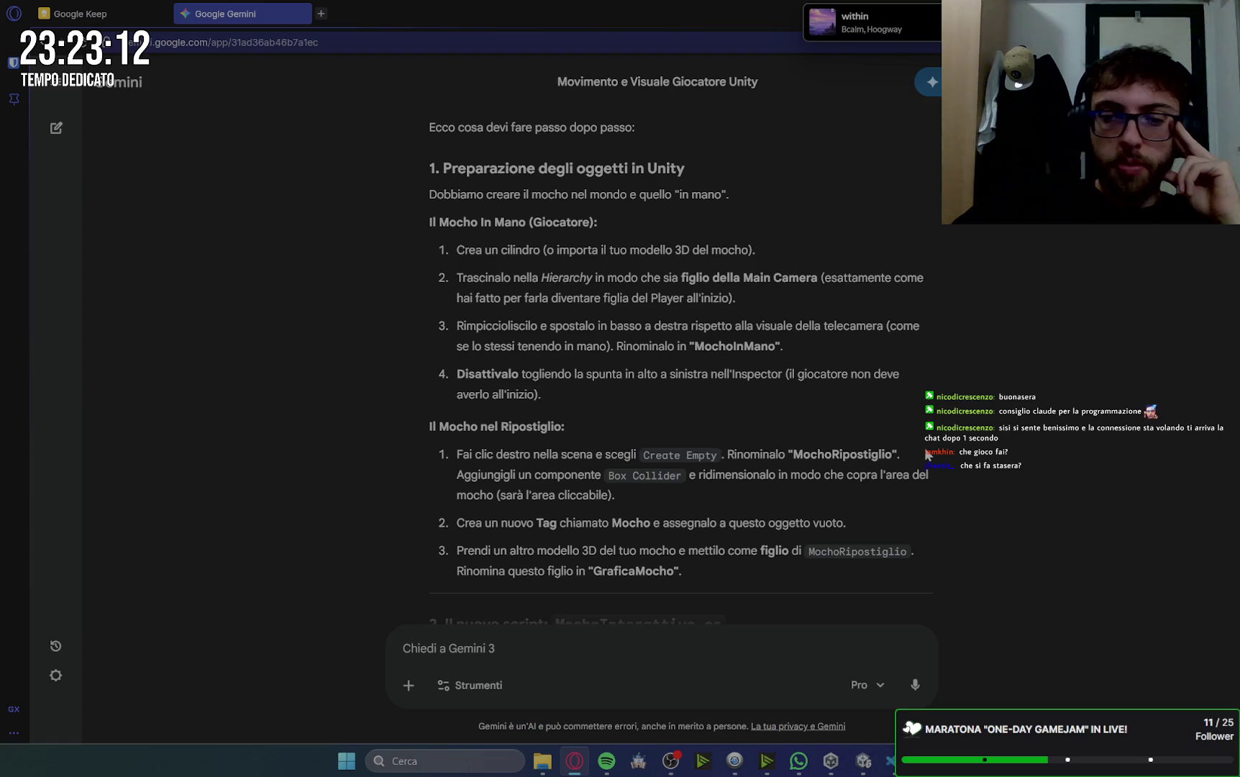
key("alt+Tab")
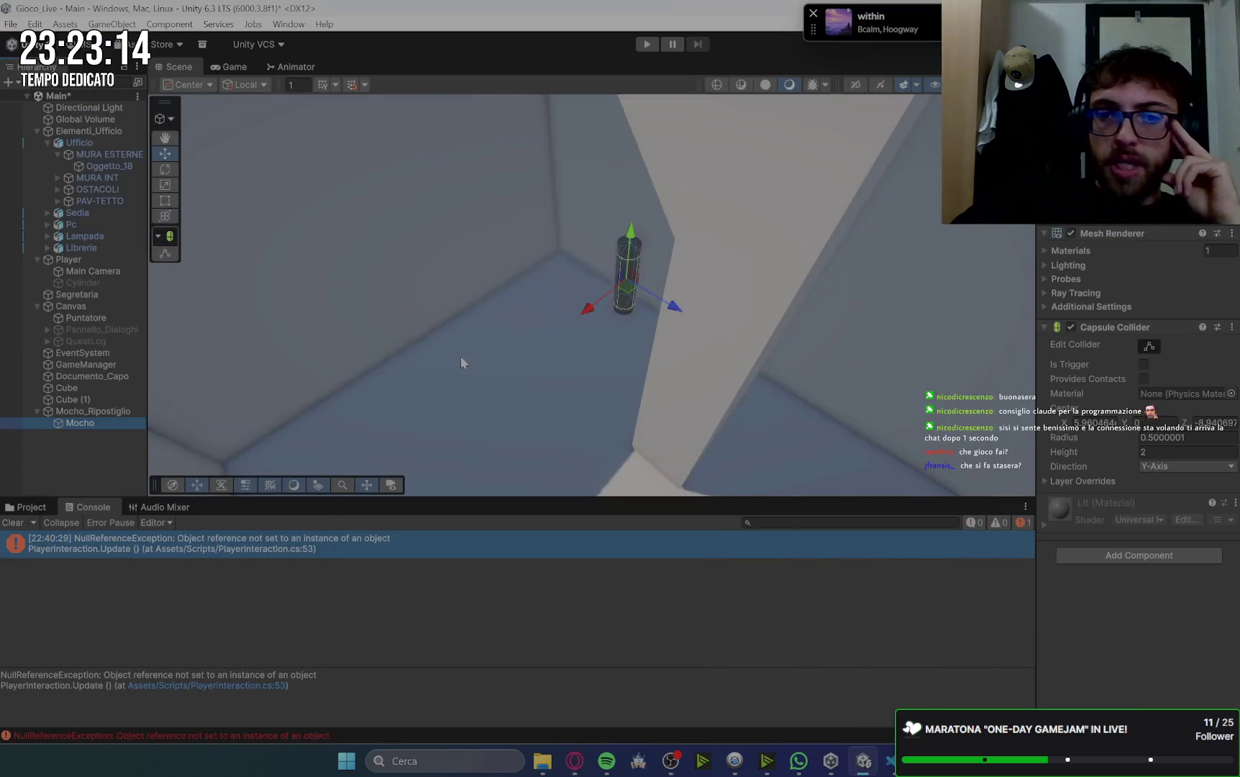
- Move the Capsule Collider from the child Mocho to Mocho_Ripostiglio
left_click(1232, 327)
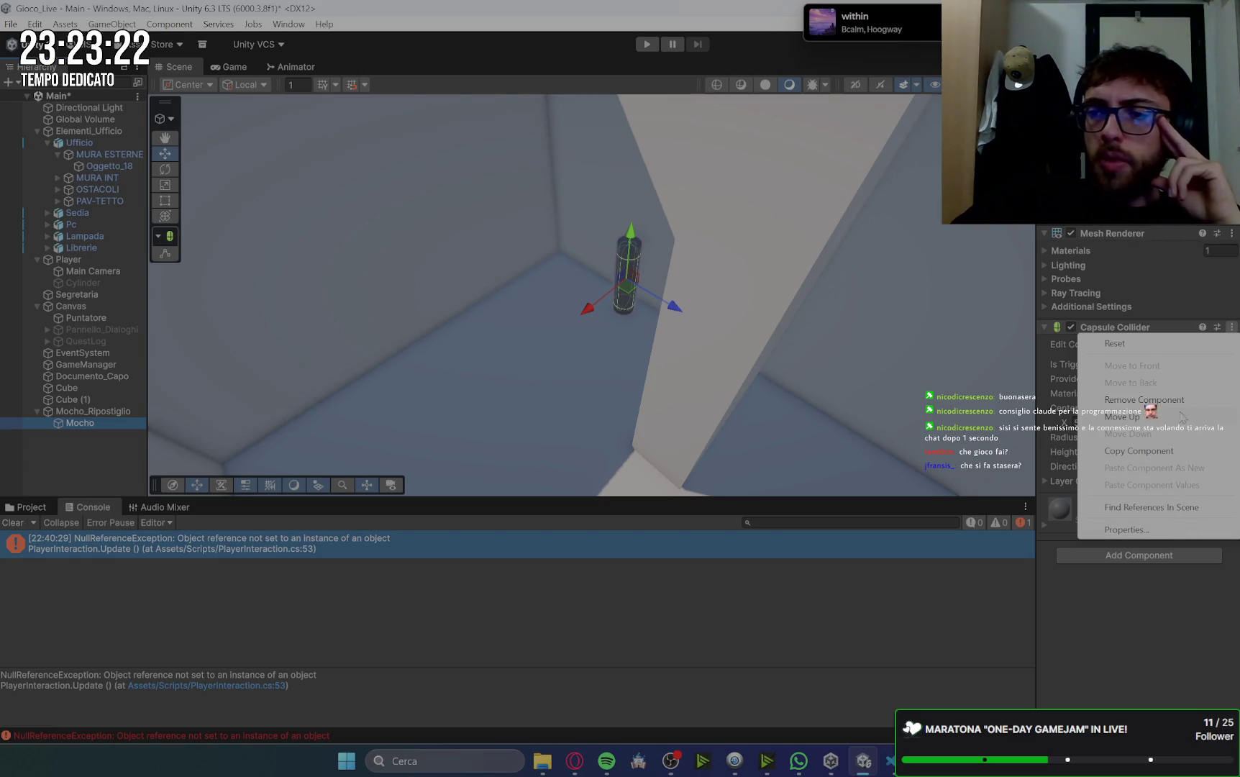
left_click(1151, 400)
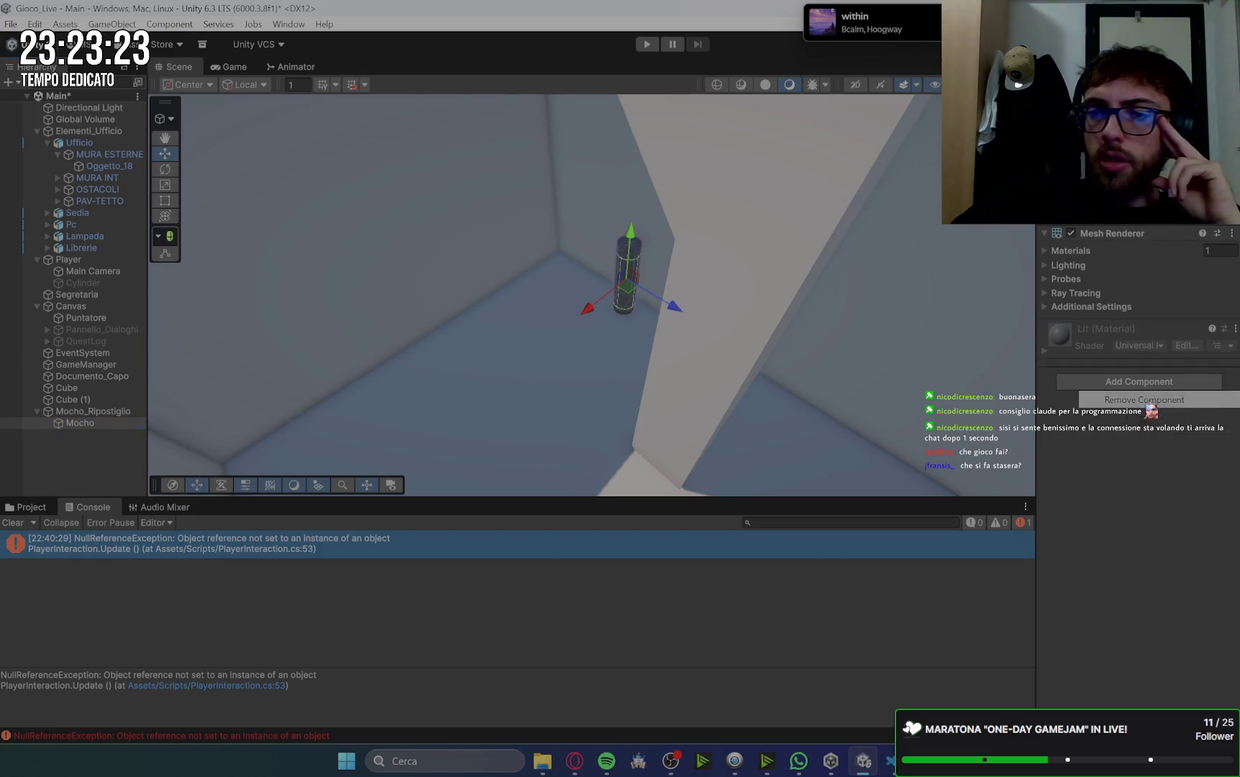
left_click(93, 410)
left_click(1090, 293)
type("co")
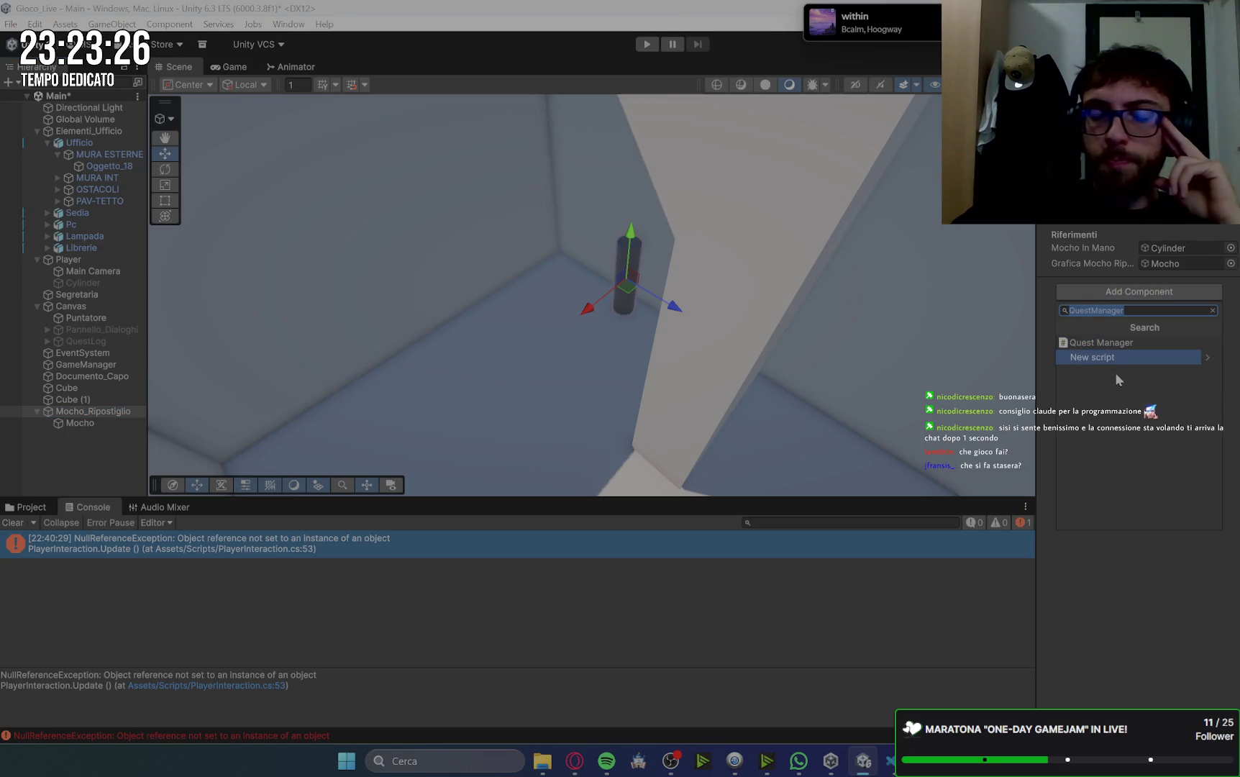
type("llider")
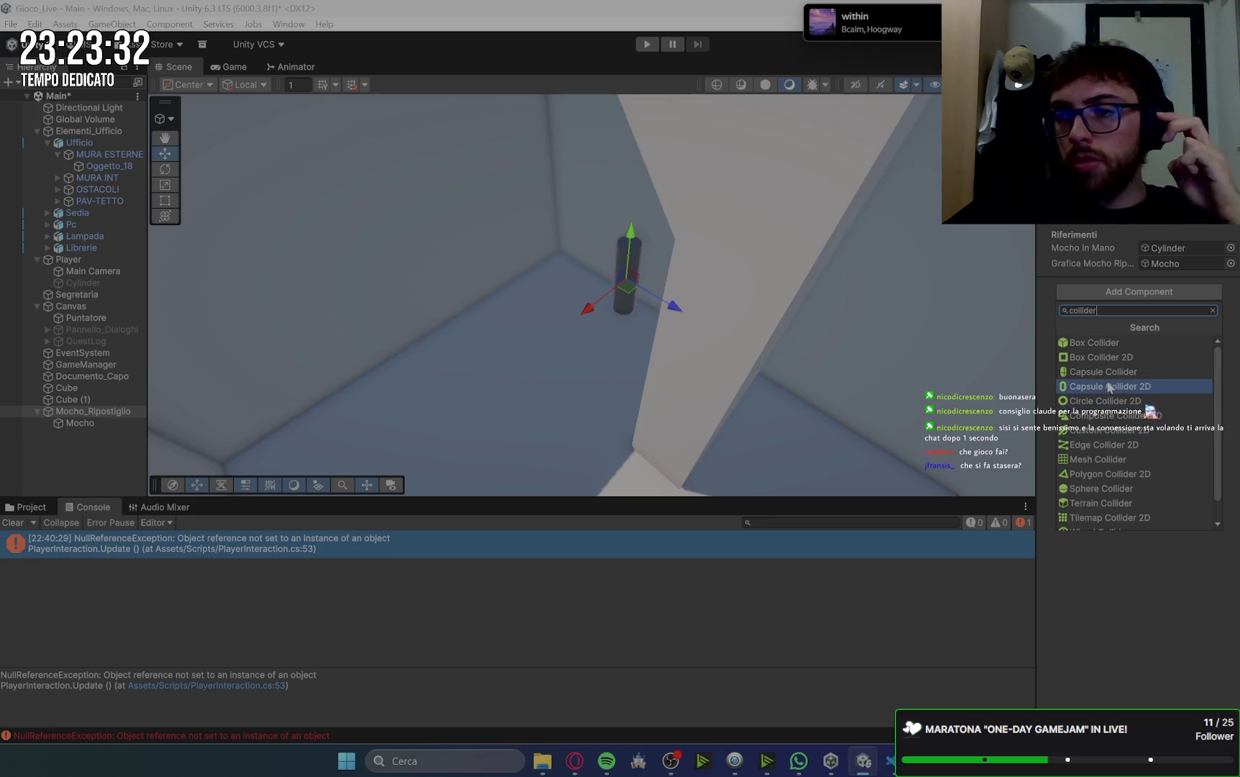
left_click(1130, 374)
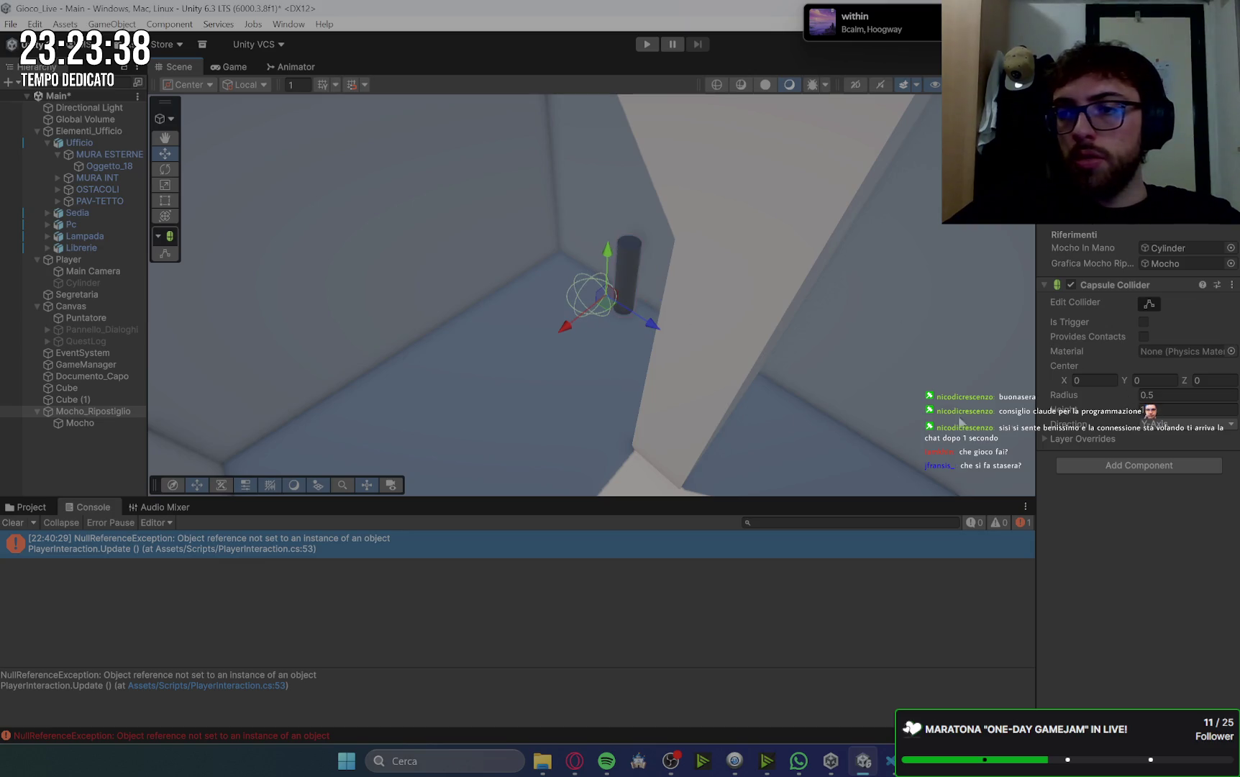
- Reshape the capsule with Edit Collider so it covers the whole mop cylinder
left_click(84, 423)
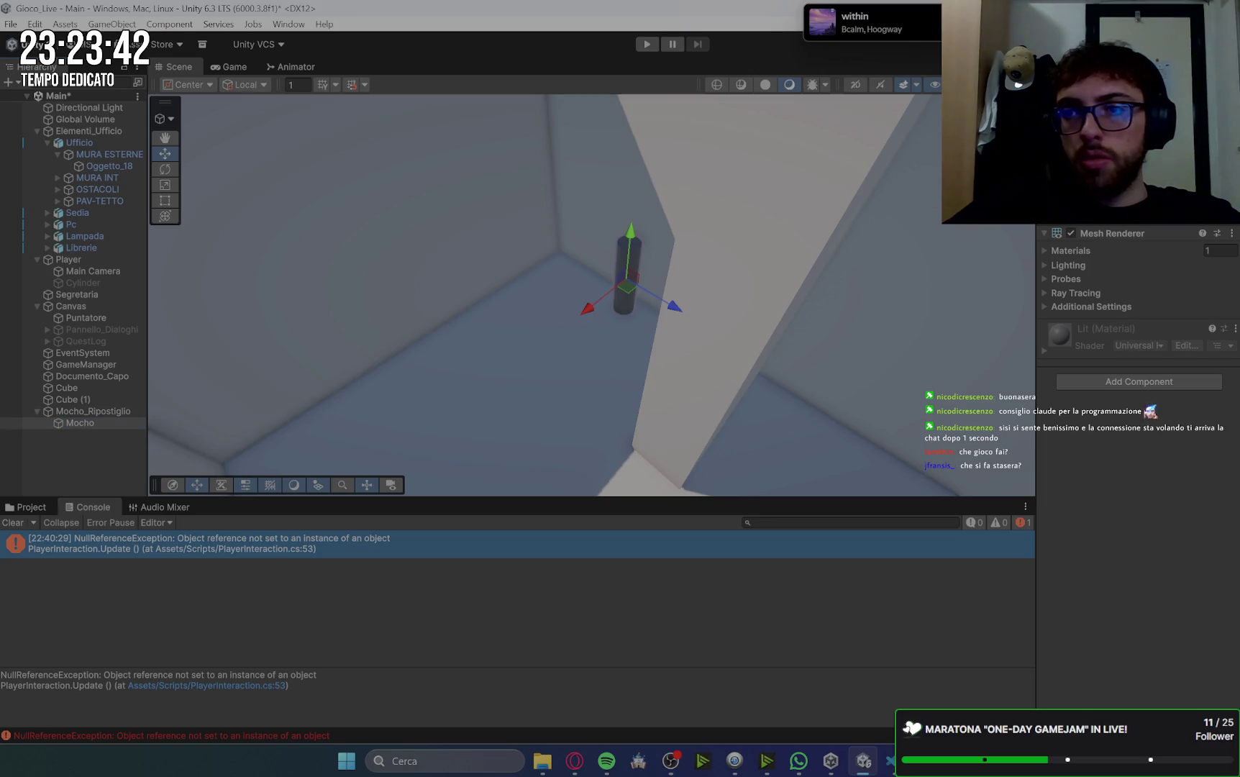
key("ctrl+z")
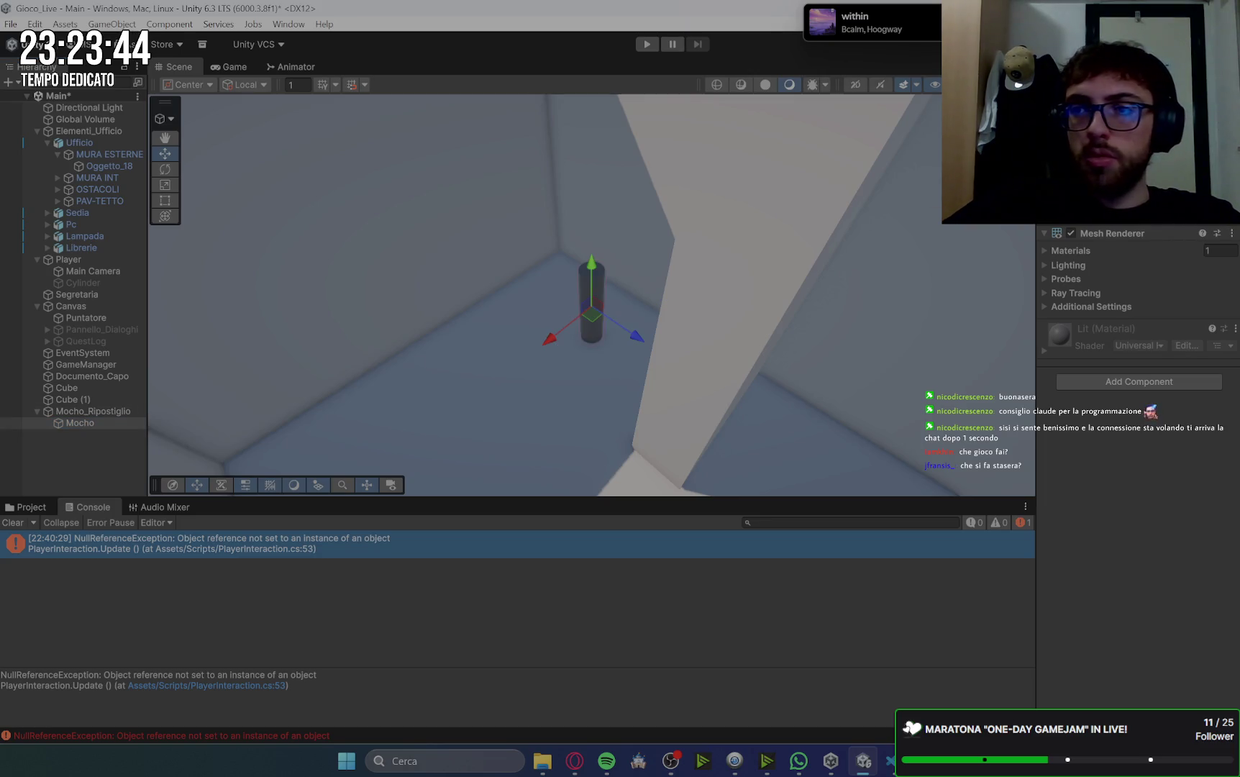
key("ctrl+z")
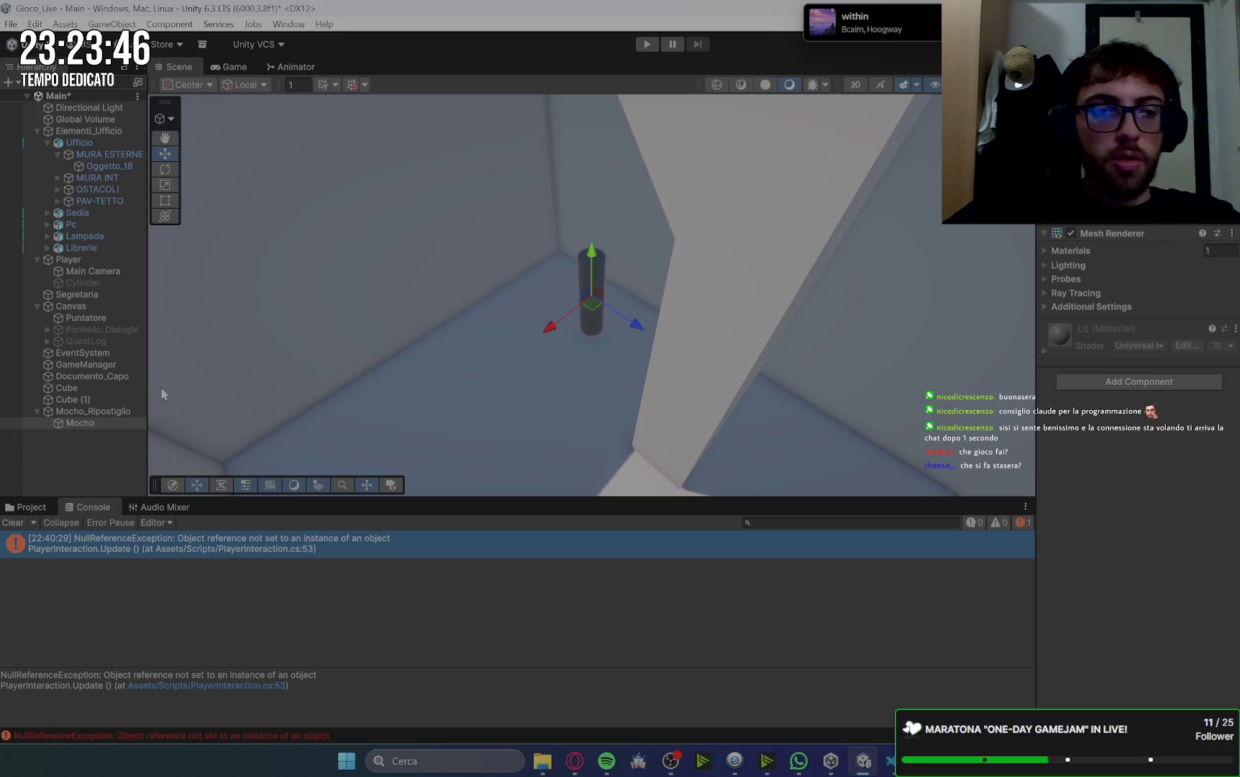
left_click(94, 411)
key("ctrl+z")
key("ctrl+z")
key("ctrl+z")
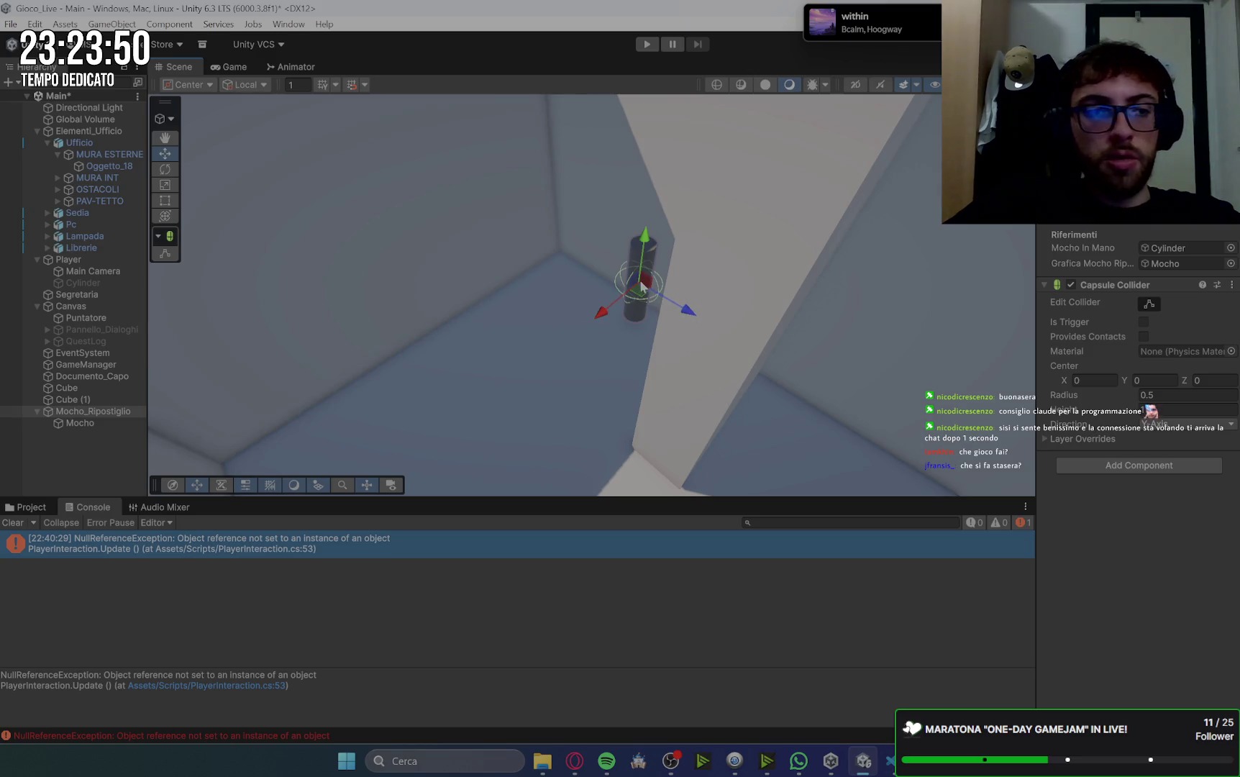
left_click(1137, 380)
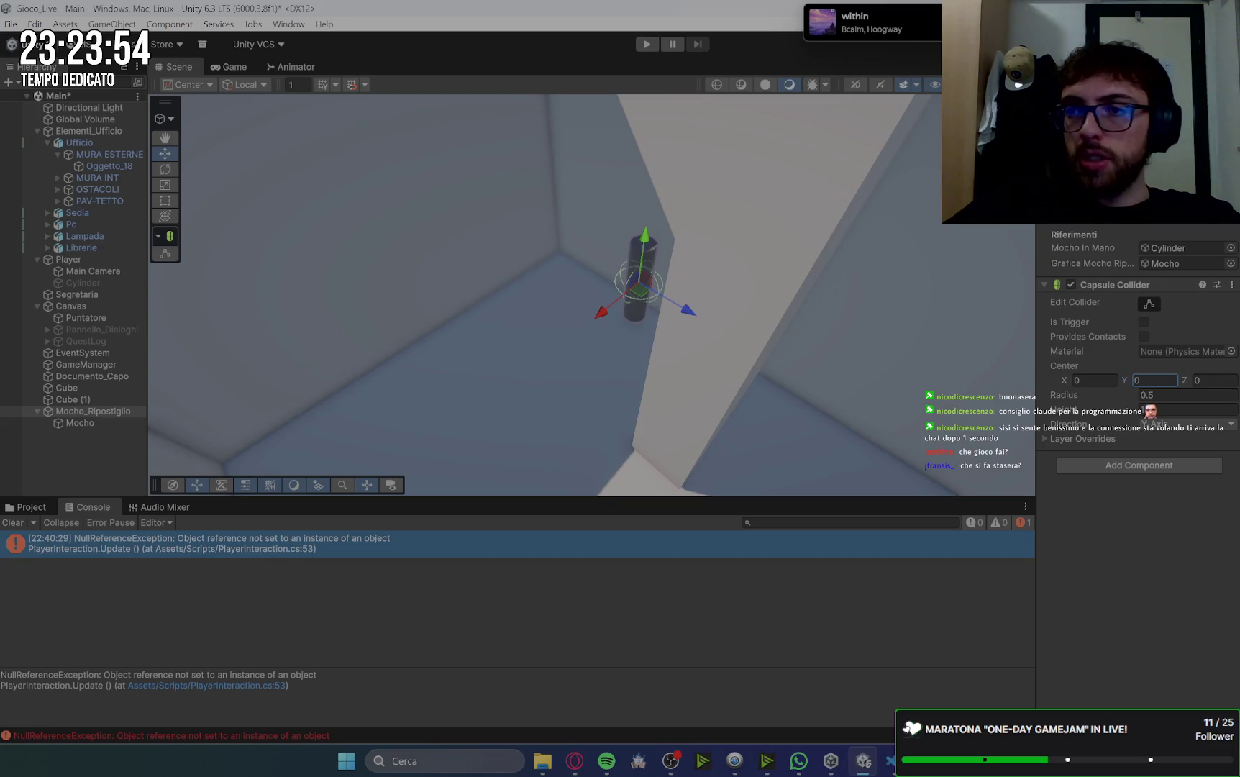
left_click(1149, 304)
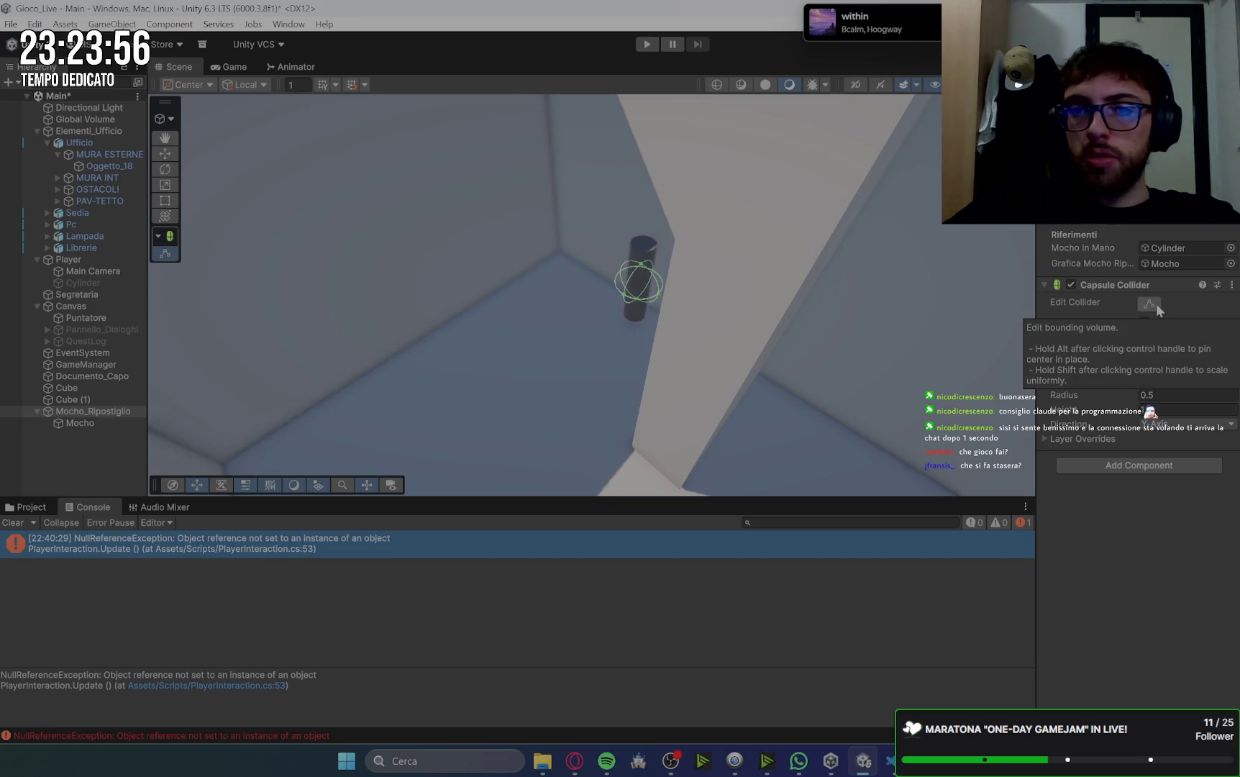
left_click_drag(642, 256, 645, 242)
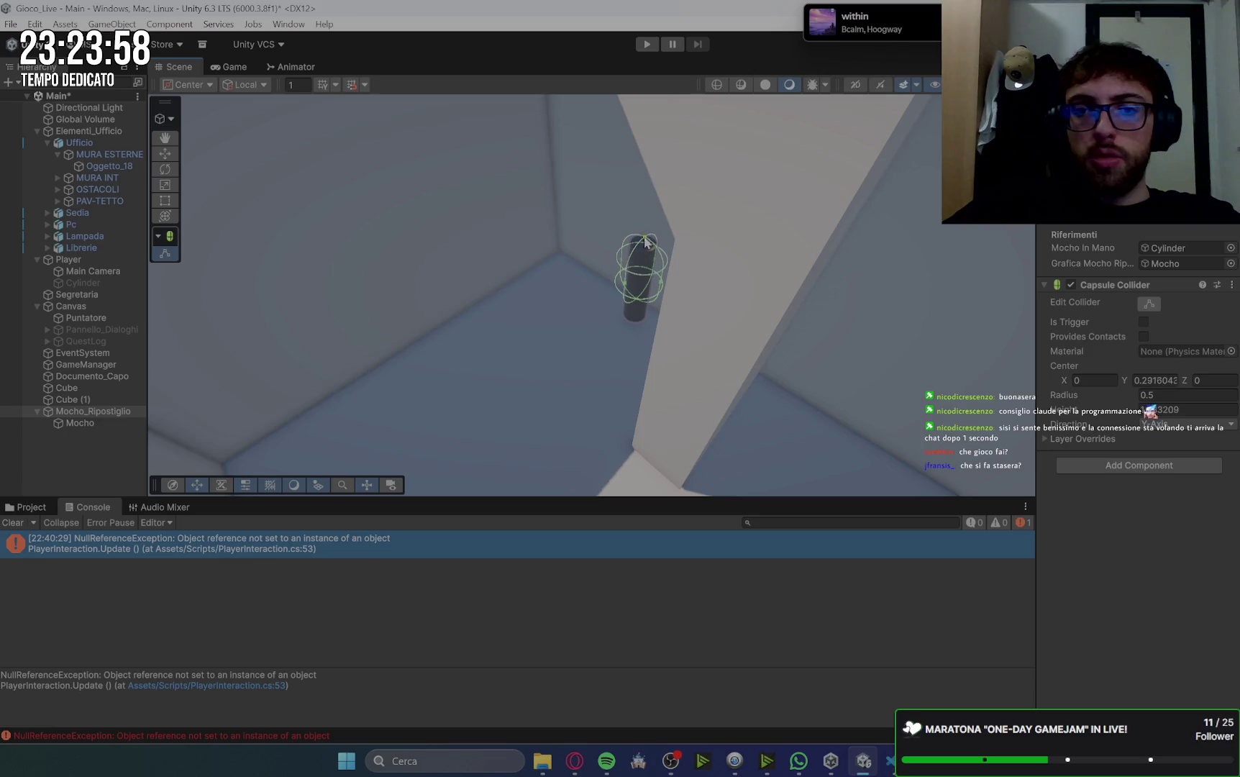
mouse_move(644, 309)
left_mouse_down()
mouse_move(637, 326)
mouse_move(669, 338)
mouse_move(620, 230)
mouse_move(672, 128)
mouse_move(686, 153)
mouse_move(928, 177)
mouse_move(870, 152)
left_mouse_up()
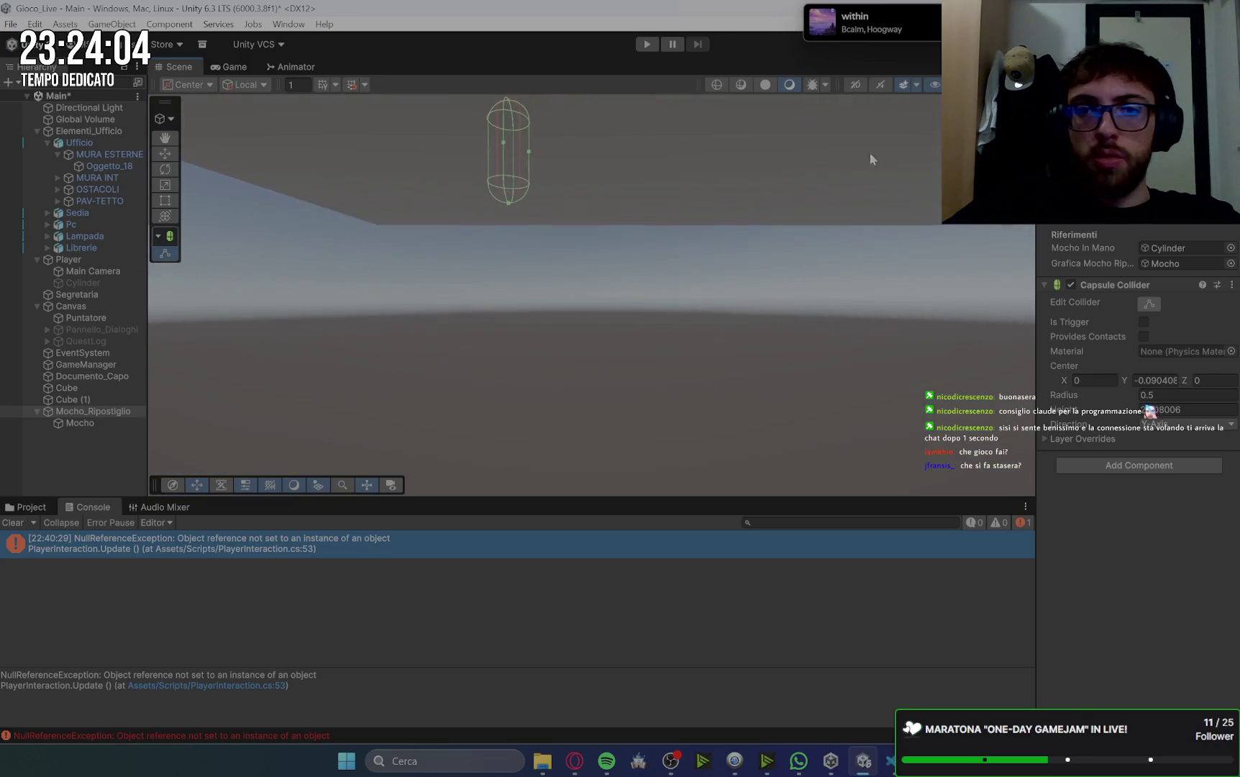
key("f")
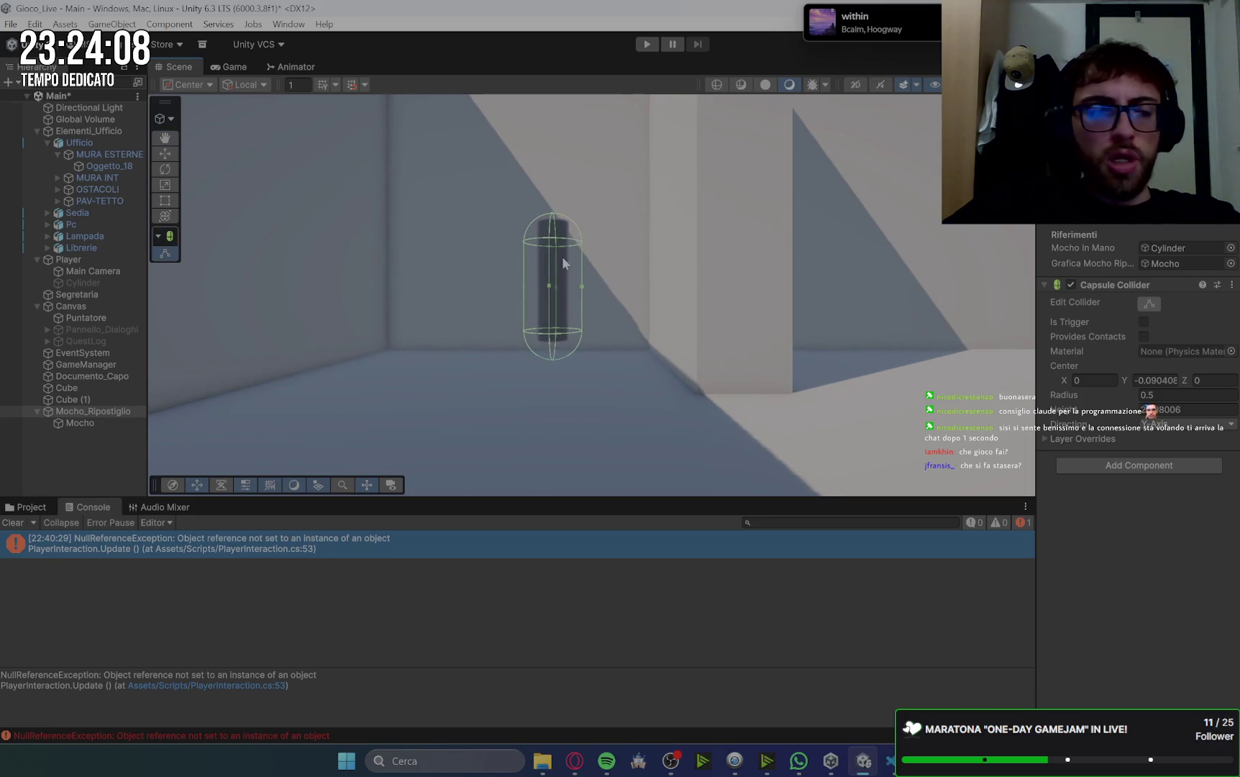
- Shorten the capsule to fit the cylinder and set its Radius to 0.23
left_click(100, 411)
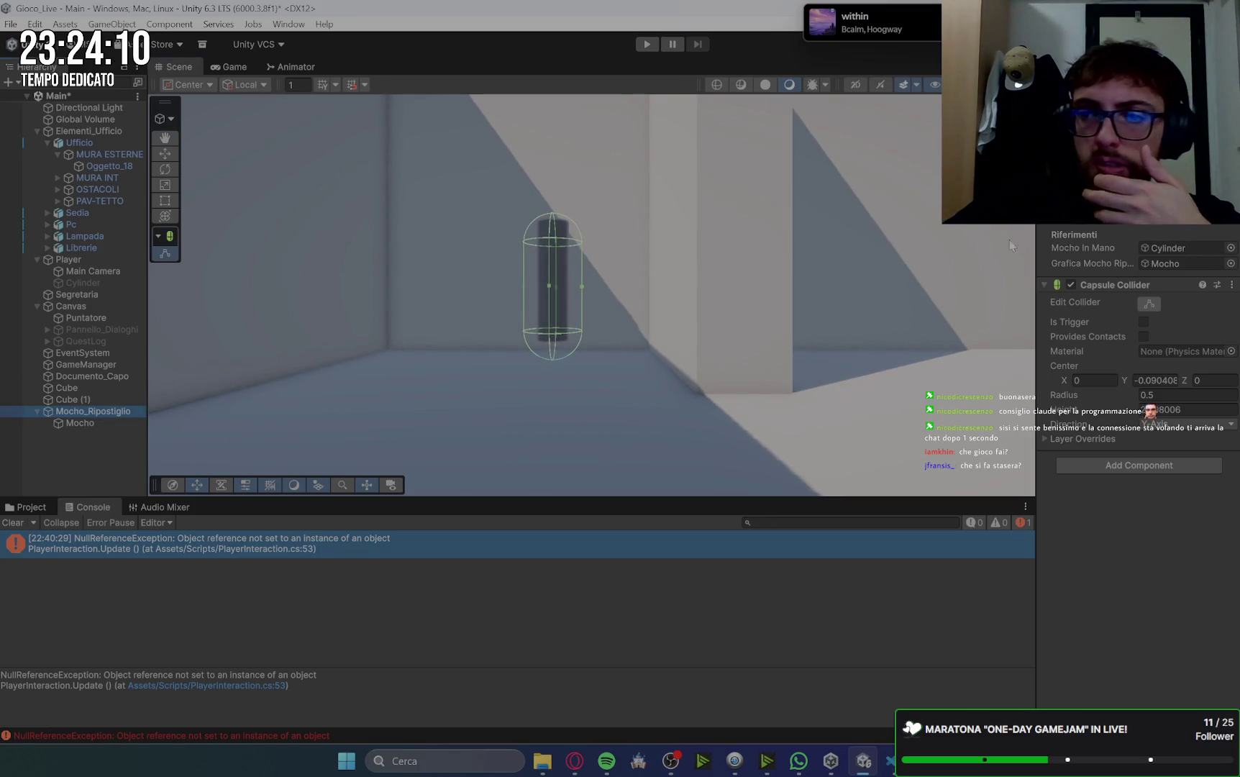
left_click_drag(557, 359, 559, 340)
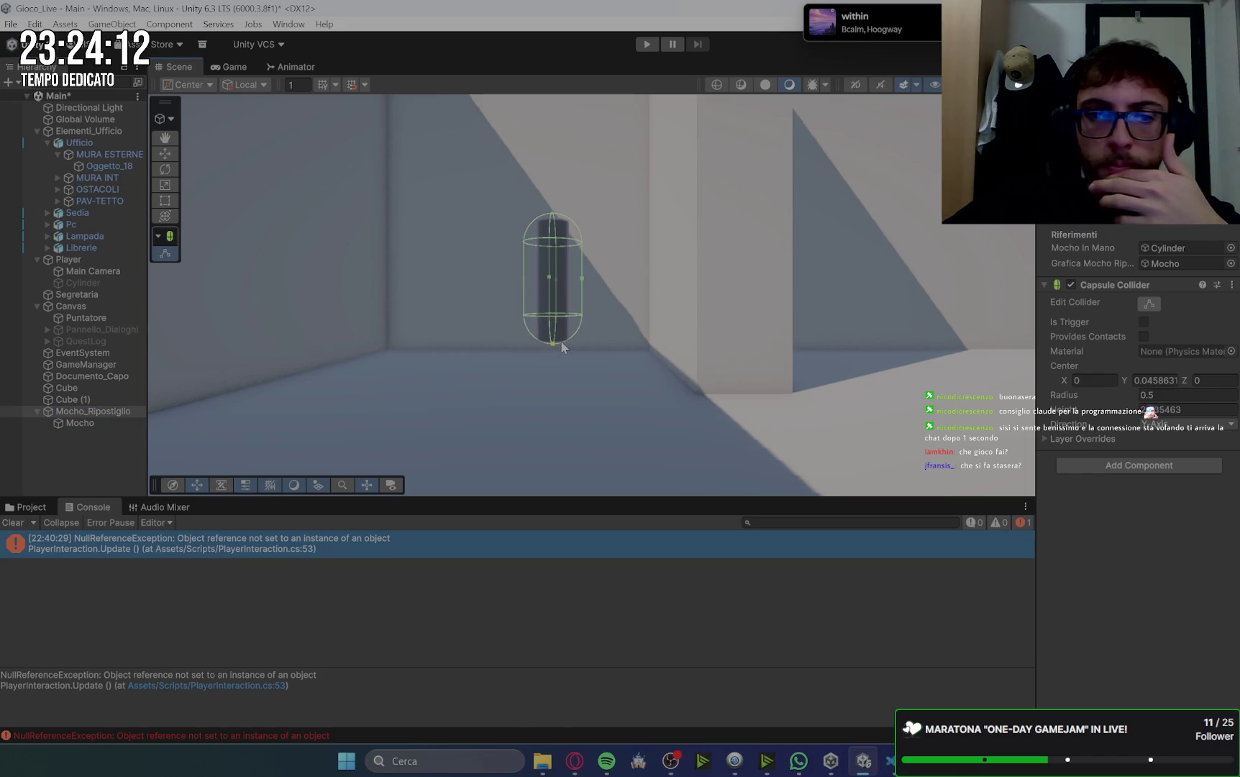
left_click_drag(553, 214, 553, 224)
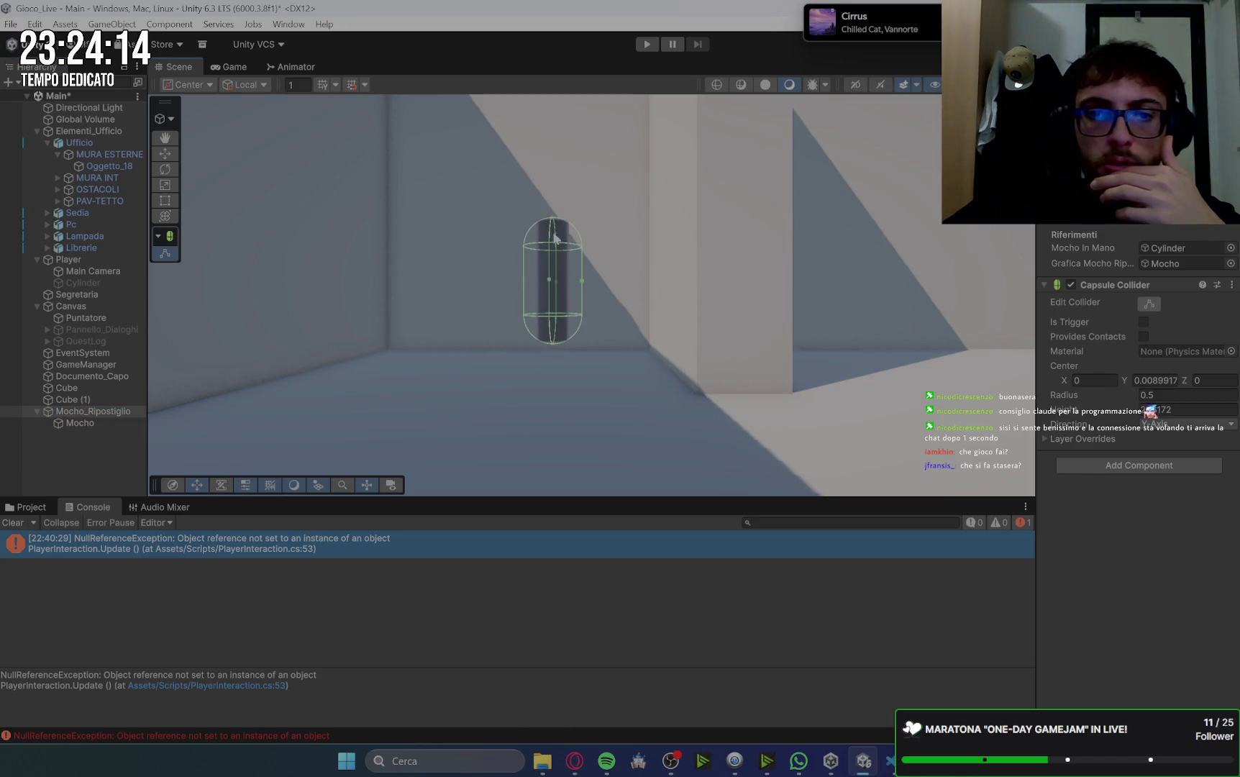
left_click_drag(585, 285, 572, 287)
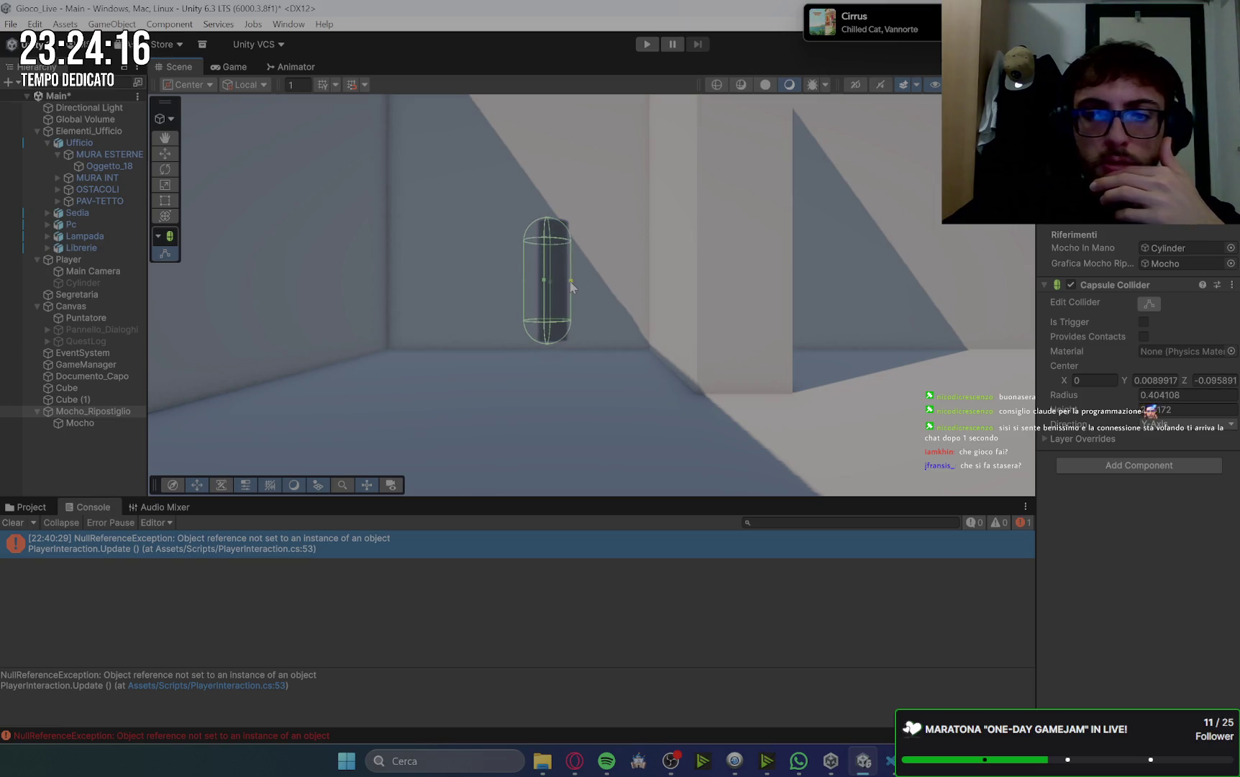
key("ctrl+z")
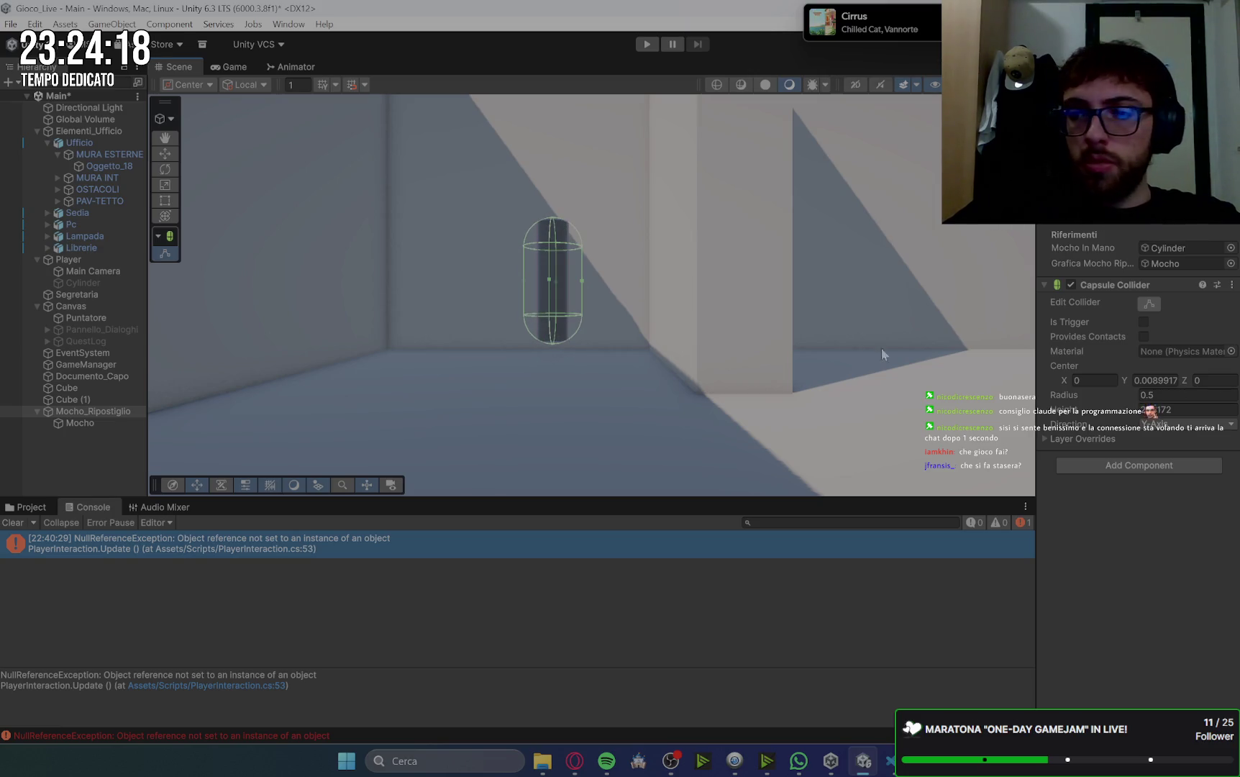
left_click_drag(1133, 398, 1125, 396)
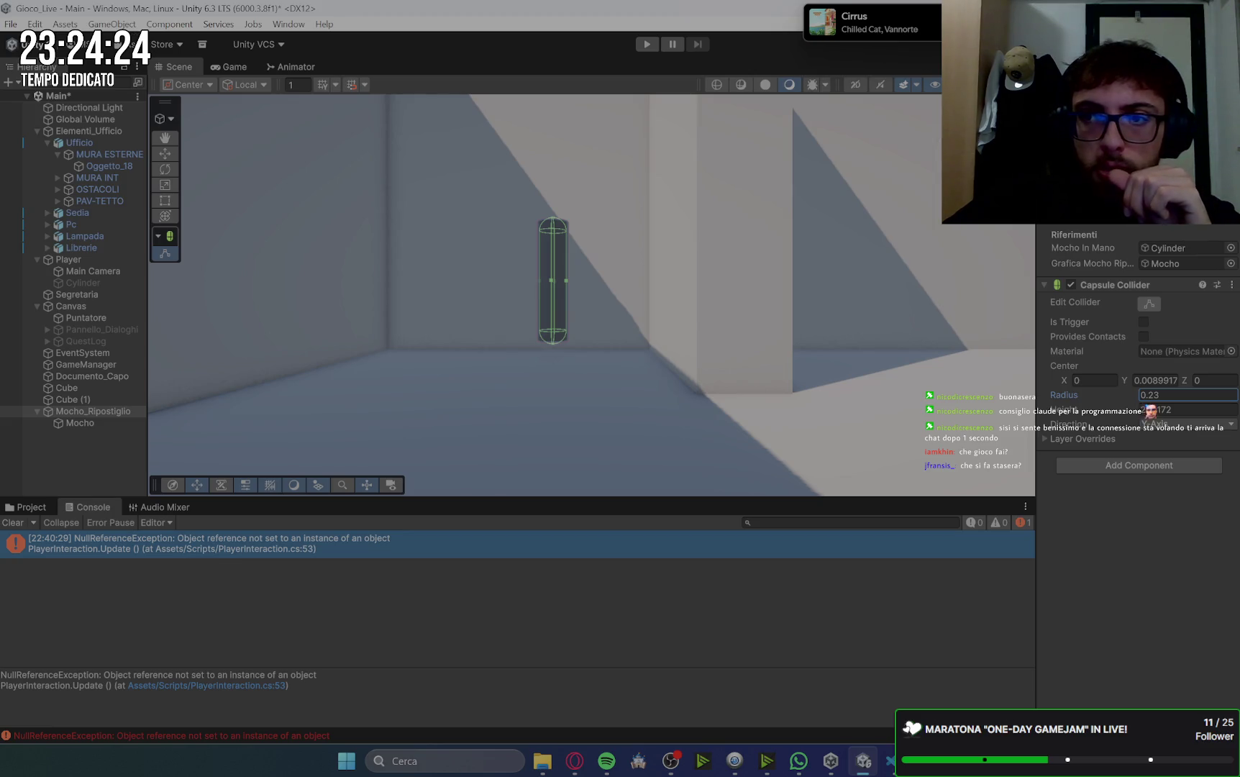
key("Return")
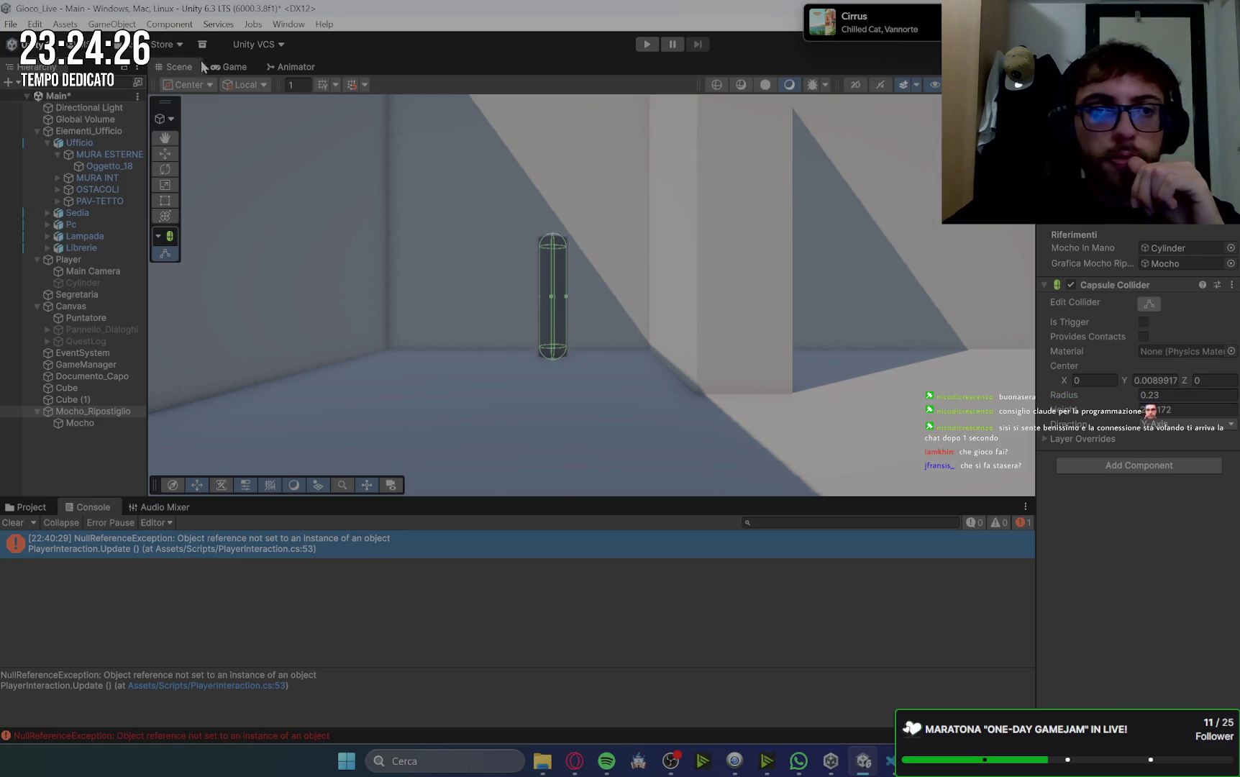
left_click(247, 65)
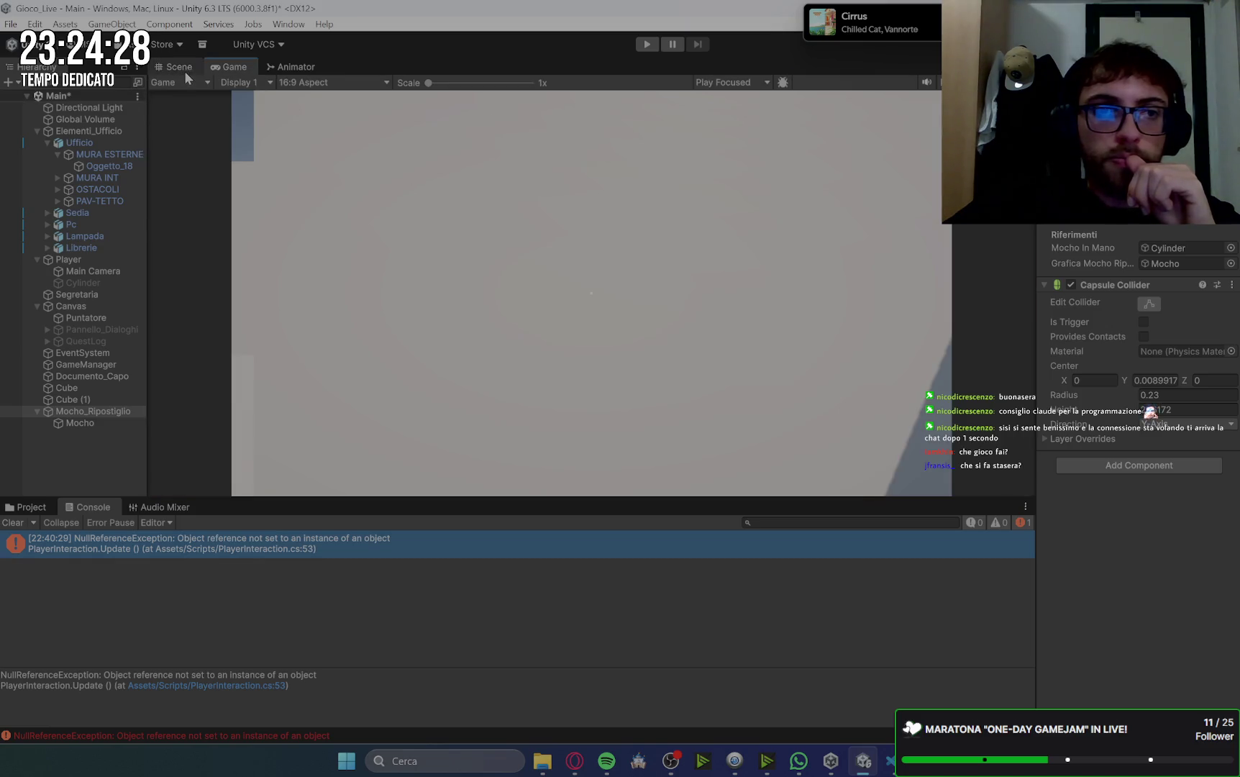
- Play the game, skip the NPC greeting, walk to the storeroom mop and interact with it
left_click(180, 67)
left_click(648, 46)
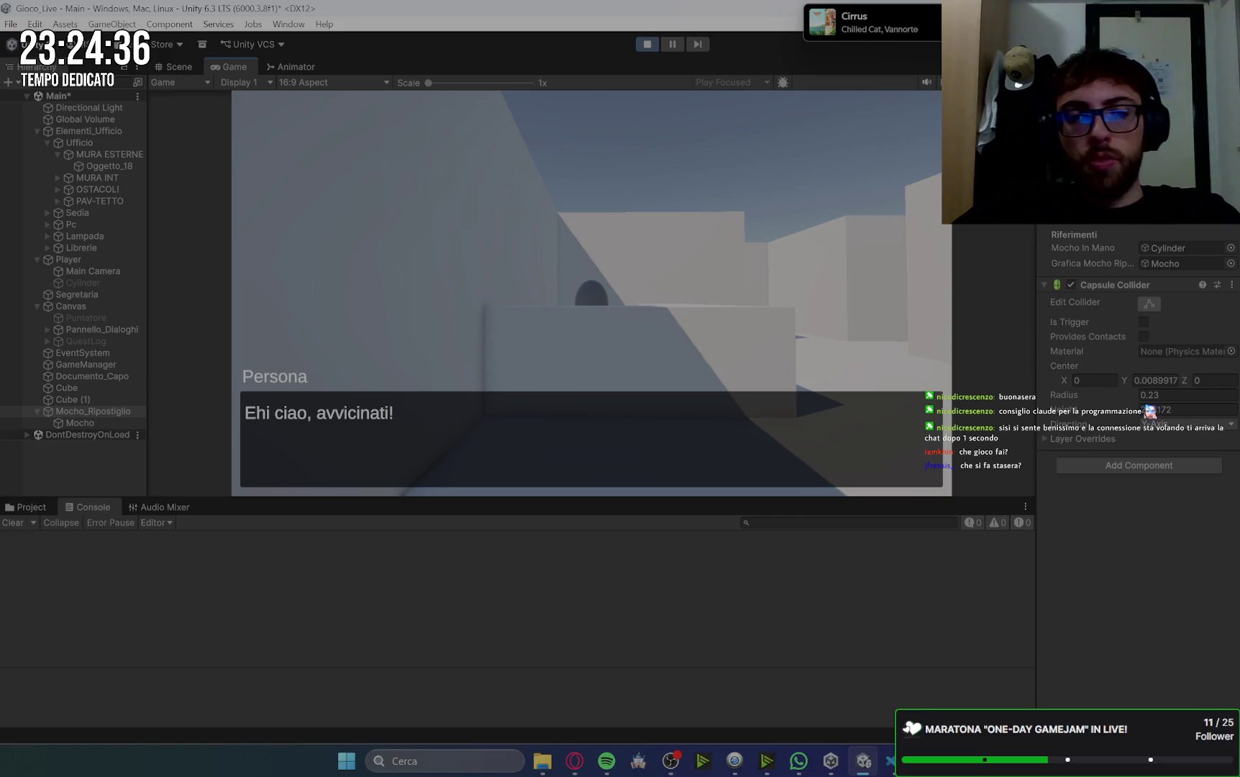
key("w")
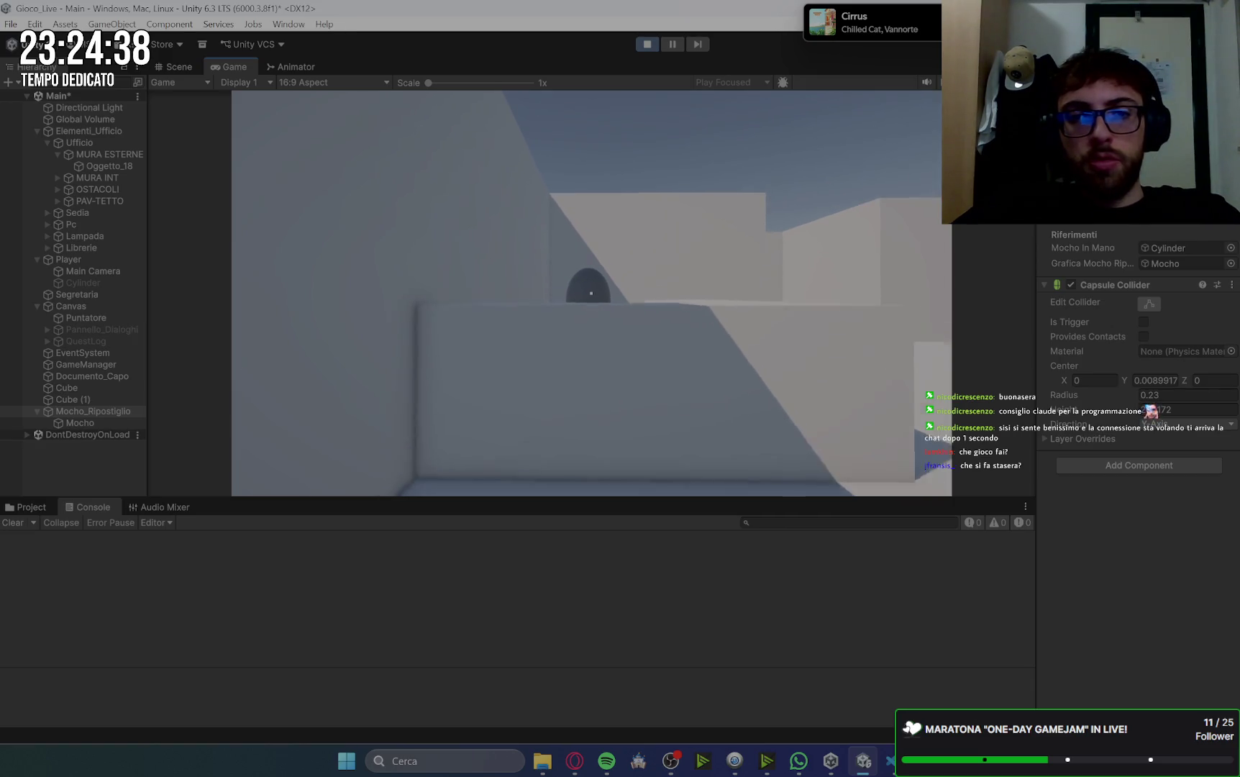
key("space")
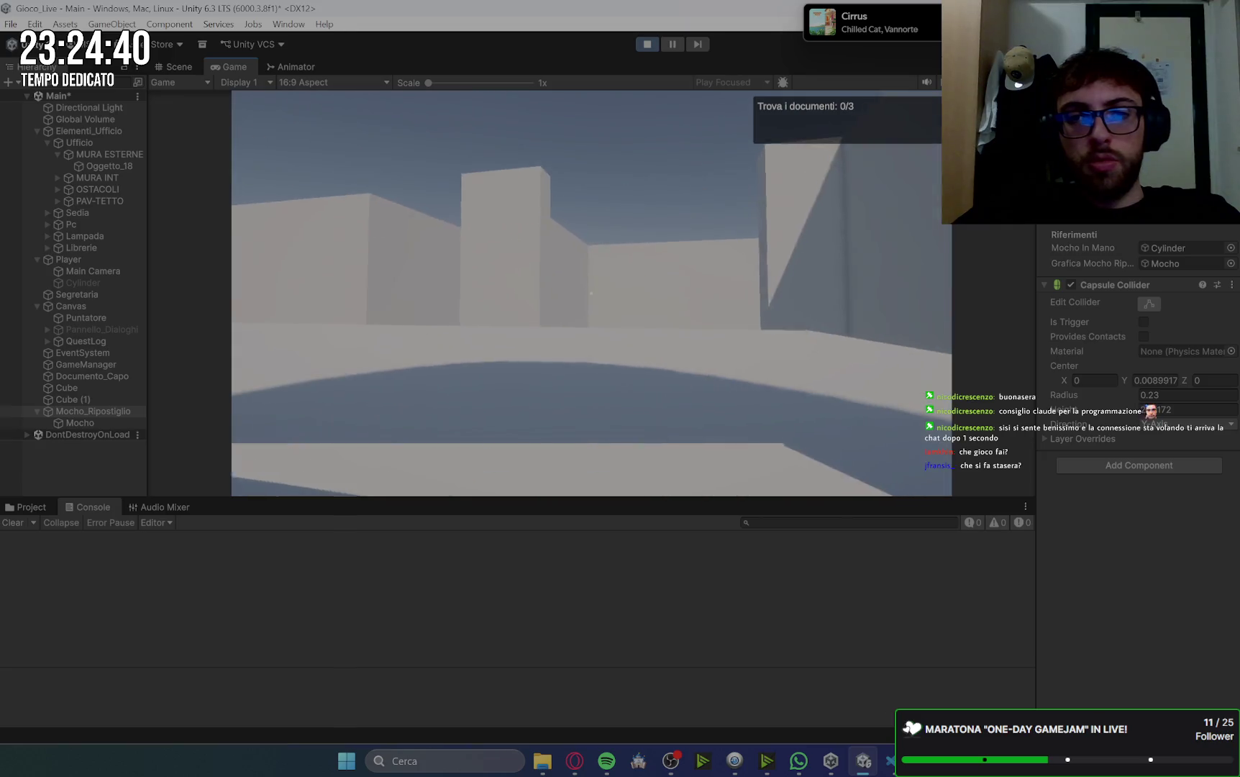
key("w")
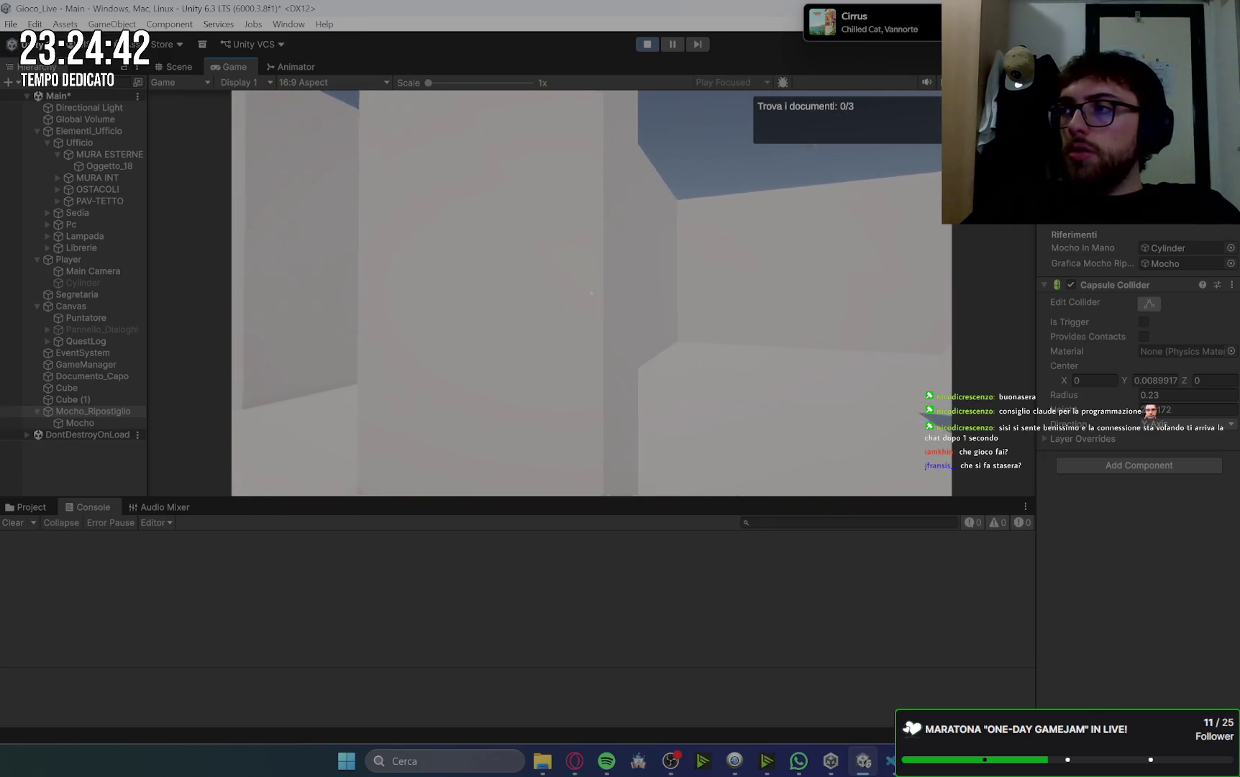
key("w")
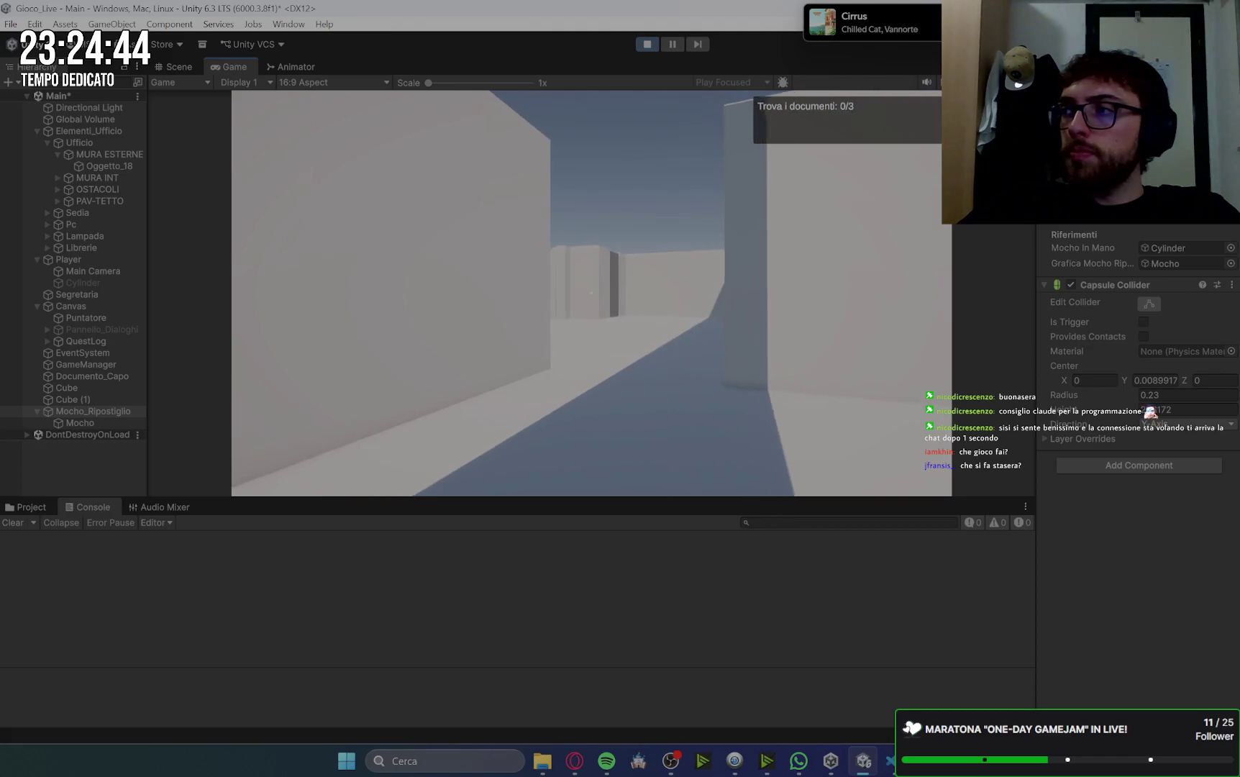
key("w")
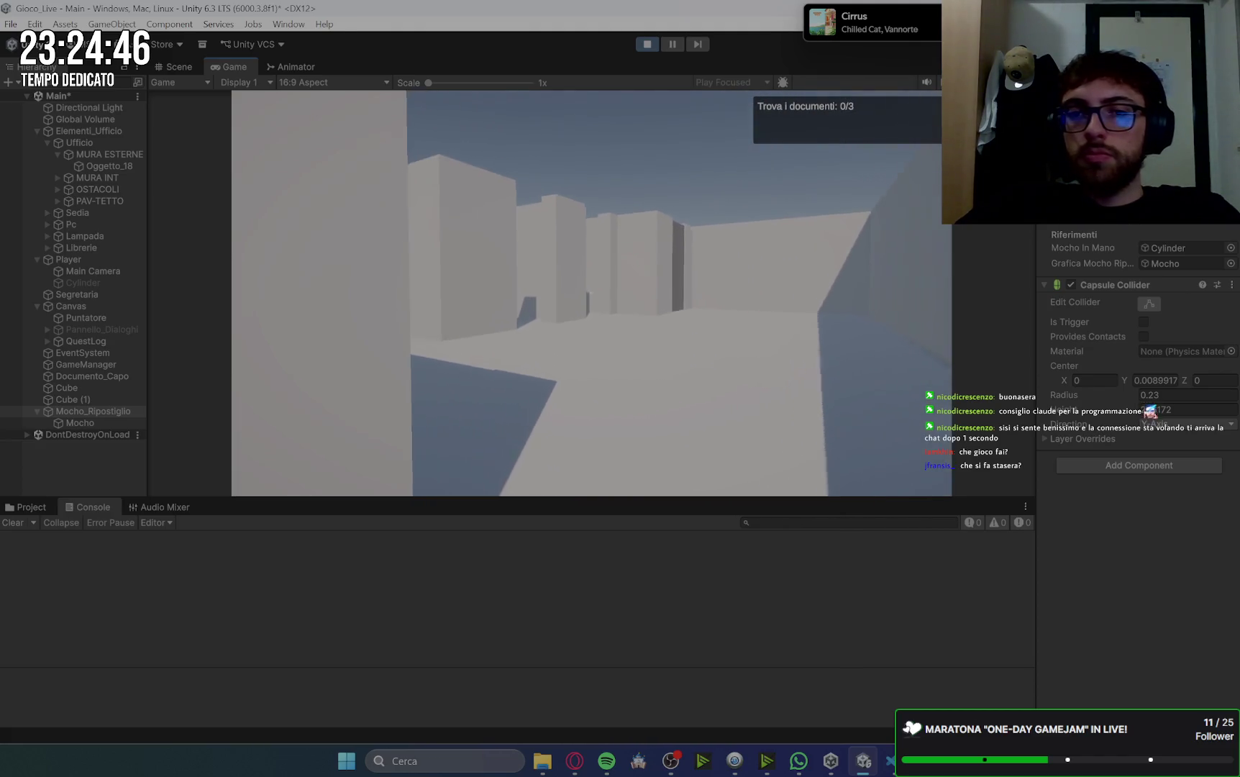
key("w")
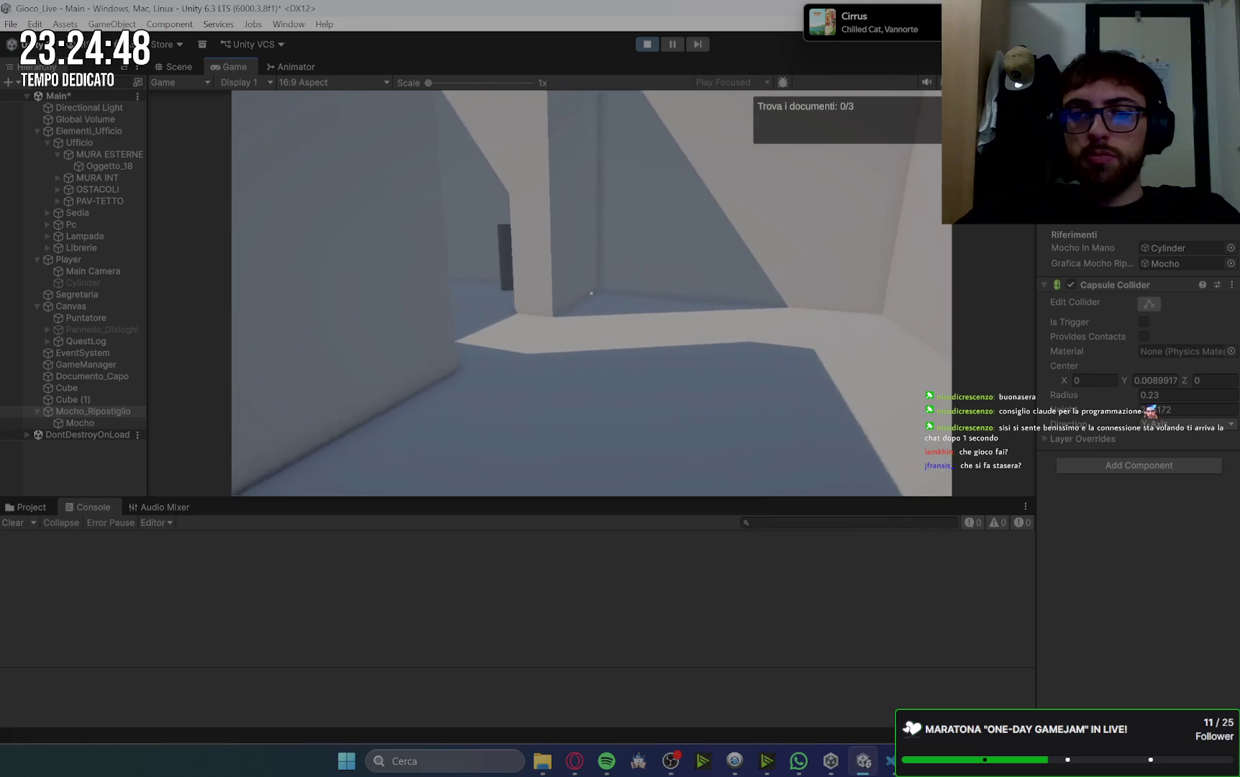
key("w")
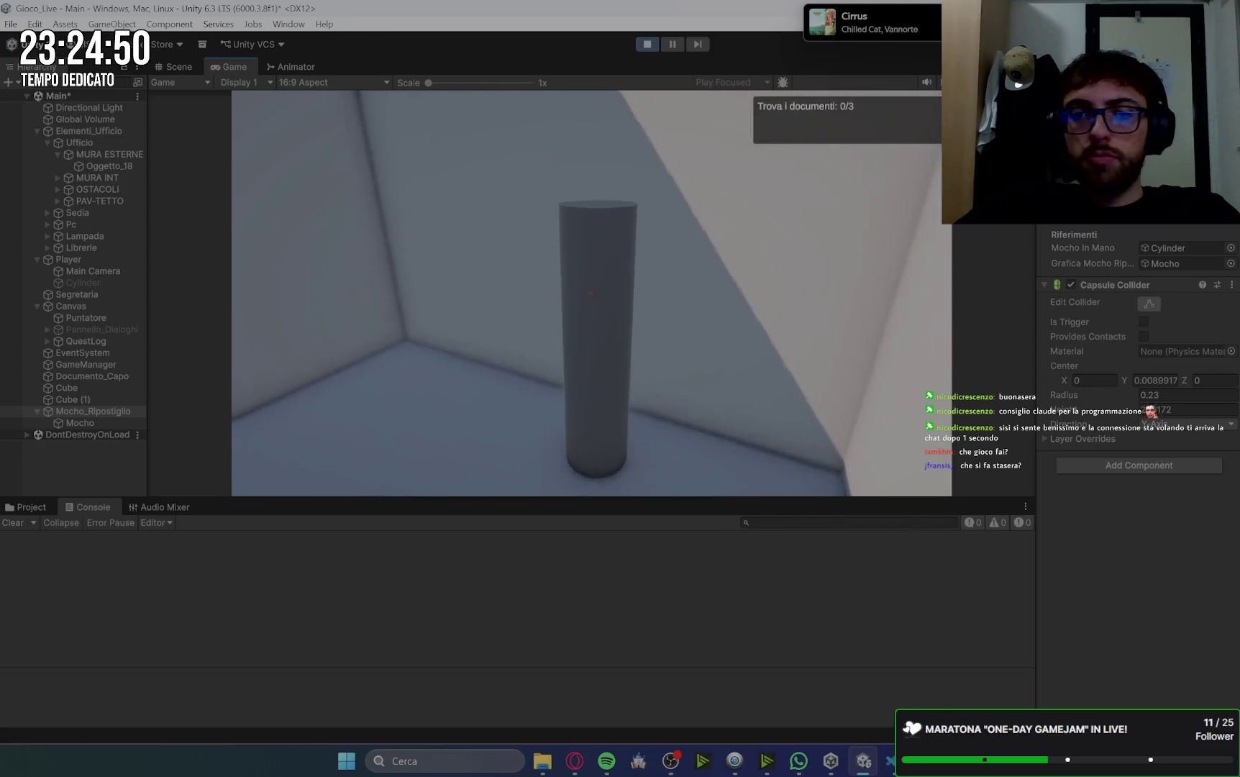
key("e")
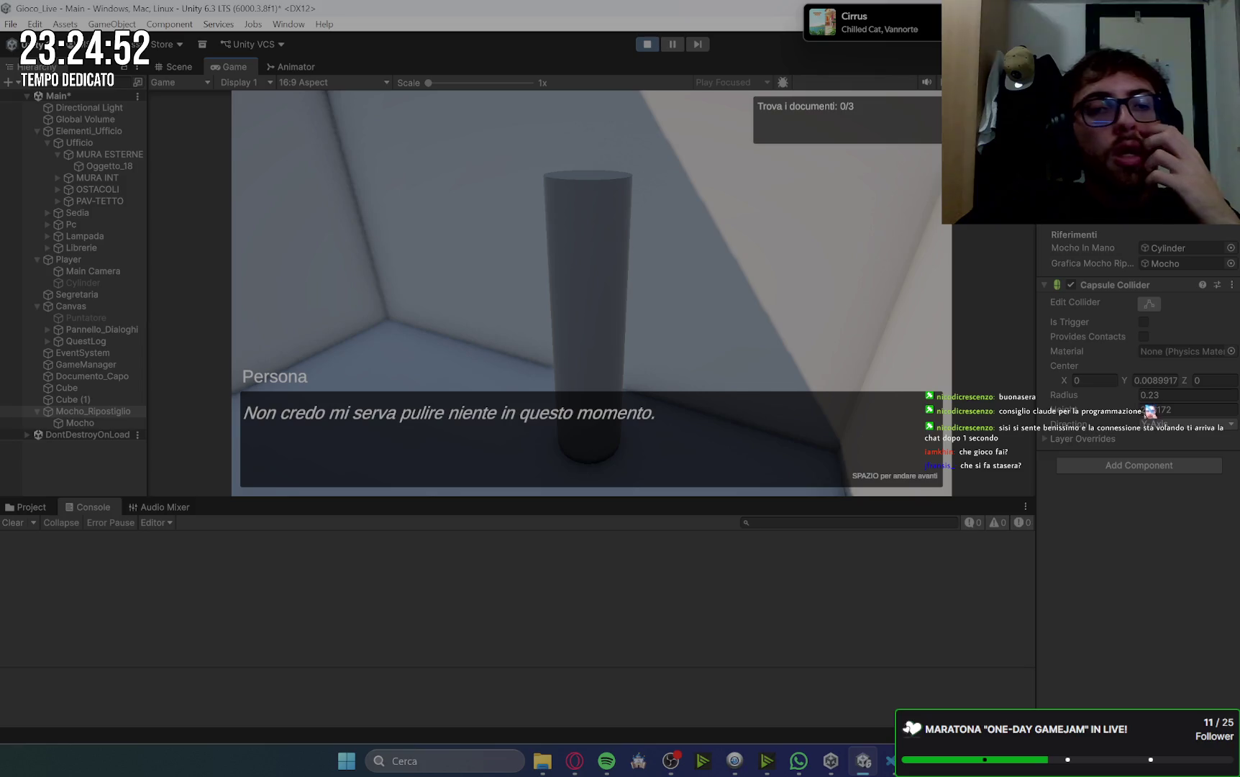
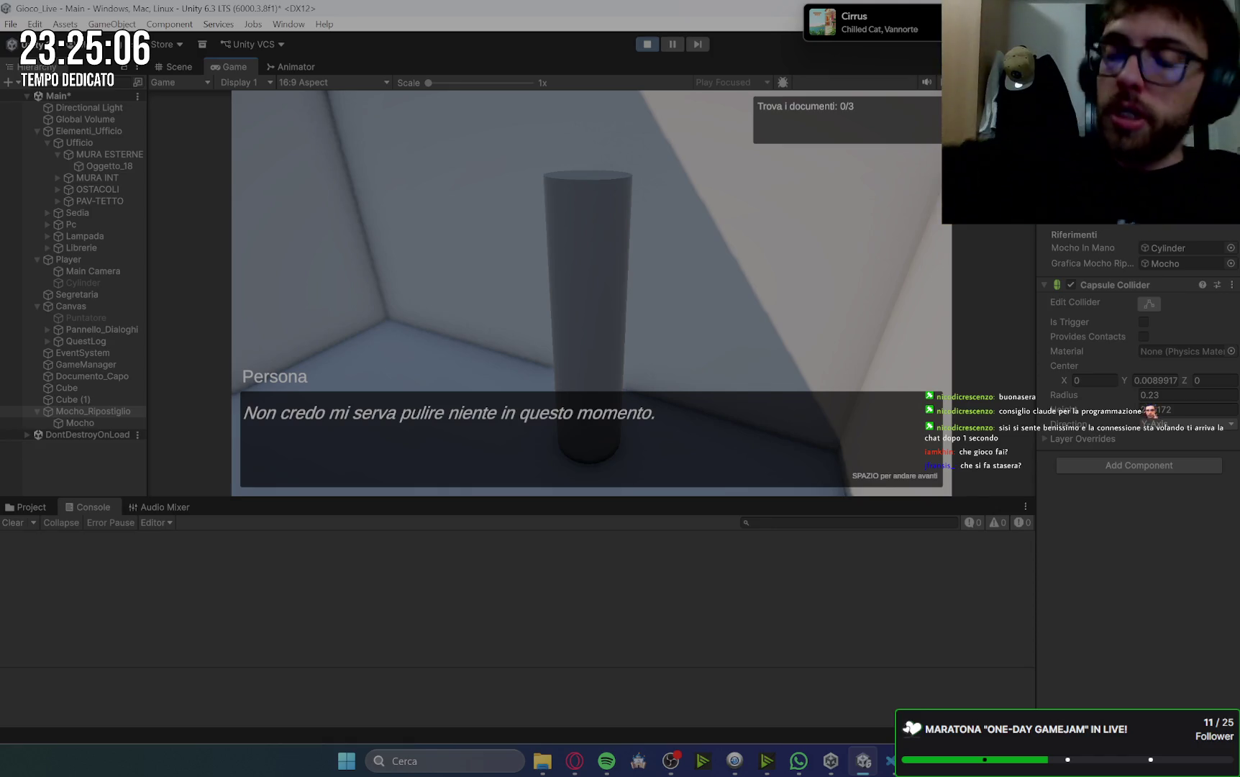
- Walk to the first NPC and talk to receive the first document
key("space")
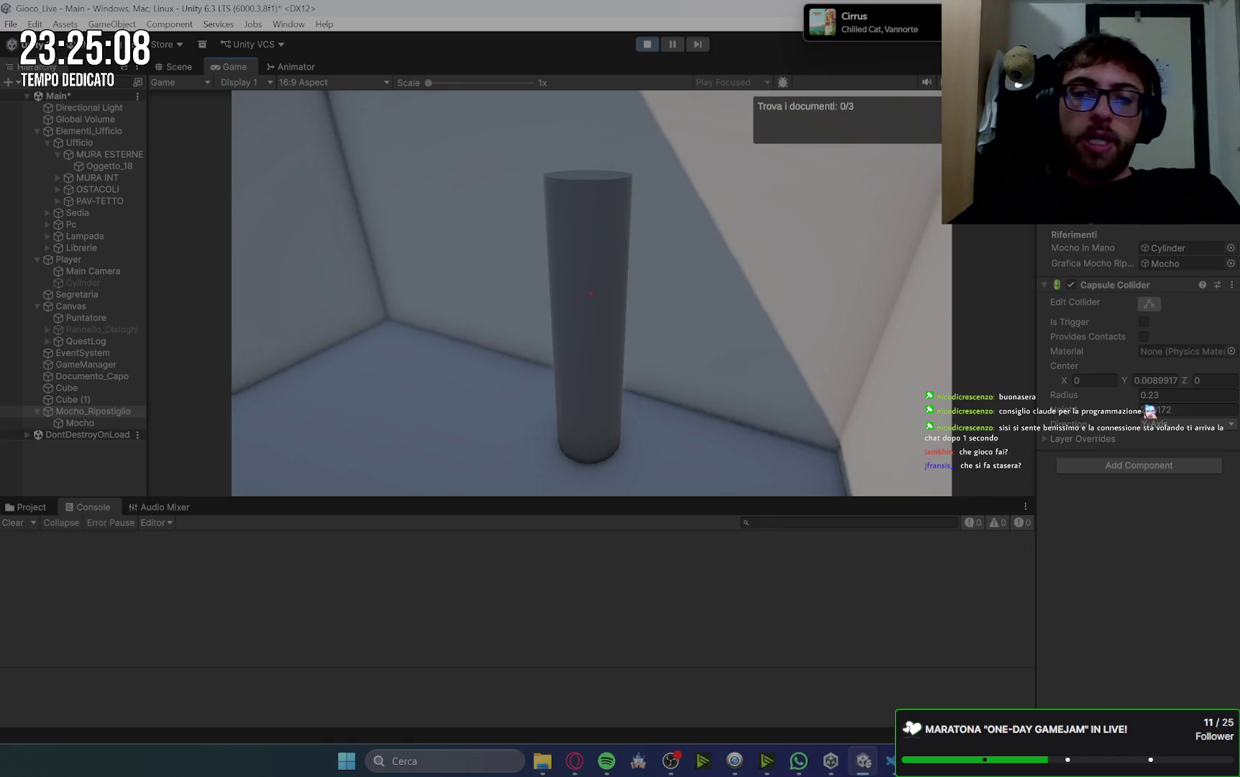
key("w")
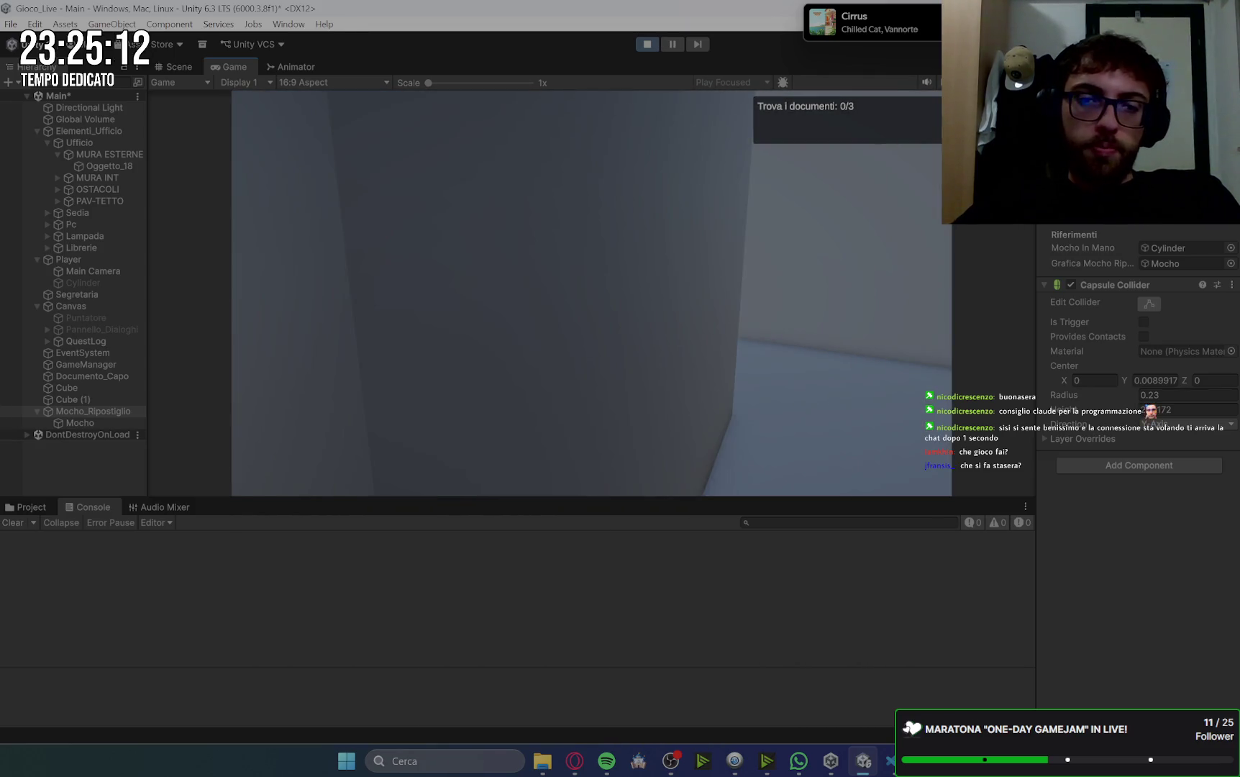
key("e")
key("space")
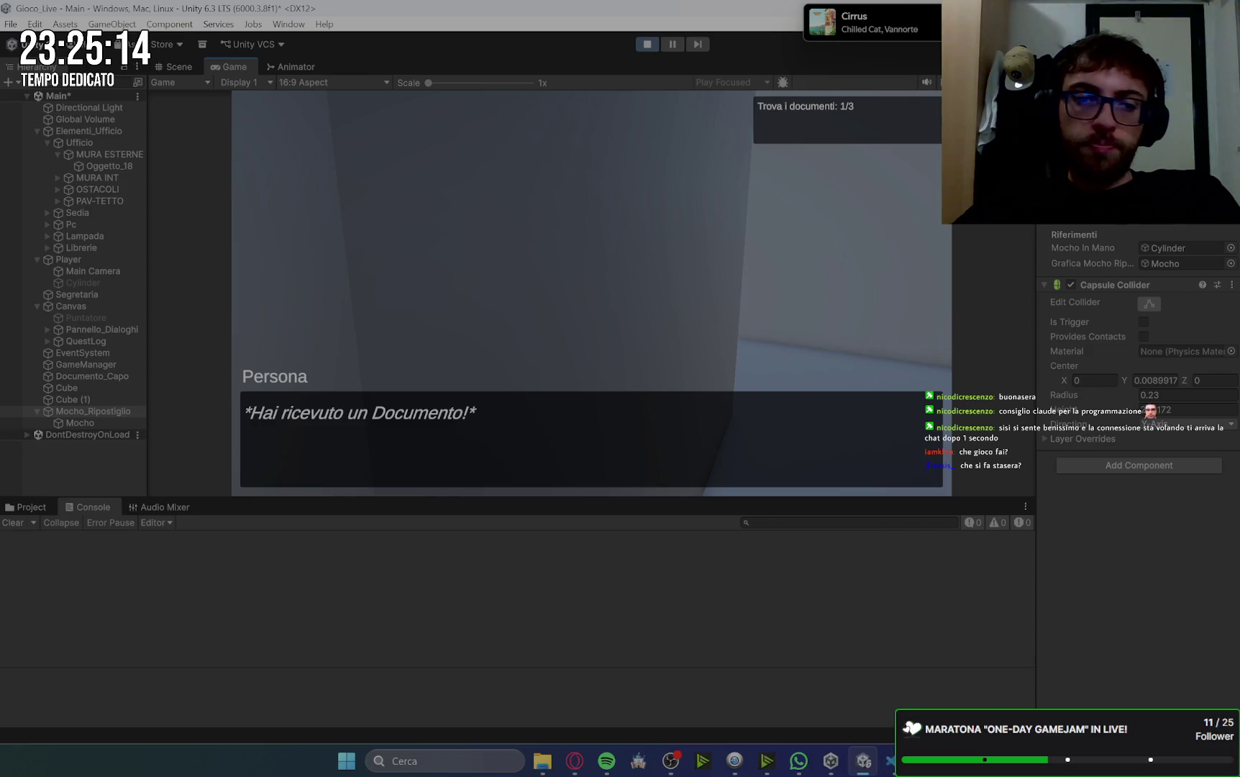
key("space")
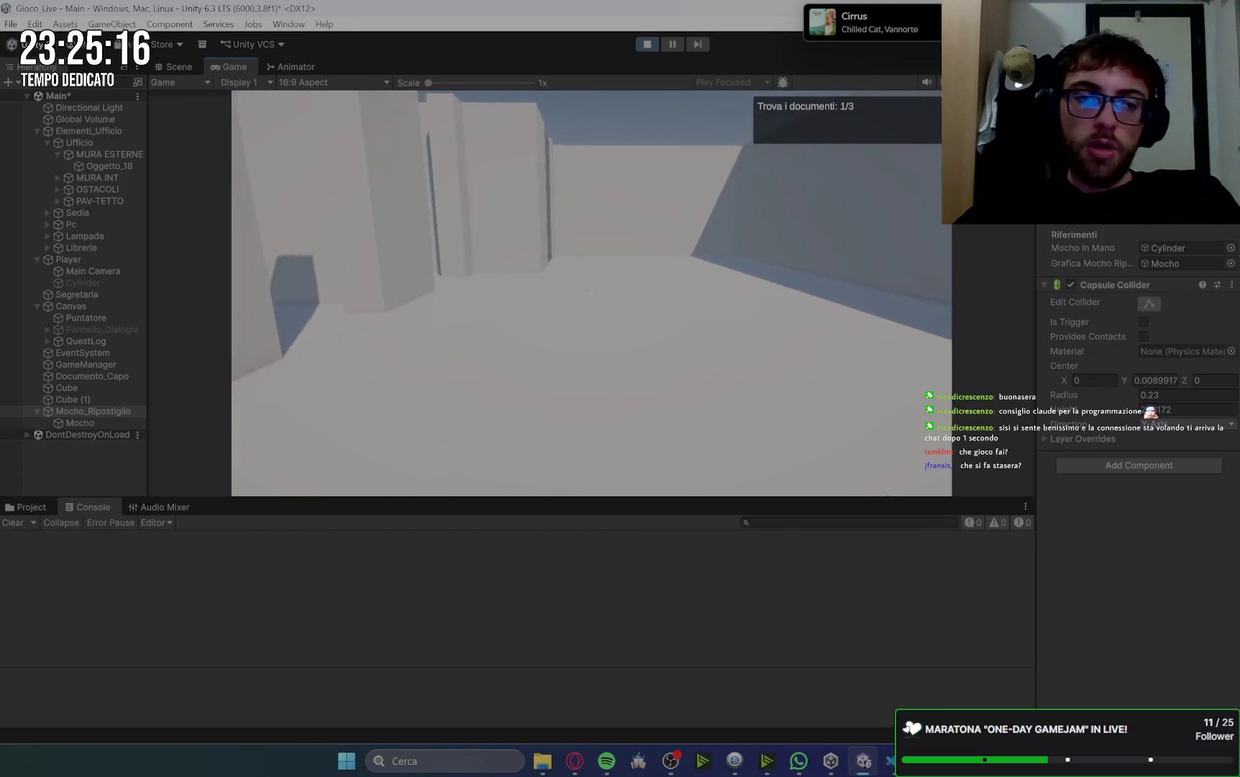
- Go around the left pillar and get the second document from the next person
key("w")
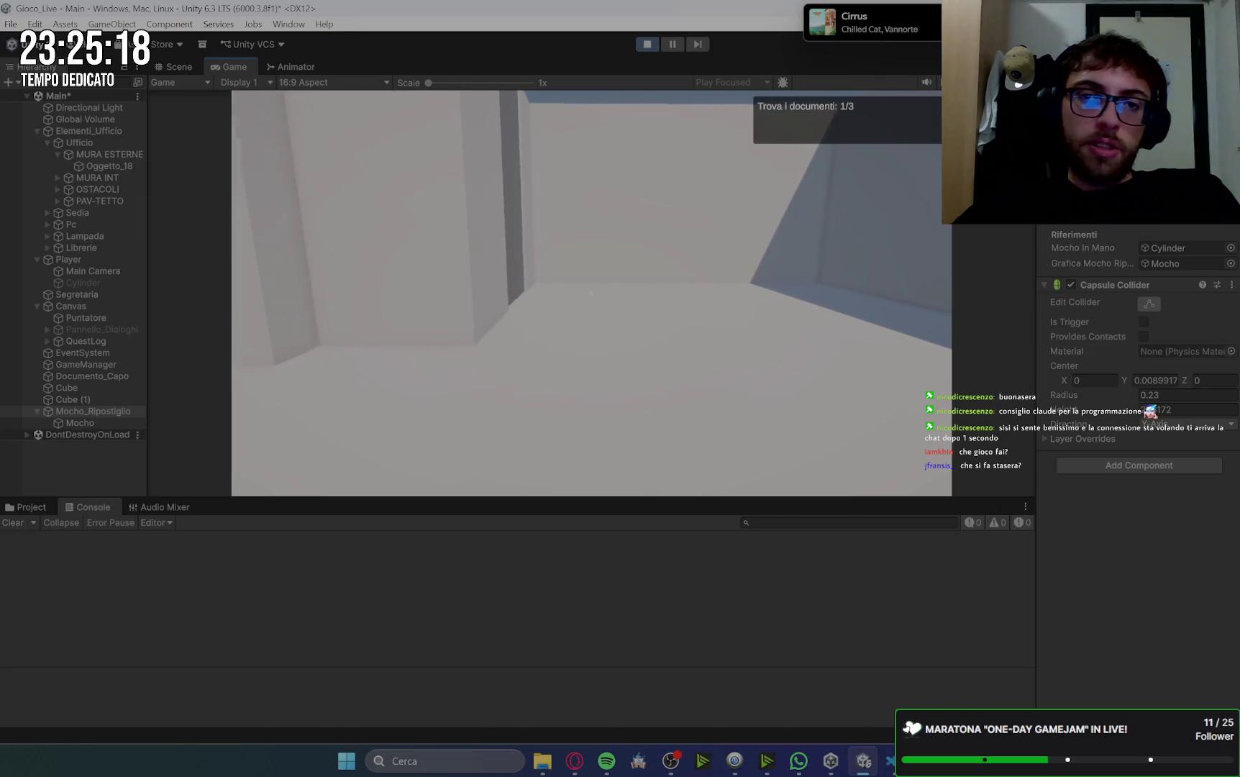
key("w")
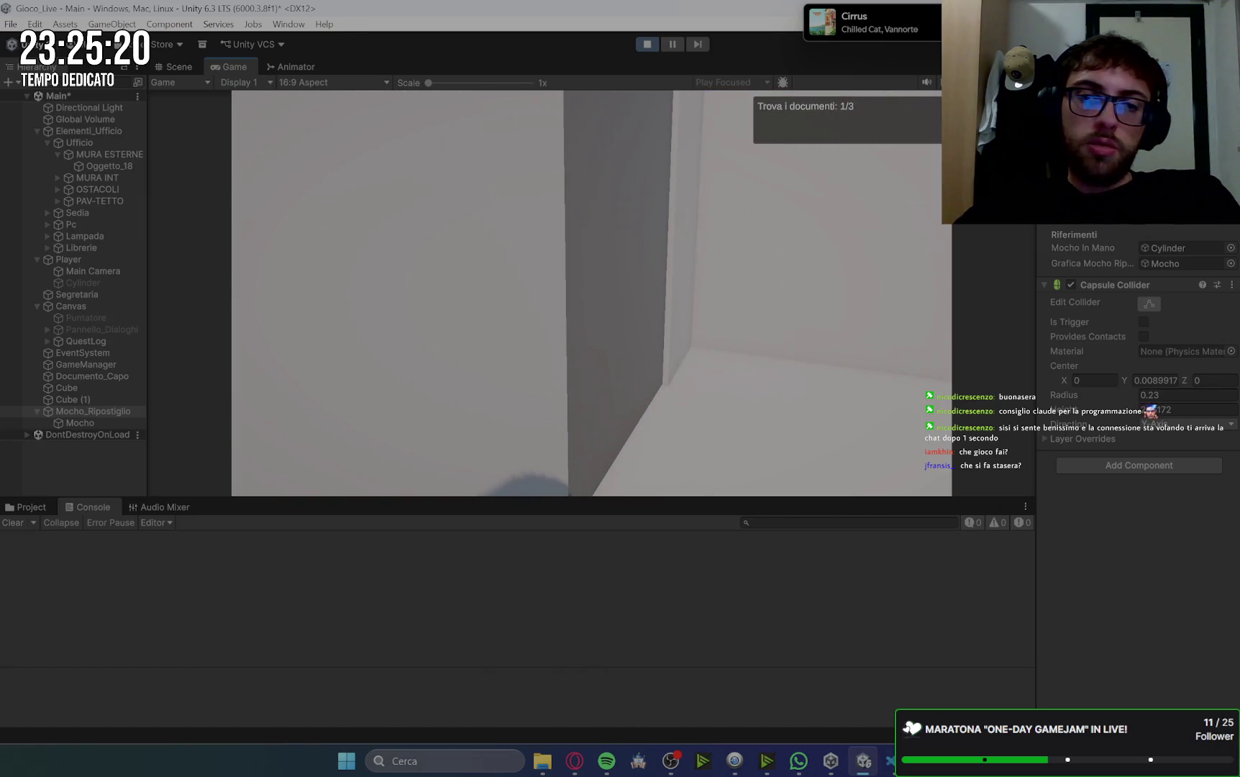
key("e")
key("space")
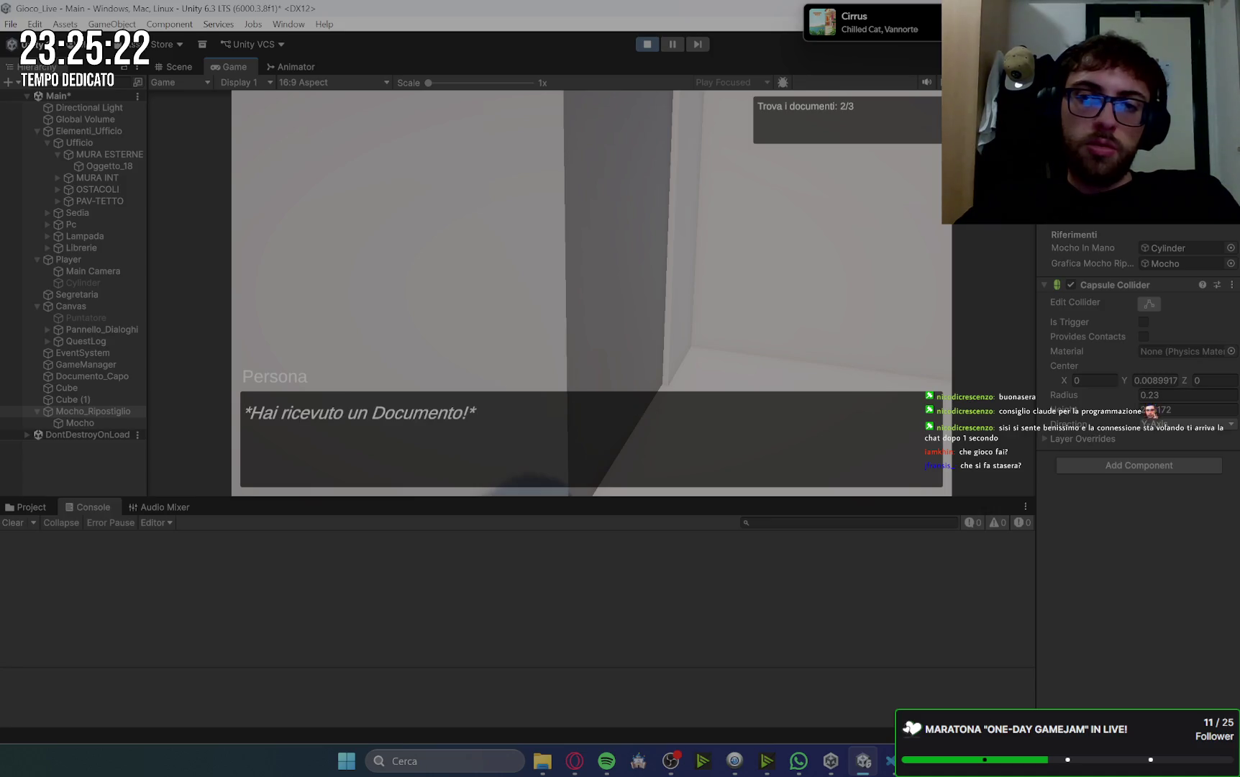
key("space")
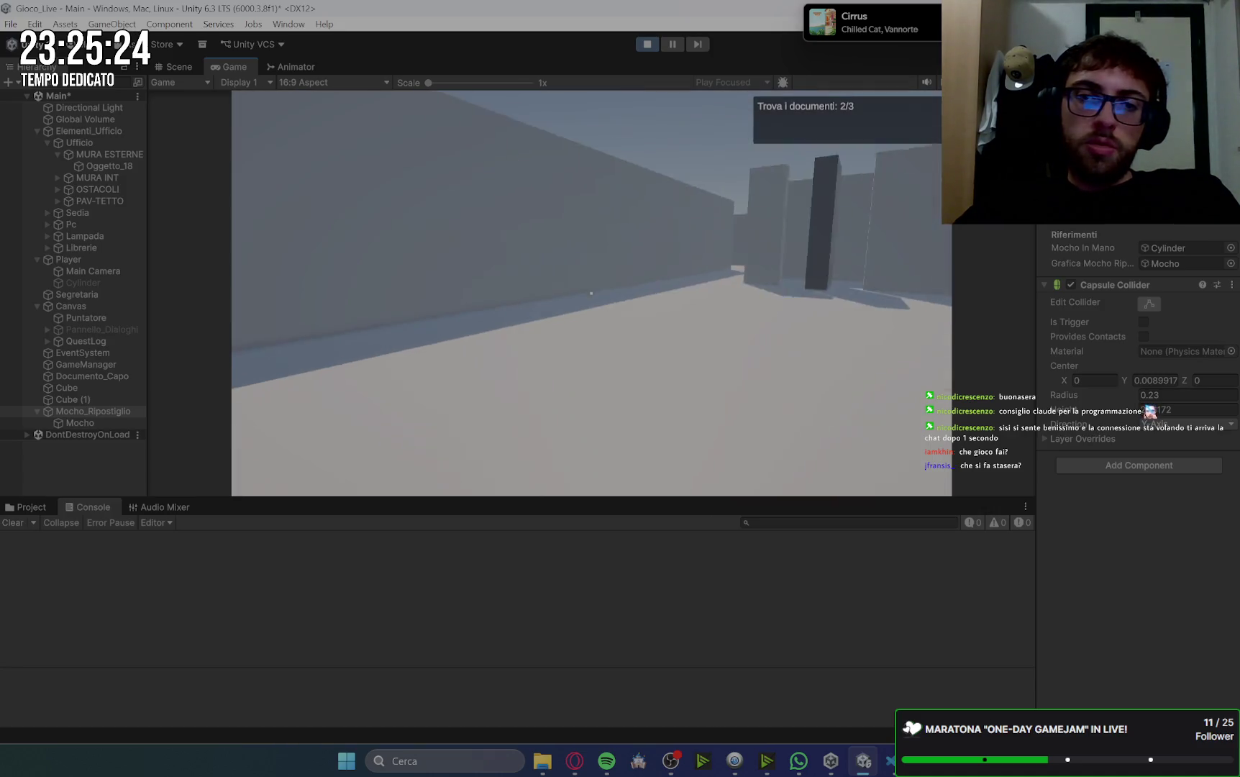
- Walk down the corridor to the dark box and pick up the third document
key("w")
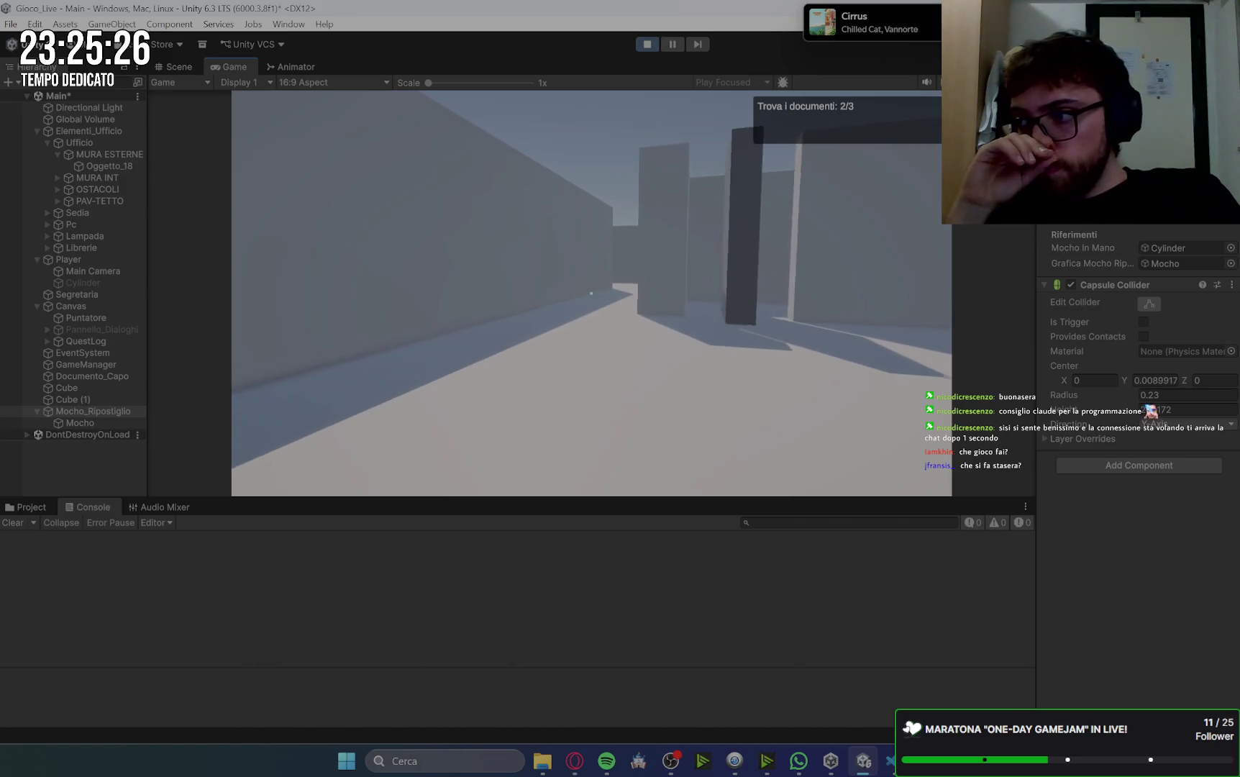
key("w")
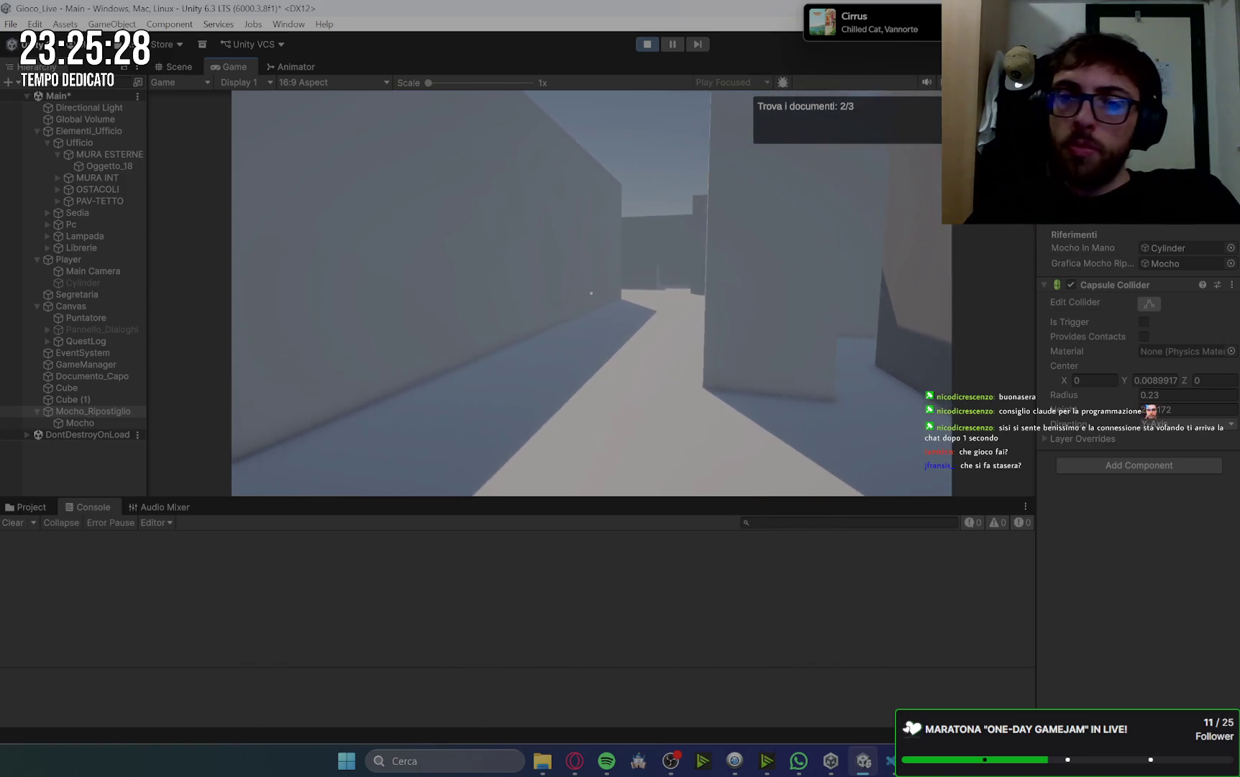
key("w")
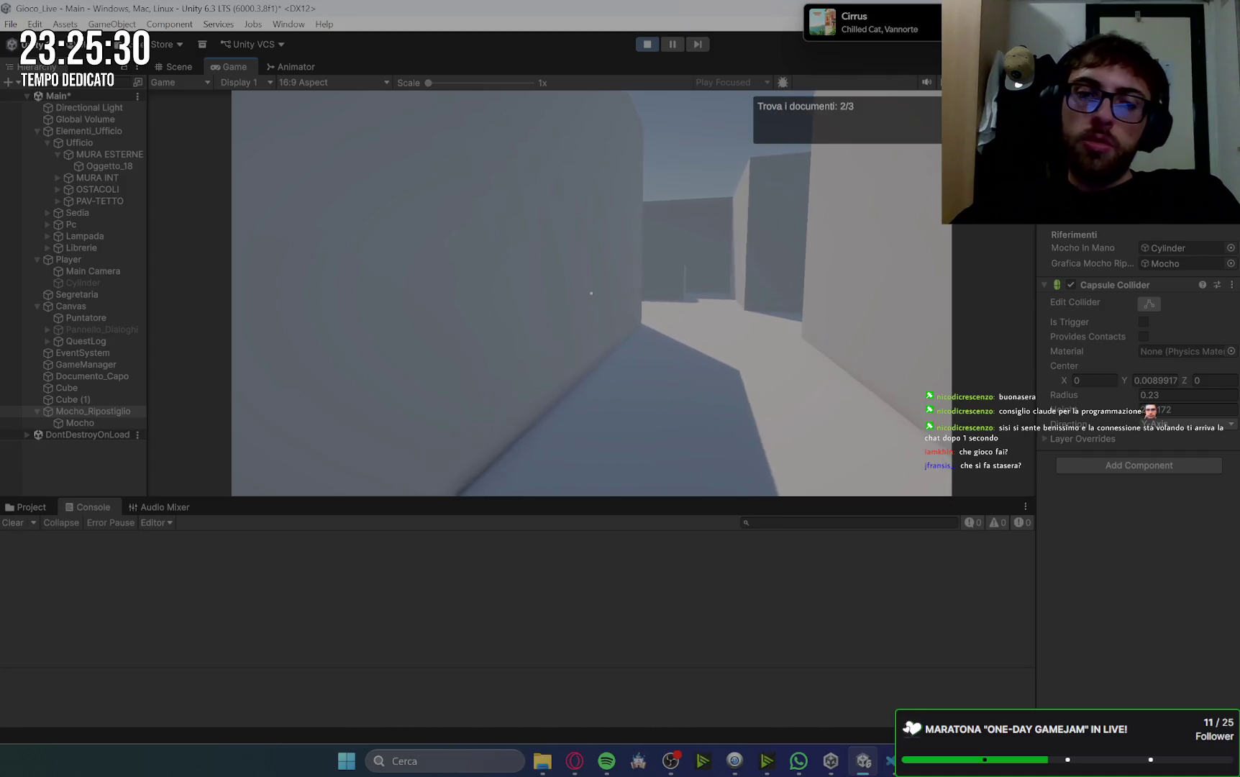
key("w")
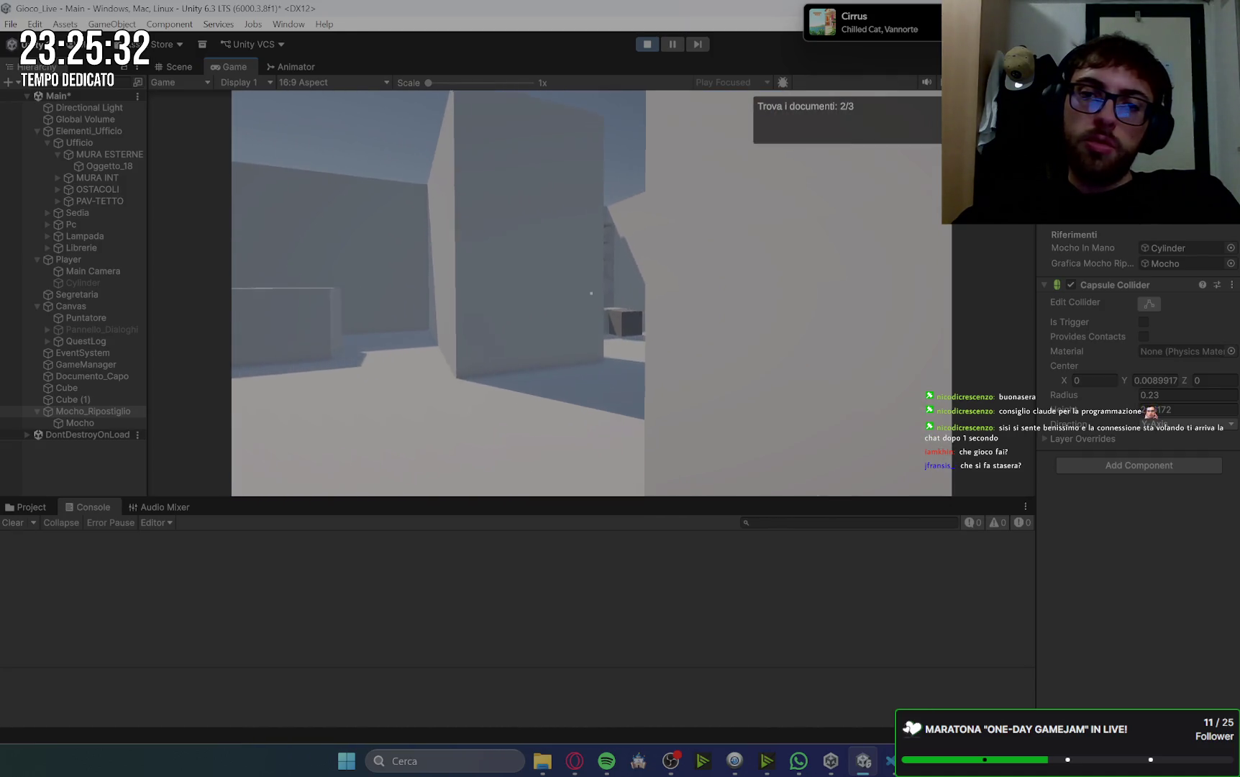
key("w")
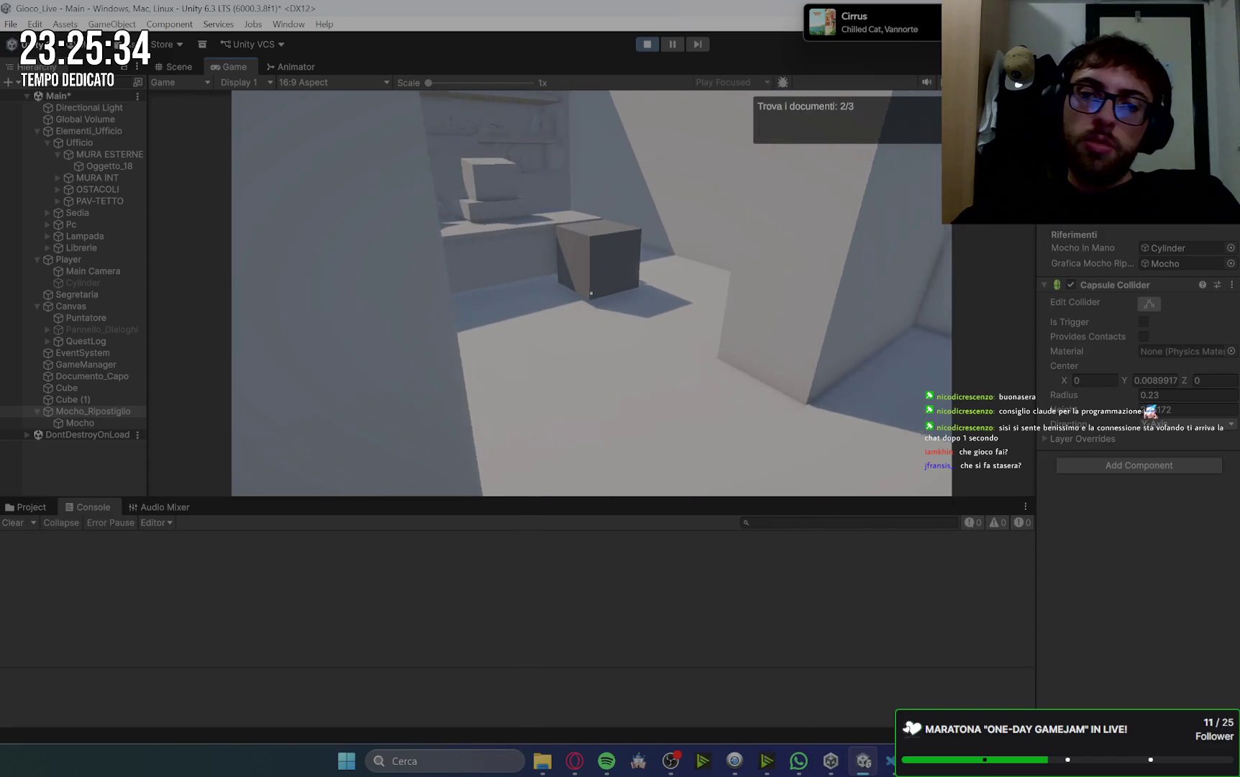
key("e")
key("space")
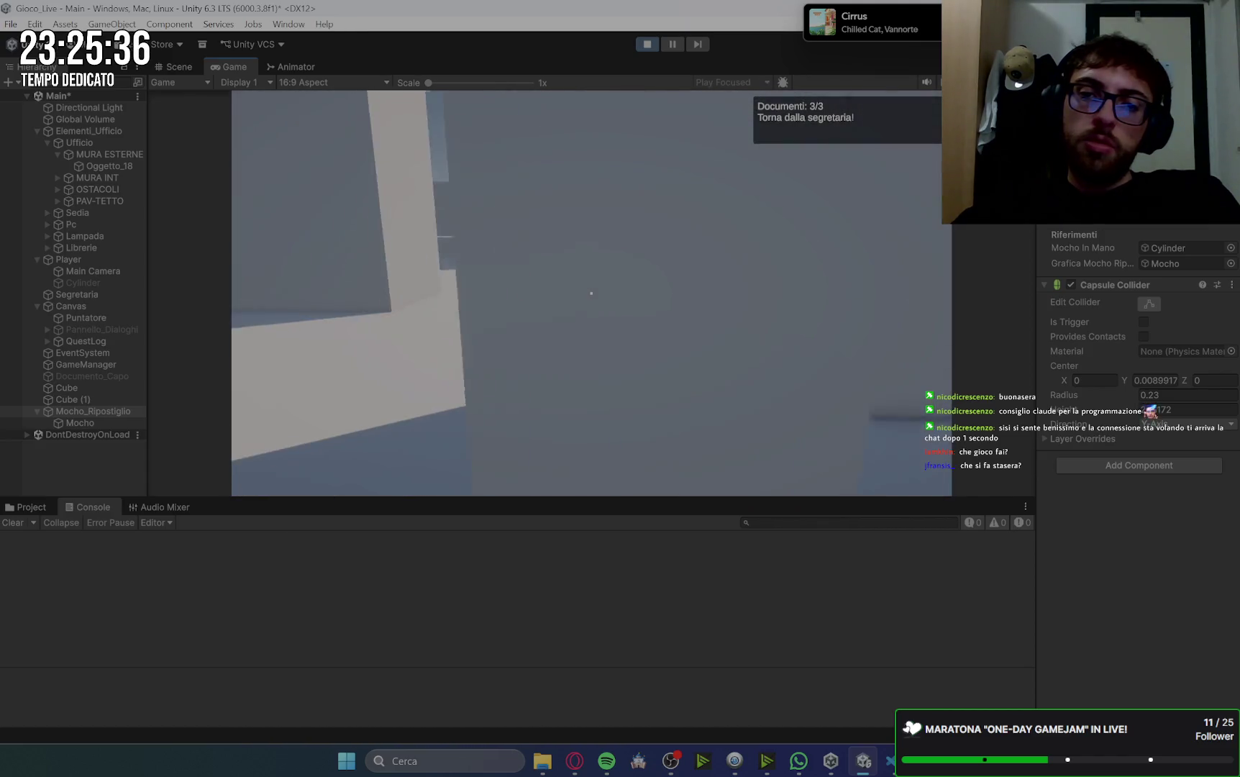
- Report the three documents to the secretary behind the low wall
key("w")
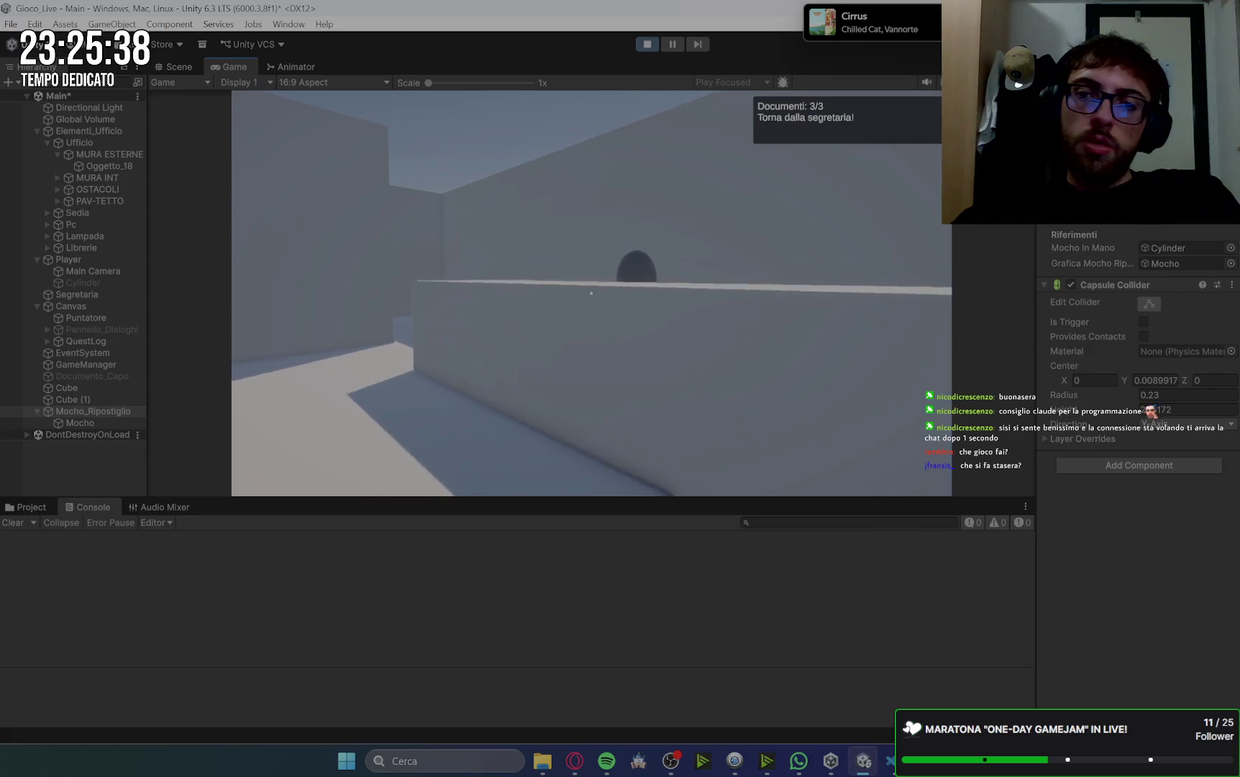
key("e")
key("space")
key("space")
key("space")
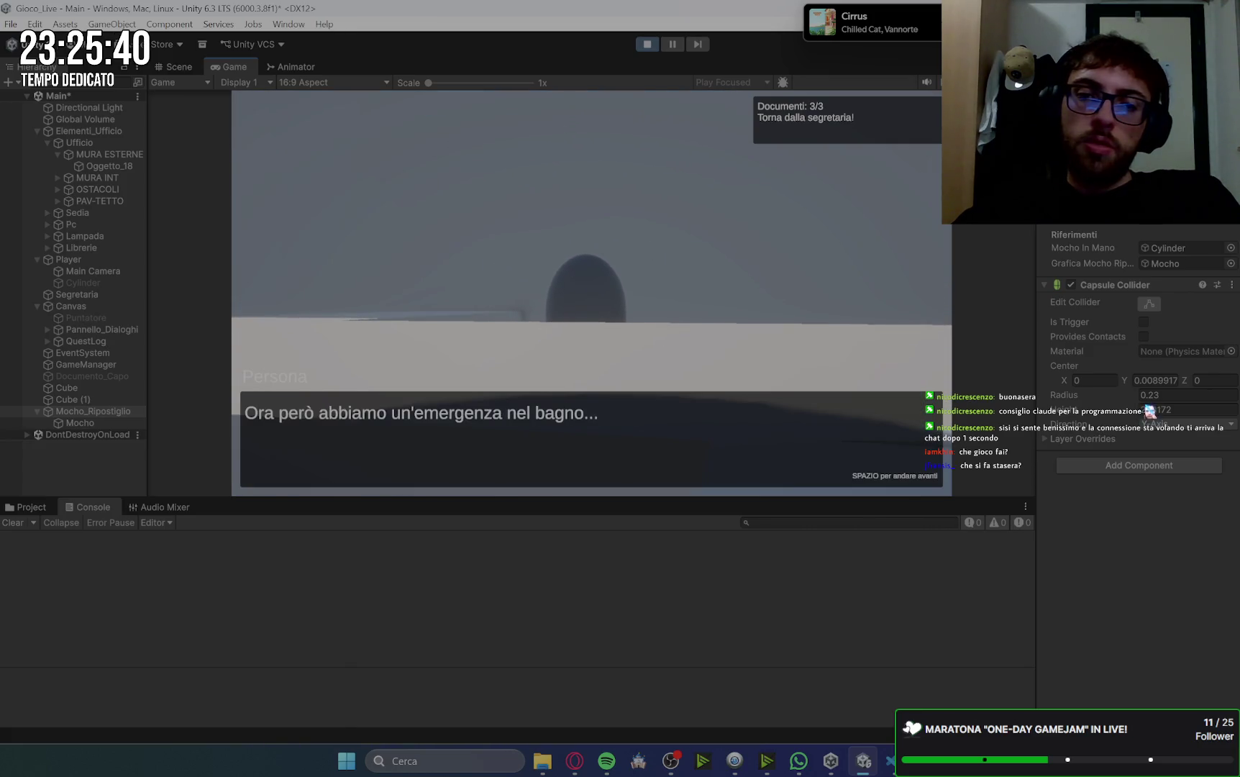
- Walk down the corridor to the storeroom and pick up the mop
key("w")
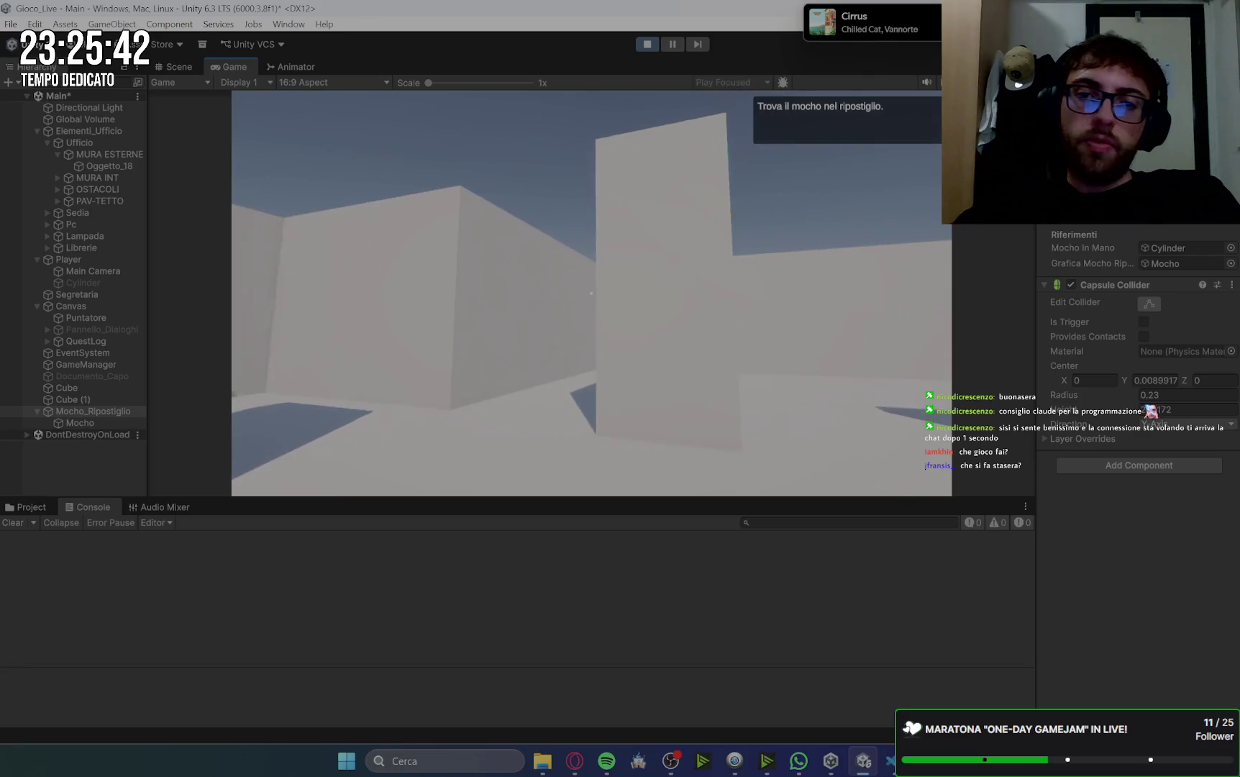
key("w")
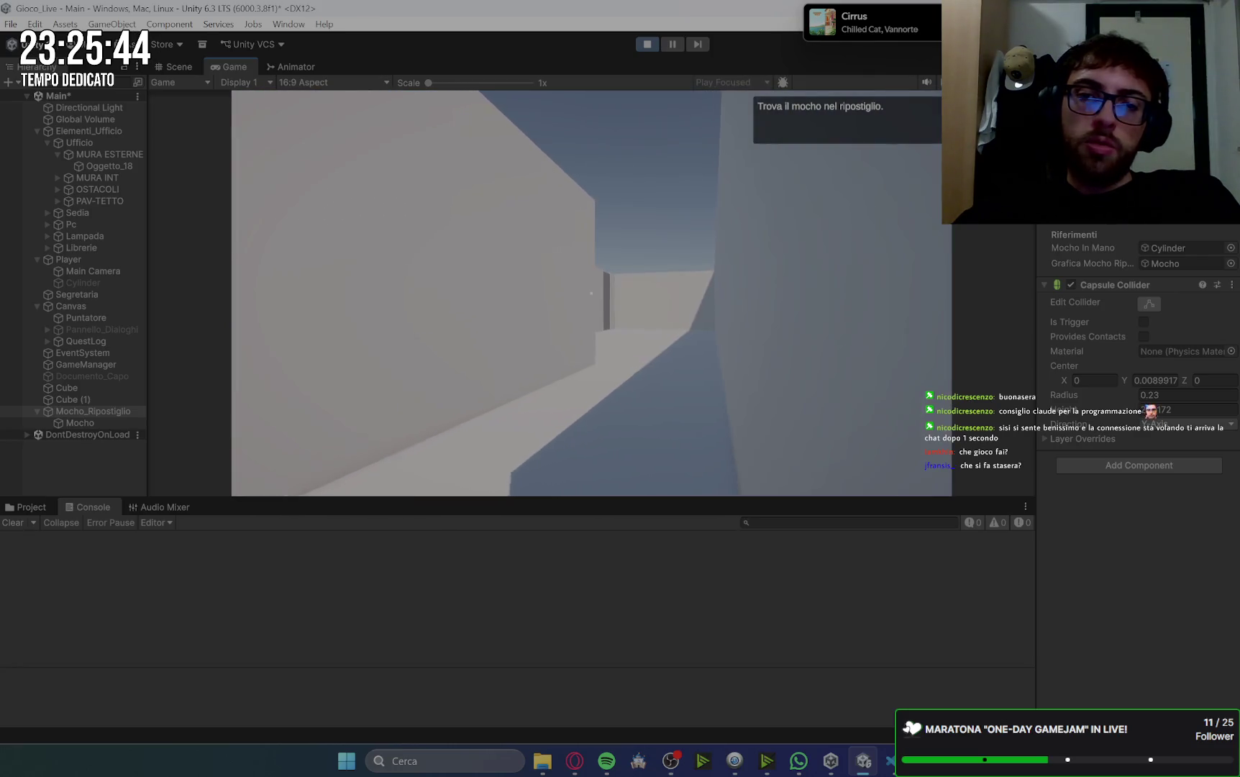
key("w")
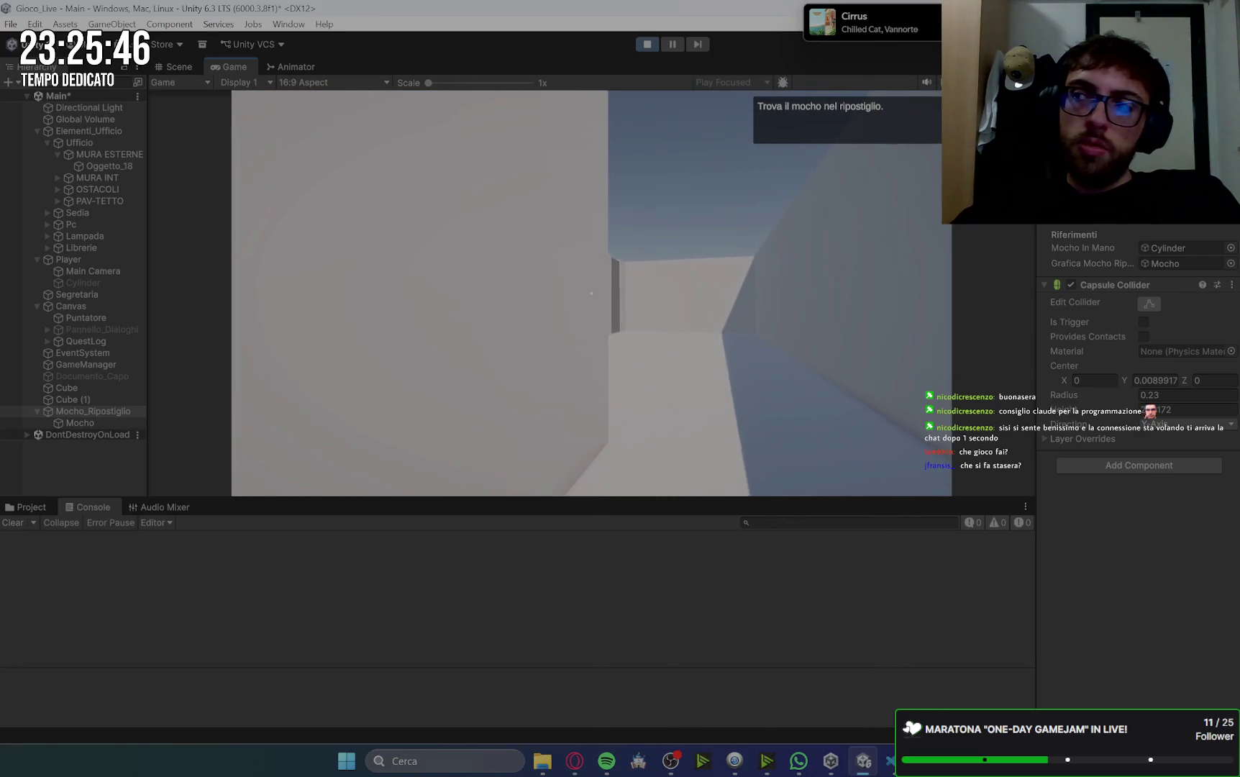
key("w")
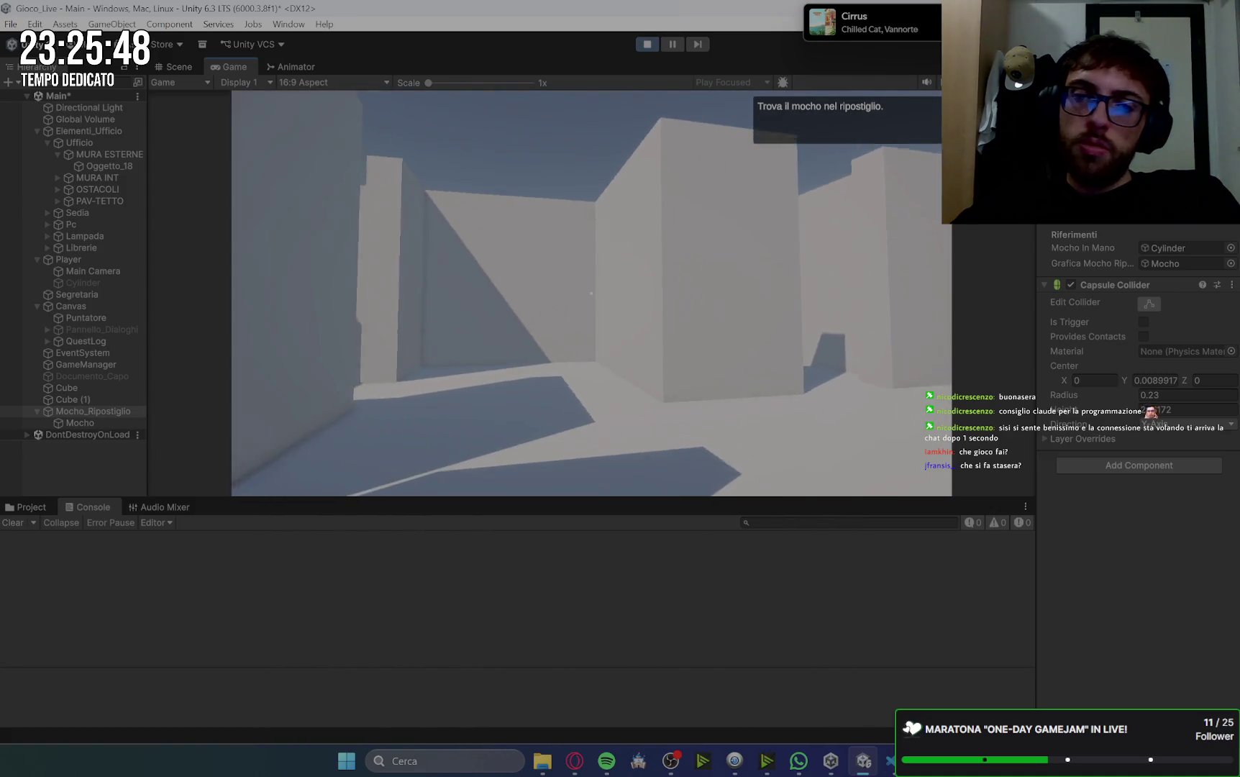
key("w")
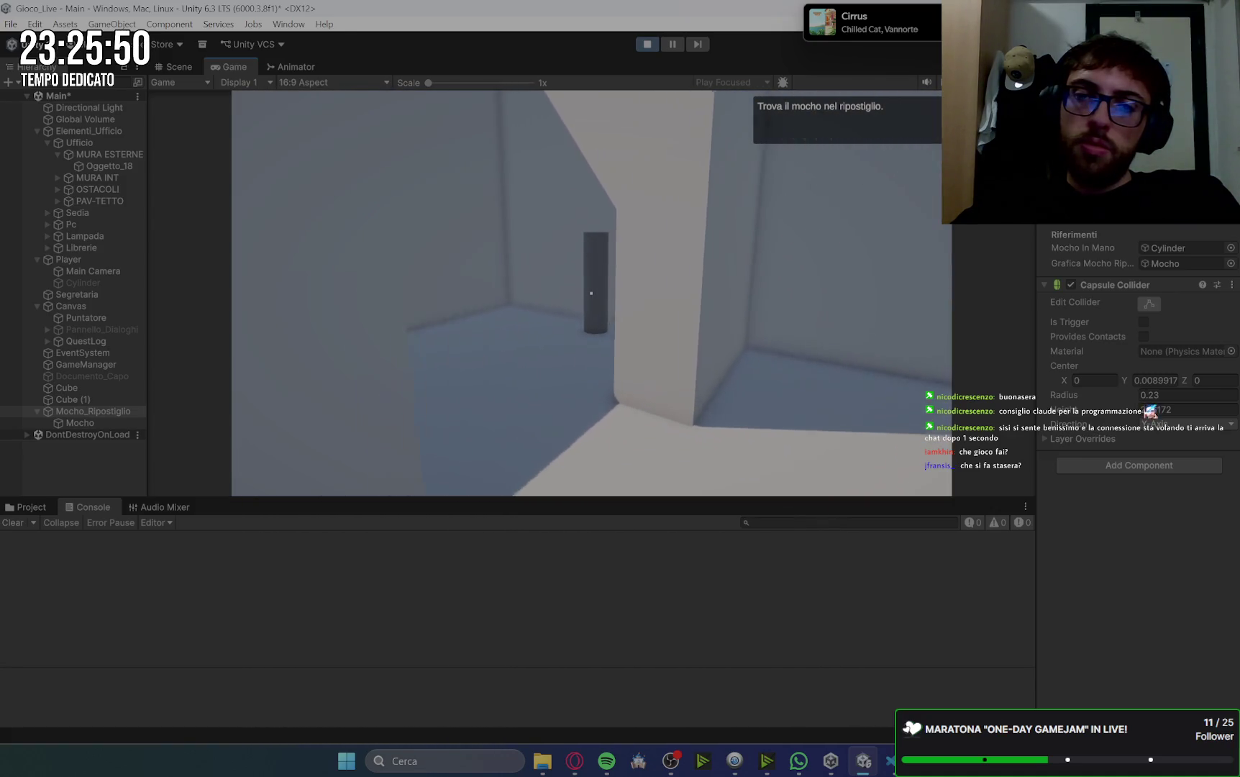
key("e")
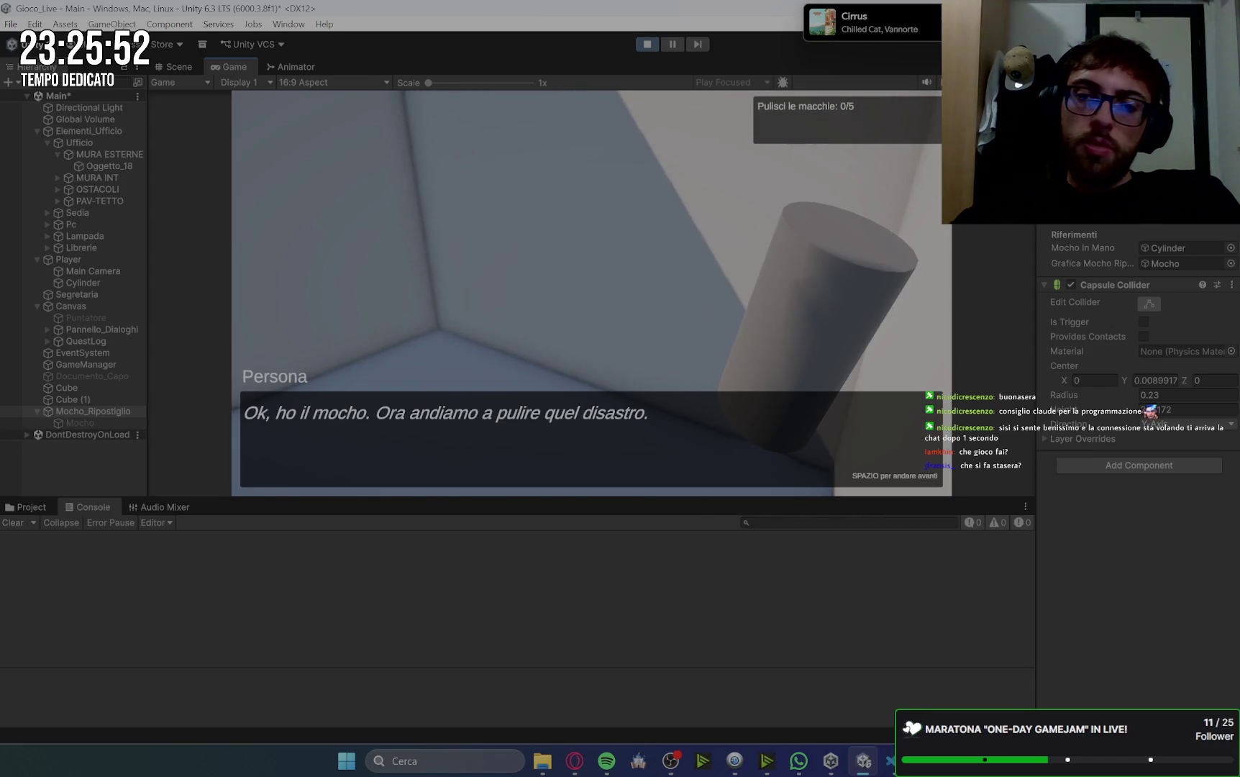
key("space")
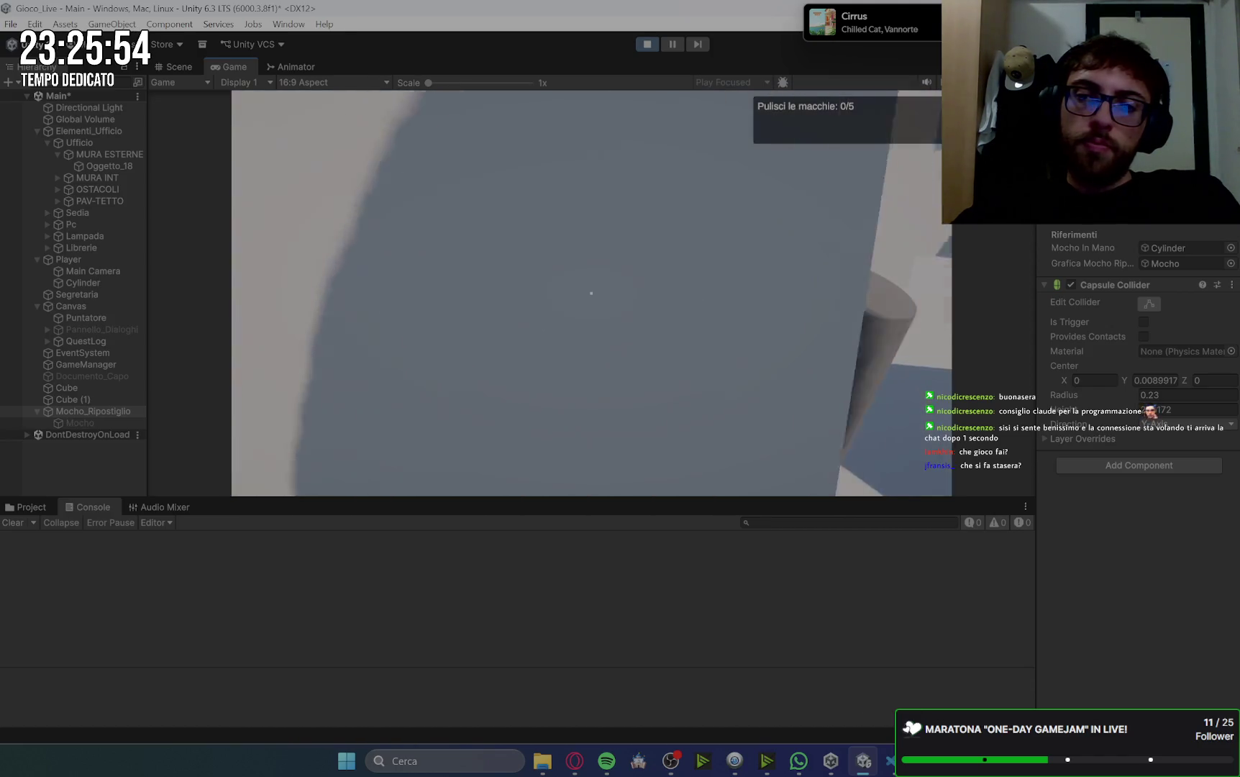
- Walk across the floor with the mop, then bring up the Gemini chat
key("w")
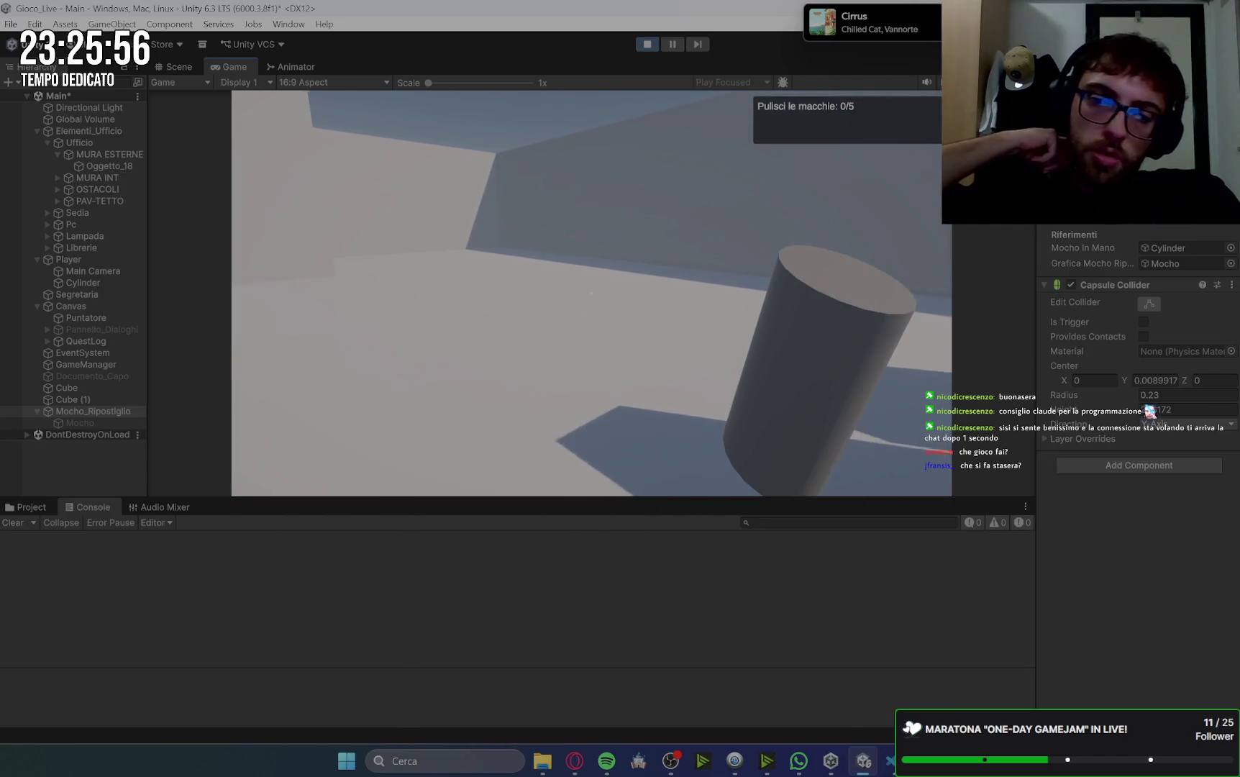
mouse_move(592, 294)
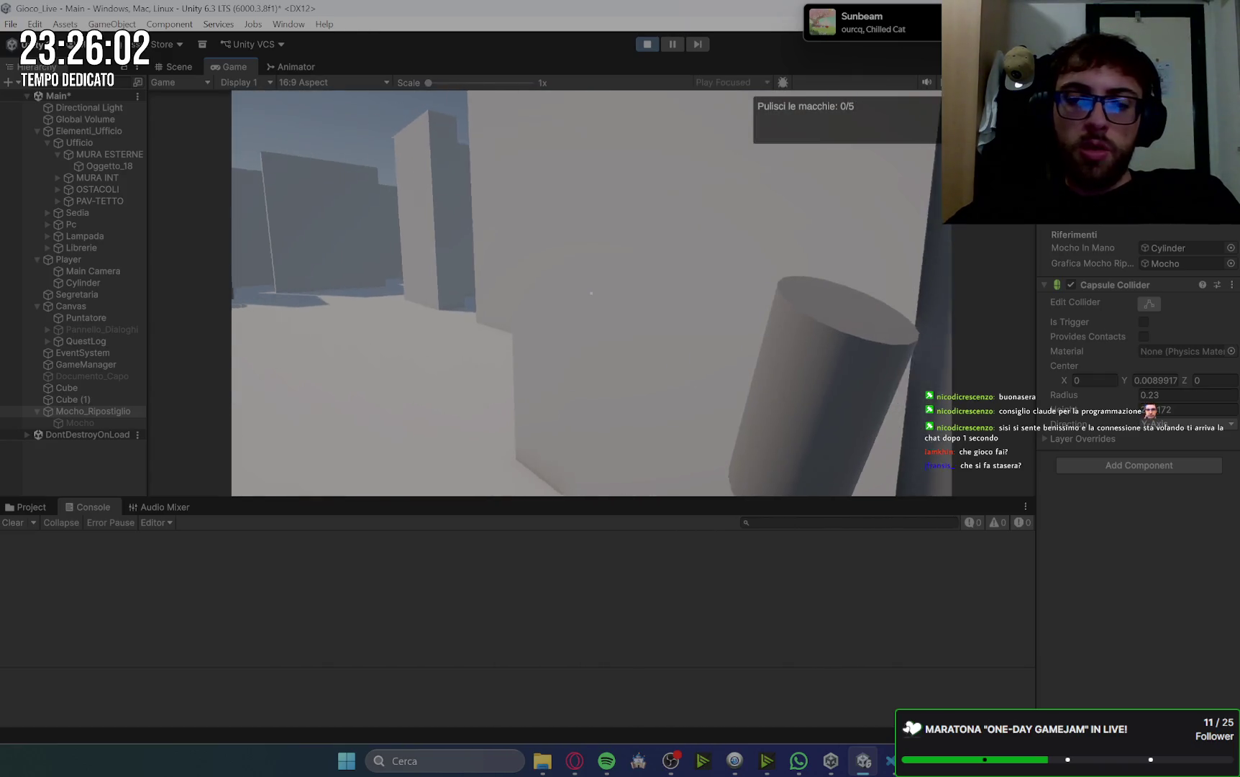
left_click(575, 760)
- Send Gemini the follow-up 'avani' to continue, then return to Unity
scroll(902, 461, "down", 10)
scroll(902, 463, "down", 15)
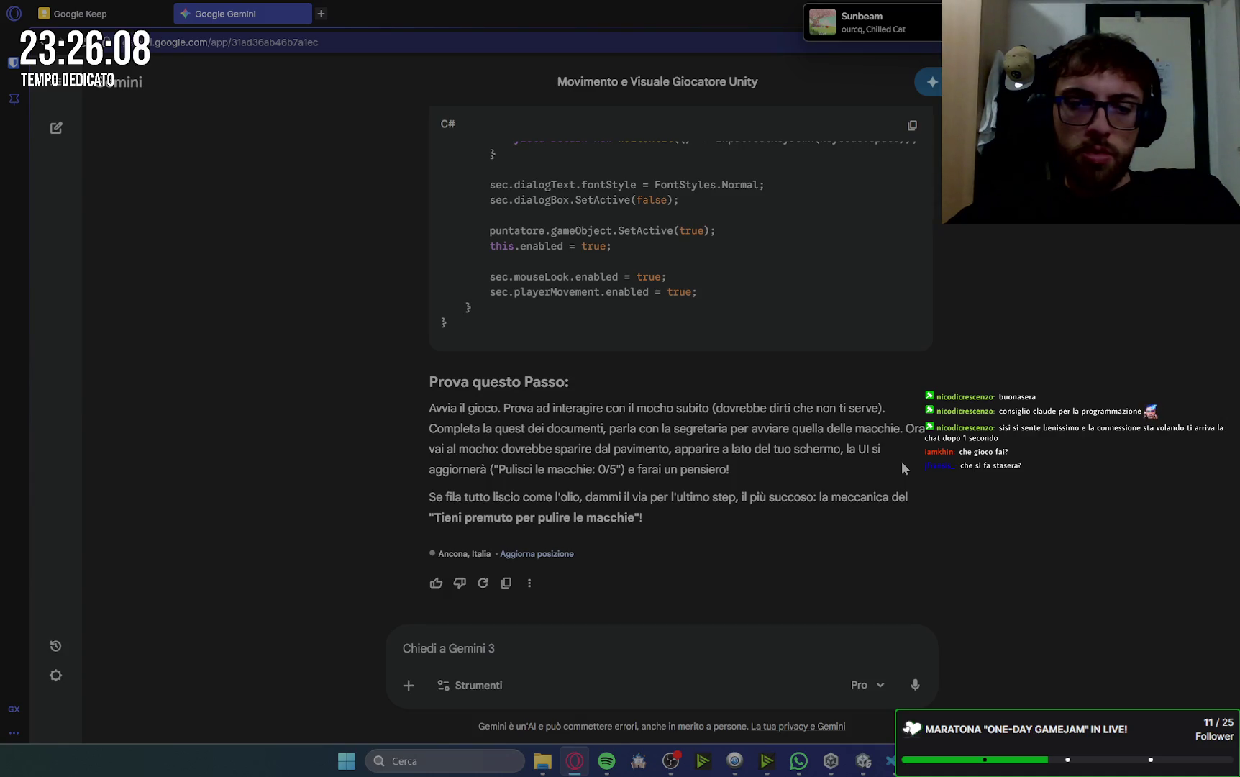
left_click(509, 648)
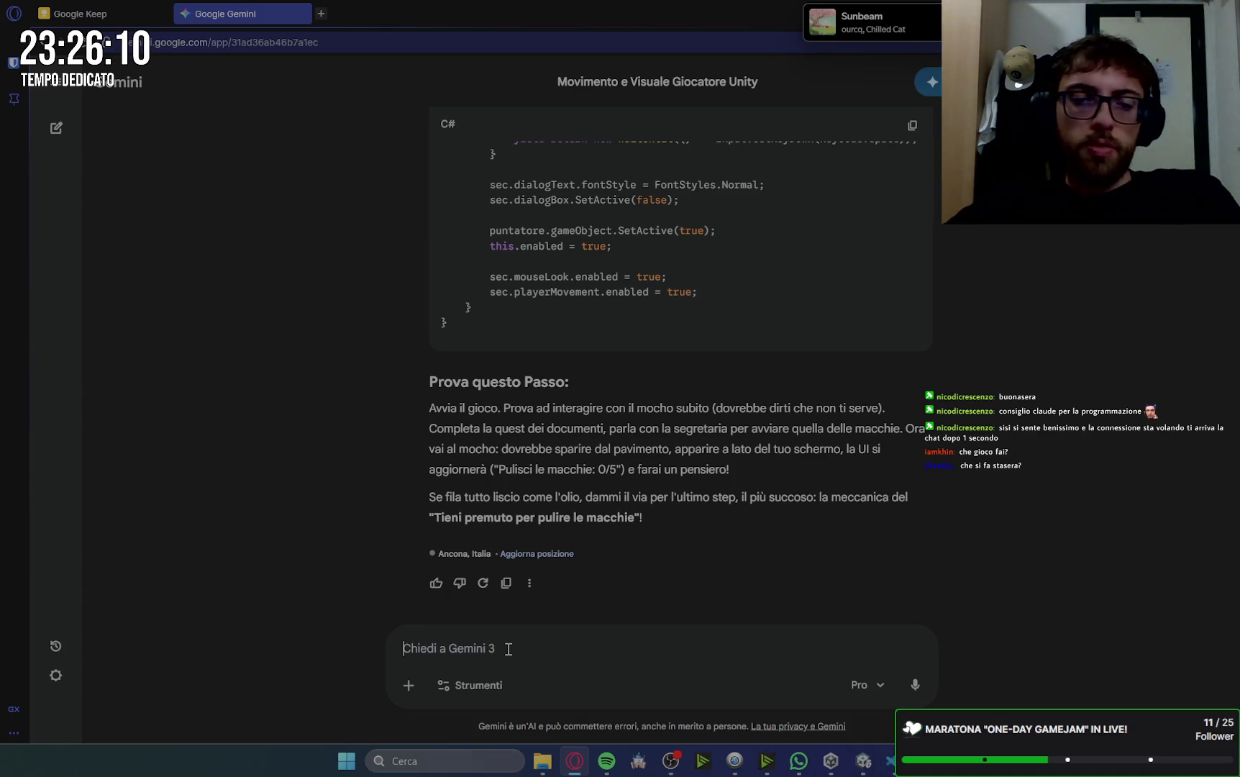
type("avani")
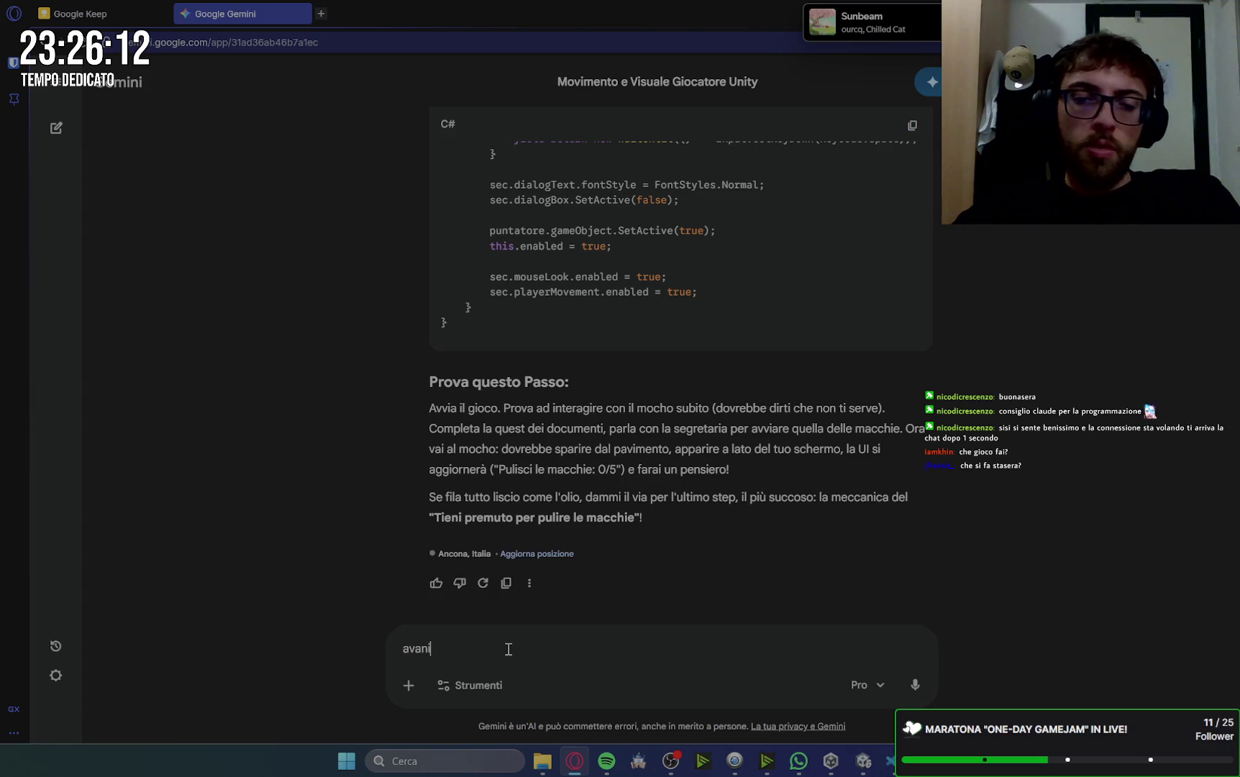
key("Return")
key("alt+Tab")
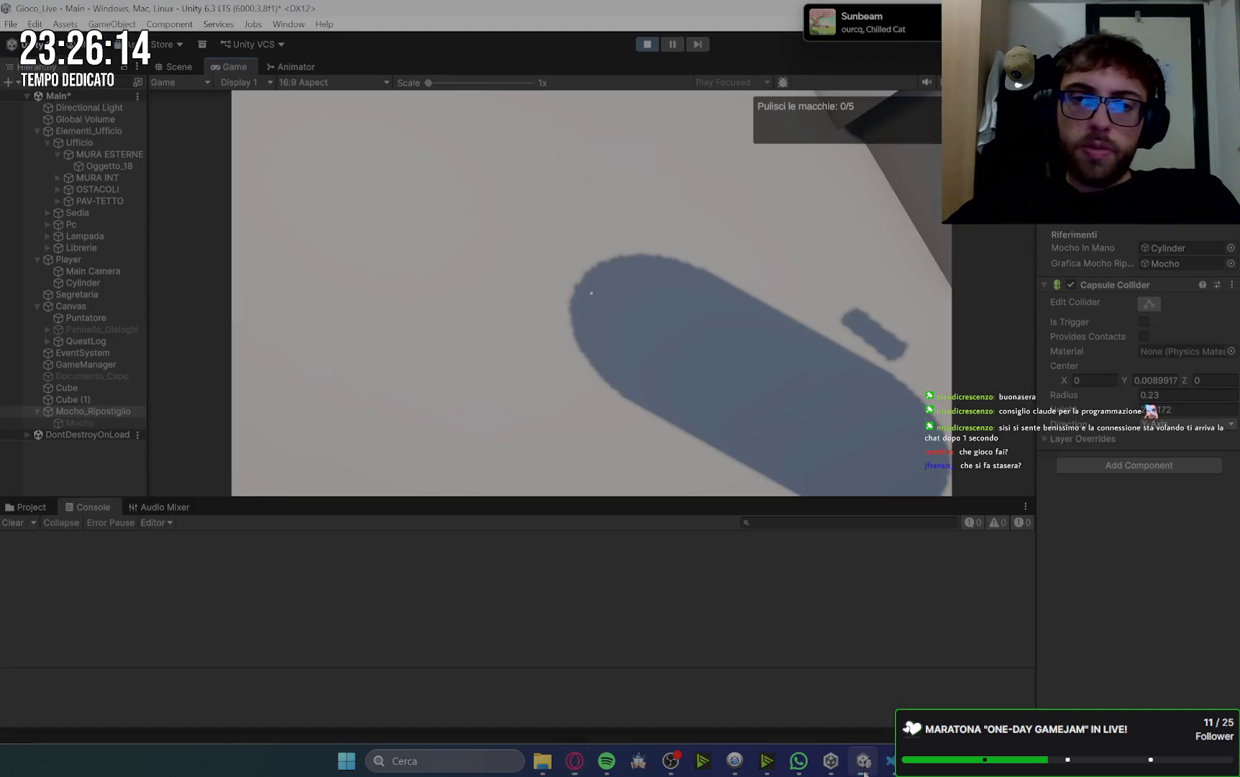
- Stop the game and select the Player's Cylinder, checking it from the Game view
key("ctrl+p")
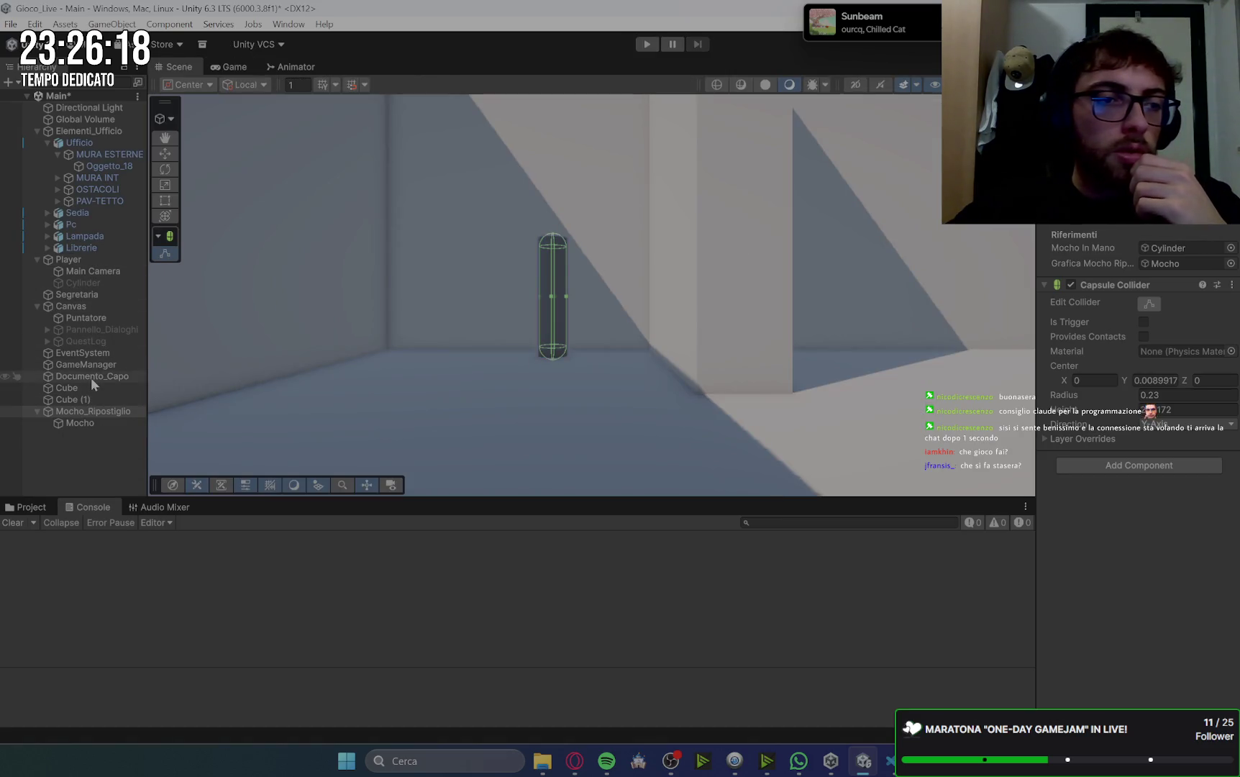
left_click(81, 283)
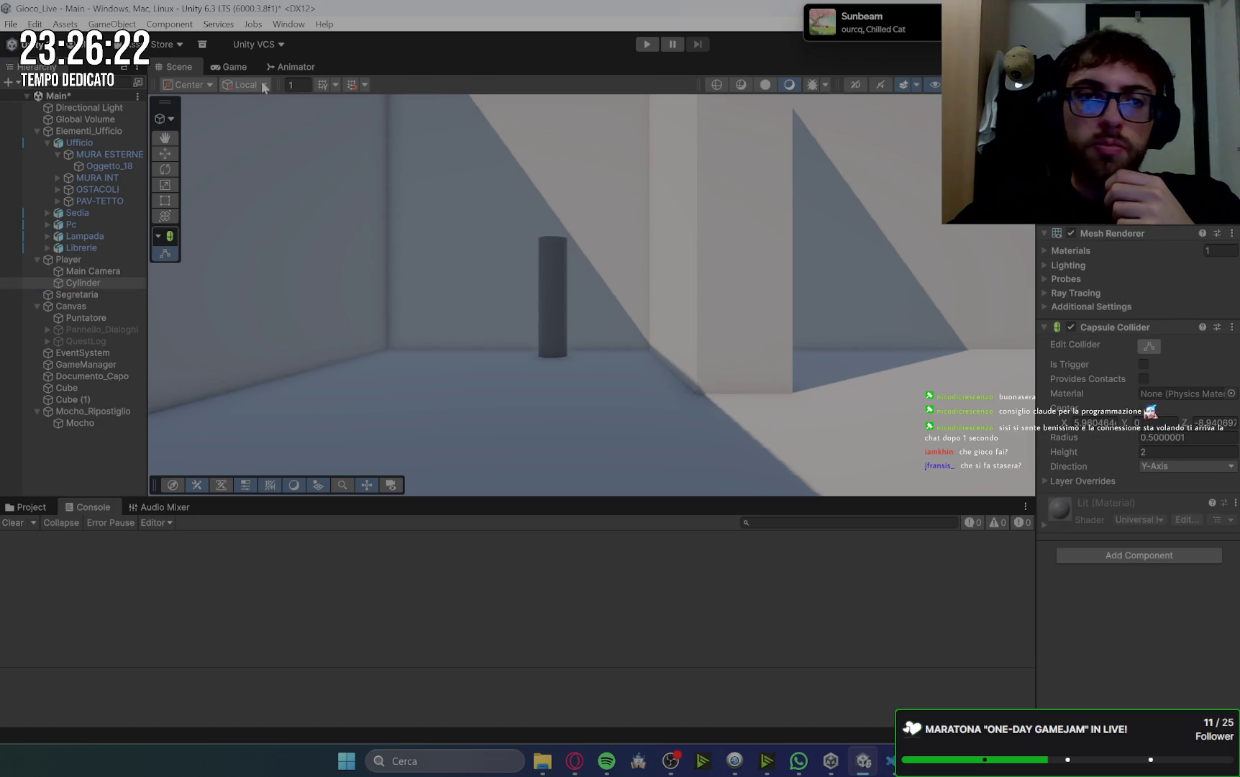
left_click(229, 66)
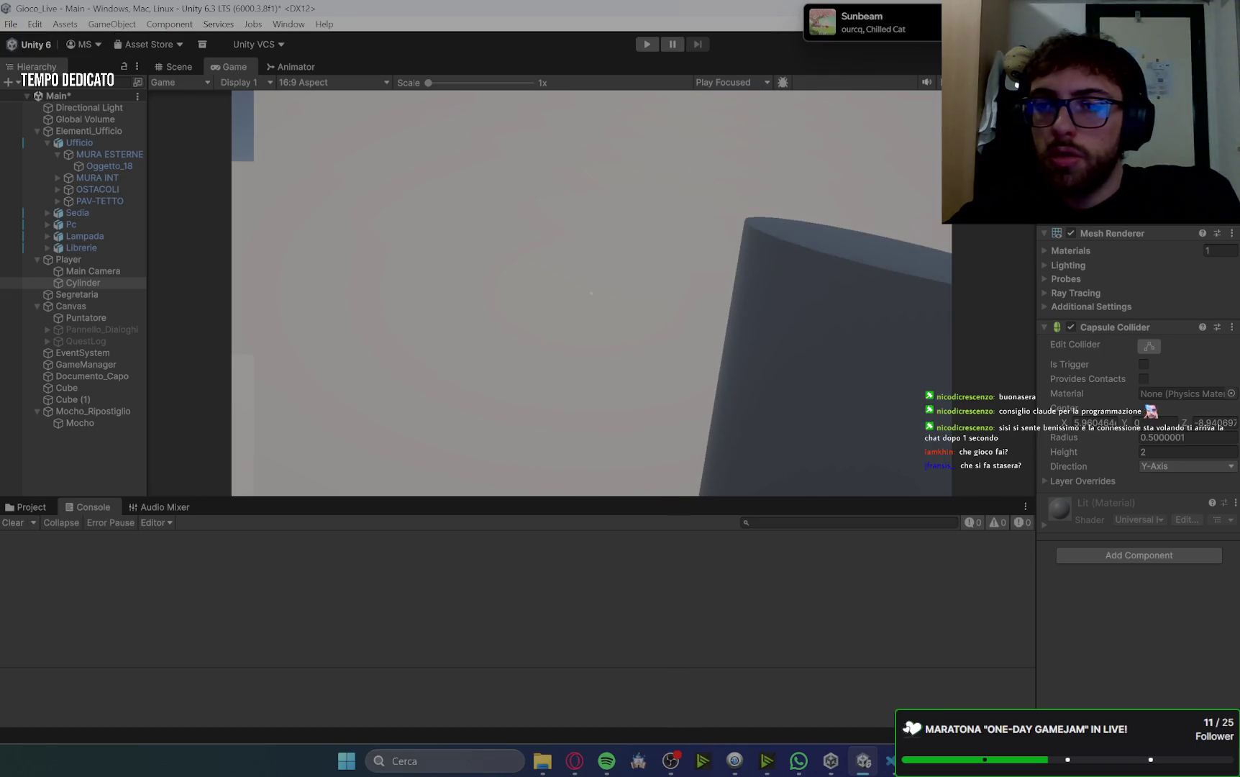
left_click(177, 66)
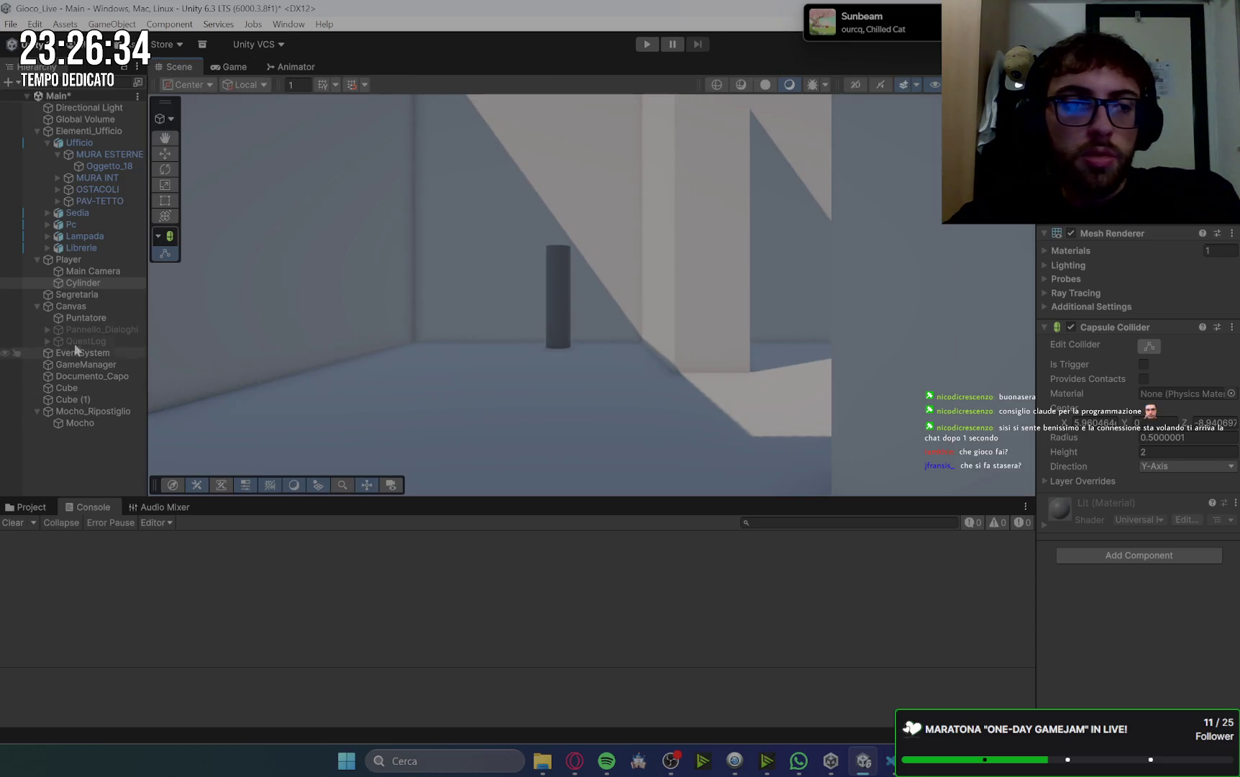
- Frame the Cylinder in the Scene view and turn off Edit Collider
double_click(83, 284)
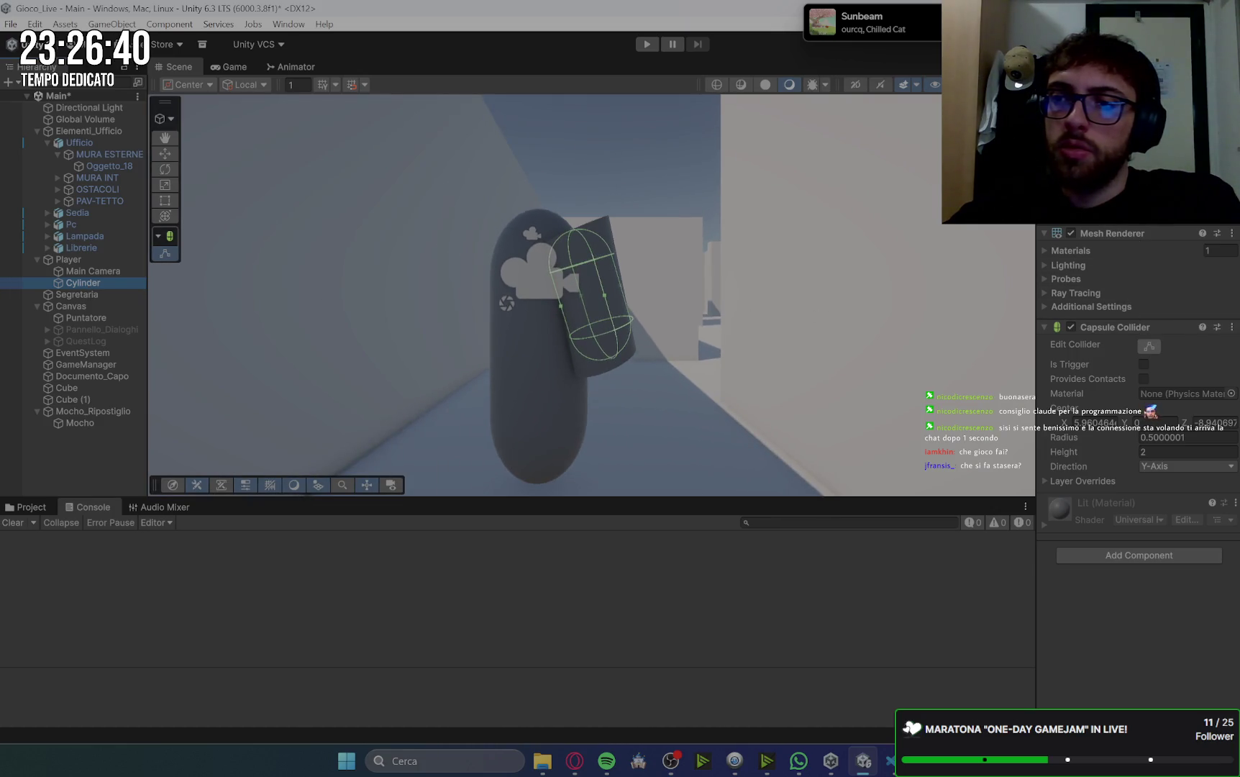
scroll(590, 295, "up", 3)
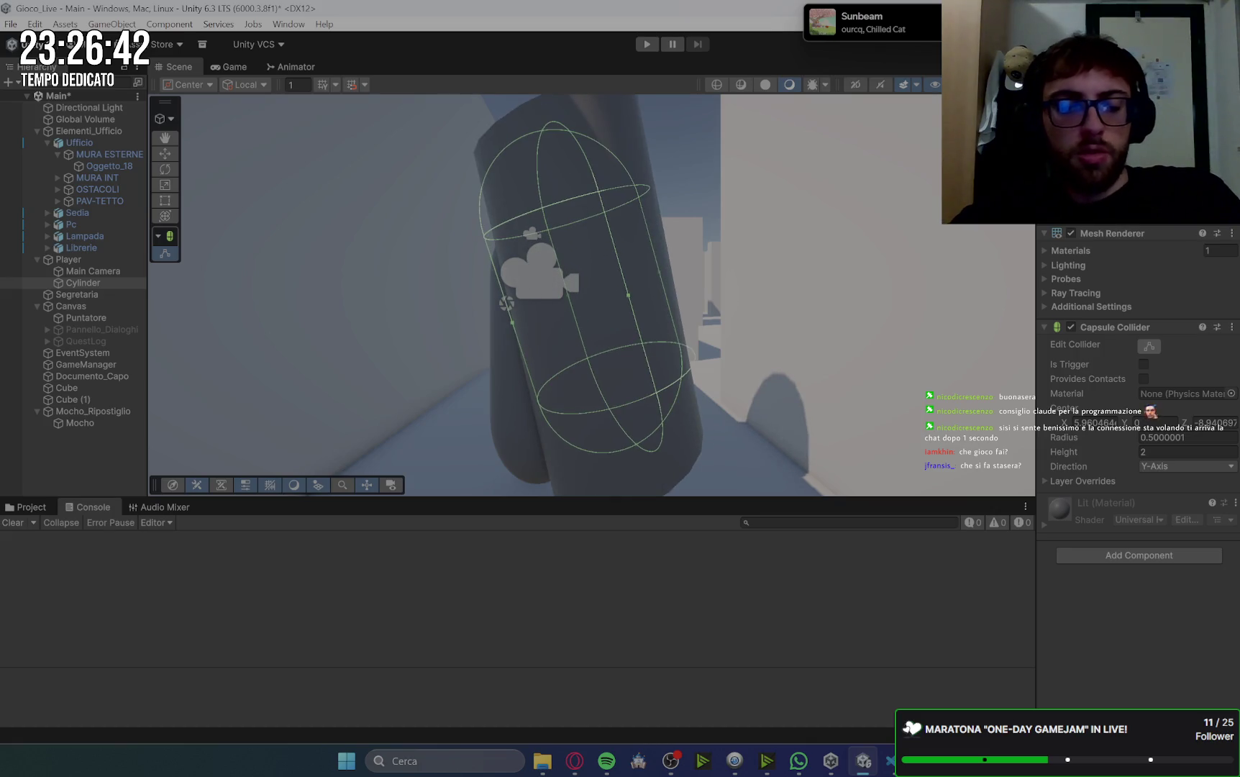
scroll(590, 295, "down", 3)
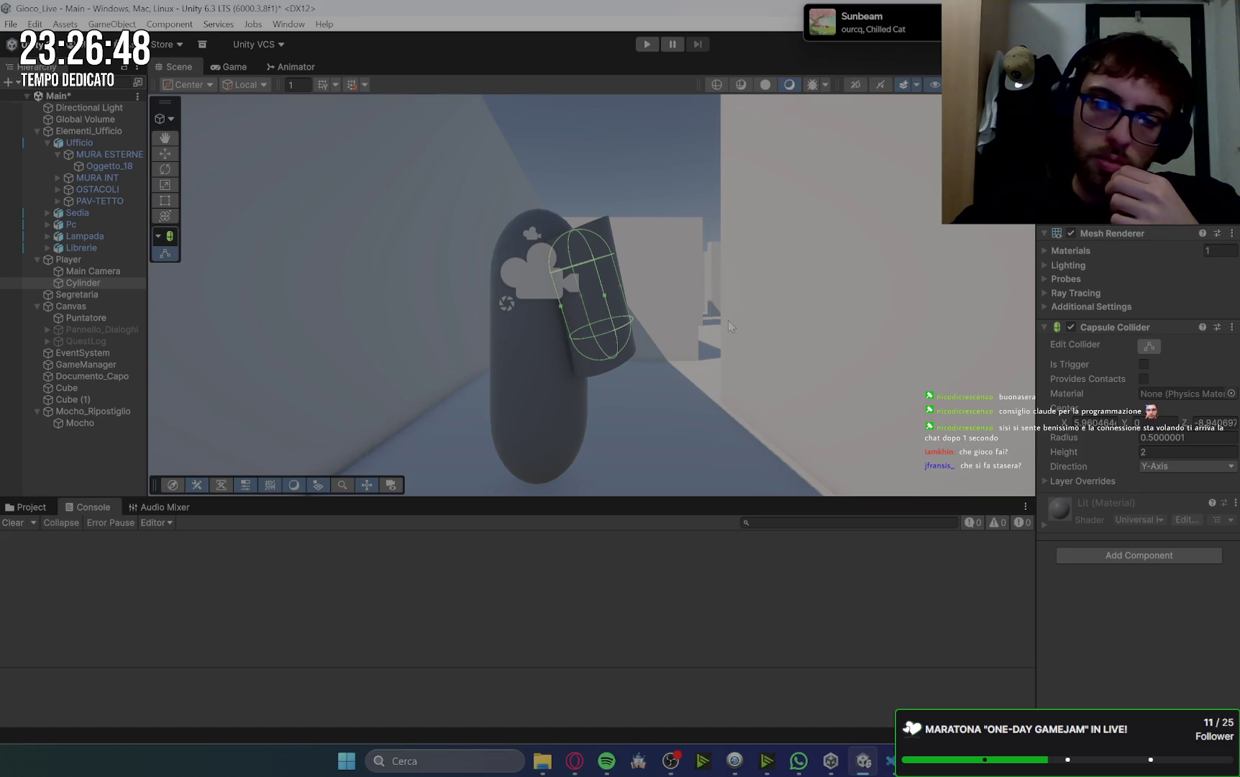
left_click(1151, 342)
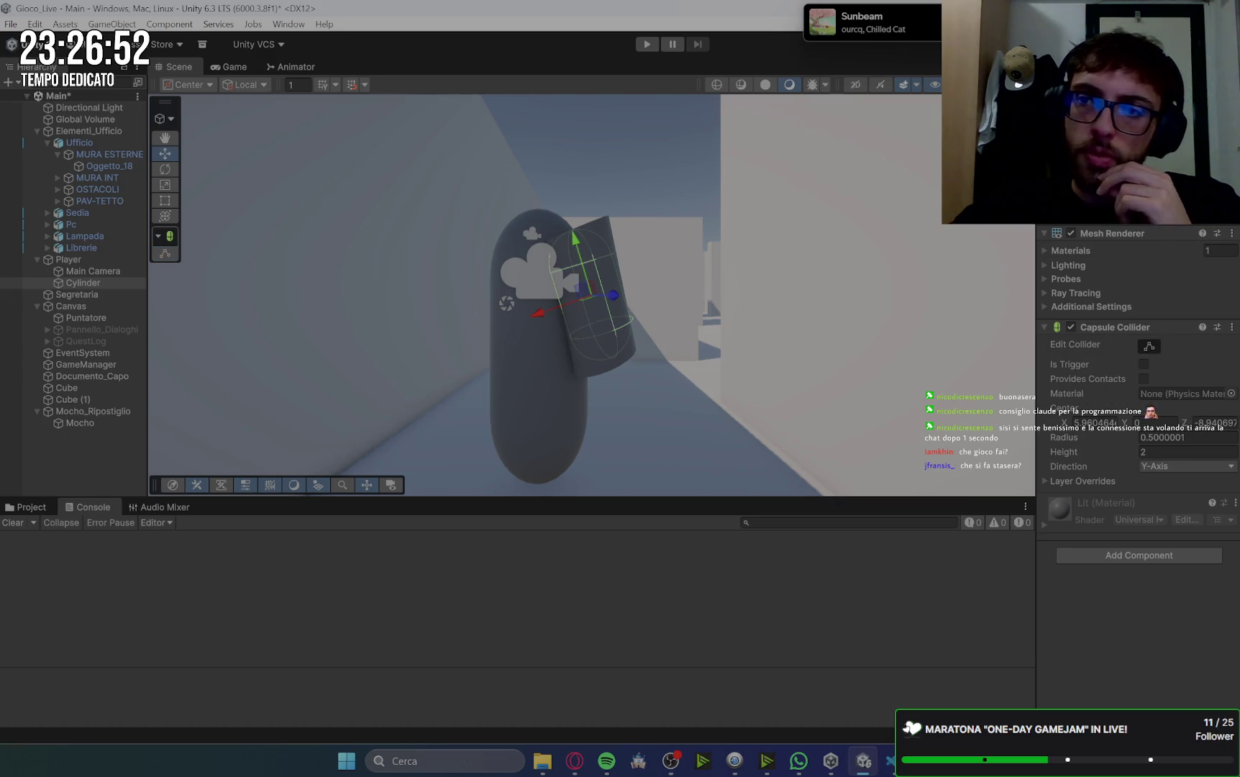
- Frame and orbit around the Cylinder, then resize it with the Scale tool
key("ctrl+z")
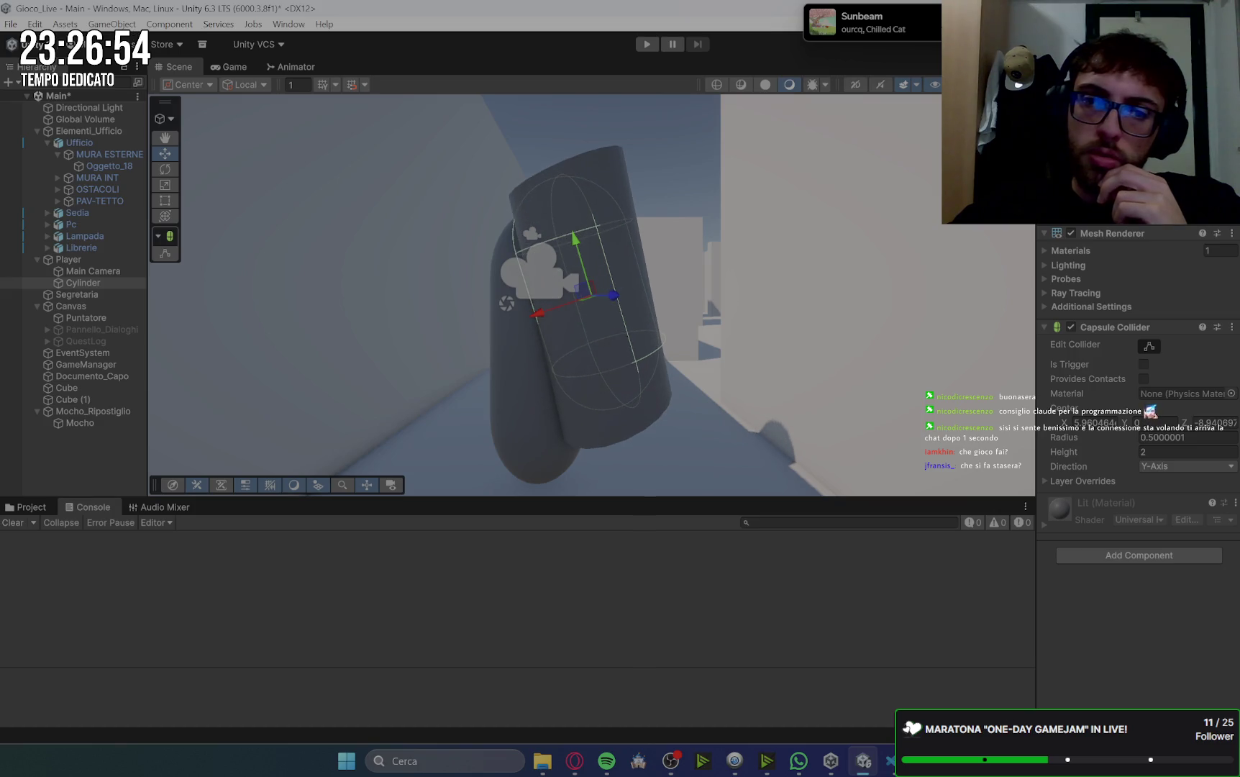
scroll(530, 344, "down", 3)
mouse_move(531, 344)
left_mouse_down()
mouse_move(672, 313)
mouse_move(786, 359)
mouse_move(847, 349)
mouse_move(708, 320)
left_mouse_up()
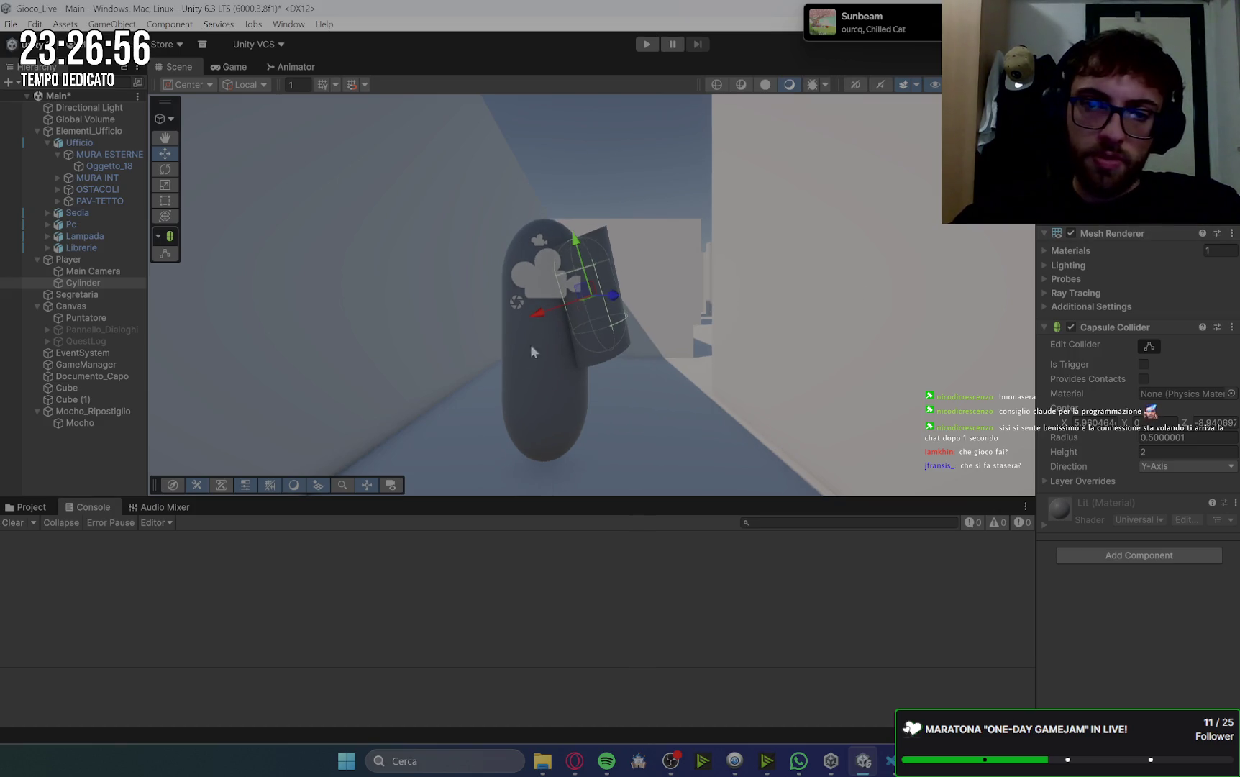
right_click(708, 321)
left_click(156, 182)
left_click(163, 185)
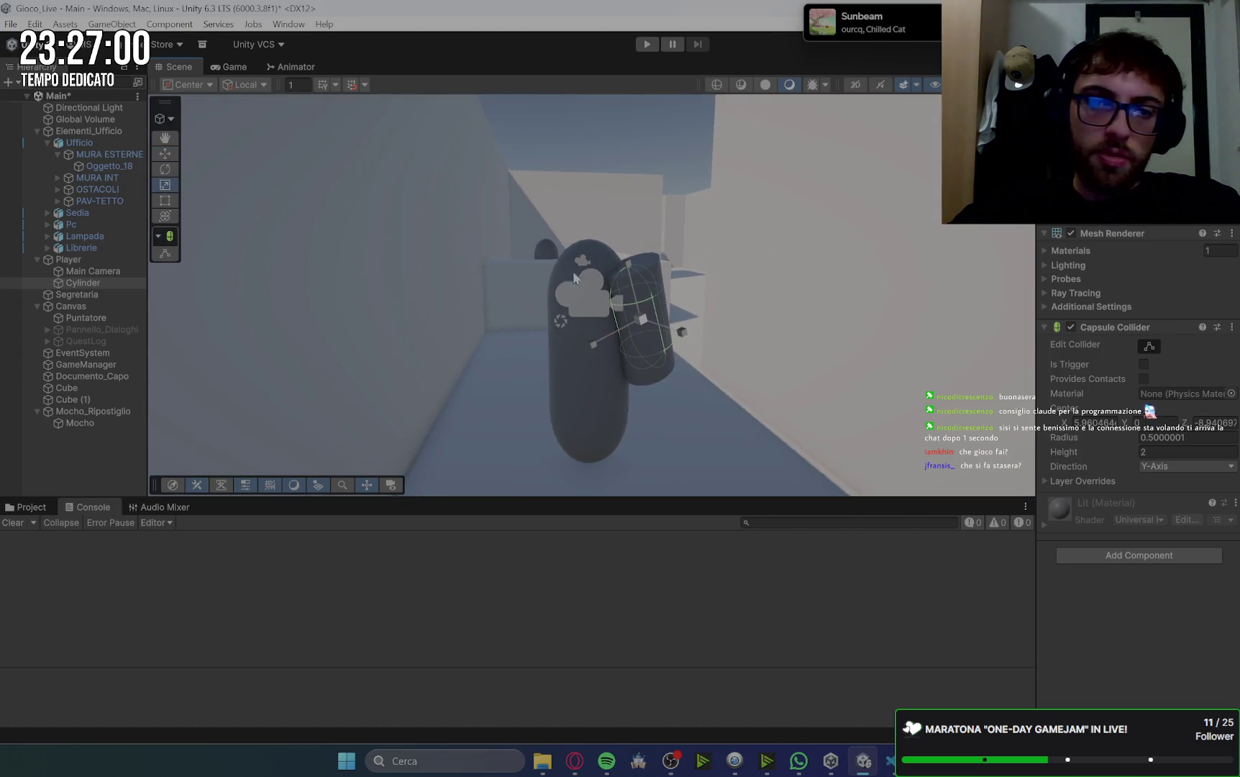
left_click_drag(625, 268, 613, 229)
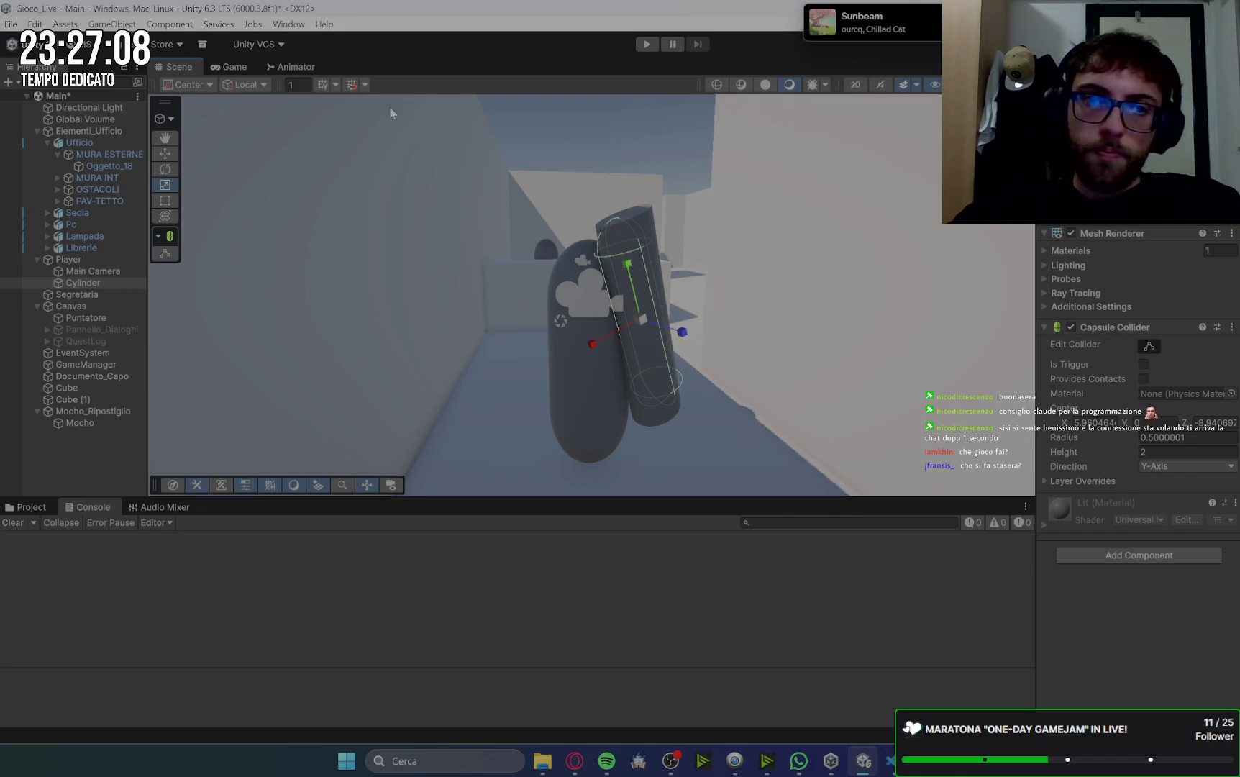
- Shrink the Cylinder uniformly and lengthen its height into a thin stick
left_click(243, 68)
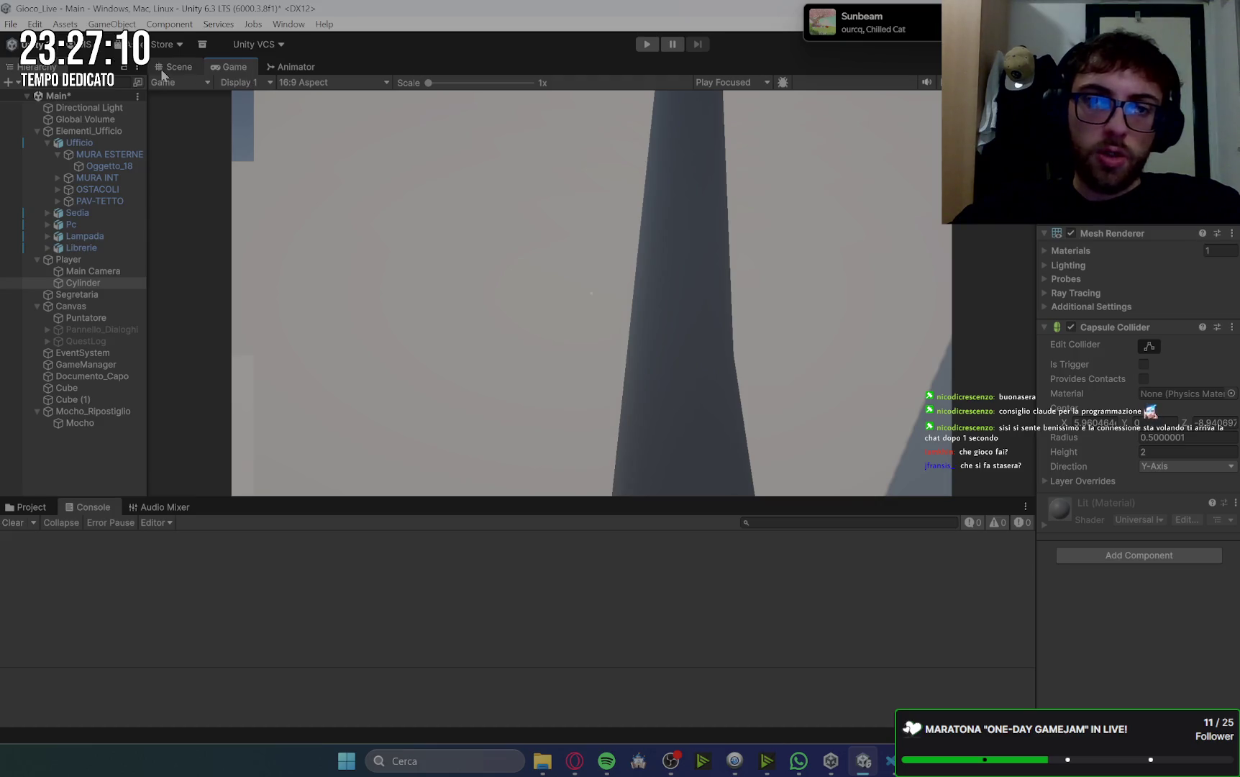
left_click(161, 69)
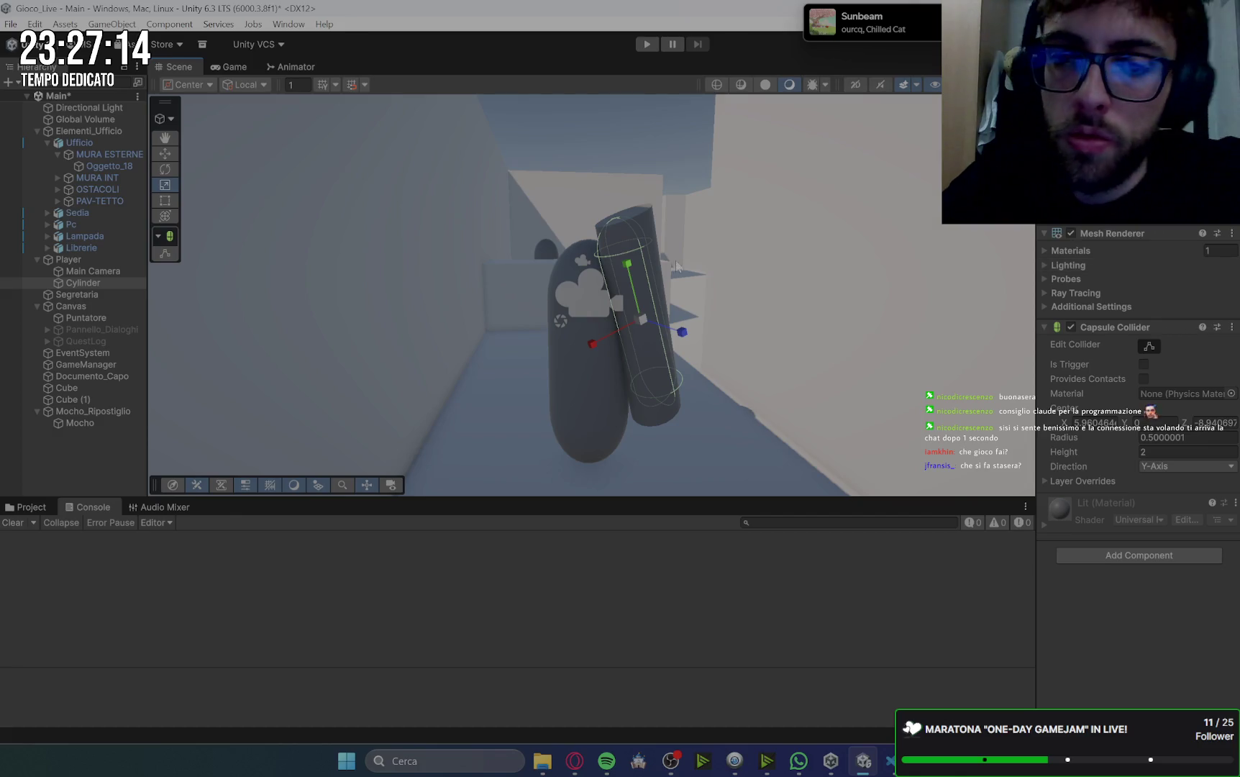
key("alt")
left_click_drag(588, 344, 617, 336)
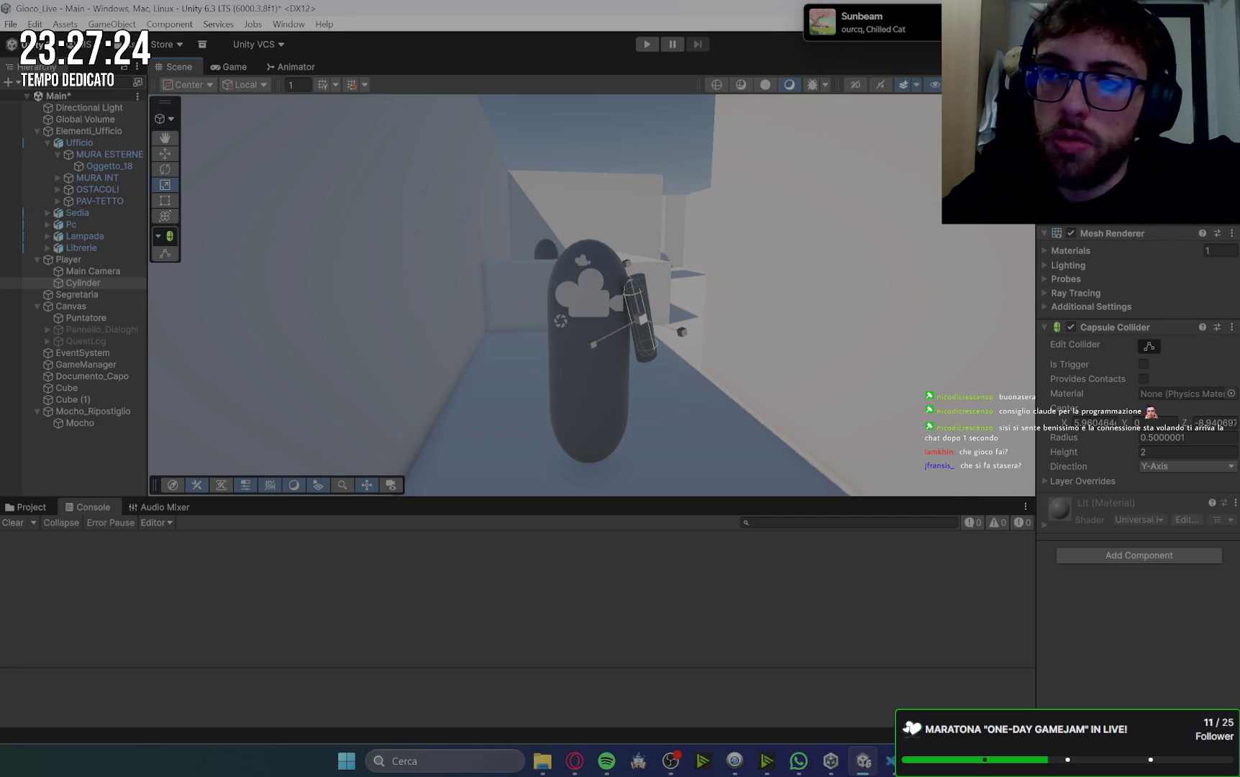
mouse_move(628, 266)
left_mouse_down()
mouse_move(599, 200)
mouse_move(606, 211)
left_mouse_up()
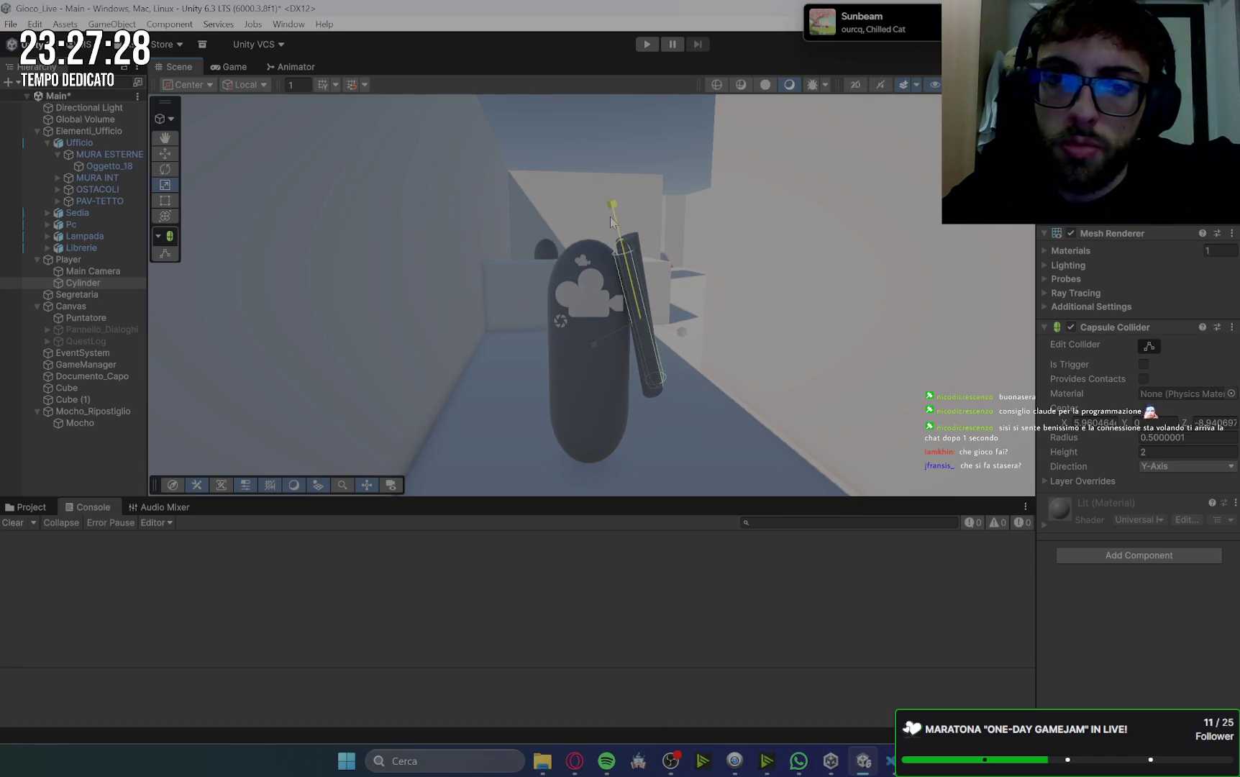
- Compare the stick in the Game and Scene views, ending on the first-person Game view, then switch to Gemini
left_click(239, 66)
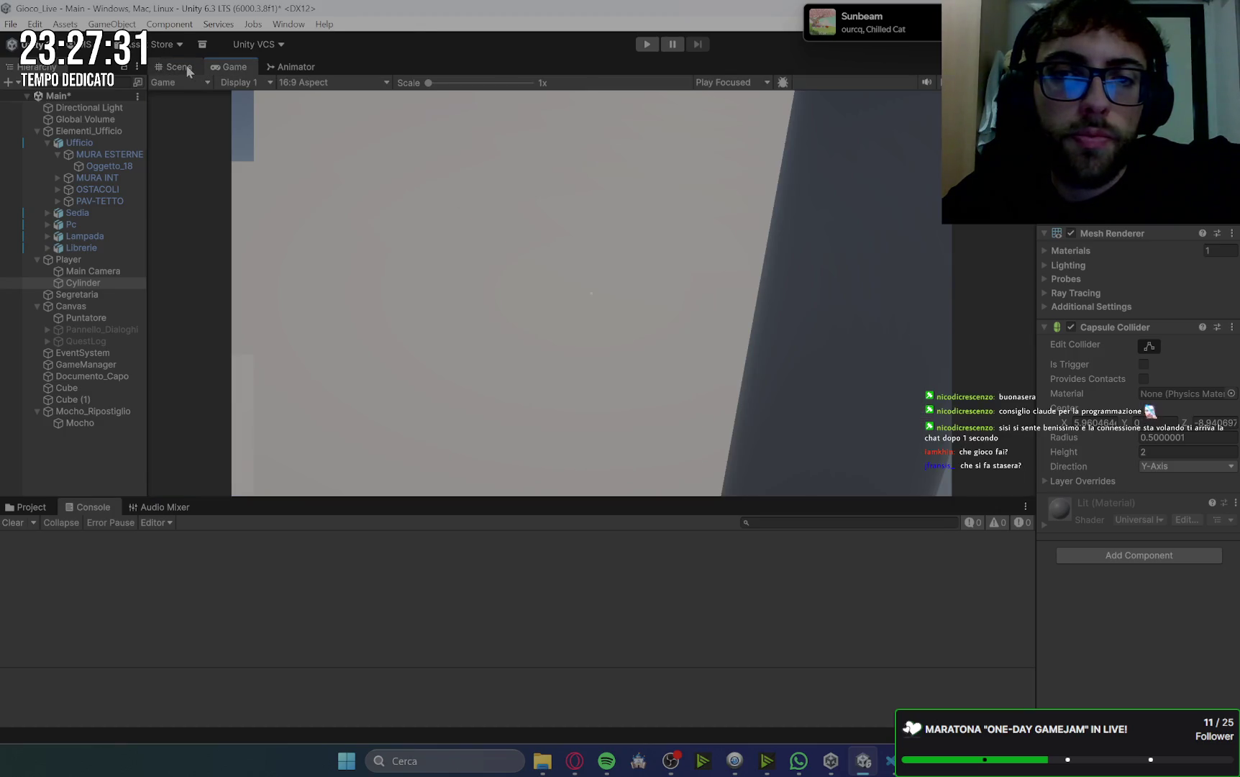
left_click(180, 66)
key("shift+space")
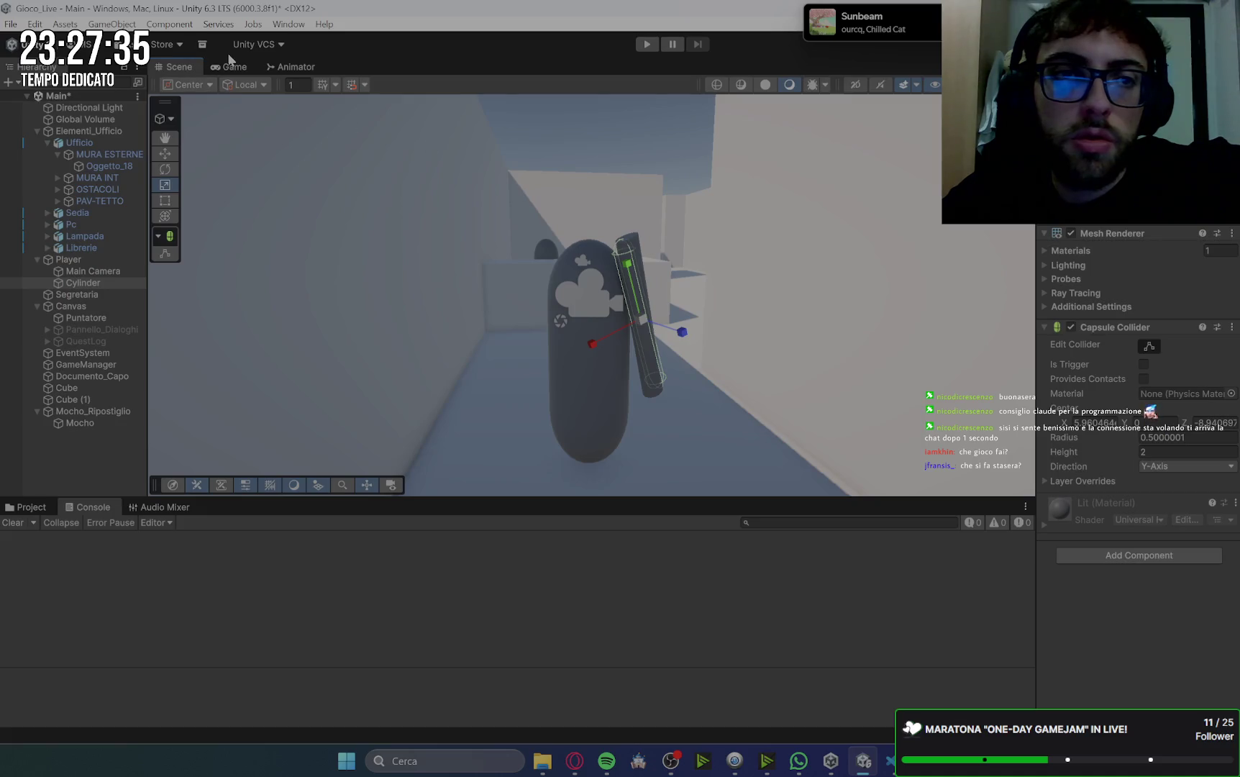
left_click(234, 66)
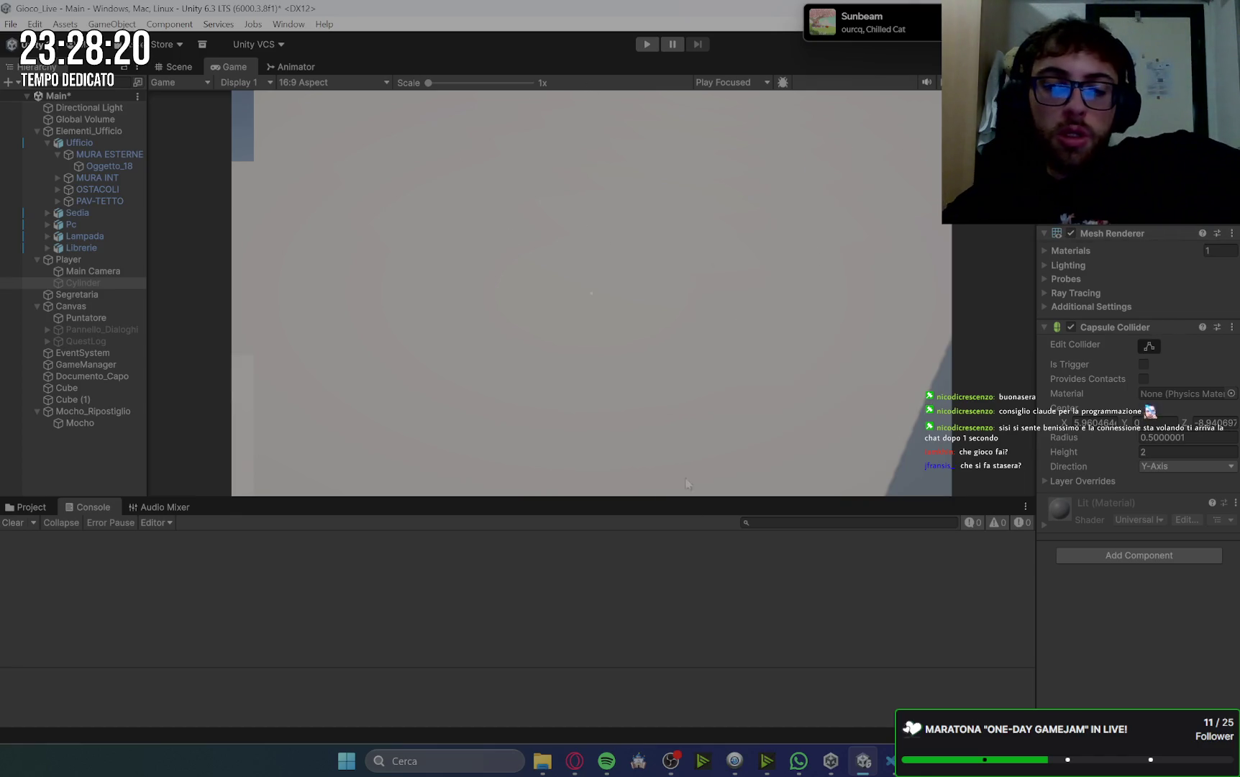
left_click(581, 766)
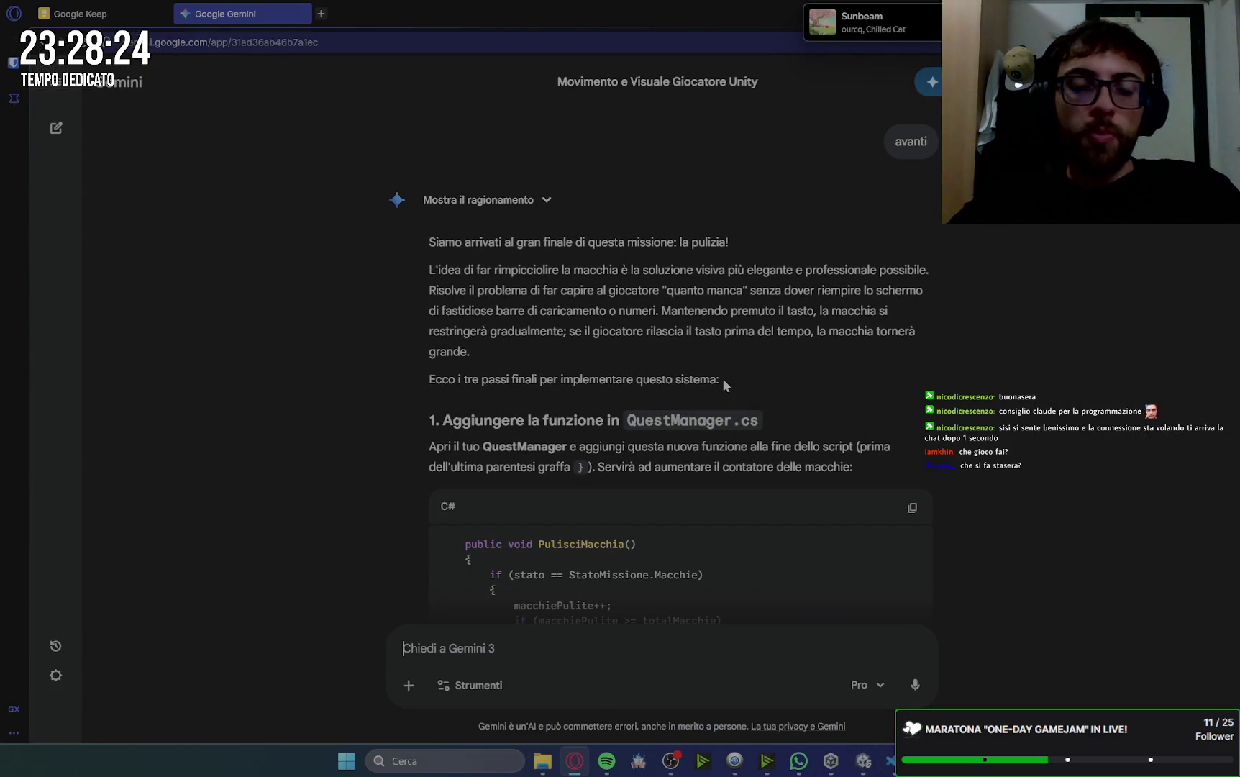
- Highlight Gemini's PulisciMacchia() code for QuestManager.cs and switch to VS Code
scroll(921, 445, "down", 4)
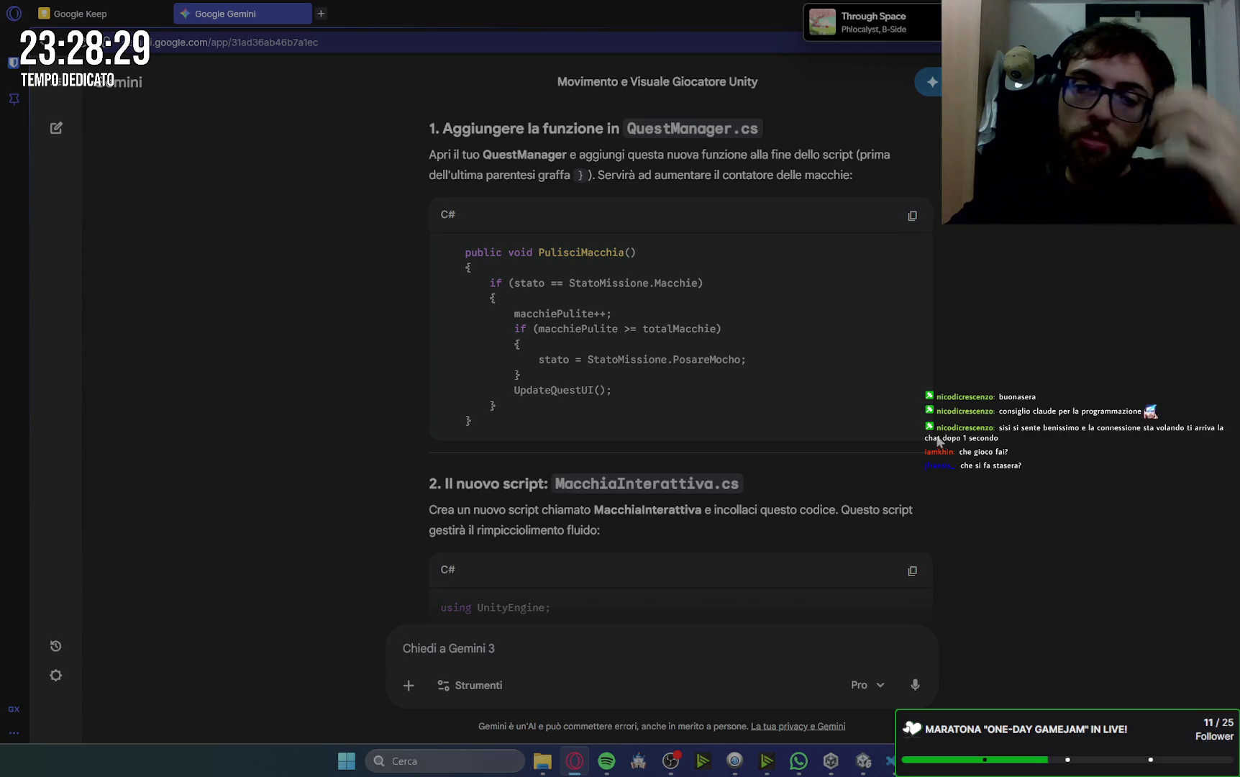
mouse_move(465, 254)
left_mouse_down()
mouse_move(482, 272)
mouse_move(504, 378)
mouse_move(500, 405)
mouse_move(472, 420)
left_mouse_up()
key("ctrl+c")
mouse_move(891, 761)
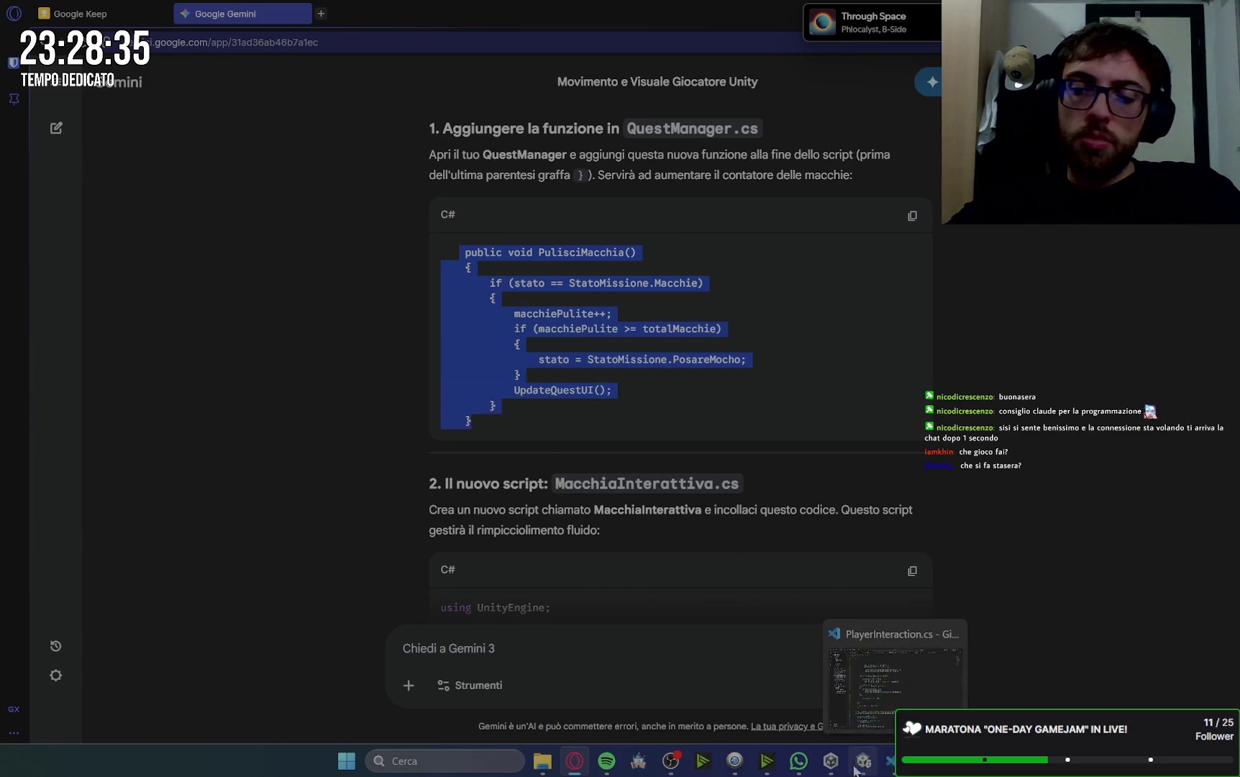
left_click(896, 680)
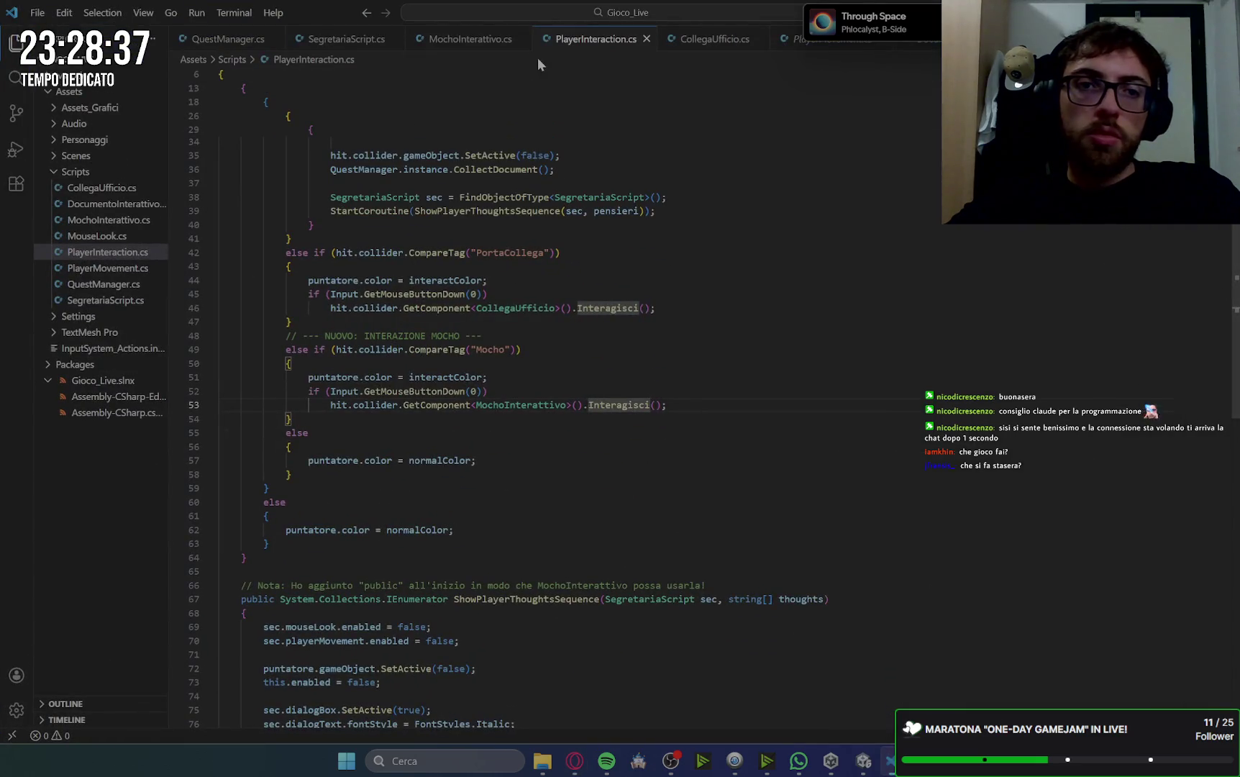
- Paste the PulisciMacchia() method after the last method in QuestManager.cs
left_click(228, 39)
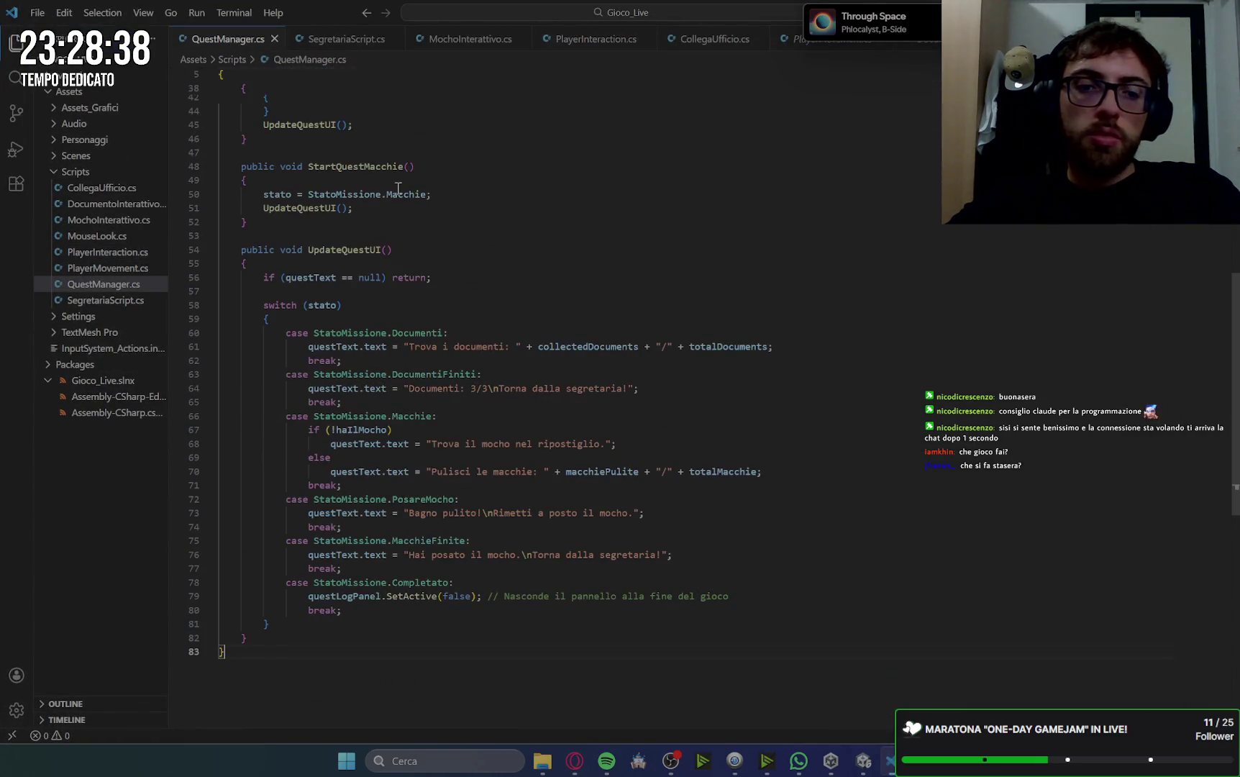
left_click(264, 638)
key("Return")
key("Return")
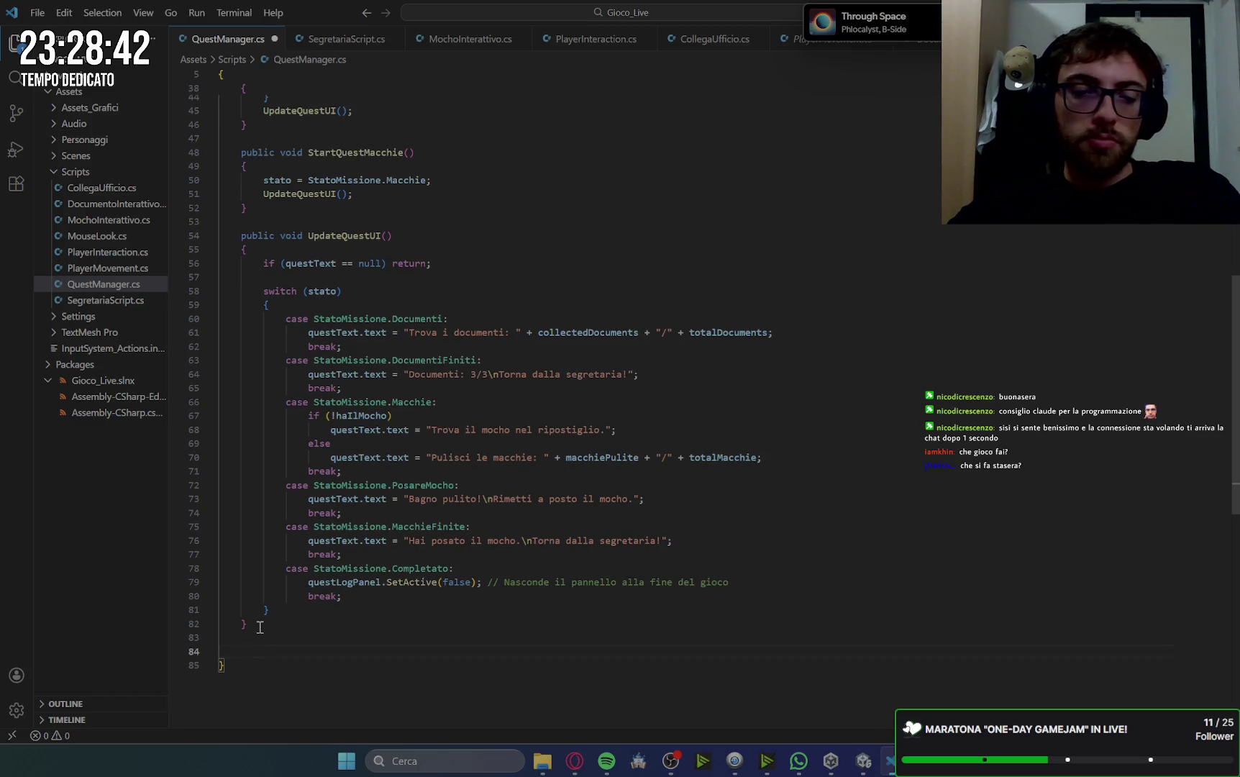
key("ctrl+v")
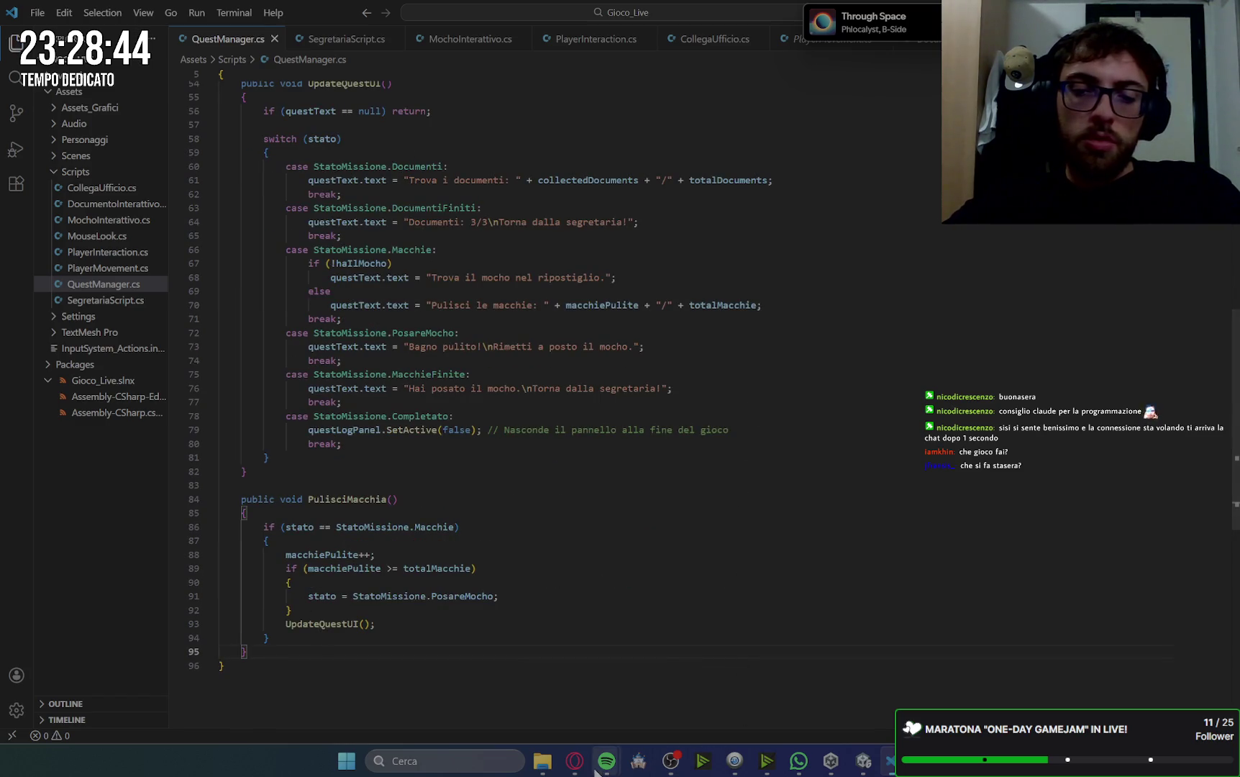
- Create Scripts/MacchiaInterattiva.cs and paste Gemini's stain-cleaning script into it
left_click(575, 761)
scroll(955, 343, "down", 3)
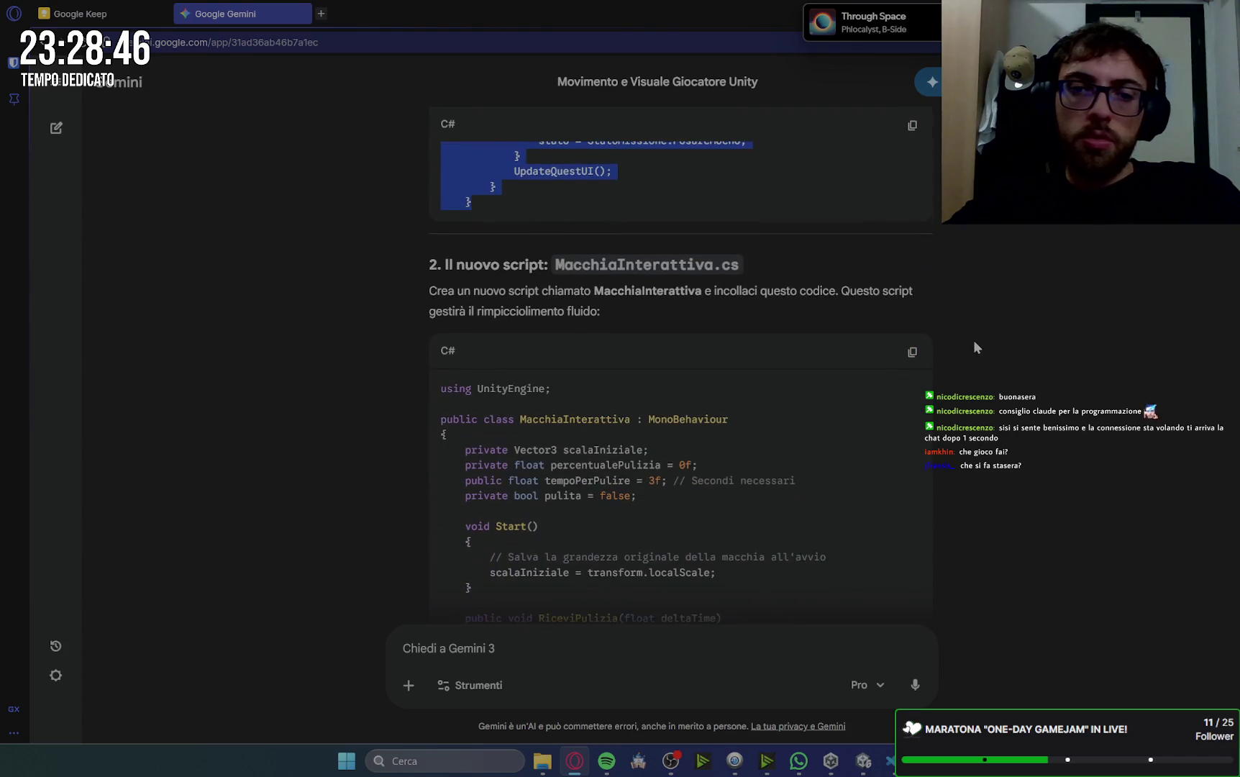
left_click(909, 360)
left_click(892, 761)
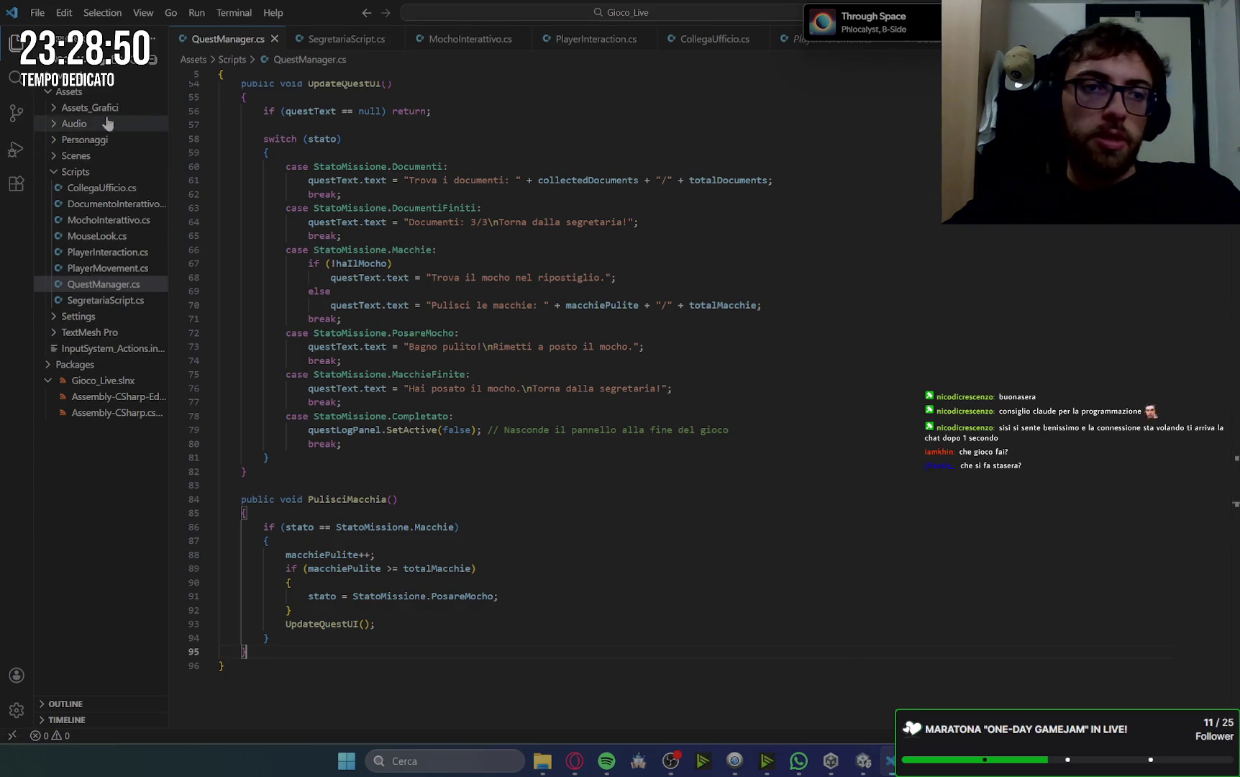
left_click(107, 64)
type("M")
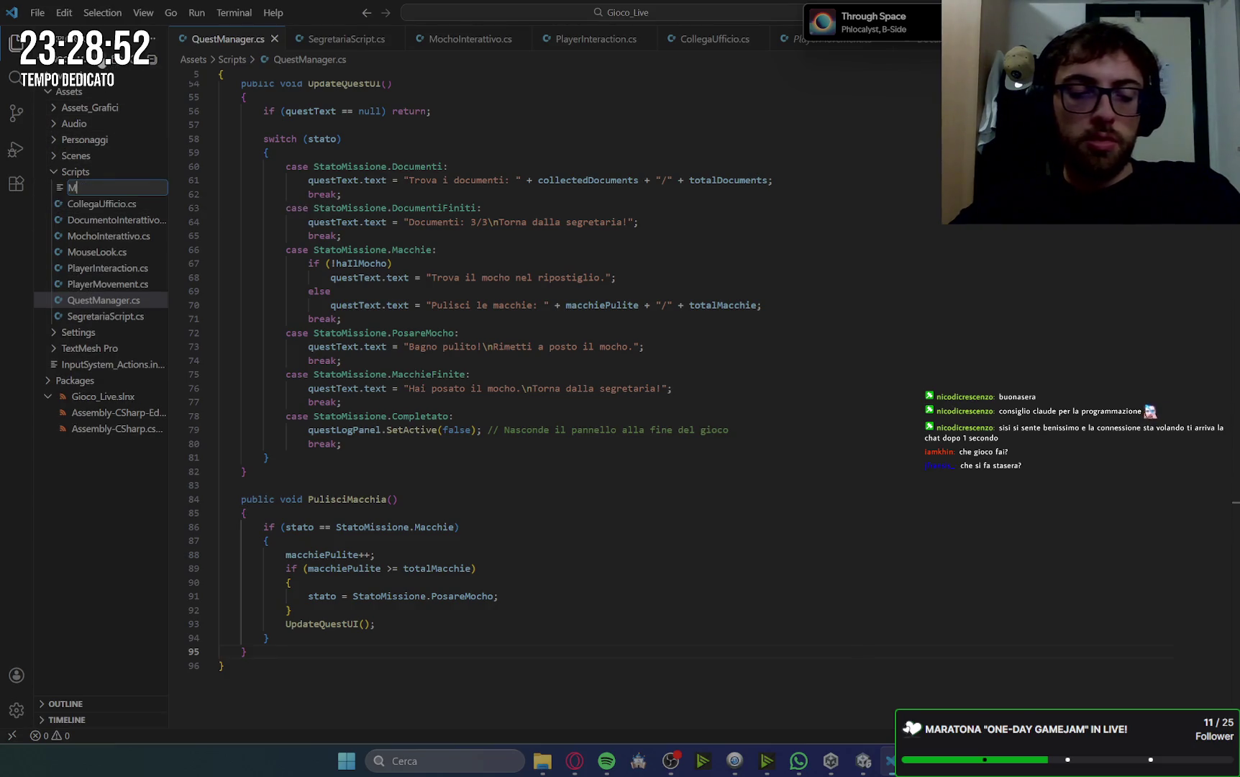
type("acchia")
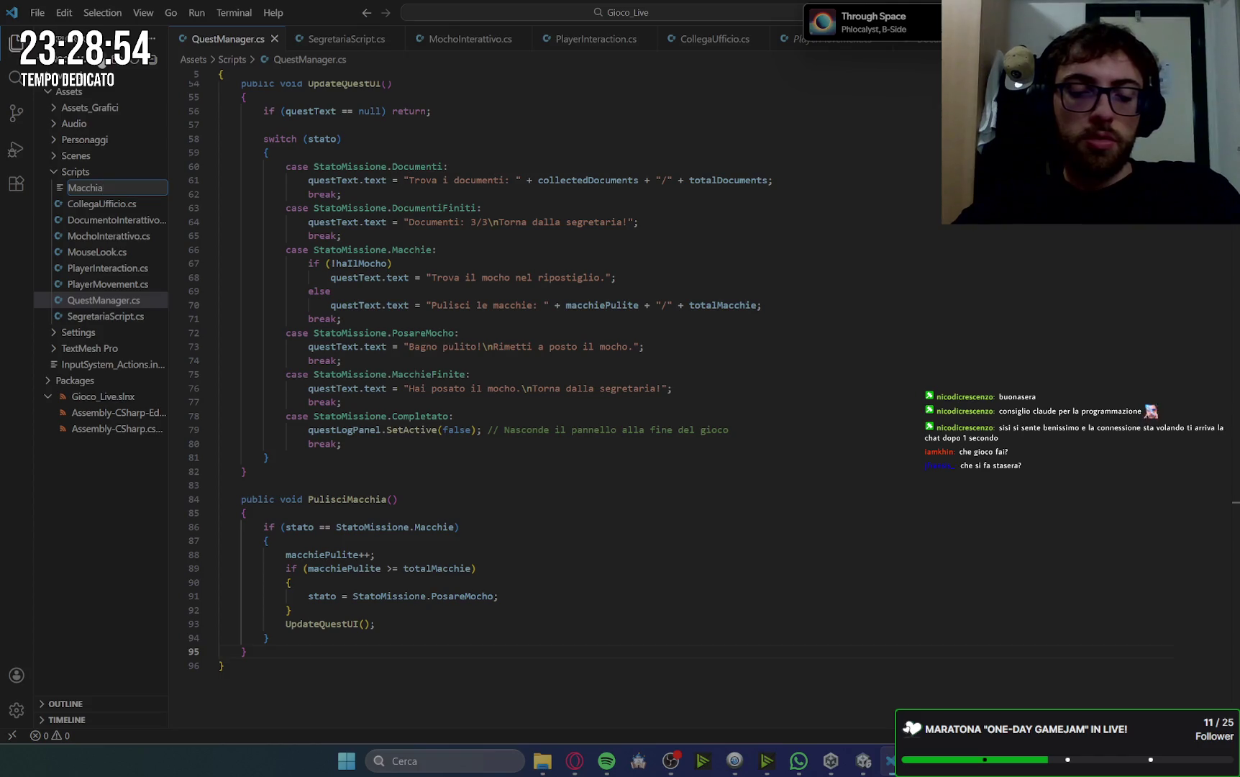
type("Interattiva")
key("Return")
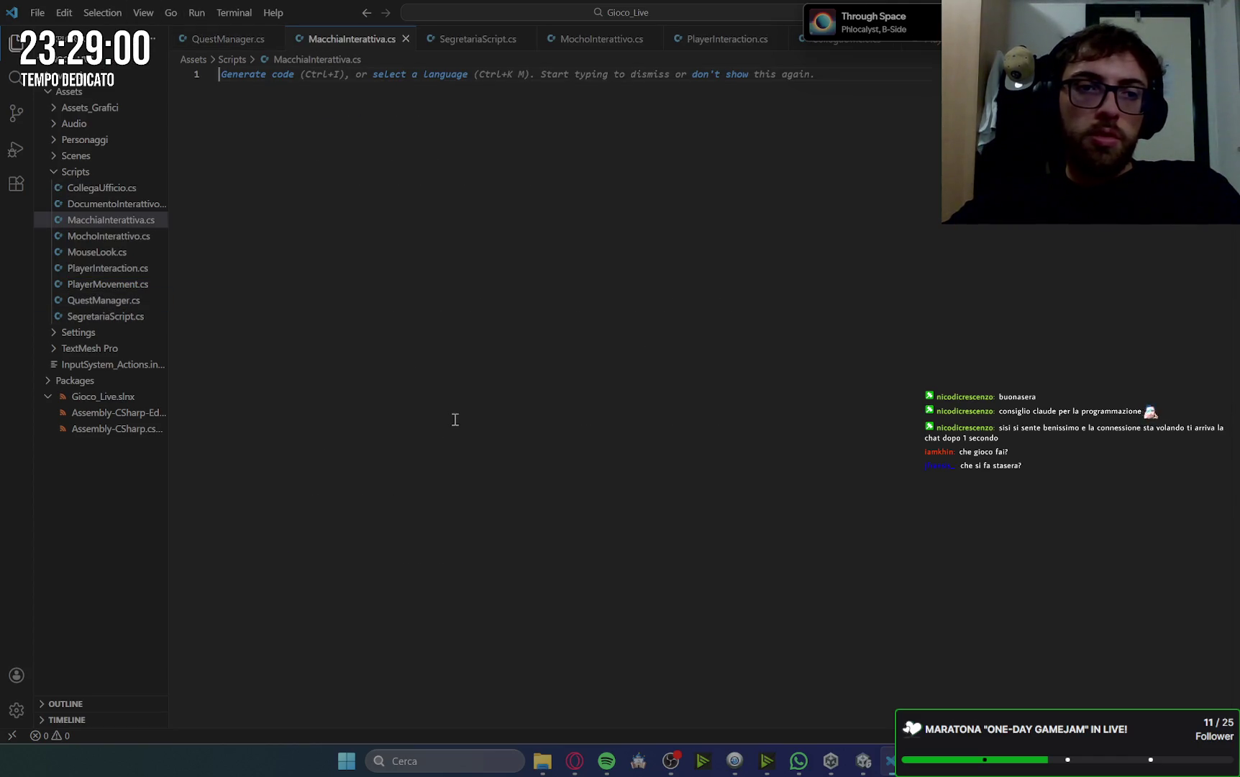
key("ctrl+v")
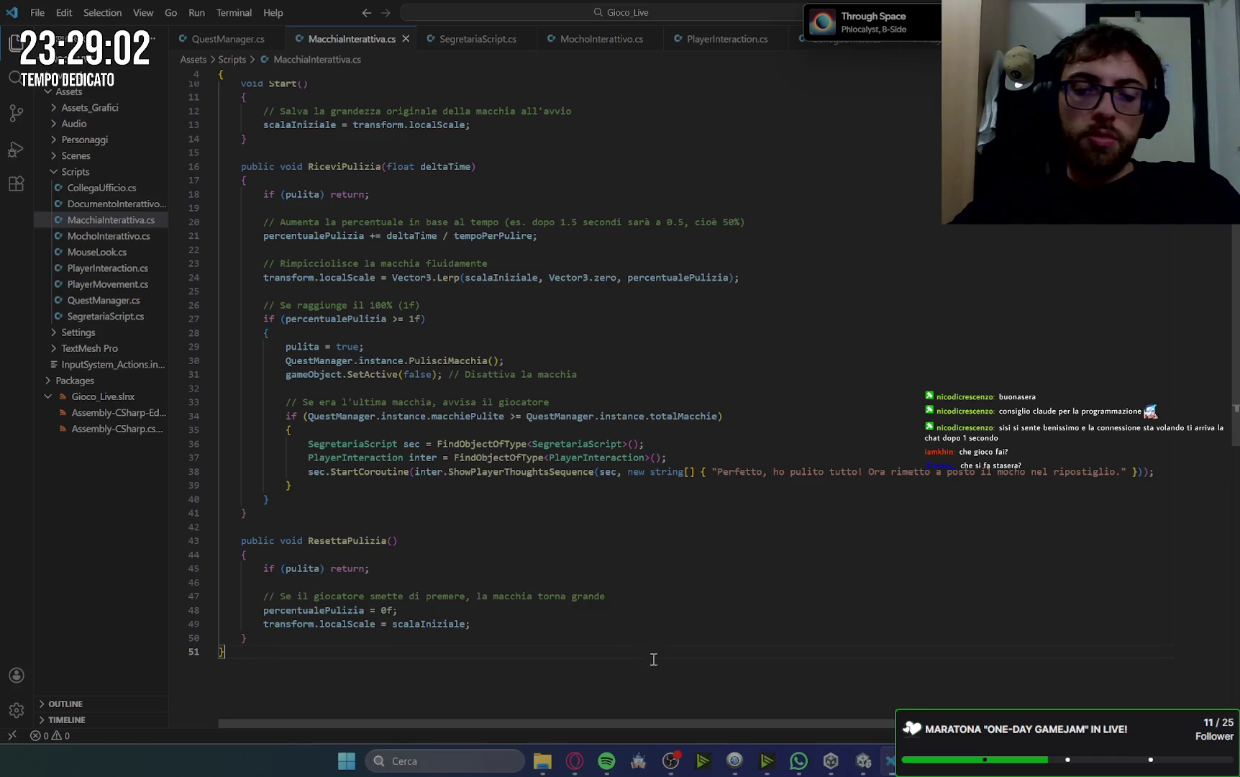
left_click(575, 760)
- Replace the entire PlayerInteraction.cs with Gemini's updated PlayerInteraction code
scroll(712, 344, "down", 6)
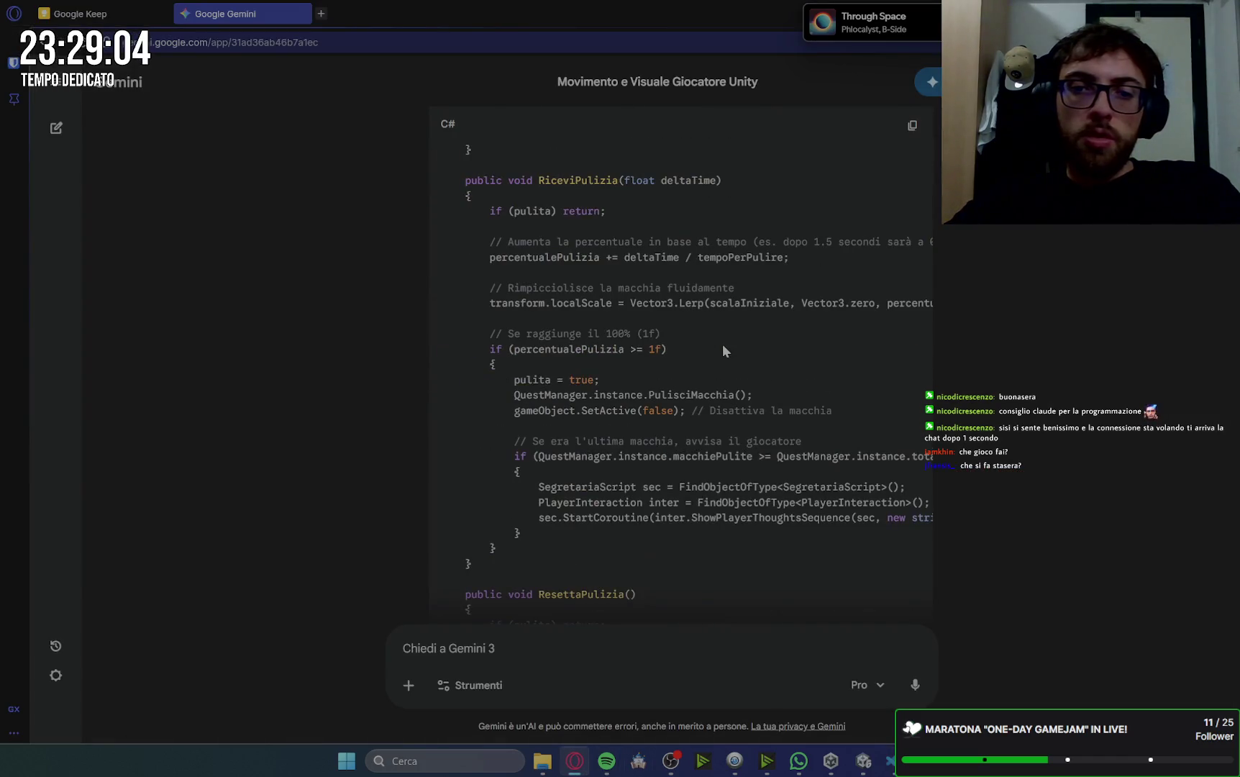
scroll(858, 346, "down", 5)
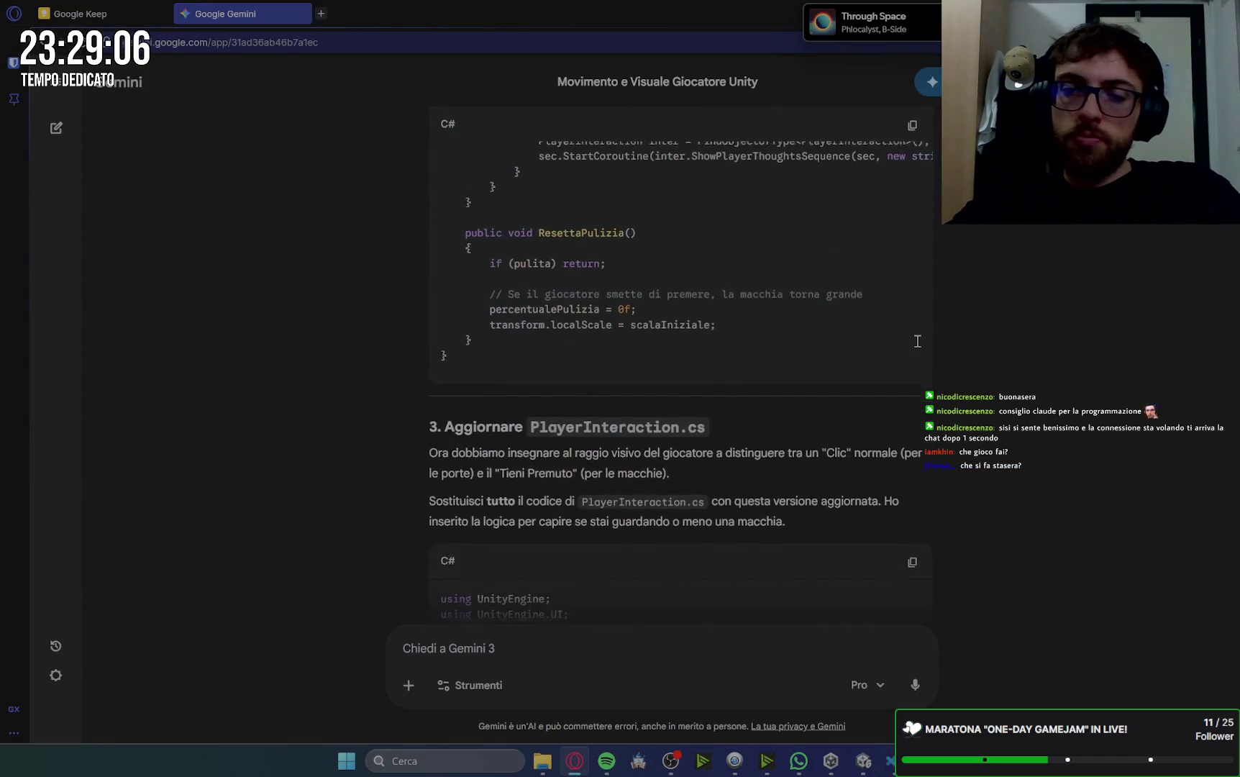
scroll(668, 437, "down", 2)
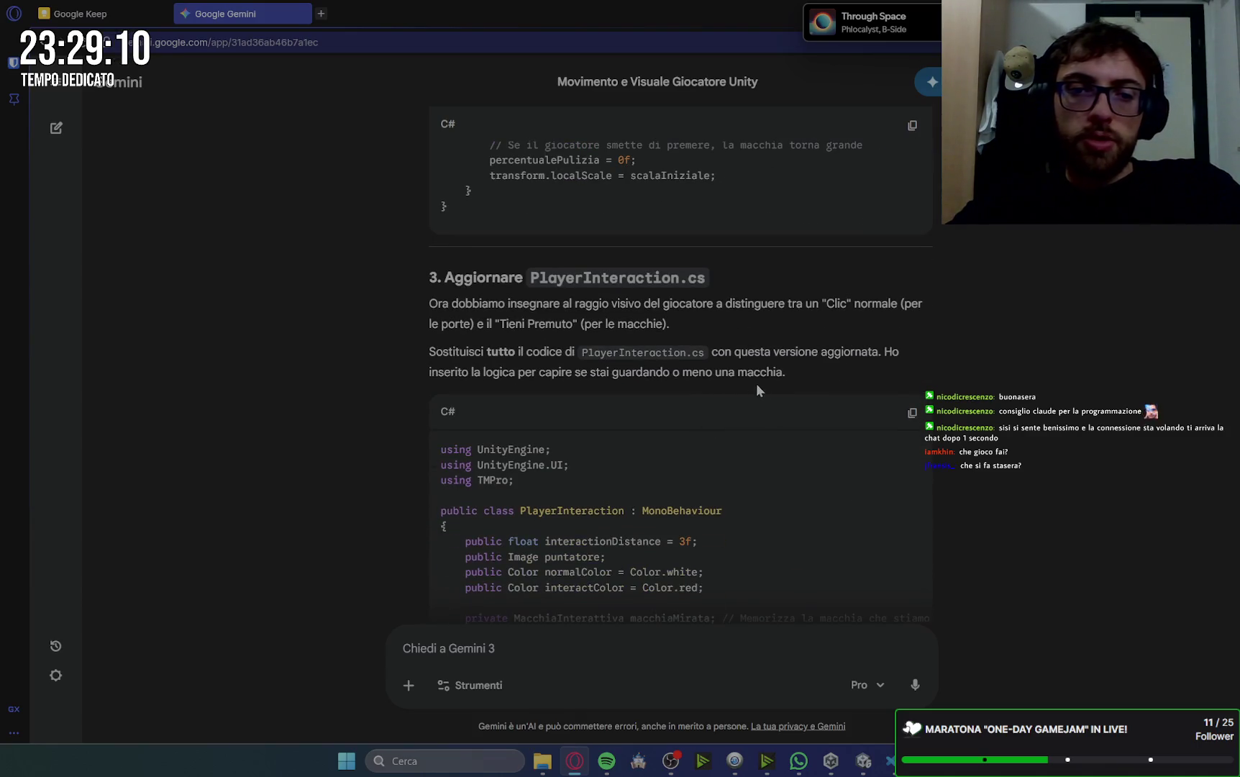
left_click(913, 414)
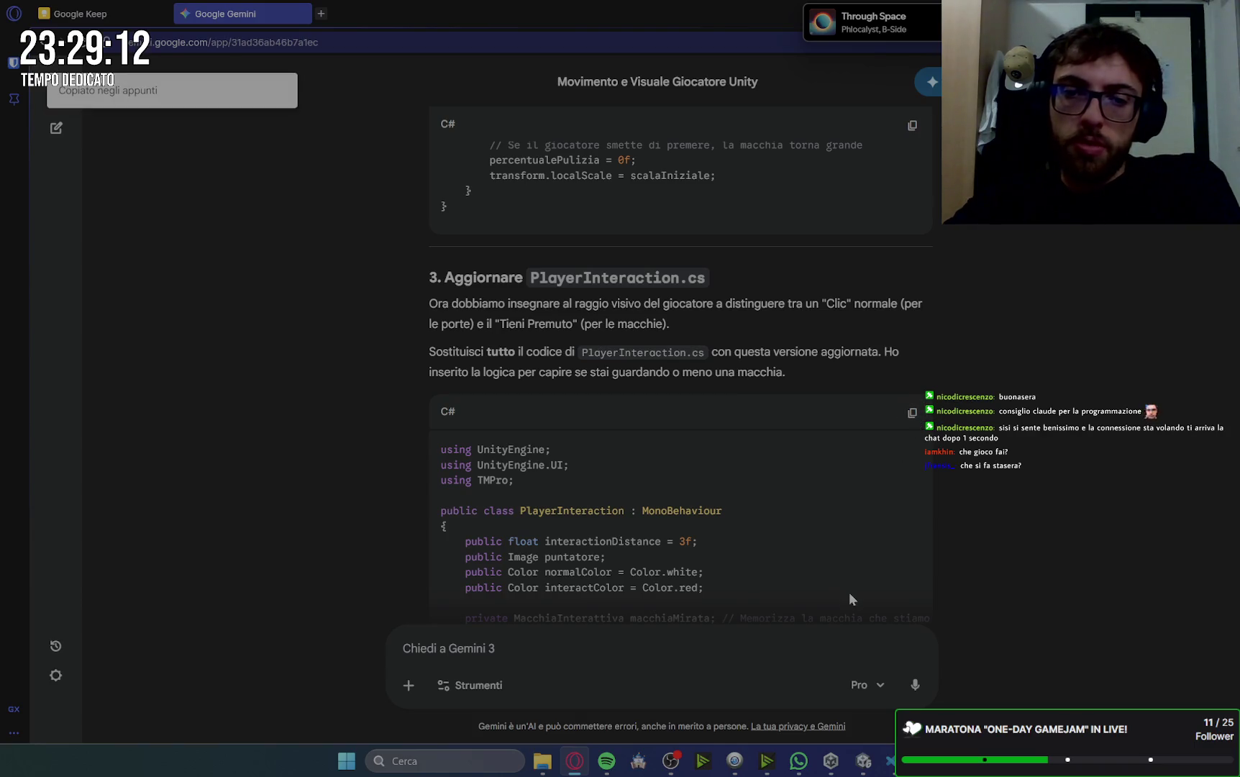
left_click(889, 761)
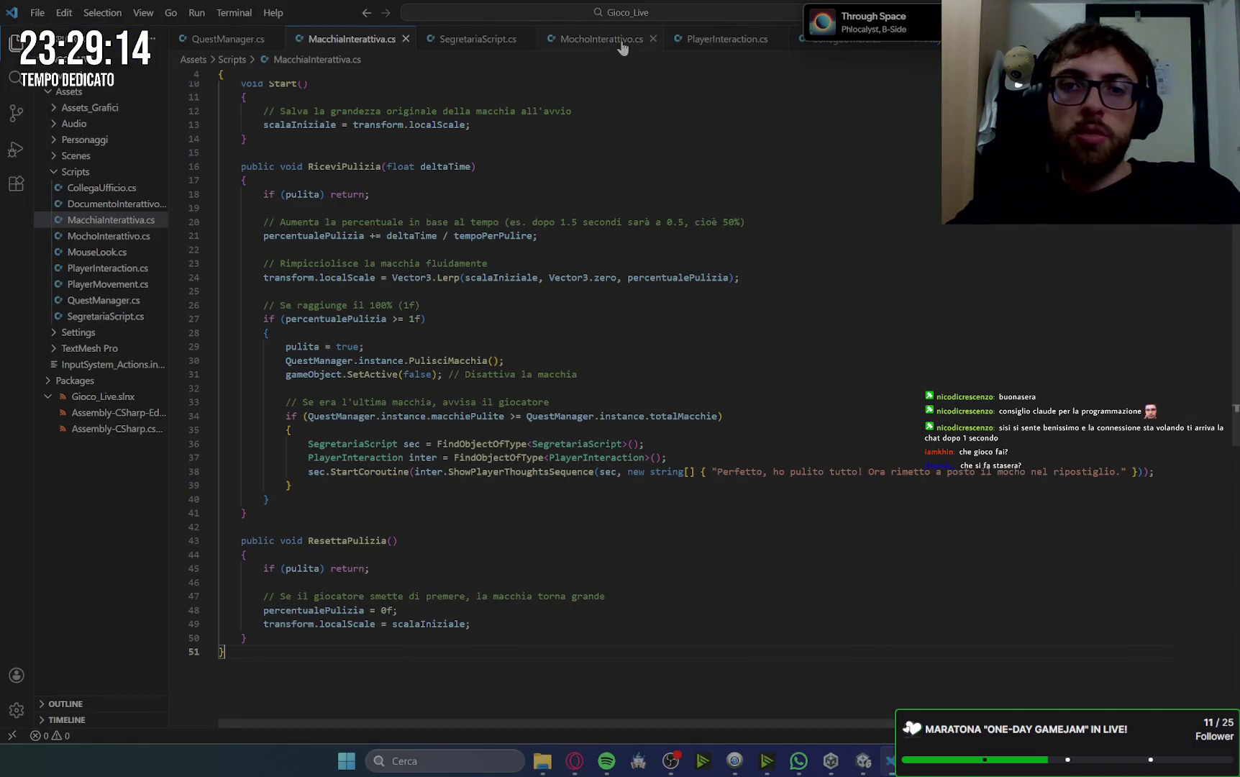
left_click(726, 39)
key("ctrl+a")
key("ctrl+v")
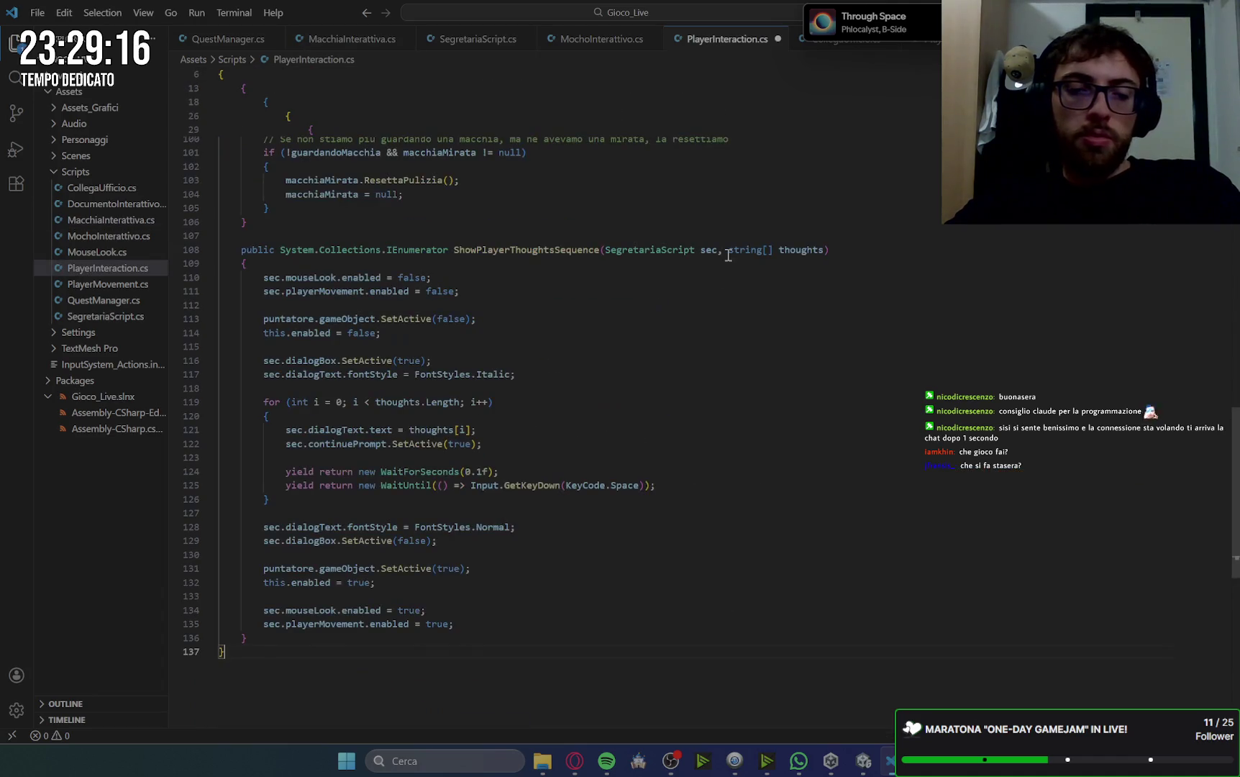
- Read Gemini's final Unity setup steps, then return to Unity
key("alt+Tab")
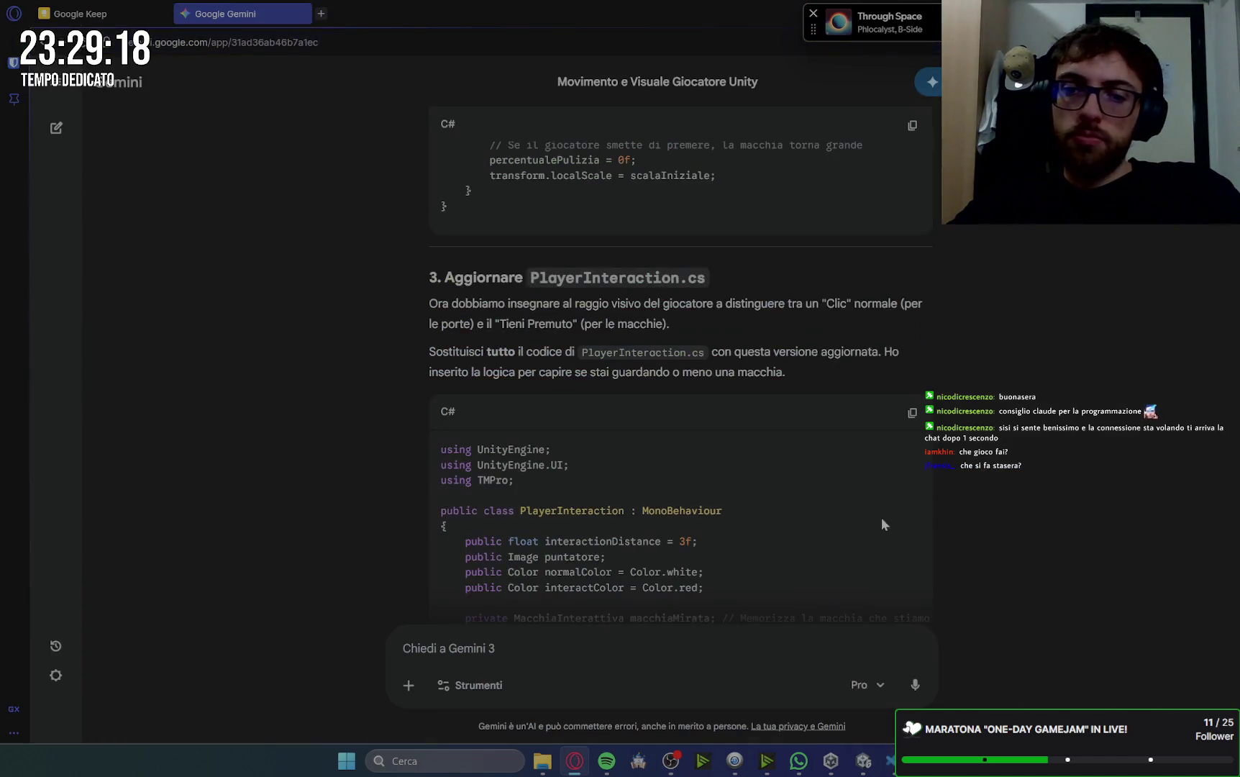
scroll(1034, 429, "down", 5)
scroll(1034, 429, "down", 15)
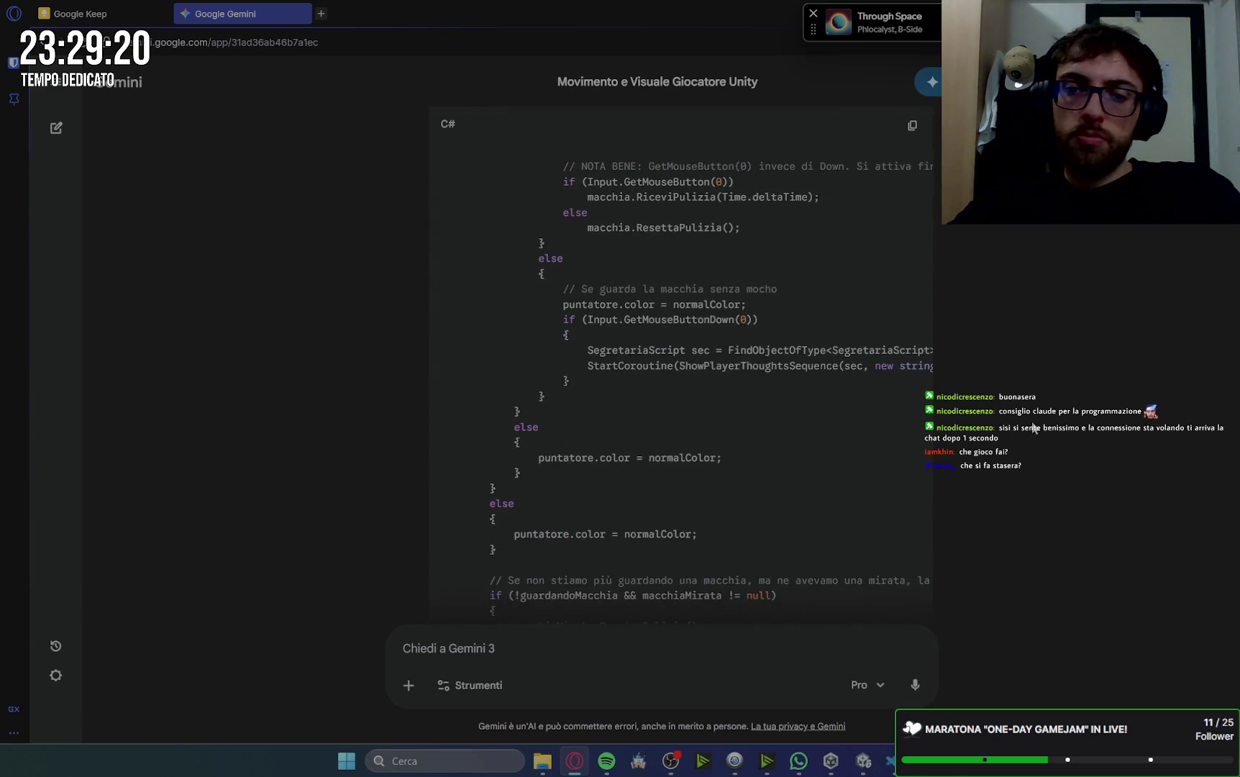
scroll(1034, 428, "down", 3)
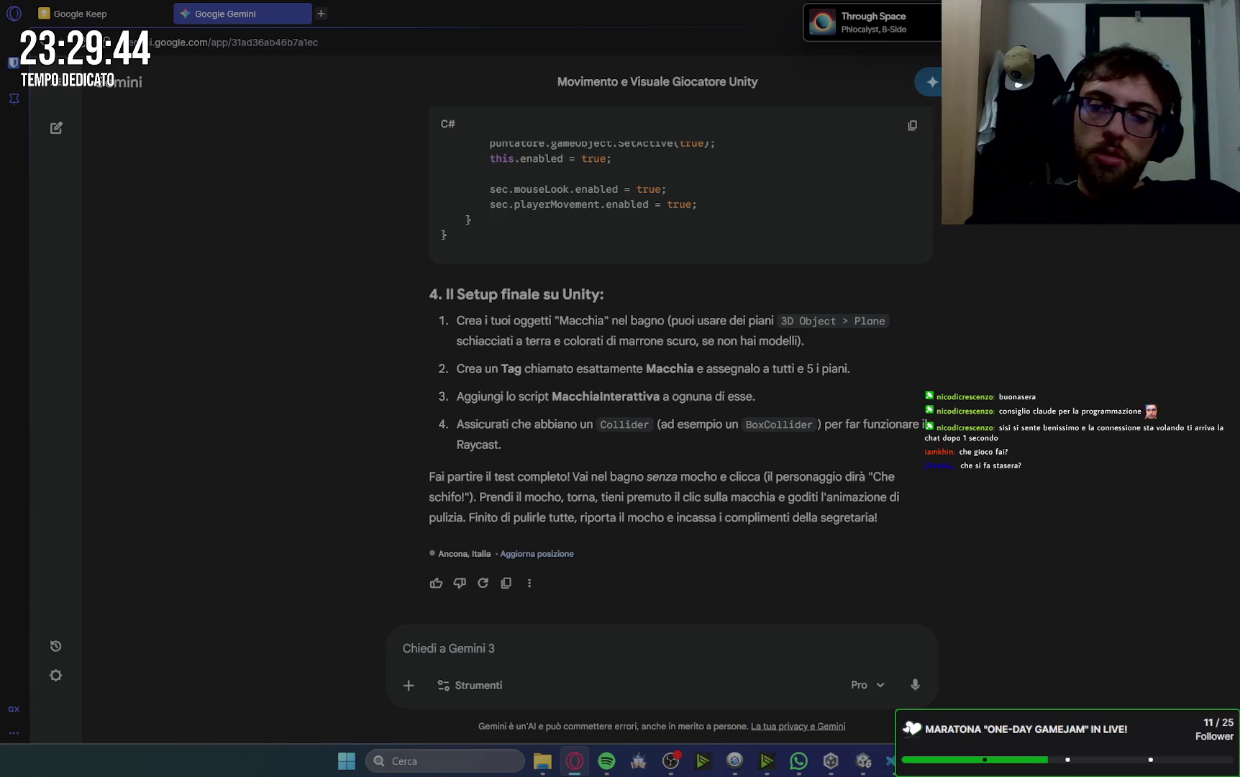
key("alt+Tab")
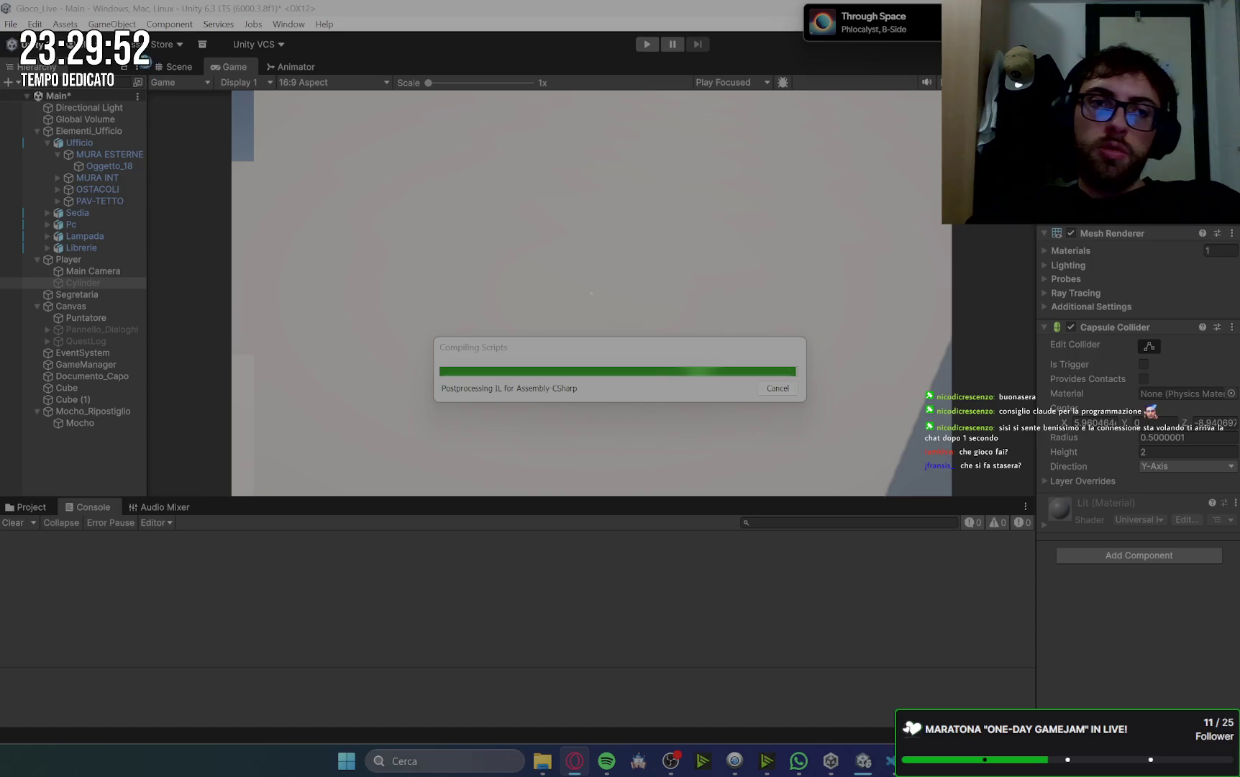
- Create an empty GameObject named 'Macchie' in the scene
left_click(180, 67)
key("f")
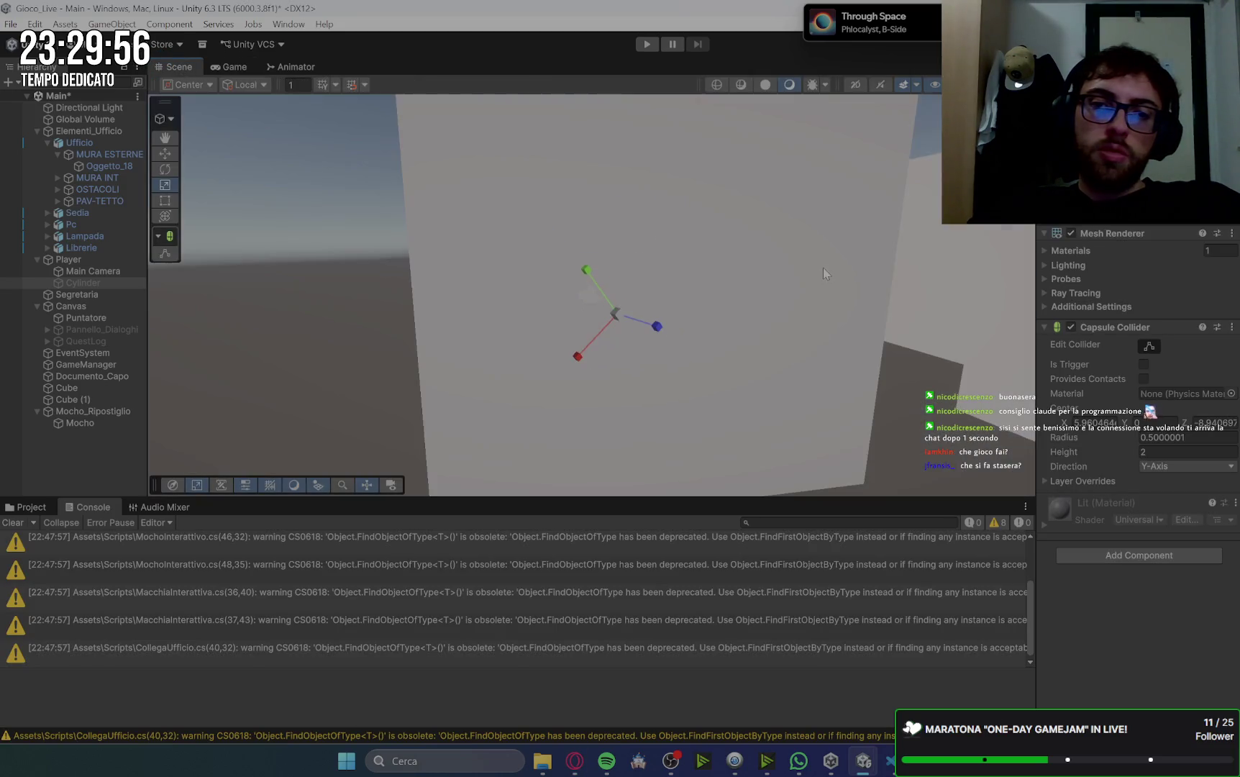
scroll(705, 212, "down", 10)
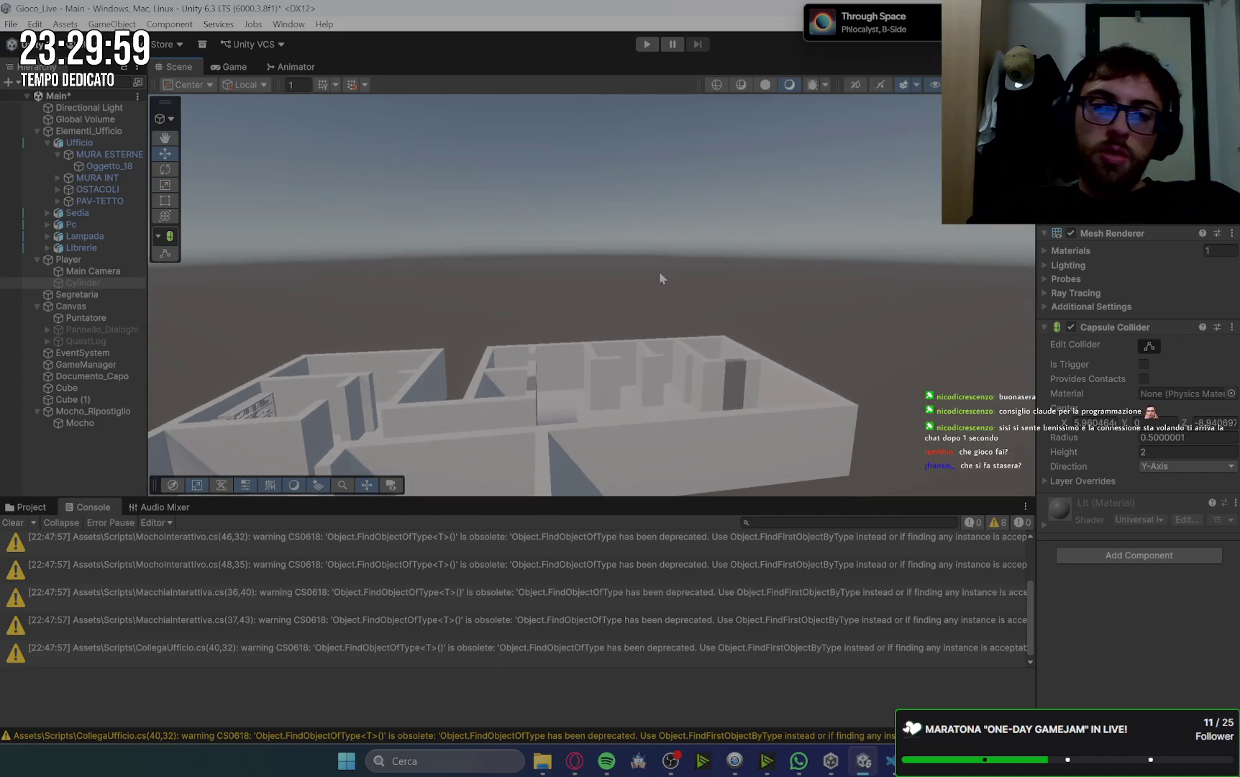
left_click_drag(660, 278, 47, 443)
left_click(44, 439)
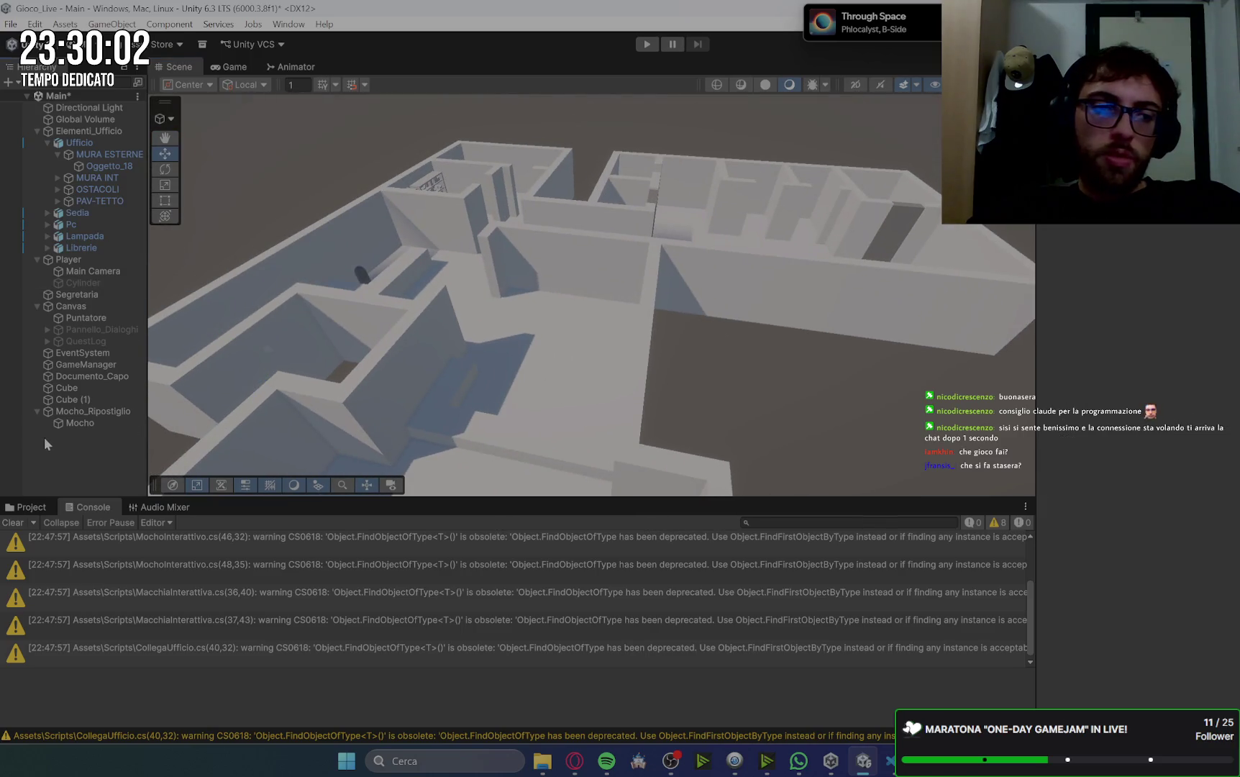
right_click(66, 461)
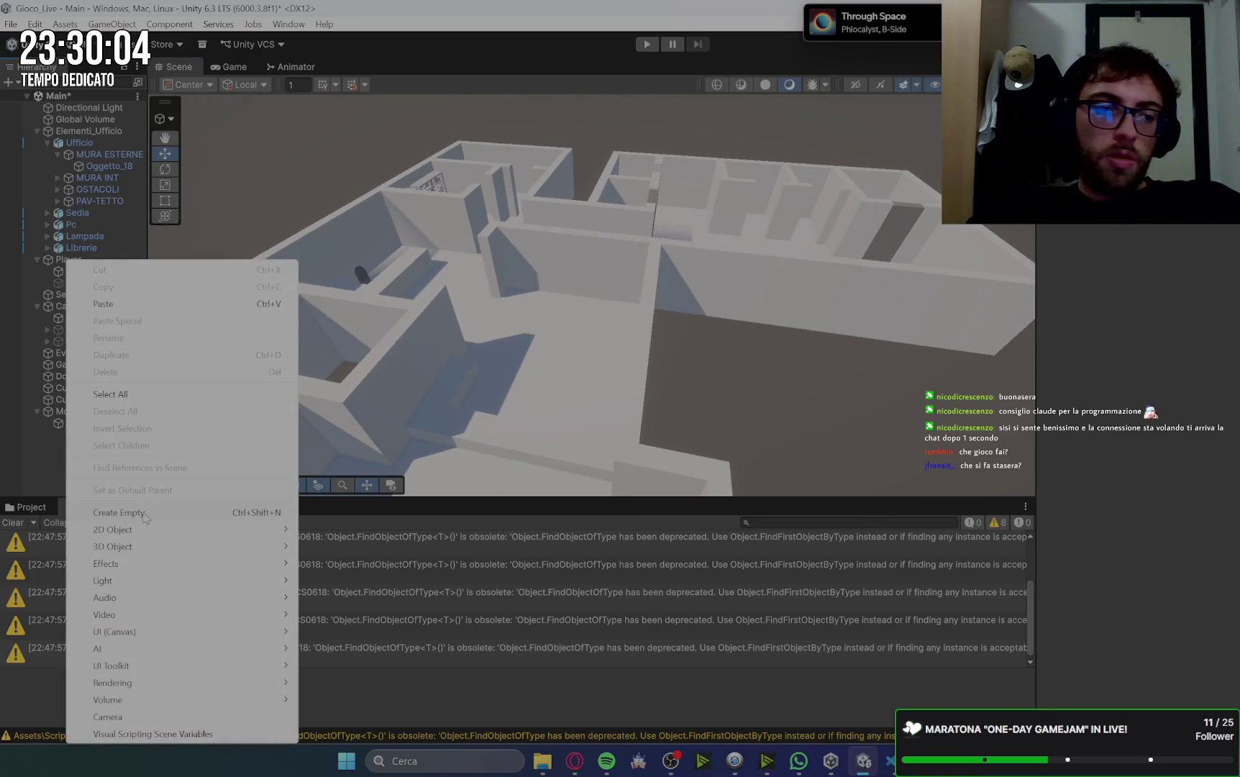
left_click(172, 511)
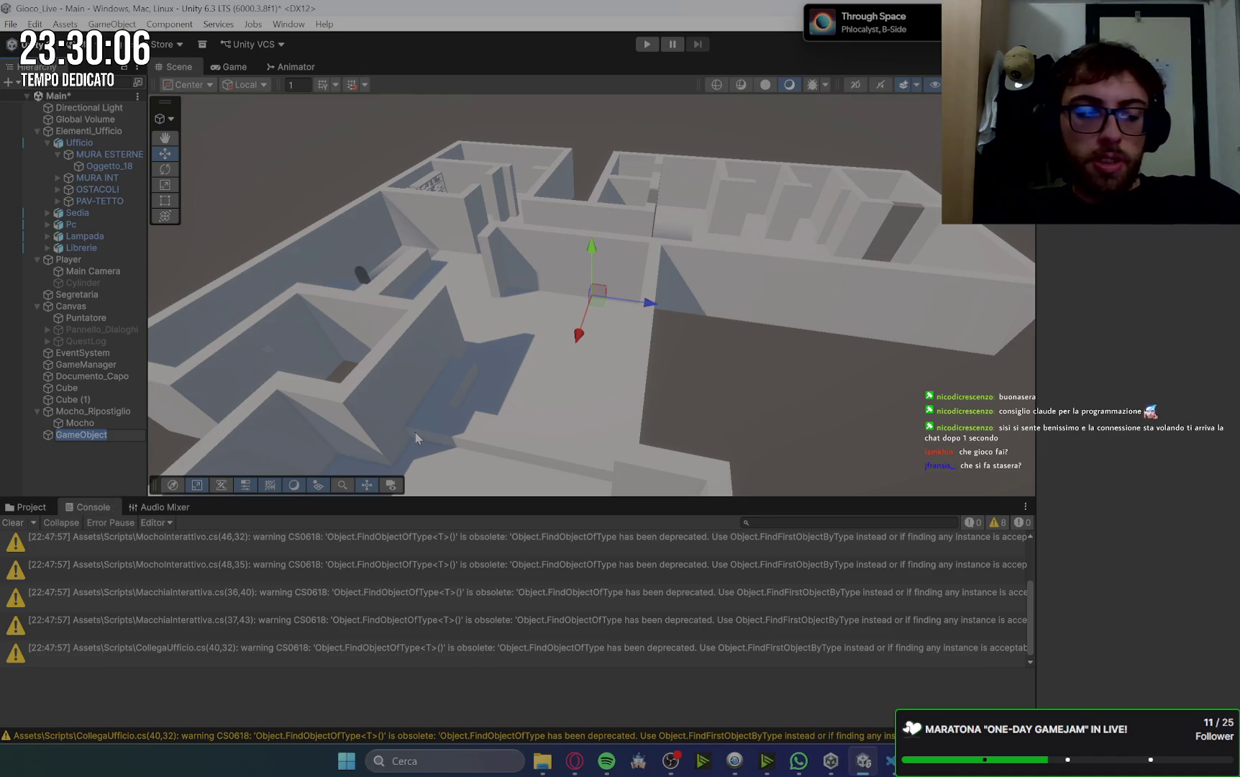
type("Macchie")
key("Return")
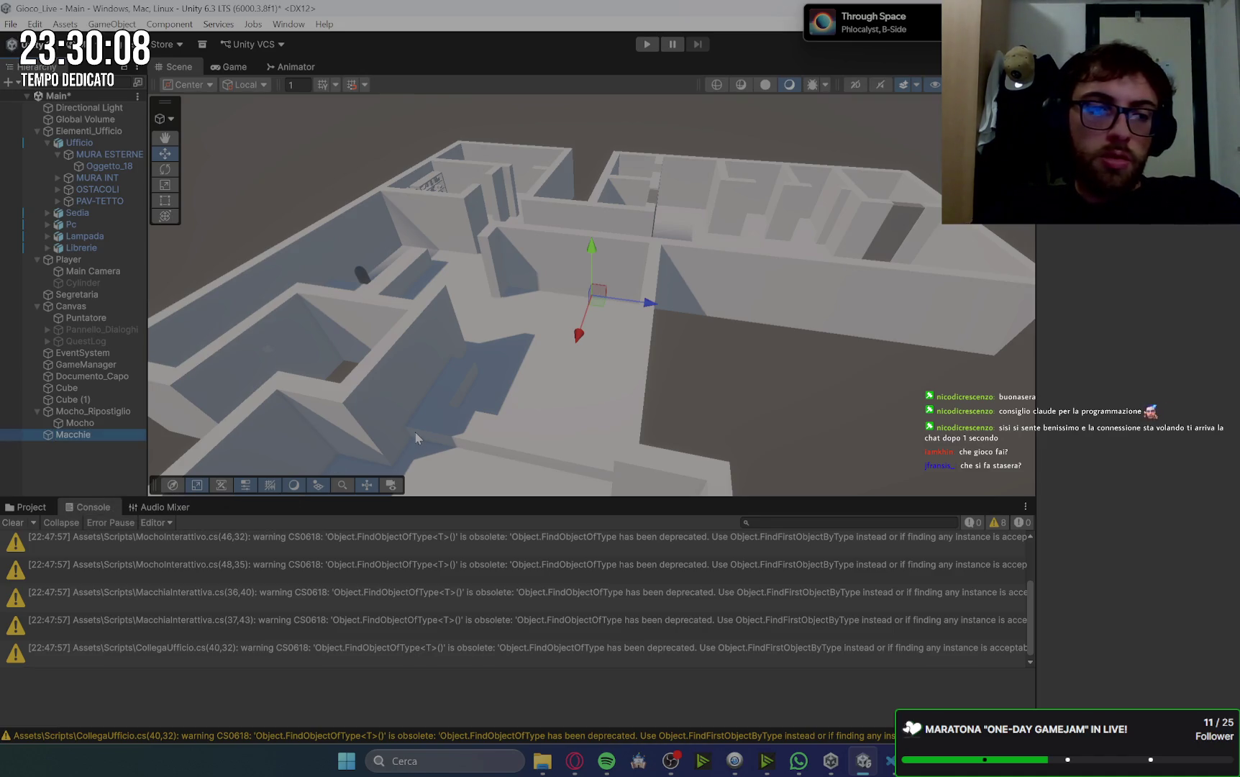
- Add a Plane under Macchie and scale it down to a small stain-sized square
left_click(37, 412)
right_click(88, 424)
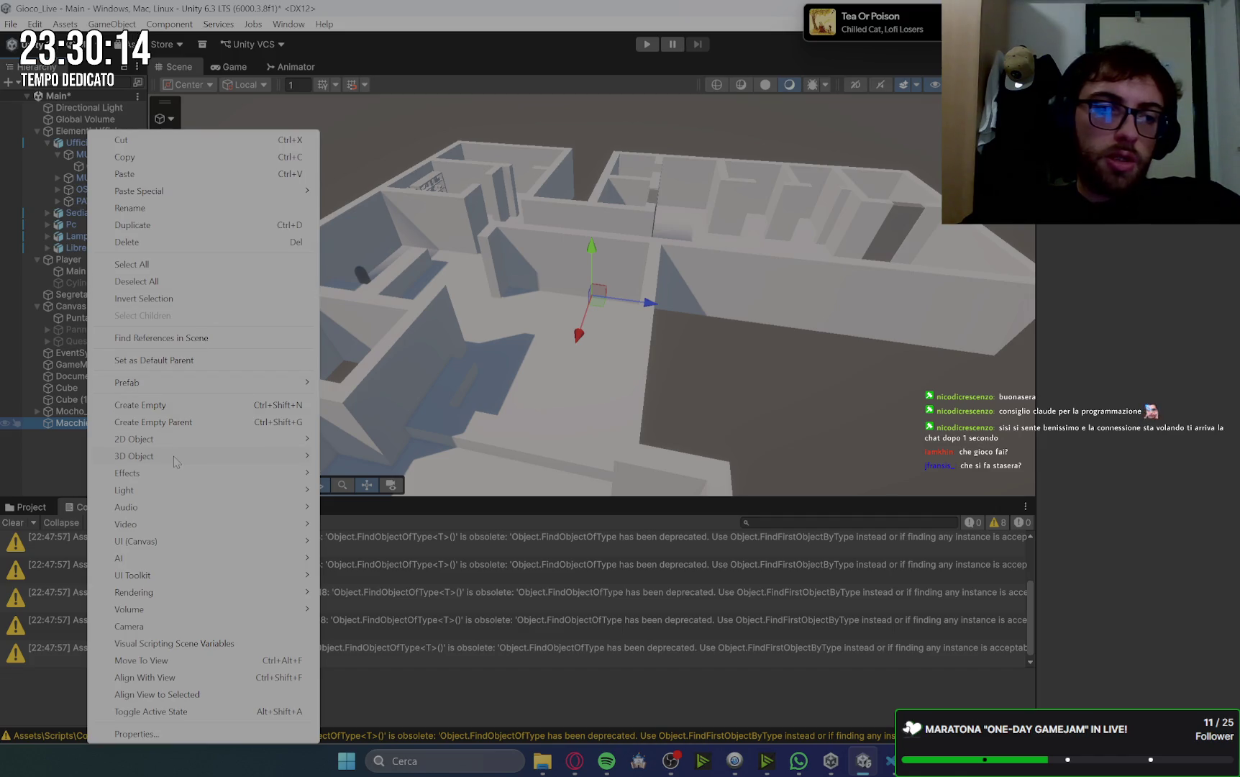
mouse_move(172, 462)
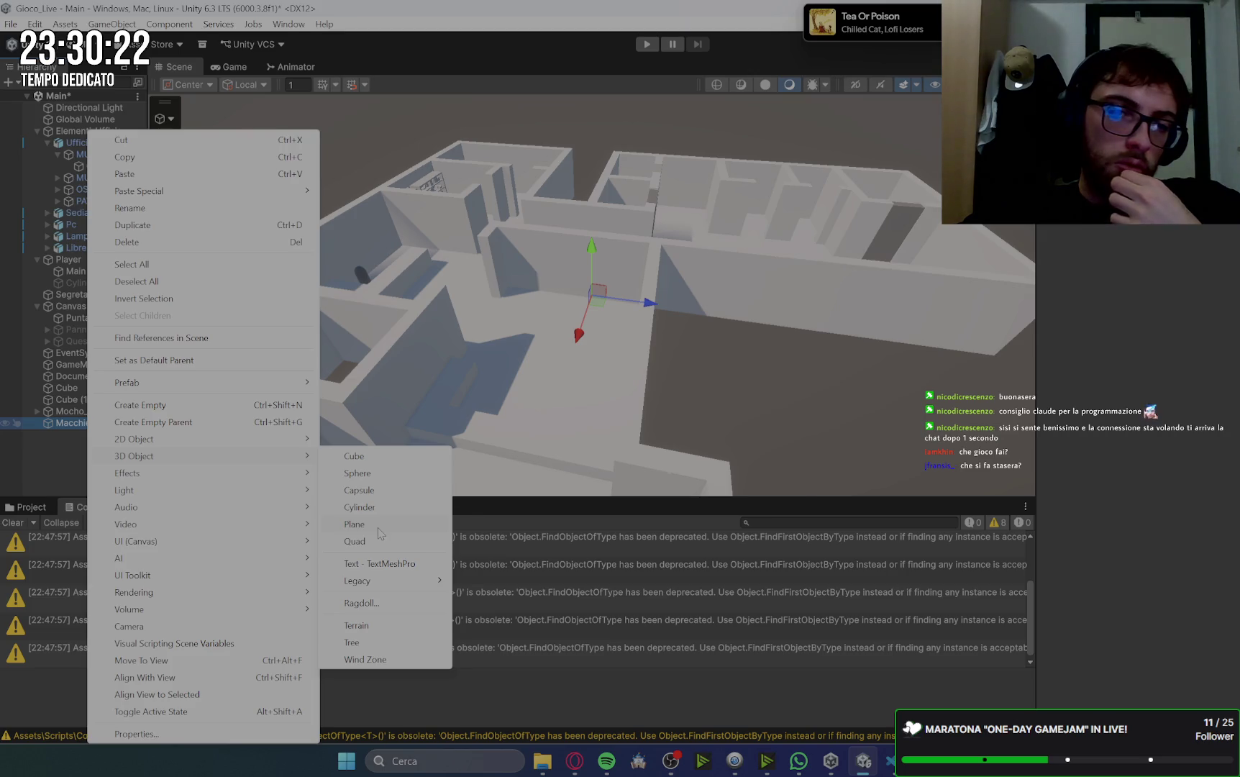
left_click(377, 526)
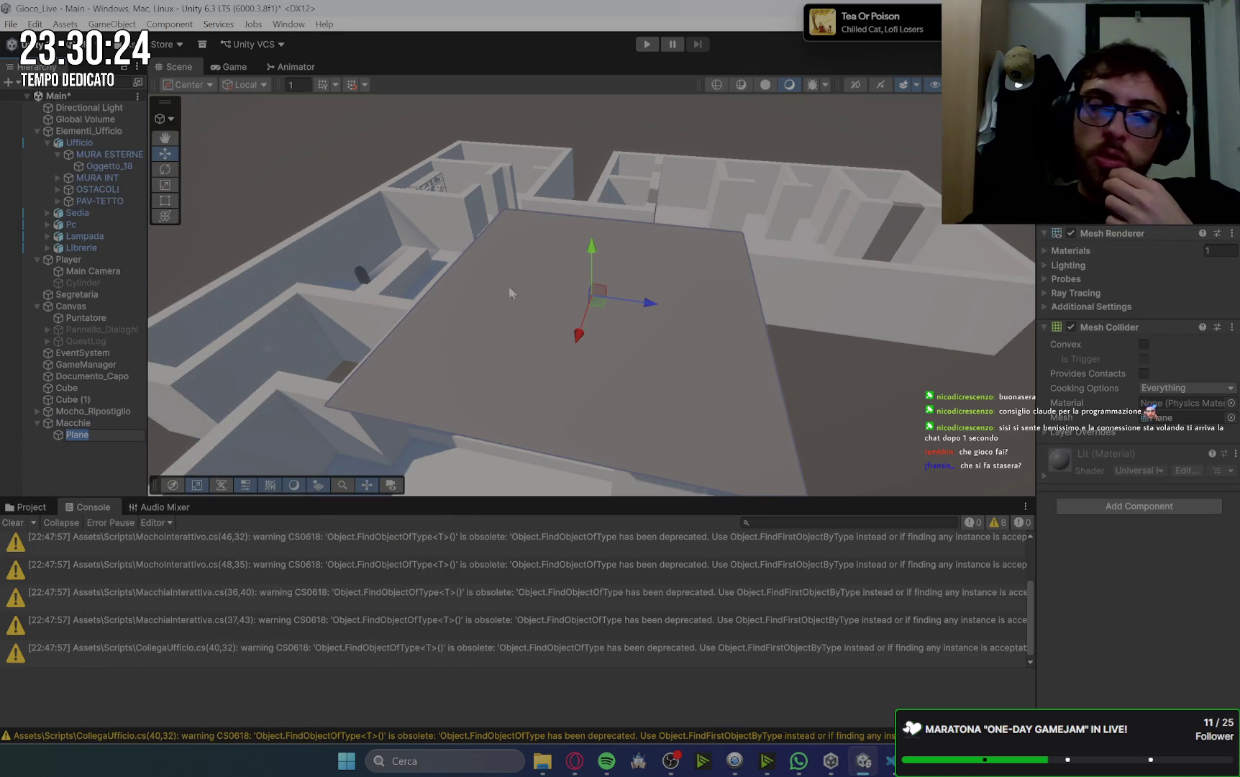
key("Return")
key("r")
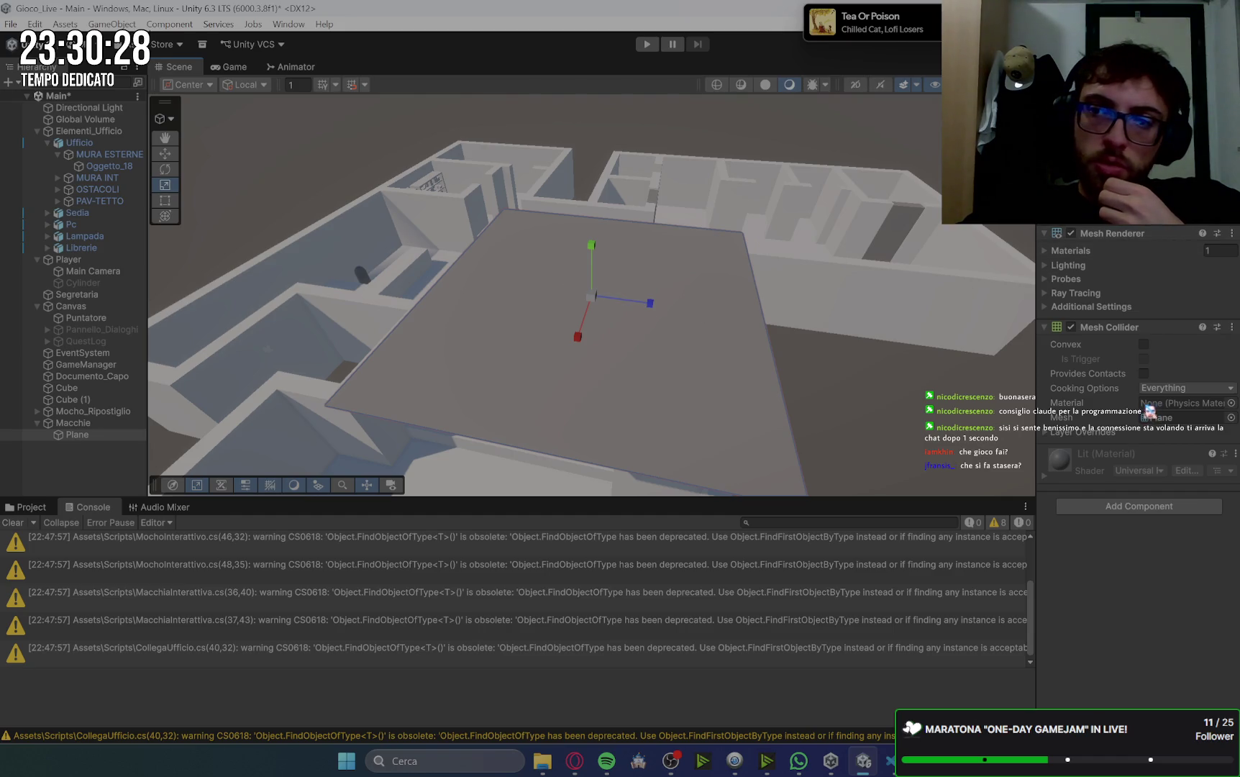
left_click_drag(653, 302, 602, 308)
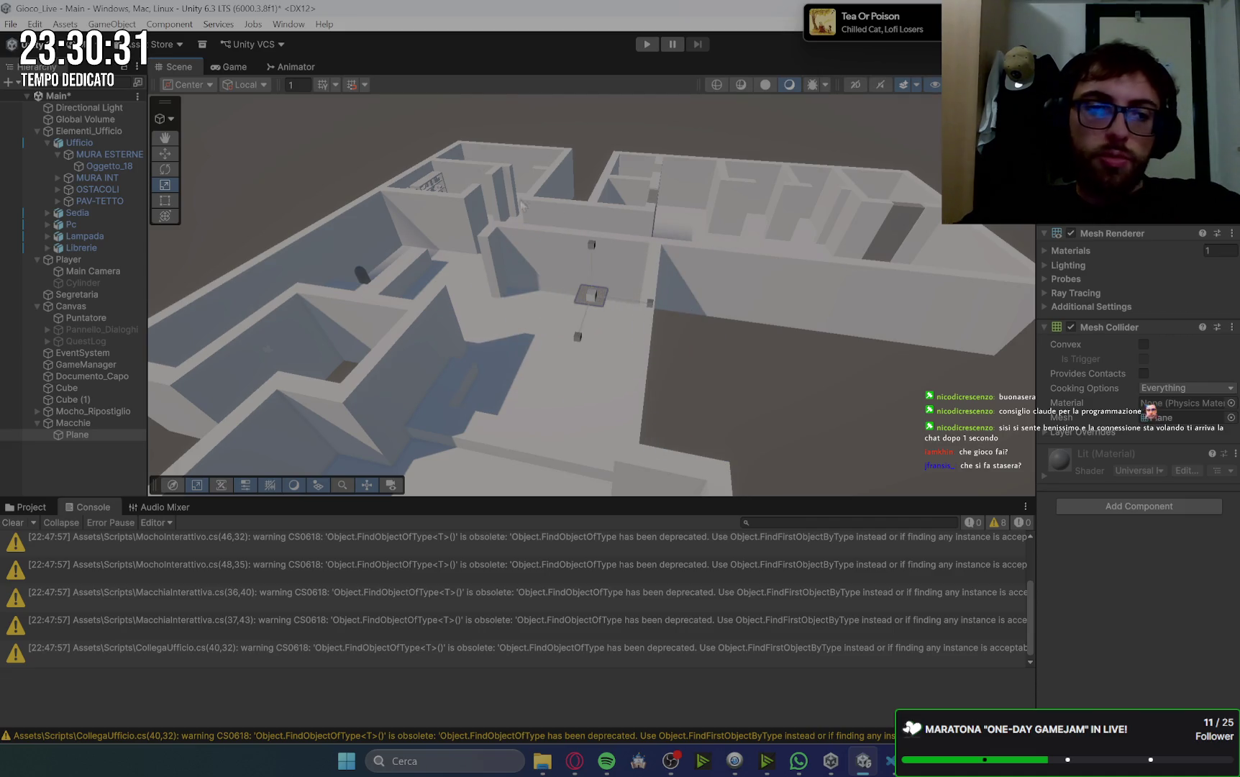
left_click(98, 434)
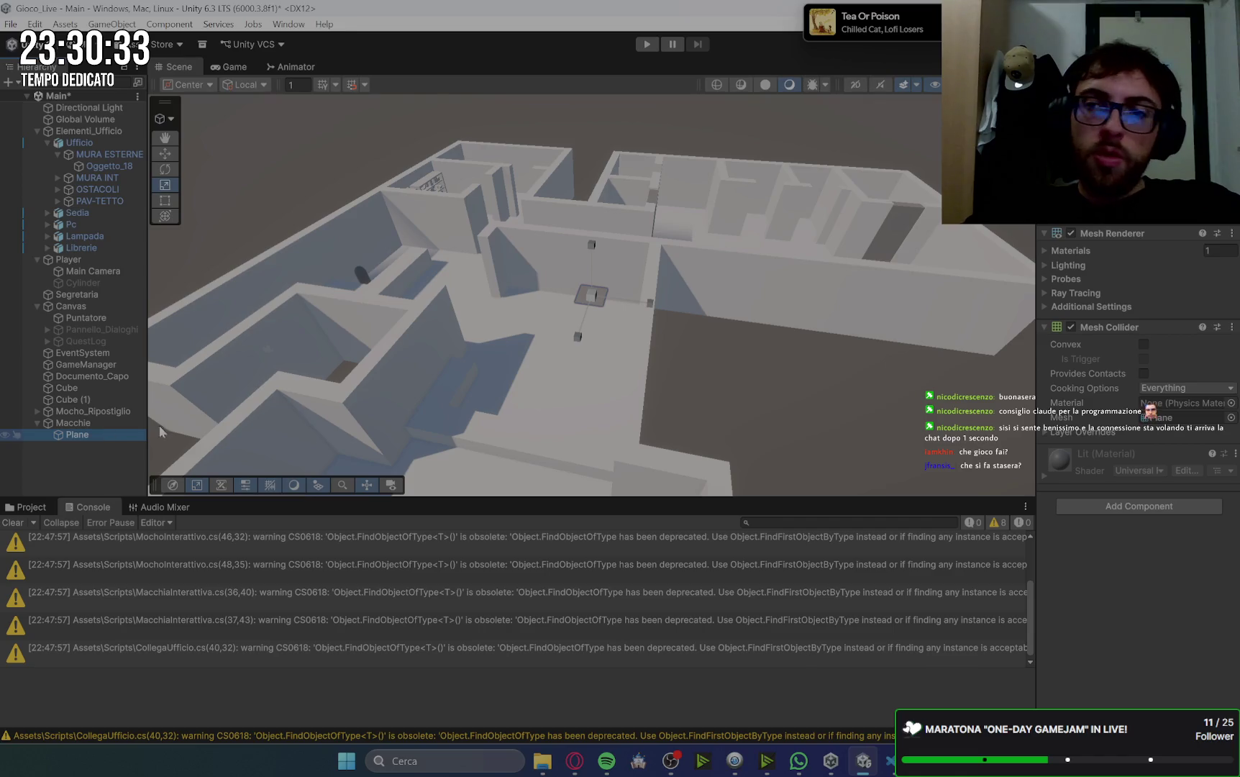
- Create a new tag named 'Maq' in the Tag Manager for the stain Plane
left_click(1108, 135)
left_click(1130, 315)
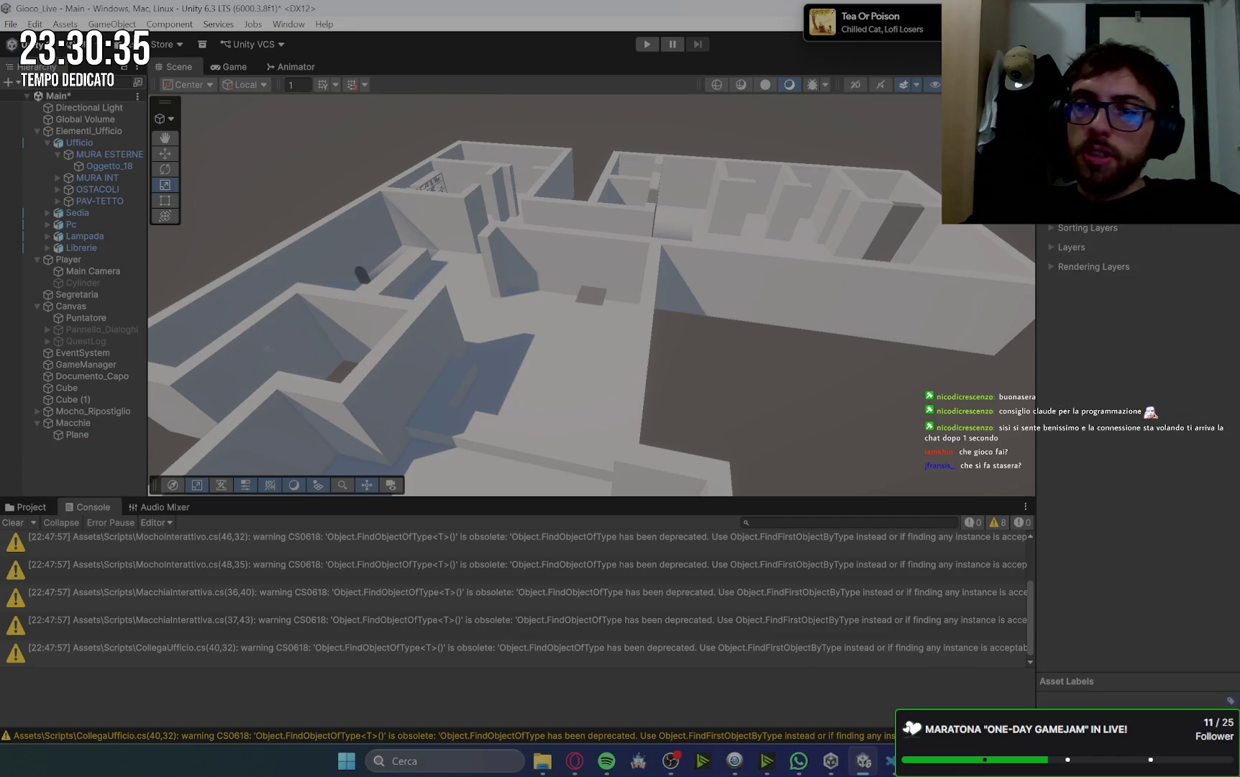
left_click(1223, 214)
type("Maq")
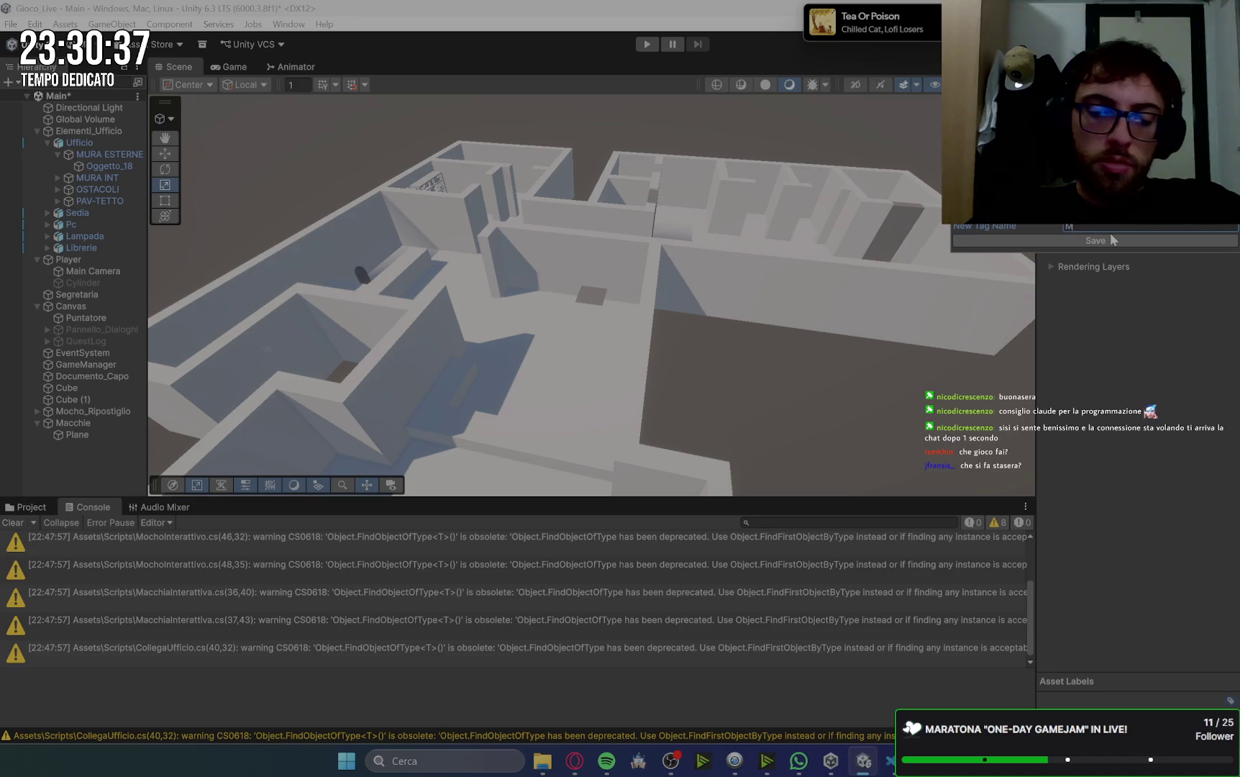
left_click(1111, 238)
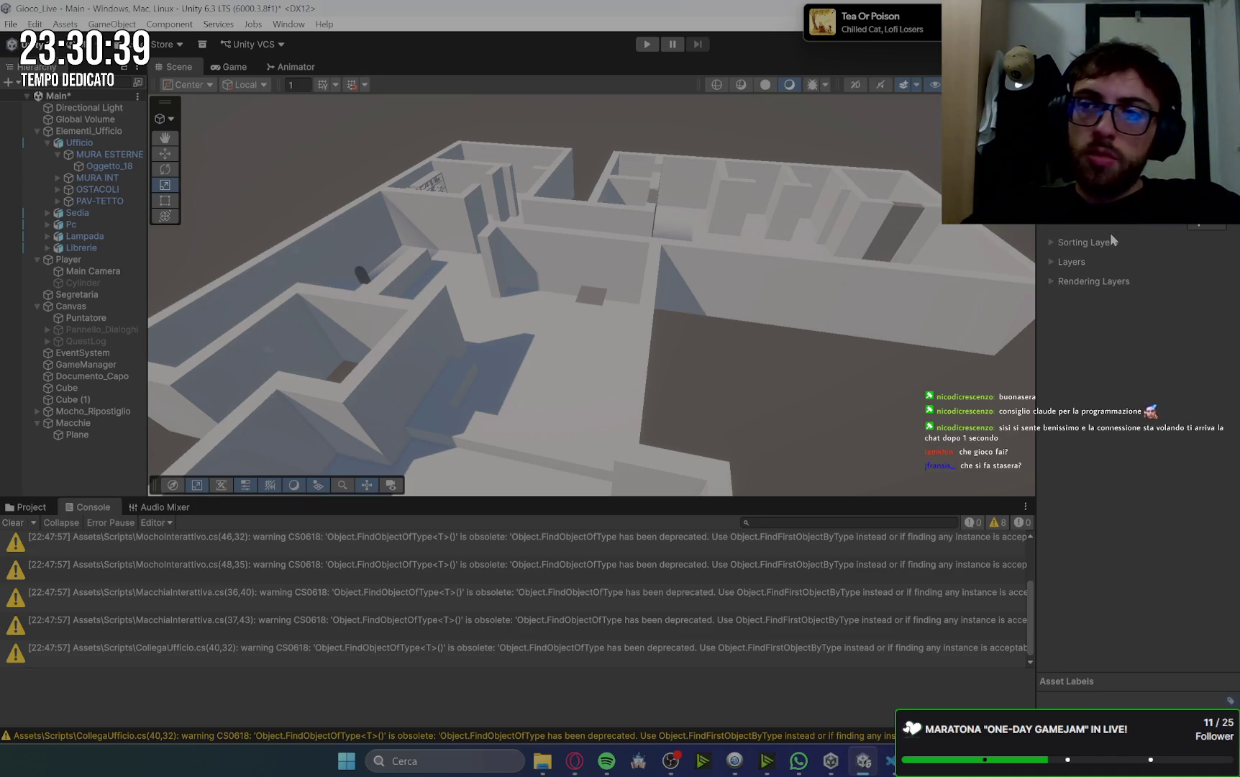
- Look over the top of the stain script in the code editor
key("alt+Tab")
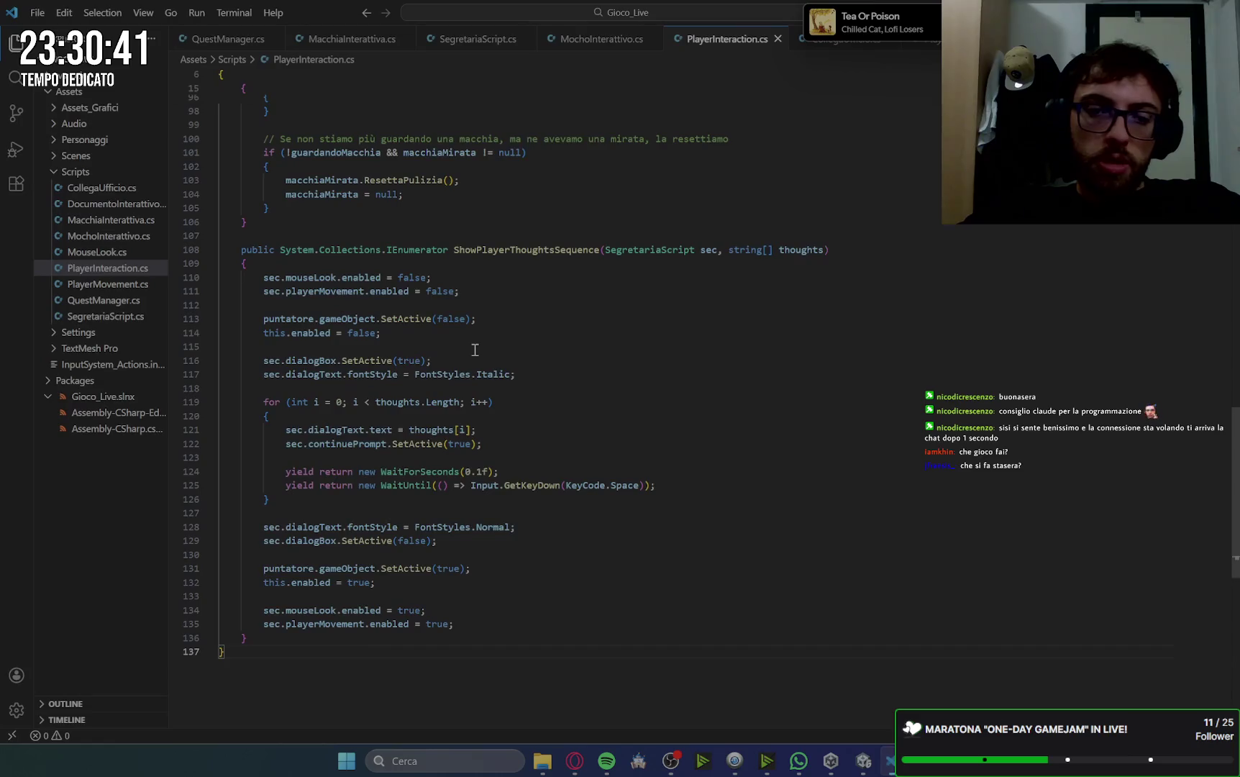
scroll(474, 350, "up", 14)
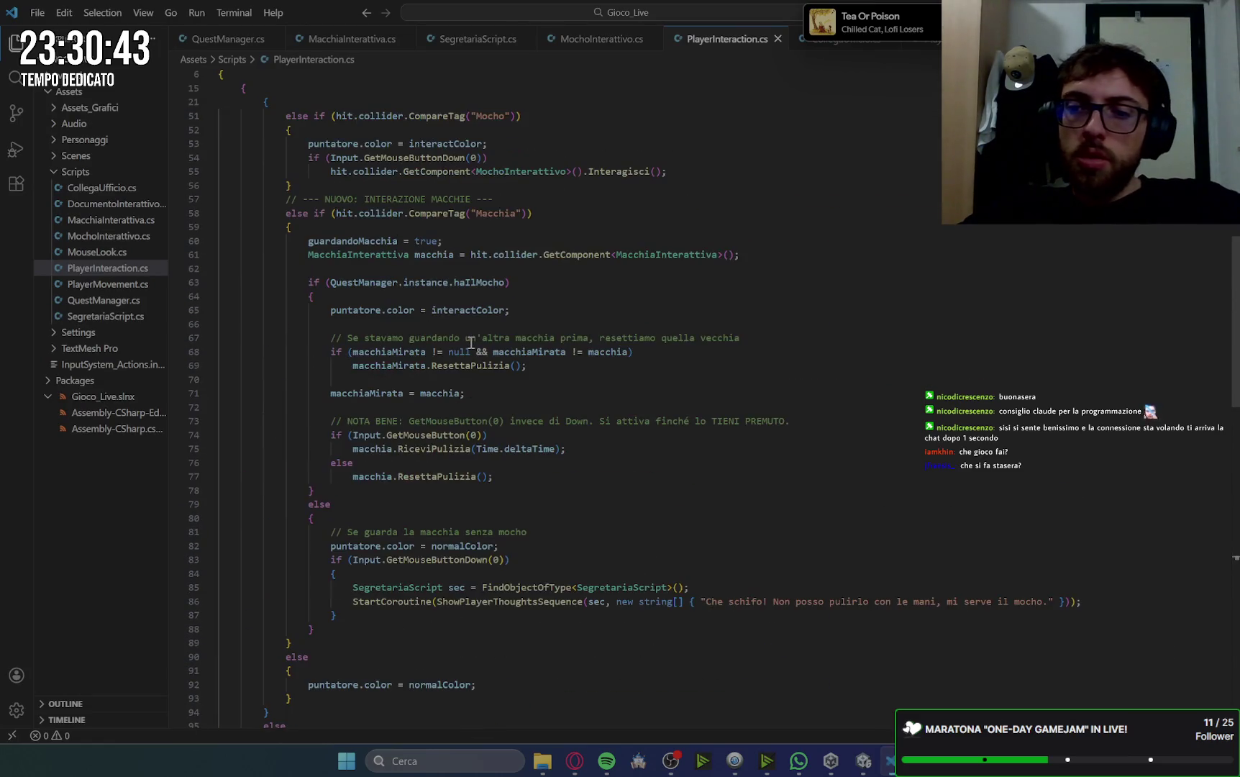
scroll(472, 343, "up", 1)
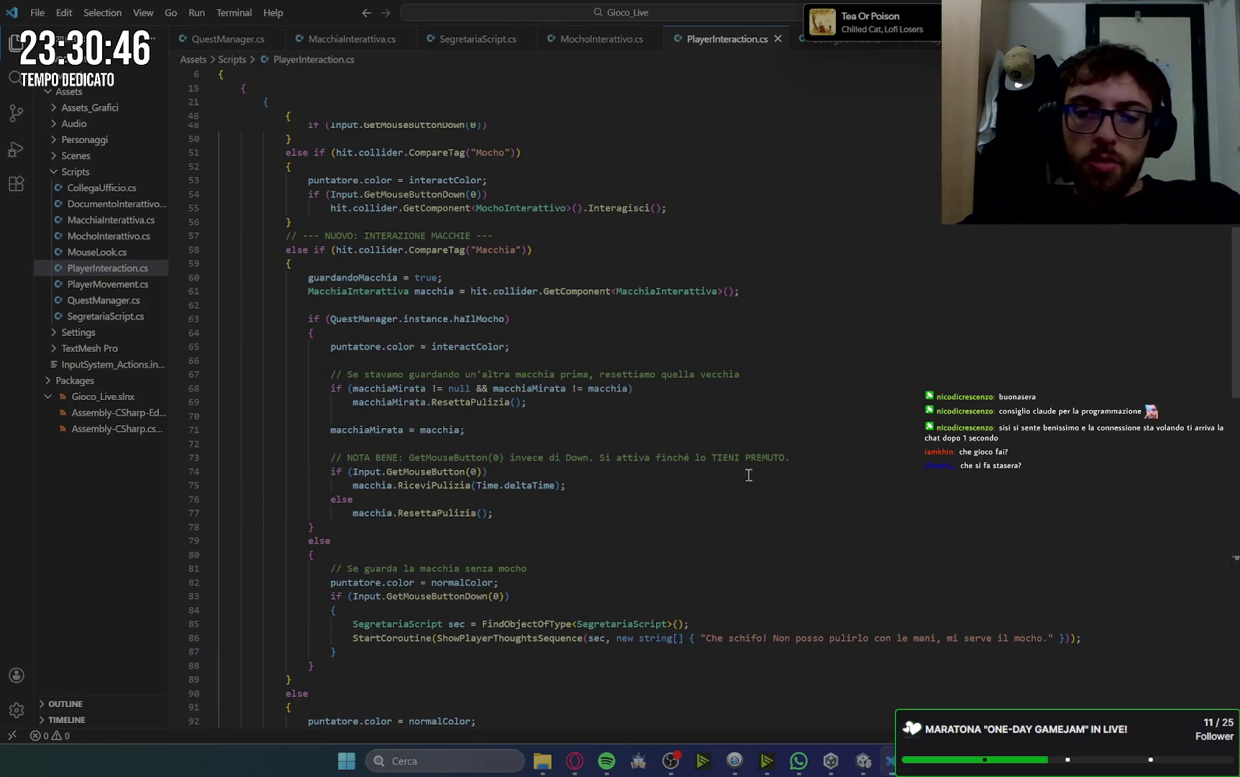
scroll(725, 459, "up", 3)
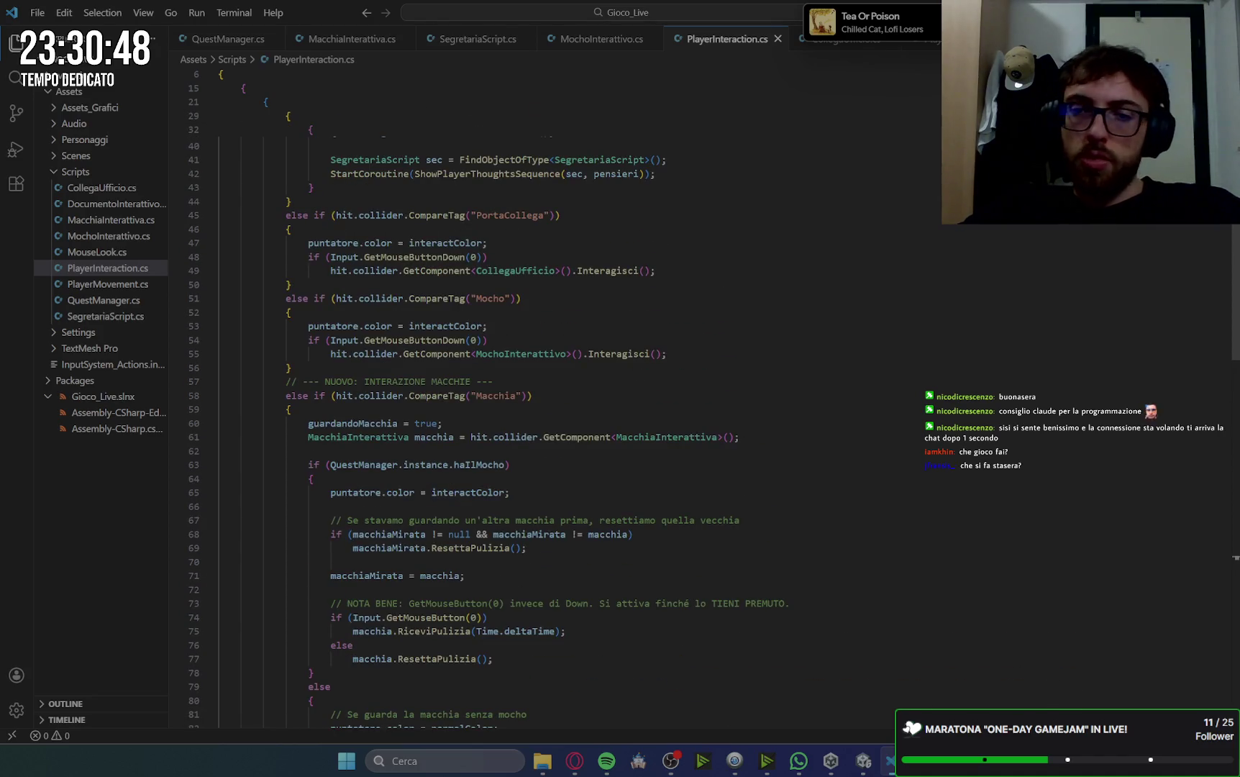
key("alt+Tab")
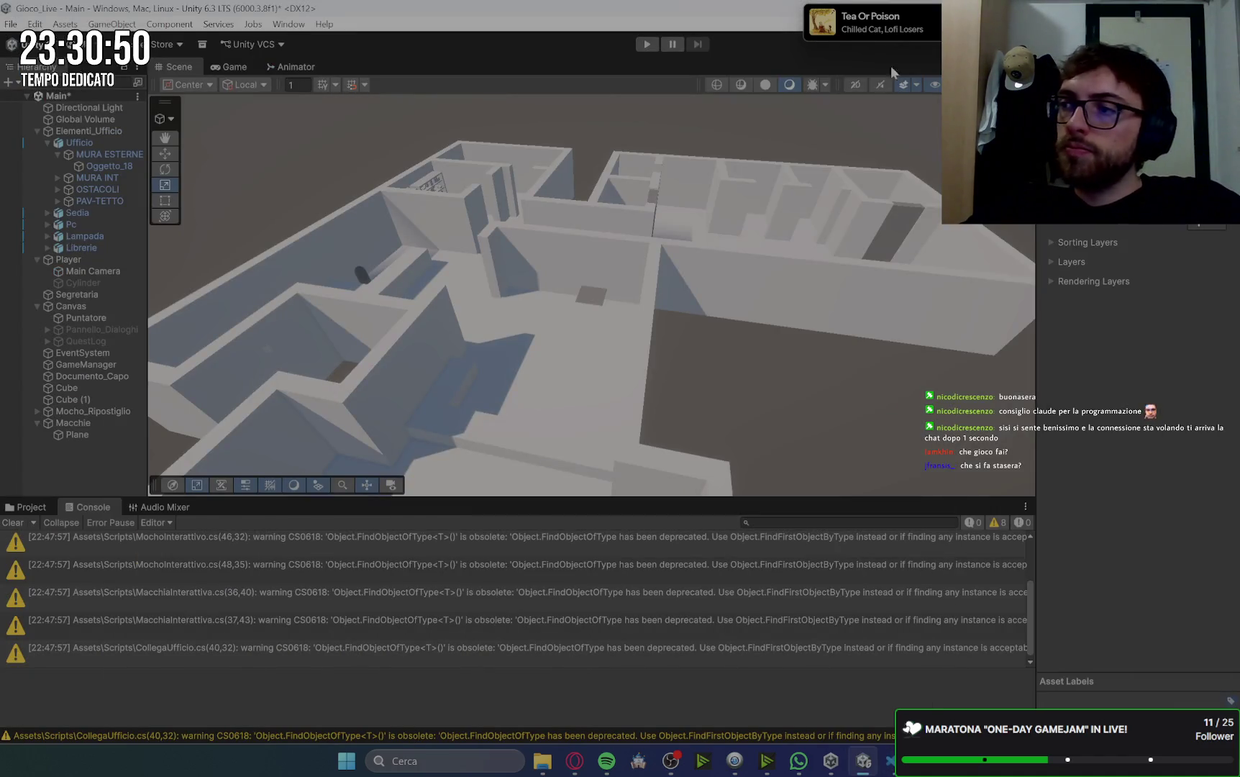
- Give the small Plane a Box Collider and the MacchiaInterattiva script, then duplicate it
left_click(587, 295)
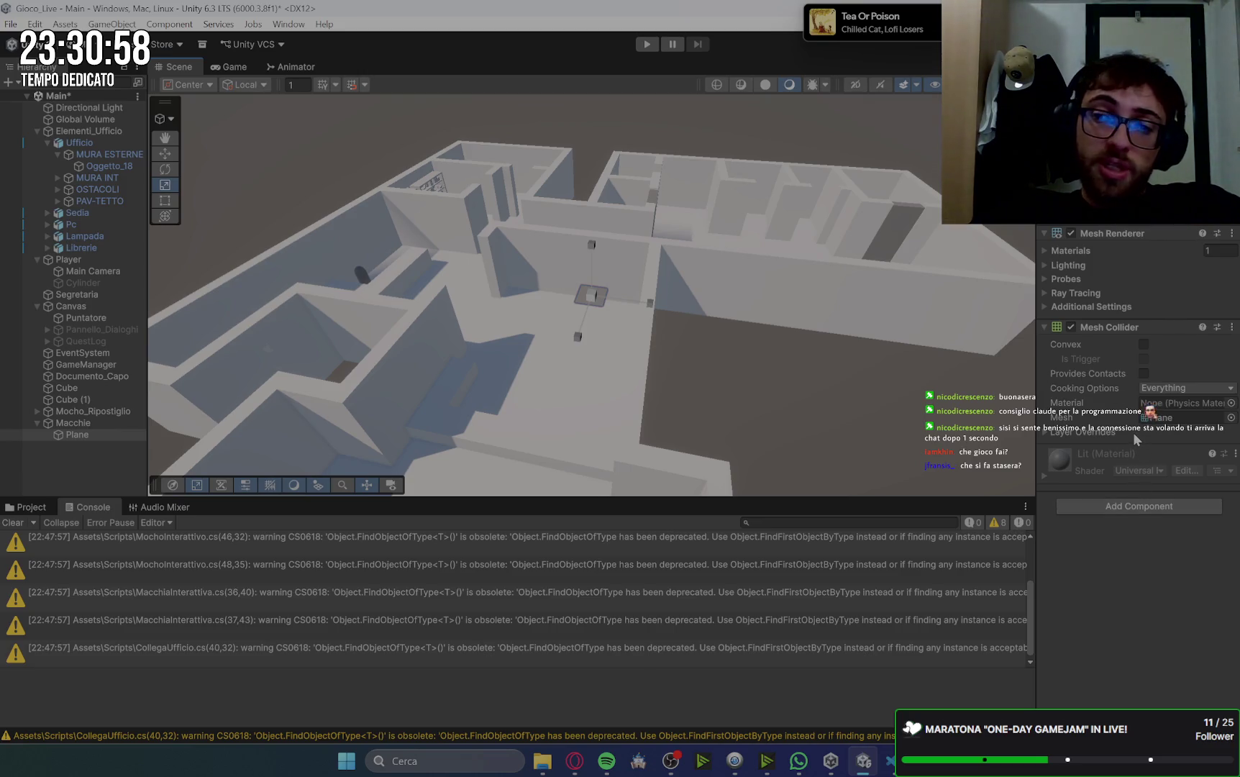
left_click(1120, 505)
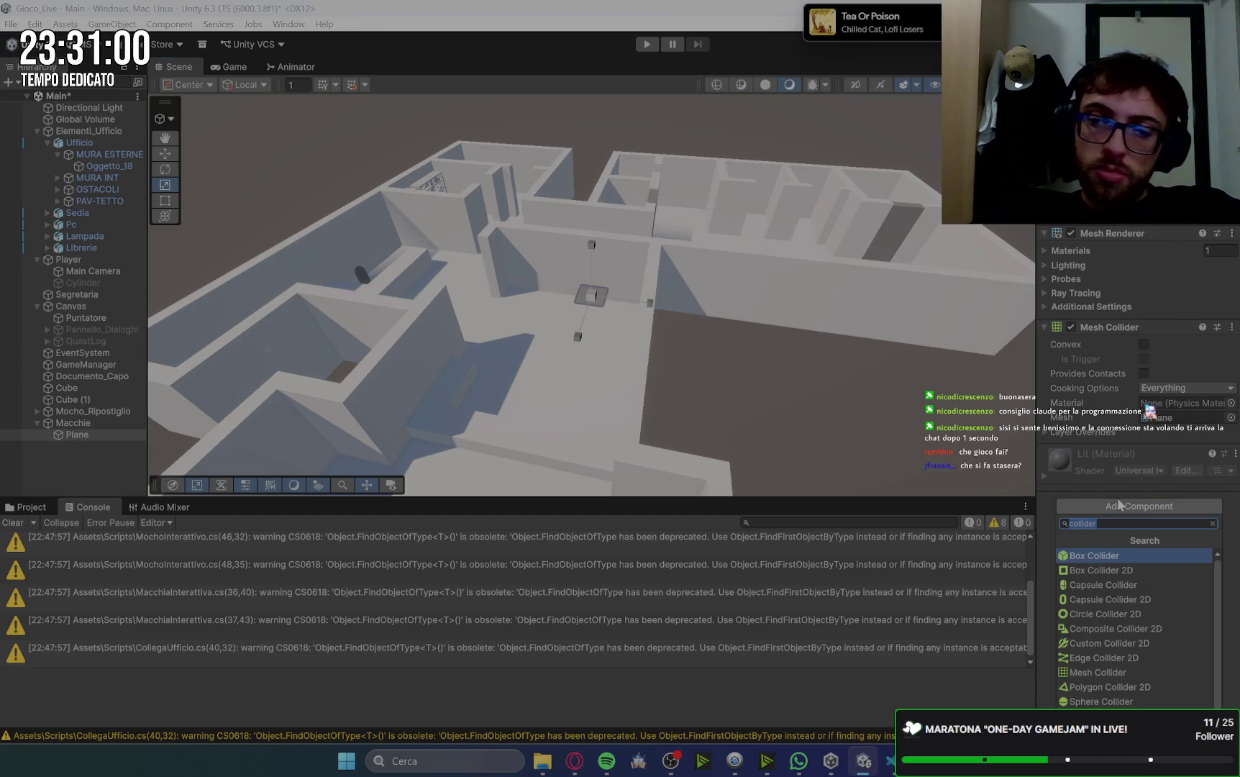
left_click(1112, 574)
left_click(738, 336)
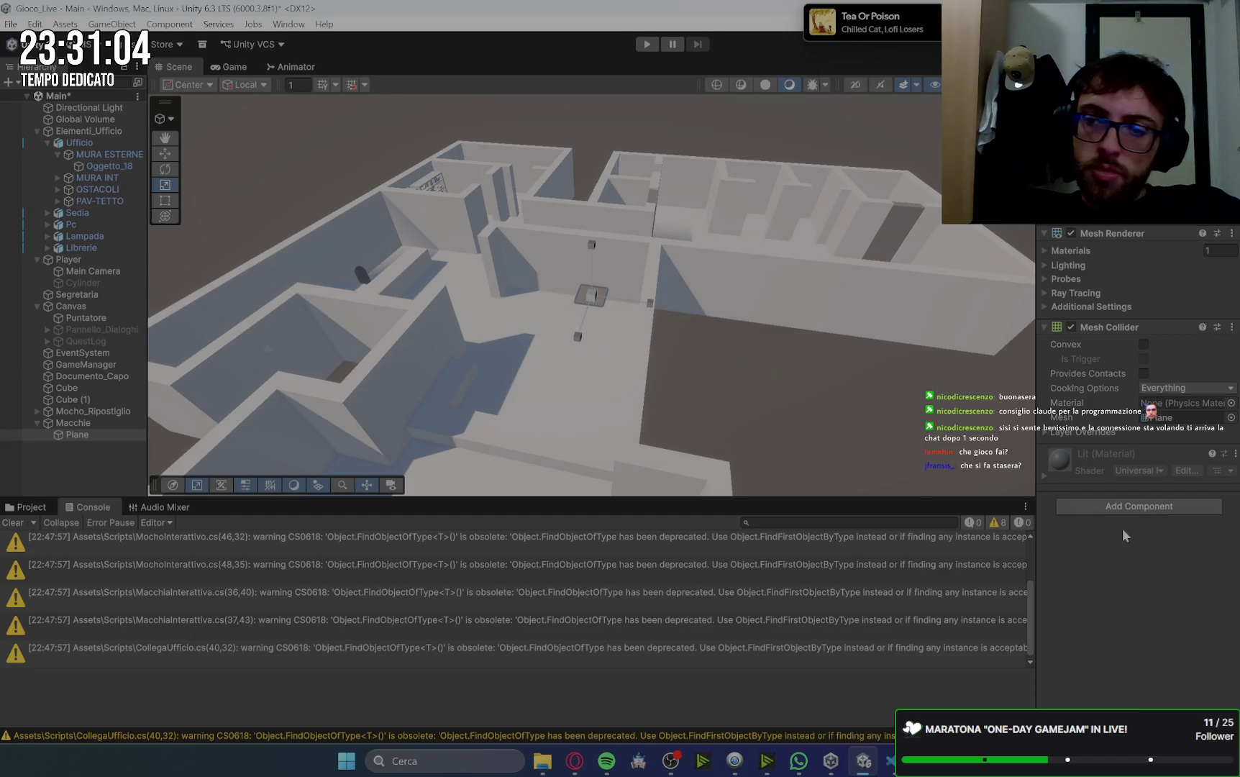
left_click(1130, 506)
left_click(1121, 554)
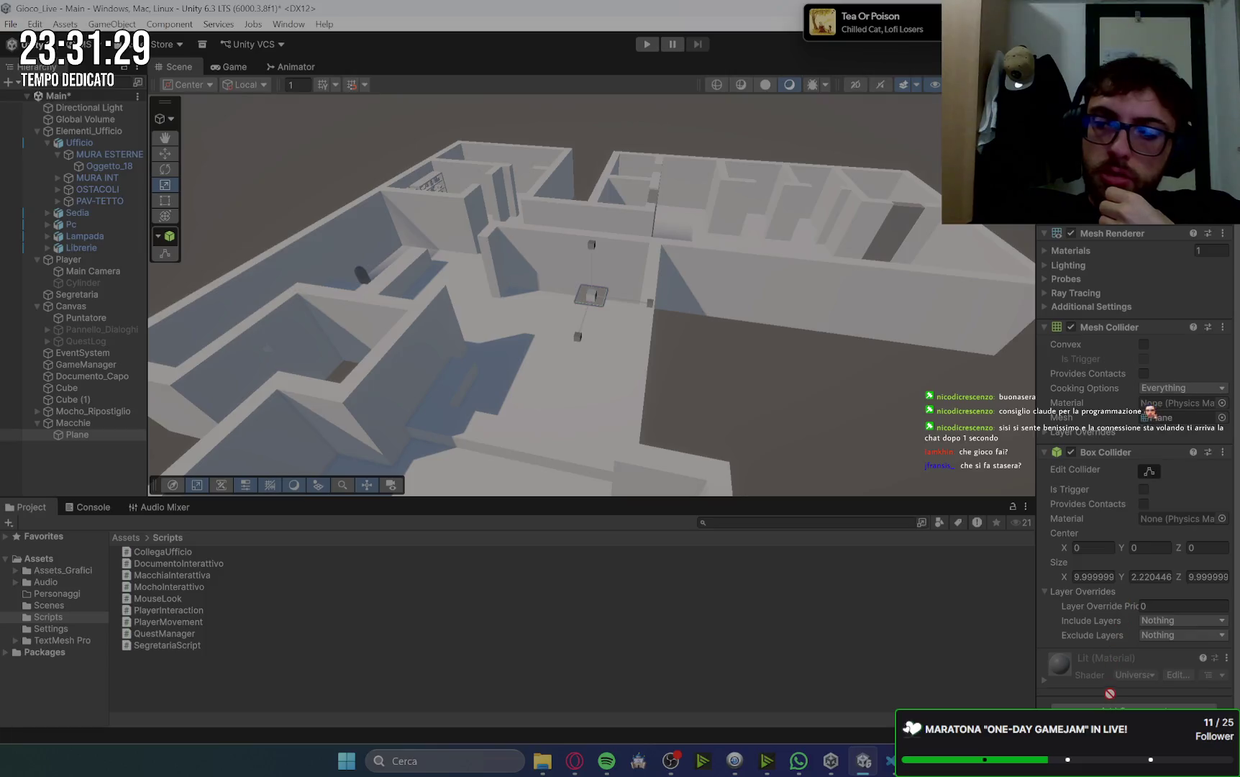
left_click_drag(1115, 707, 1126, 658)
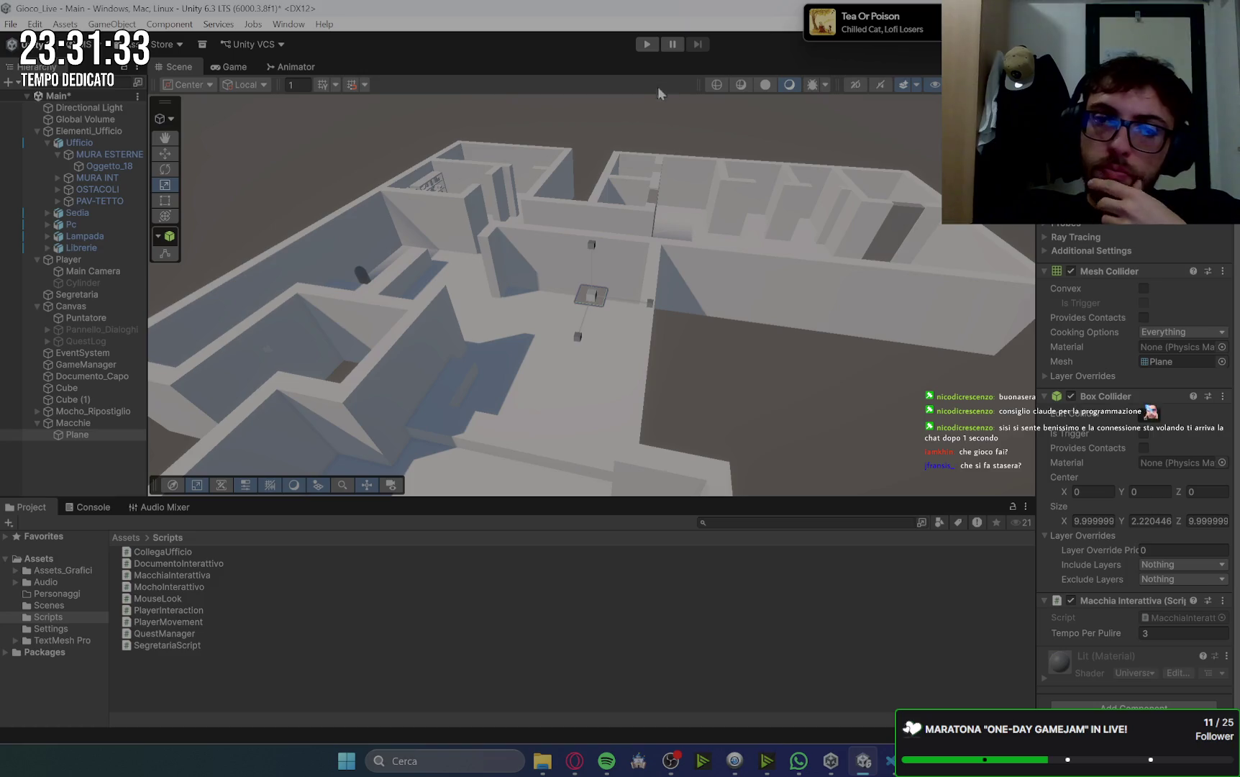
left_click(99, 435)
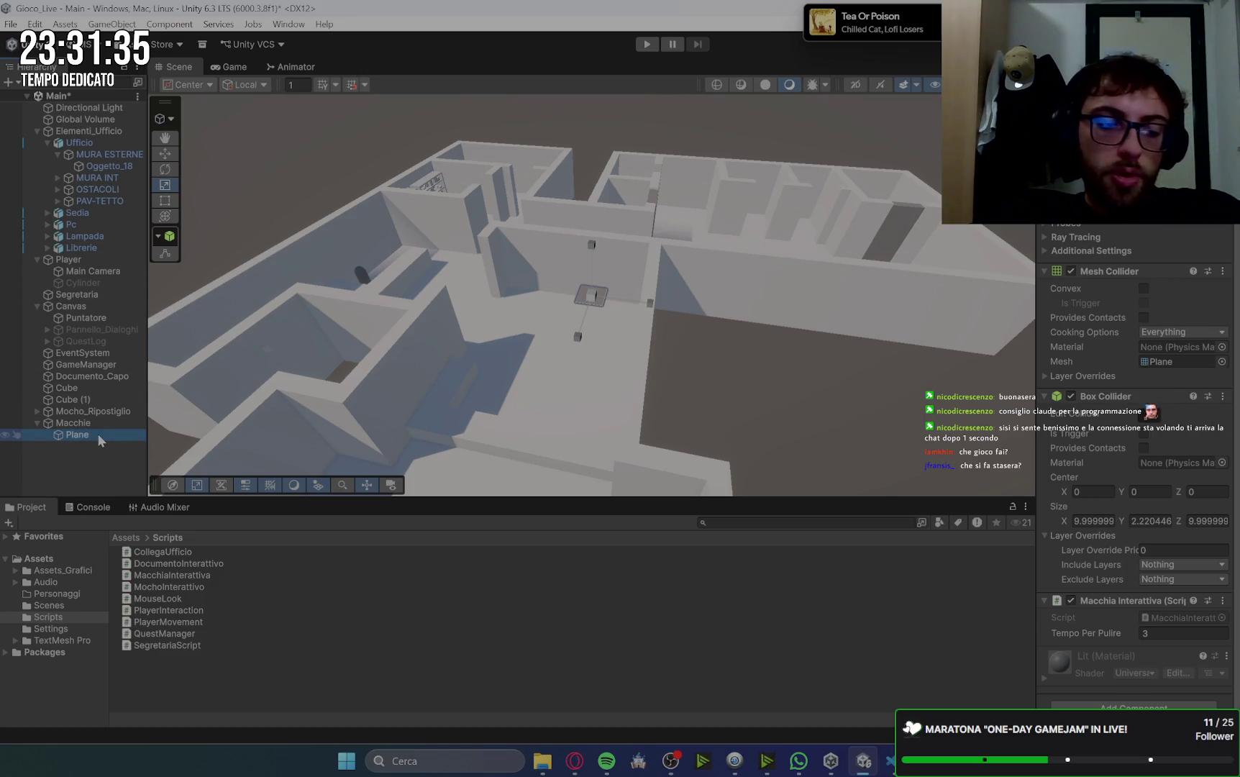
key("ctrl+d")
key("ctrl+d")
key("ctrl+d")
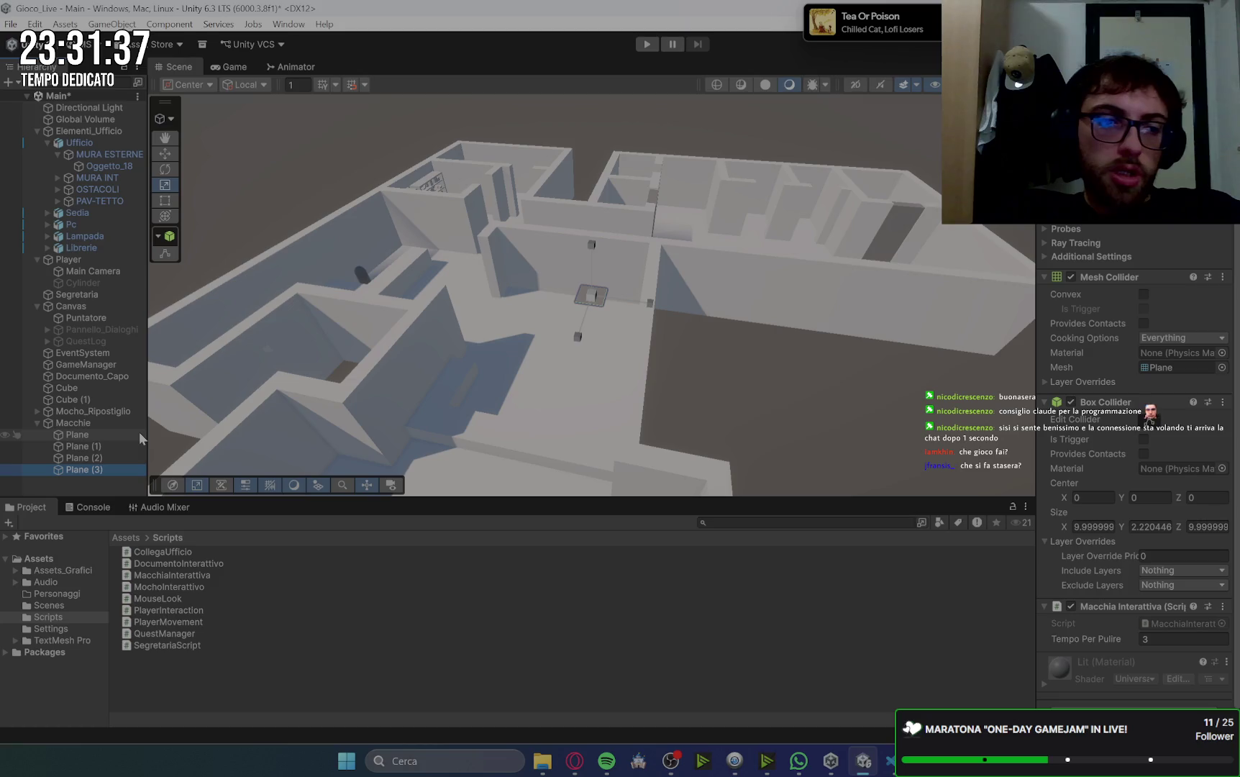
- Use the Move tool to drag a stain Plane copy to a new spot in the office
left_click(103, 434)
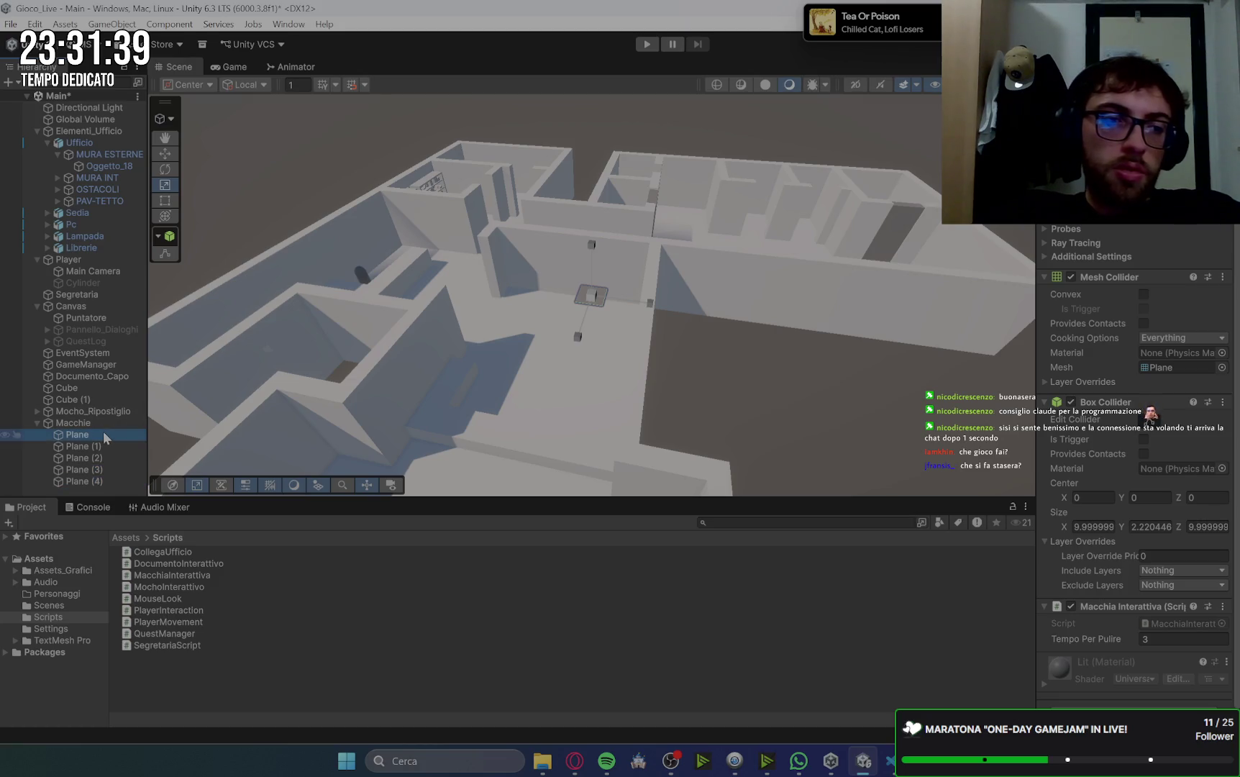
scroll(655, 325, "down", 3)
left_click(165, 153)
scroll(714, 305, "up", 5)
scroll(719, 305, "down", 3)
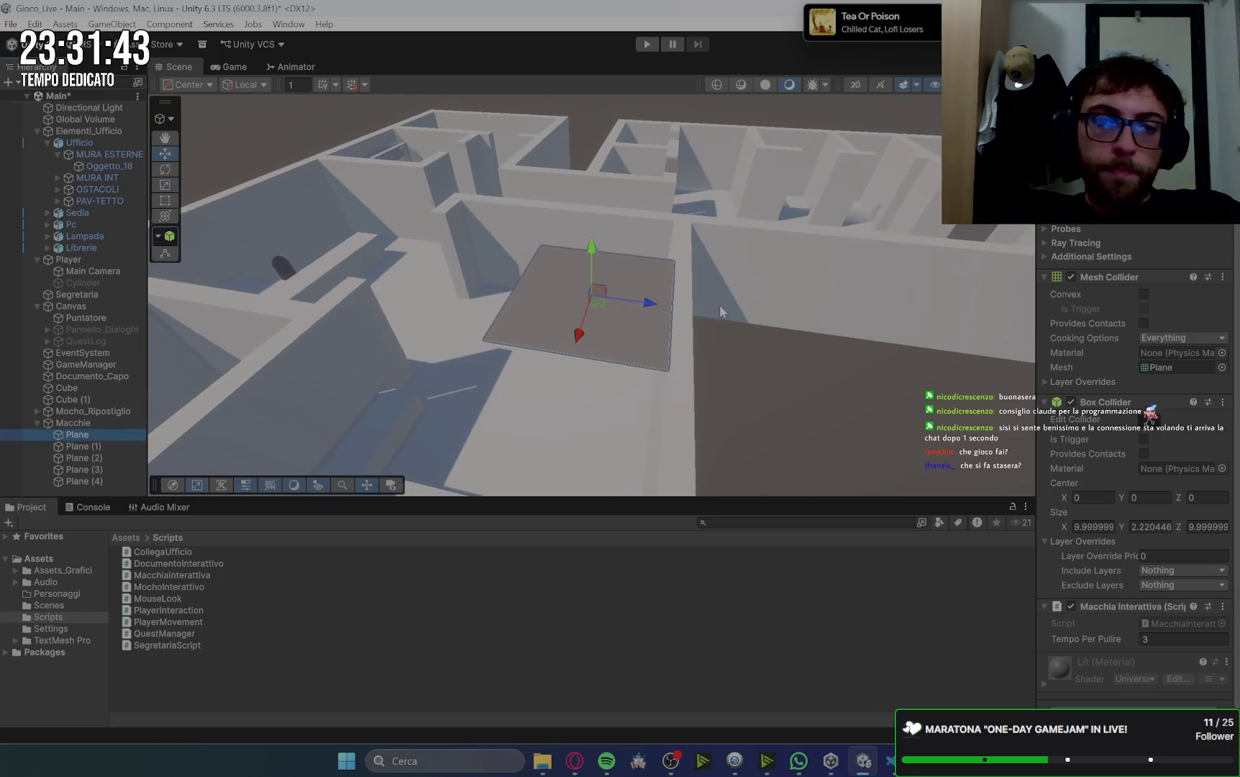
mouse_move(719, 309)
left_mouse_down()
mouse_move(911, 462)
mouse_move(790, 388)
mouse_move(795, 338)
mouse_move(810, 337)
mouse_move(766, 331)
left_mouse_up()
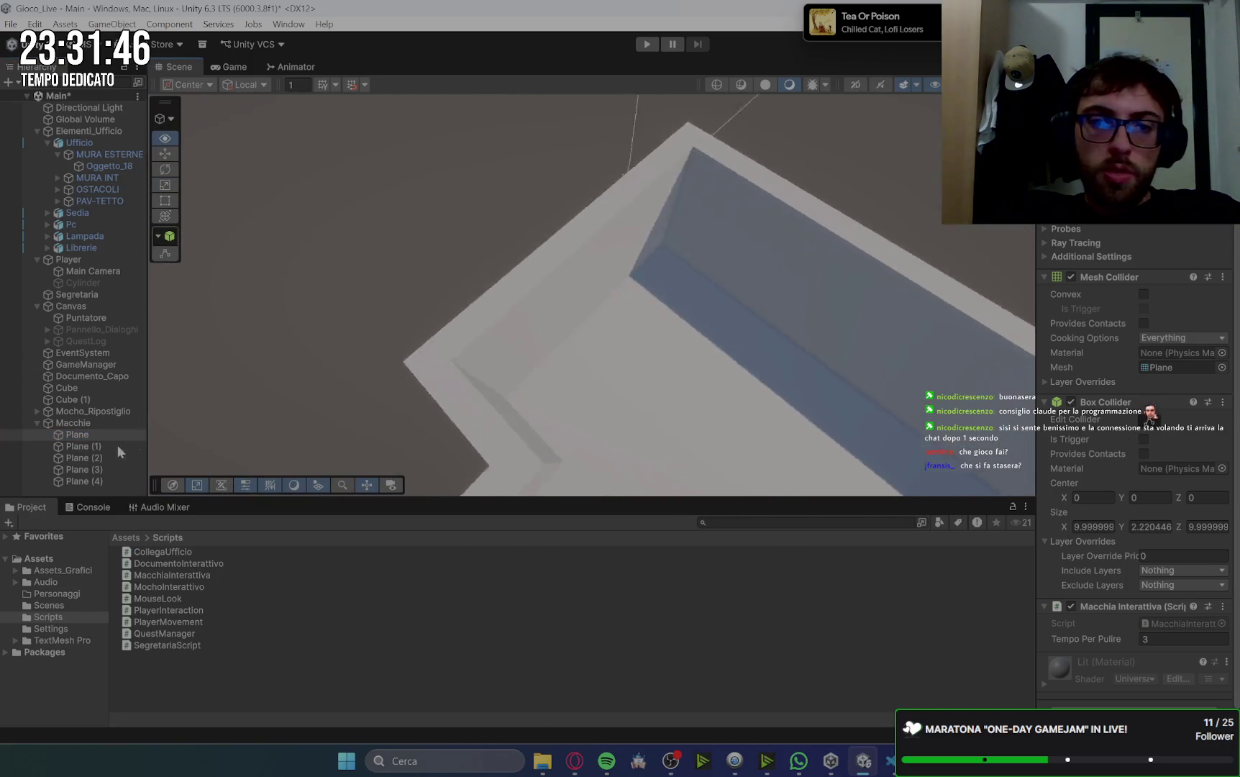
scroll(802, 336, "up", 3)
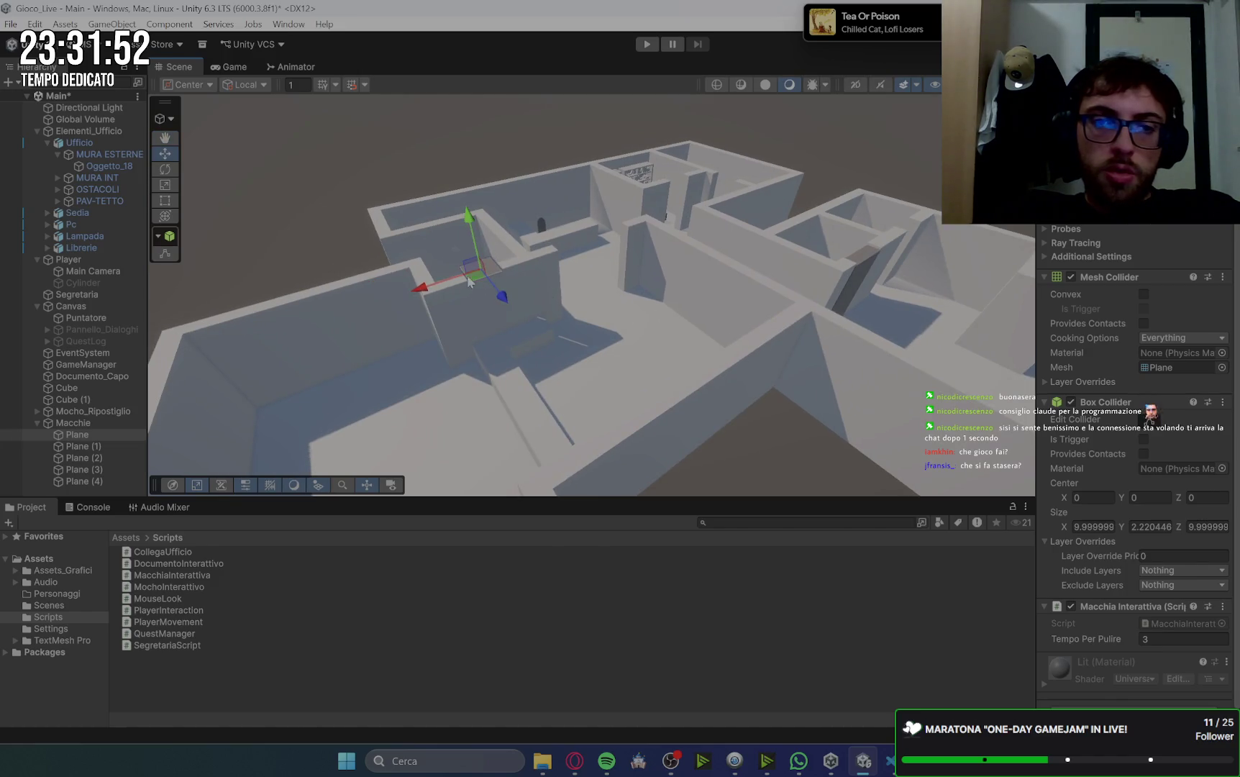
mouse_move(978, 277)
left_mouse_down()
mouse_move(730, 355)
mouse_move(487, 244)
left_mouse_up()
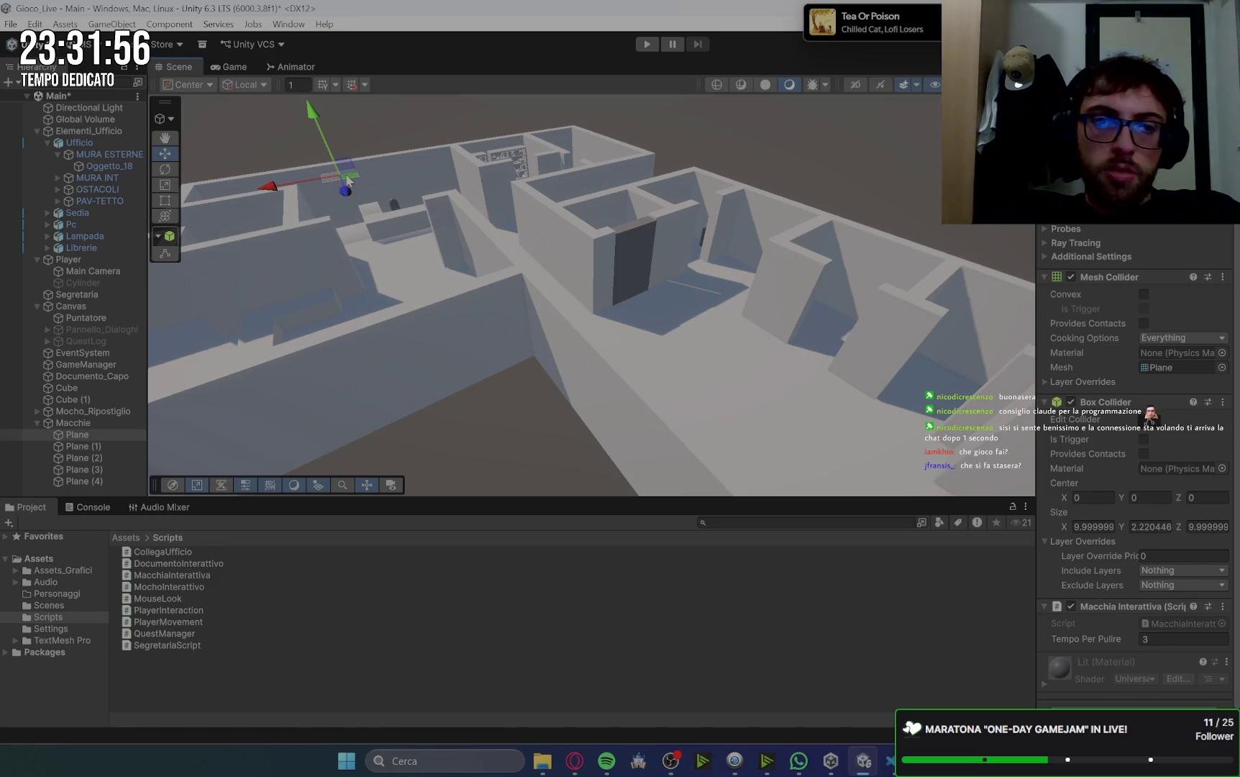
left_click_drag(349, 170, 670, 253)
mouse_move(870, 288)
left_mouse_down()
mouse_move(831, 320)
mouse_move(886, 204)
mouse_move(892, 216)
left_mouse_up()
left_click_drag(861, 294, 825, 340)
left_click_drag(905, 316, 661, 357)
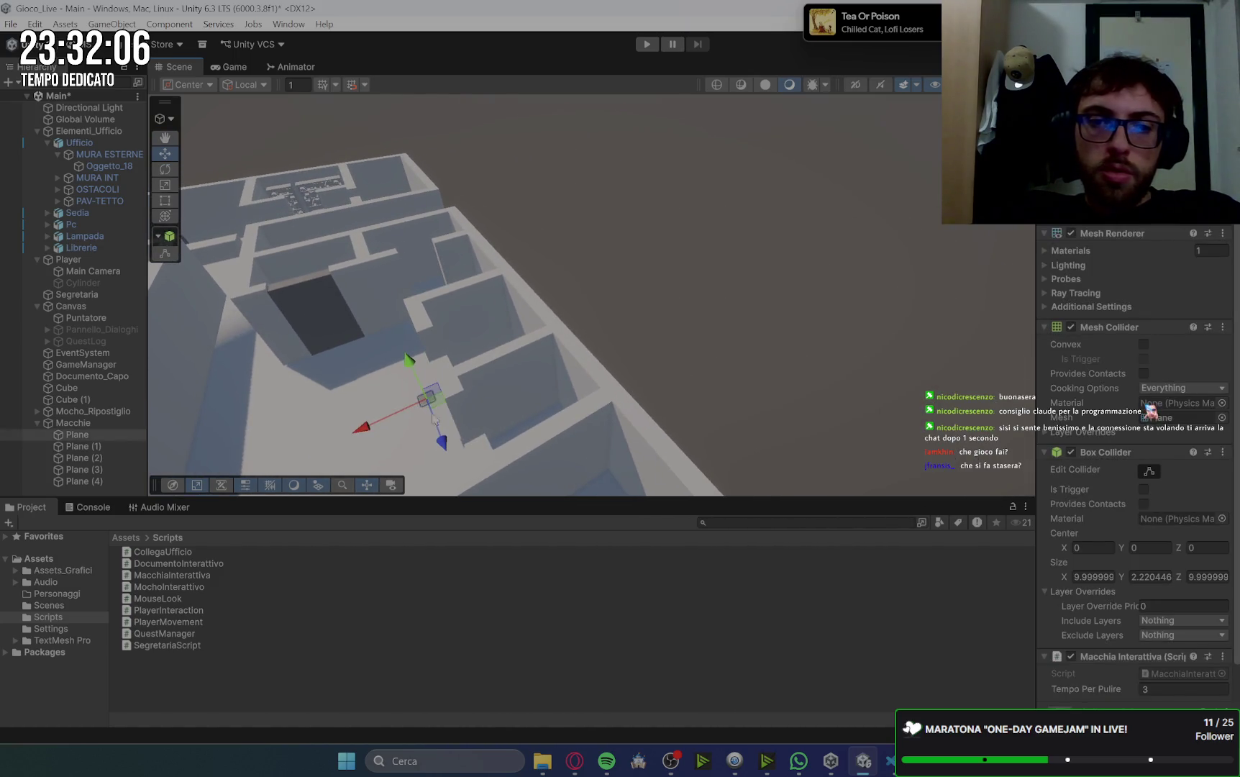
left_click_drag(435, 420, 546, 403)
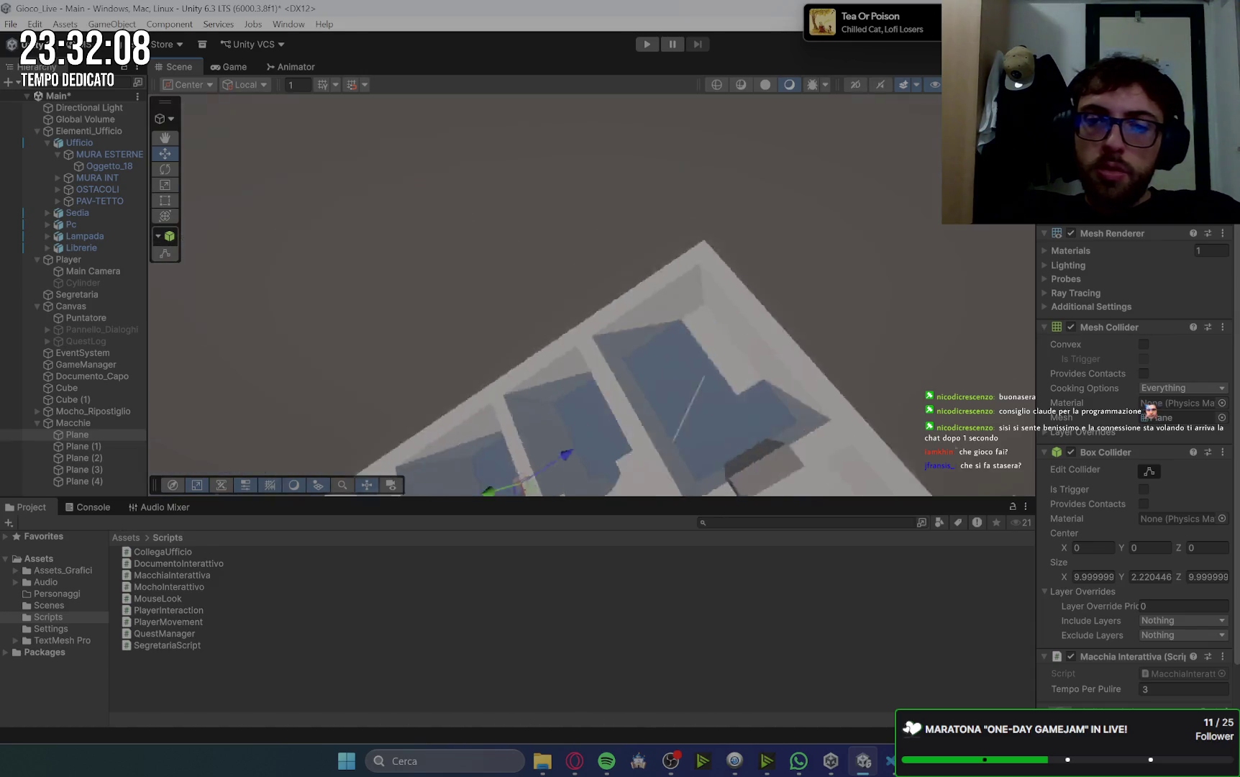
scroll(761, 370, "up", 8)
mouse_move(650, 190)
left_mouse_down()
mouse_move(506, 186)
mouse_move(522, 180)
left_mouse_up()
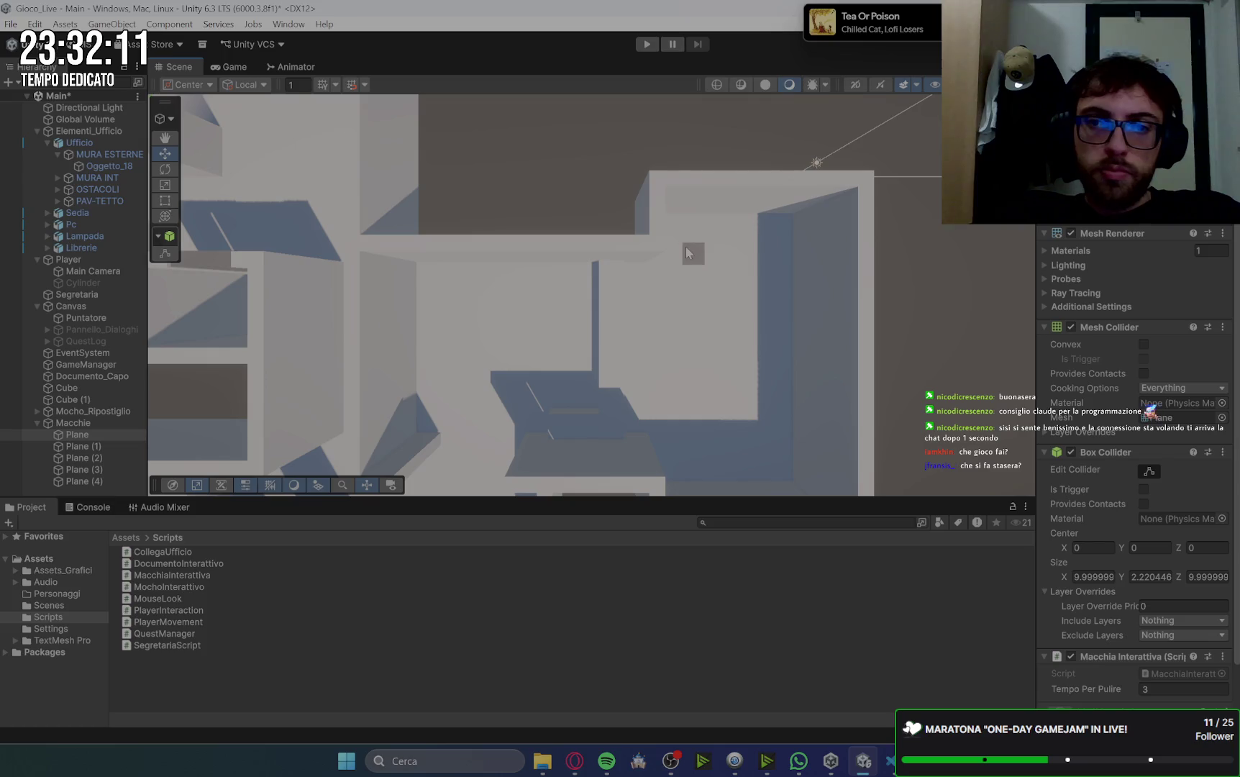
- Move Plane (4) across the top-down view into another office room
left_click(687, 252)
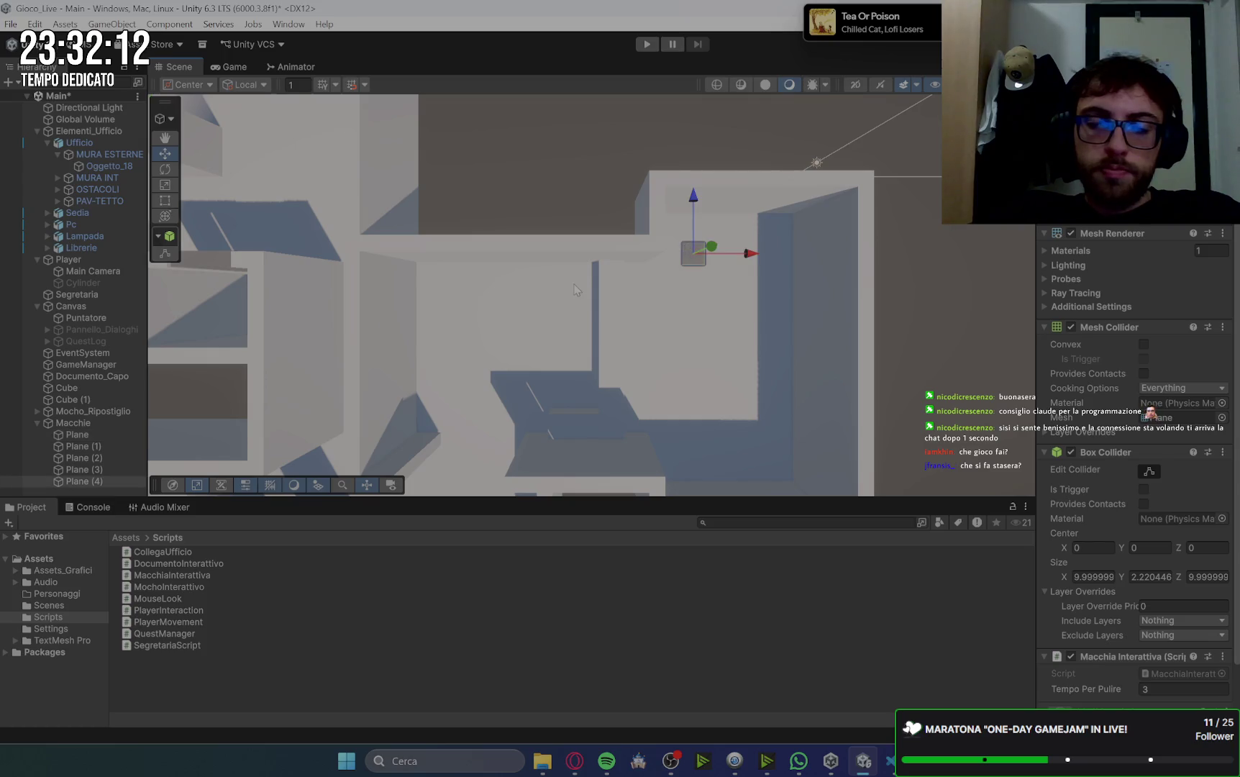
left_click_drag(687, 252, 653, 295)
left_click_drag(916, 309, 338, 311)
scroll(503, 316, "down", 3)
mouse_move(604, 323)
left_mouse_down()
mouse_move(627, 332)
mouse_move(631, 388)
mouse_move(603, 321)
left_mouse_up()
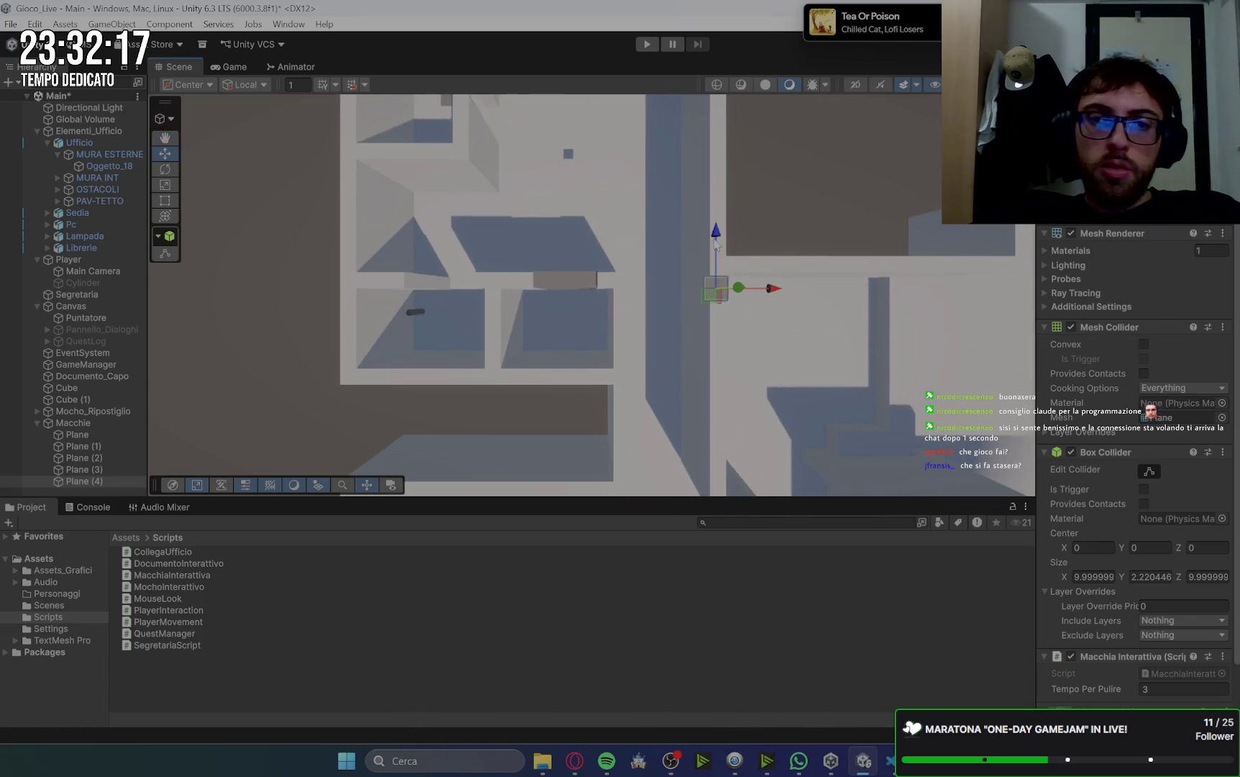
left_click_drag(716, 245, 716, 144)
scroll(656, 371, "up", 3)
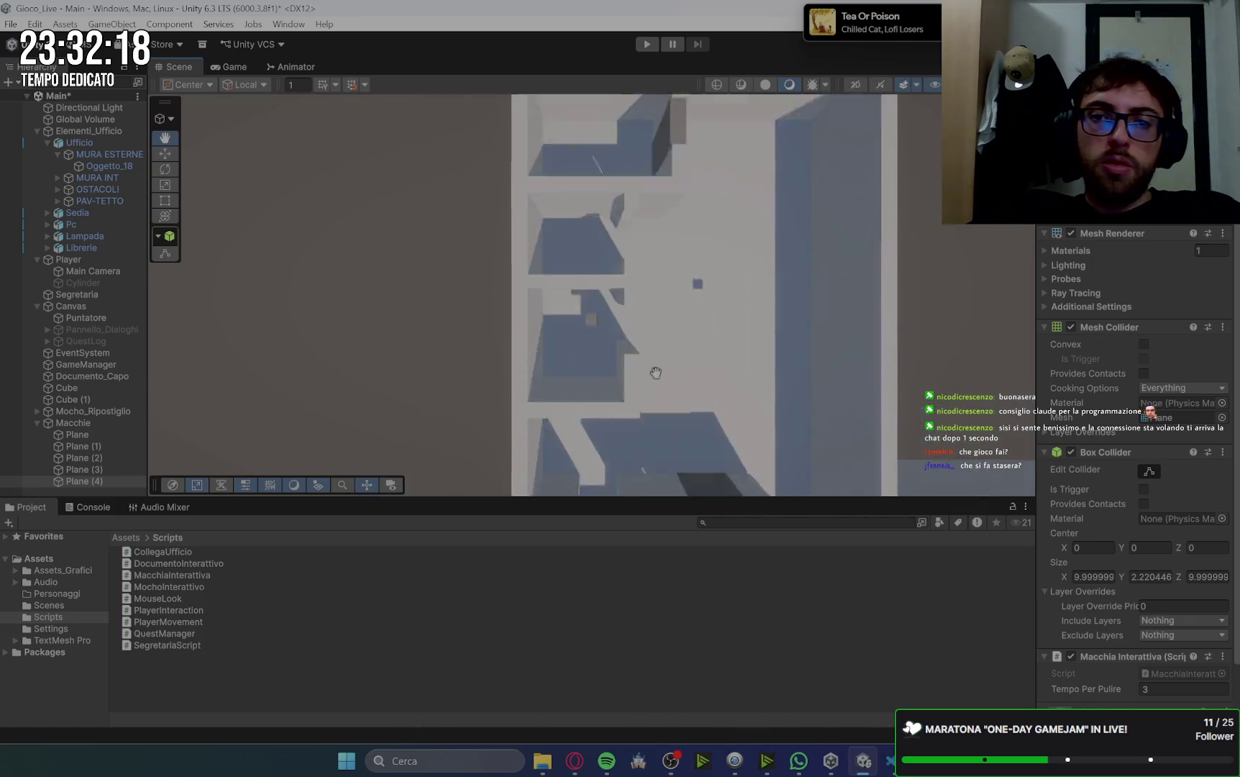
left_click_drag(946, 334, 900, 98)
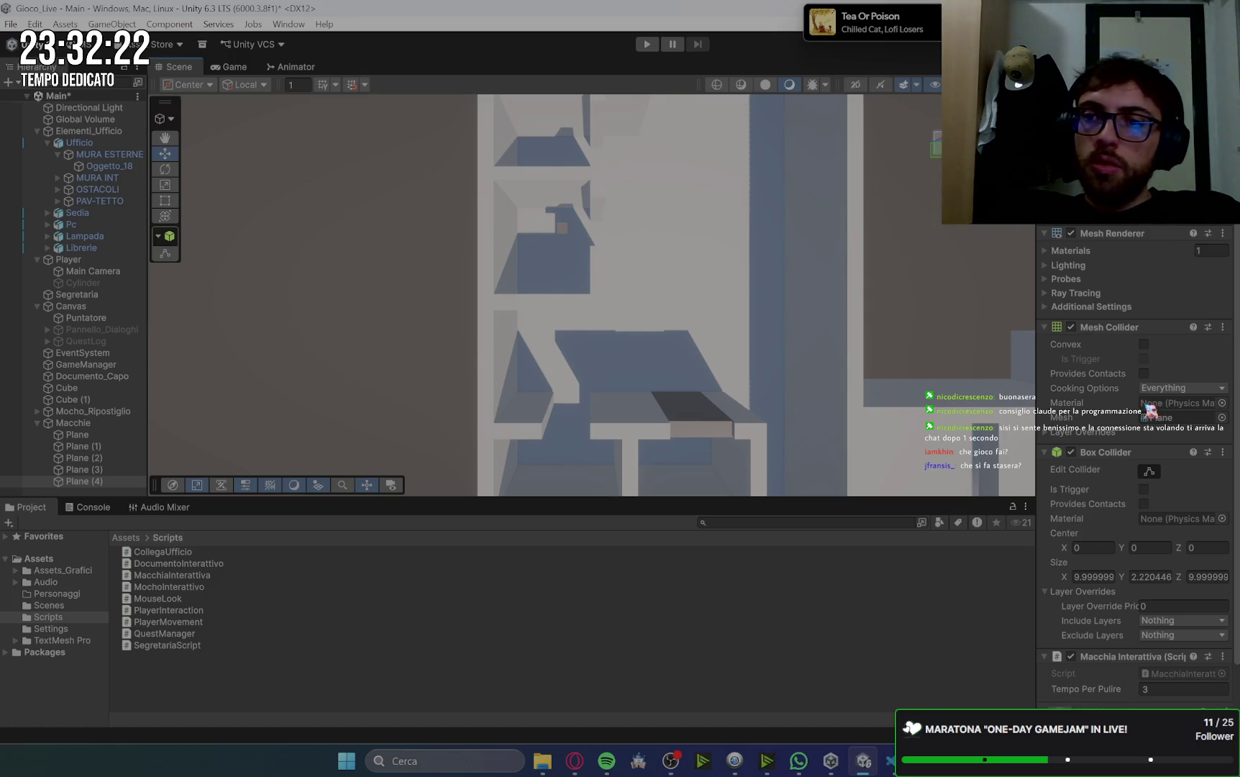
scroll(727, 203, "up", 3)
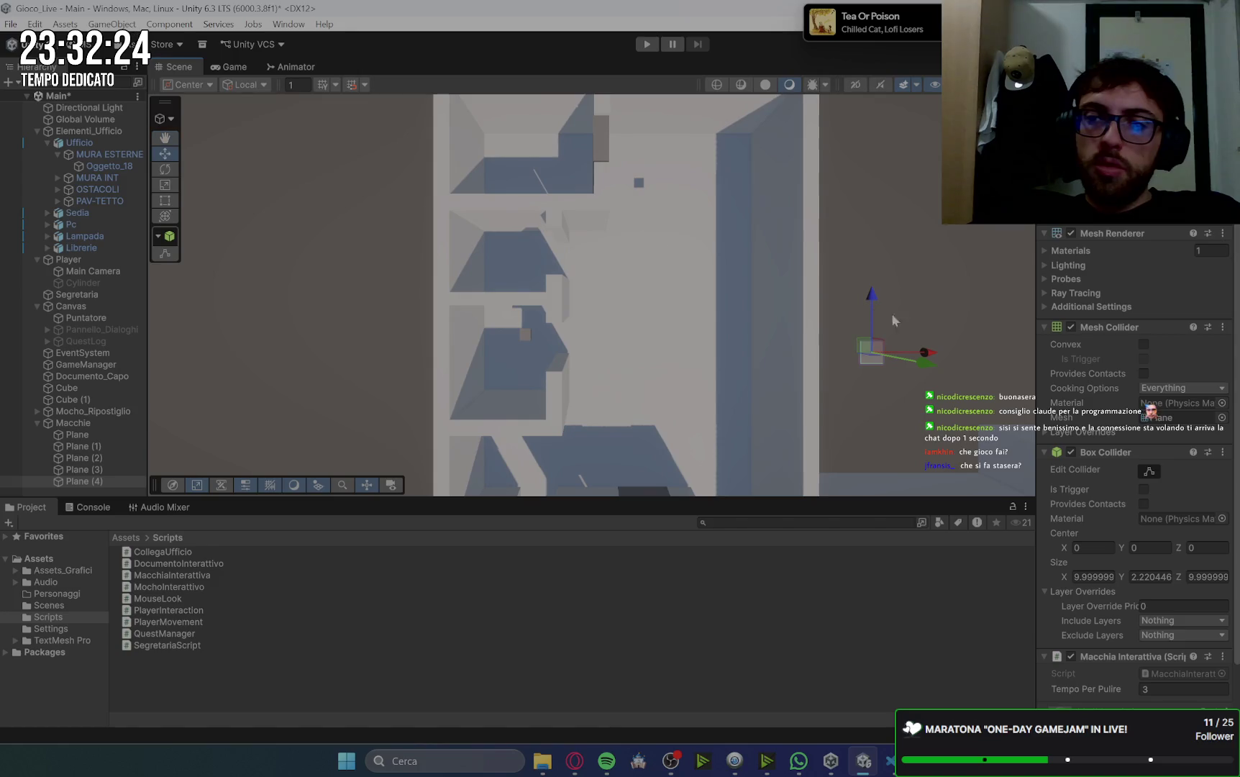
left_click_drag(925, 353, 512, 354)
left_click_drag(501, 302, 507, 183)
left_click_drag(443, 222, 524, 231)
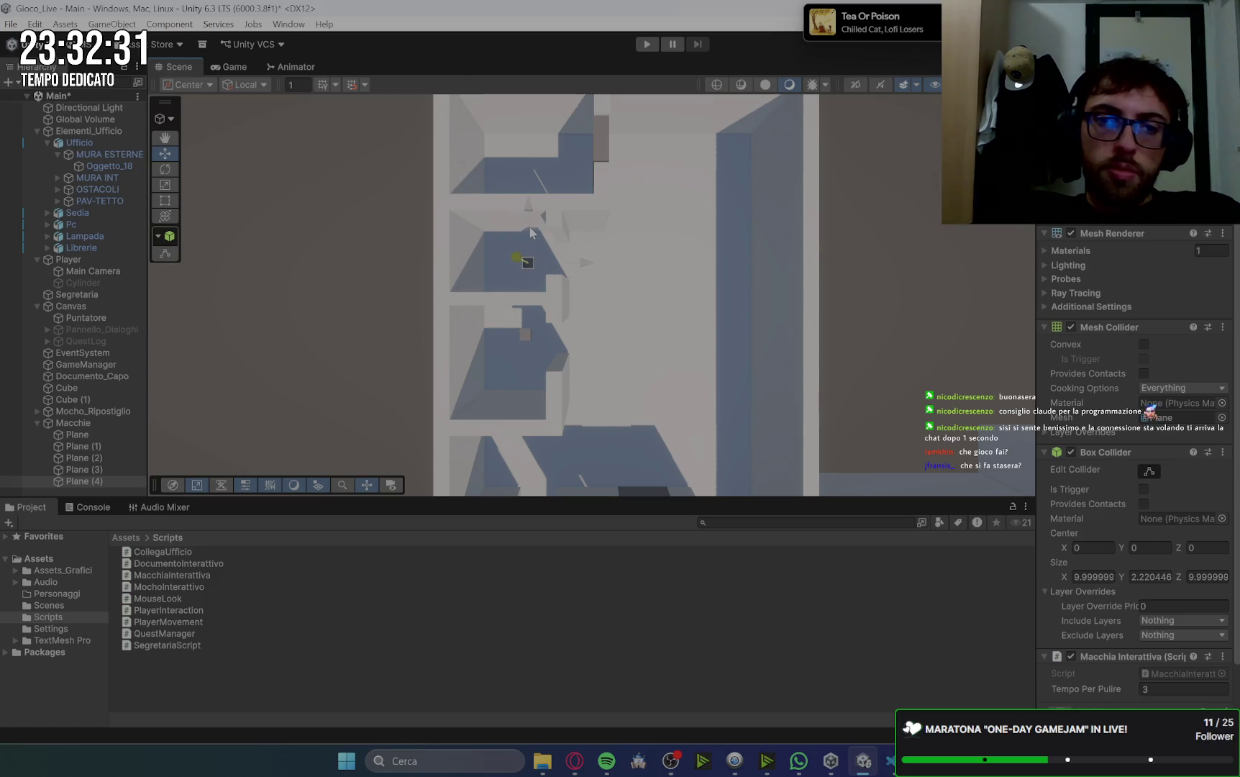
scroll(615, 323, "up", 10)
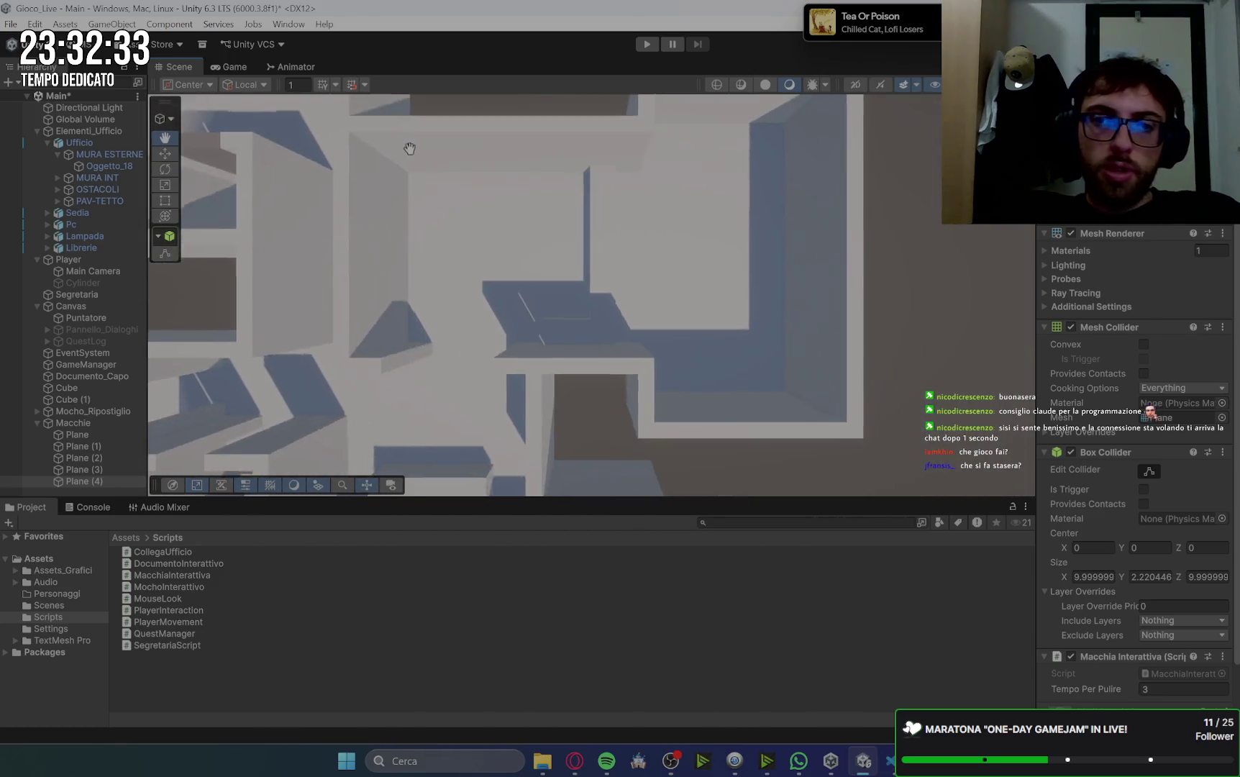
- Check the placed stains, selecting Plane (1) and framing the original Plane
scroll(679, 253, "down", 10)
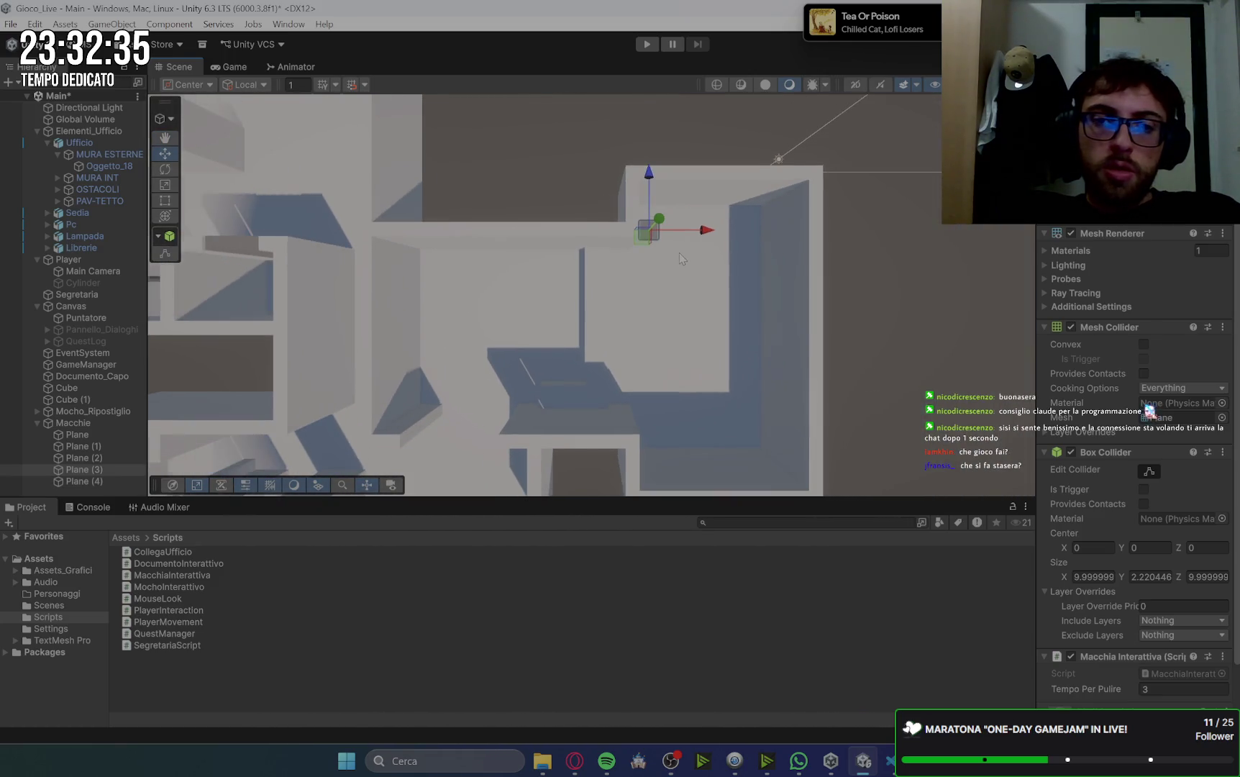
scroll(667, 269, "up", 6)
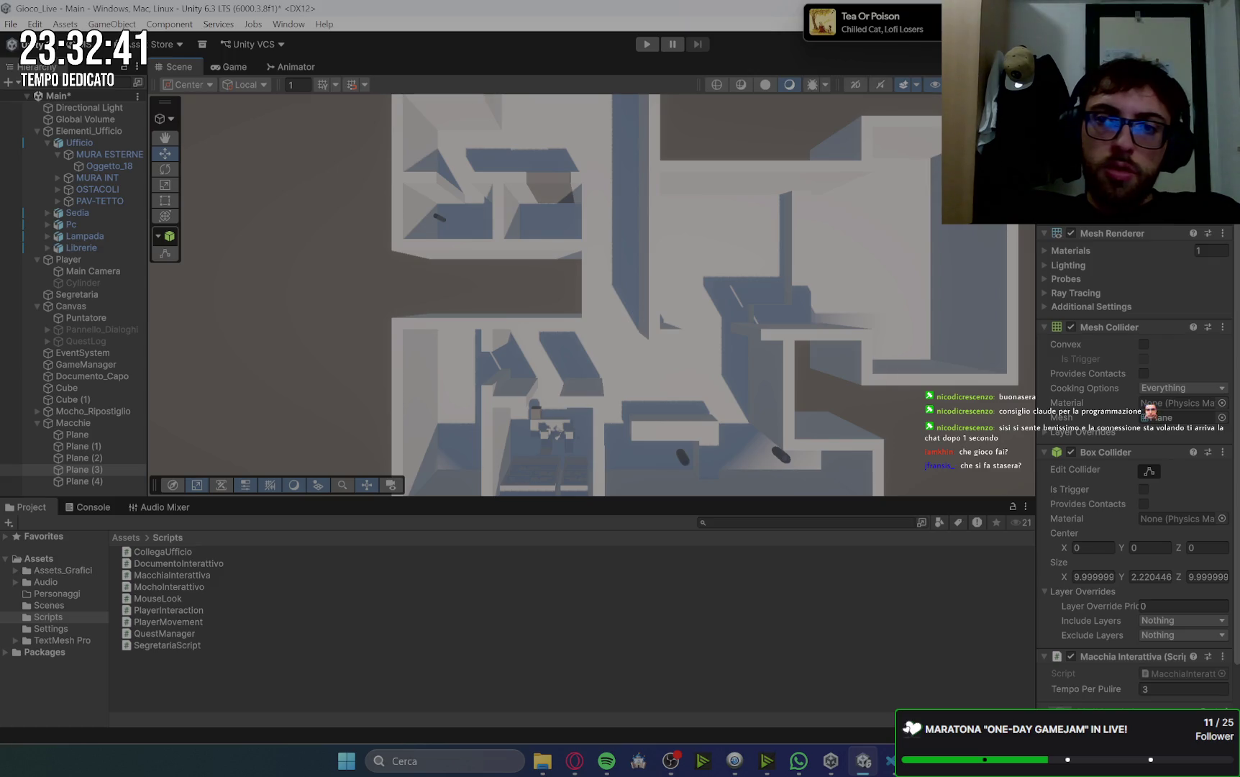
left_click_drag(964, 165, 918, 204)
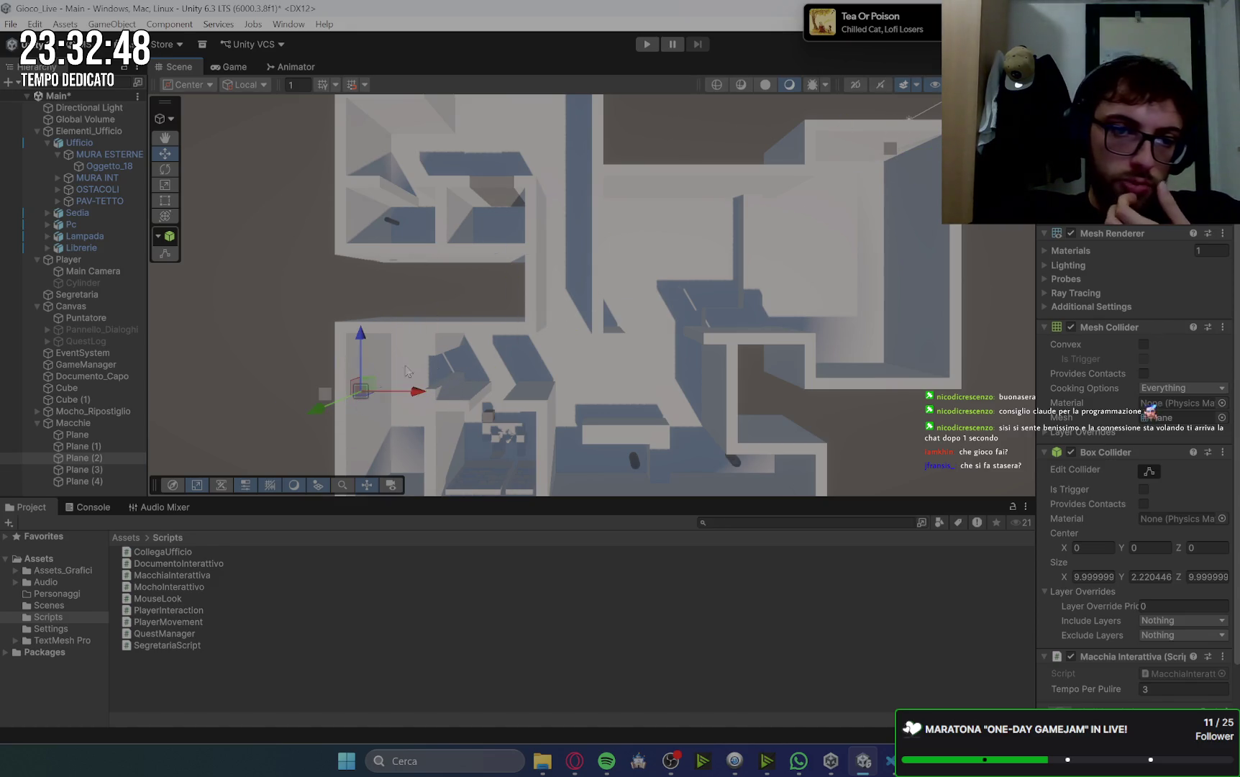
mouse_move(523, 259)
left_mouse_down()
mouse_move(507, 227)
mouse_move(518, 335)
mouse_move(546, 323)
mouse_move(535, 308)
left_mouse_up()
left_click(1007, 366)
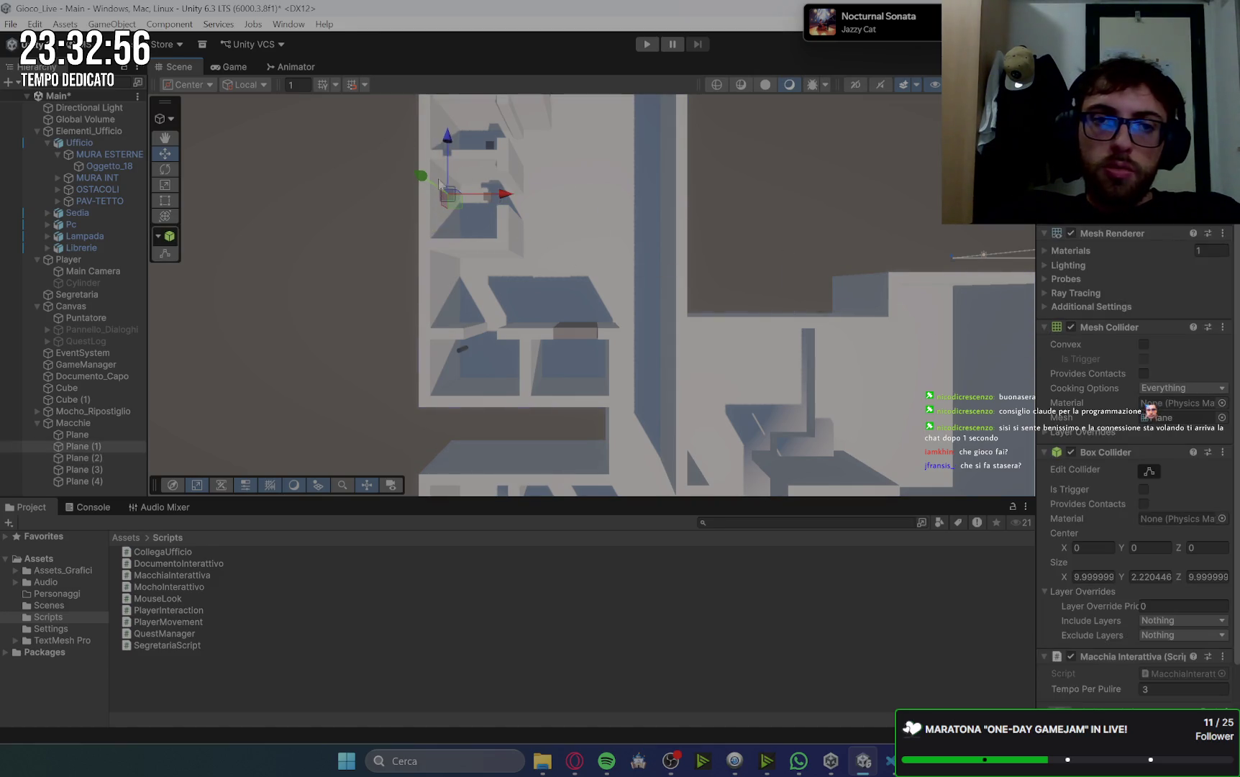
mouse_move(541, 258)
left_mouse_down()
mouse_move(638, 271)
mouse_move(845, 351)
mouse_move(784, 338)
mouse_move(796, 361)
mouse_move(705, 344)
mouse_move(673, 354)
mouse_move(576, 243)
left_mouse_up()
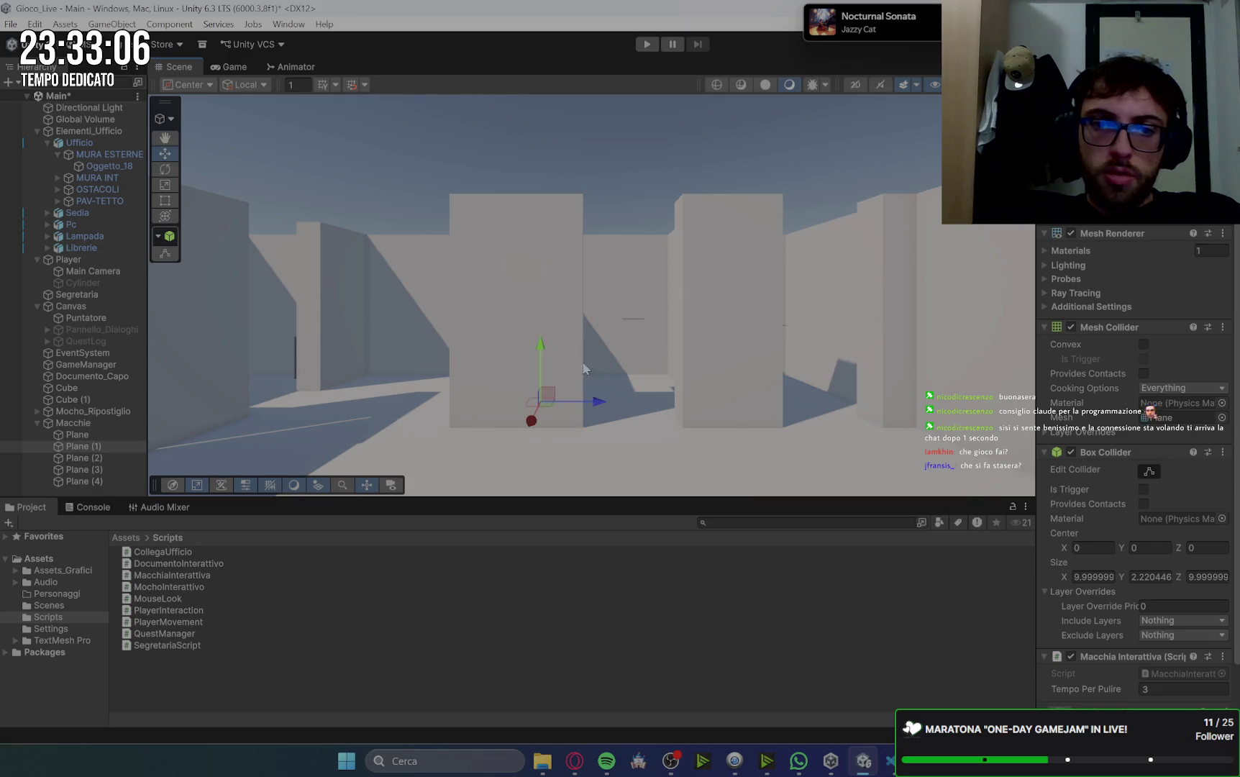
left_click(637, 320)
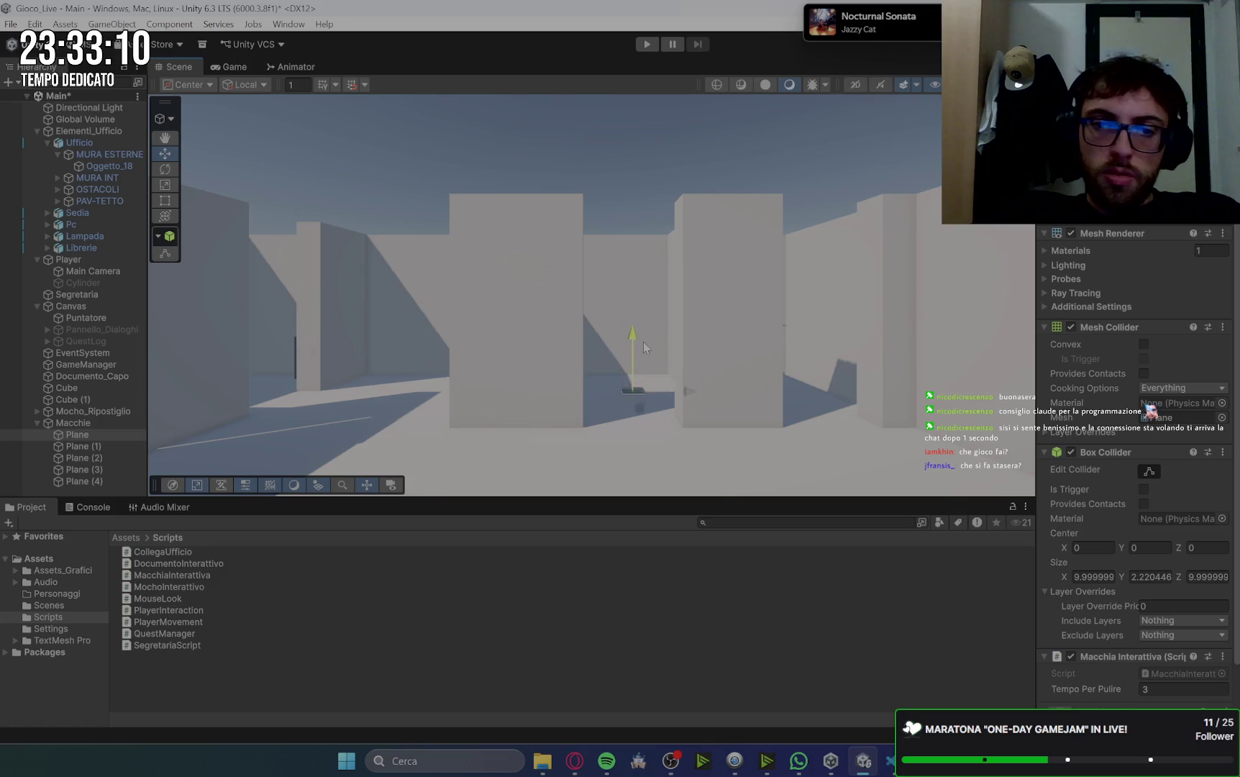
mouse_move(640, 407)
left_mouse_down()
mouse_move(568, 377)
mouse_move(604, 372)
mouse_move(586, 384)
left_mouse_up()
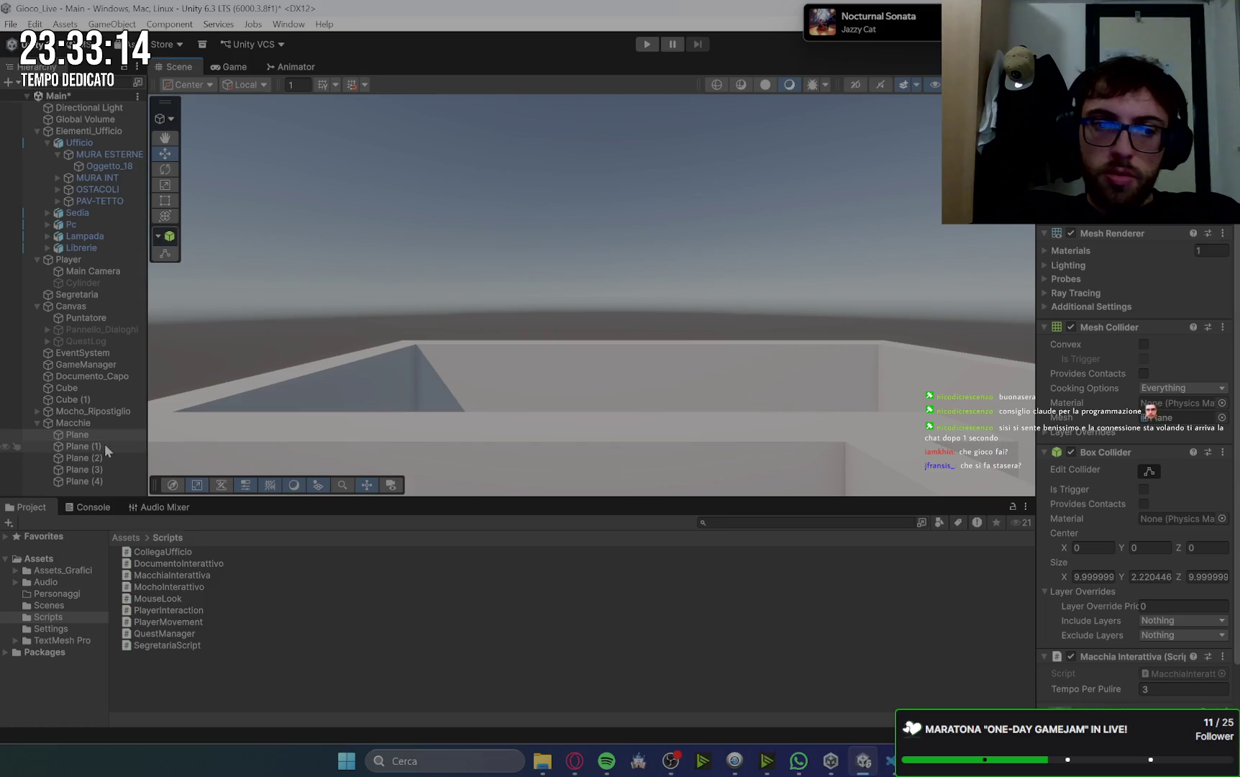
key("f")
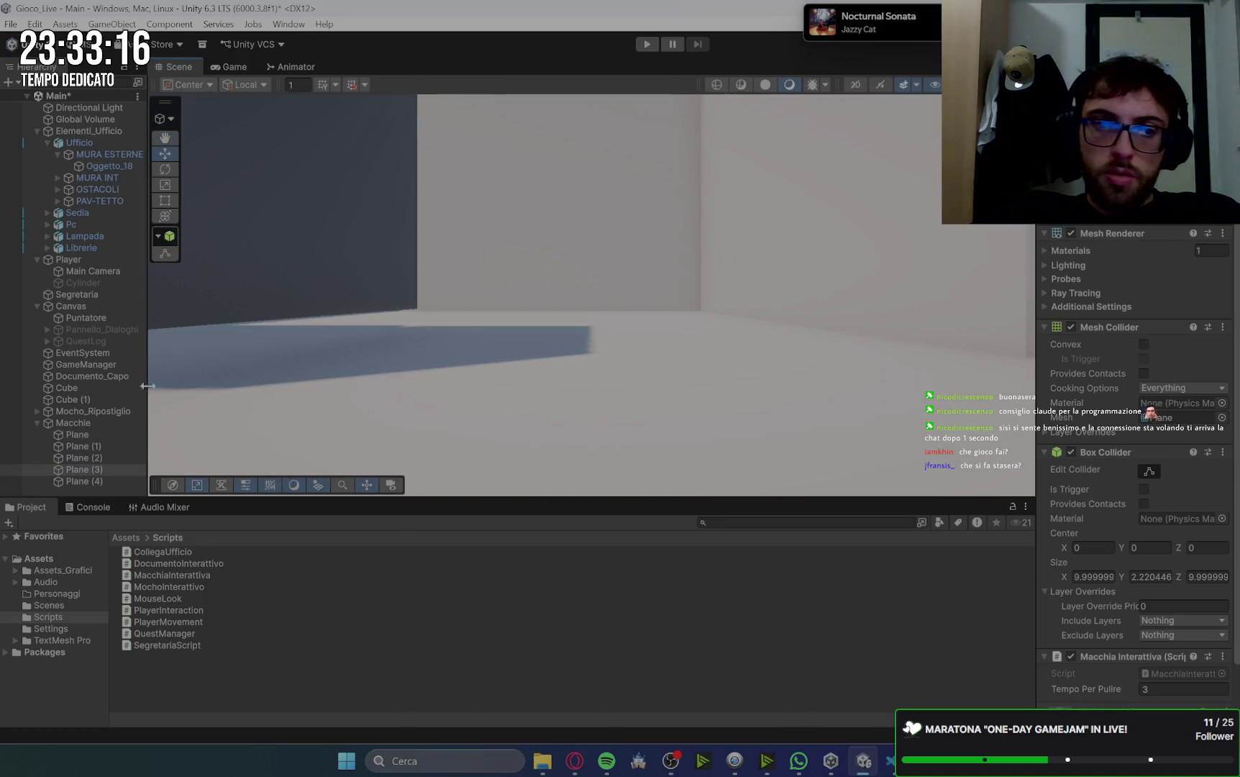
- Nudge the original Plane along its vertical axis so it sits on the floor
mouse_move(460, 238)
left_mouse_down()
mouse_move(504, 189)
mouse_move(482, 291)
mouse_move(653, 332)
mouse_move(277, 393)
mouse_move(584, 354)
mouse_move(539, 326)
mouse_move(587, 329)
mouse_move(643, 268)
mouse_move(664, 274)
mouse_move(659, 327)
mouse_move(666, 301)
left_mouse_up()
scroll(665, 291, "down", 4)
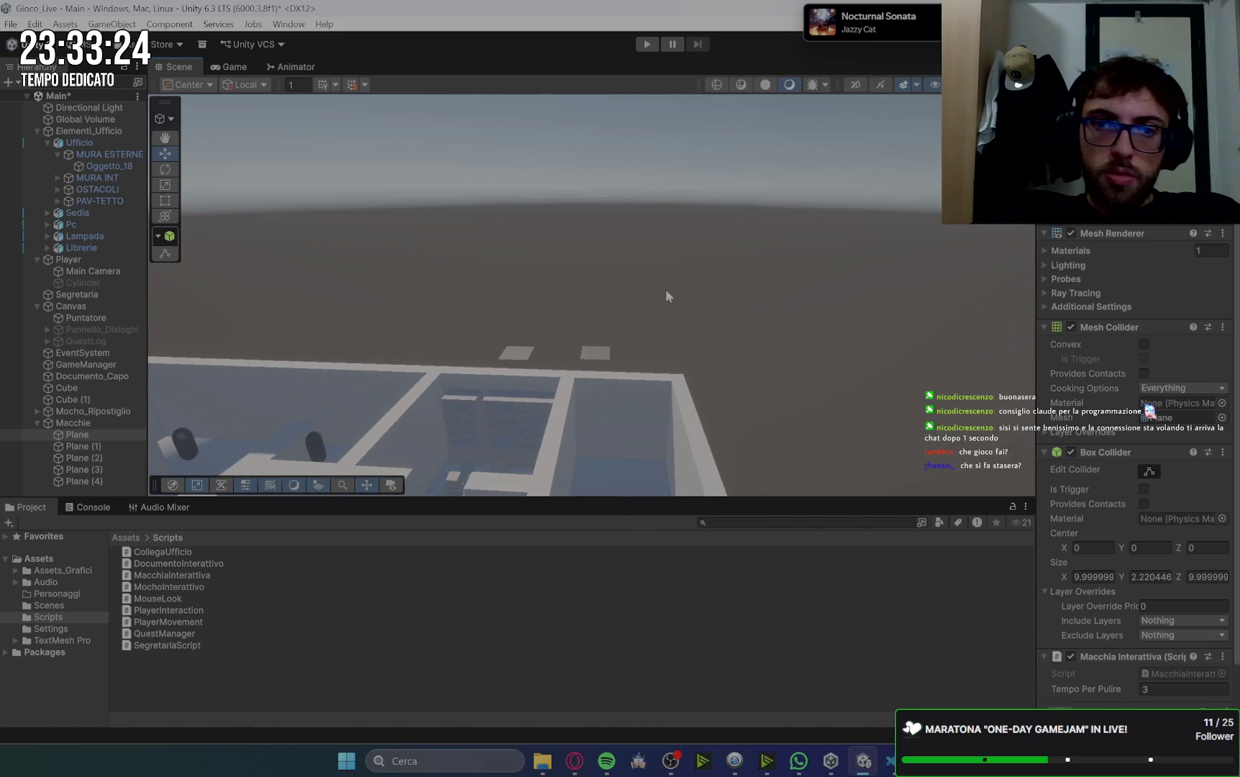
mouse_move(791, 302)
left_mouse_down()
mouse_move(858, 265)
mouse_move(724, 249)
left_mouse_up()
scroll(727, 248, "up", 5)
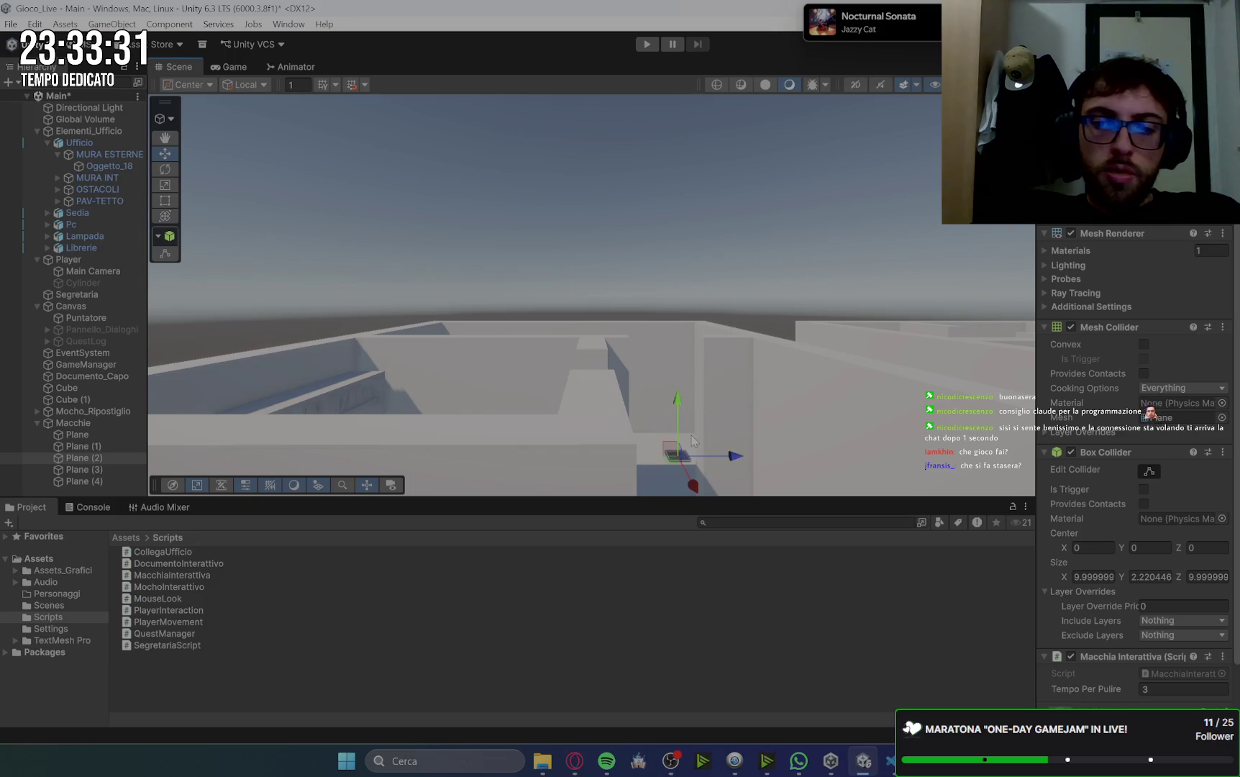
mouse_move(645, 237)
left_mouse_down()
mouse_move(651, 330)
mouse_move(641, 249)
mouse_move(653, 311)
left_mouse_up()
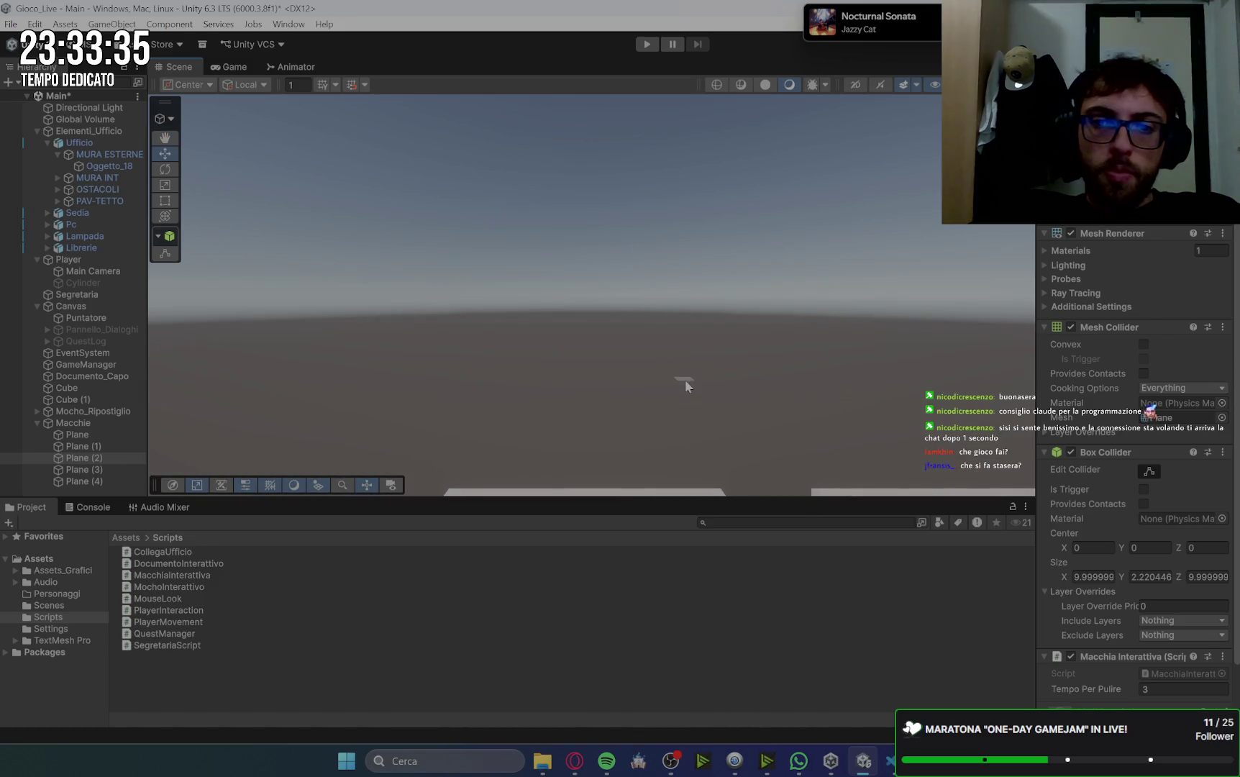
left_click_drag(627, 408, 666, 217)
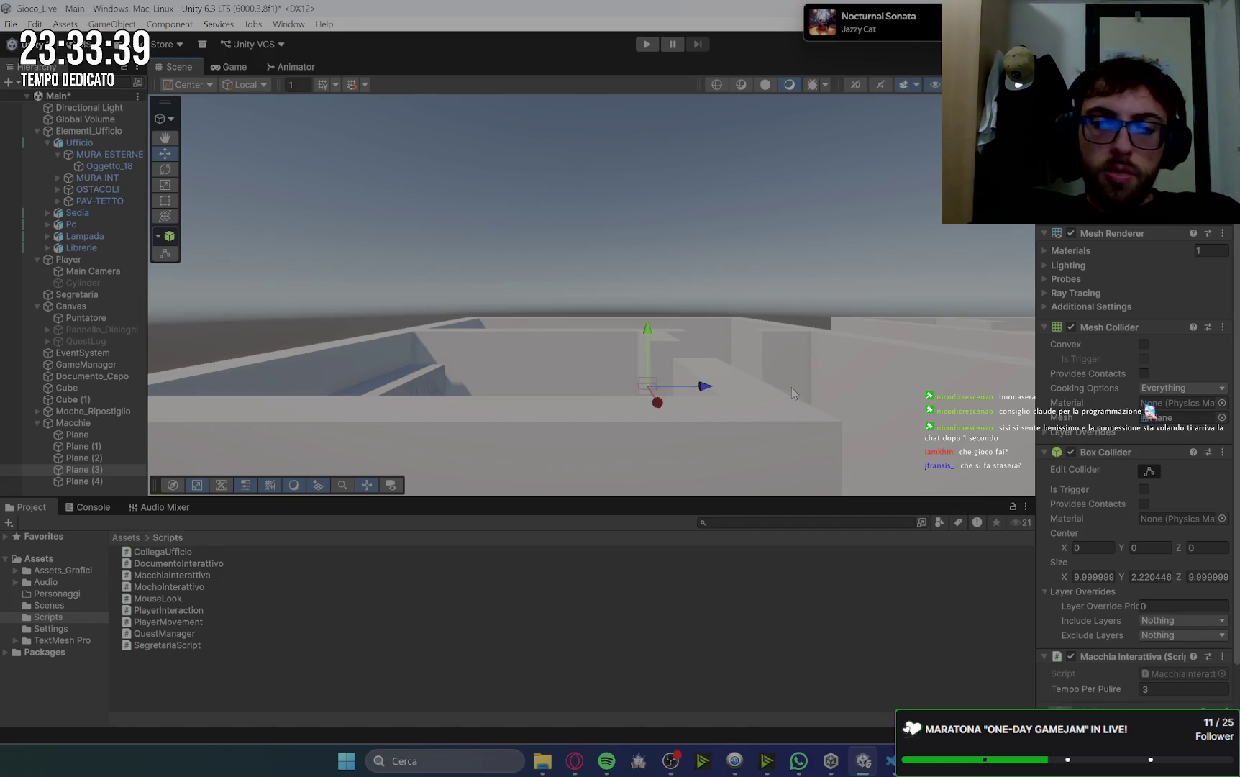
scroll(793, 392, "up", 5)
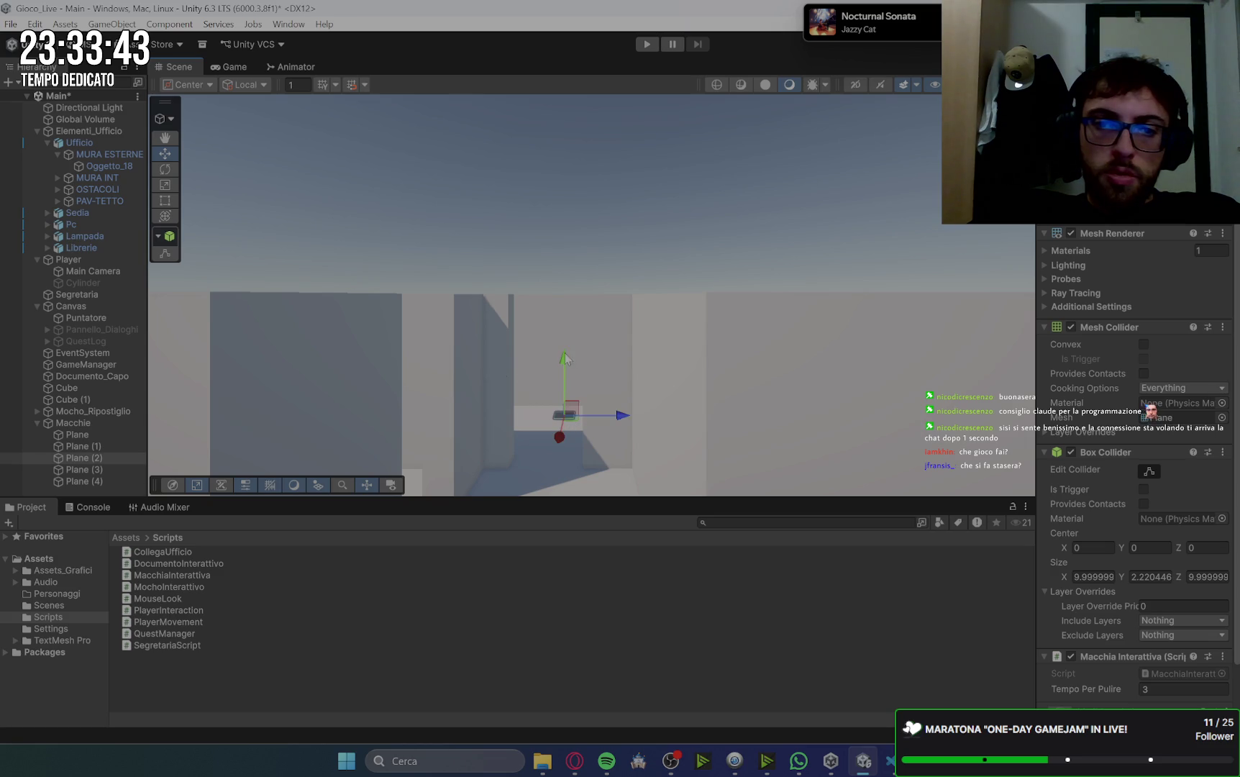
scroll(568, 272, "up", 5)
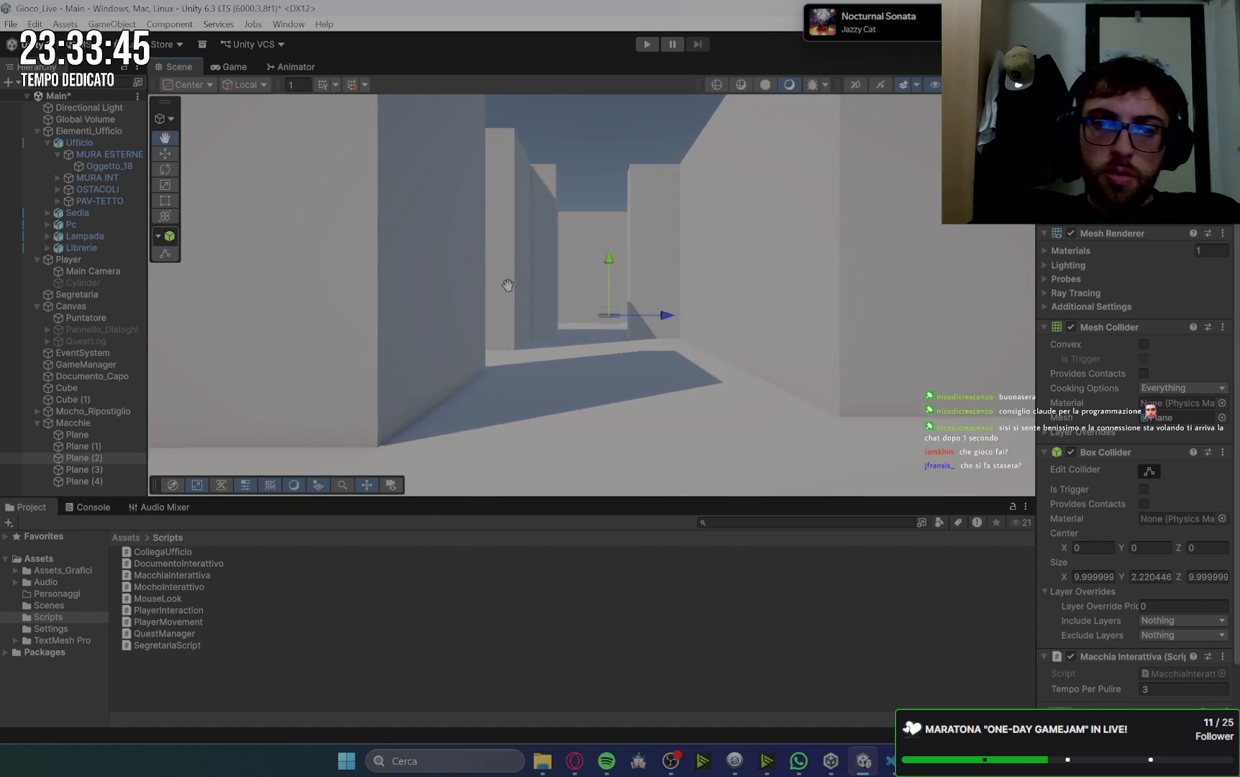
left_click_drag(614, 235, 614, 247)
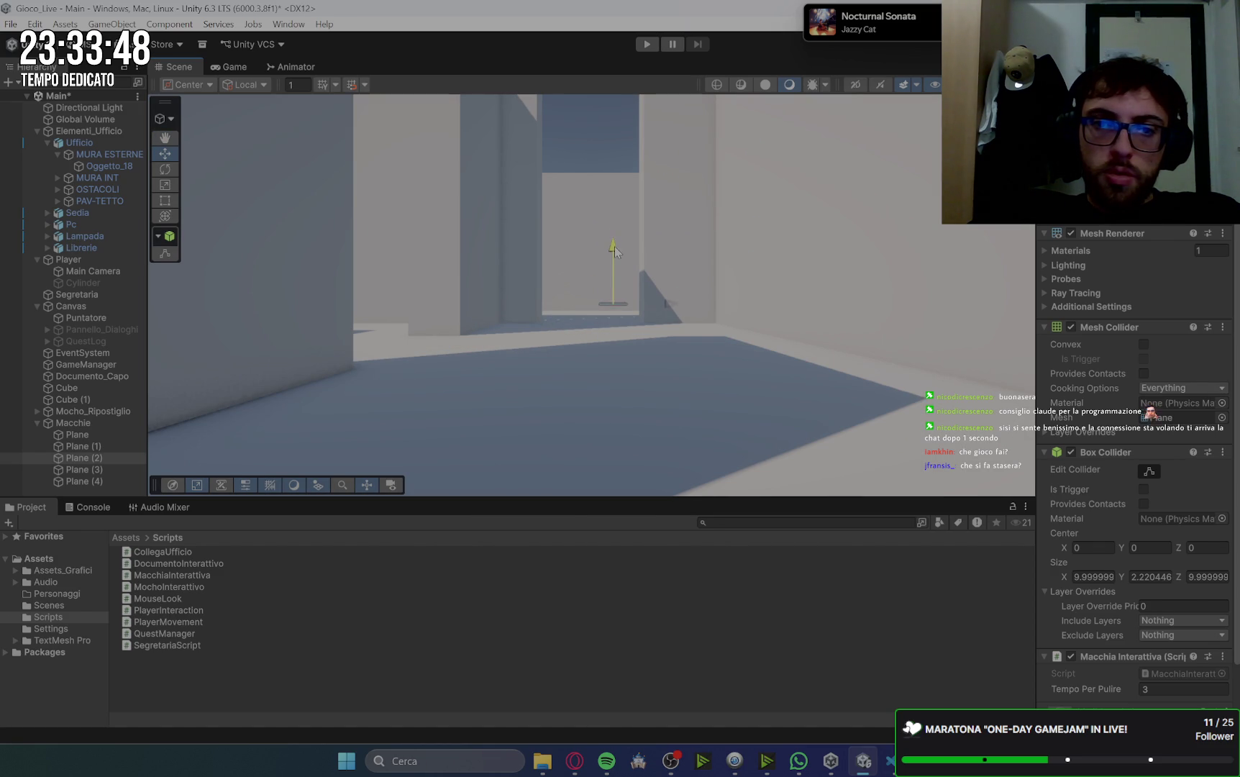
- Check Plane (3), raise Plane (4) slightly above the floor, and start play mode
left_click(97, 469)
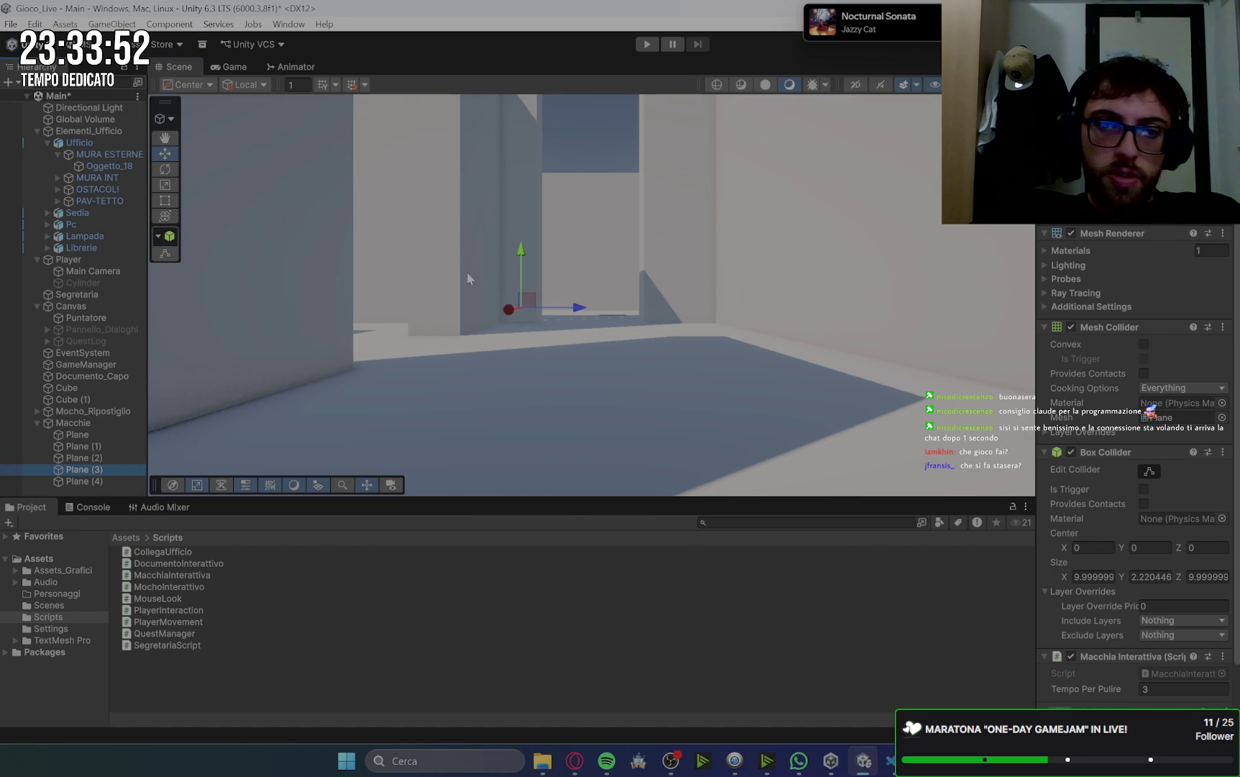
mouse_move(508, 328)
left_mouse_down()
mouse_move(734, 355)
mouse_move(679, 328)
mouse_move(734, 297)
mouse_move(628, 357)
mouse_move(679, 321)
mouse_move(680, 299)
left_mouse_up()
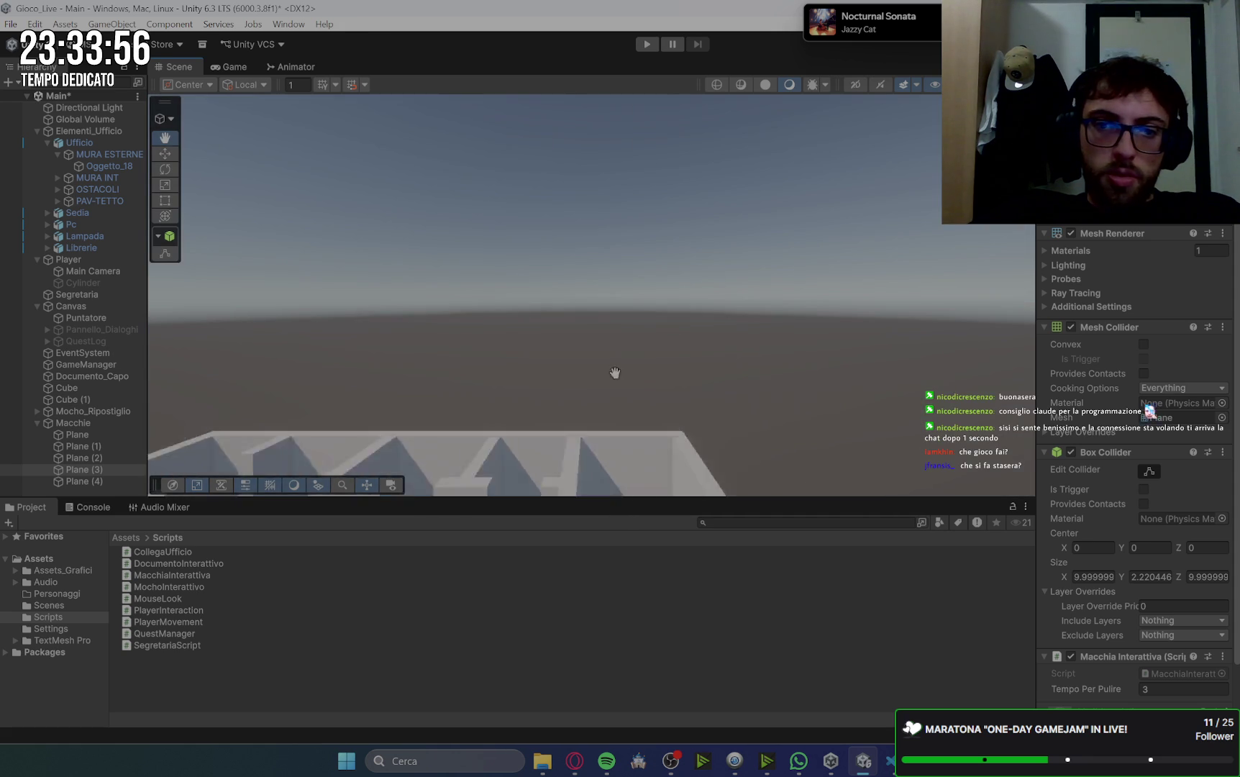
key("f")
right_click(790, 343)
left_click(750, 385)
mouse_move(894, 340)
left_mouse_down()
mouse_move(786, 410)
mouse_move(773, 368)
mouse_move(843, 333)
mouse_move(742, 421)
mouse_move(866, 258)
mouse_move(794, 318)
mouse_move(767, 314)
left_mouse_up()
left_click(631, 288)
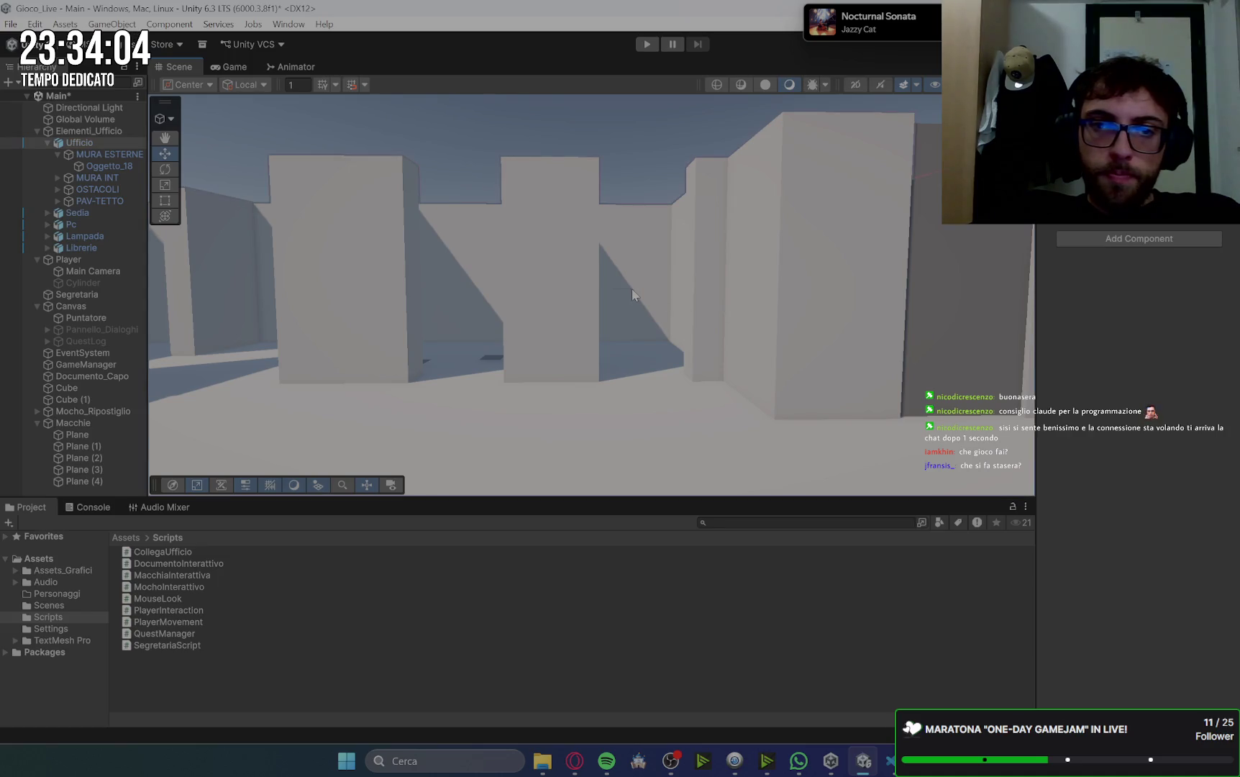
left_click_drag(634, 308, 630, 304)
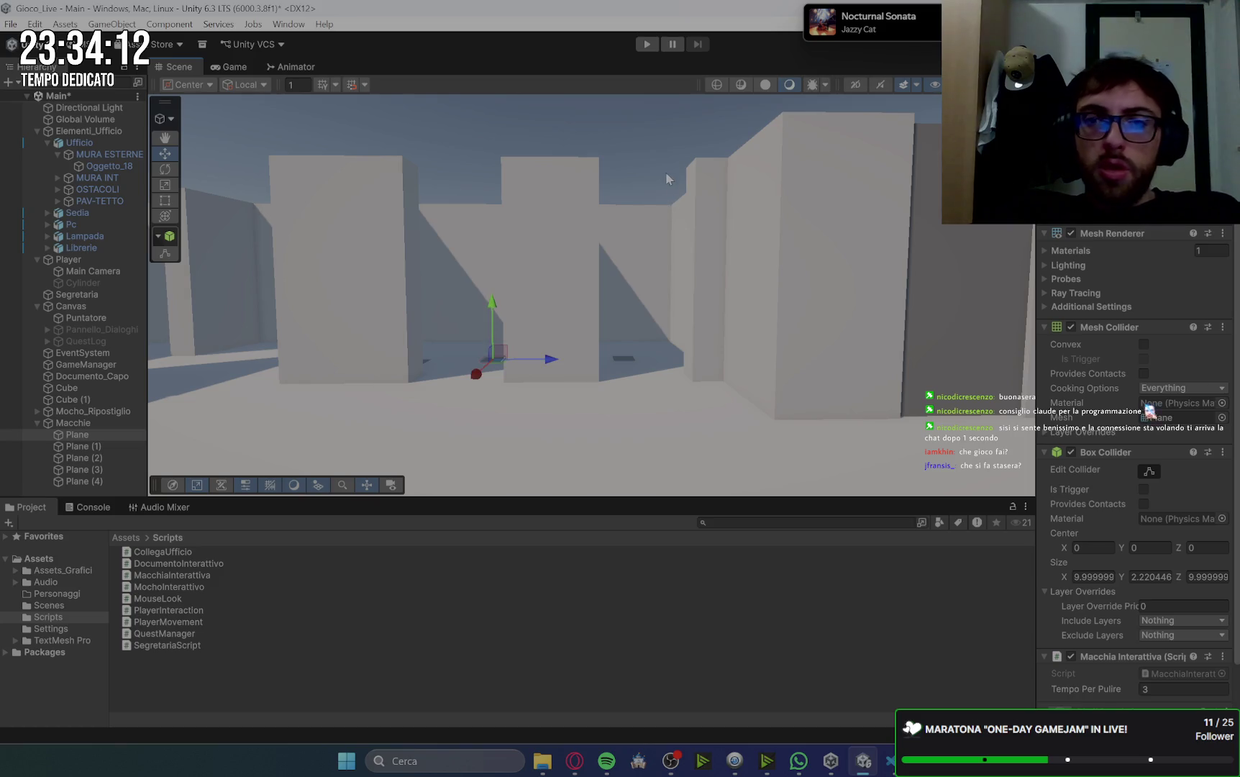
left_click(652, 128)
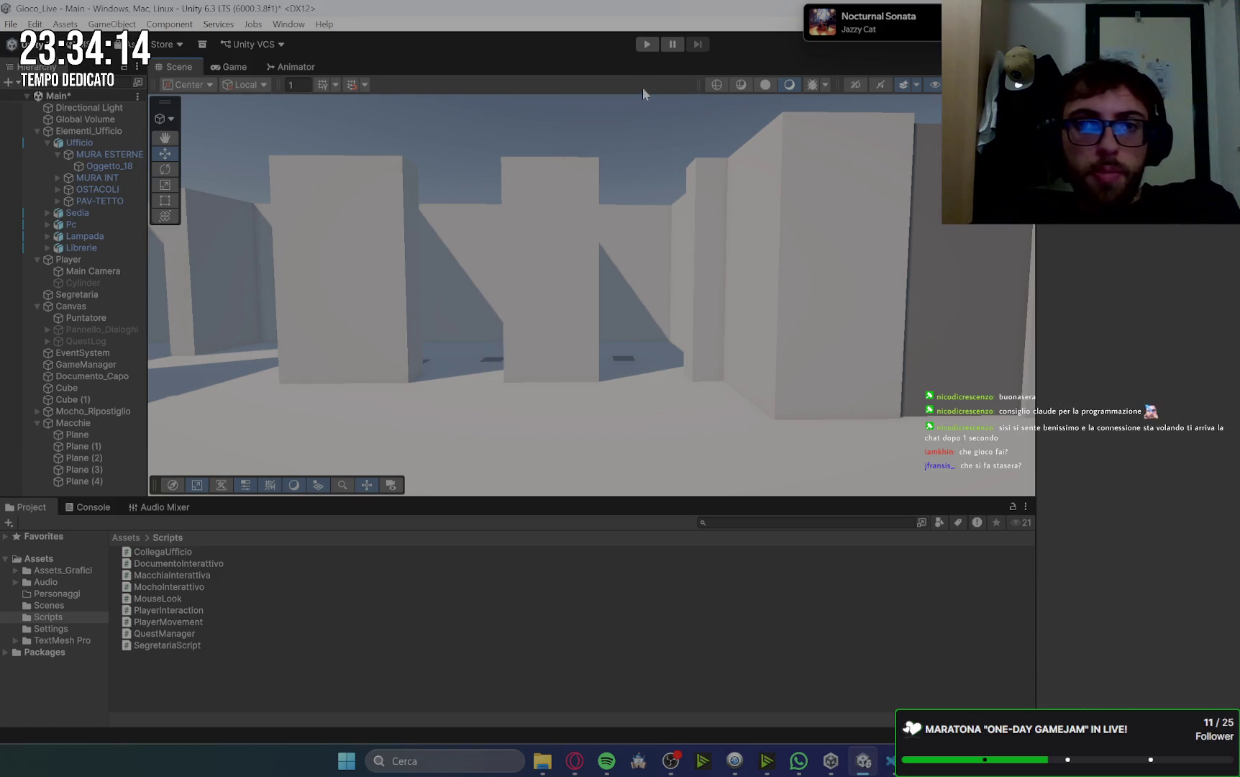
left_click(647, 45)
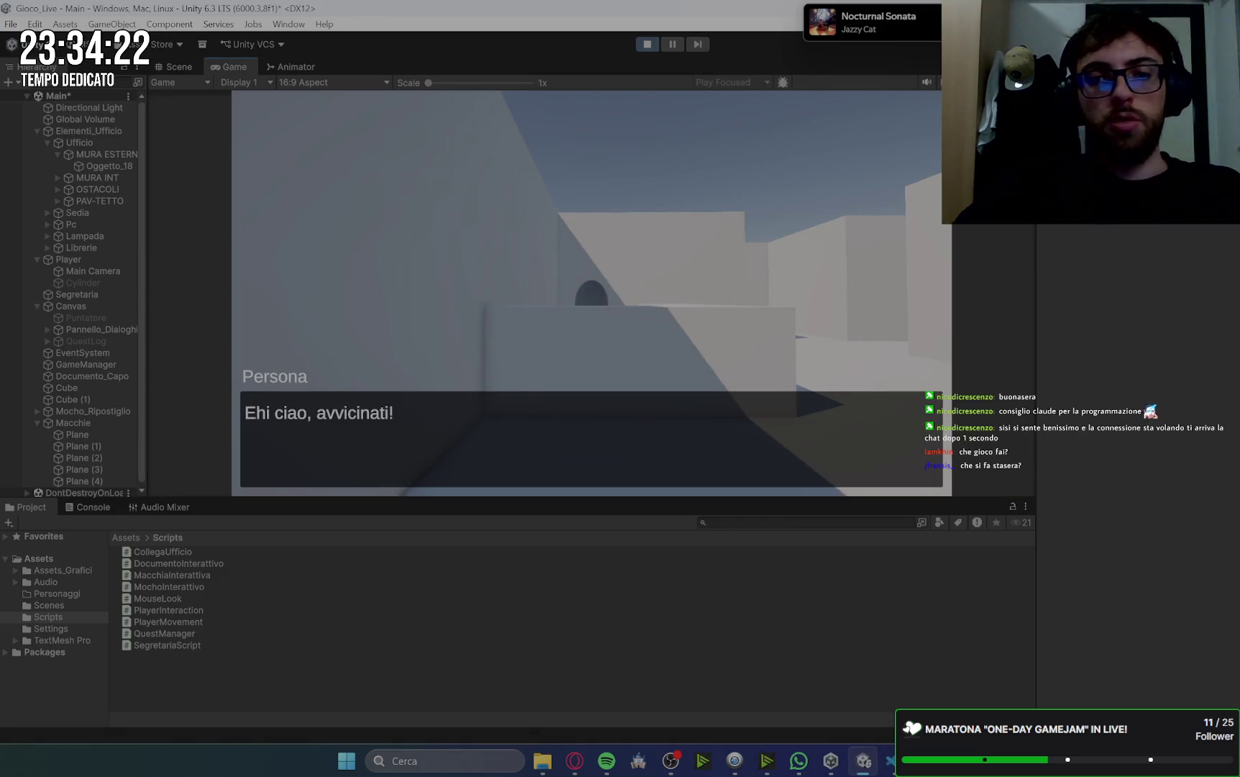
- Get past the opening dialogue and inspect the dark floor stain near the start
key("w")
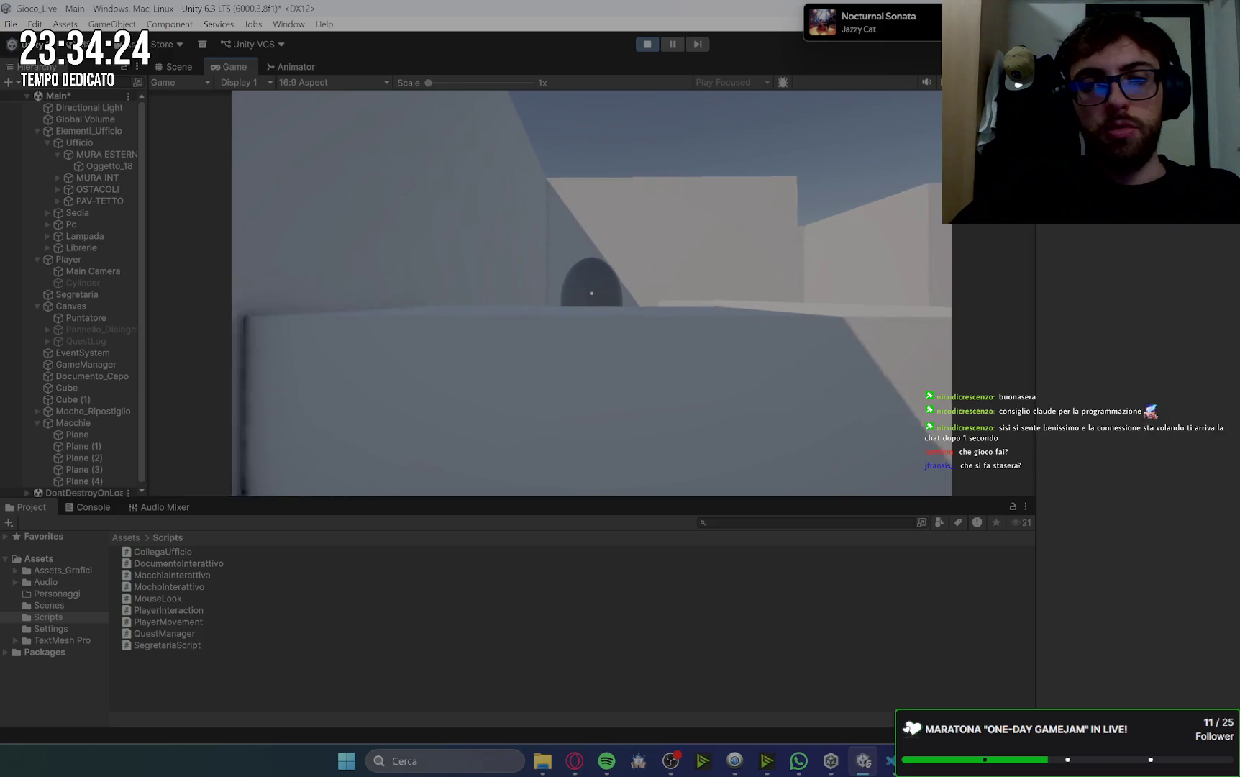
key("space")
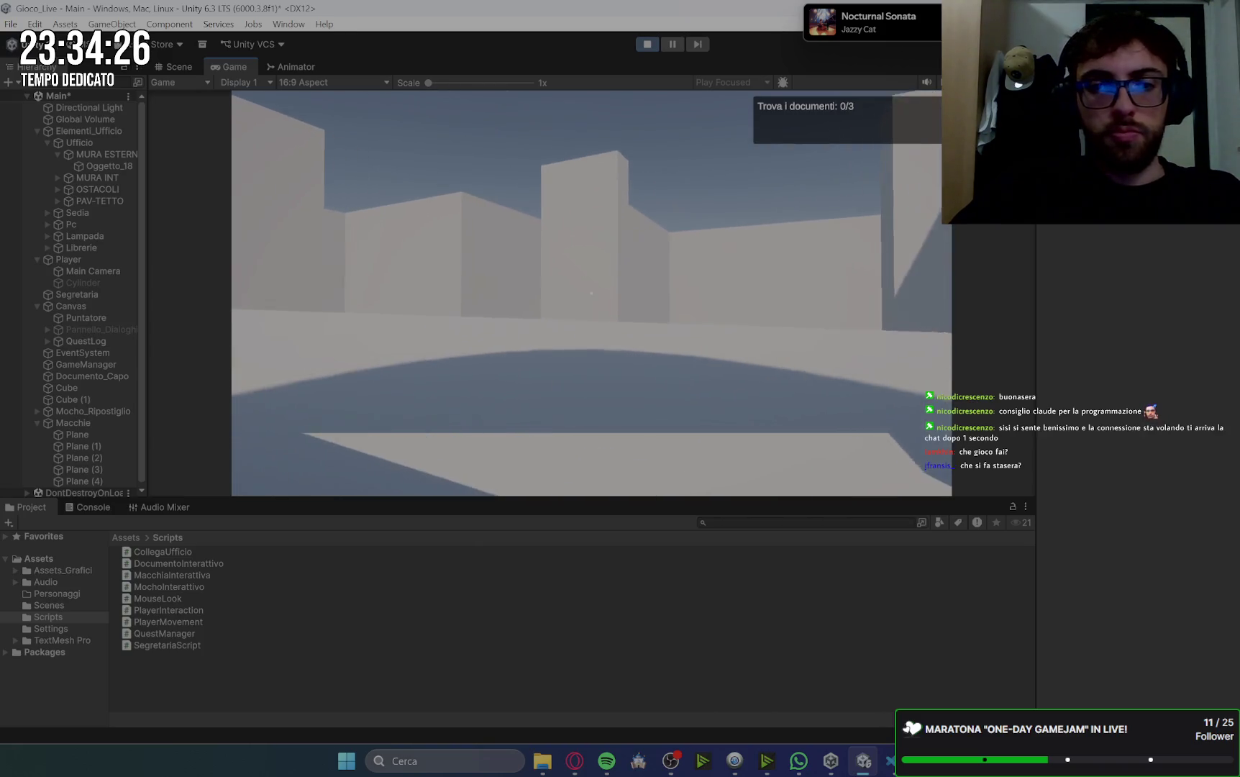
key("w")
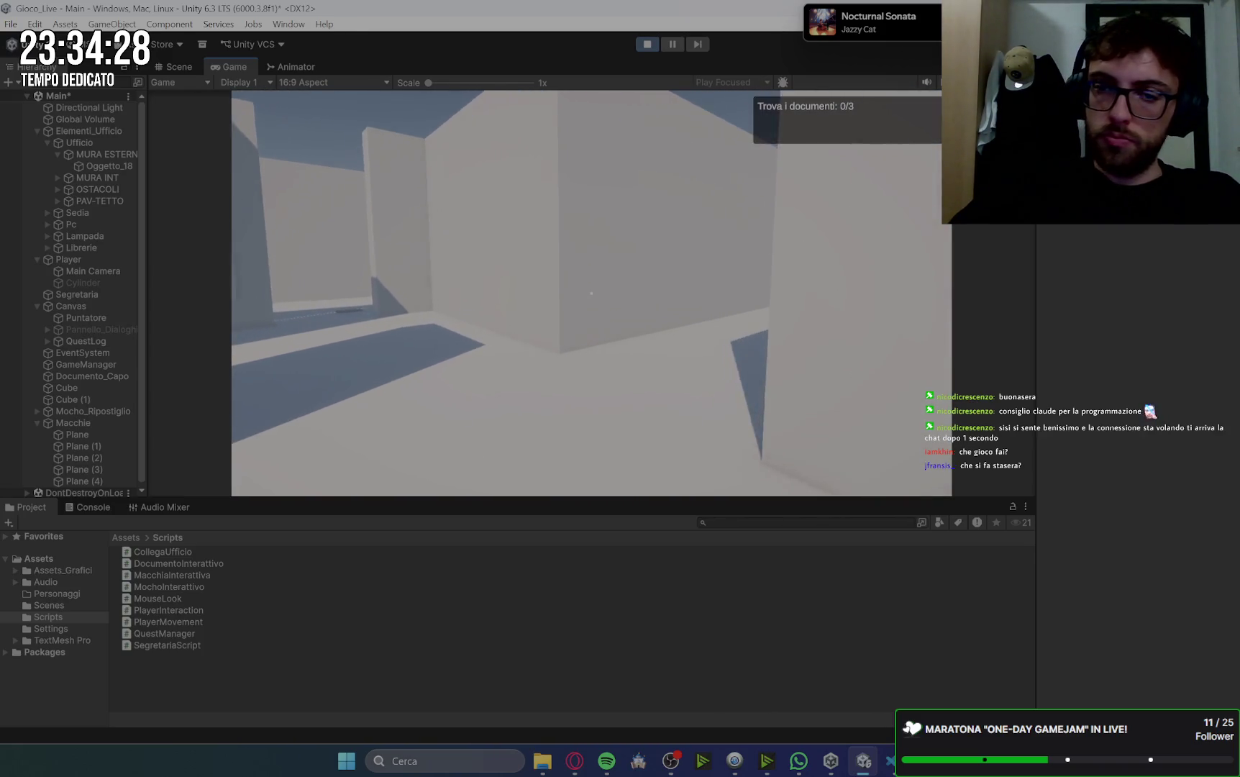
key("w")
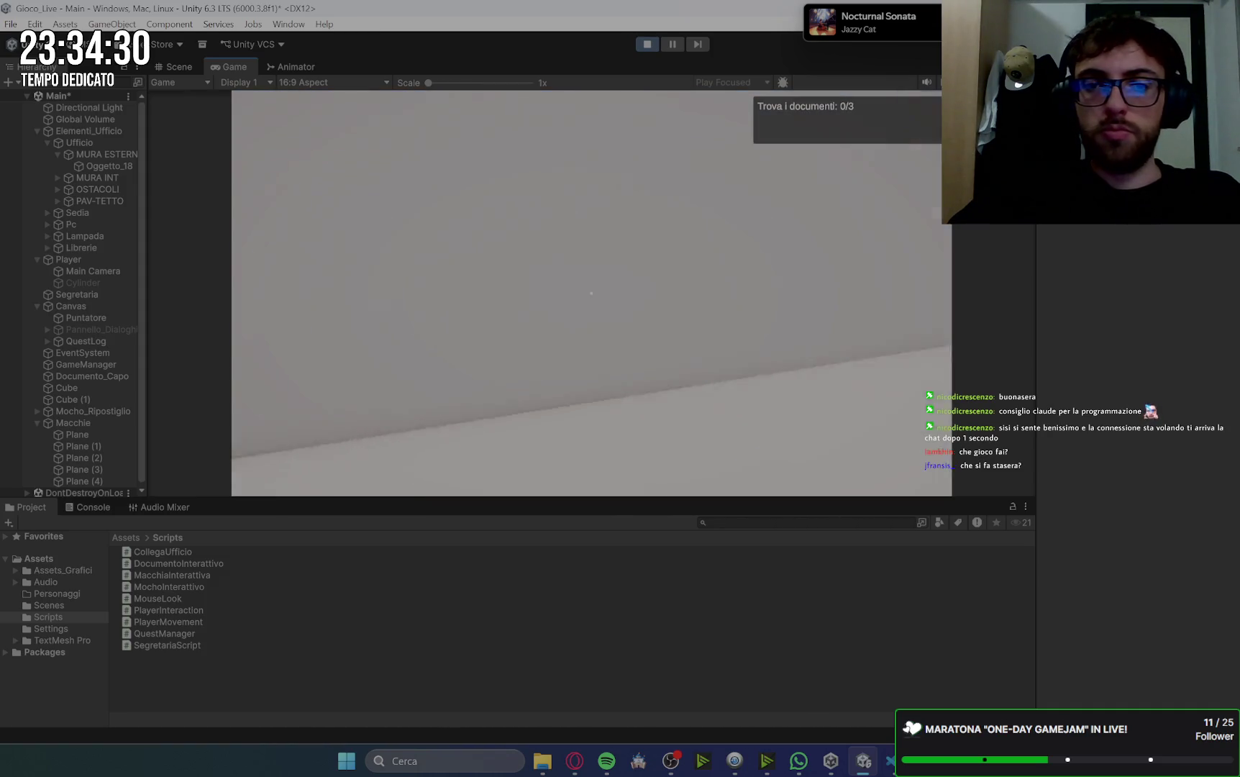
key("w")
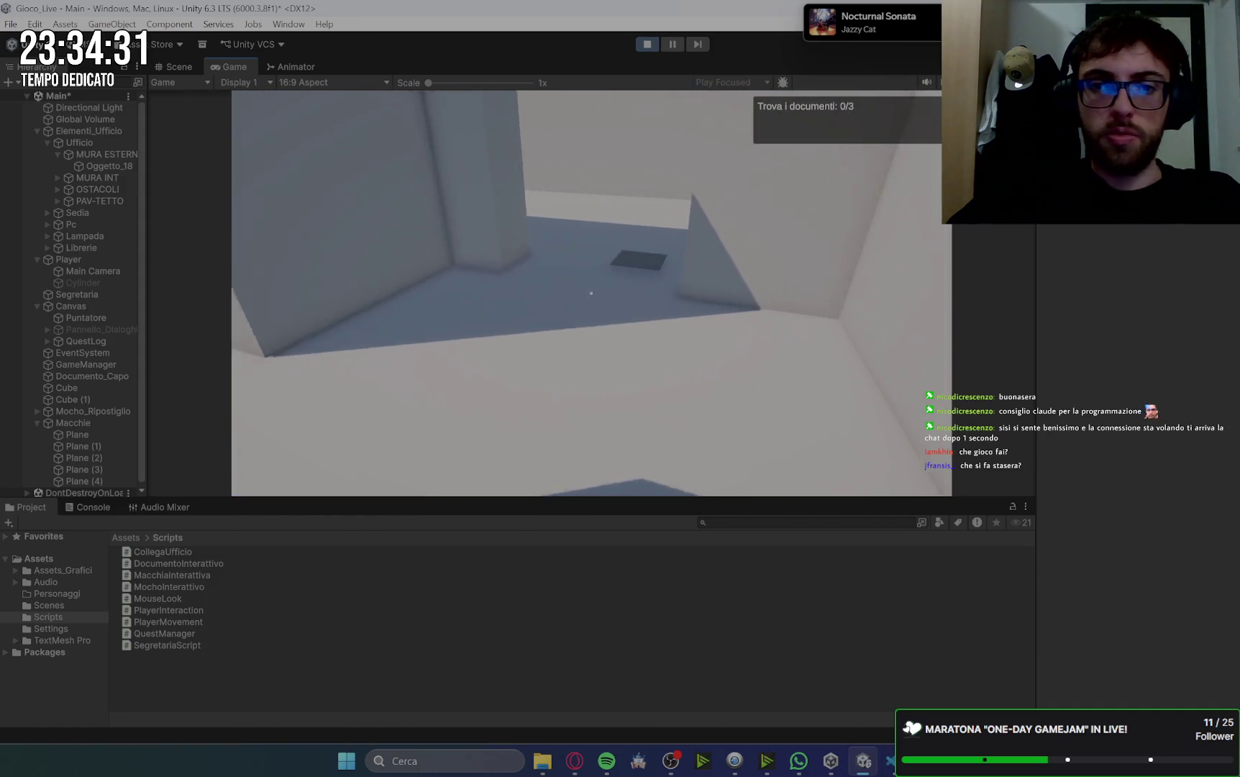
key("e")
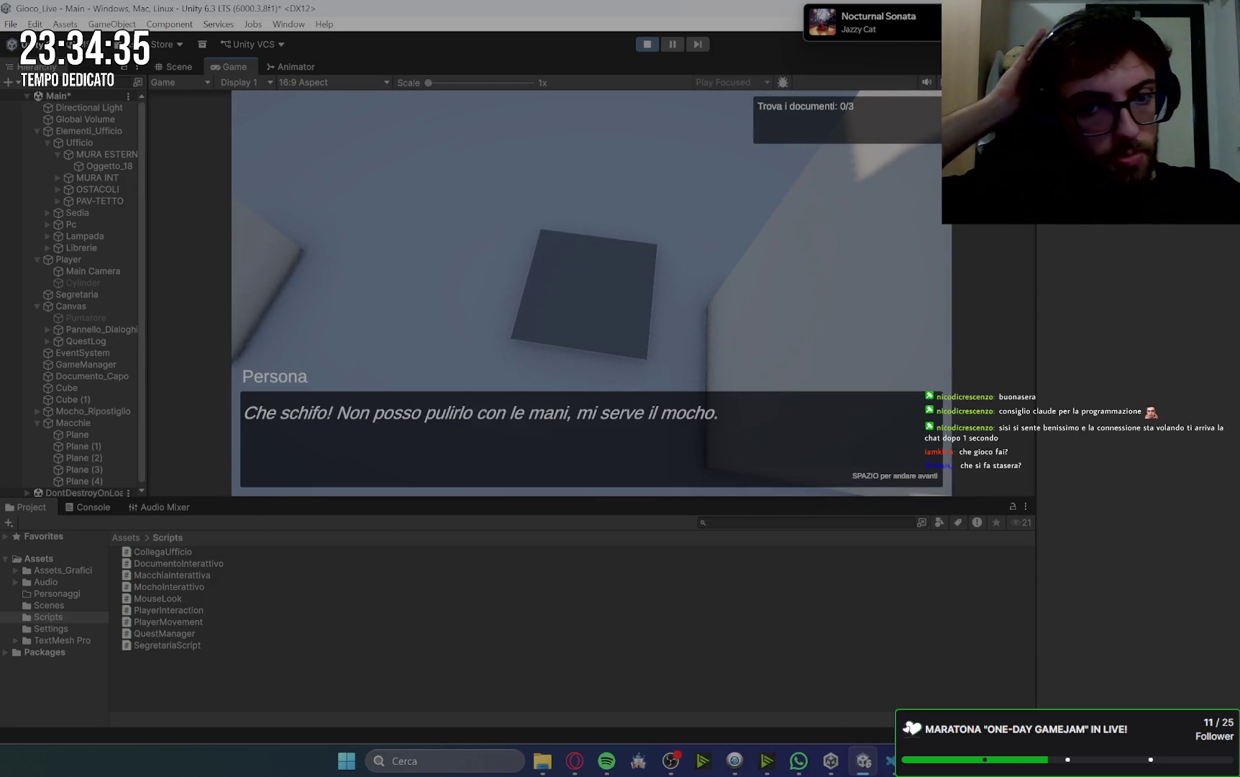
key("space")
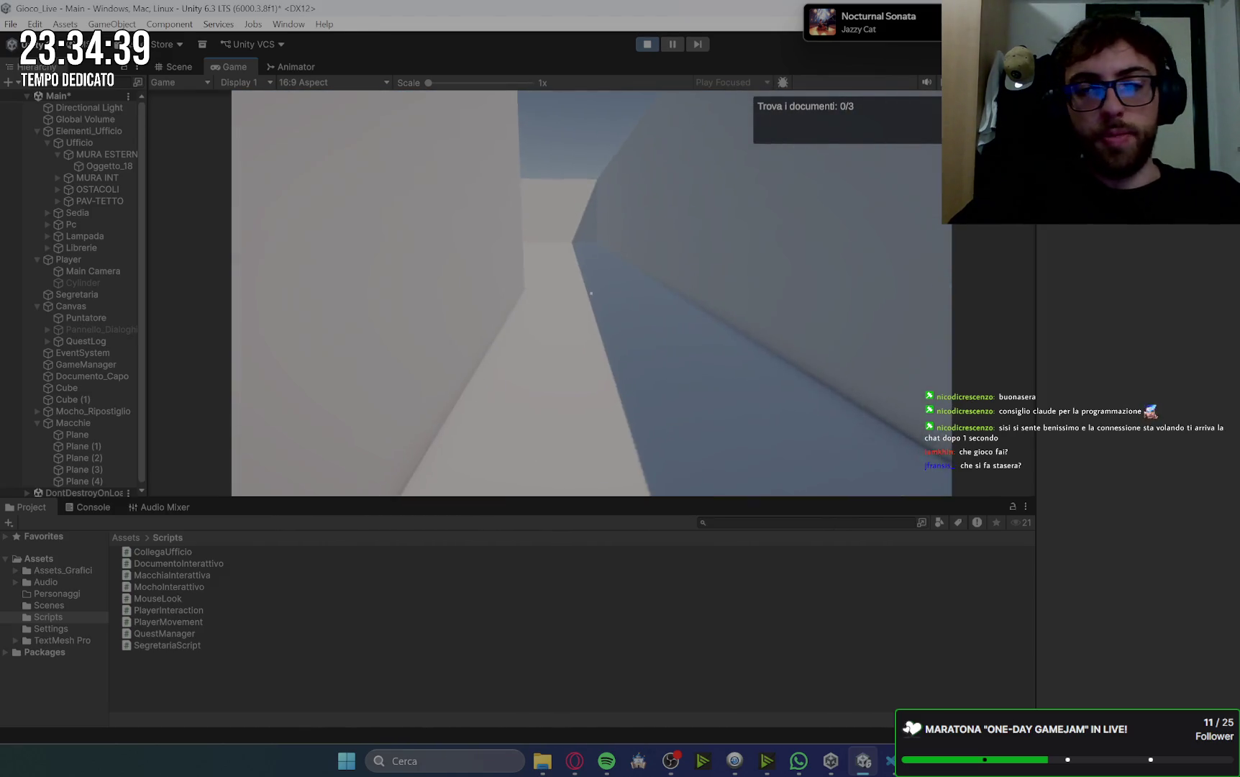
- Collect the documents from the two colleagues in the nearby offices
key("w")
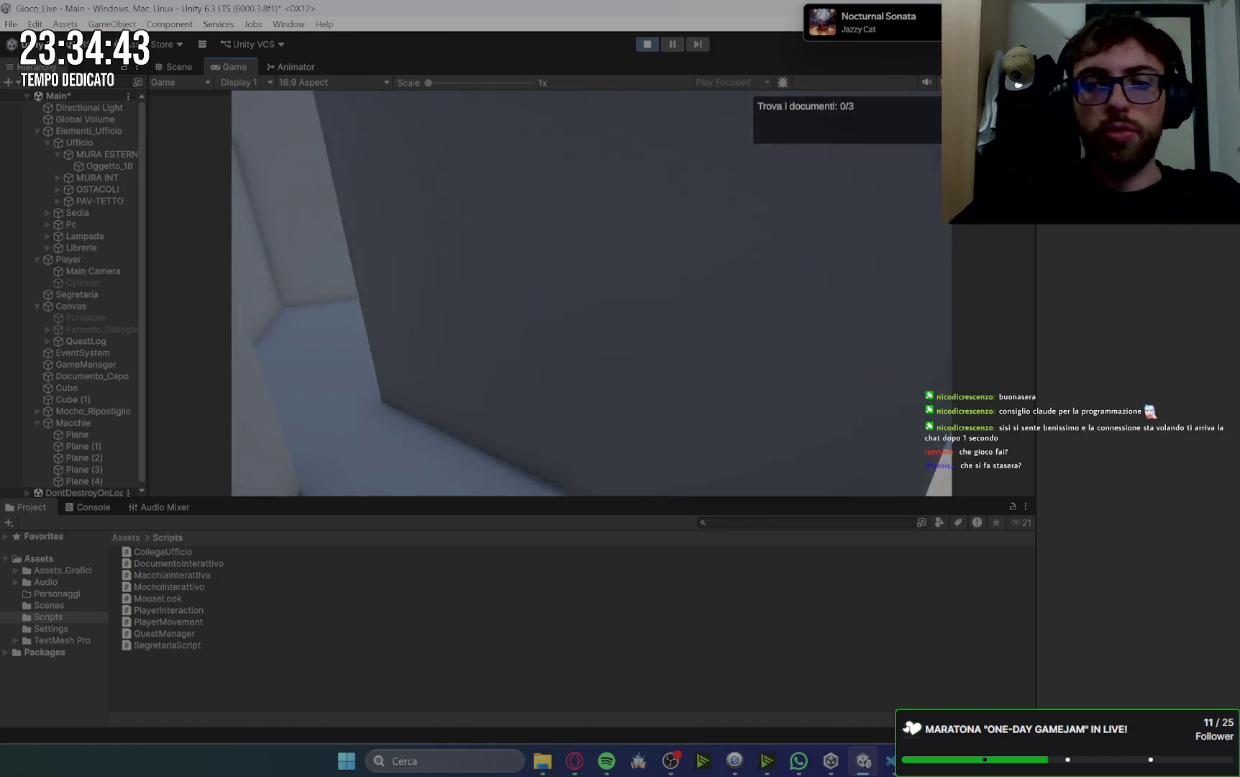
key("e")
key("space")
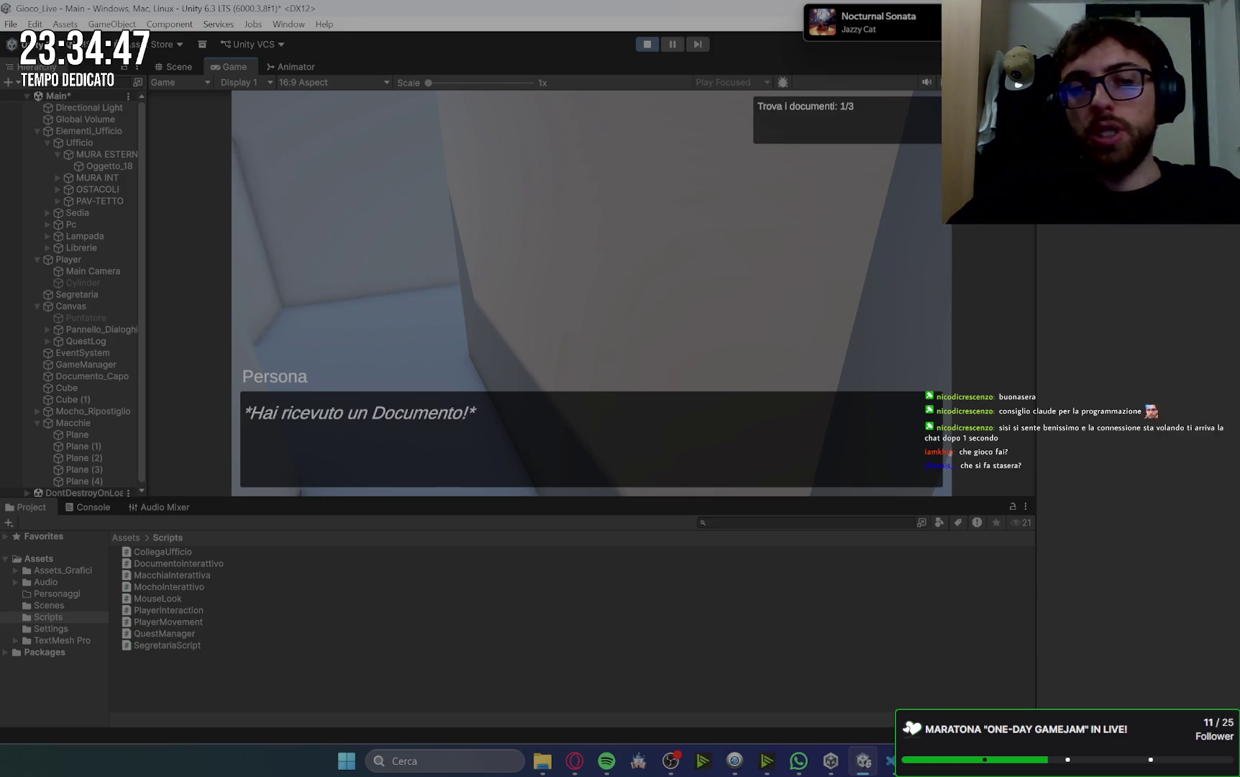
key("space")
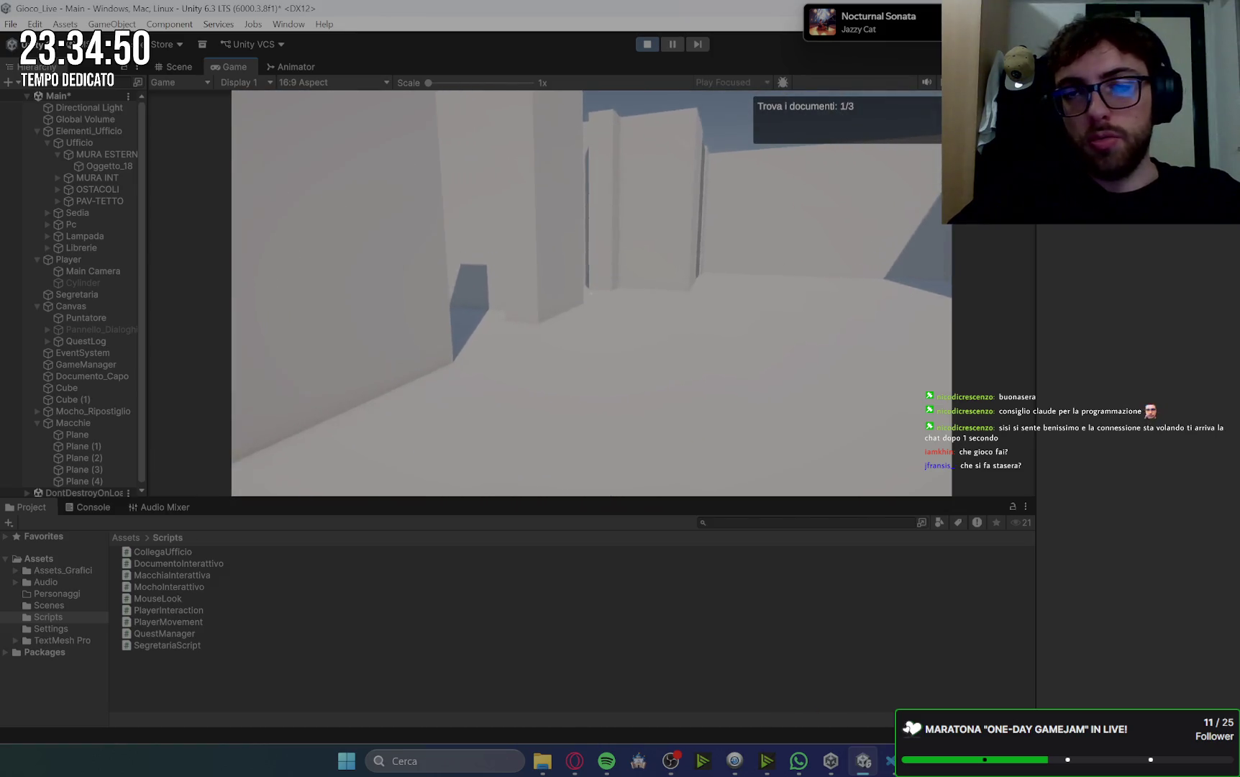
key("w")
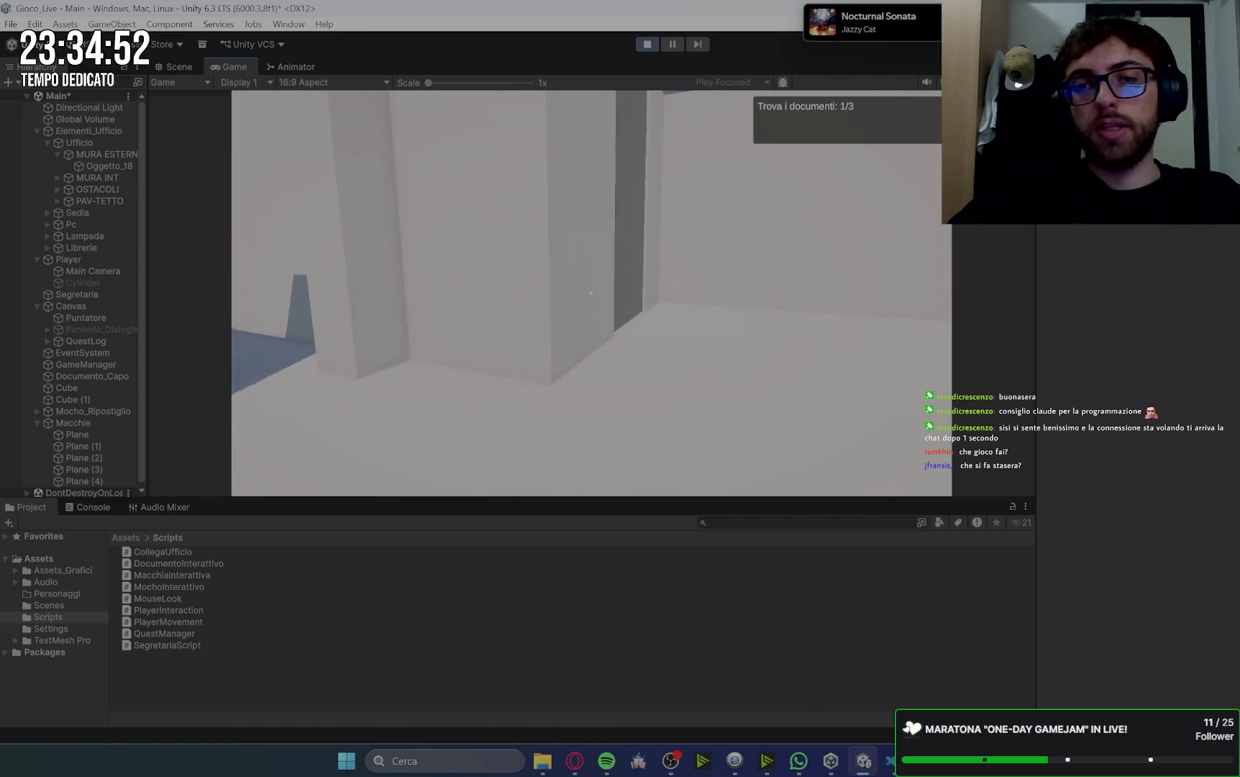
key("w")
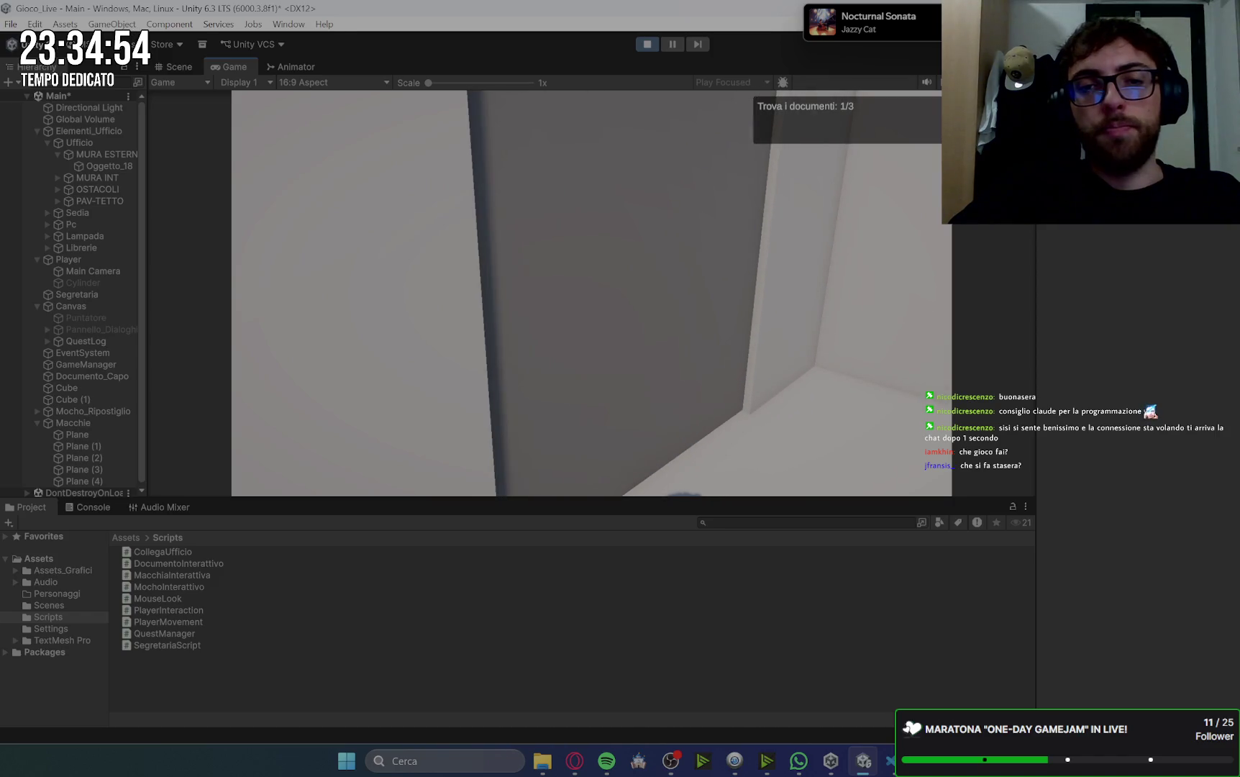
key("e")
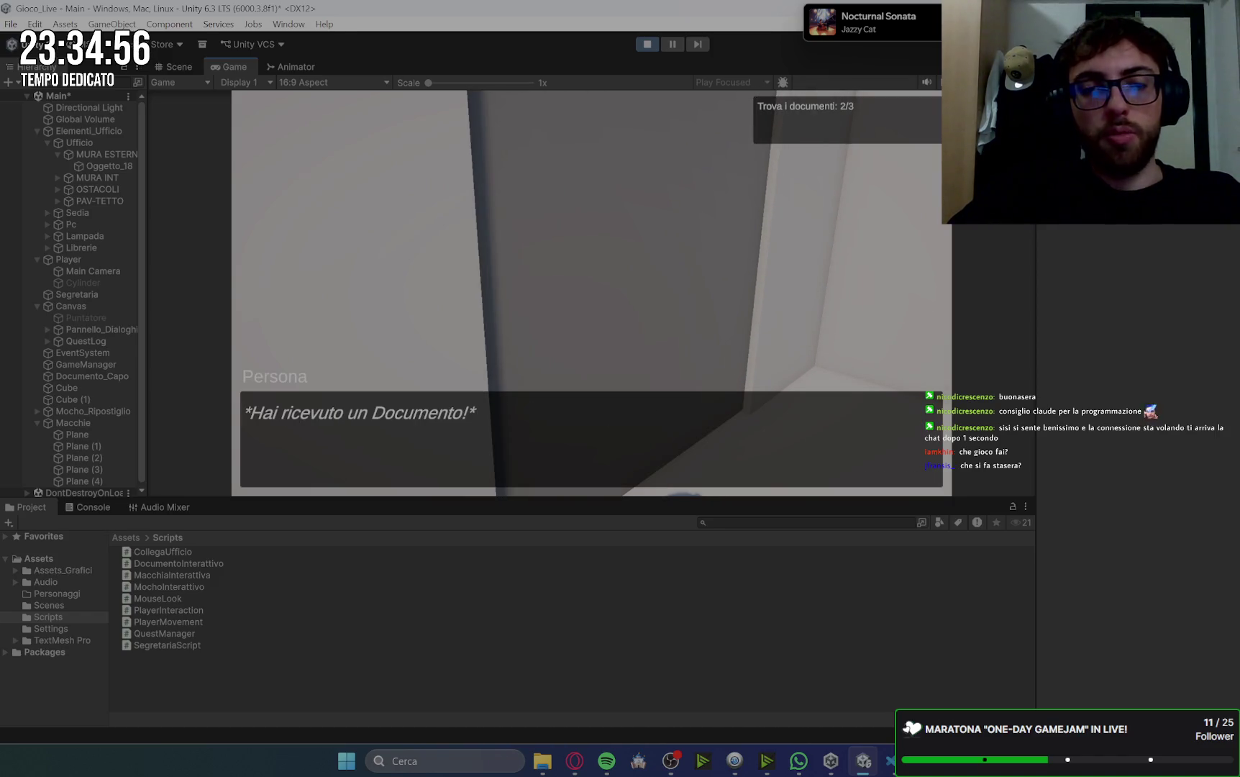
key("space")
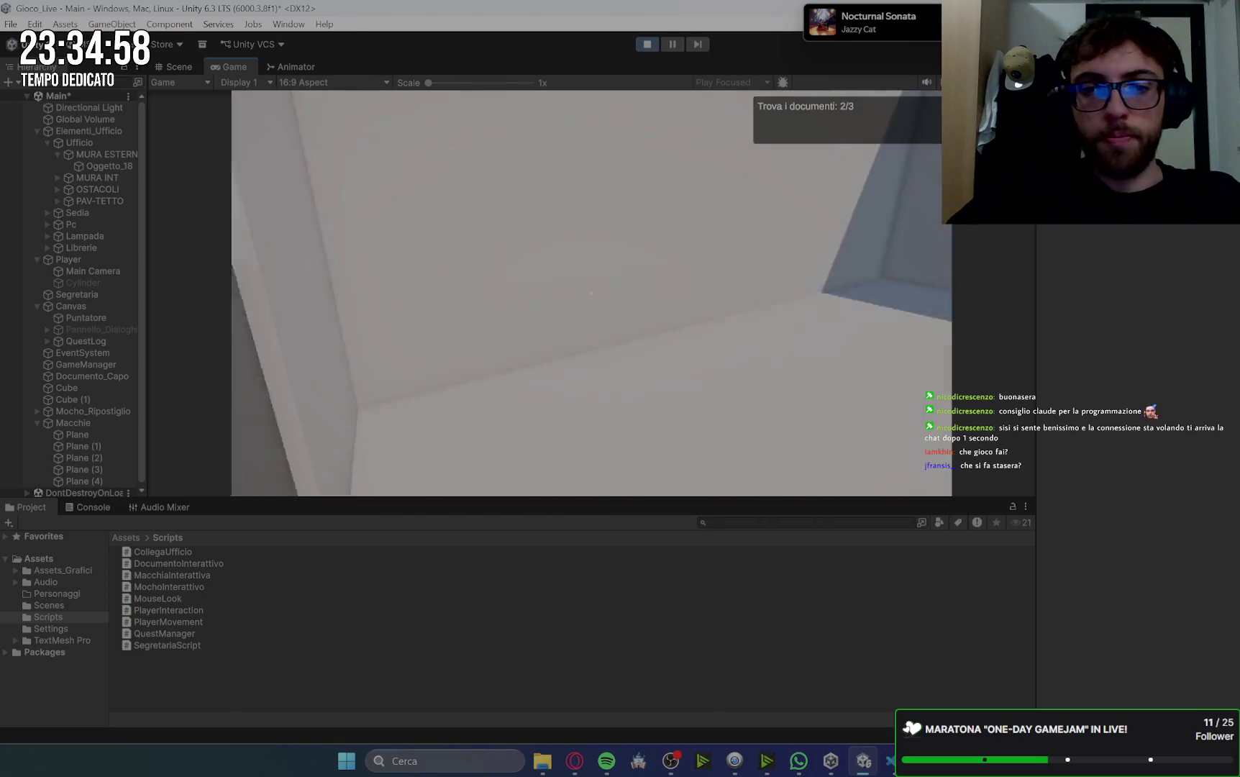
- Take the boss's document, deliver all three to the secretary, and enter the storage room
key("w")
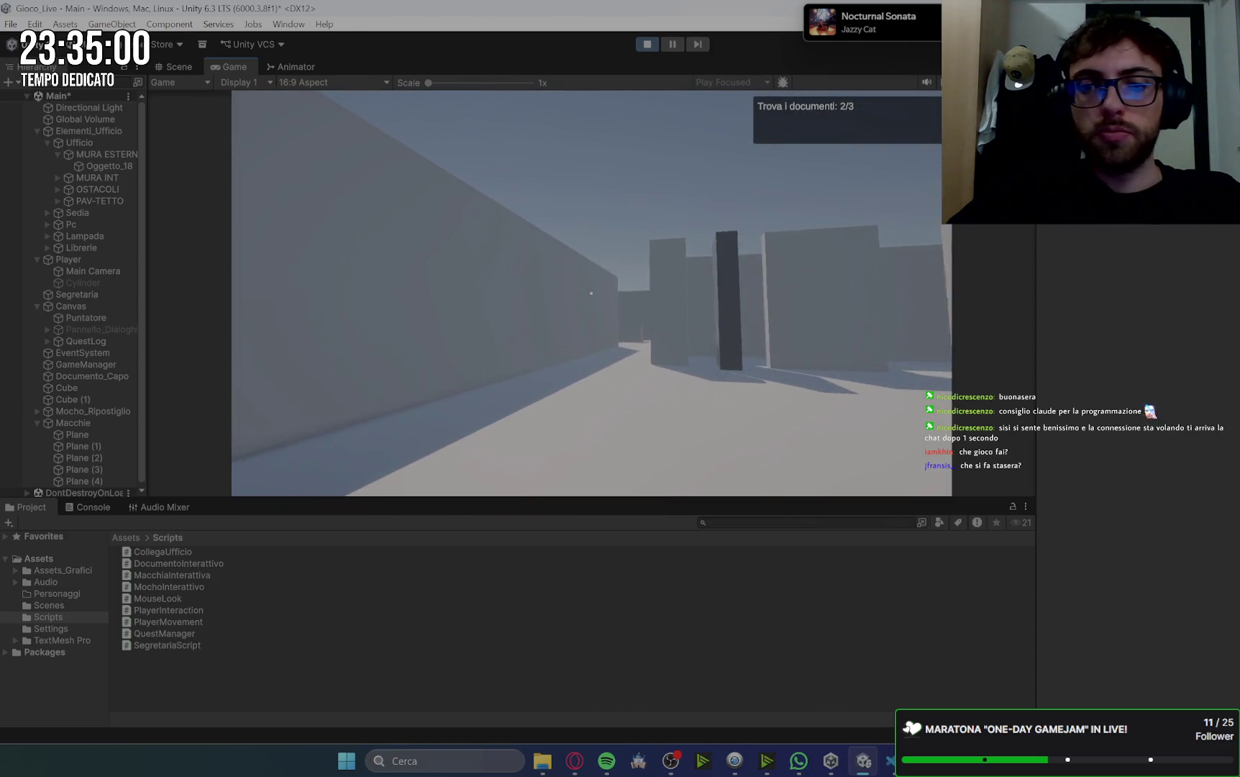
key("w")
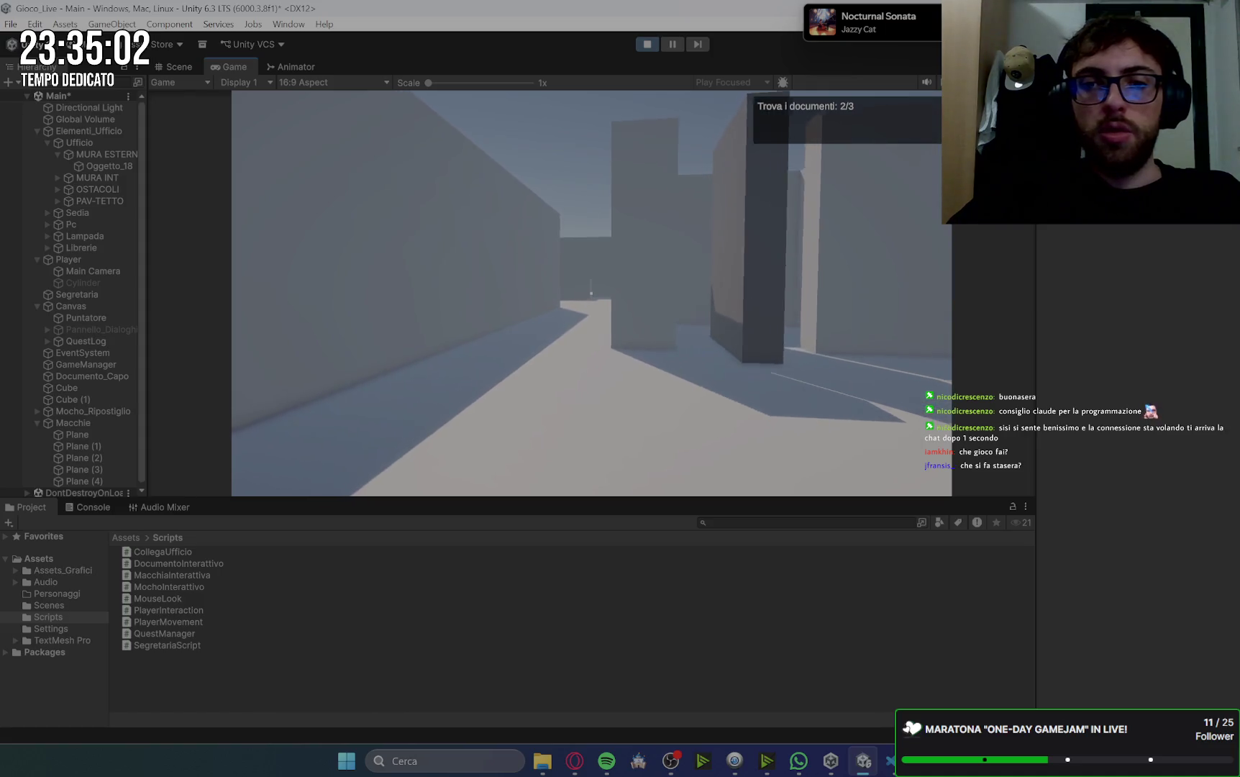
key("w")
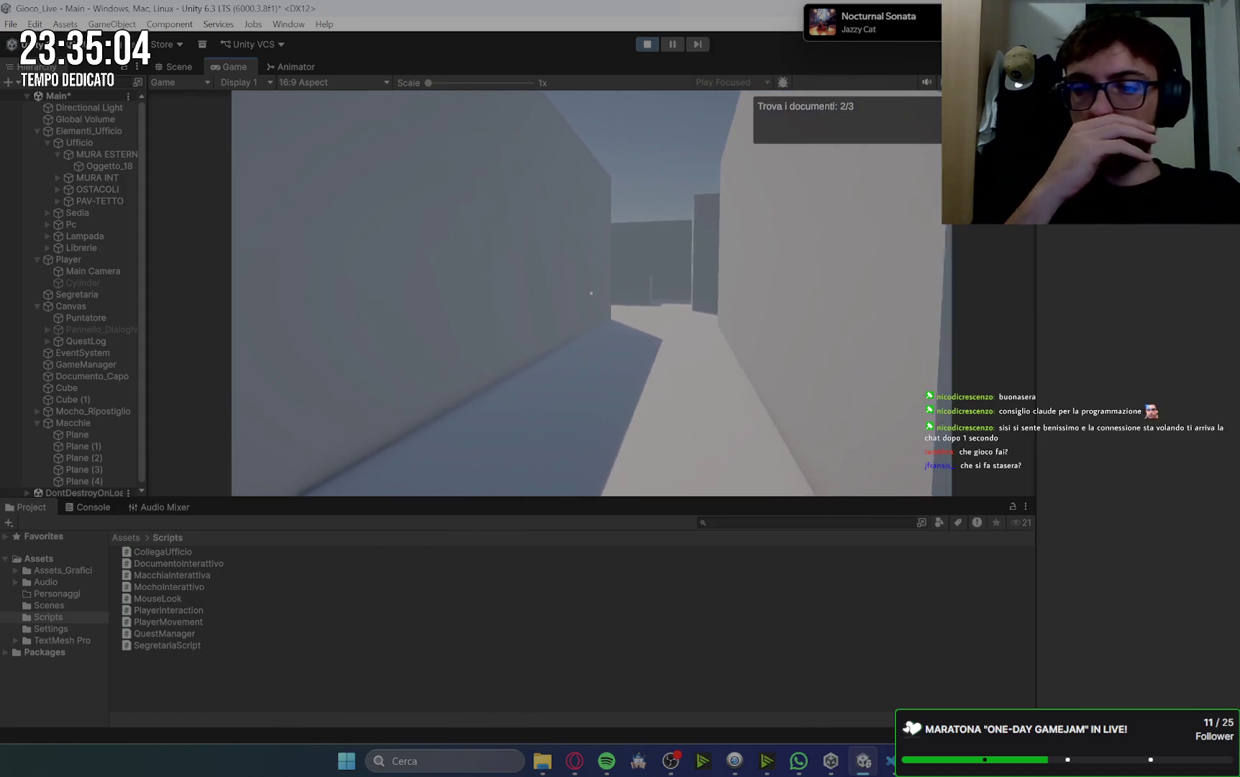
key("w")
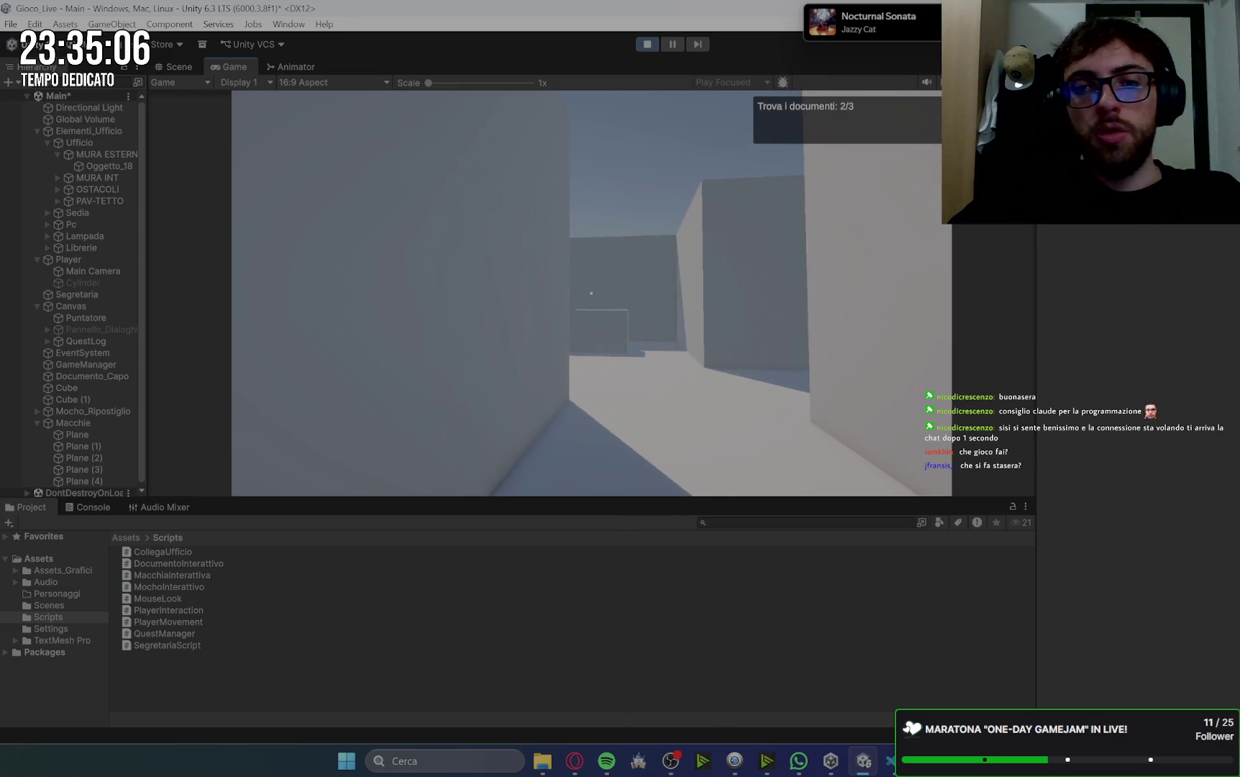
key("w")
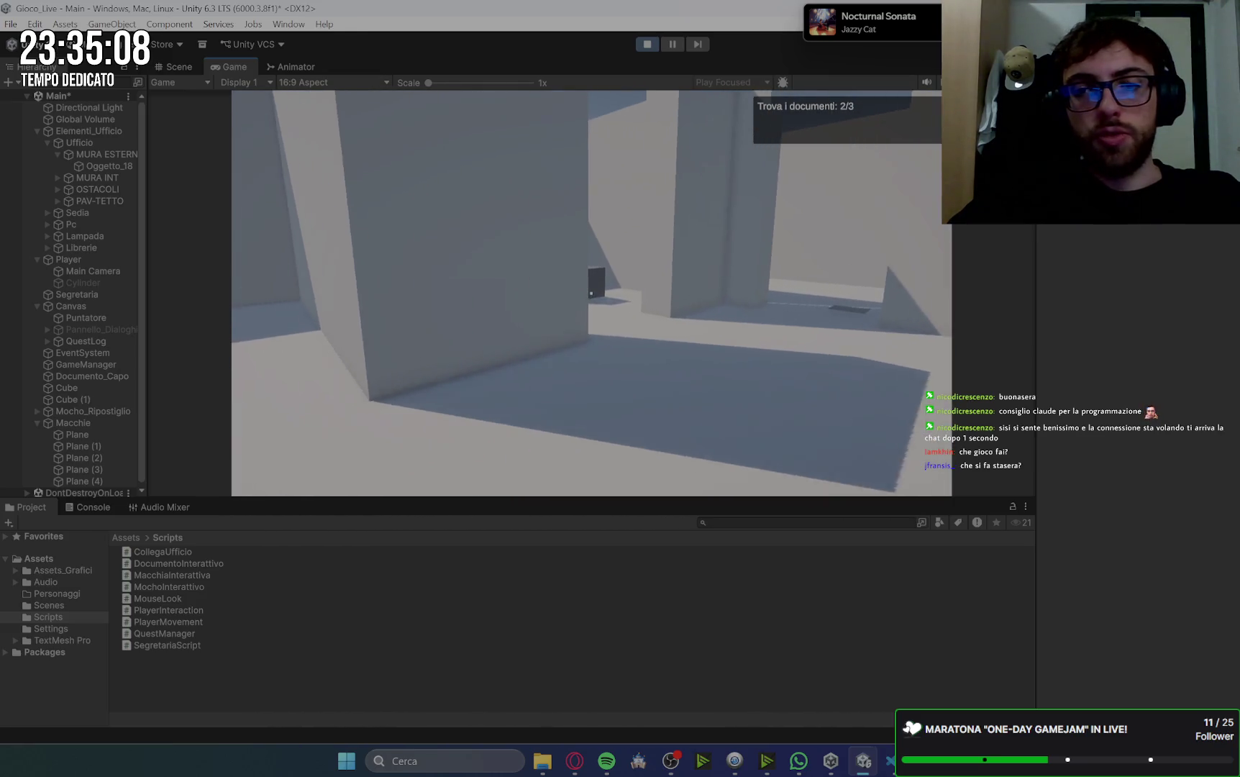
key("e")
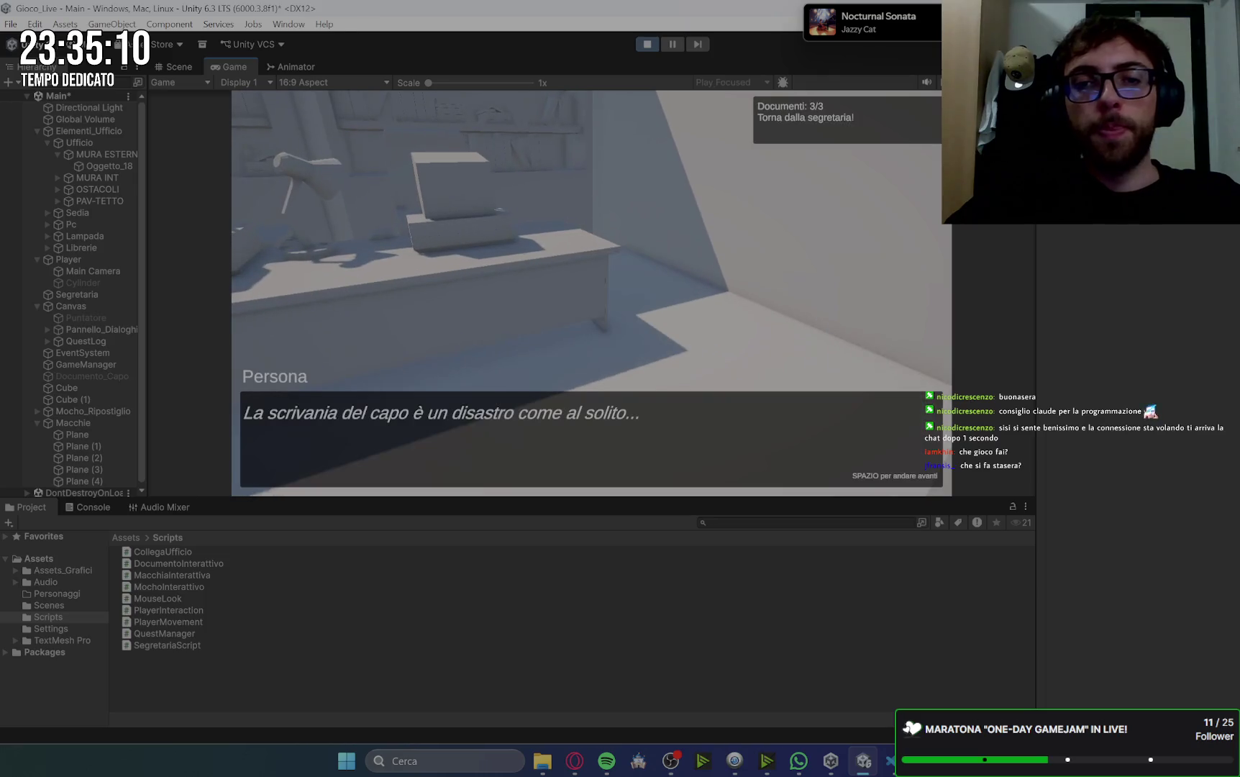
key("space")
key("w")
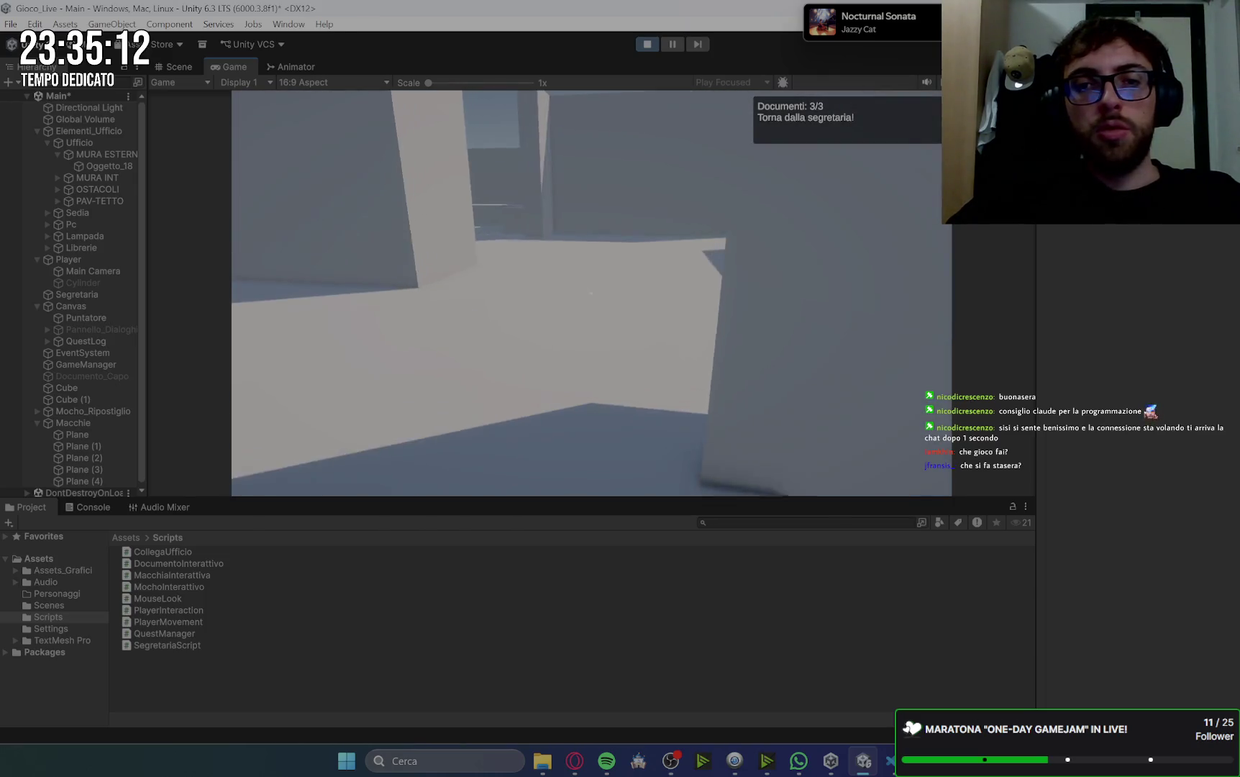
key("w")
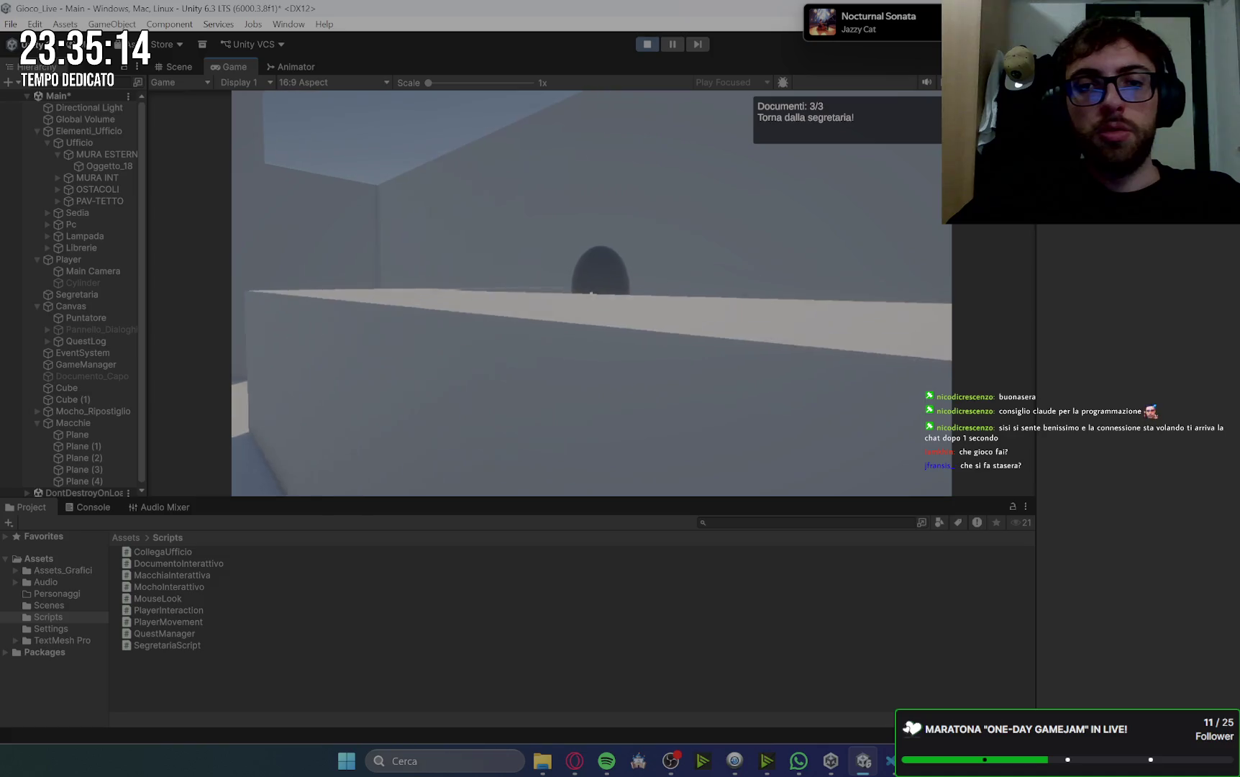
key("e")
key("space")
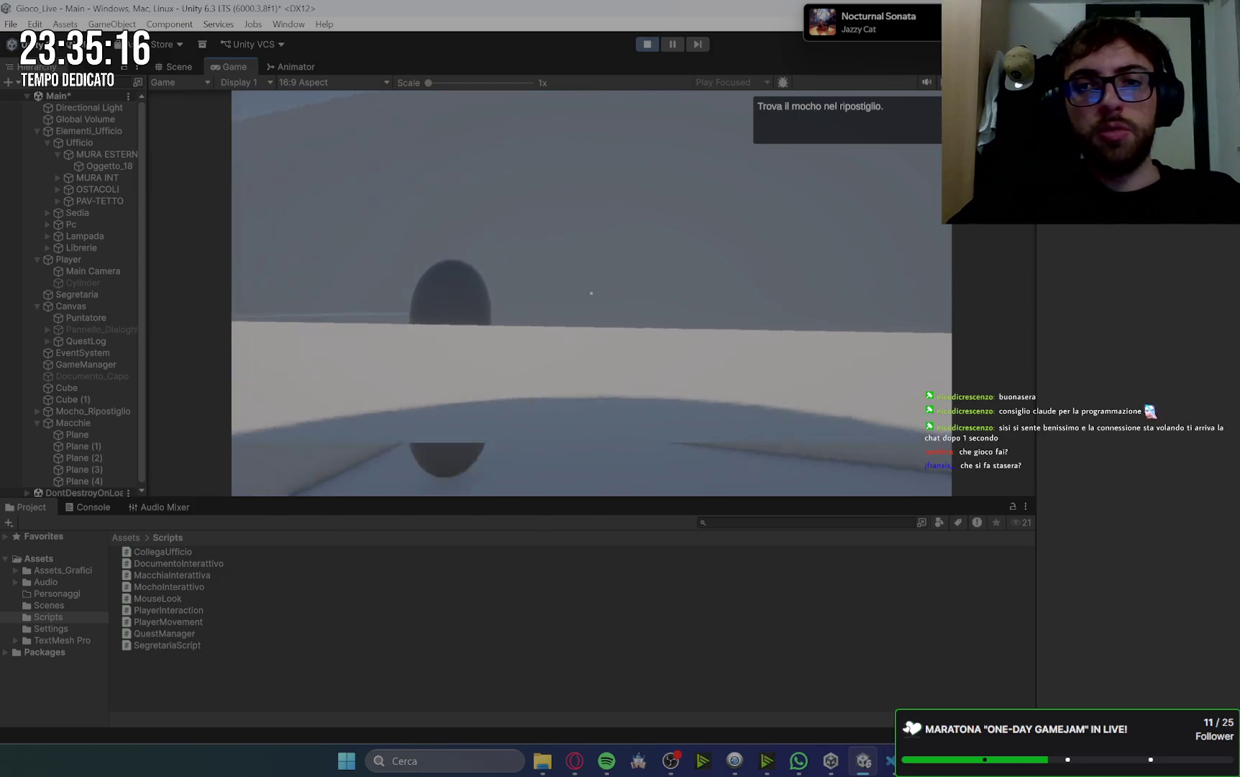
key("w")
key("w")
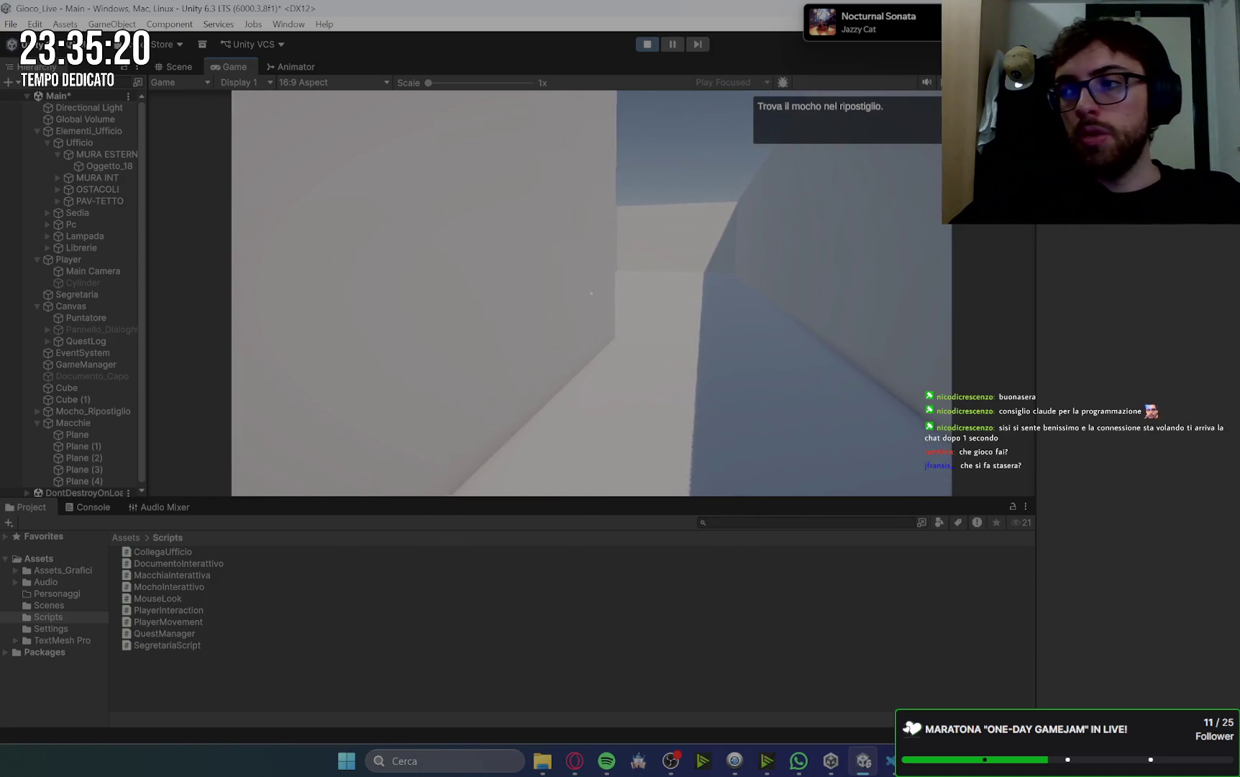
key("w")
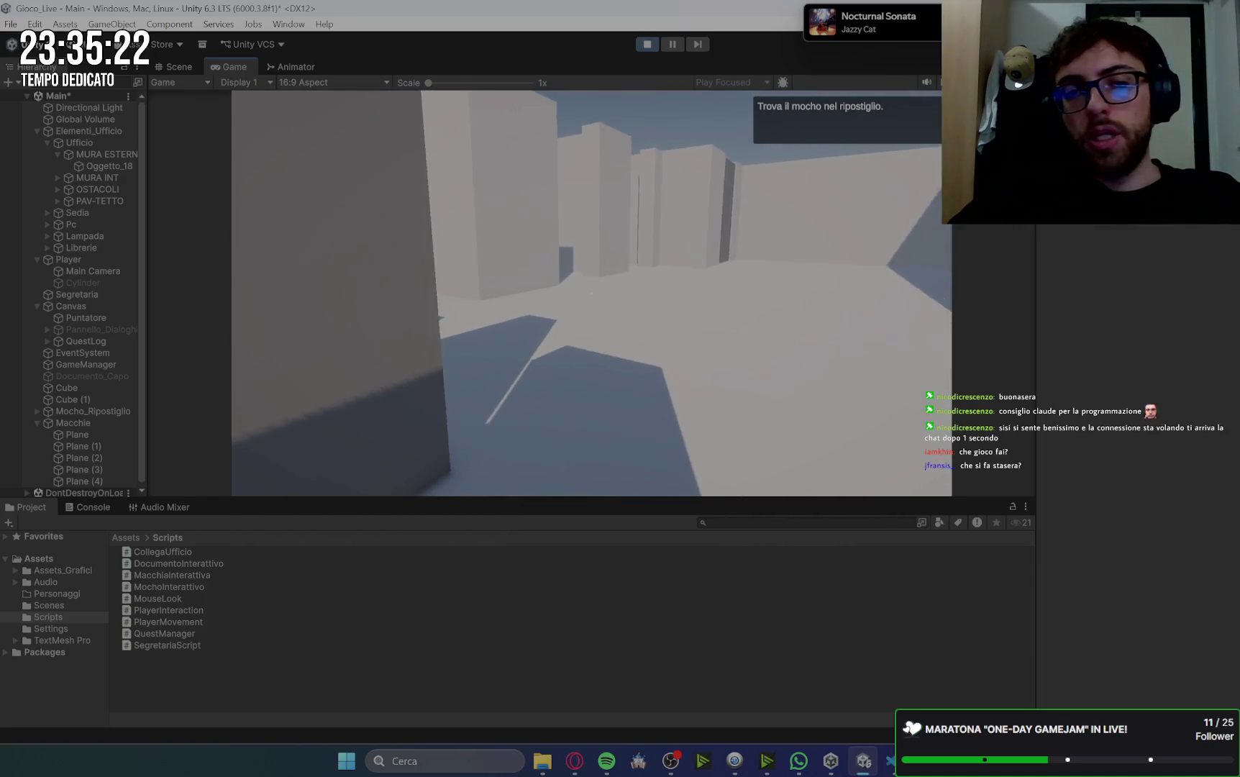
key("w")
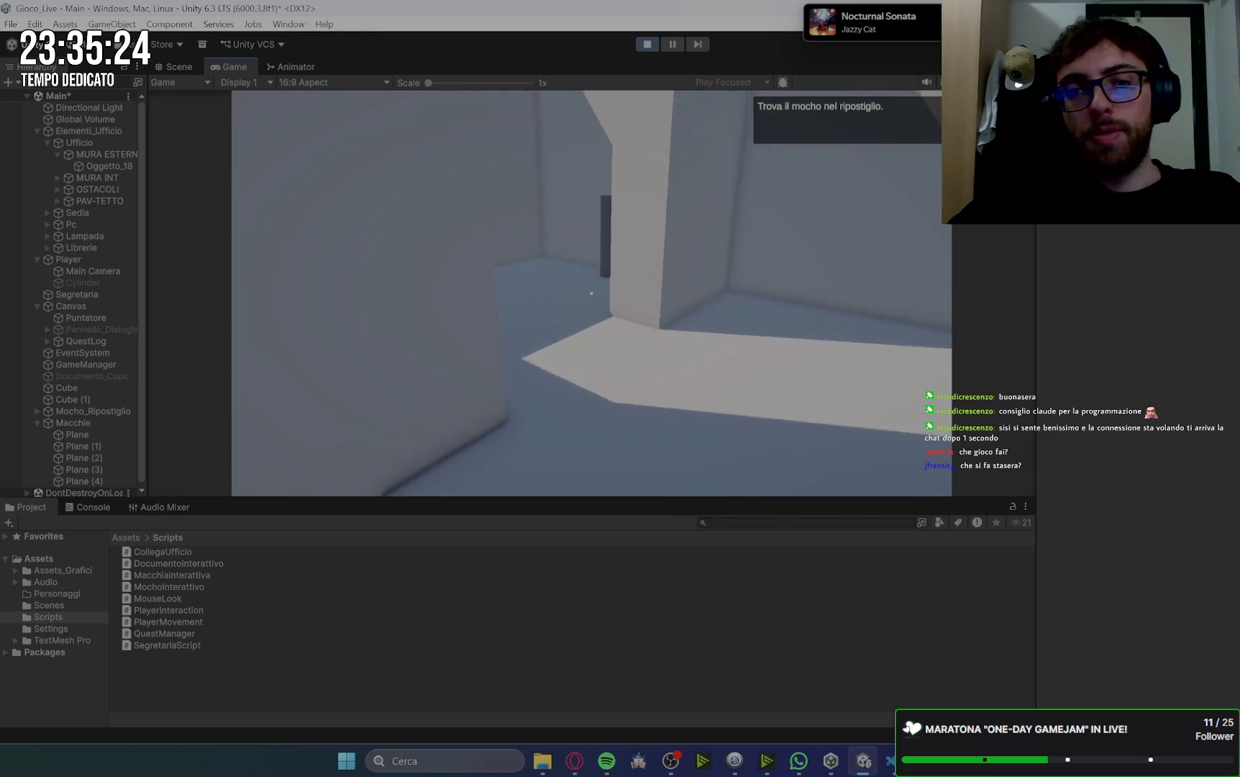
- Pick up the mop and walk through the office to the bathroom stain
key("w")
key("e")
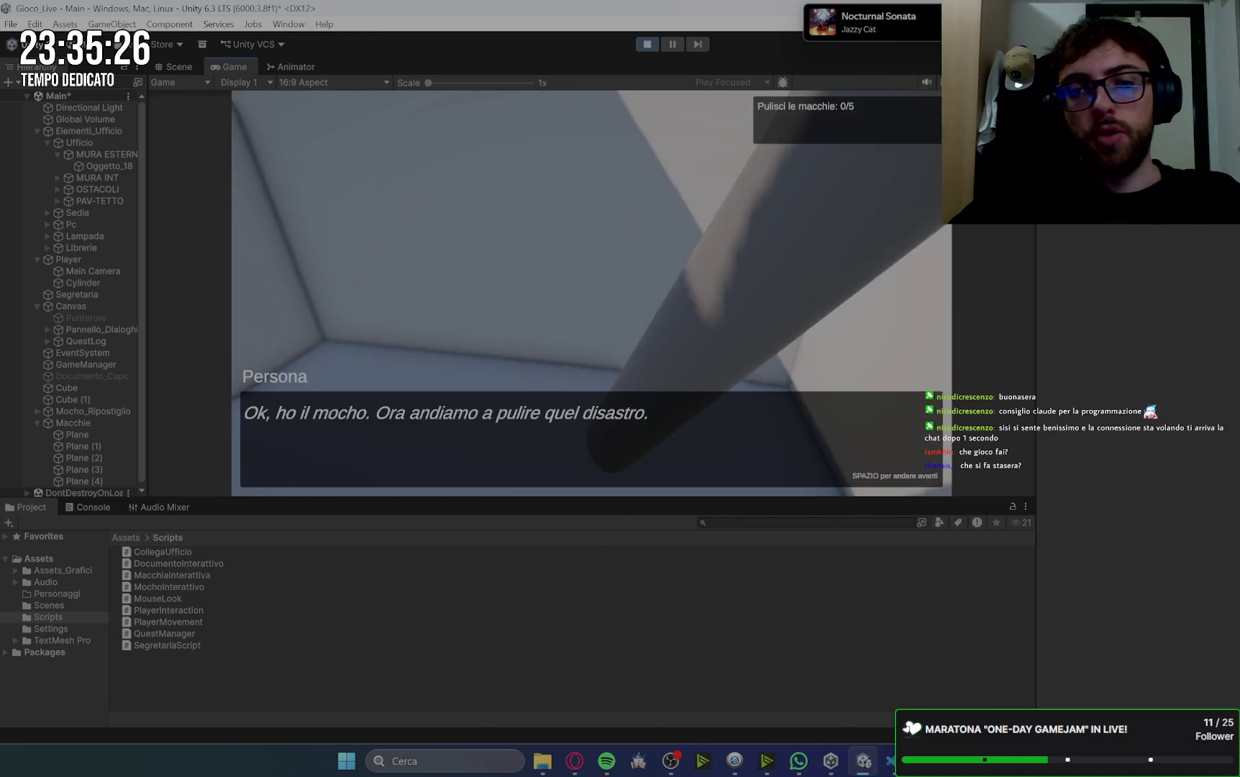
key("space")
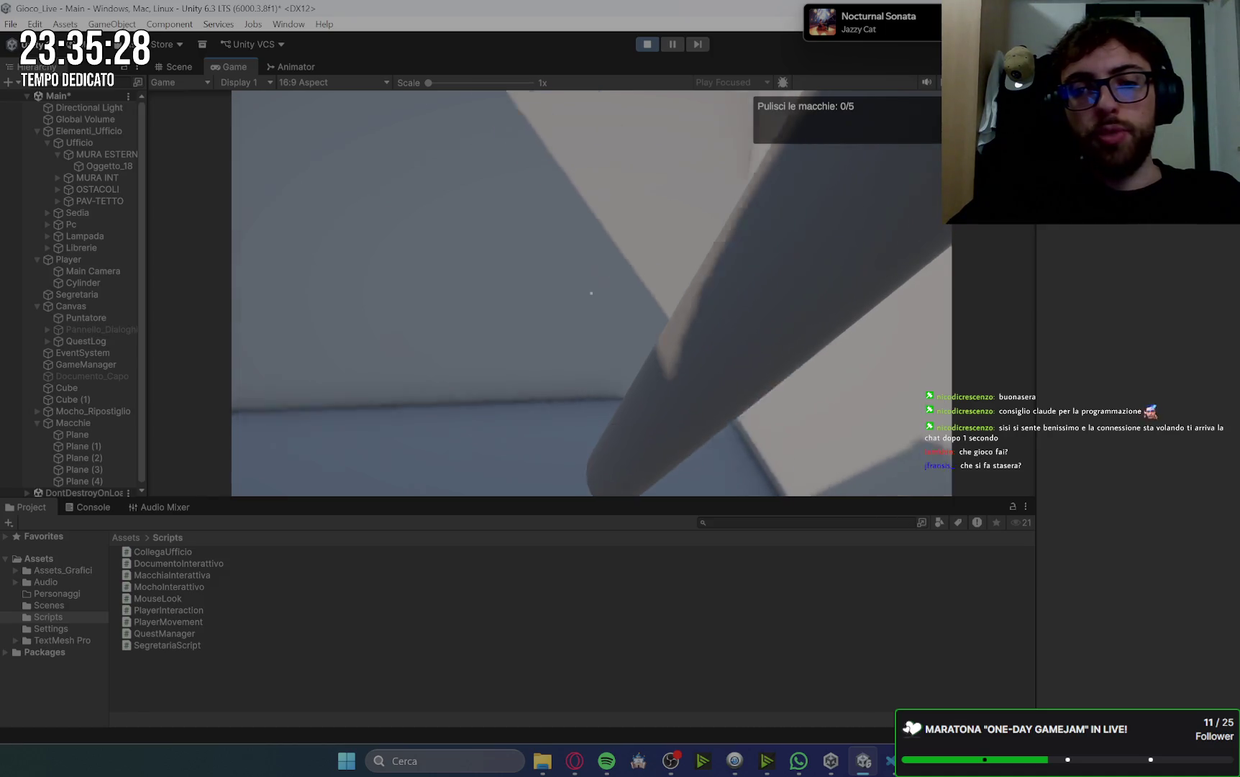
key("w")
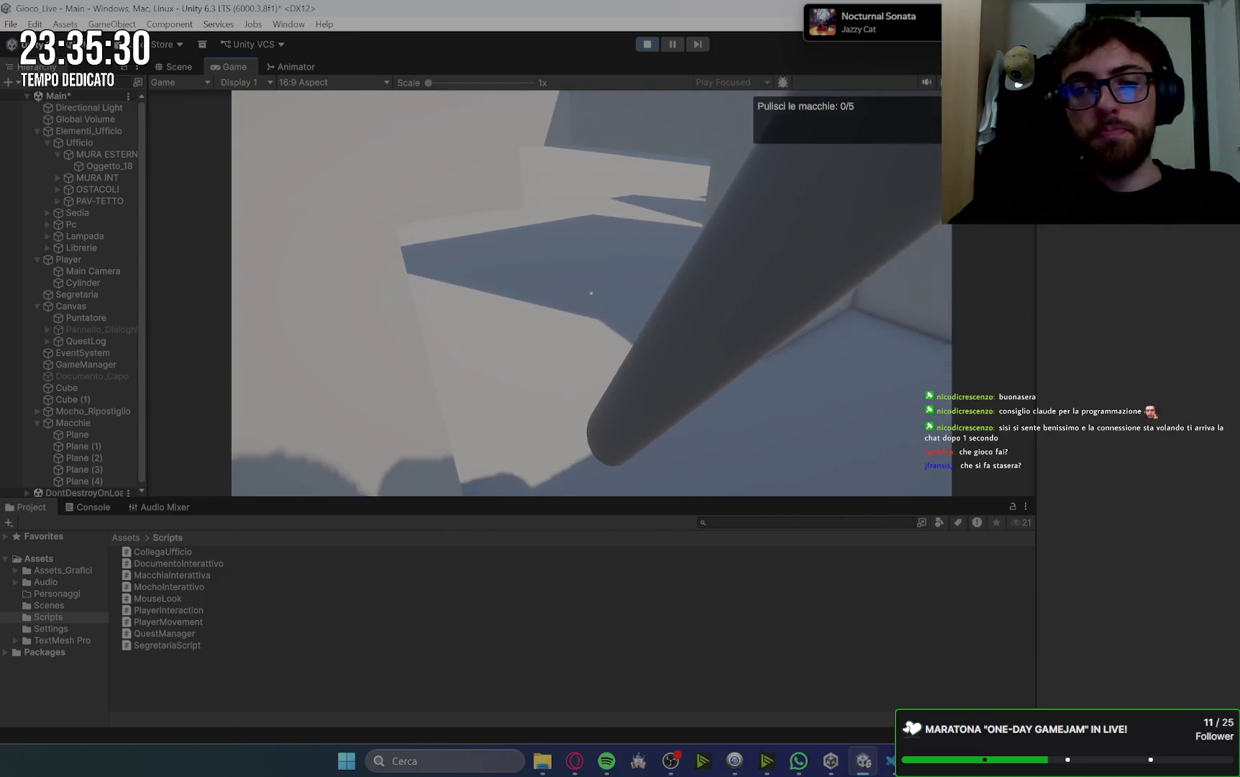
key("w")
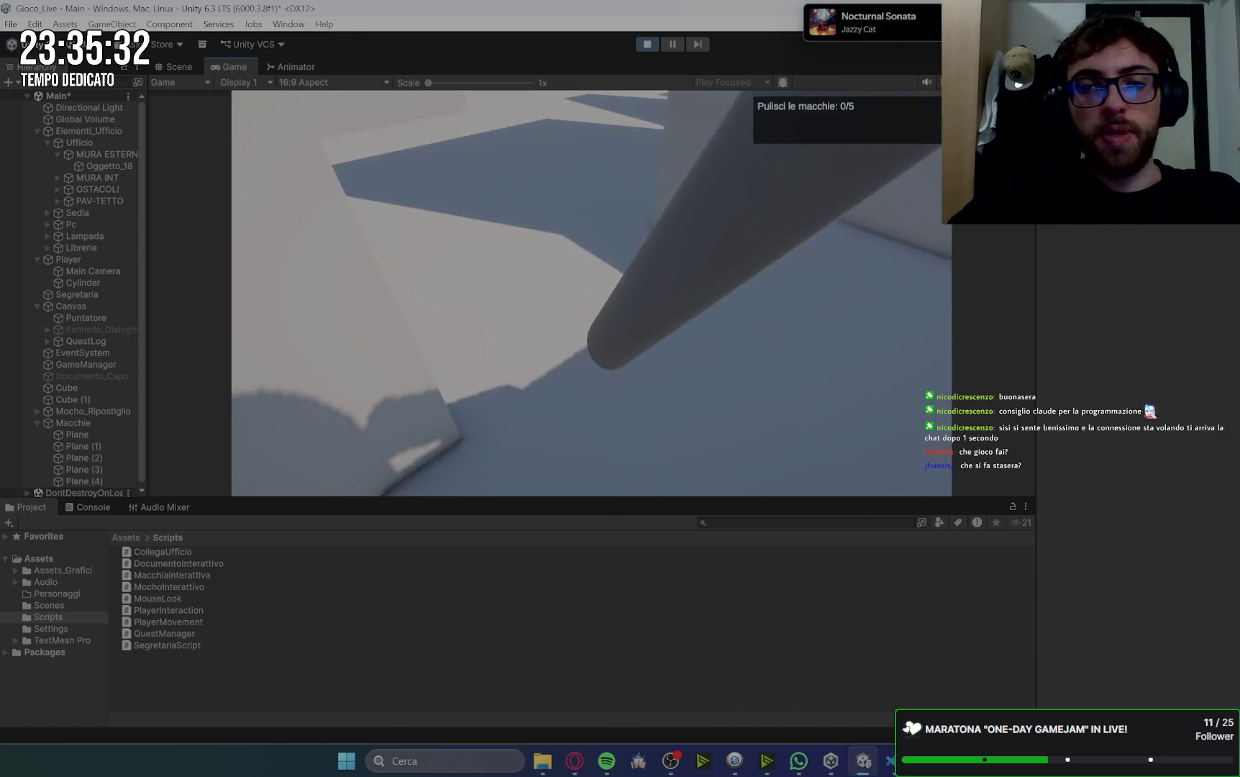
key("w")
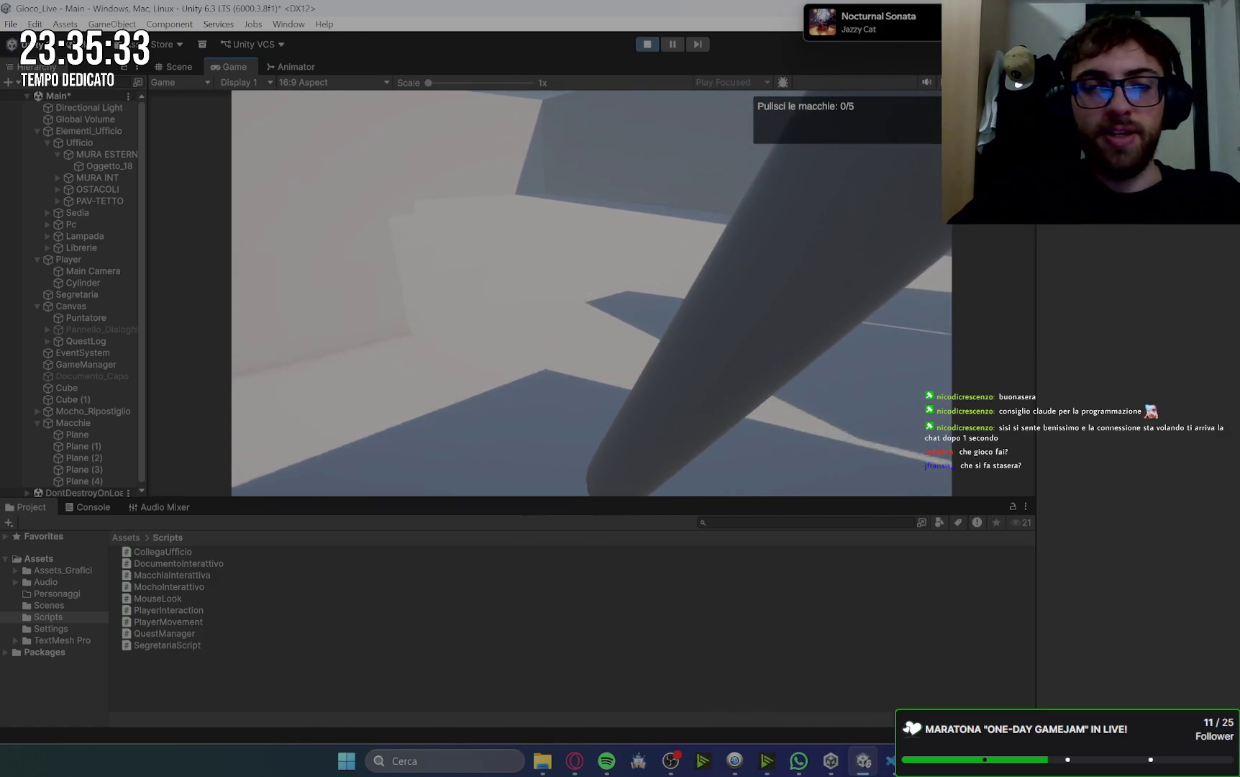
key("w")
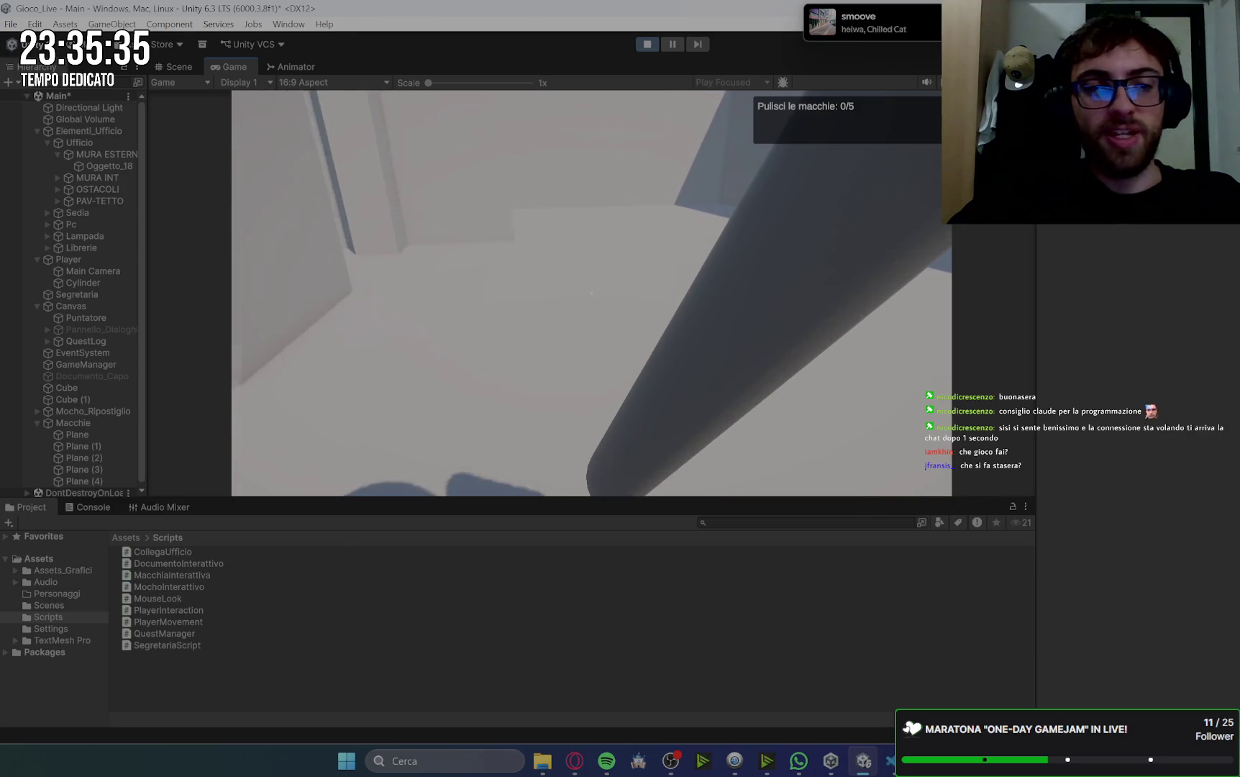
key("w")
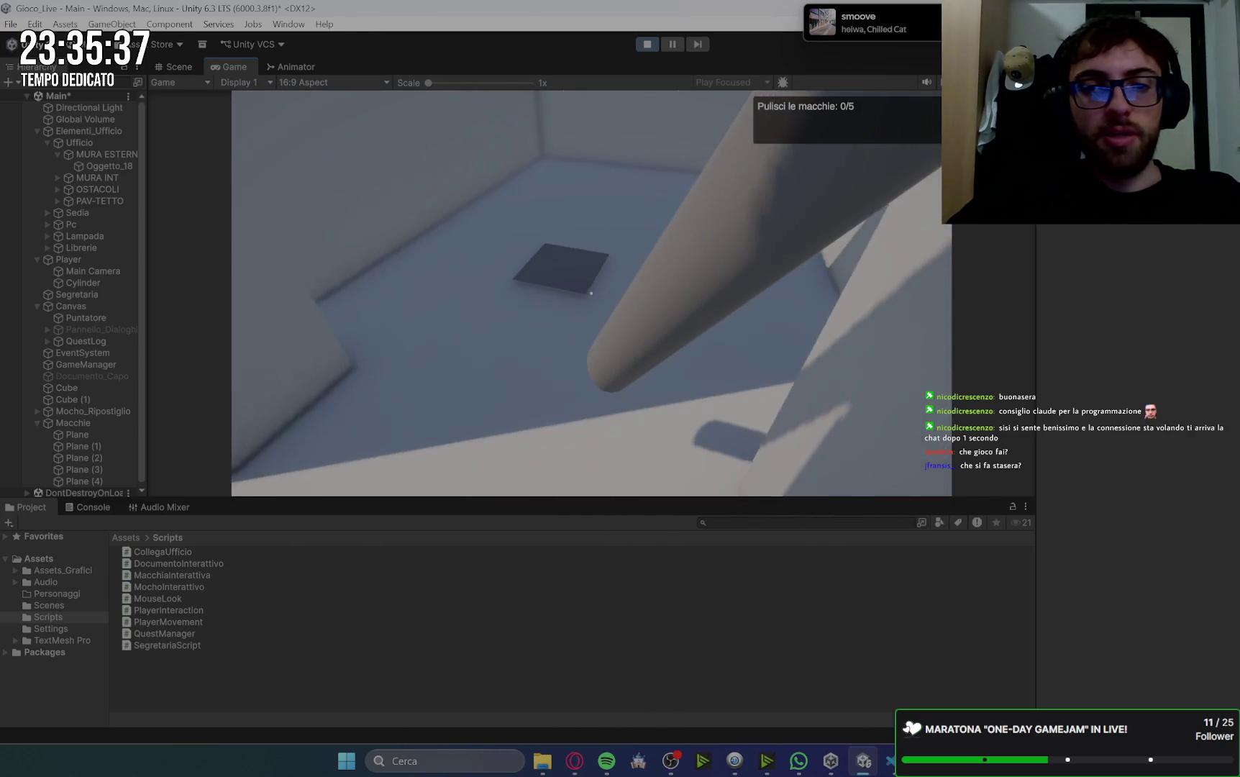
- Mop the stain until it shrinks, then stop play mode
key("s")
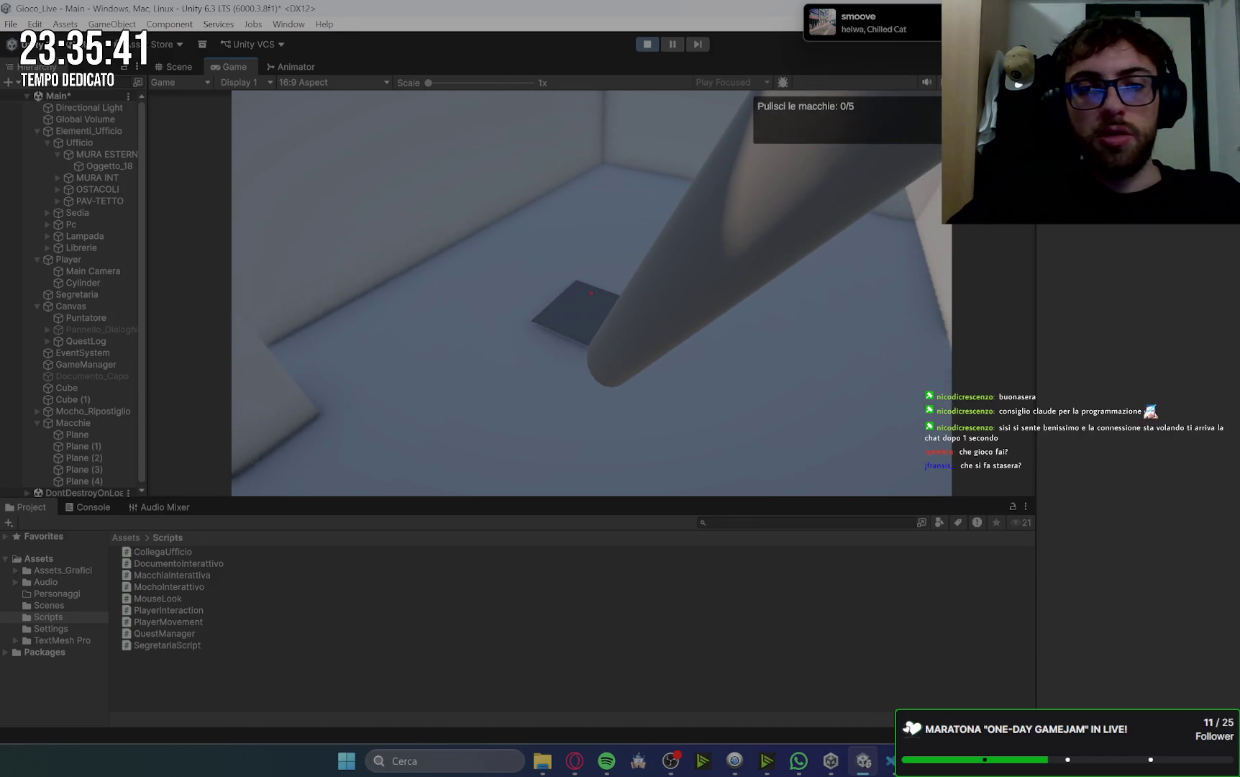
key("s")
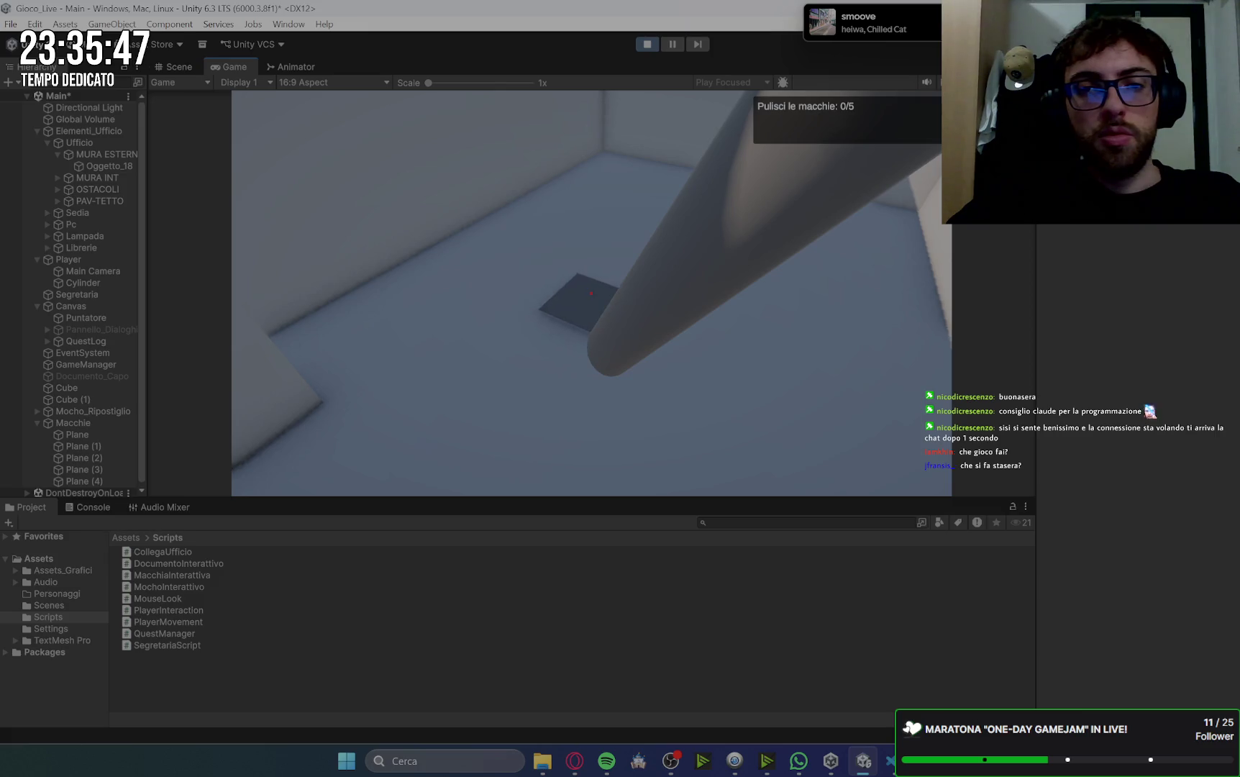
key("w")
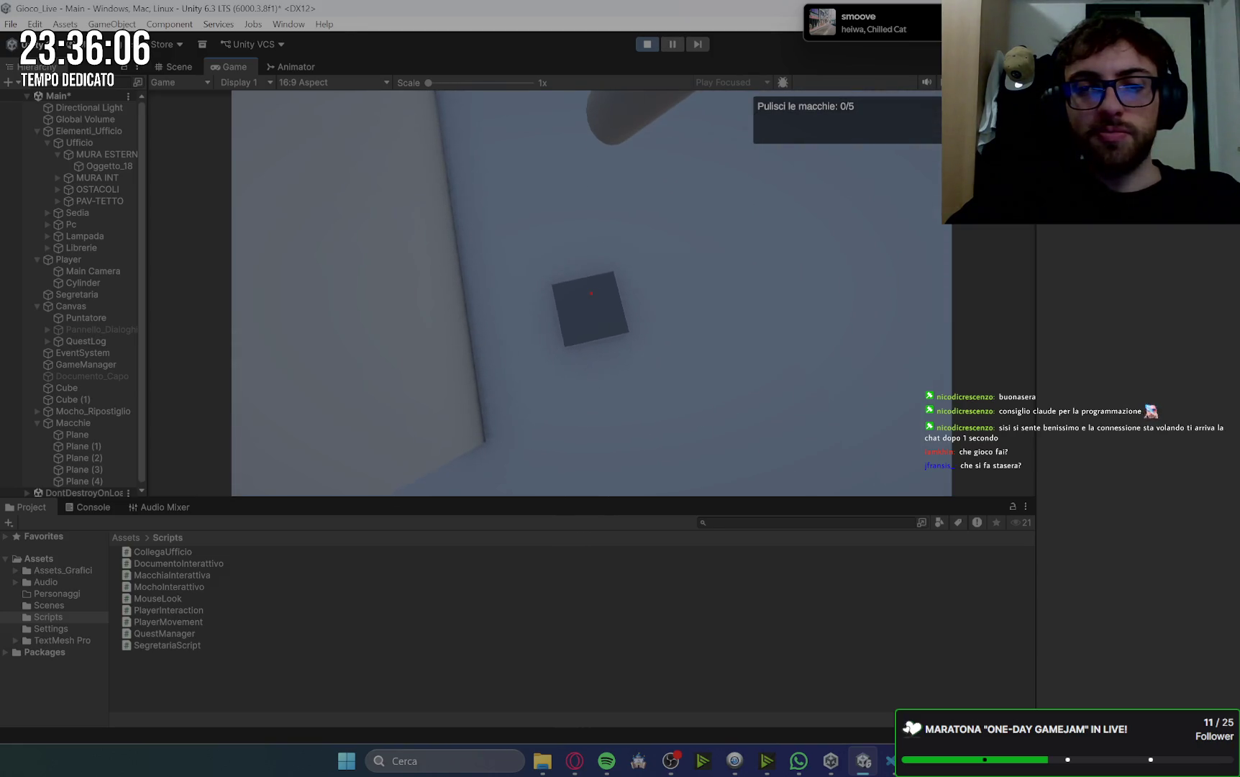
key("e")
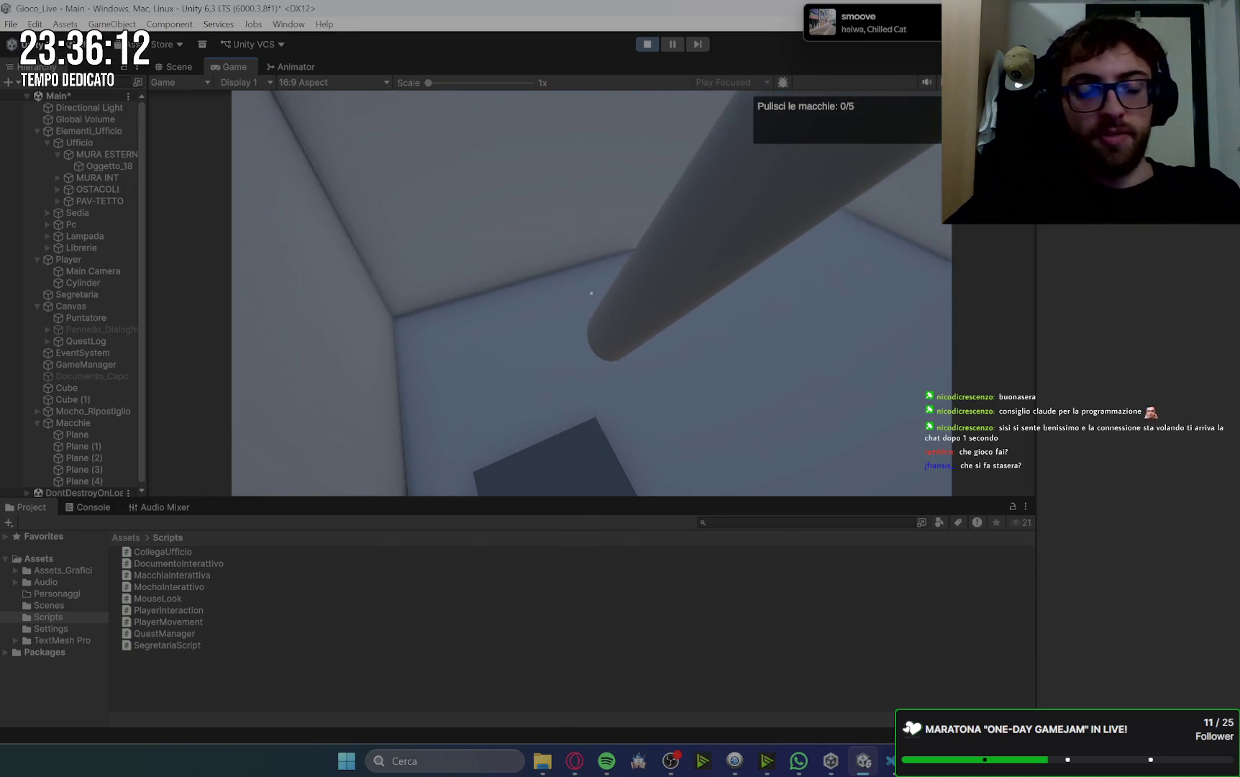
key("ctrl+p")
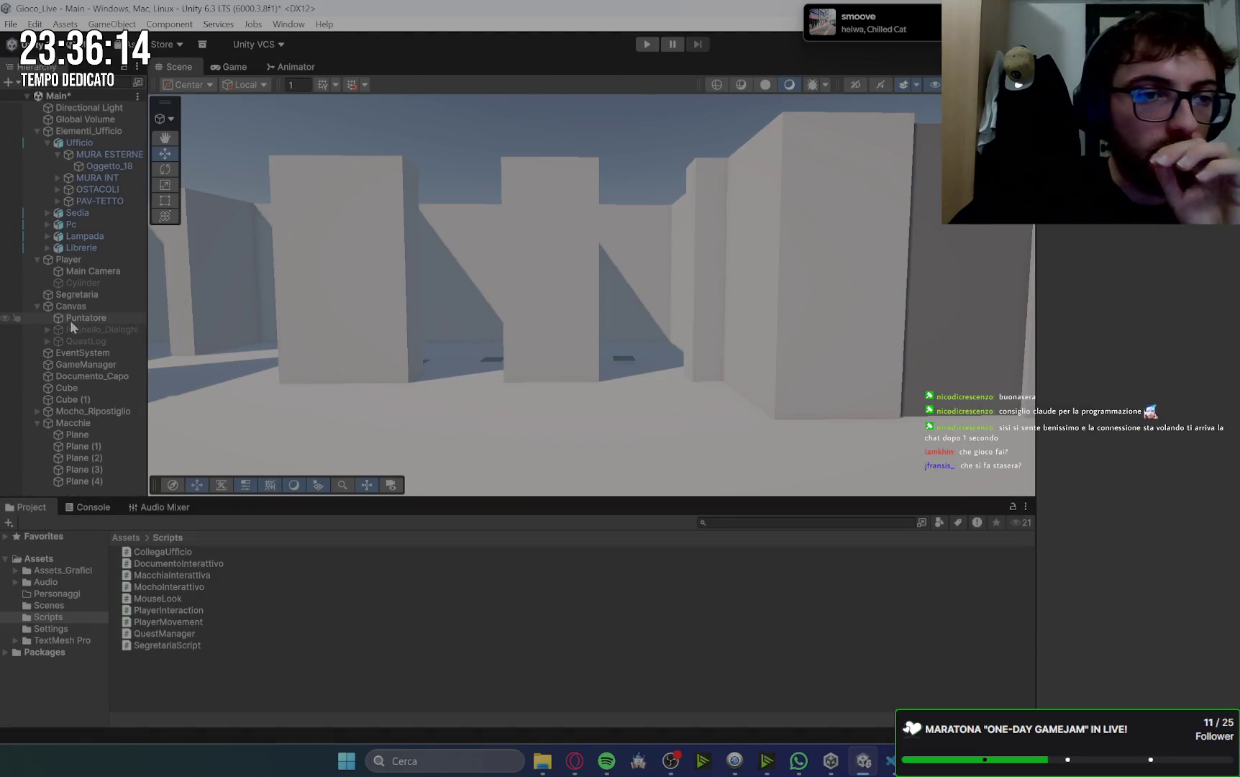
- Remove the Capsule Collider from the player's Cylinder, then go back to the Gemini chat
left_click(80, 282)
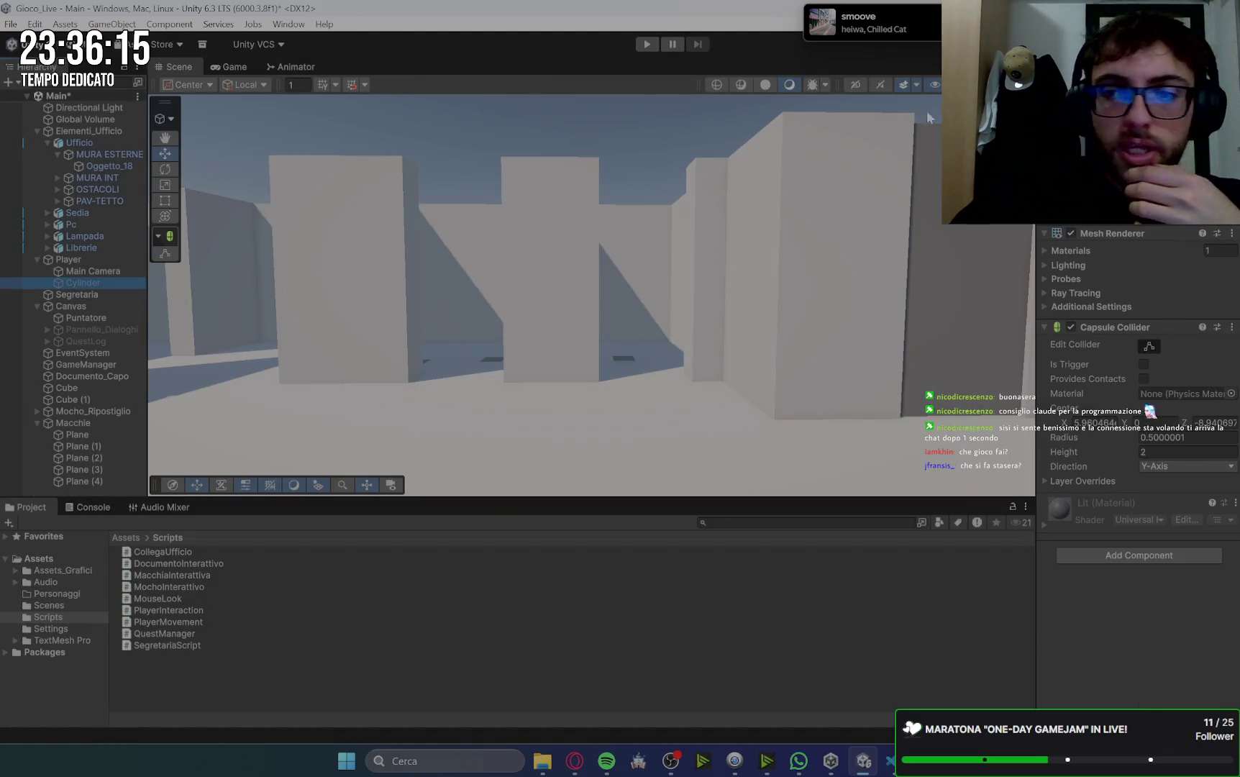
left_click(1122, 327)
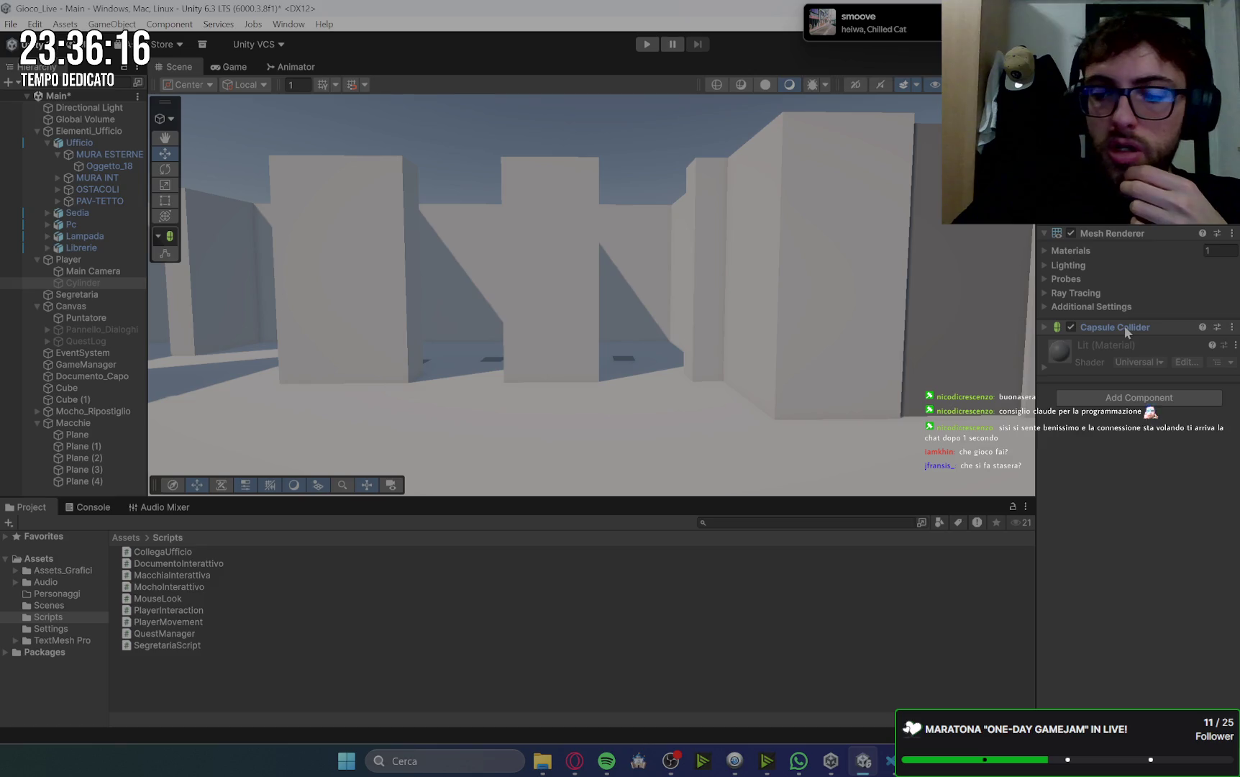
left_click(1232, 328)
left_click(1159, 401)
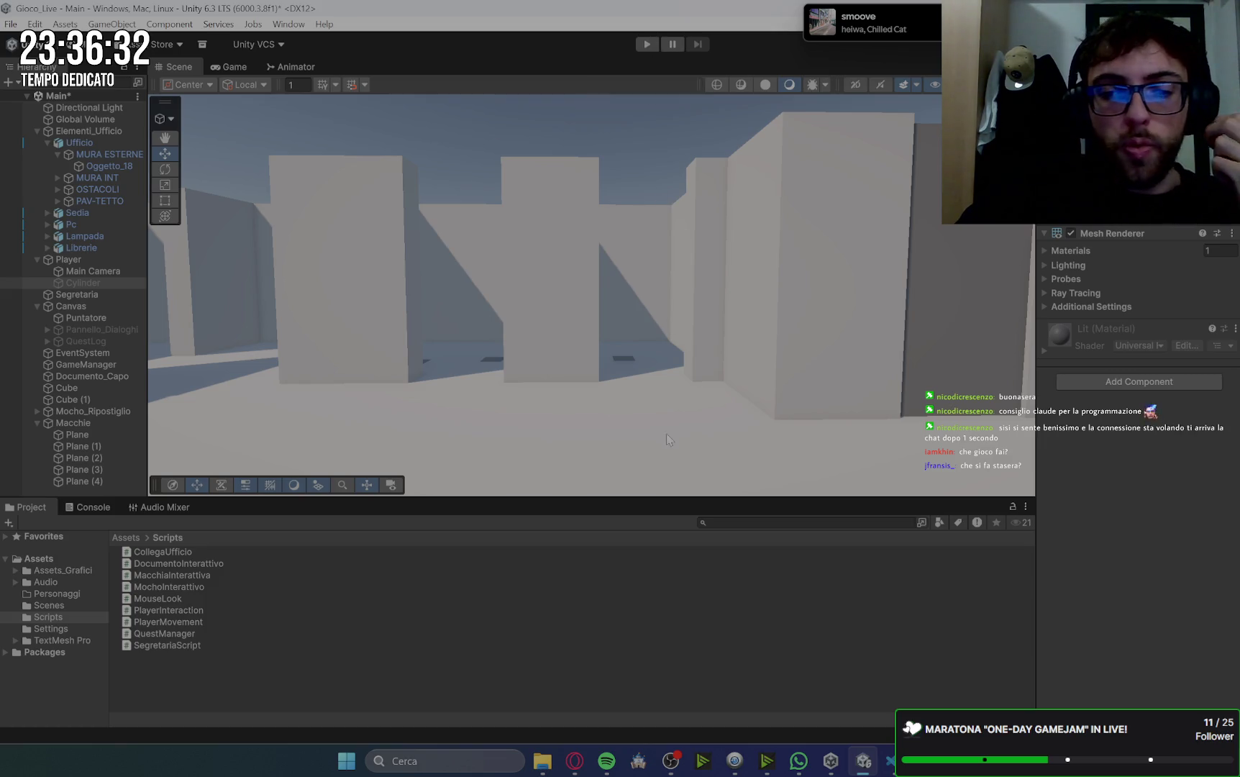
left_click(562, 769)
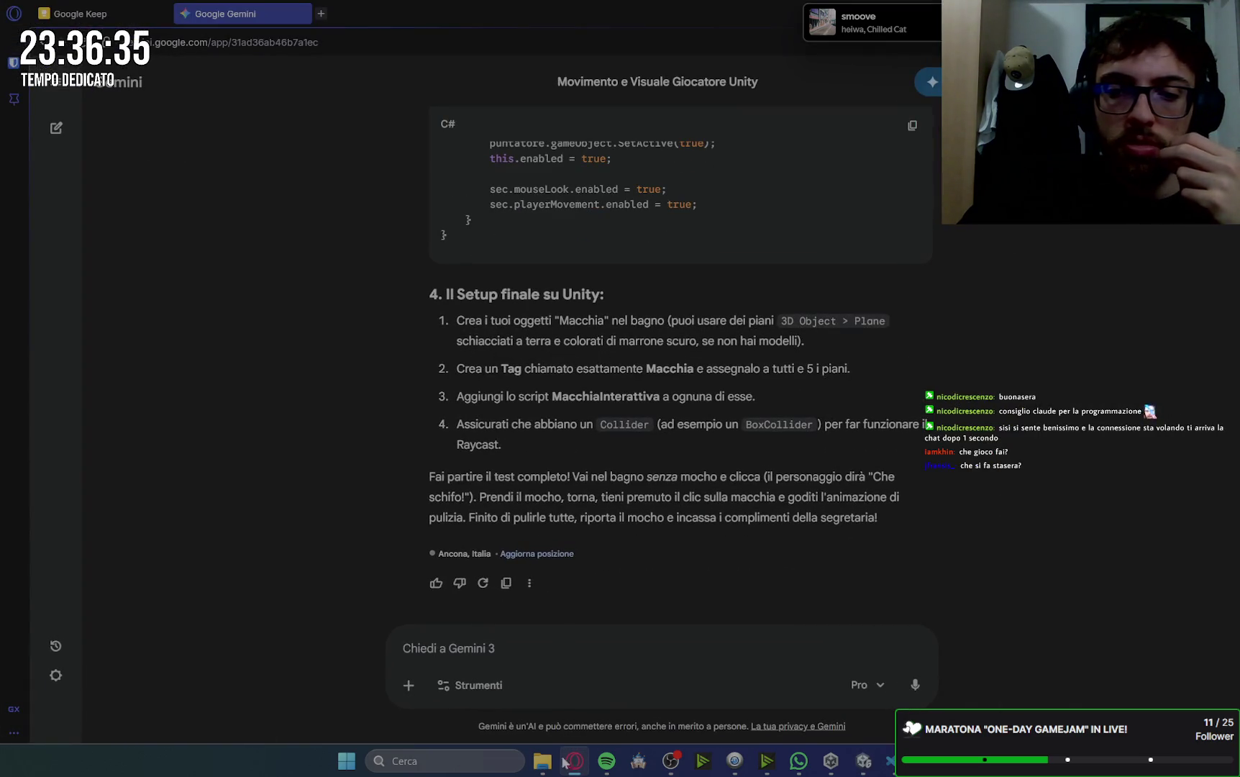
- Tell Gemini in Italian that stains shrink but return to full size when the mop stops, and send it
left_click(460, 646)
type("cchie")
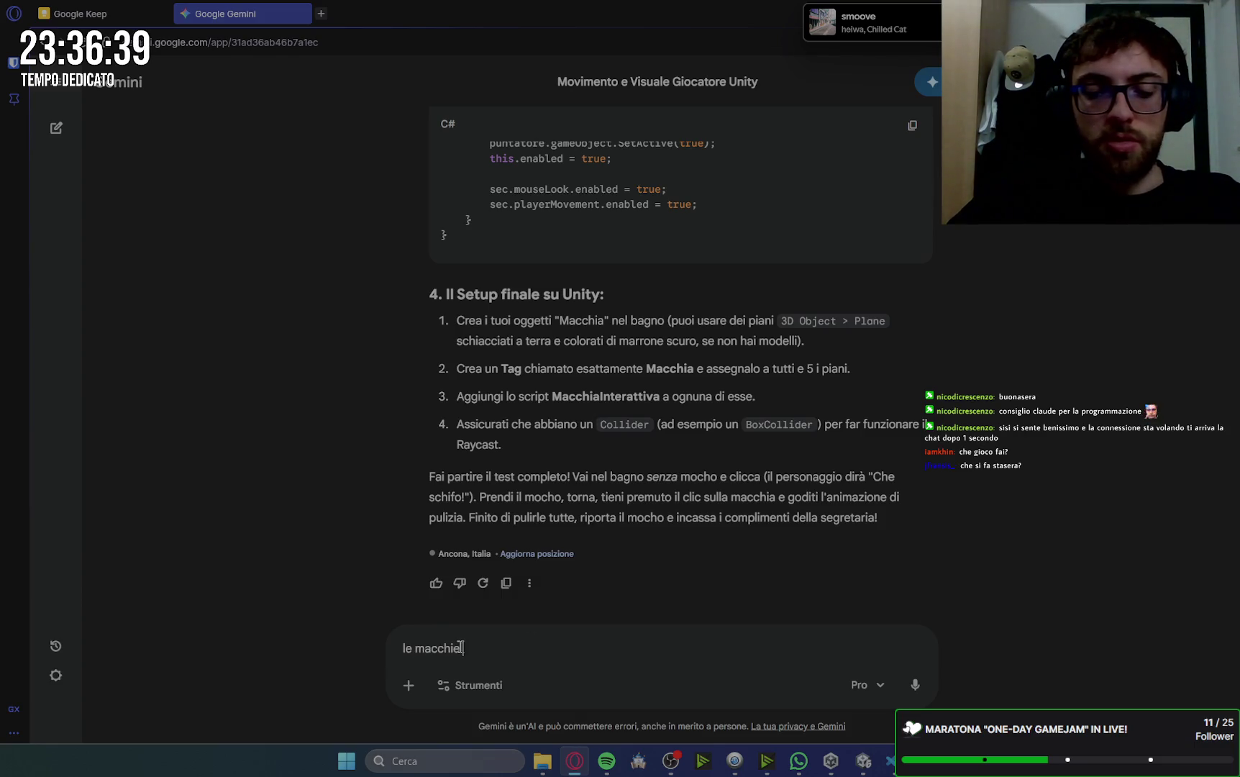
type(" non spariscono del tutto")
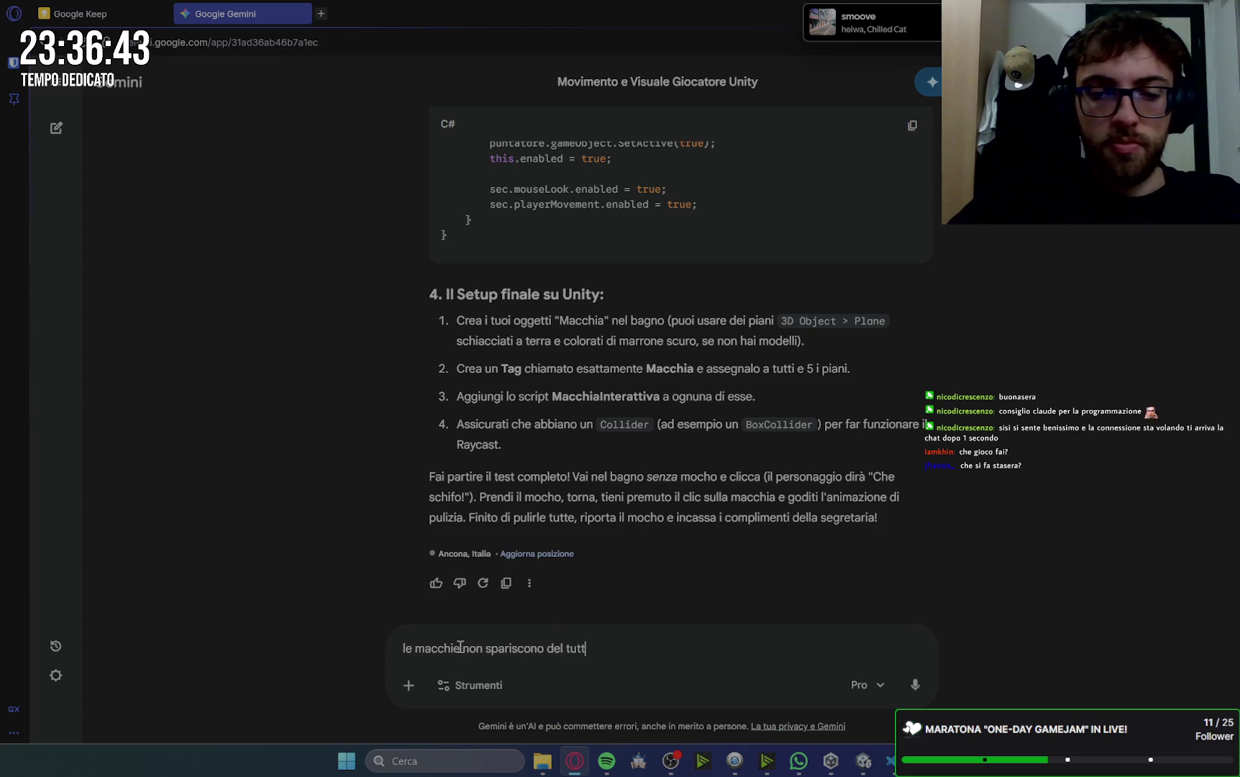
type(": diven")
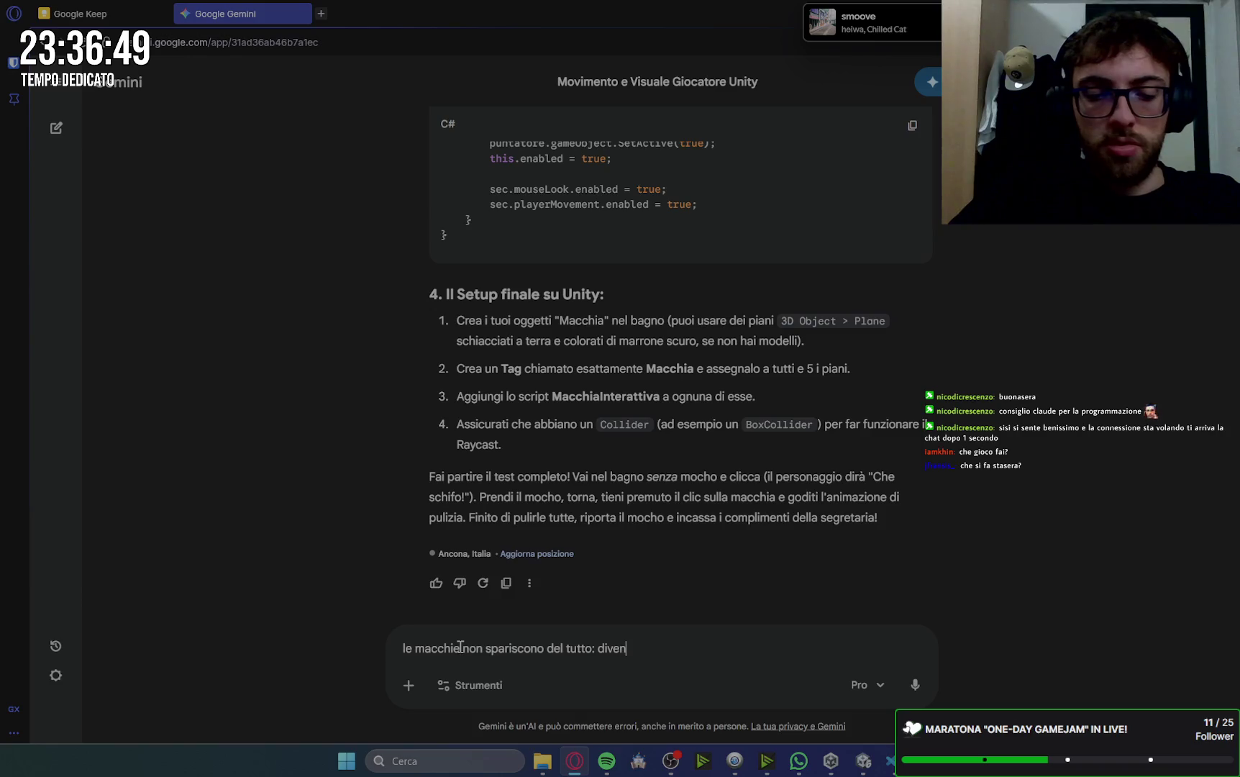
type("tano piccole ma poi tornano ad essere grandi uguali")
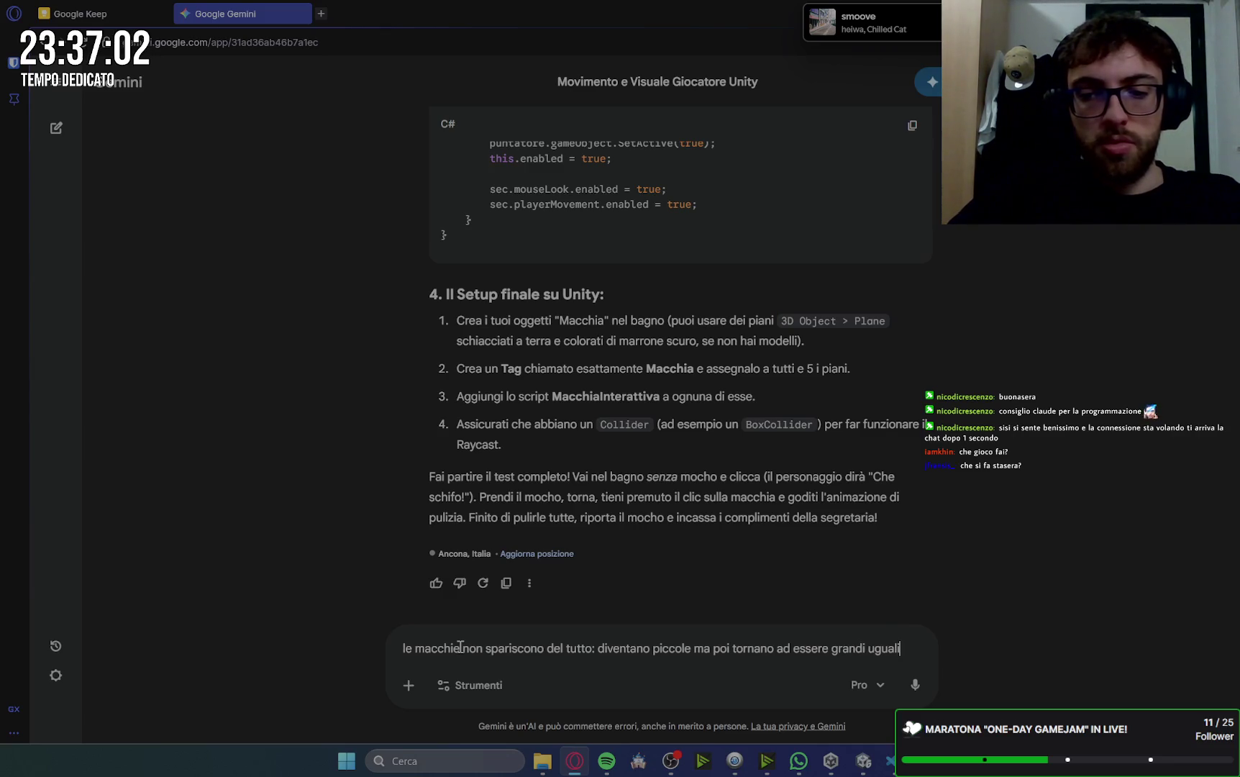
key("BackSpace")
key("BackSpace")
key("BackSpace")
key("BackSpace")
key("BackSpace")
key("BackSpace")
type("come p")
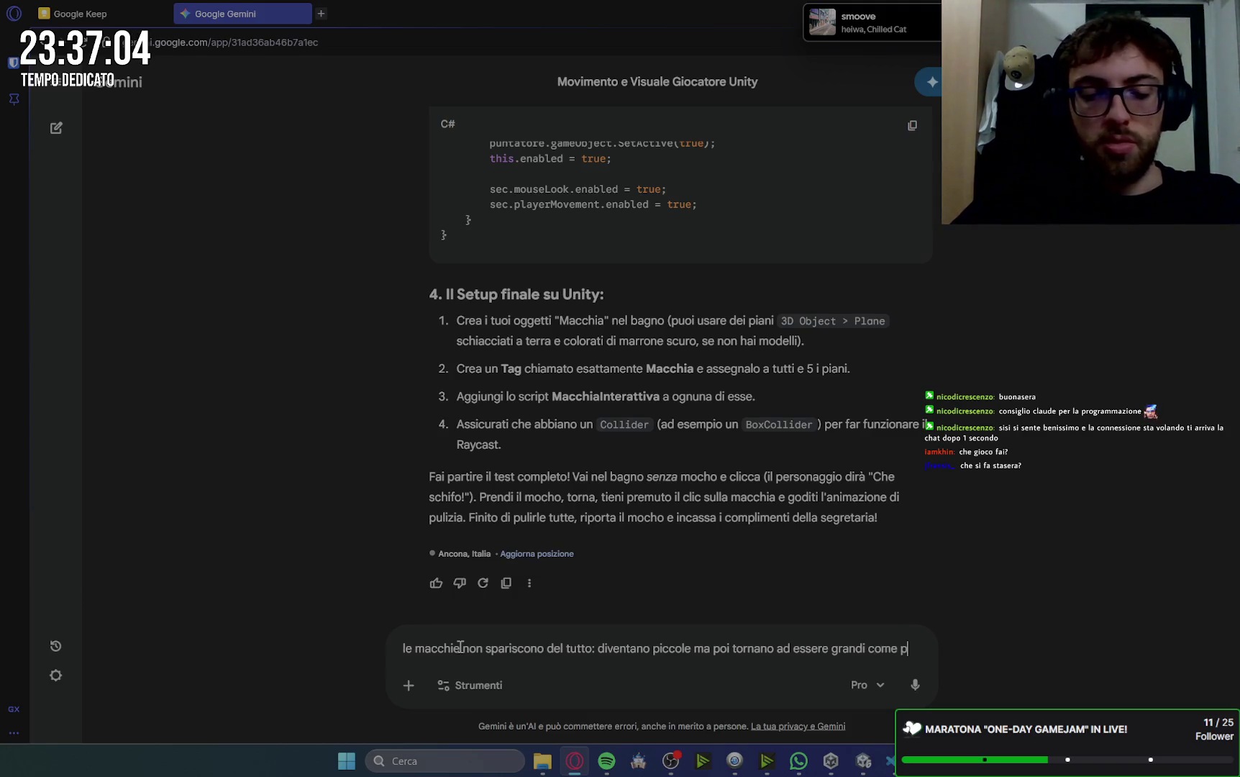
type("rima")
key("BackSpace")
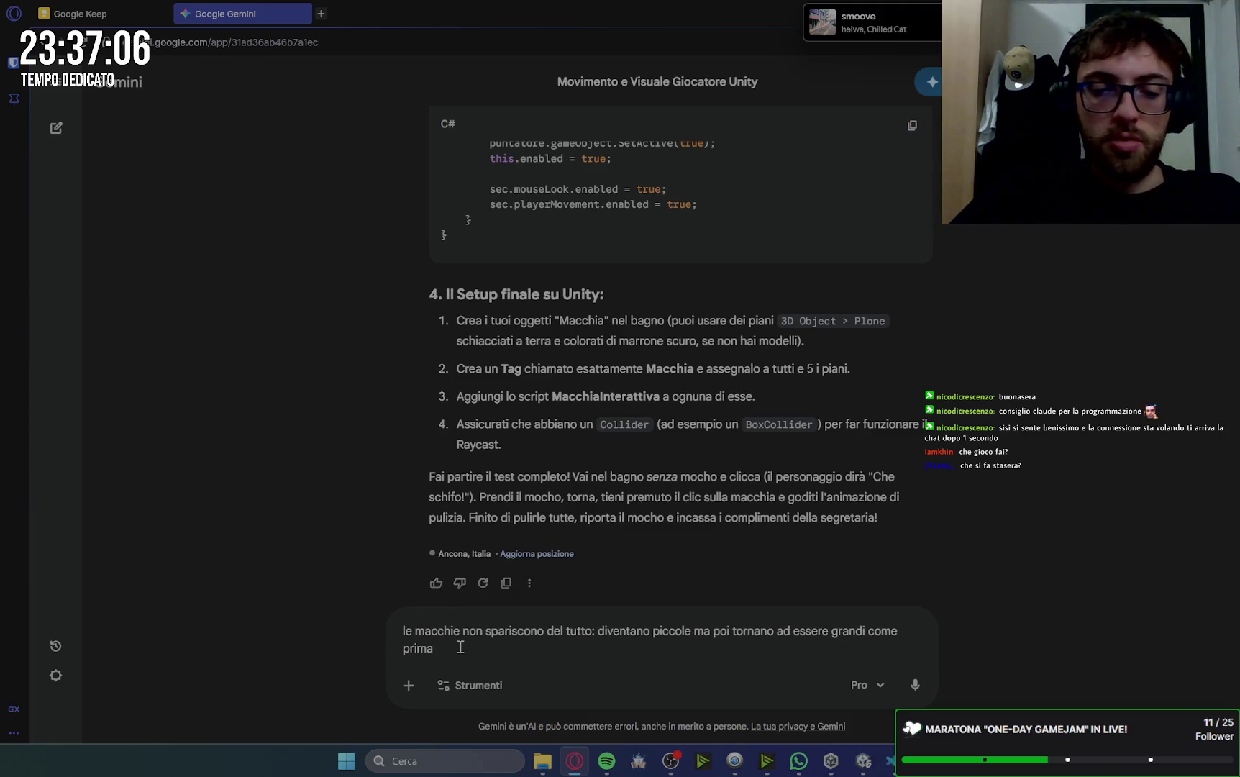
type(". inoltre")
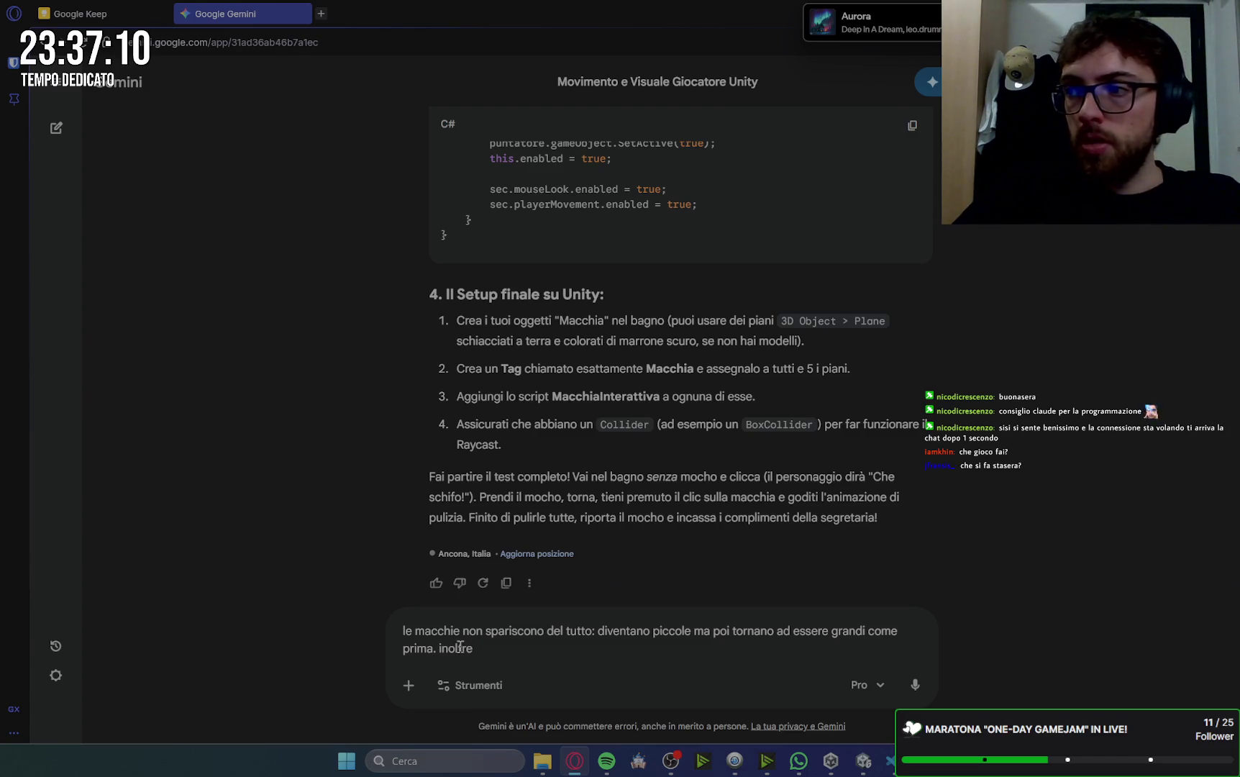
type(" se il ")
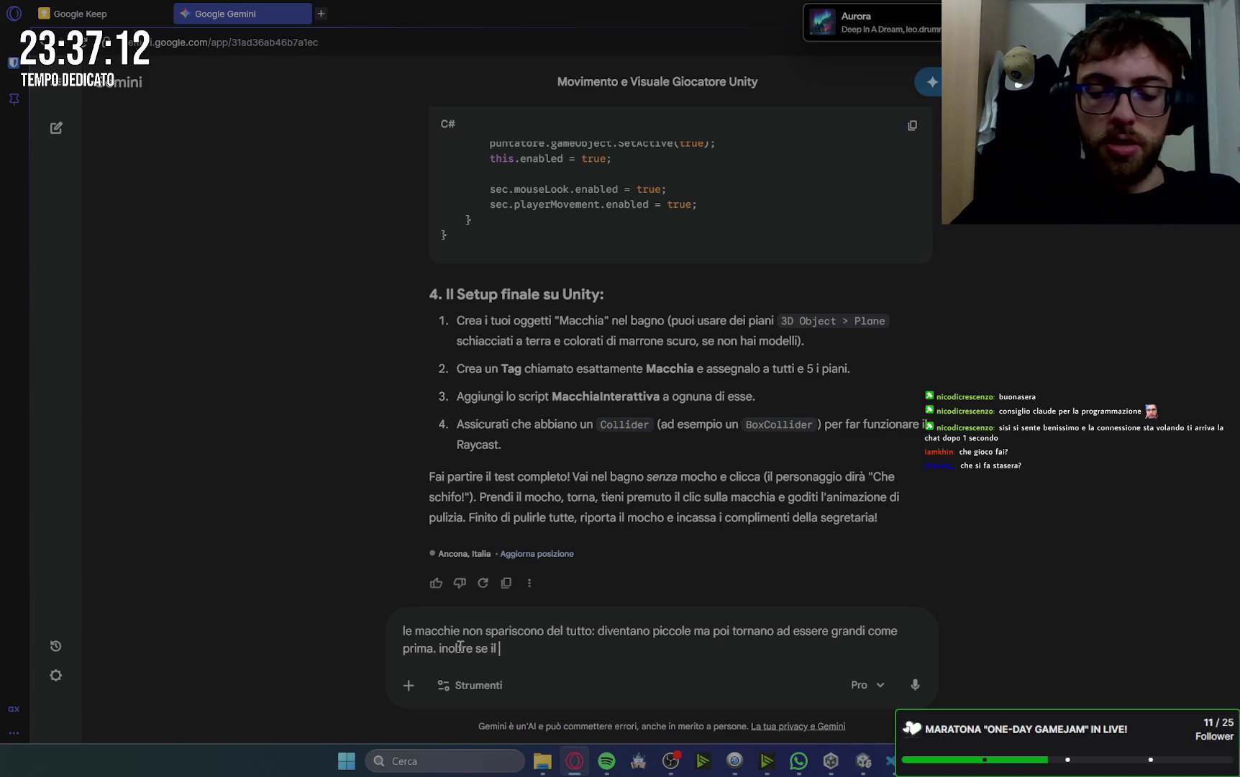
type("giocatore lascia")
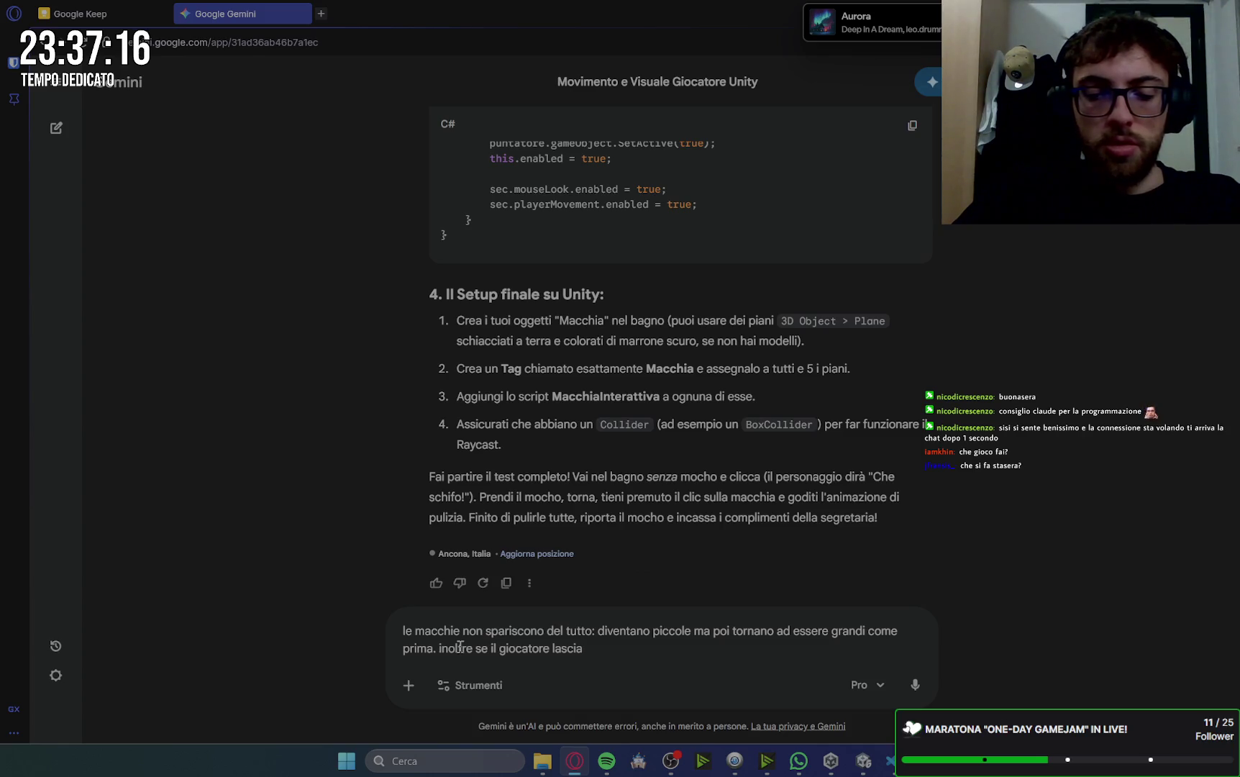
type(" nte ")
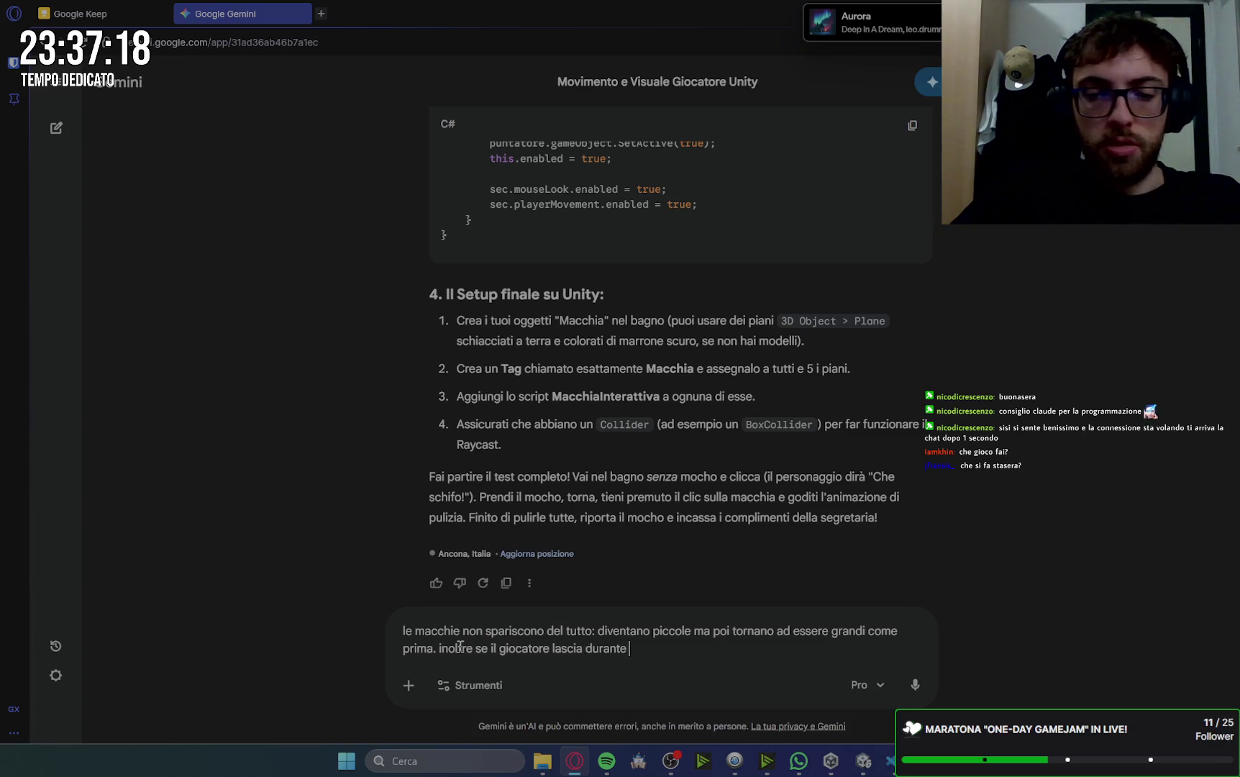
type("i tre seco")
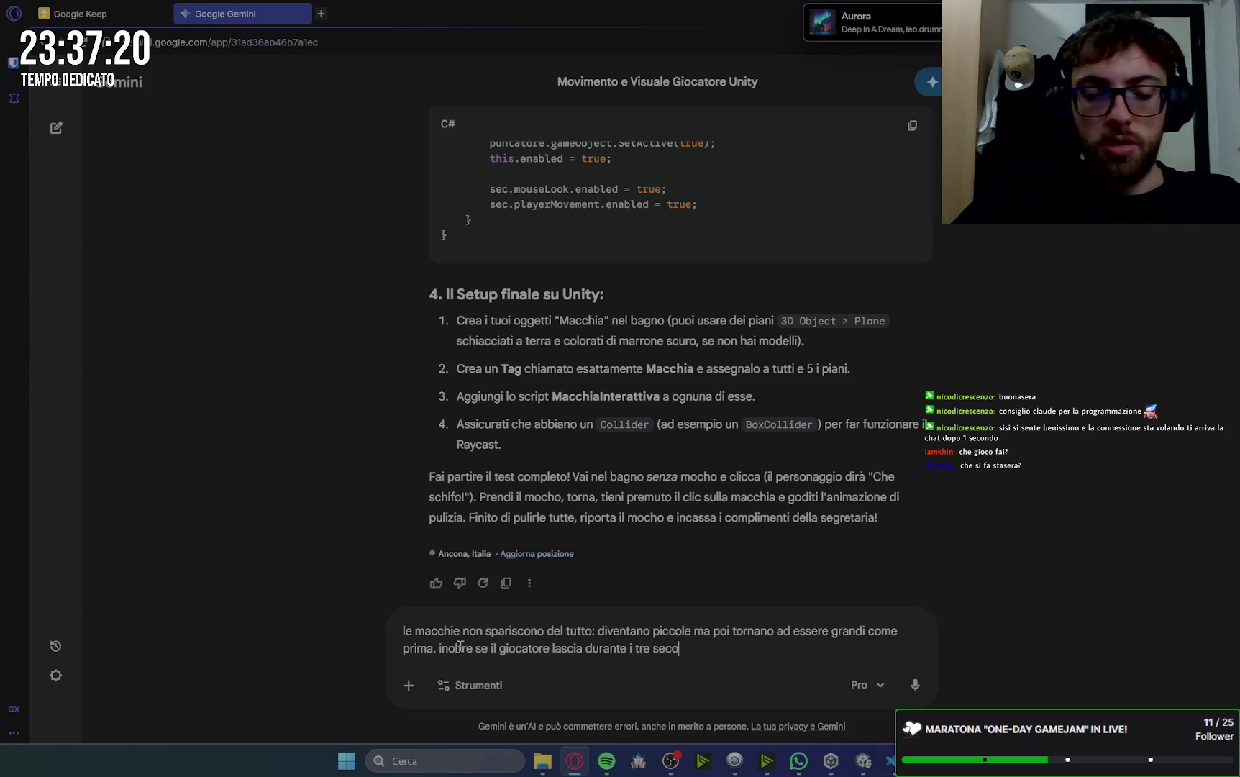
type("ndi la m")
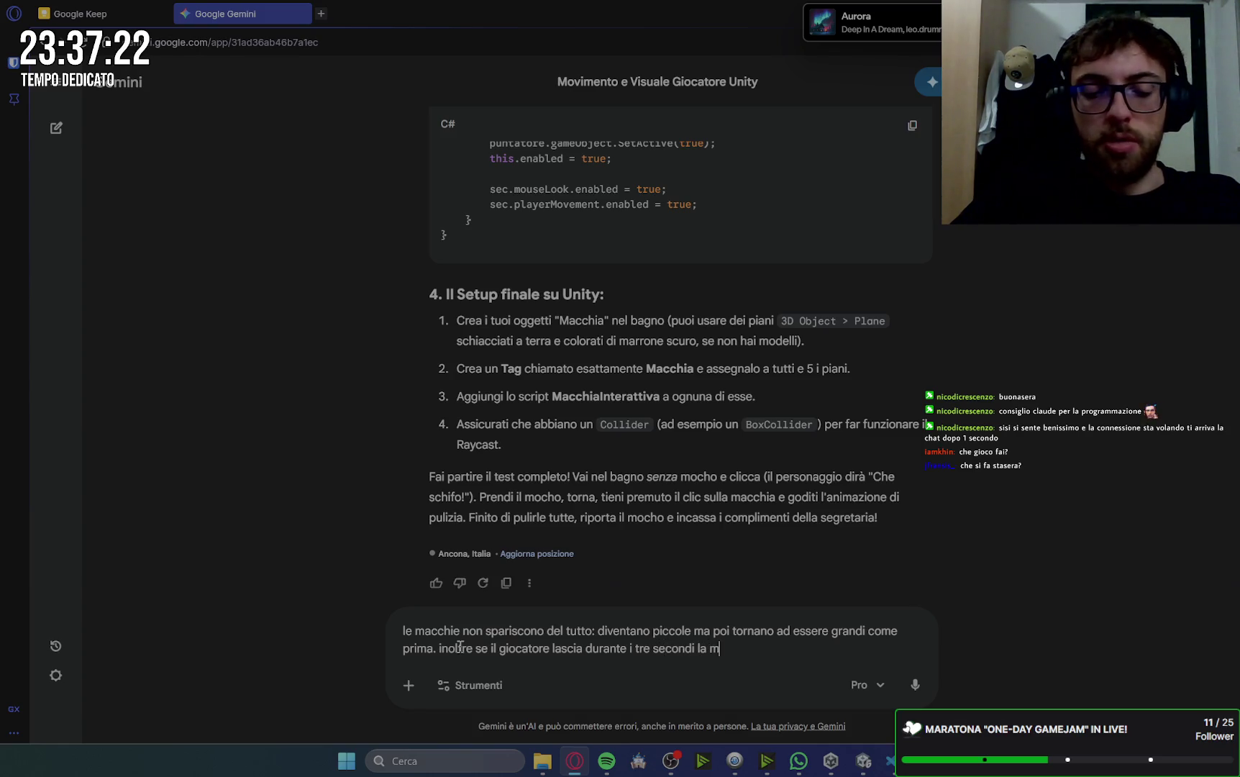
type("acchia ")
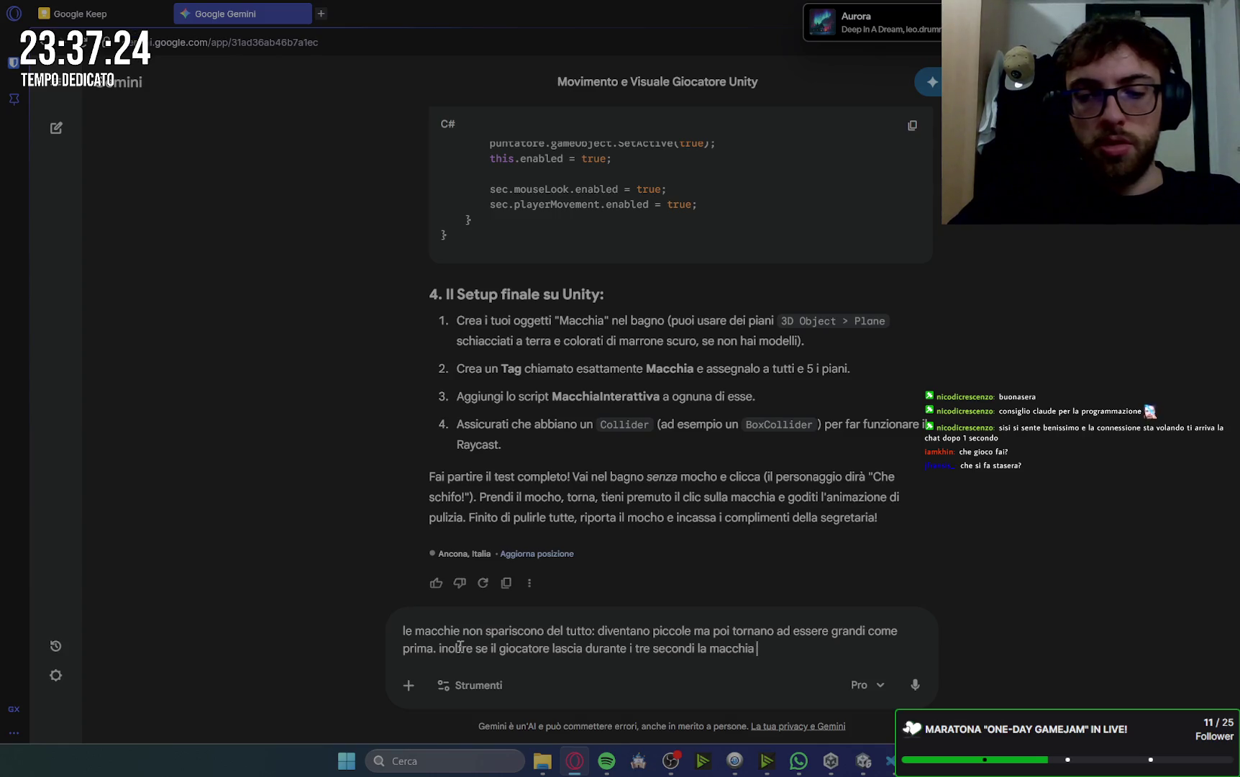
type("torna d")
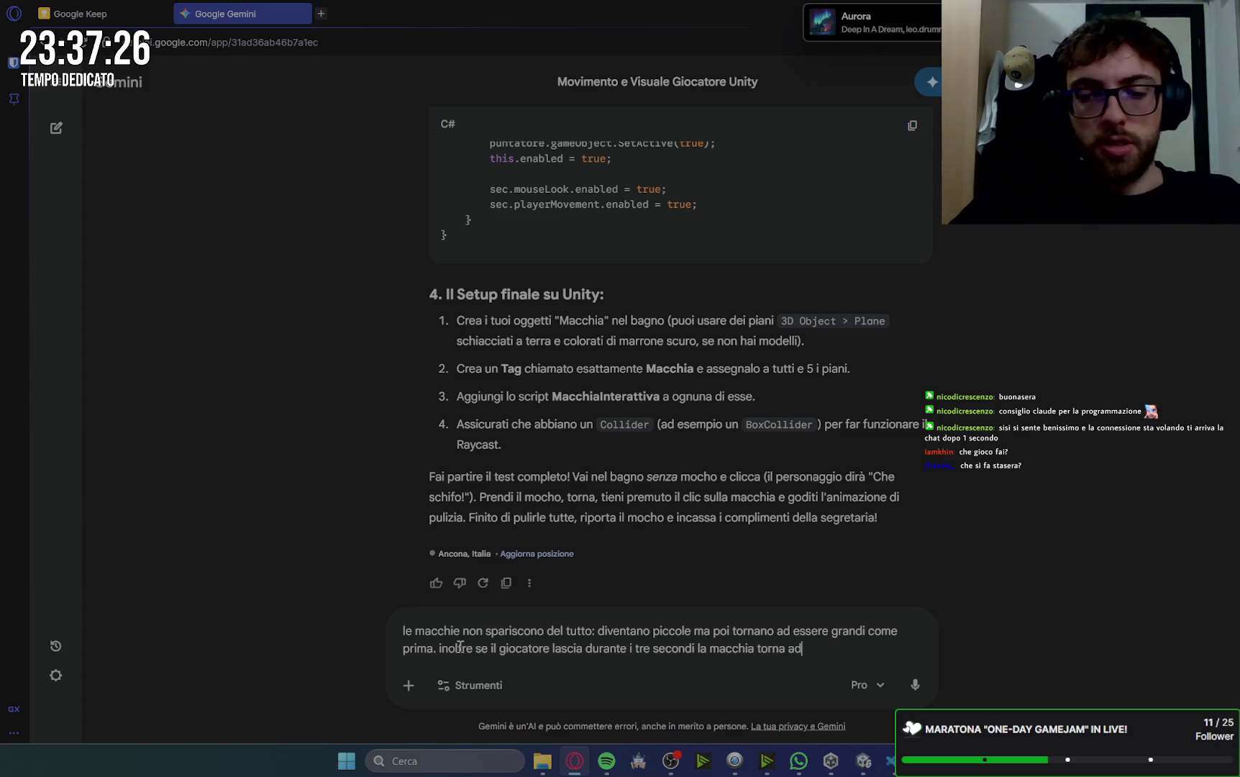
type("ere grand")
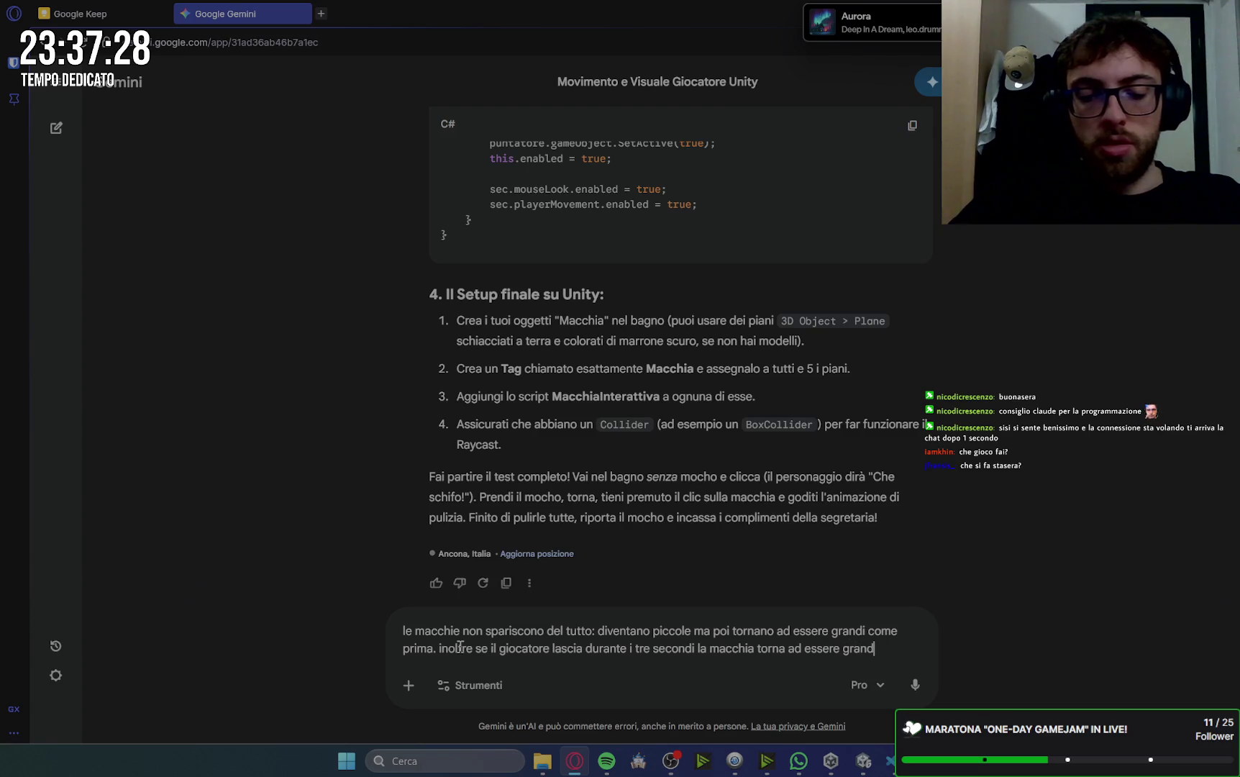
type("e, ma inv")
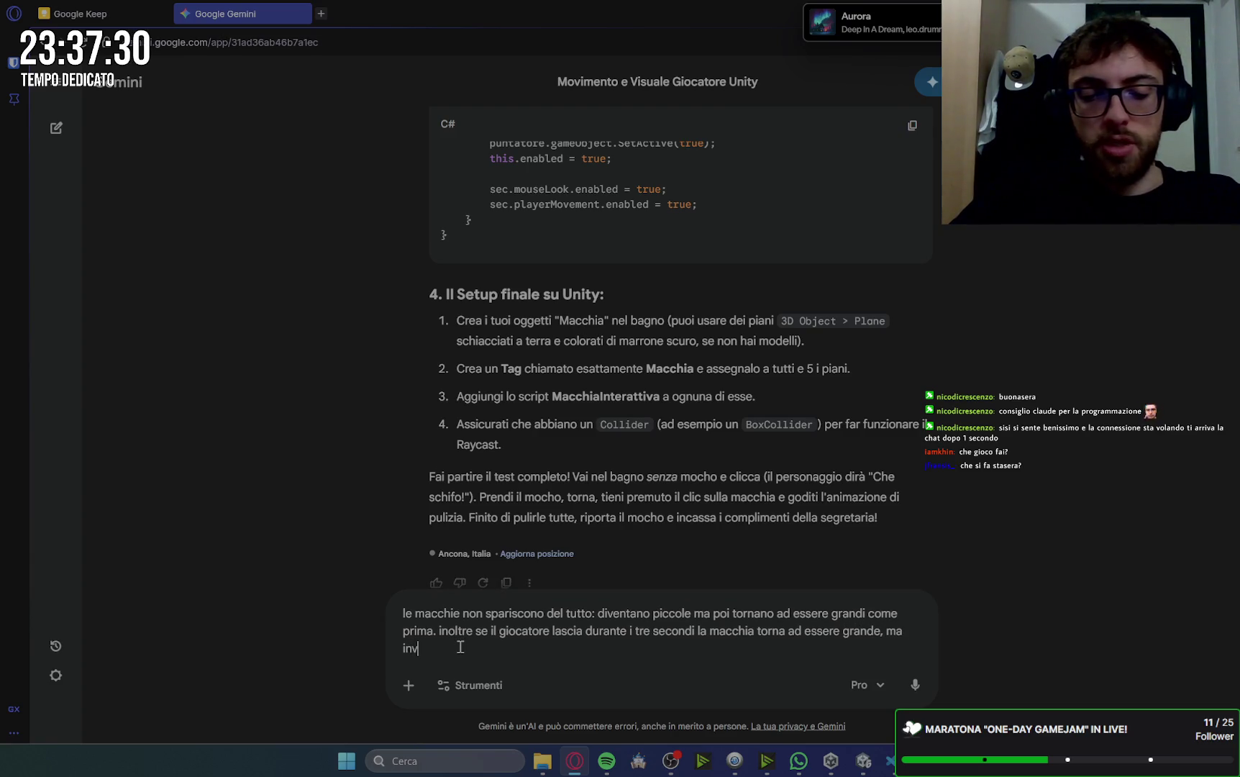
type(" no")
type("noi")
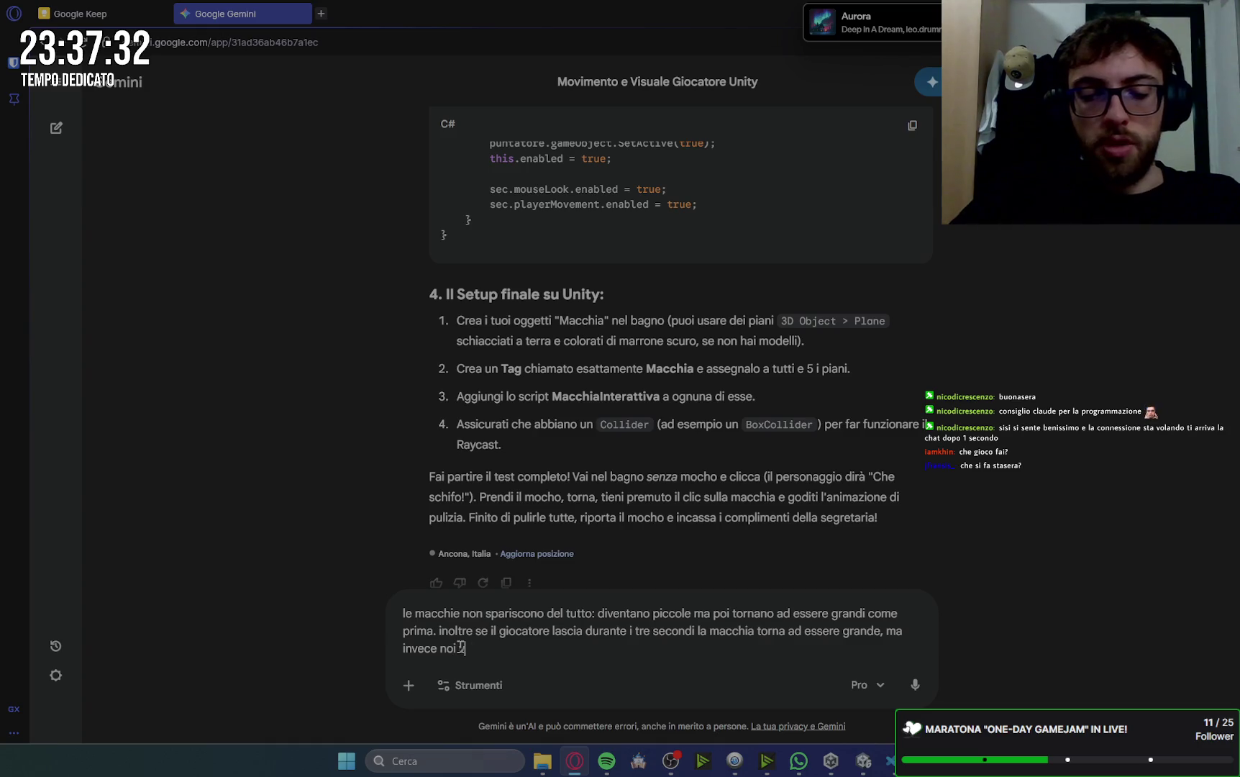
type("amo che ")
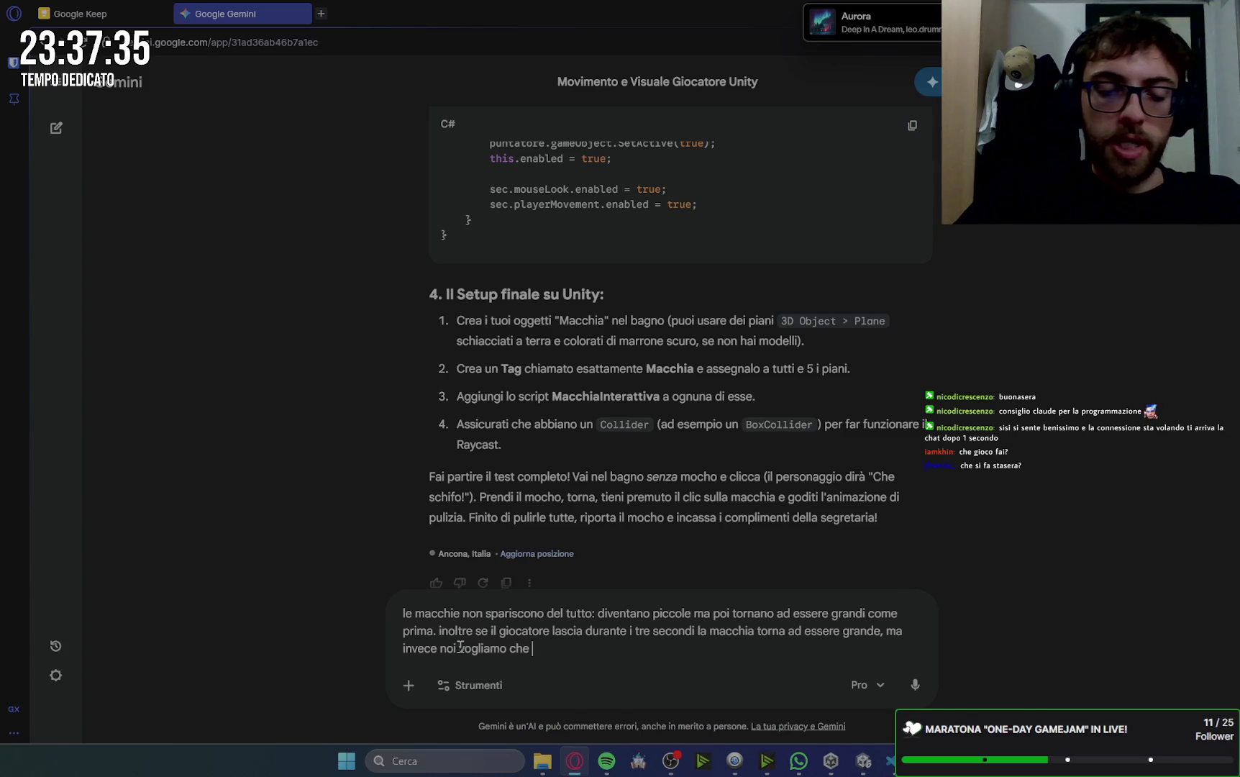
type("rimanga picc")
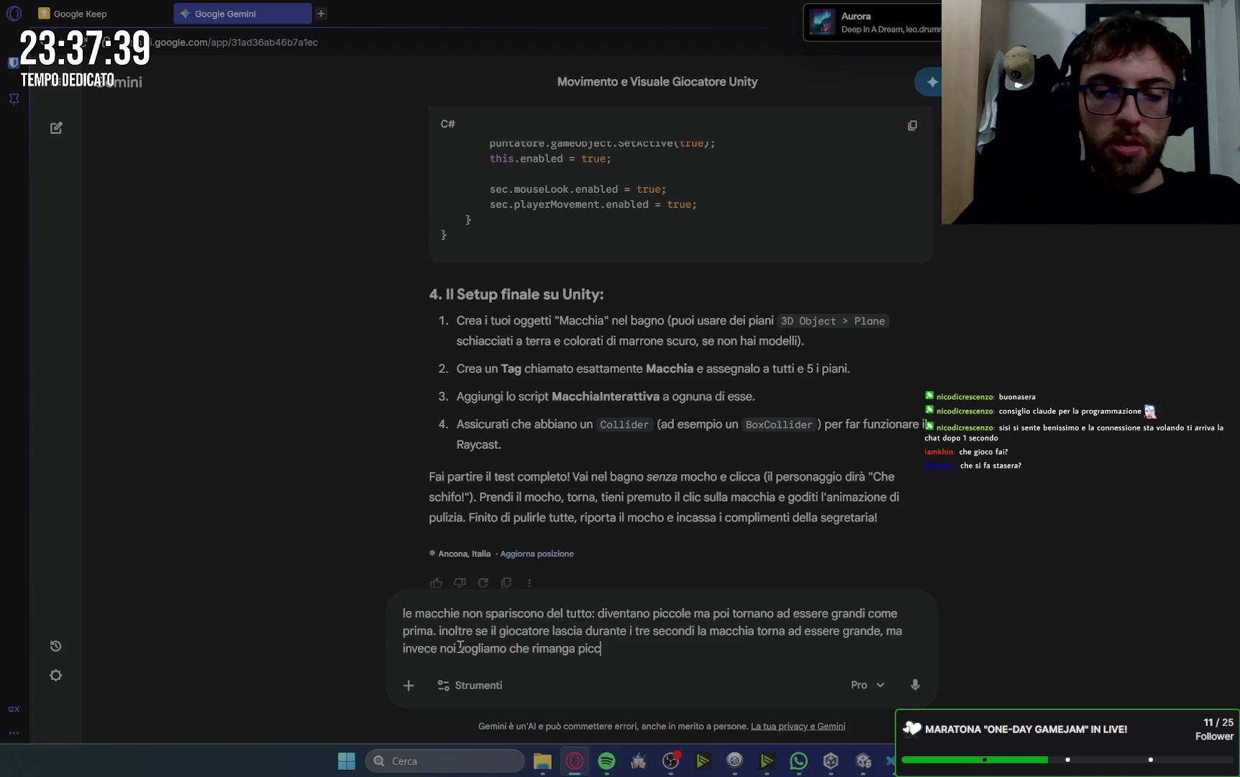
type("ola")
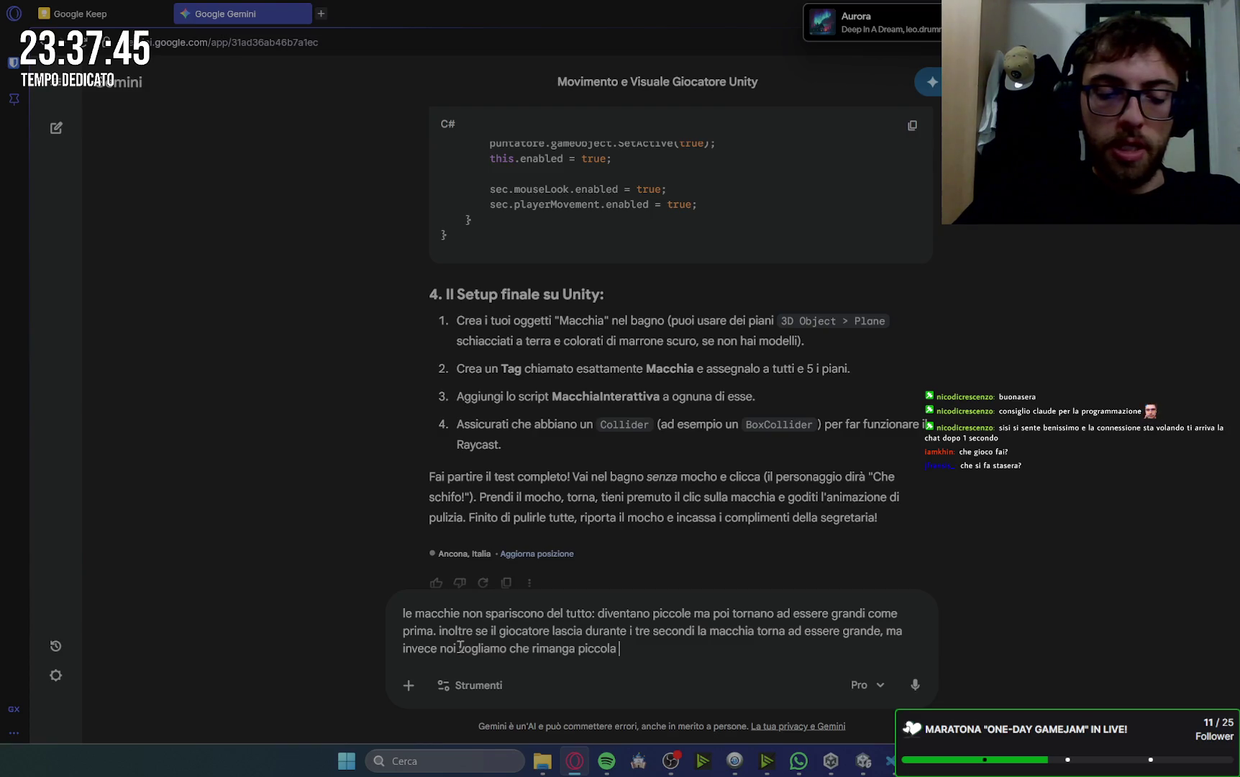
type("e che il temp")
type("o sia")
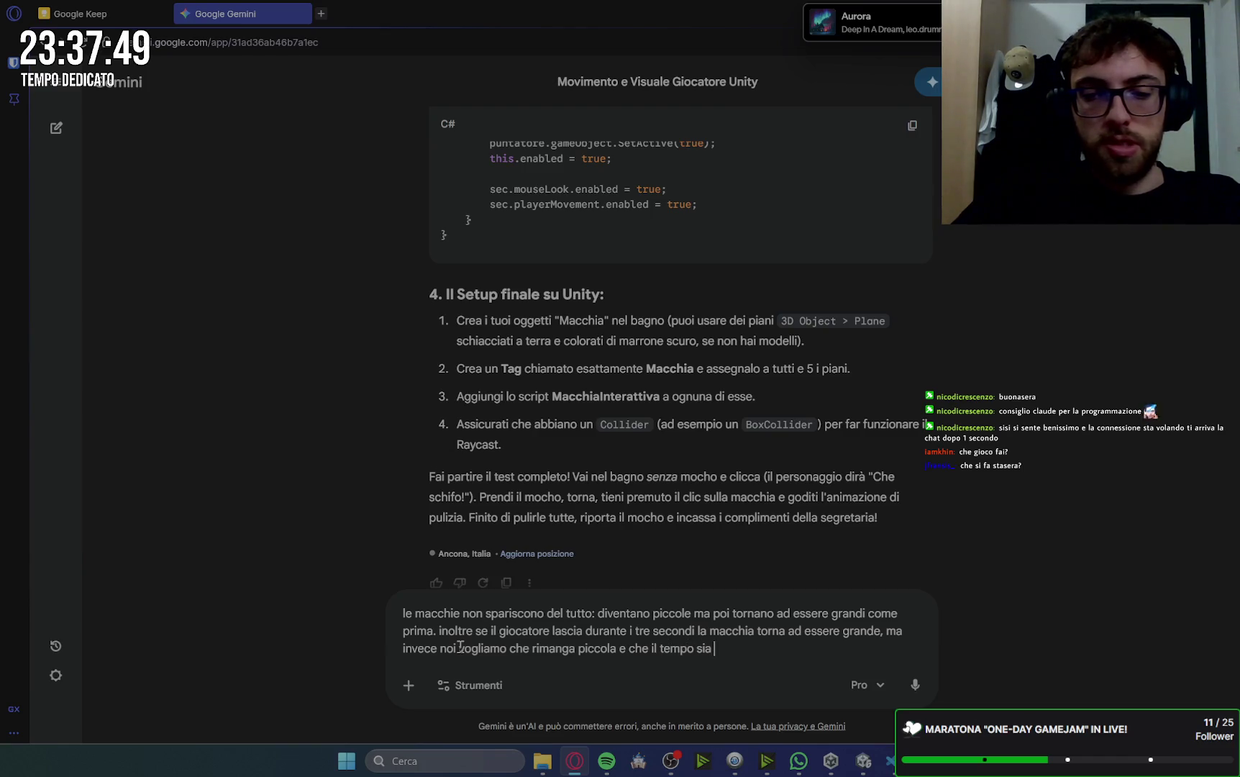
type("uello rimasto e che no")
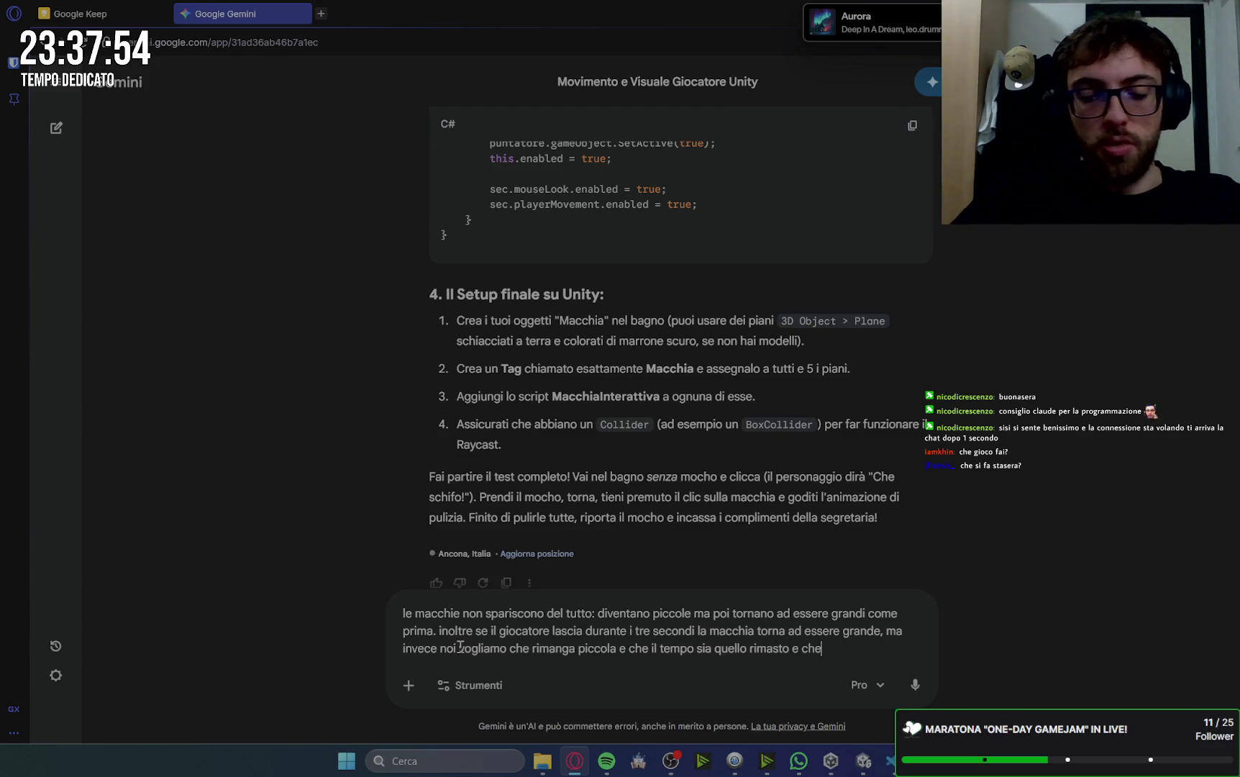
type("ricominci da capo")
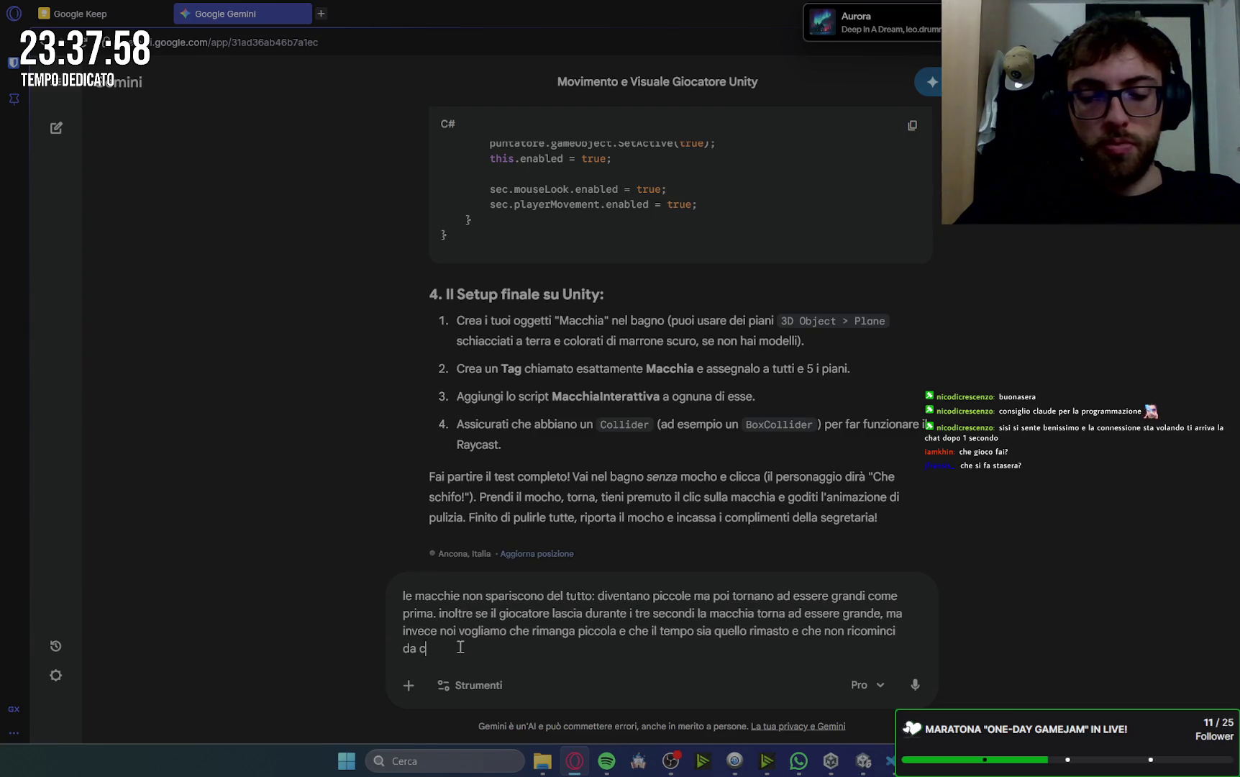
key("Return")
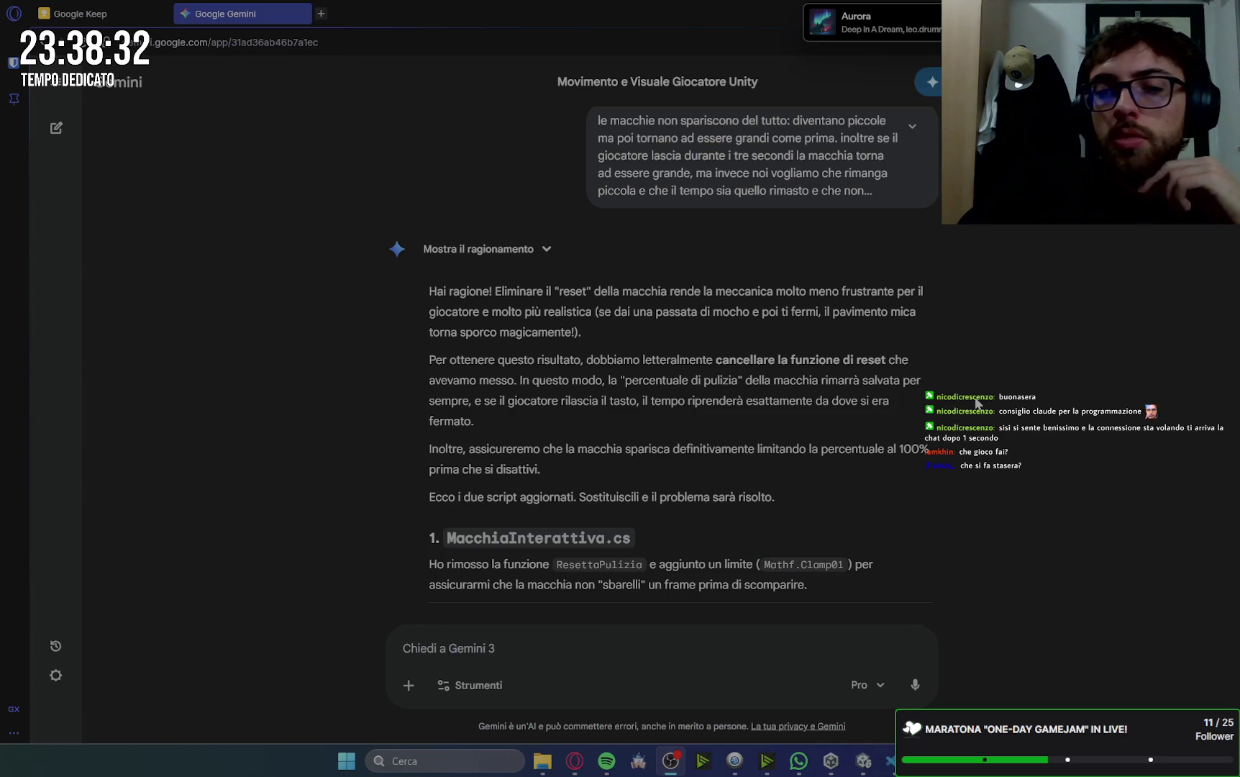
- Reload the Gemini page, scroll to the updated MacchiaInterattiva.cs block and copy it
scroll(977, 403, "down", 3)
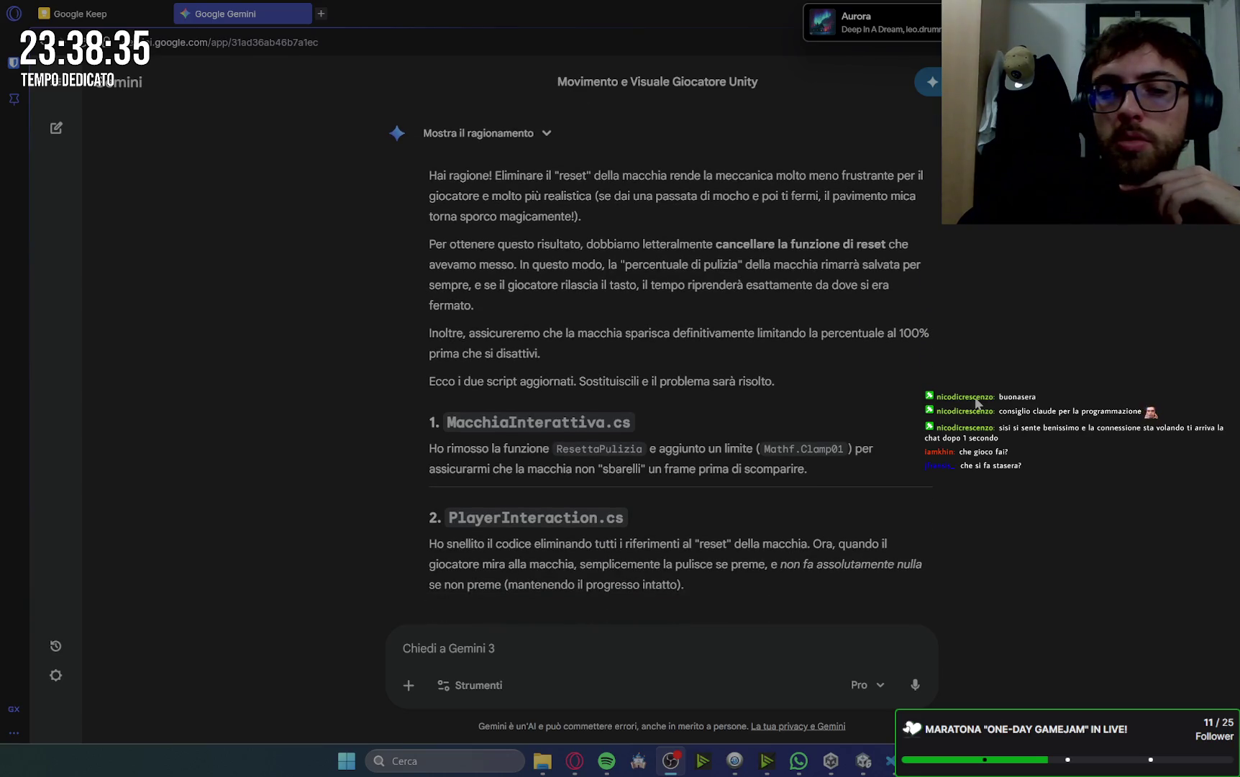
left_click(1057, 492)
key("F5")
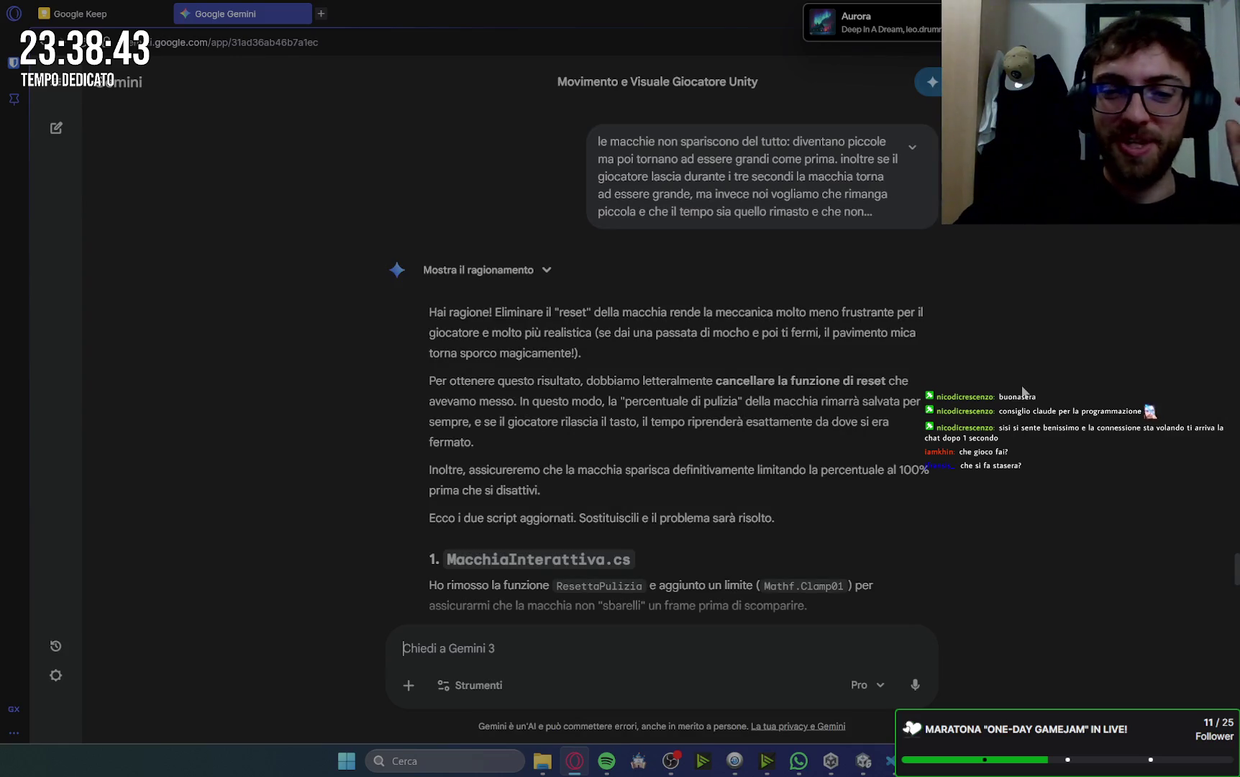
scroll(1023, 389, "down", 5)
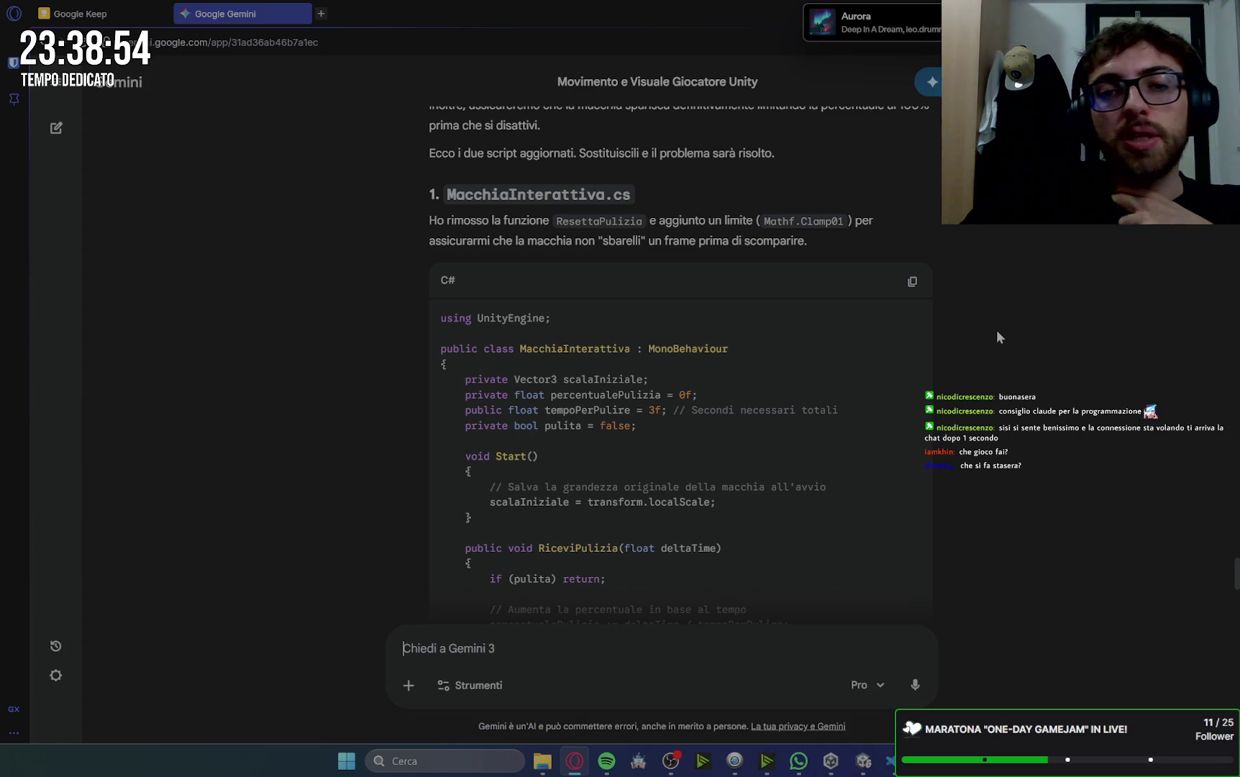
scroll(970, 328, "down", 4)
scroll(969, 328, "up", 3)
left_click(912, 208)
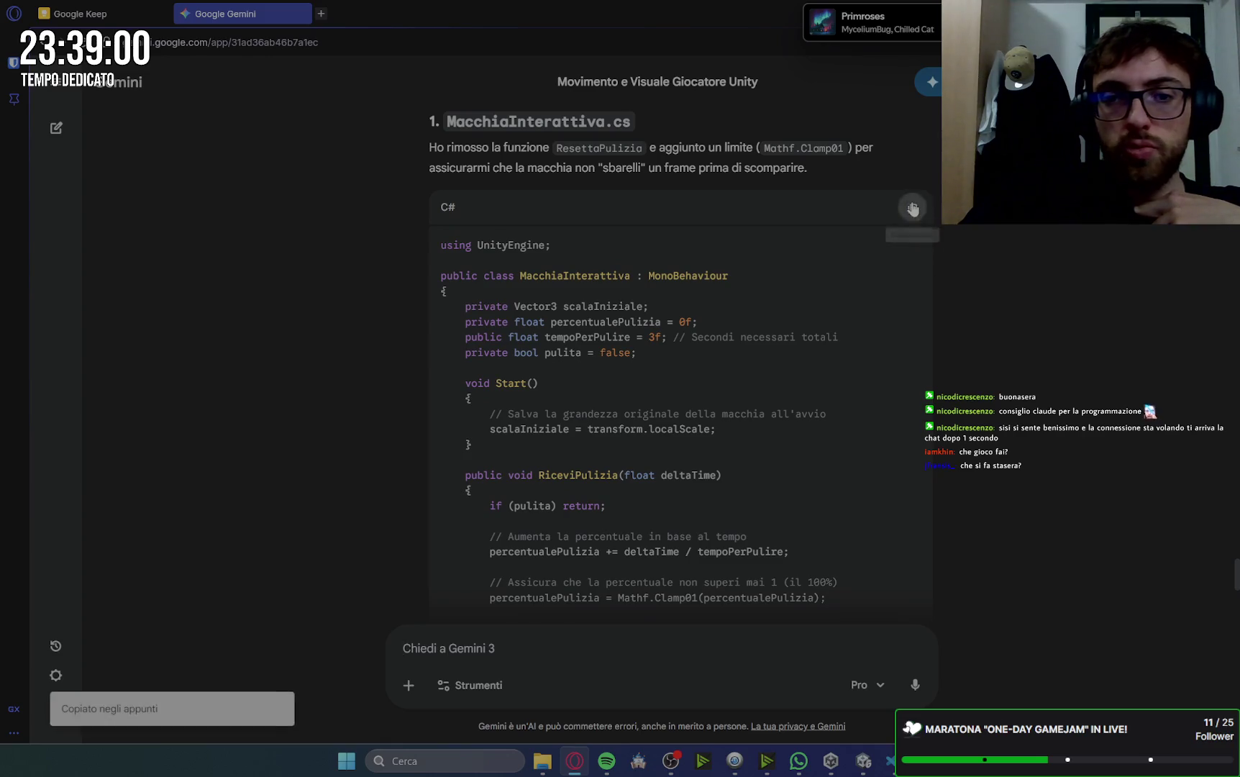
- Replace all of MacchiaInterattiva.cs with Gemini's Mathf.Clamp01 version that drops ResettaPulizia
scroll(1101, 391, "down", 7)
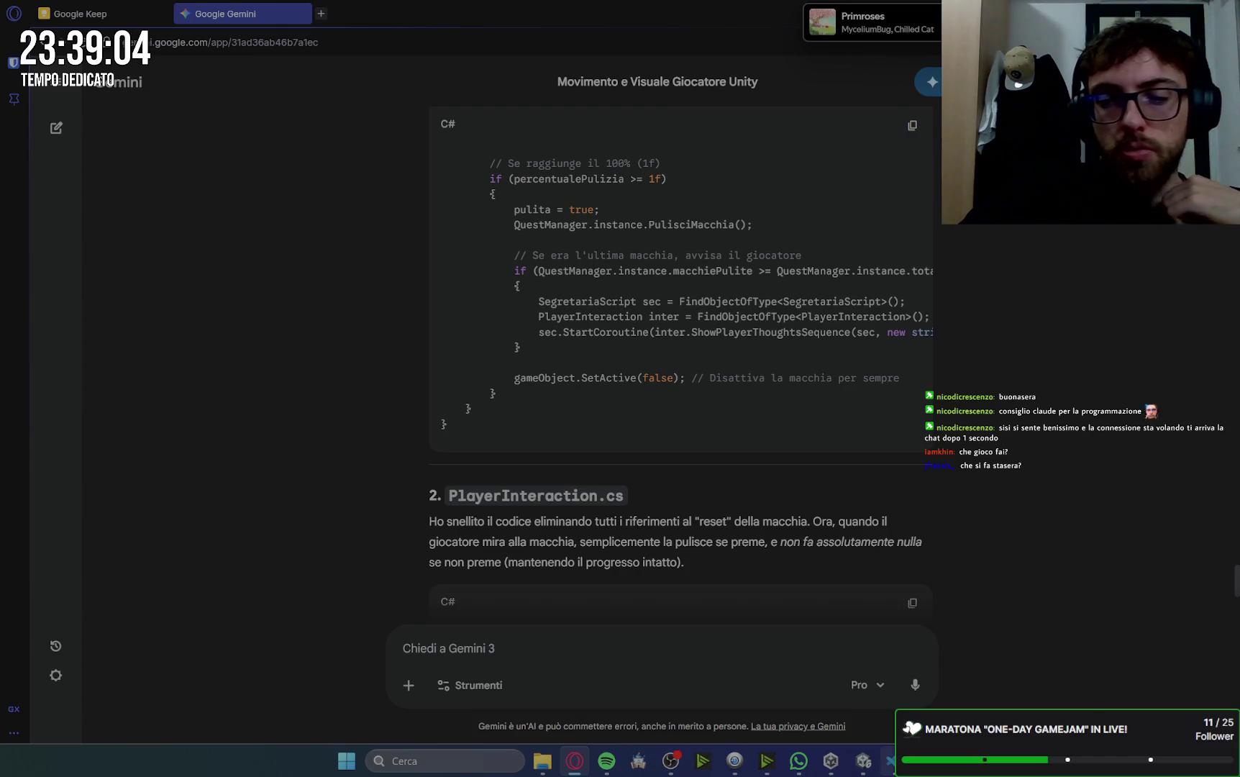
key("alt+Tab")
key("alt+Tab")
scroll(660, 216, "up", 7)
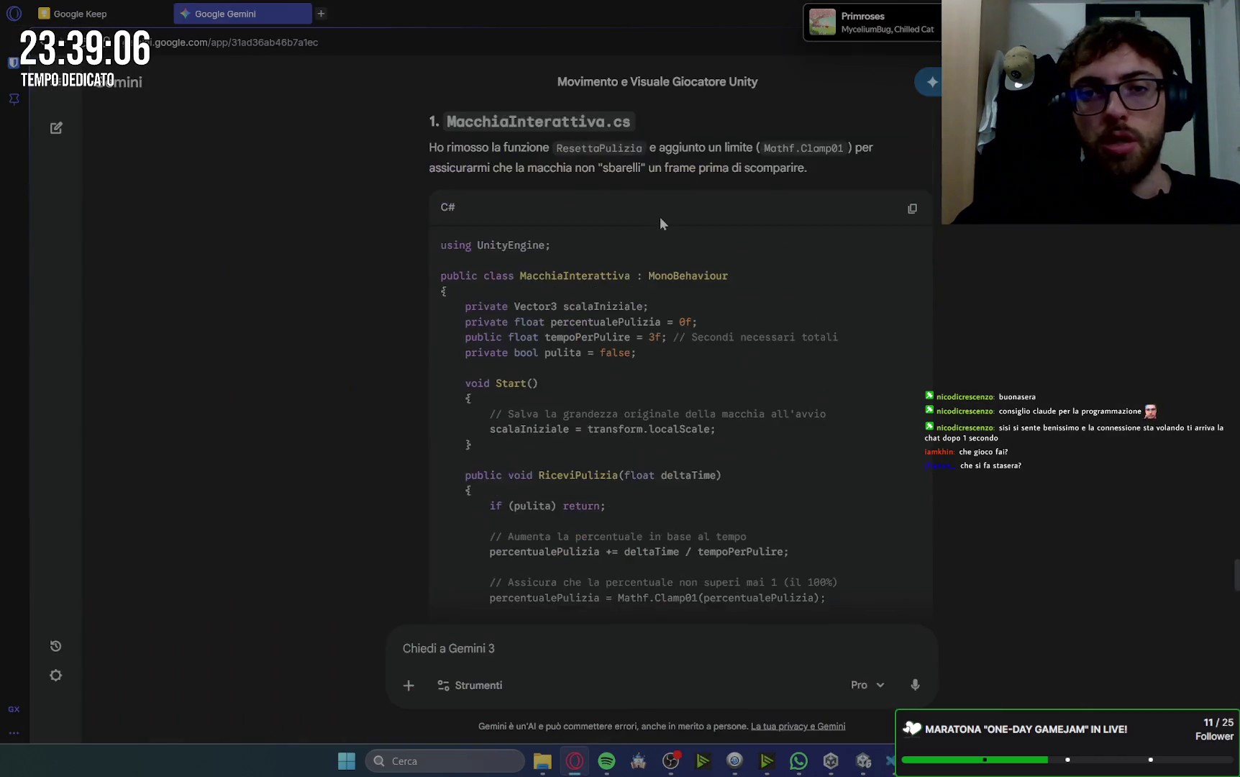
scroll(660, 223, "up", 4)
left_click(890, 756)
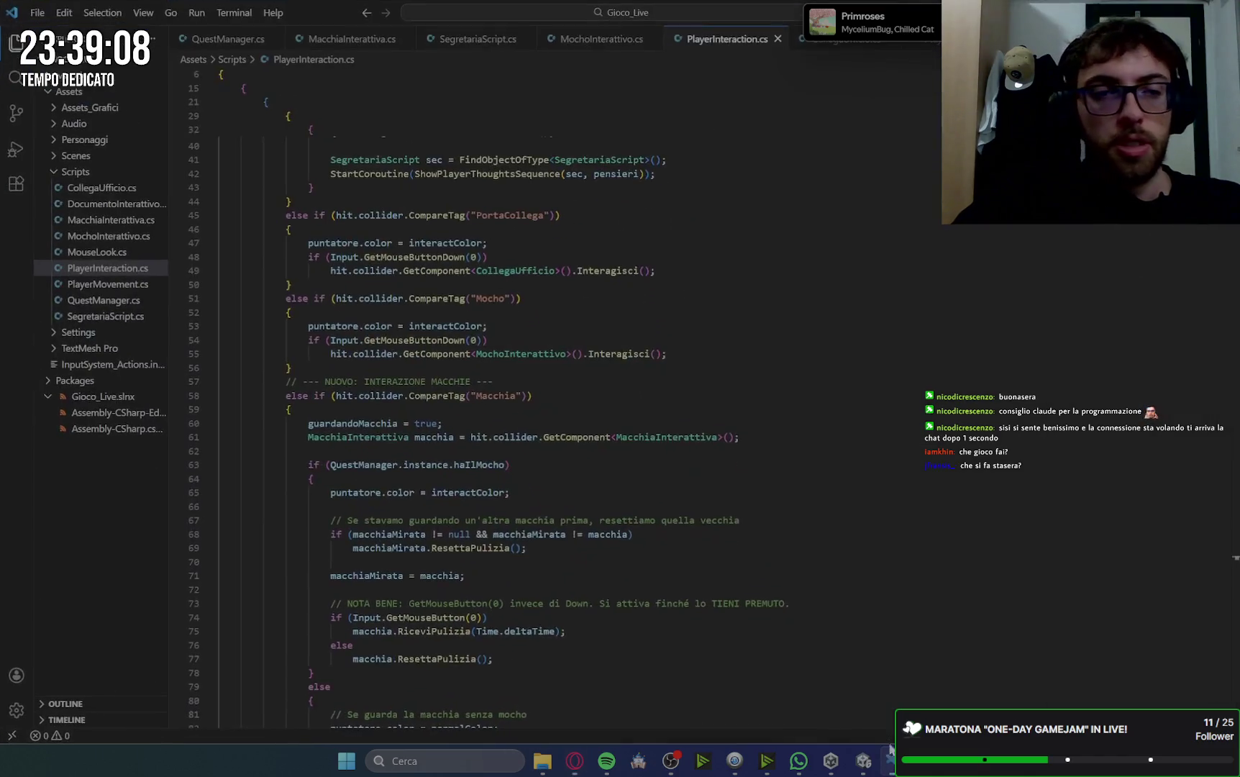
left_click(108, 220)
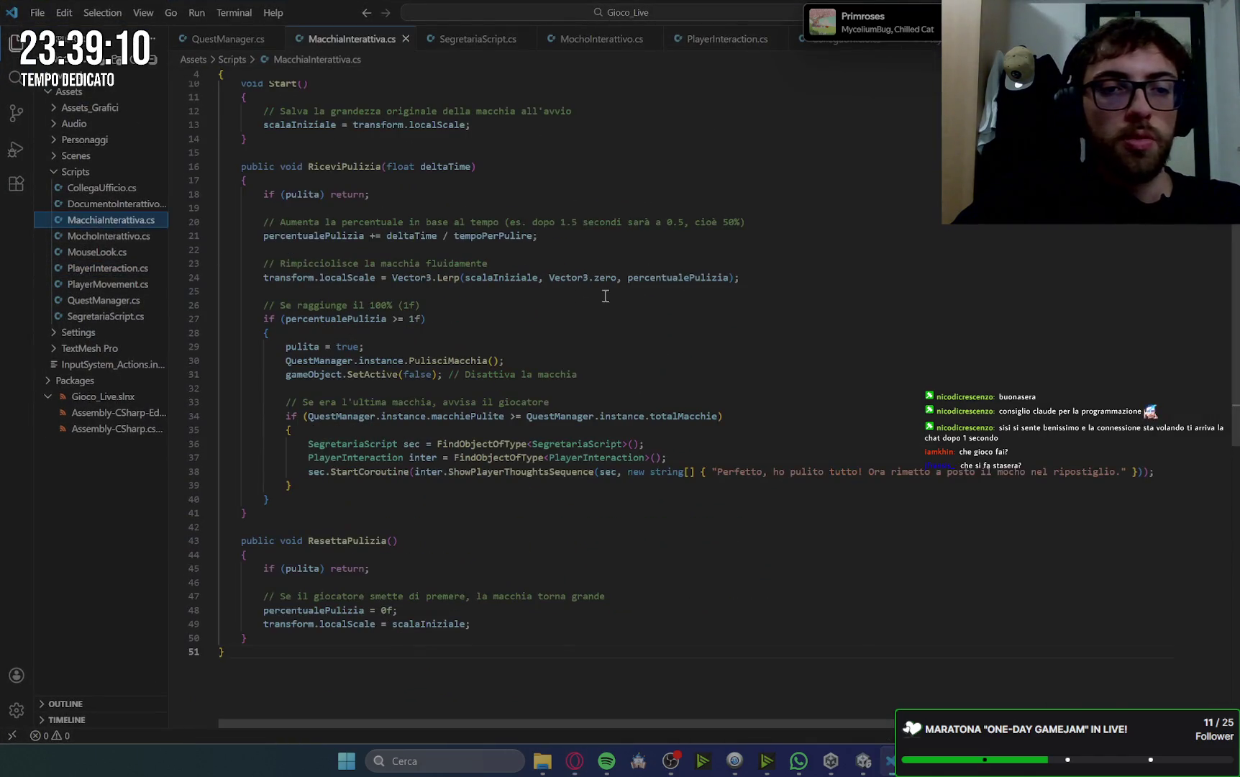
key("ctrl+a")
key("ctrl+v")
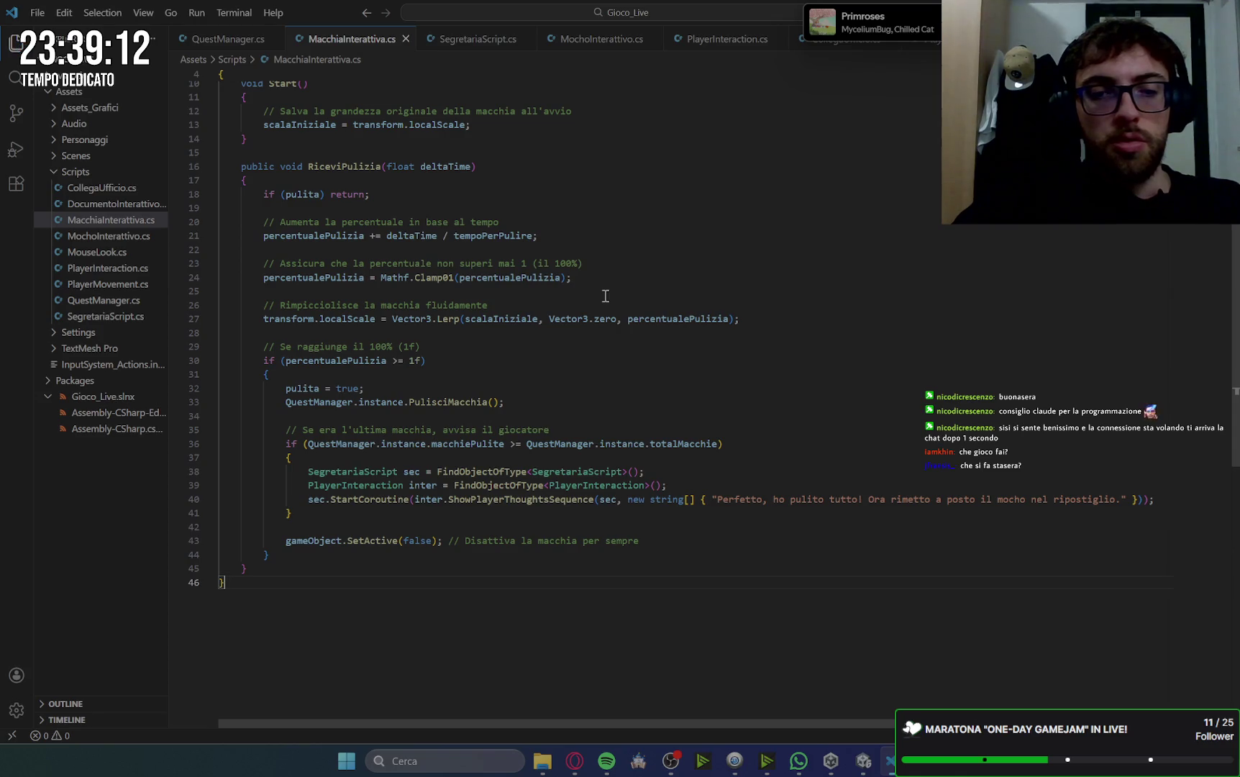
left_click(575, 760)
scroll(793, 493, "down", 10)
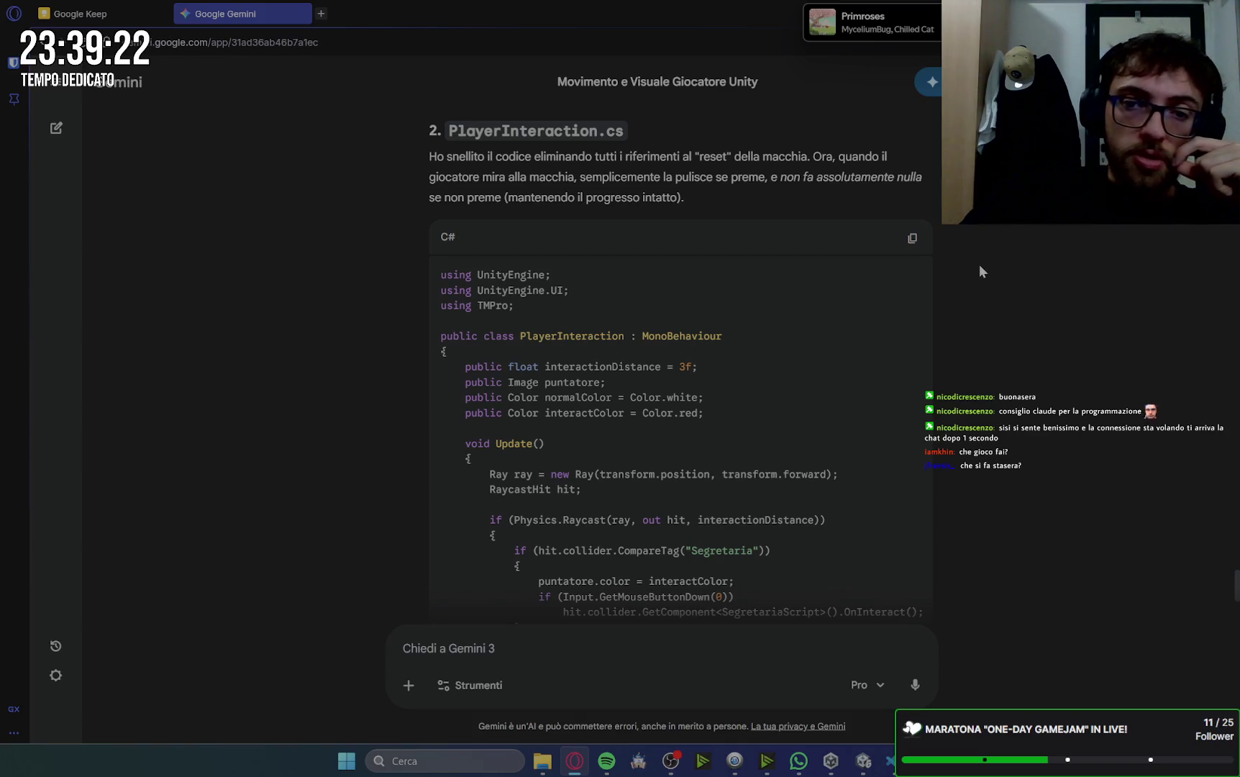
- Copy Gemini's updated PlayerInteraction.cs code block
scroll(979, 263, "down", 2)
scroll(947, 302, "down", 10)
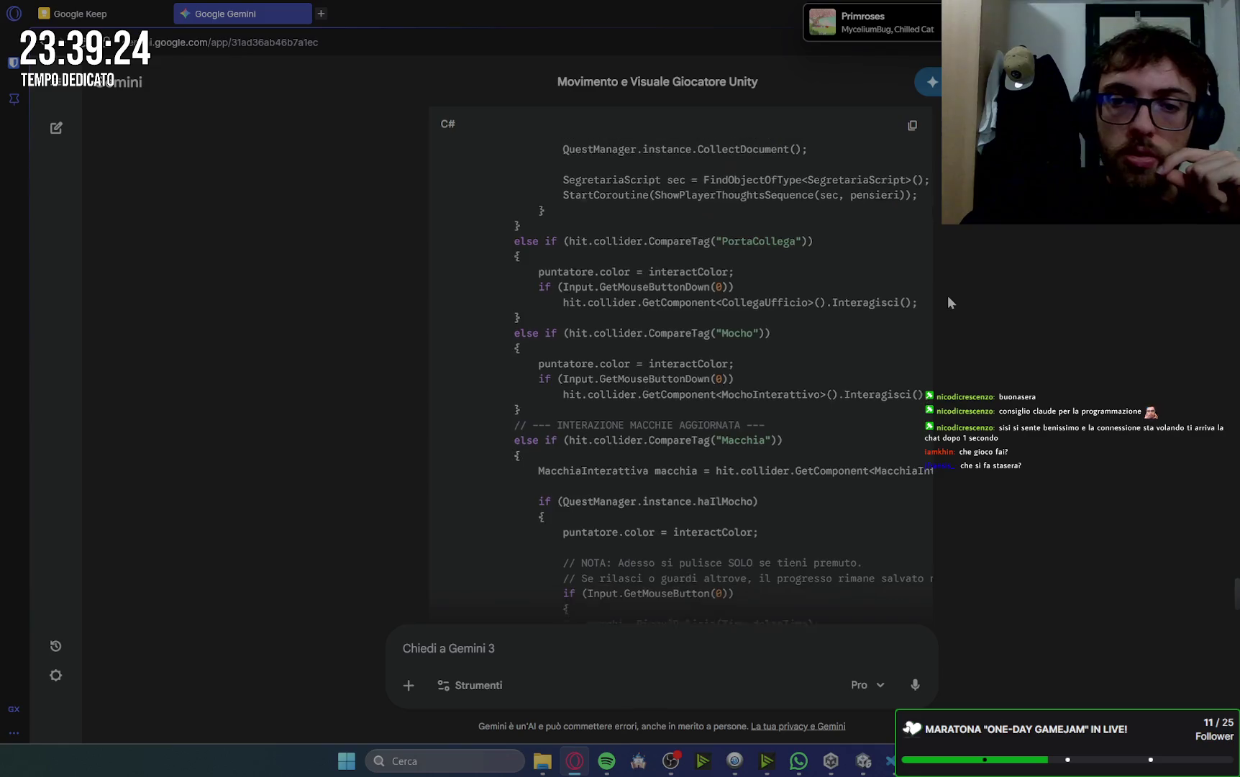
scroll(948, 302, "up", 4)
scroll(948, 302, "up", 1)
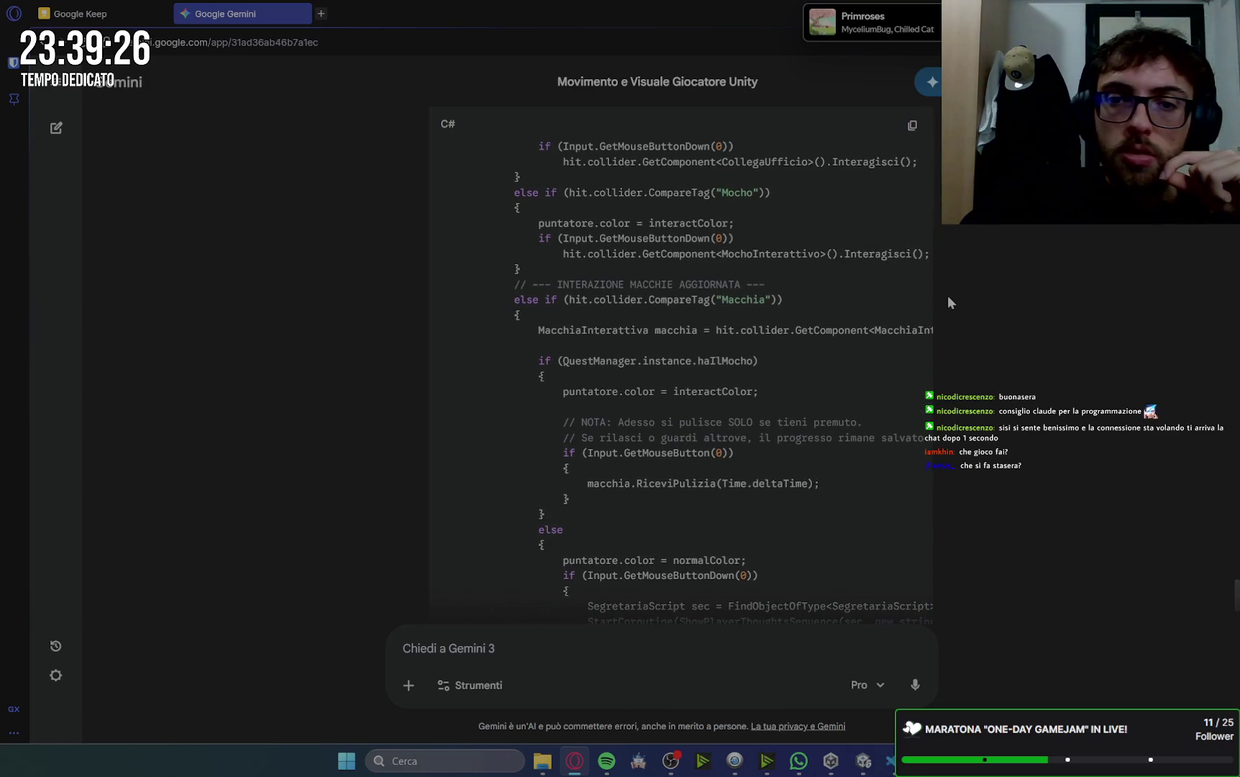
scroll(948, 302, "up", 4)
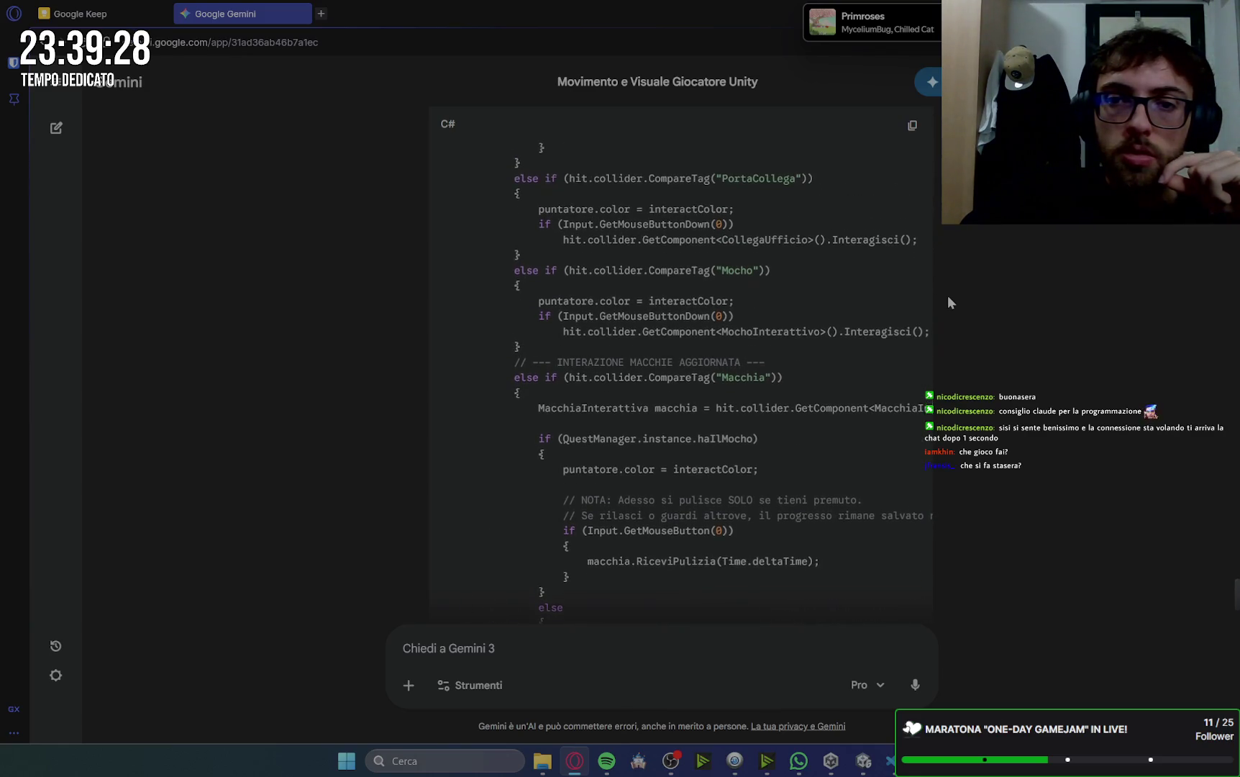
scroll(942, 287, "down", 8)
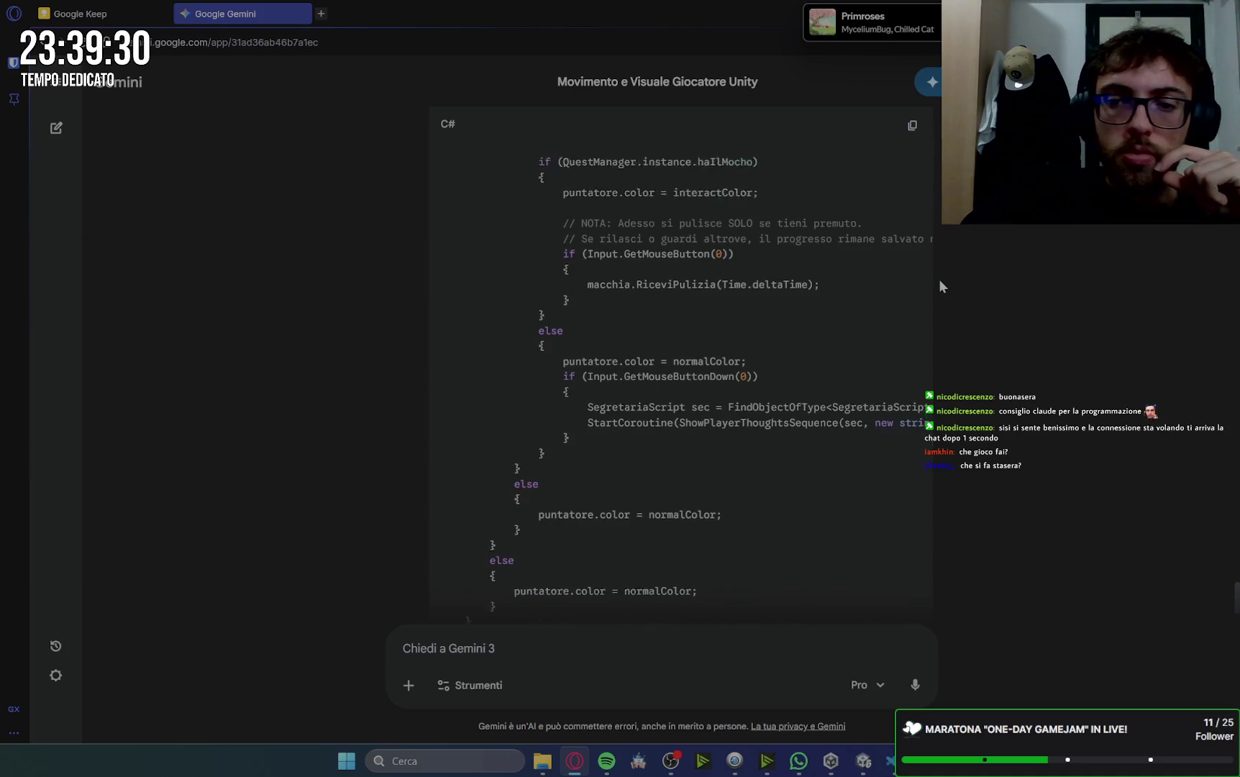
scroll(939, 279, "down", 5)
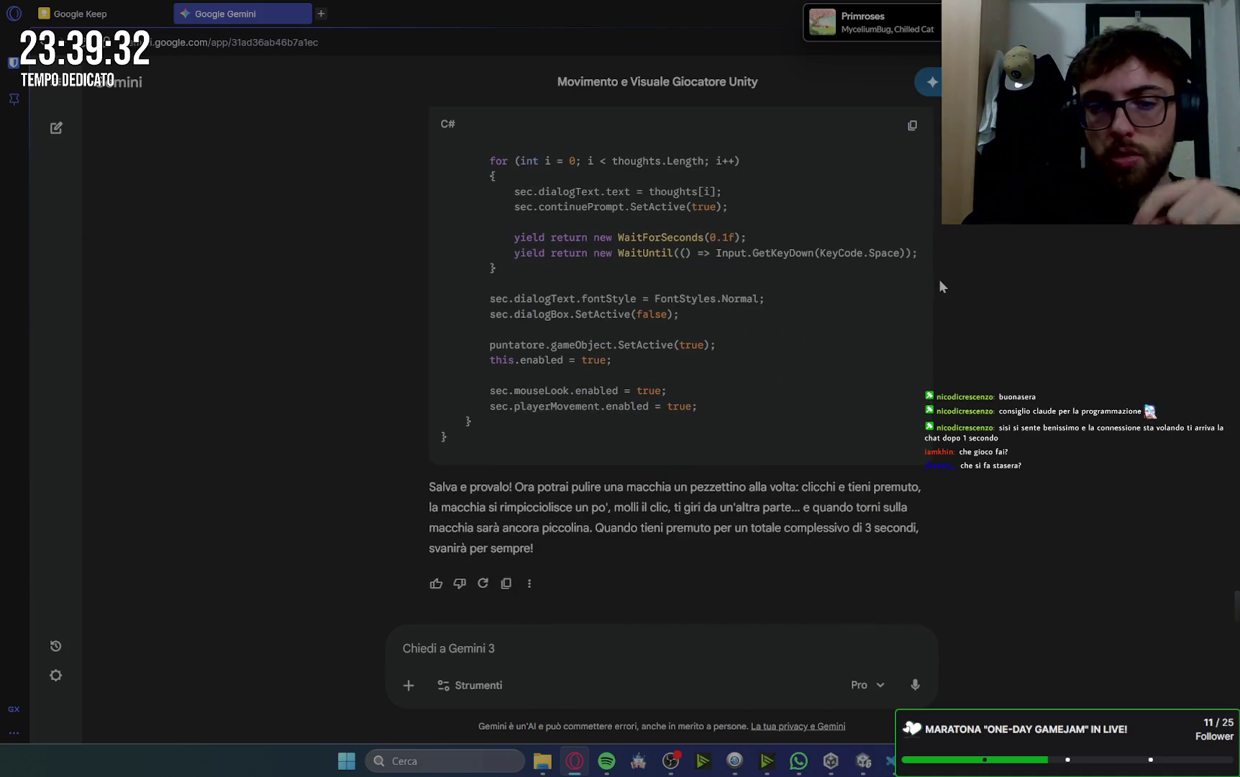
left_click(913, 130)
- Overwrite PlayerInteraction.cs in VS Code with the copied code
left_click(890, 760)
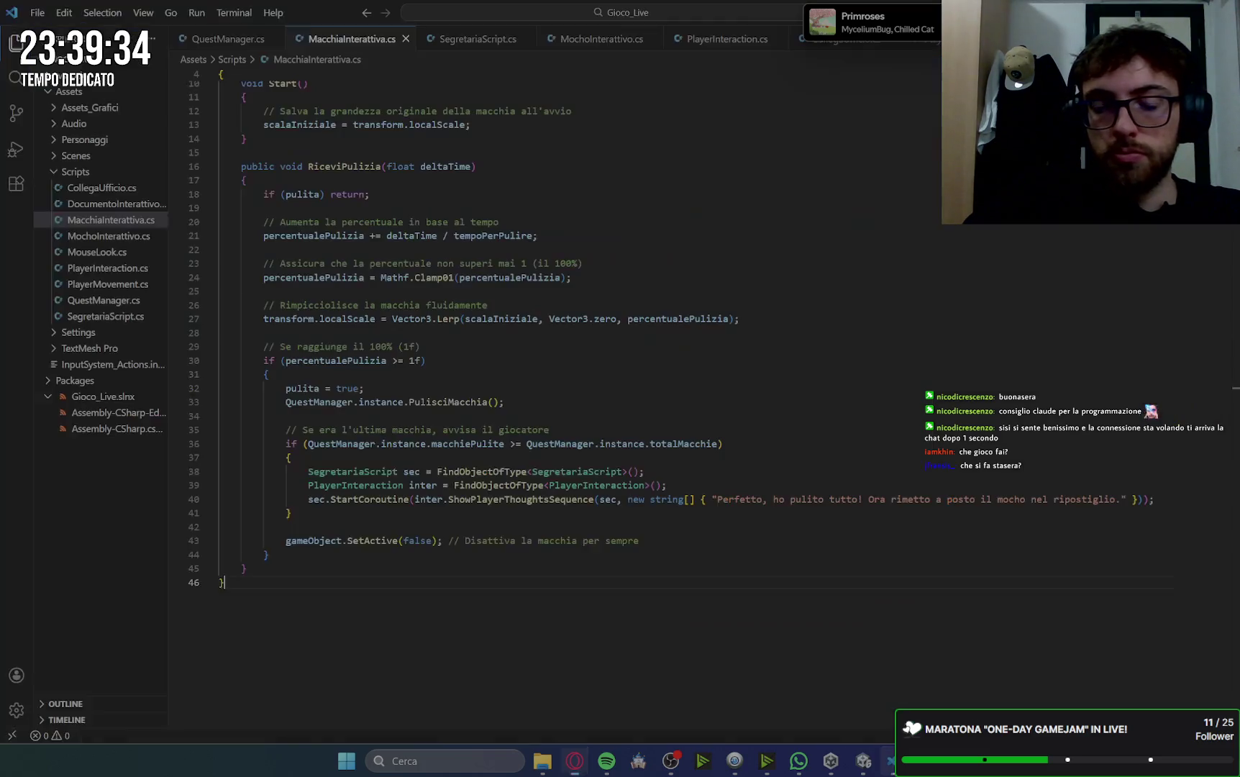
left_click(726, 40)
key("ctrl+a")
key("ctrl+v")
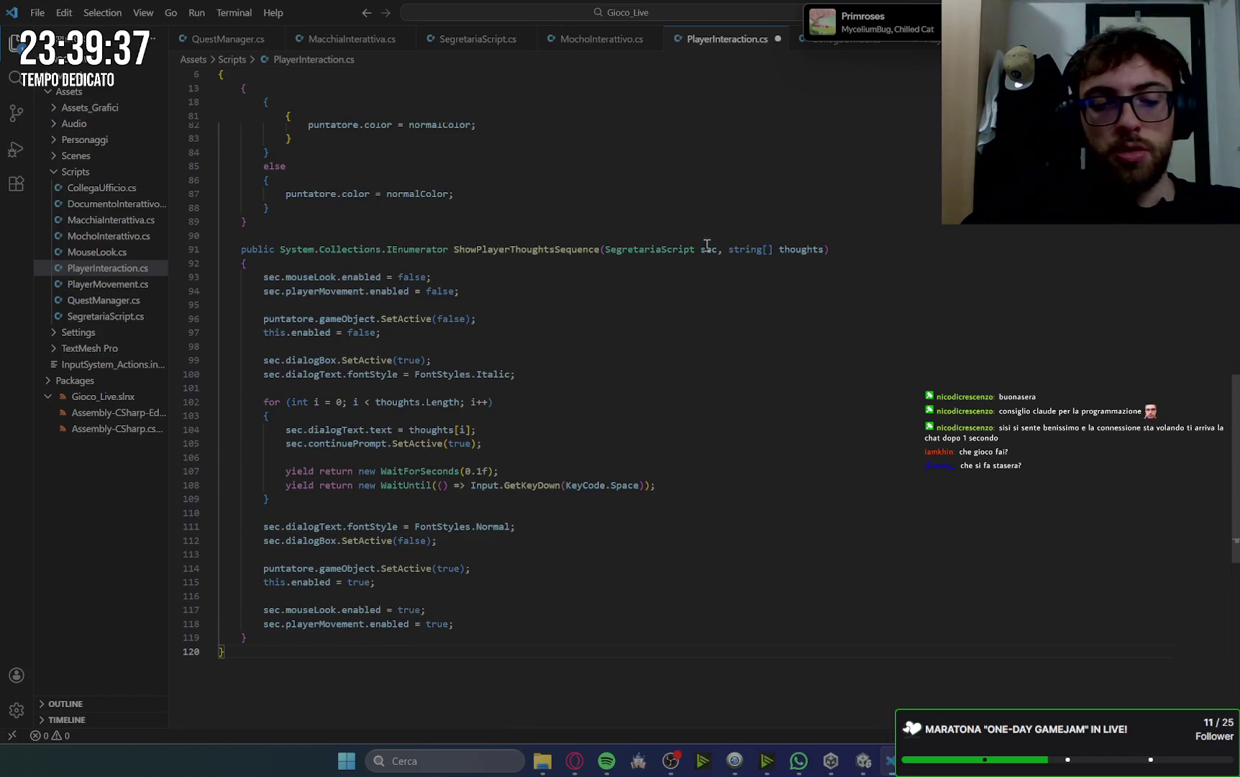
left_click(575, 762)
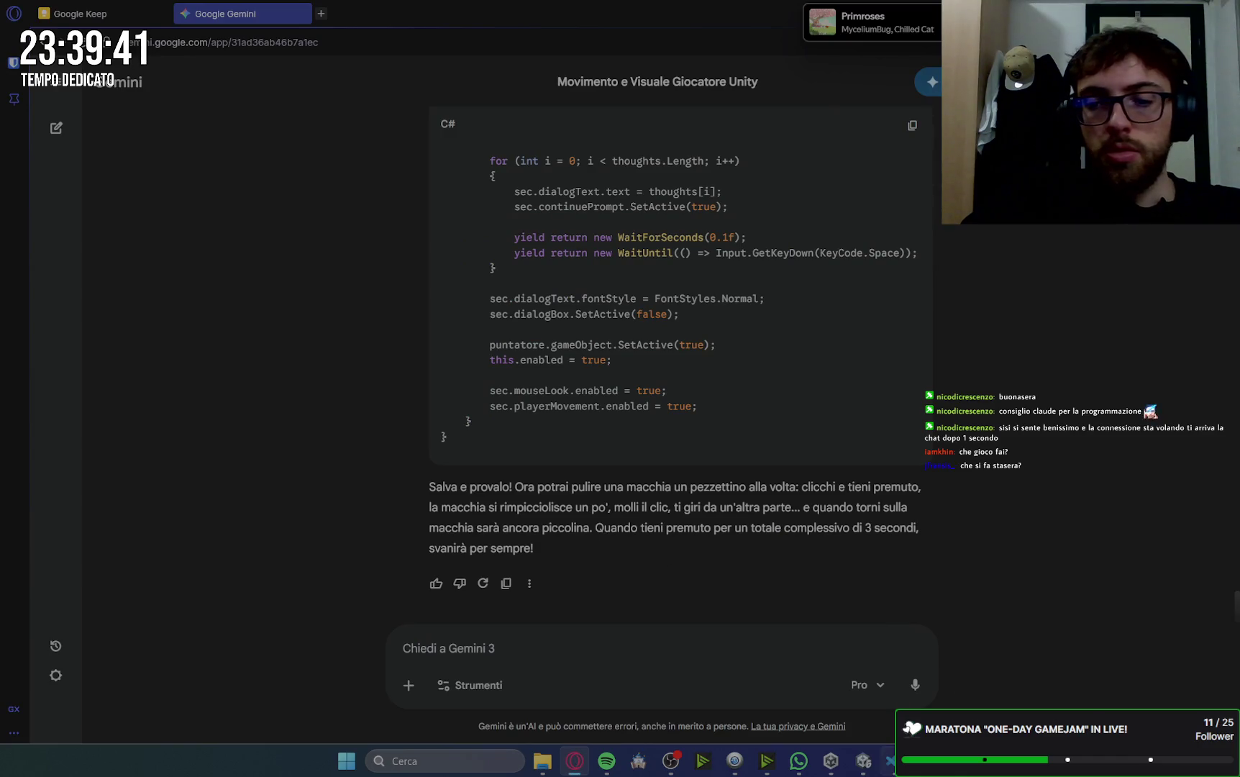
mouse_move(891, 761)
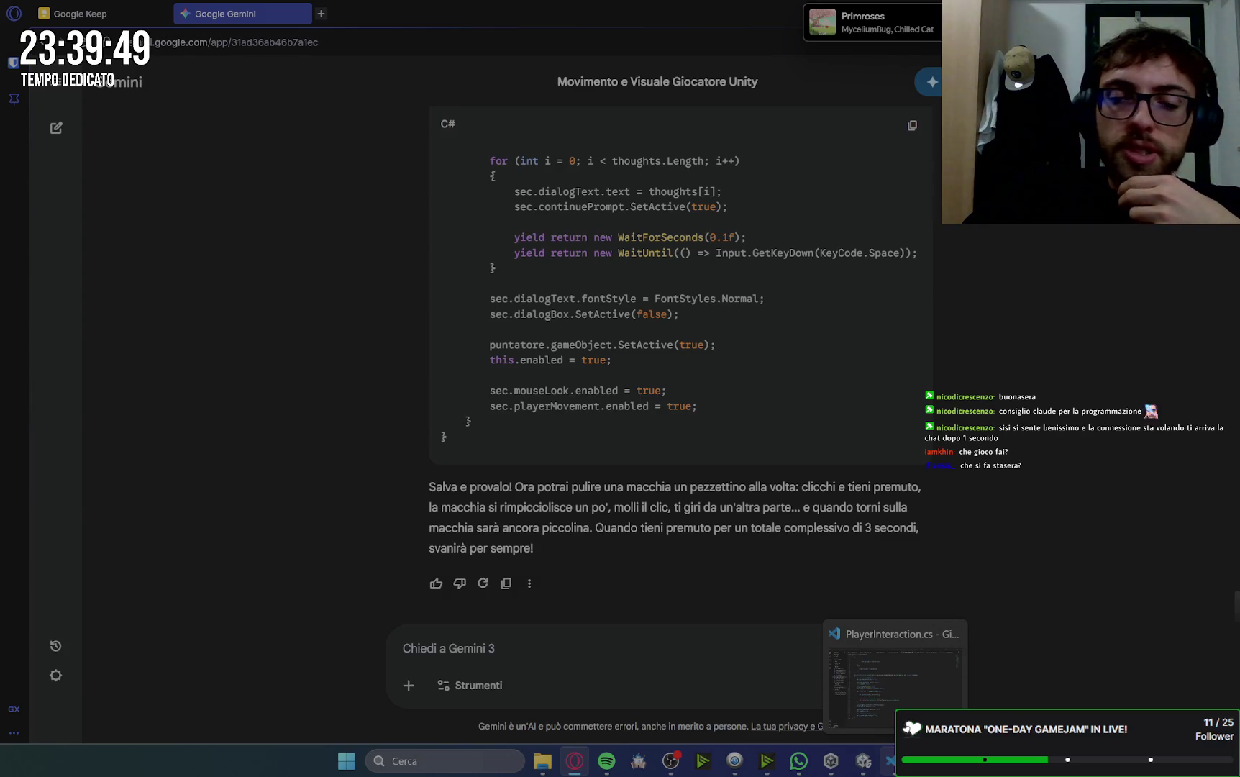
- Let Unity recompile, inspect the stains Plane (4) and Plane, then enter Play mode
left_click(890, 764)
left_click(865, 764)
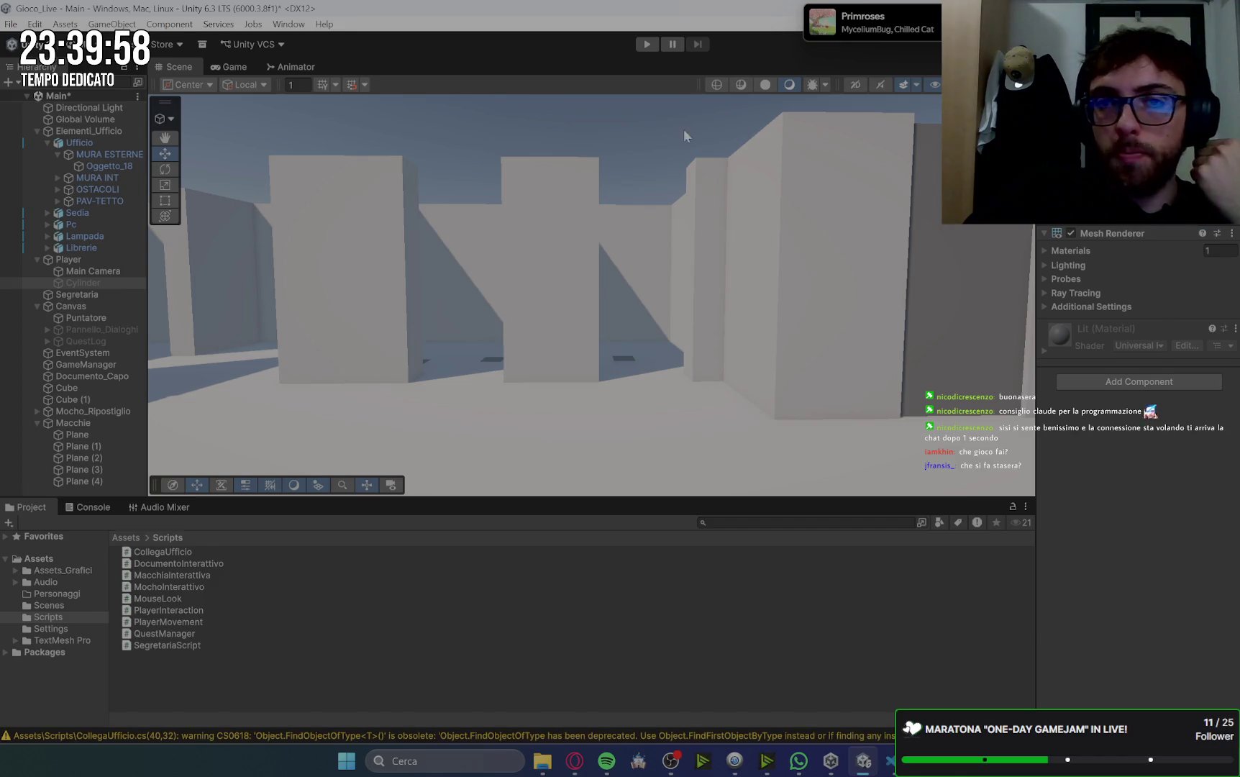
left_click(632, 364)
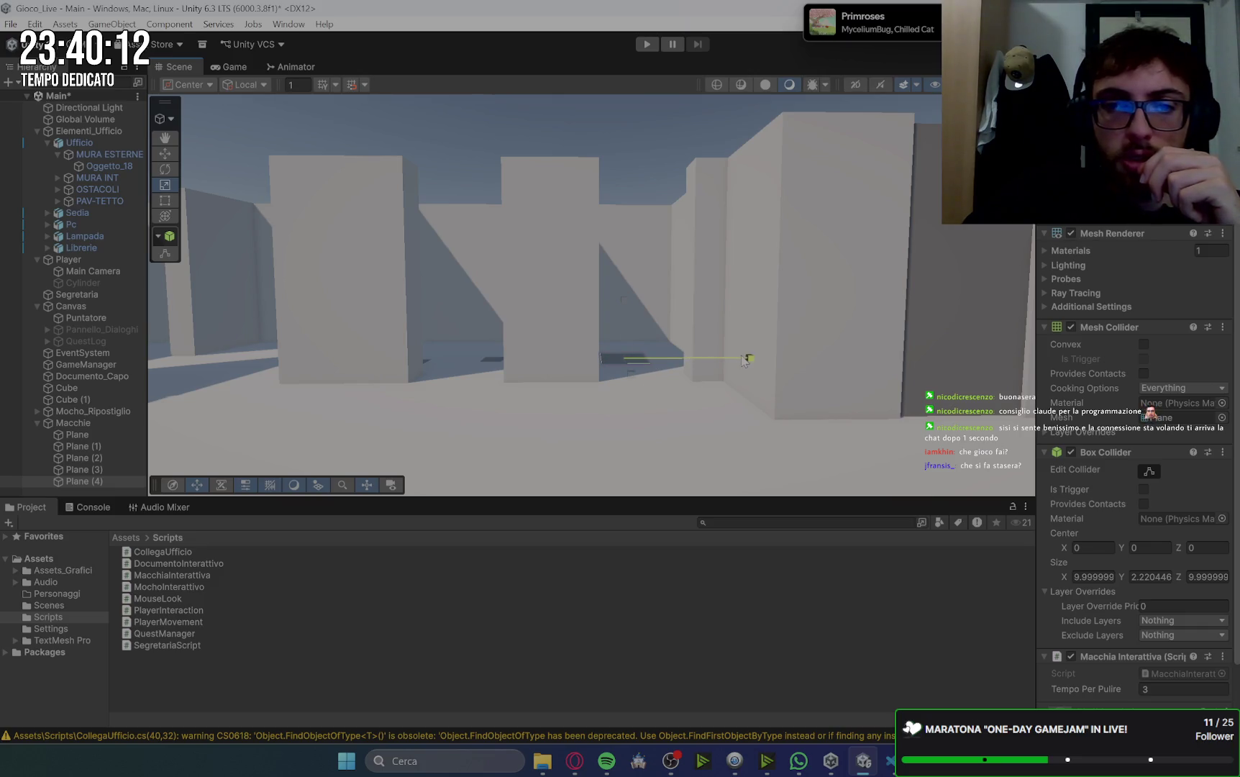
left_click(492, 361)
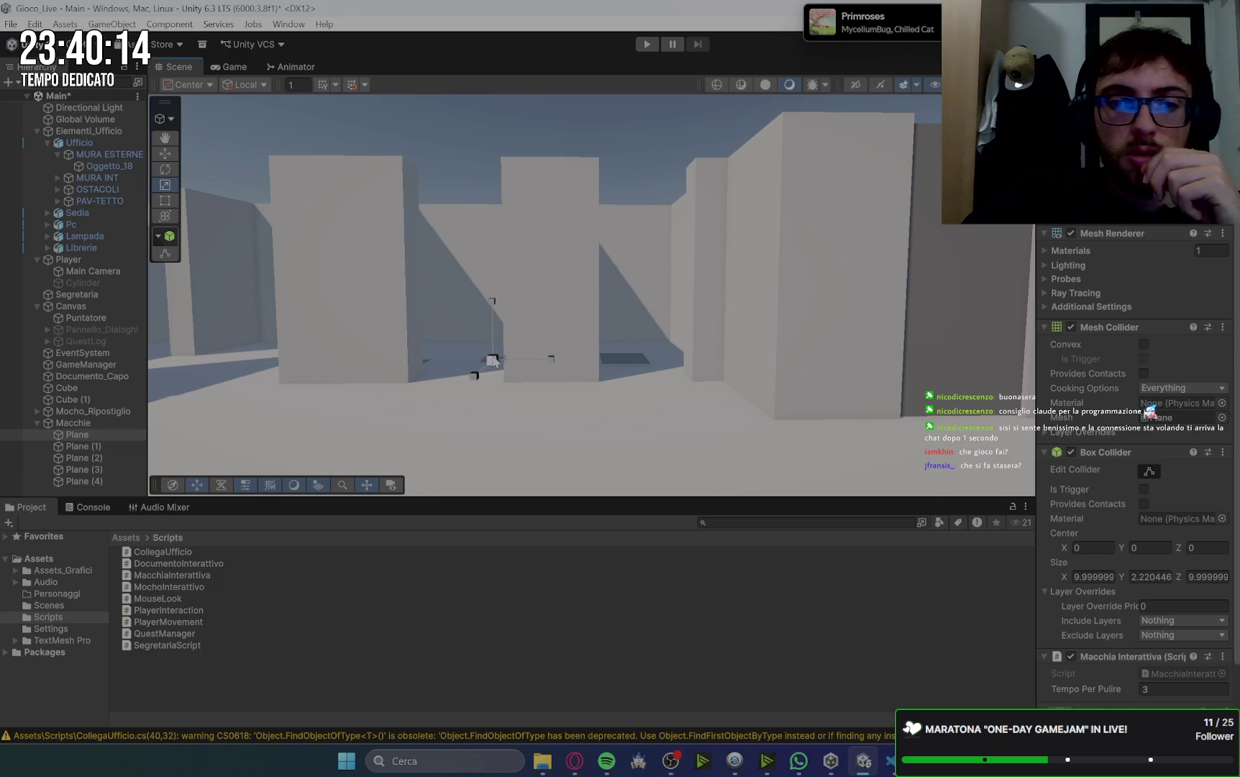
left_click(647, 44)
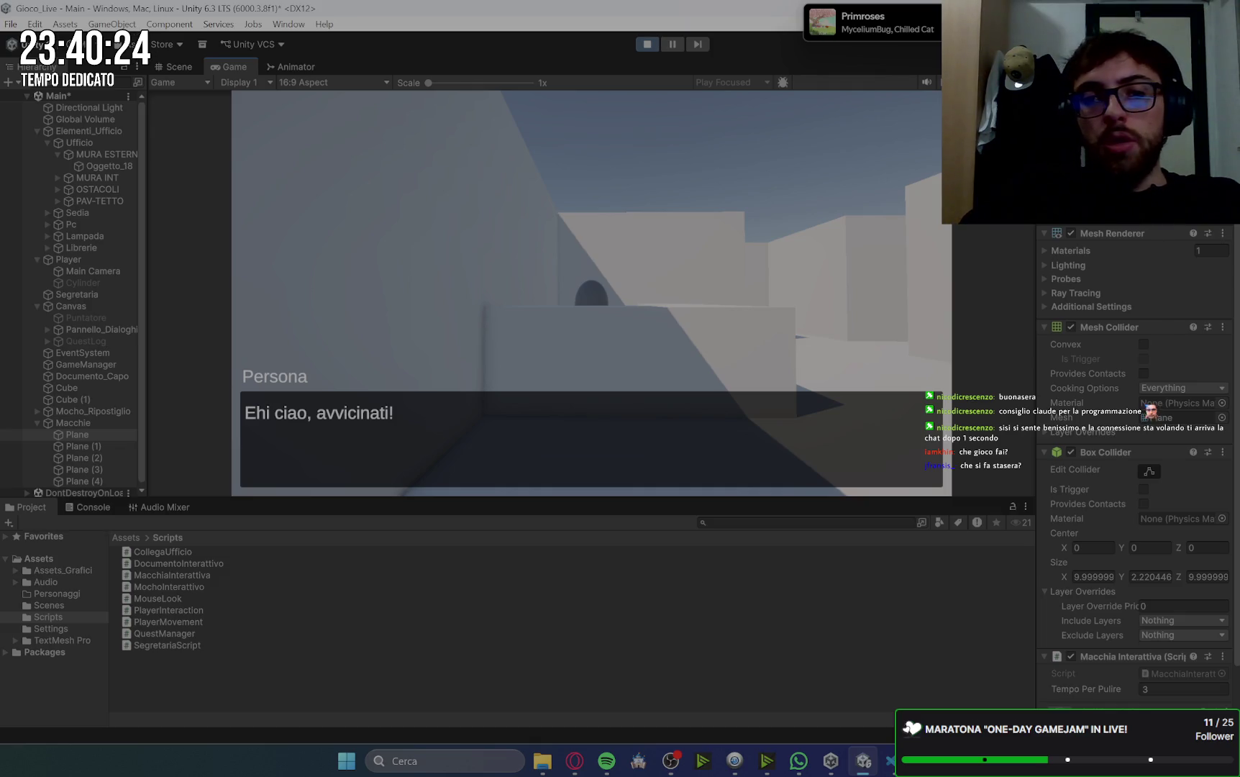
- Dismiss the opening dialogue and collect the three missing documents
key("w")
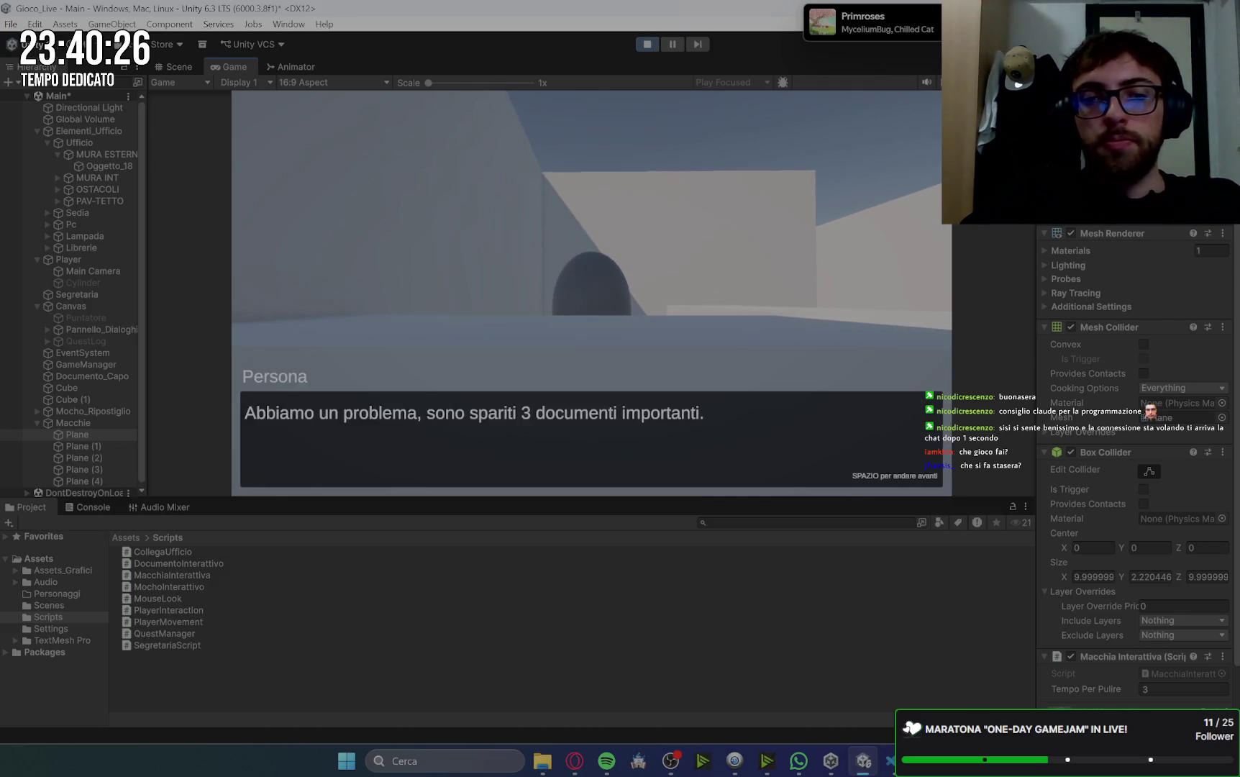
key("space")
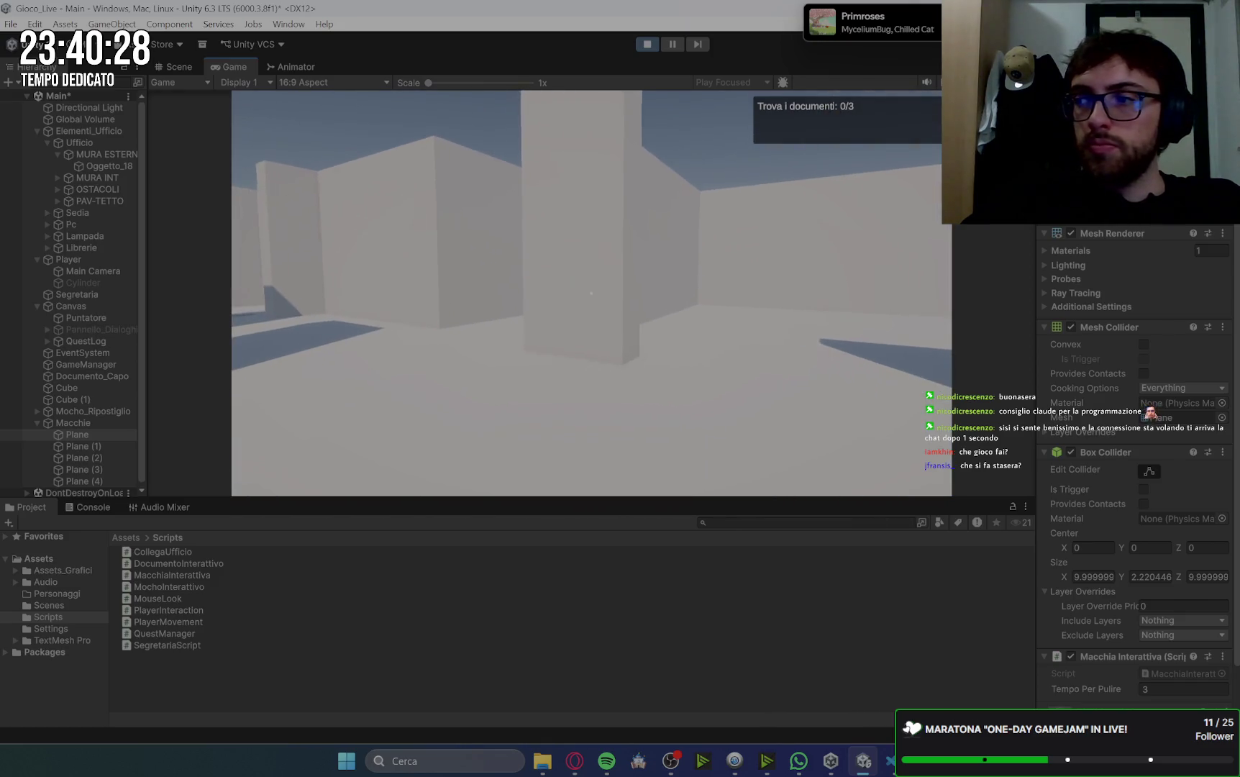
key("w")
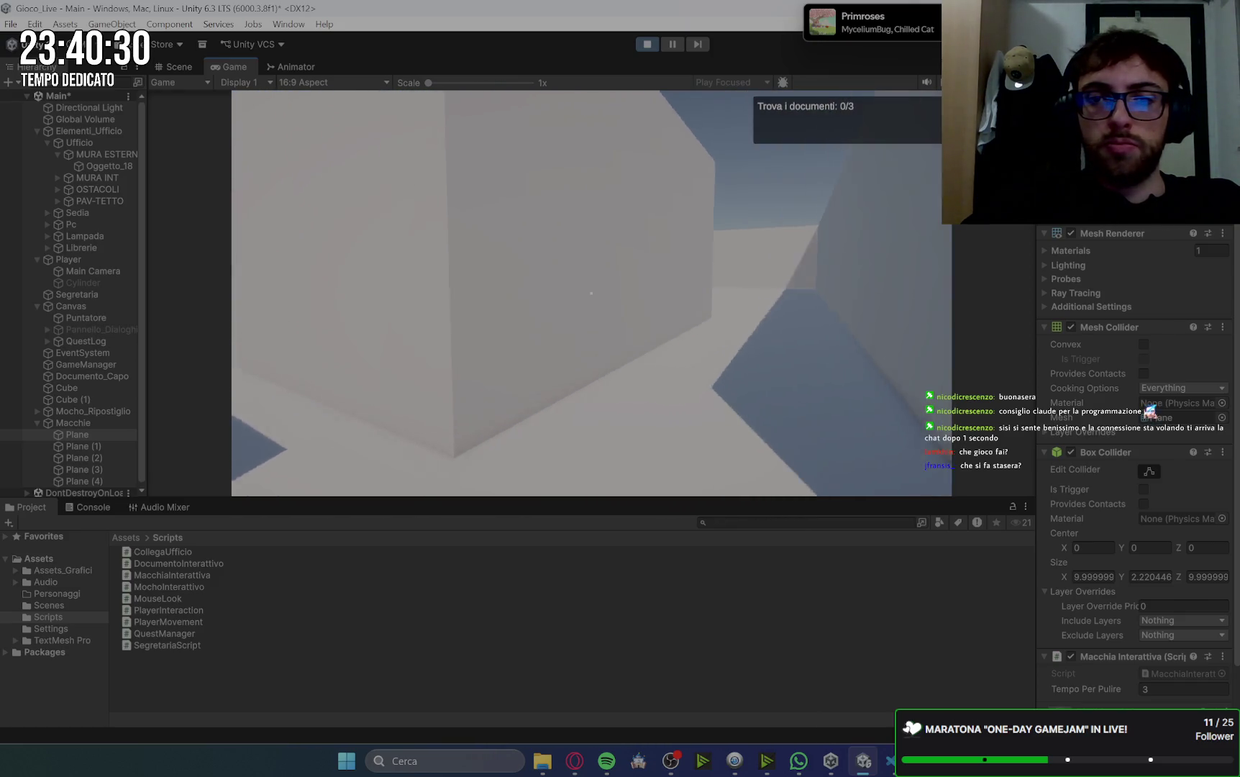
key("w")
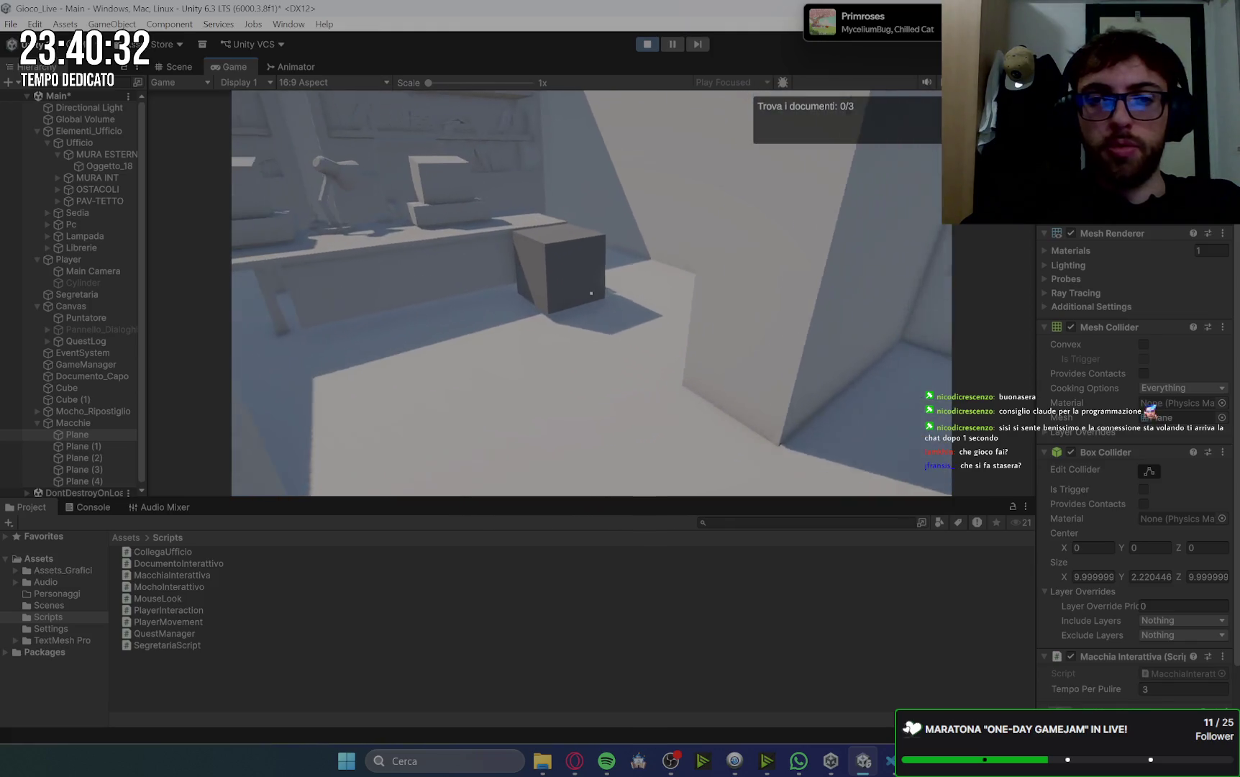
key("e")
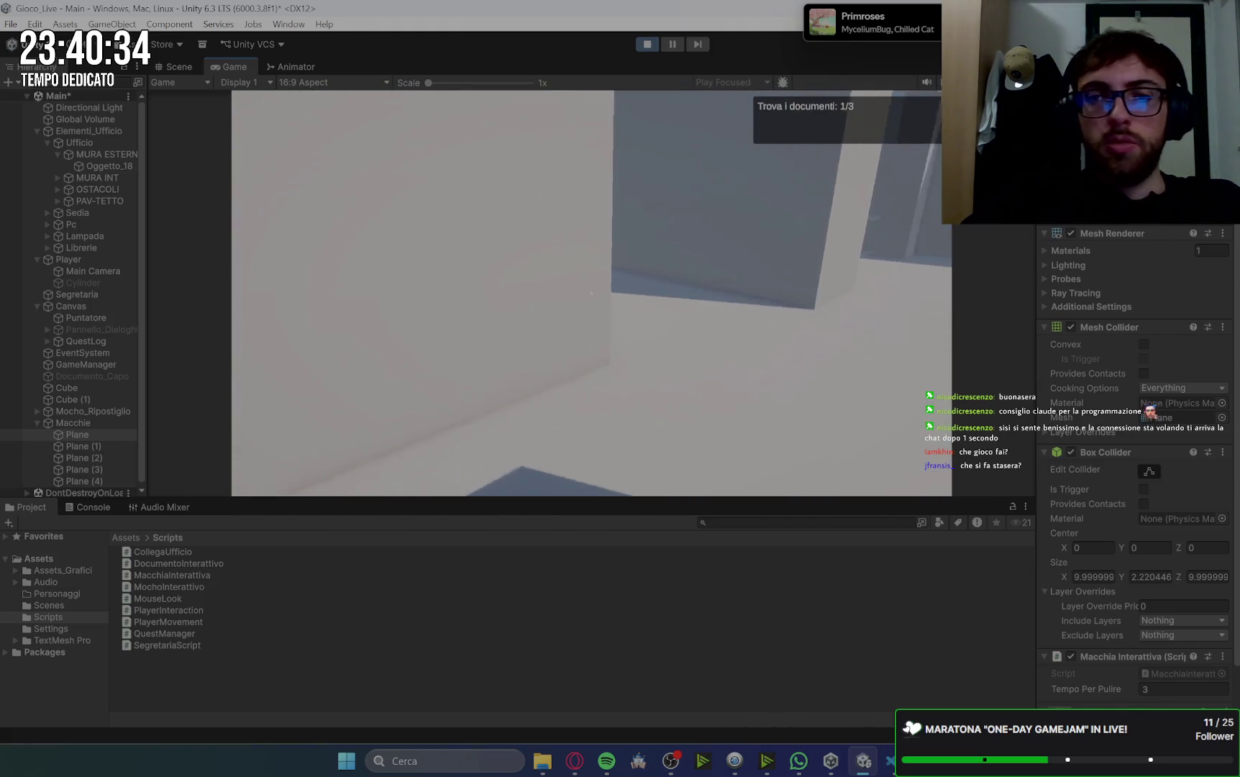
key("w")
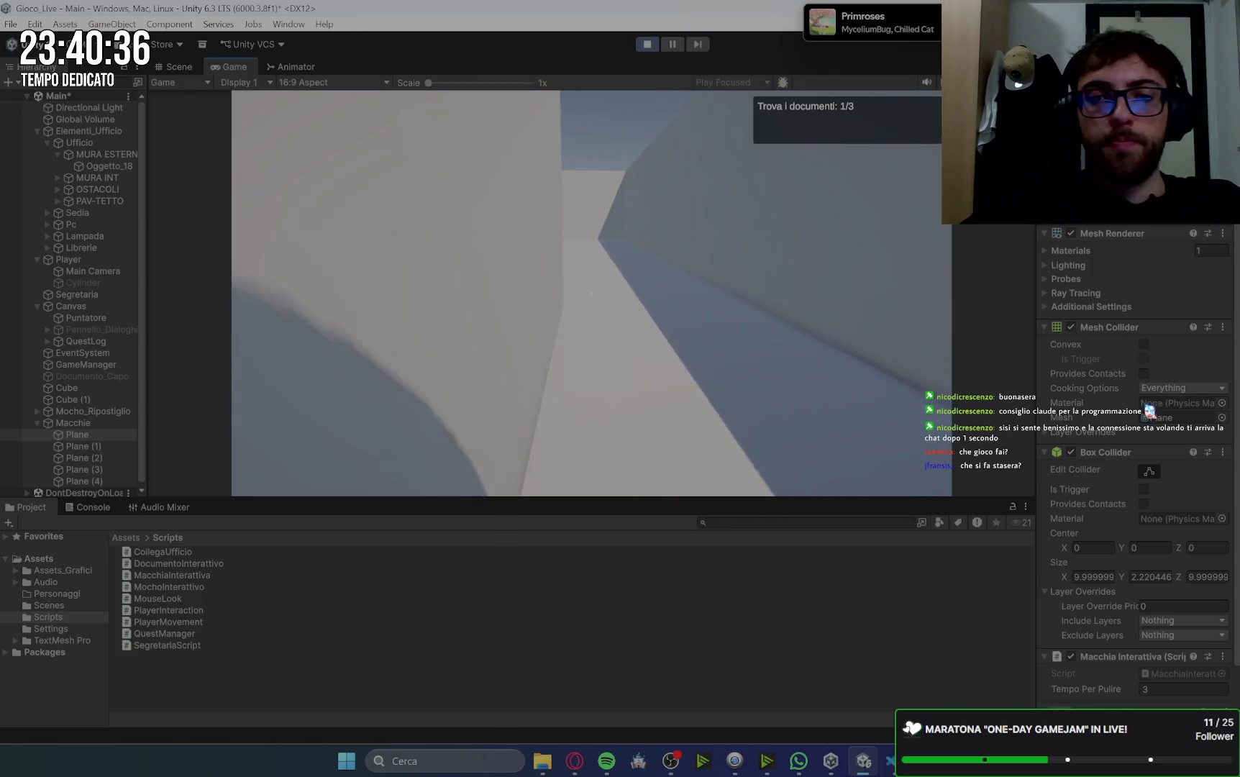
key("w")
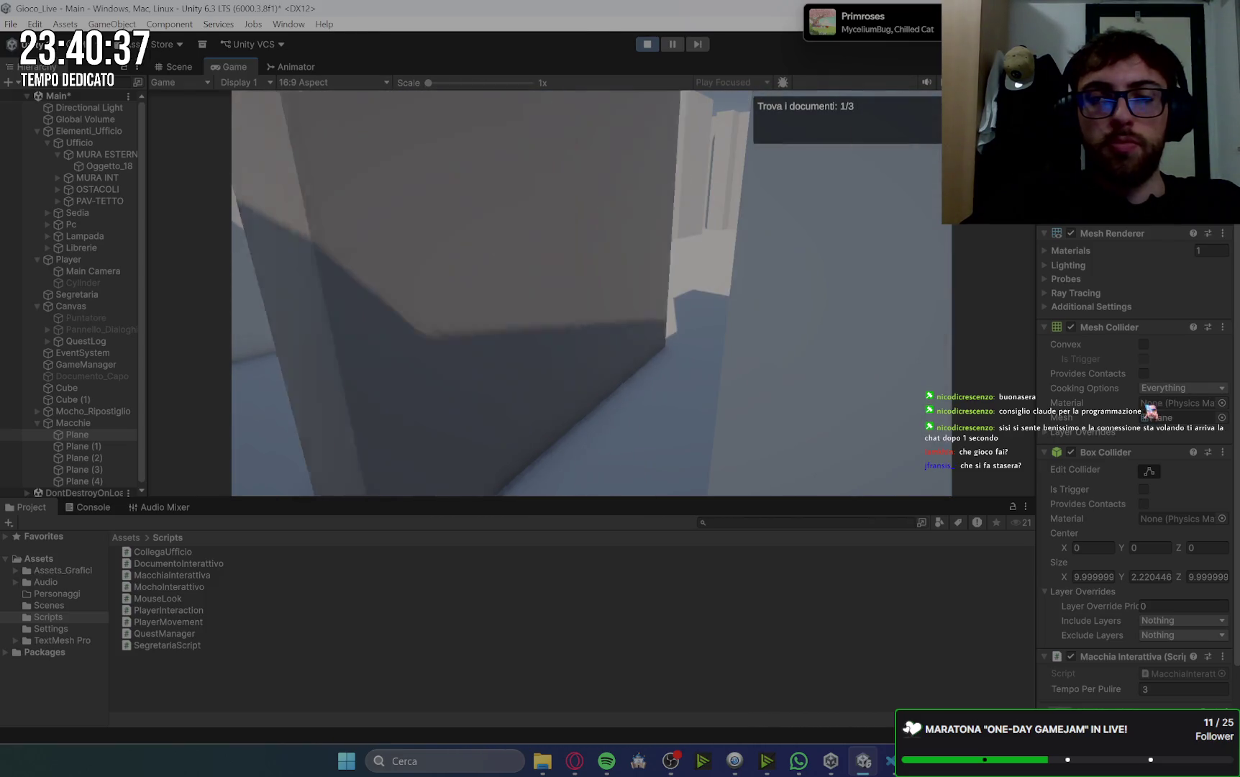
key("e")
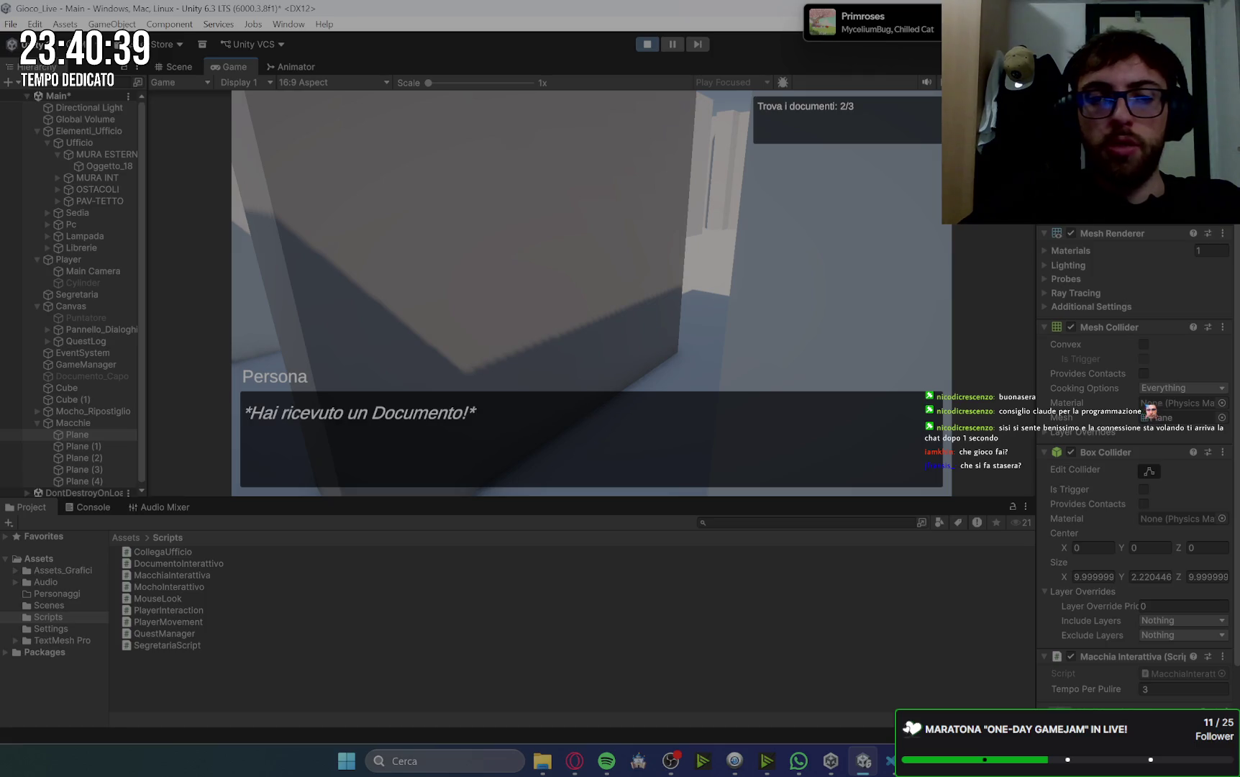
key("w")
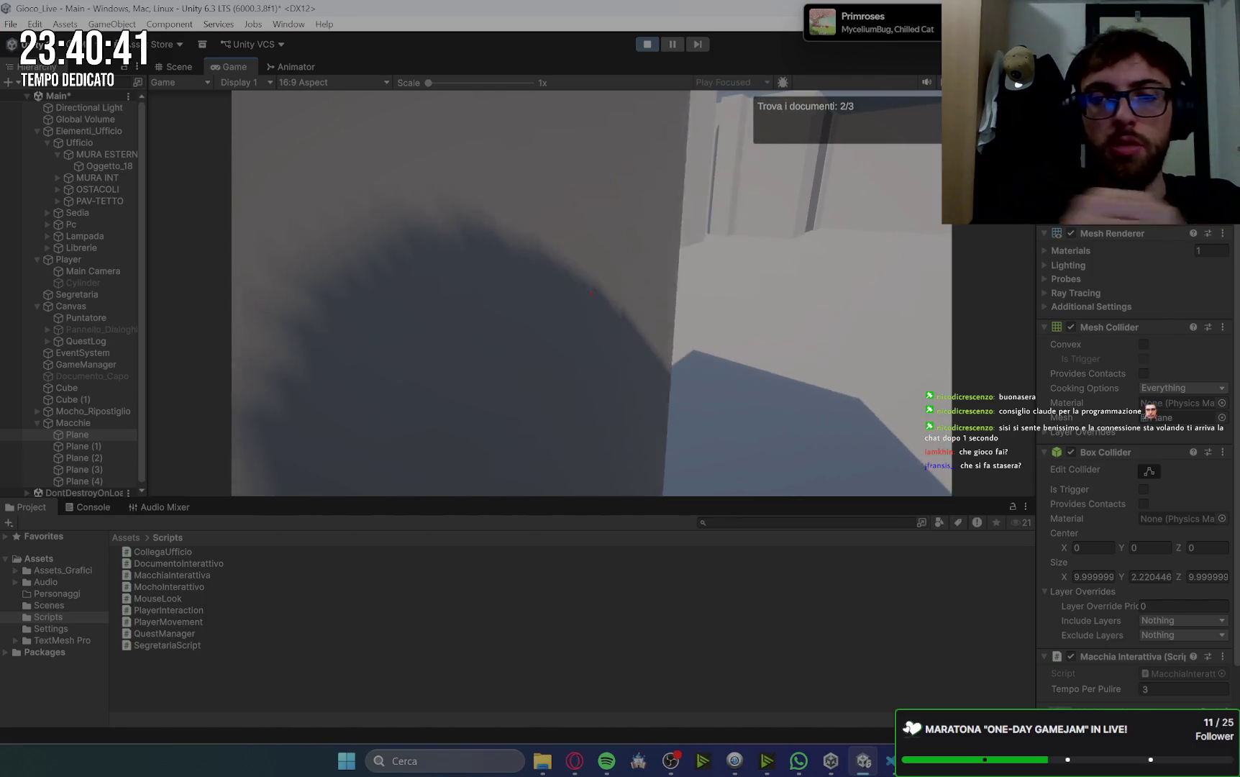
key("w")
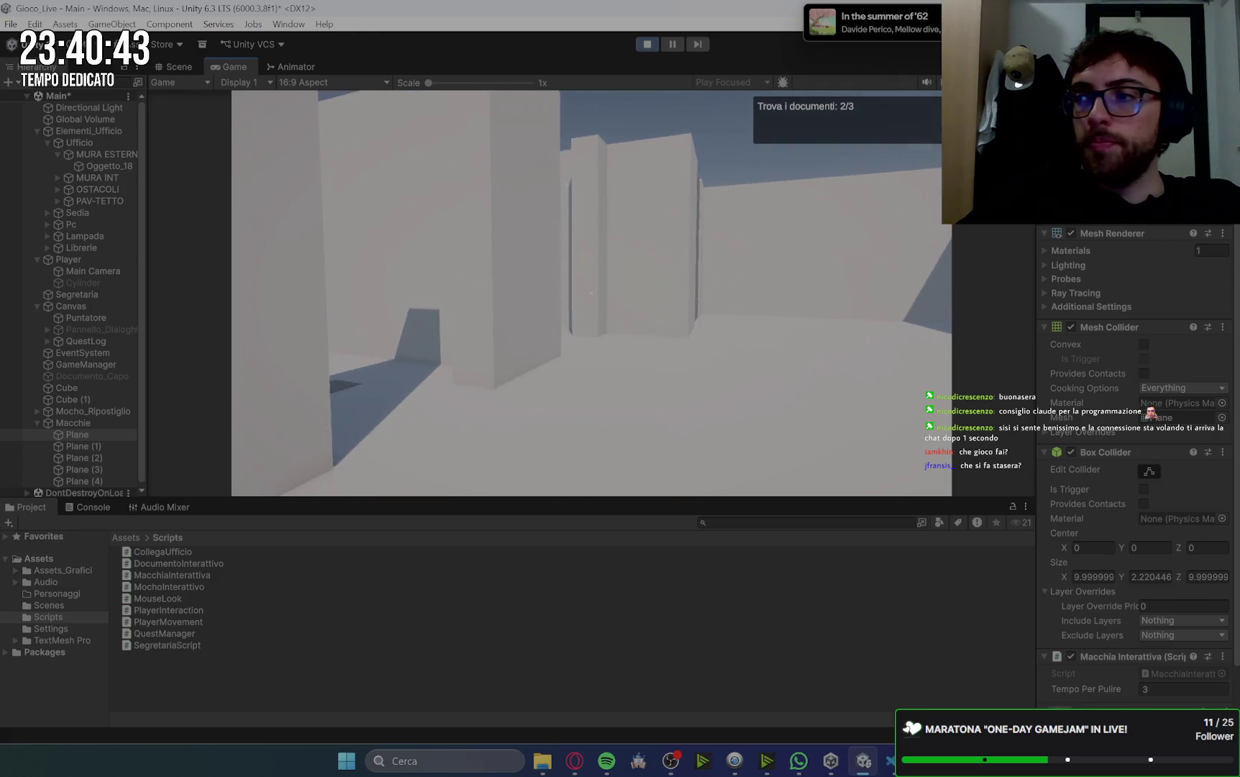
key("w")
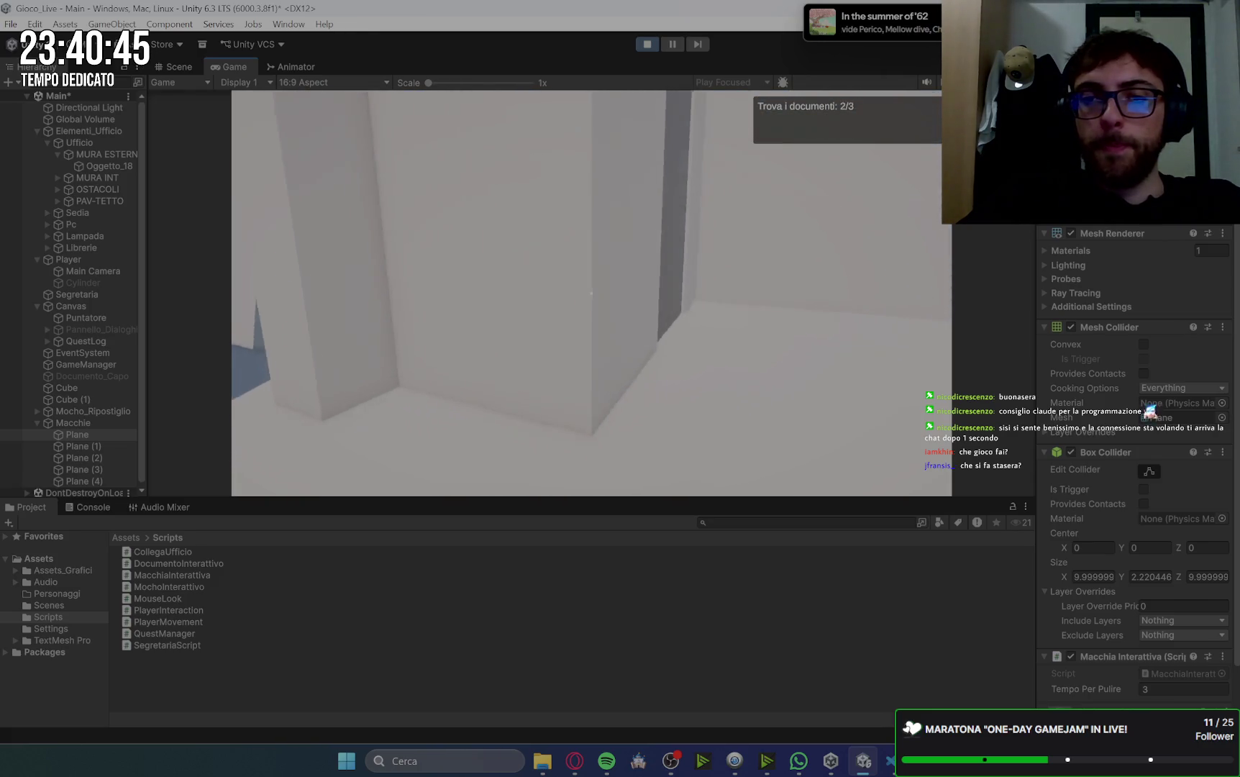
key("e")
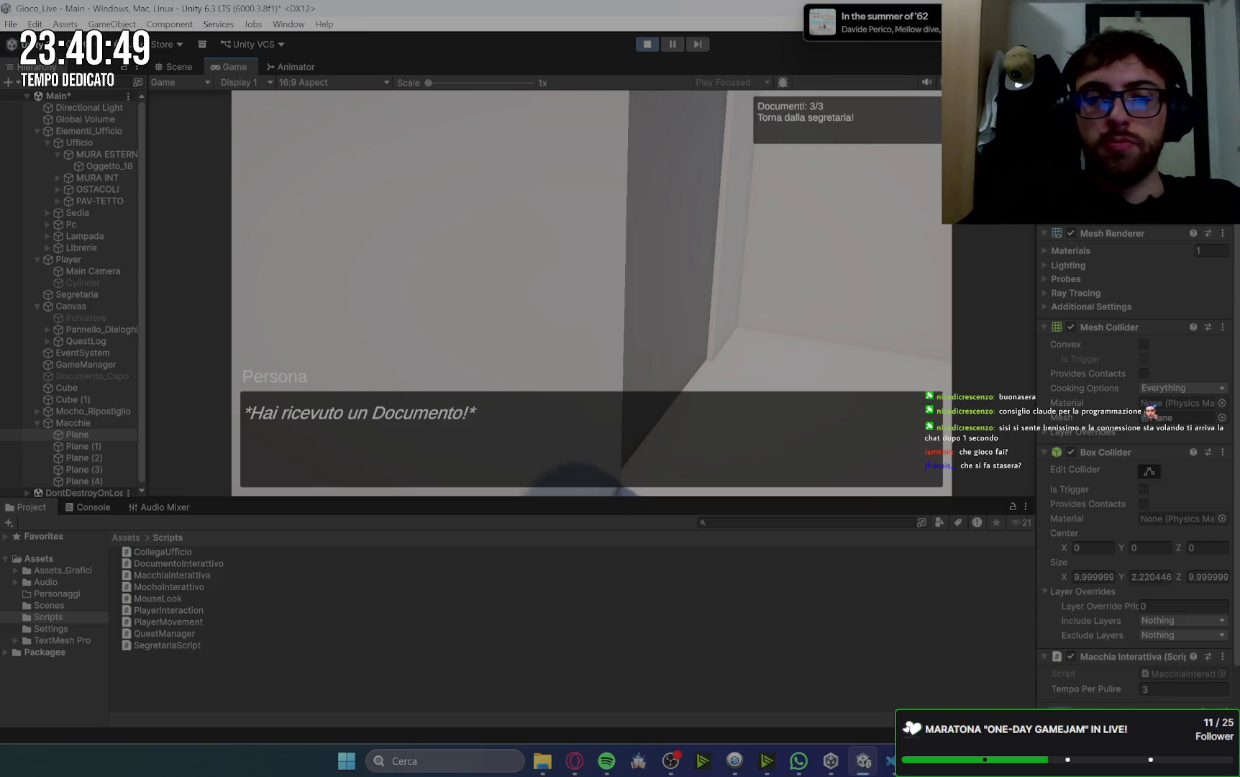
- Walk back past the pillars and hand the documents to the secretary
key("w")
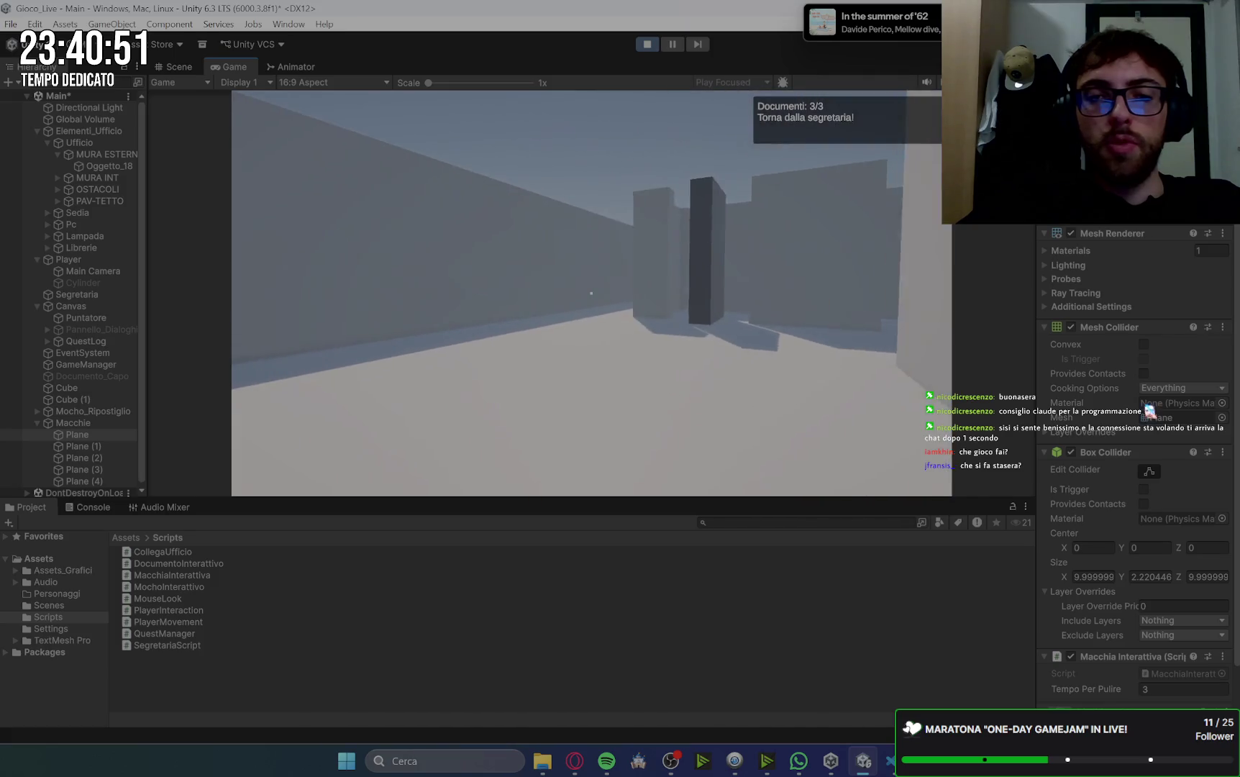
key("w")
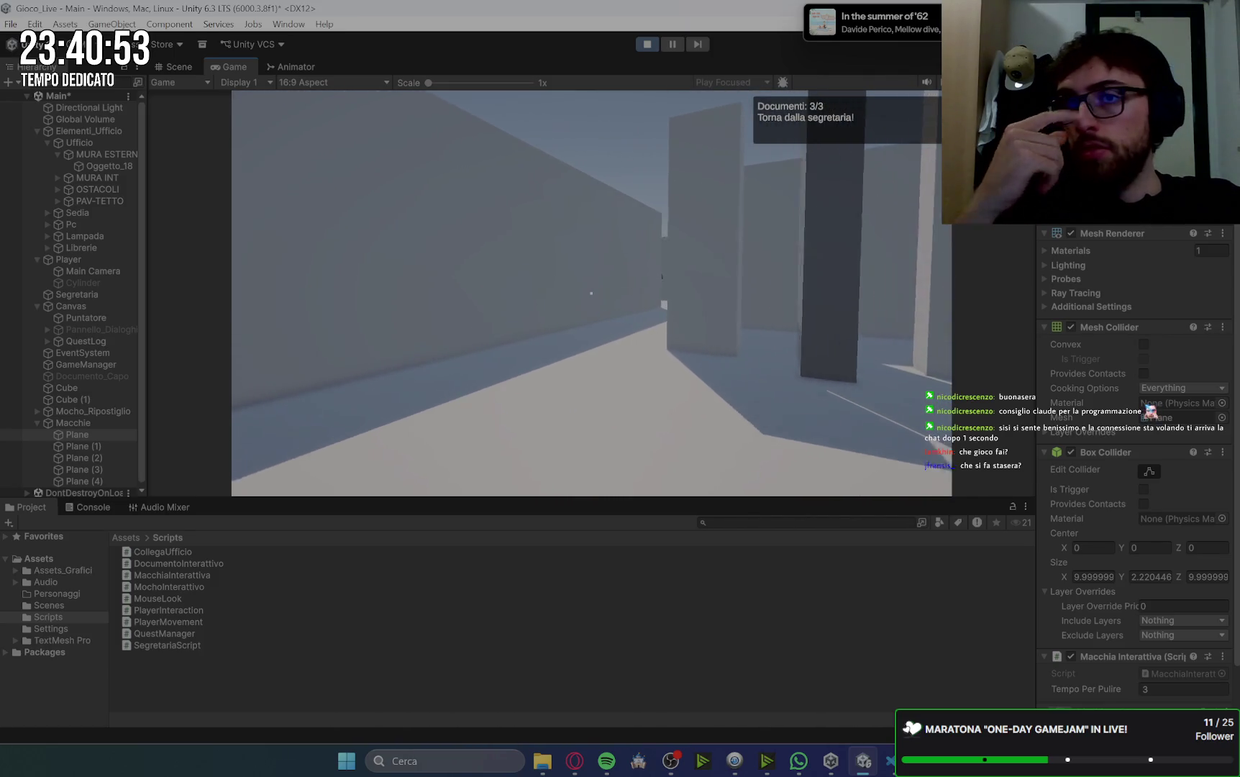
key("w")
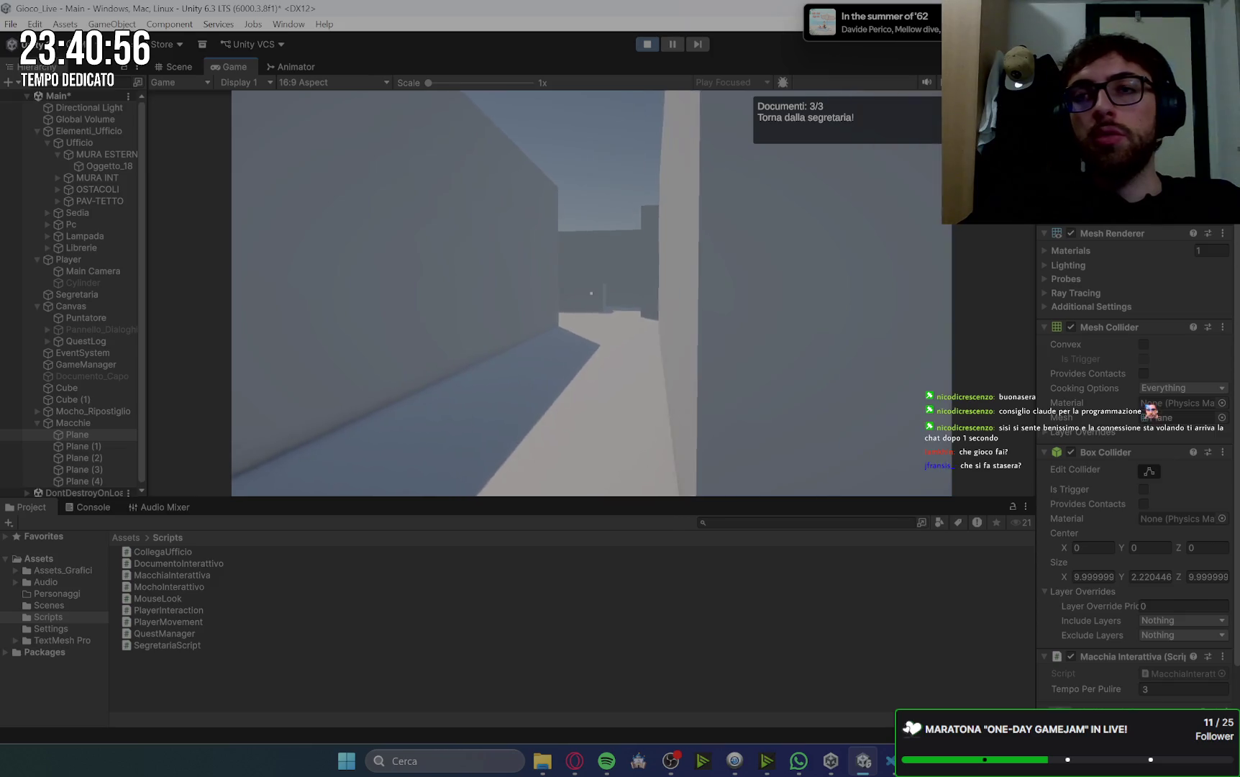
key("w")
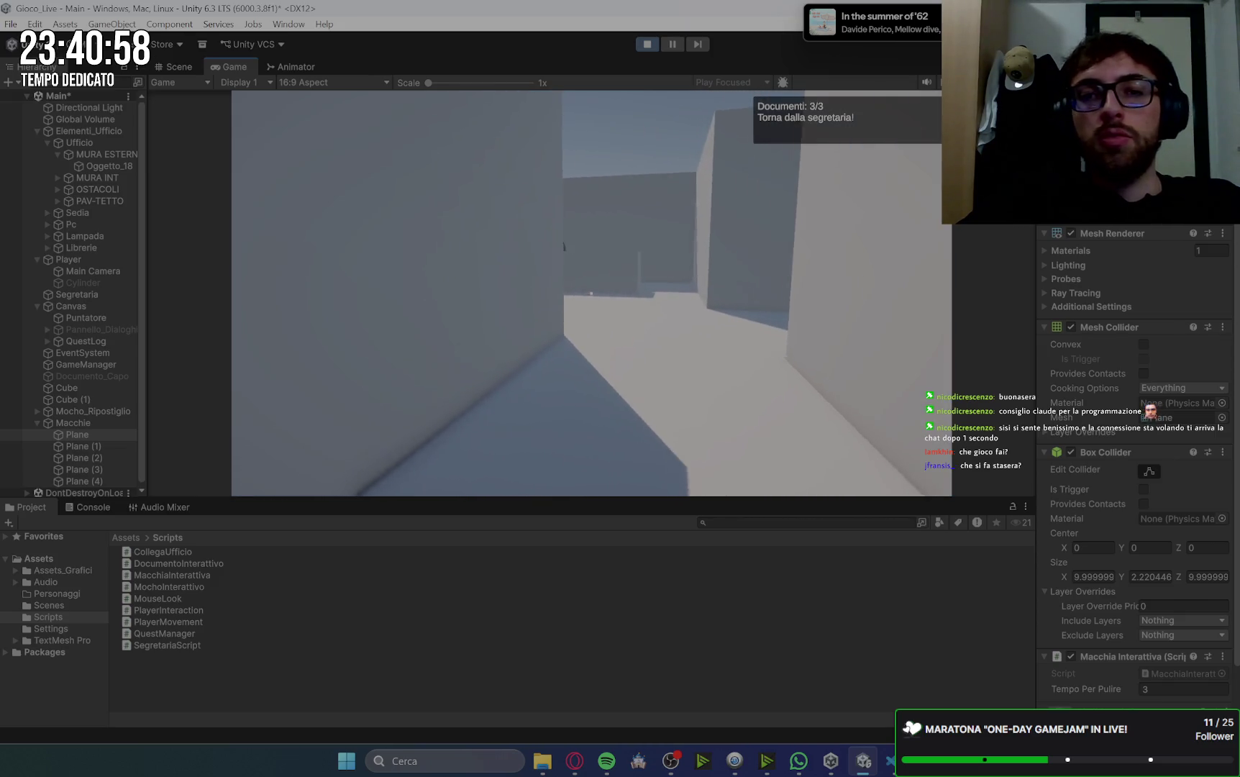
key("w")
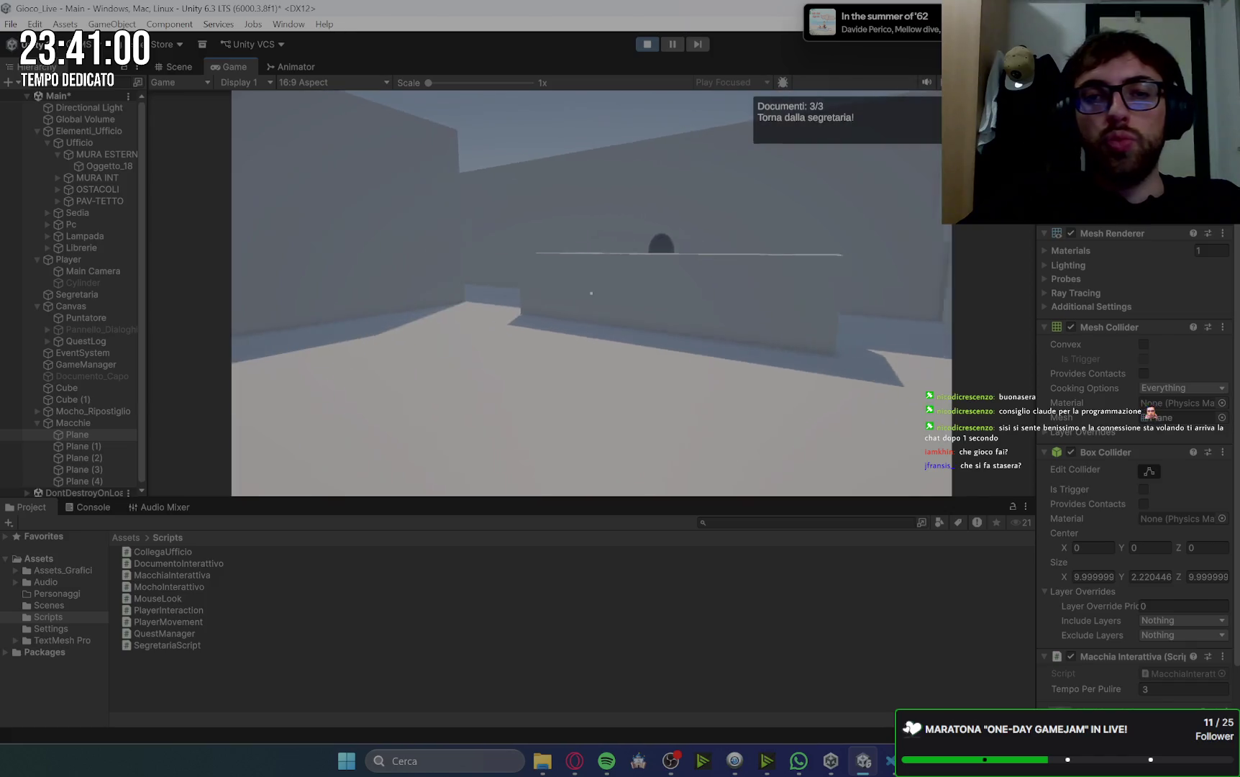
key("w")
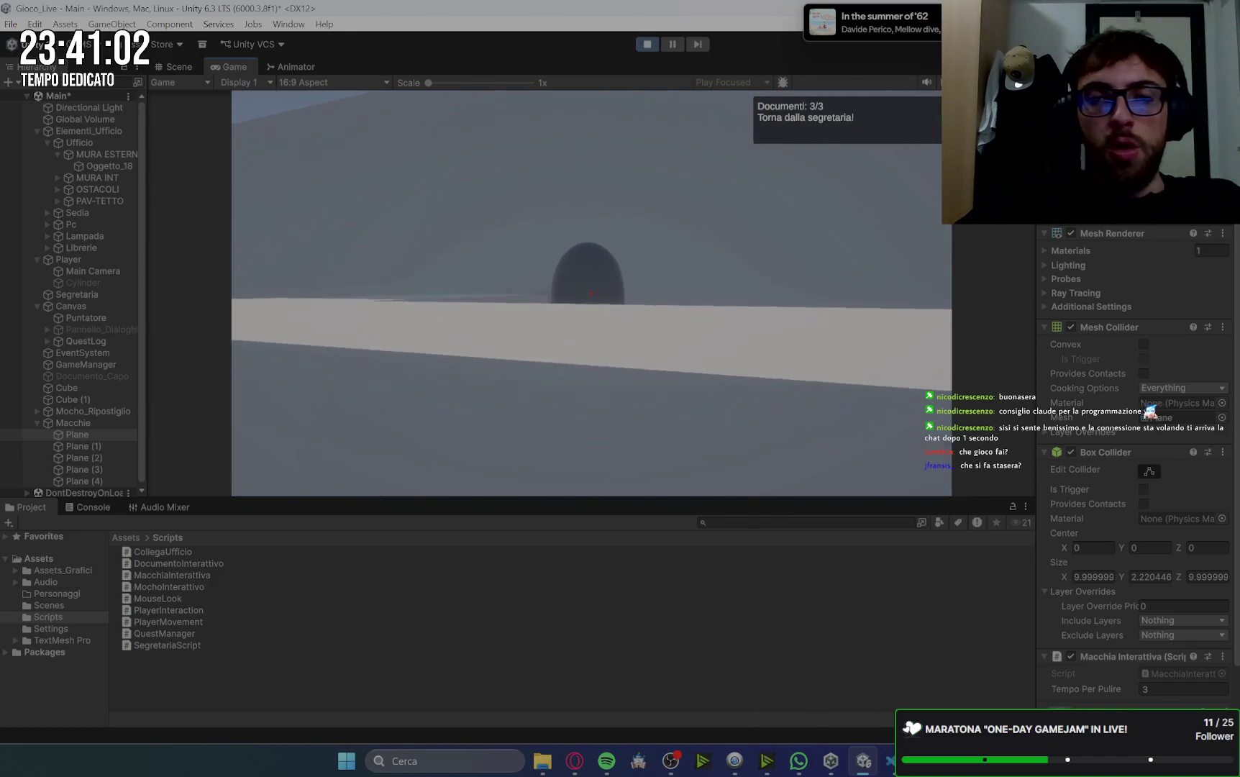
key("e")
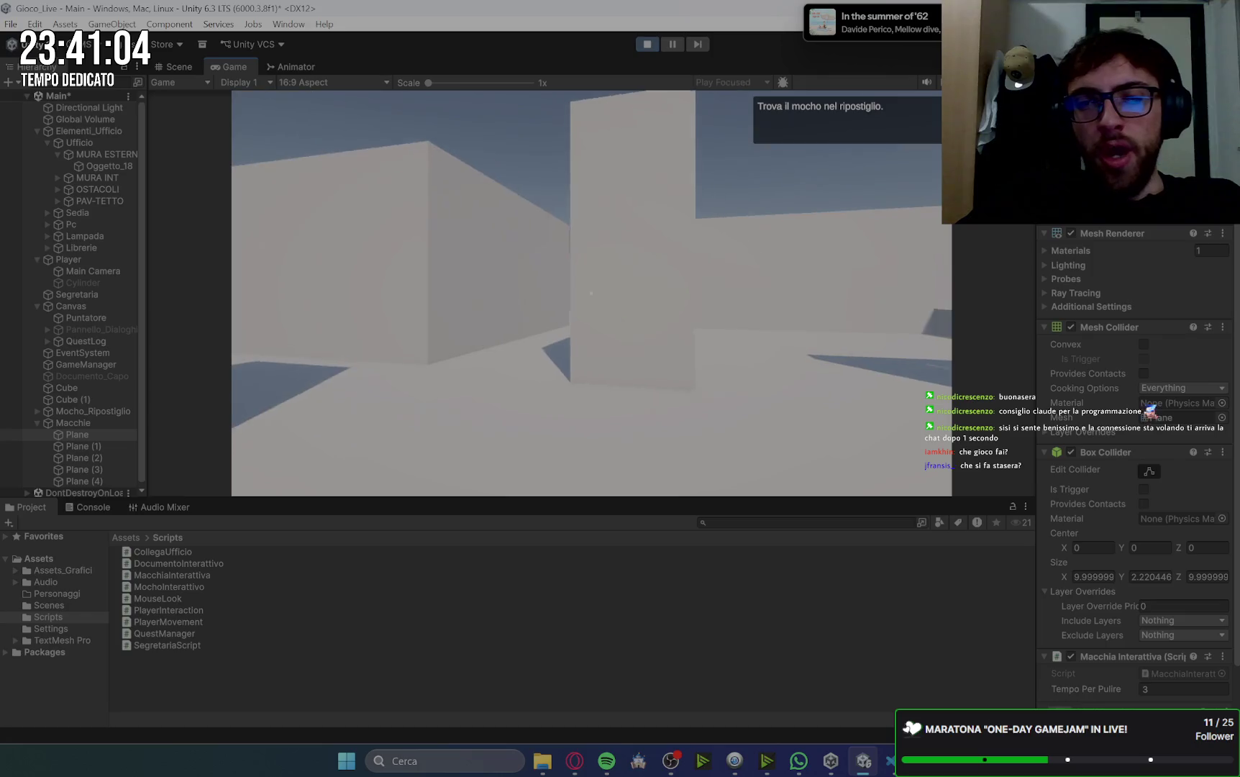
- Pick up the mop in the storage room and walk to a dark floor stain
key("w")
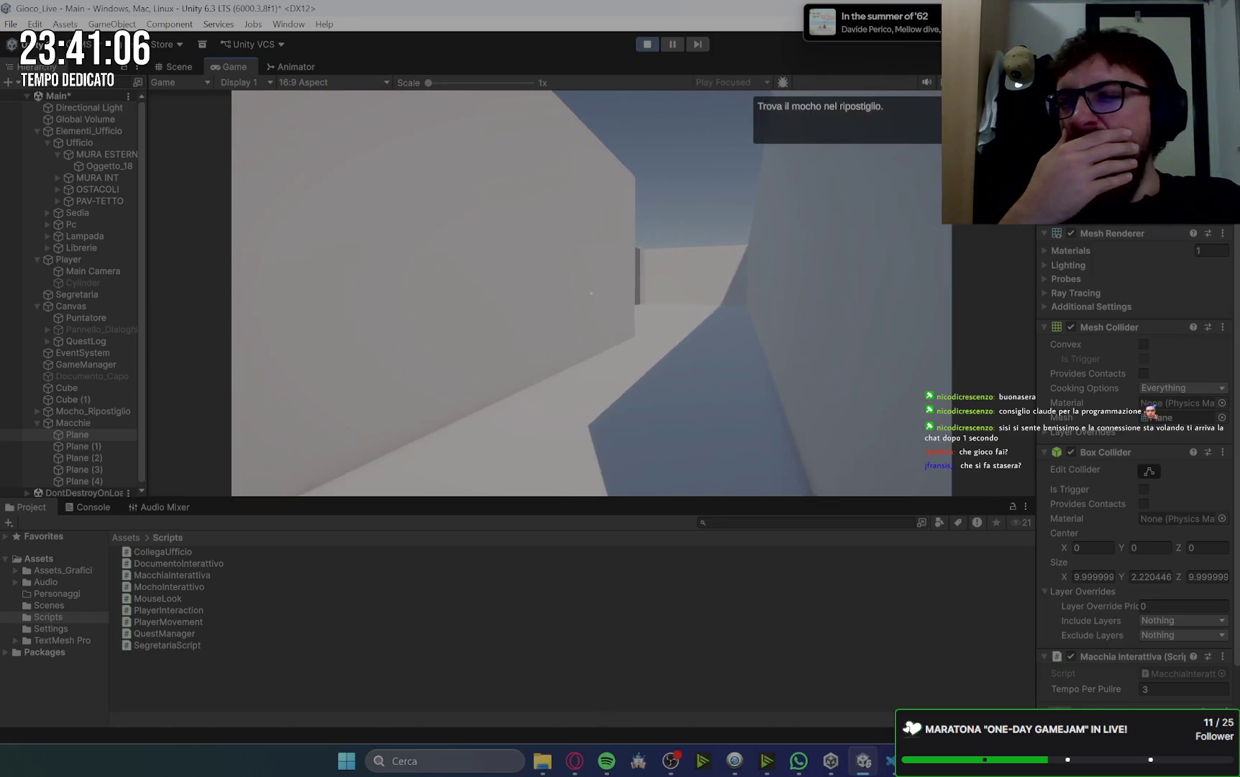
key("w")
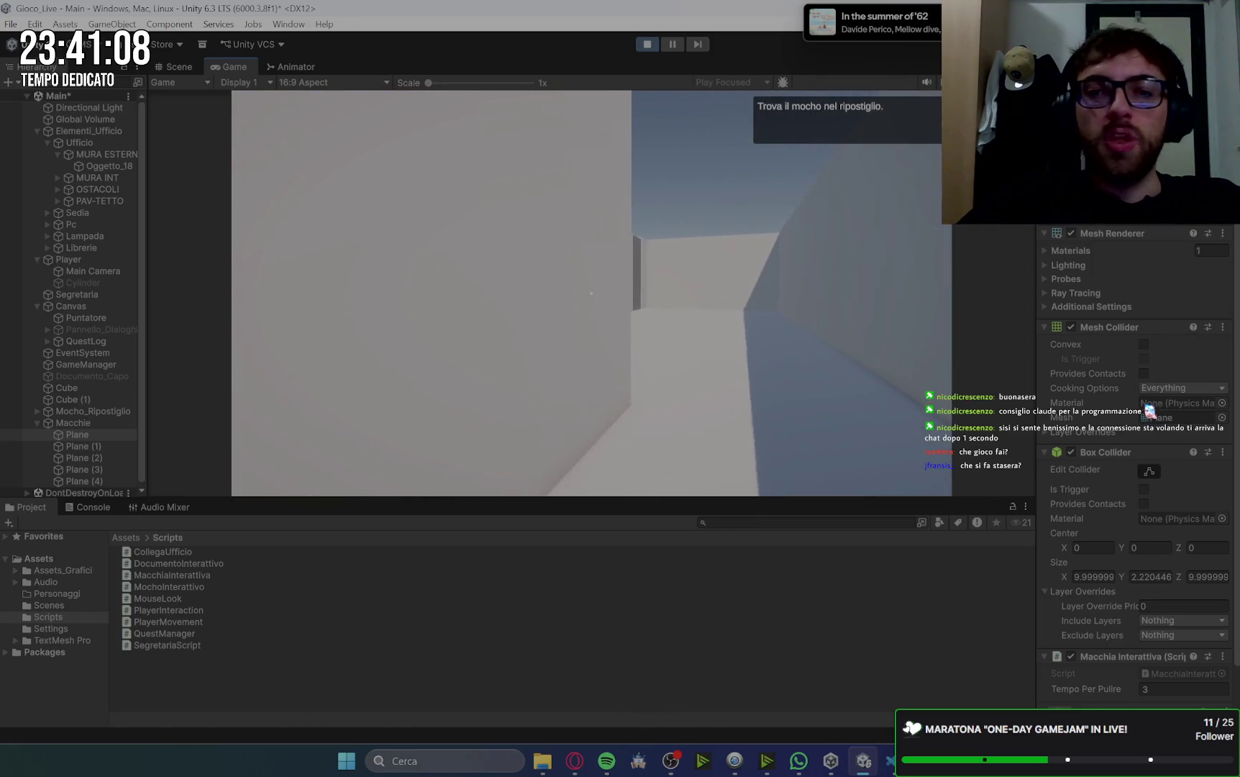
key("w")
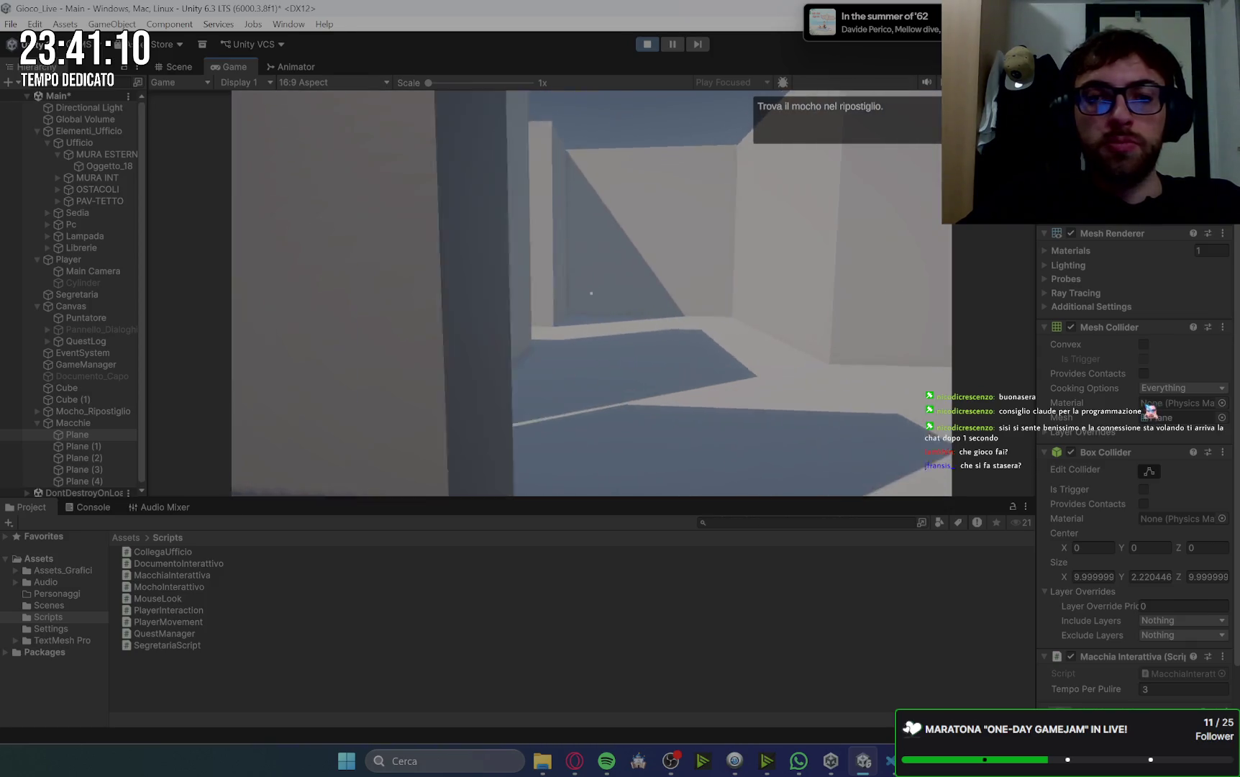
key("w")
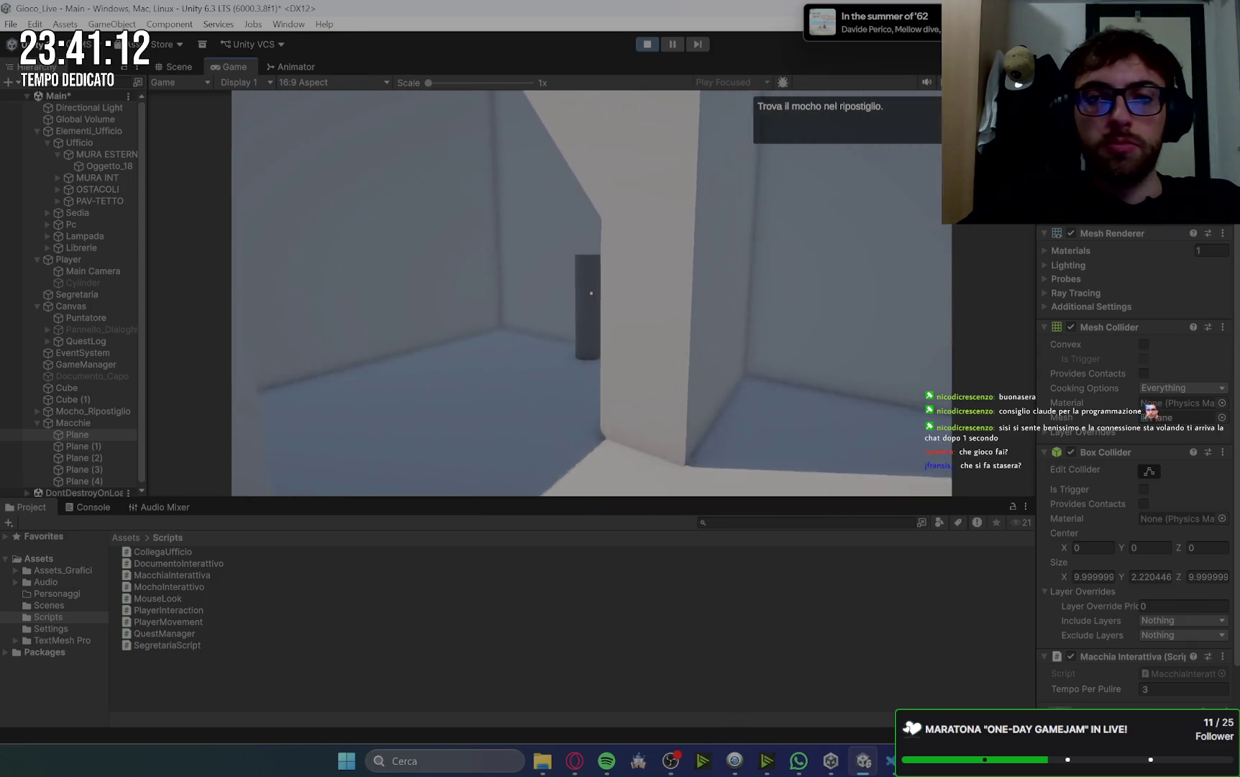
key("w")
key("e")
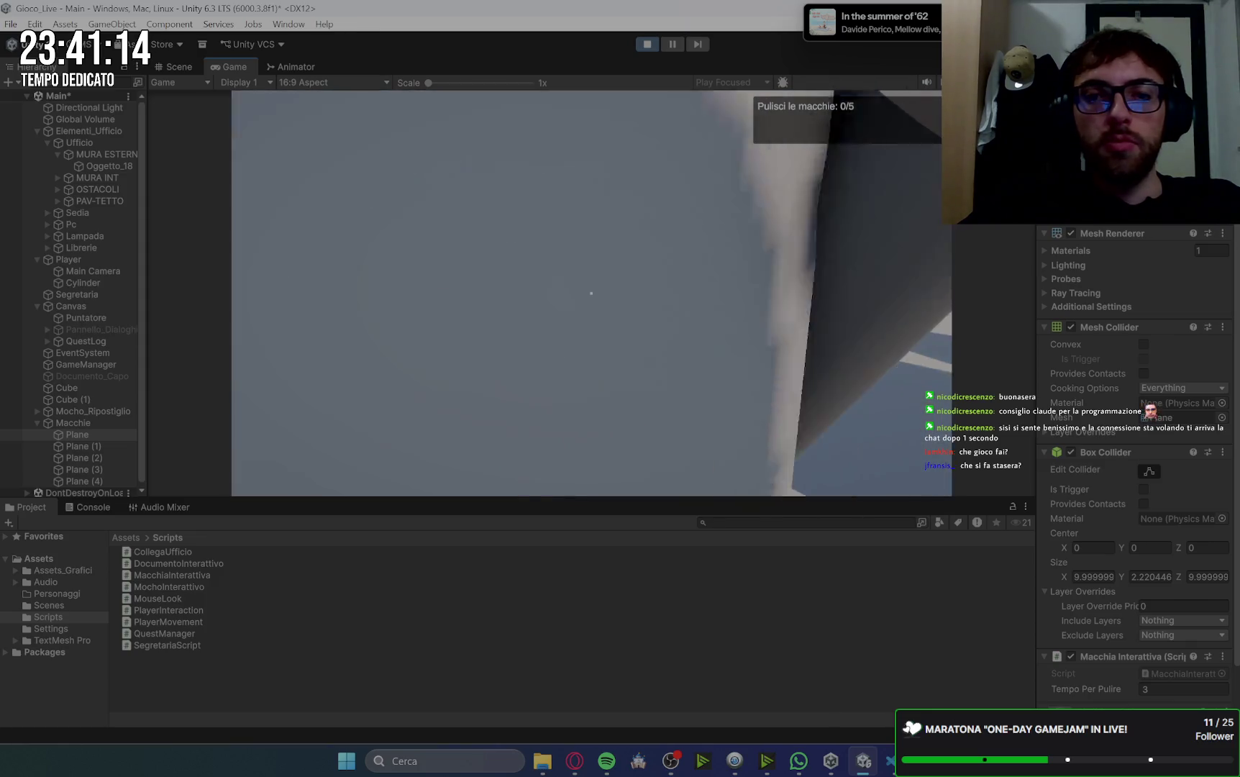
key("w")
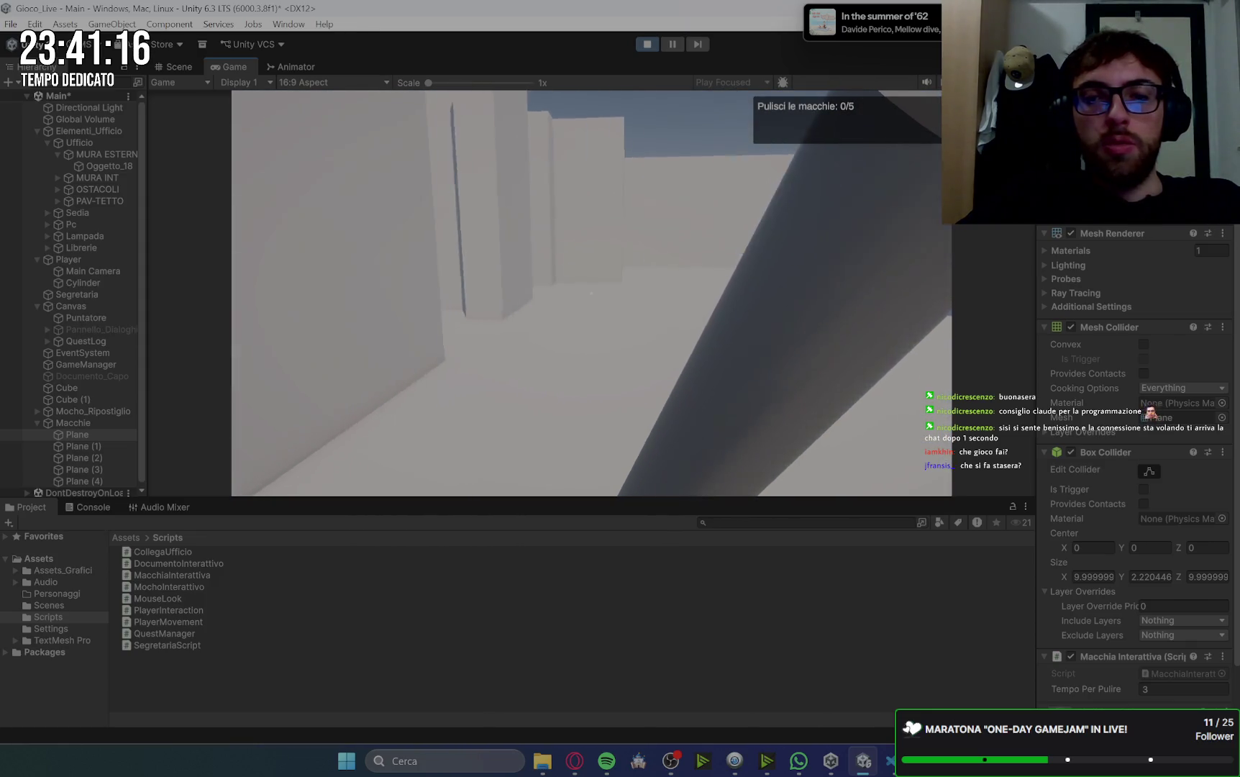
key("w")
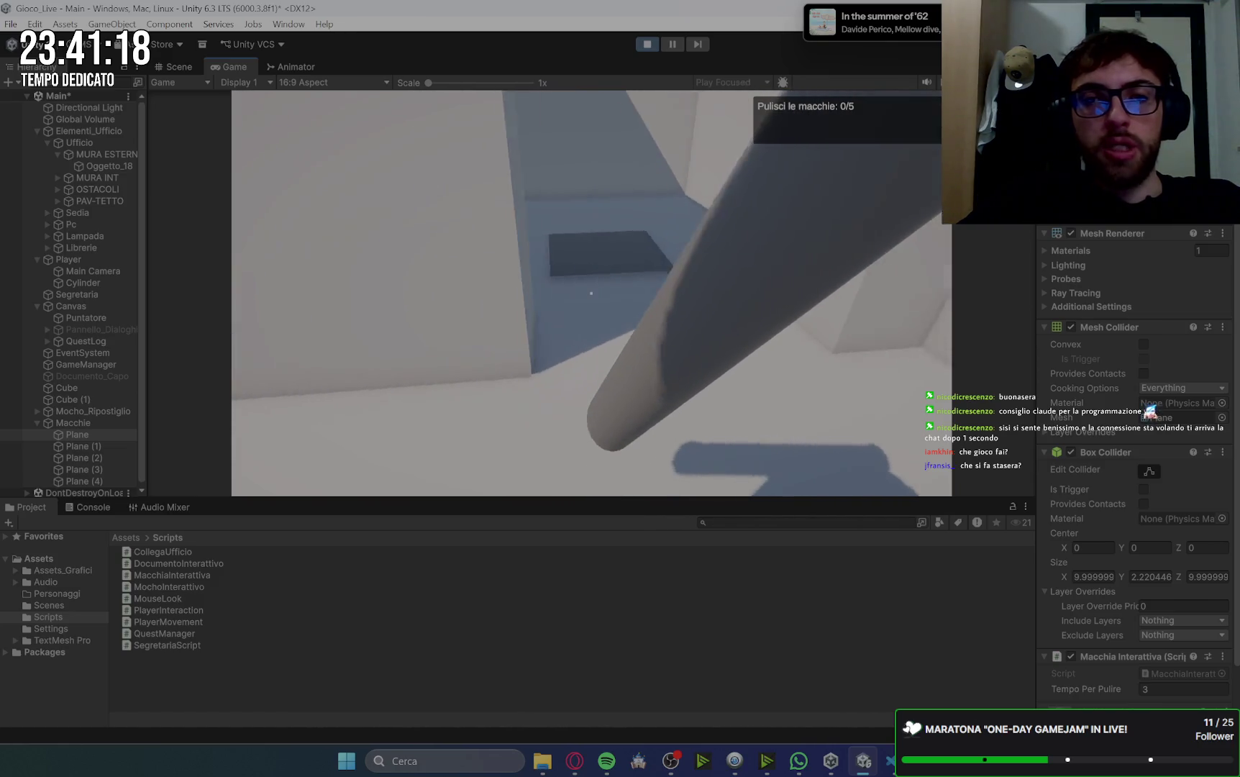
key("w")
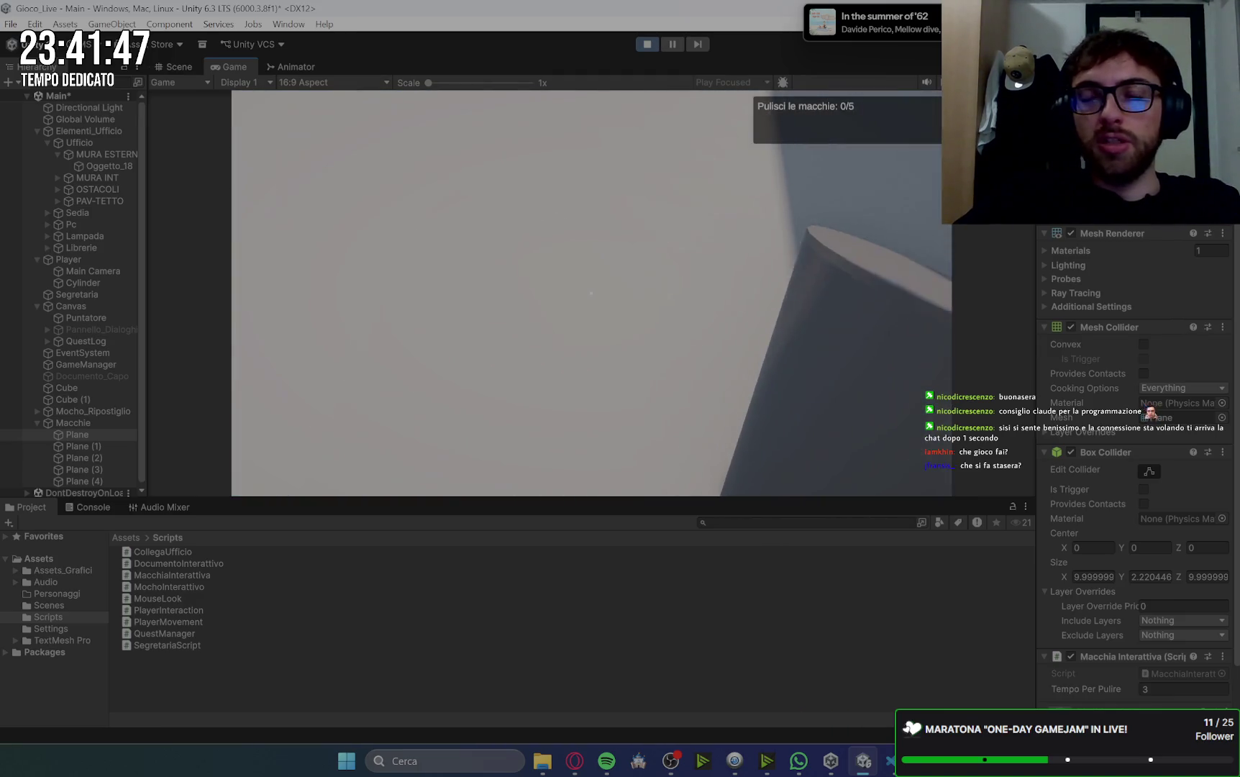
key("alt+Tab")
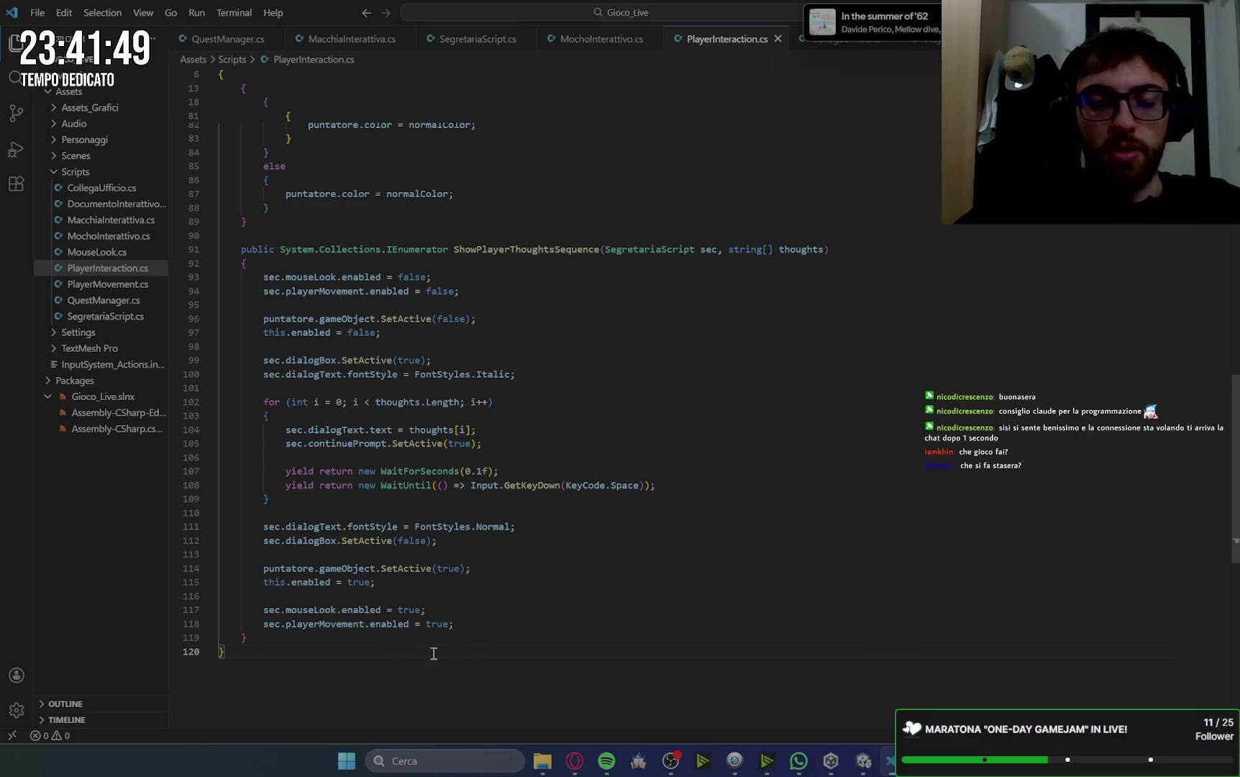
- Report to Gemini that the mopped stain does not disappear
left_click(583, 766)
type("la macchia dopo 3")
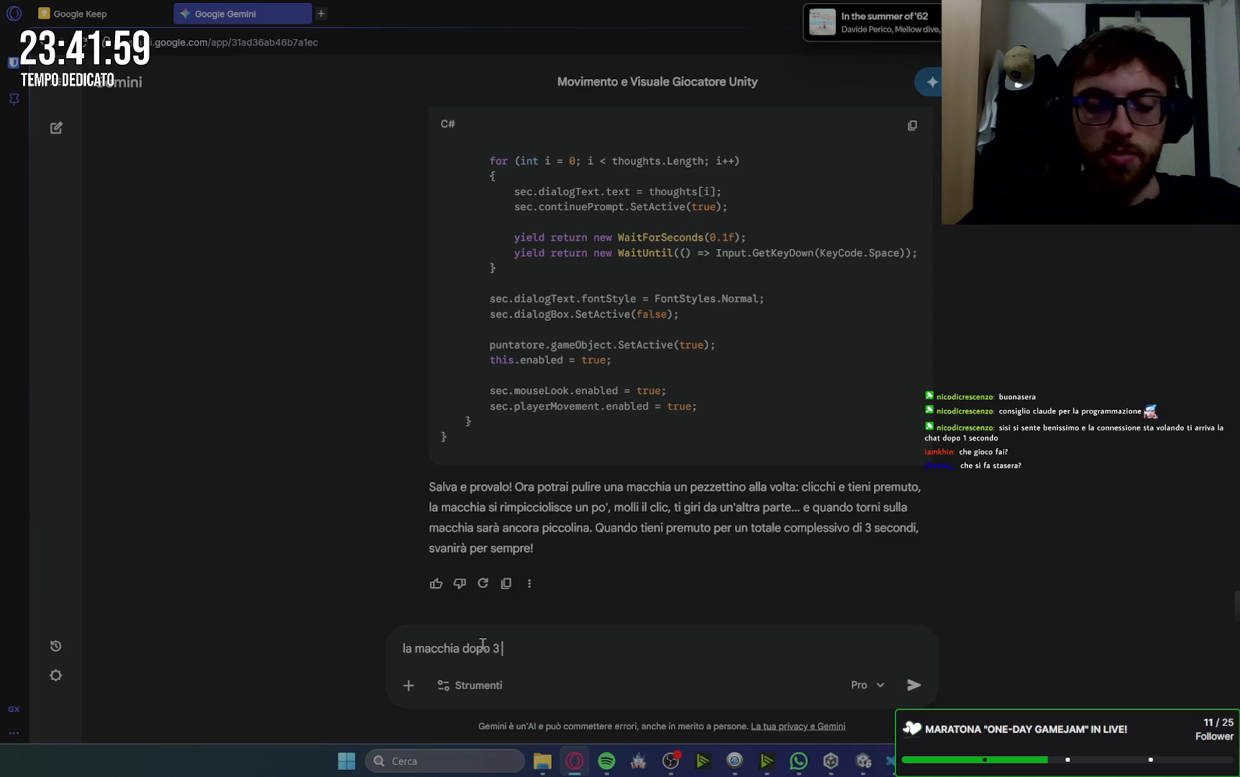
type("se")
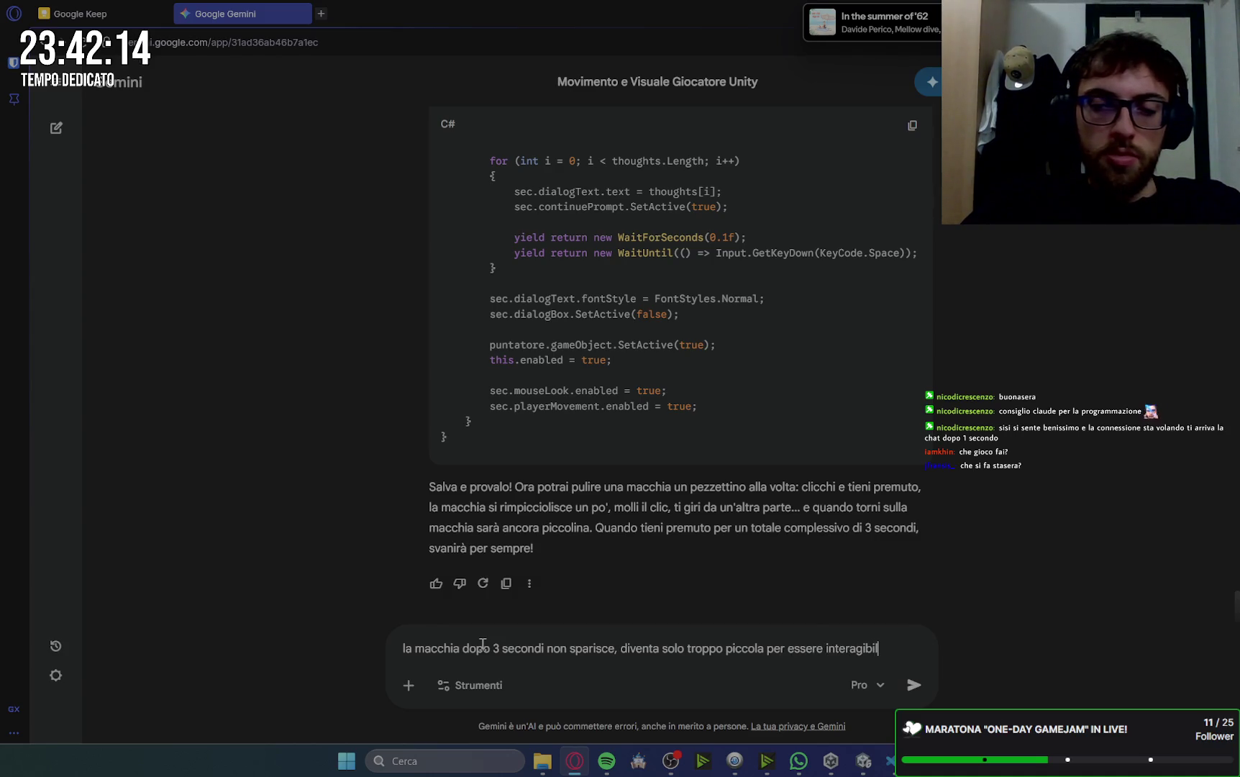
type("resta visibile")
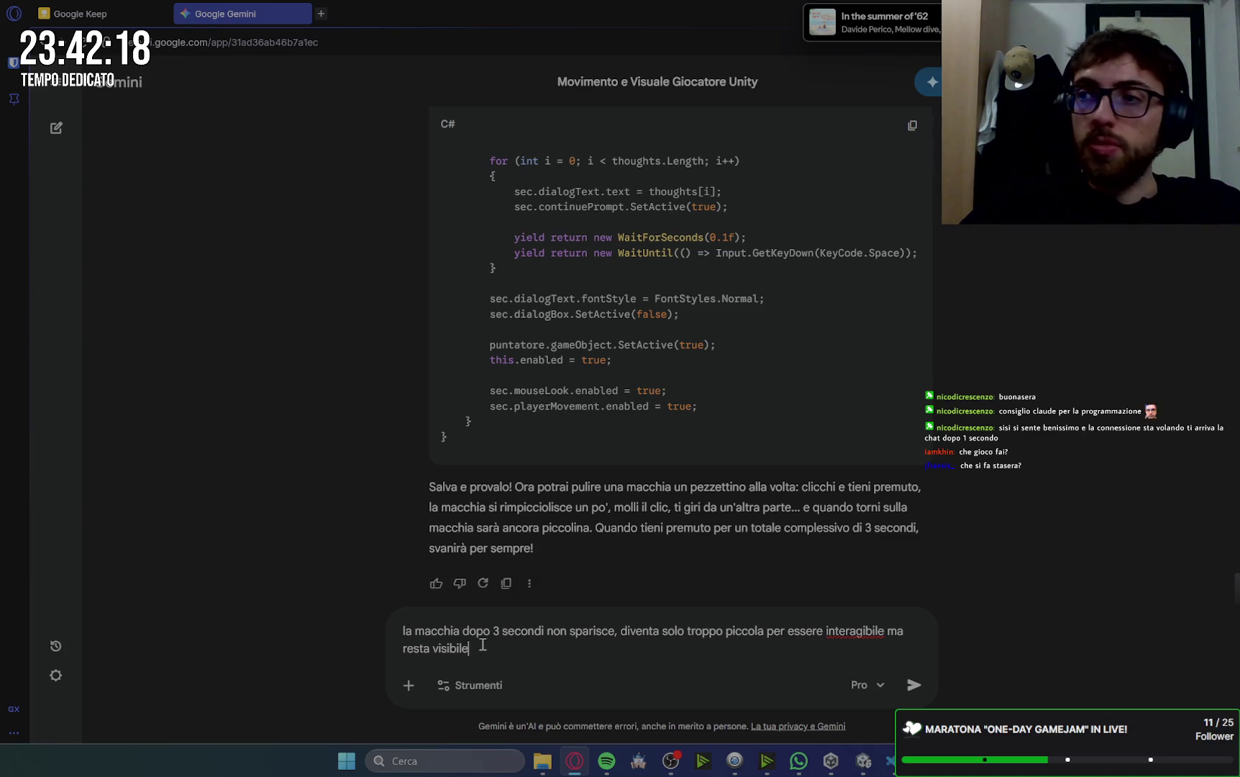
key("Return")
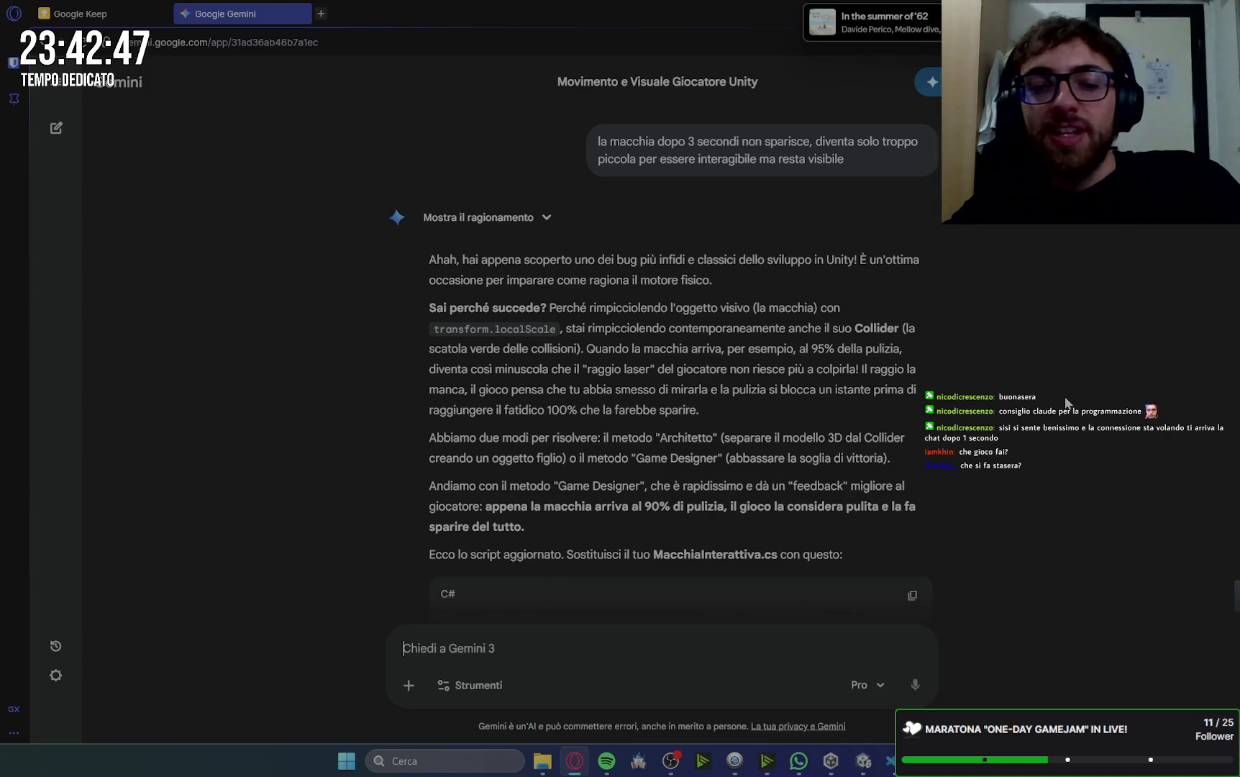
- Copy Gemini's updated MacchiaInterattiva.cs that removes stains at 90% cleaned
scroll(1067, 403, "down", 5)
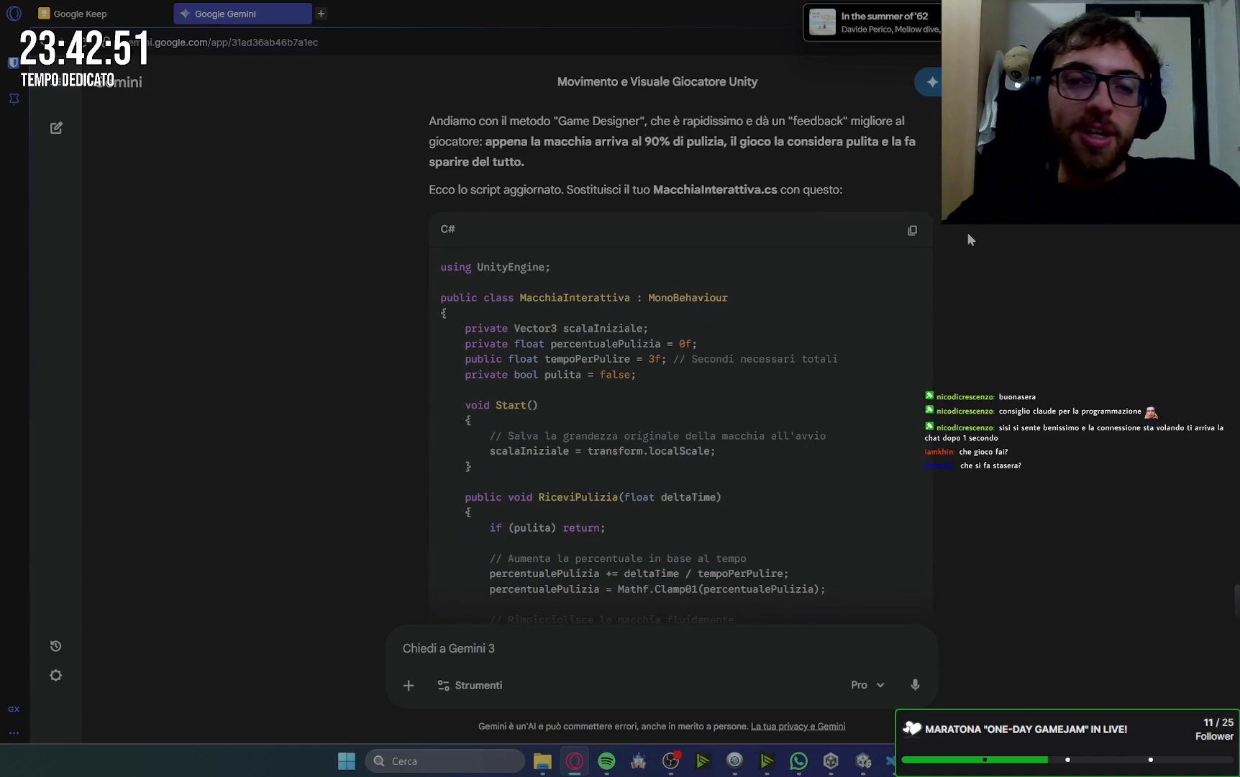
scroll(931, 326, "up", 1)
left_click(913, 308)
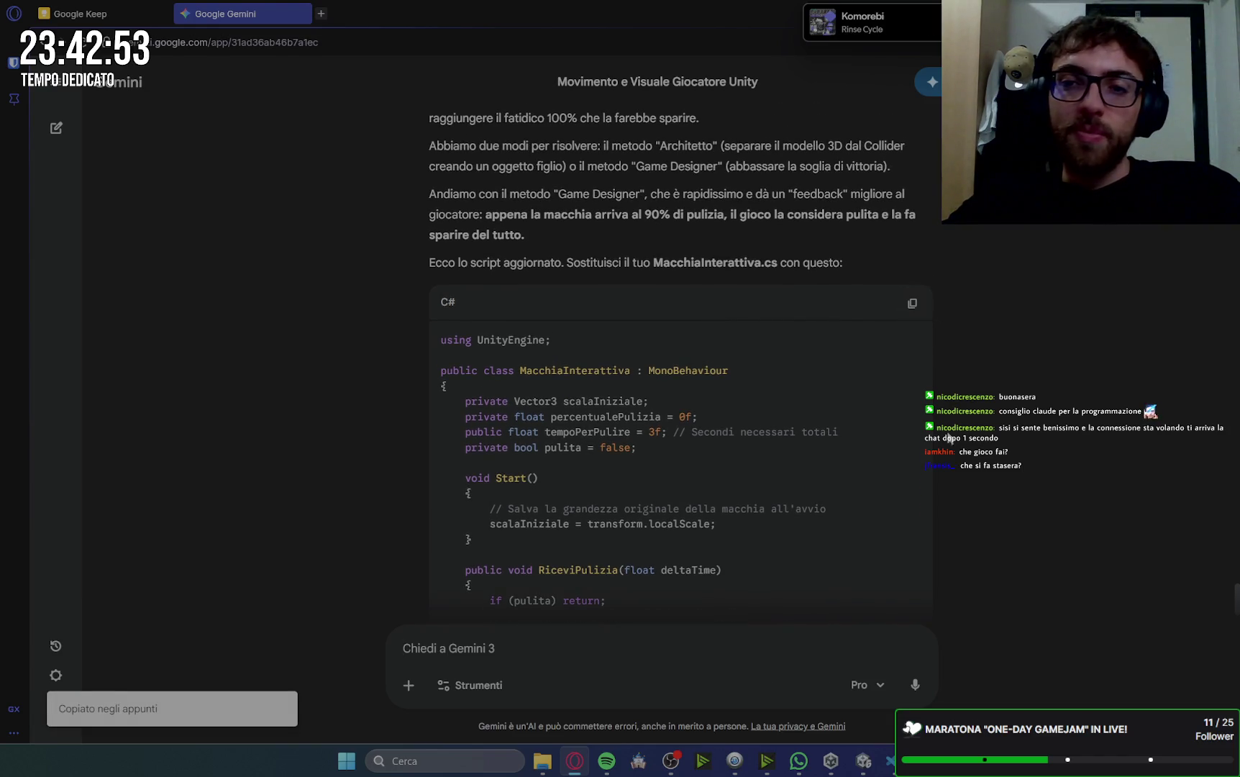
left_click(890, 764)
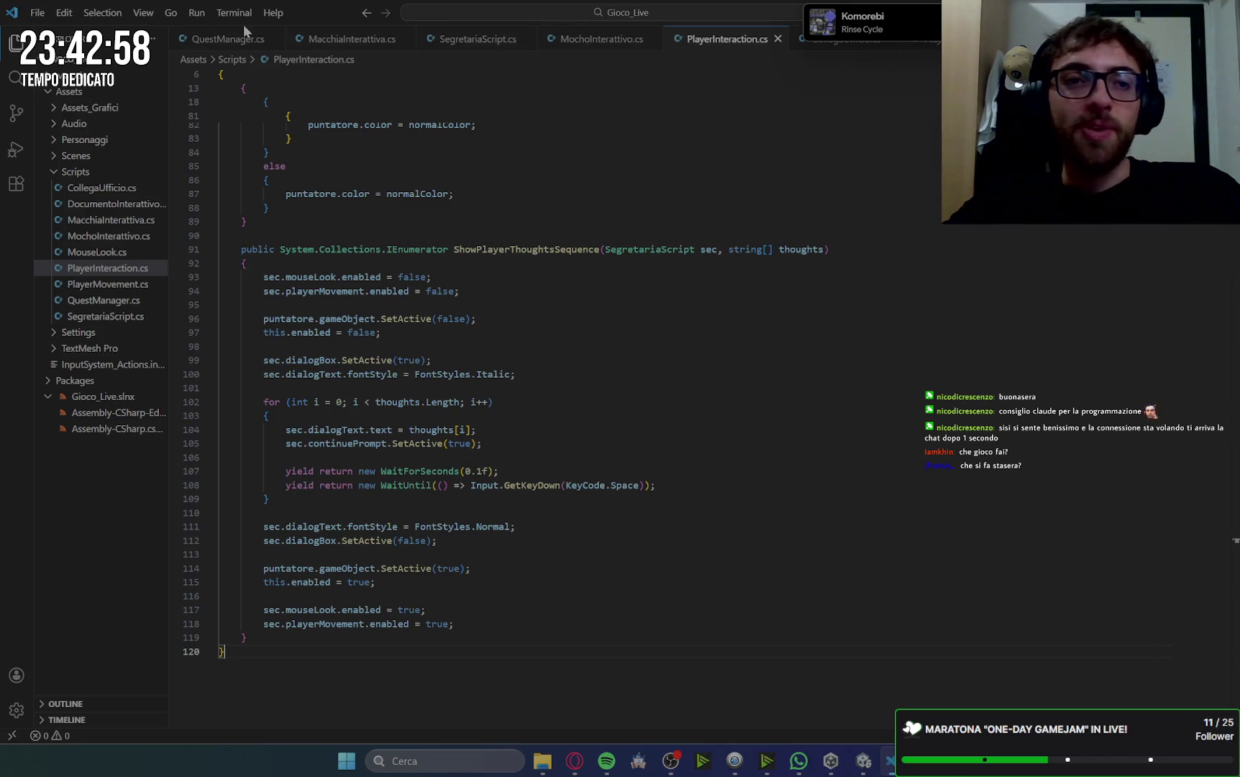
- Replace MacchiaInterattiva.cs with the 90%-threshold fix and go back to Unity to recompile
left_click(321, 40)
key("ctrl+a")
key("ctrl+v")
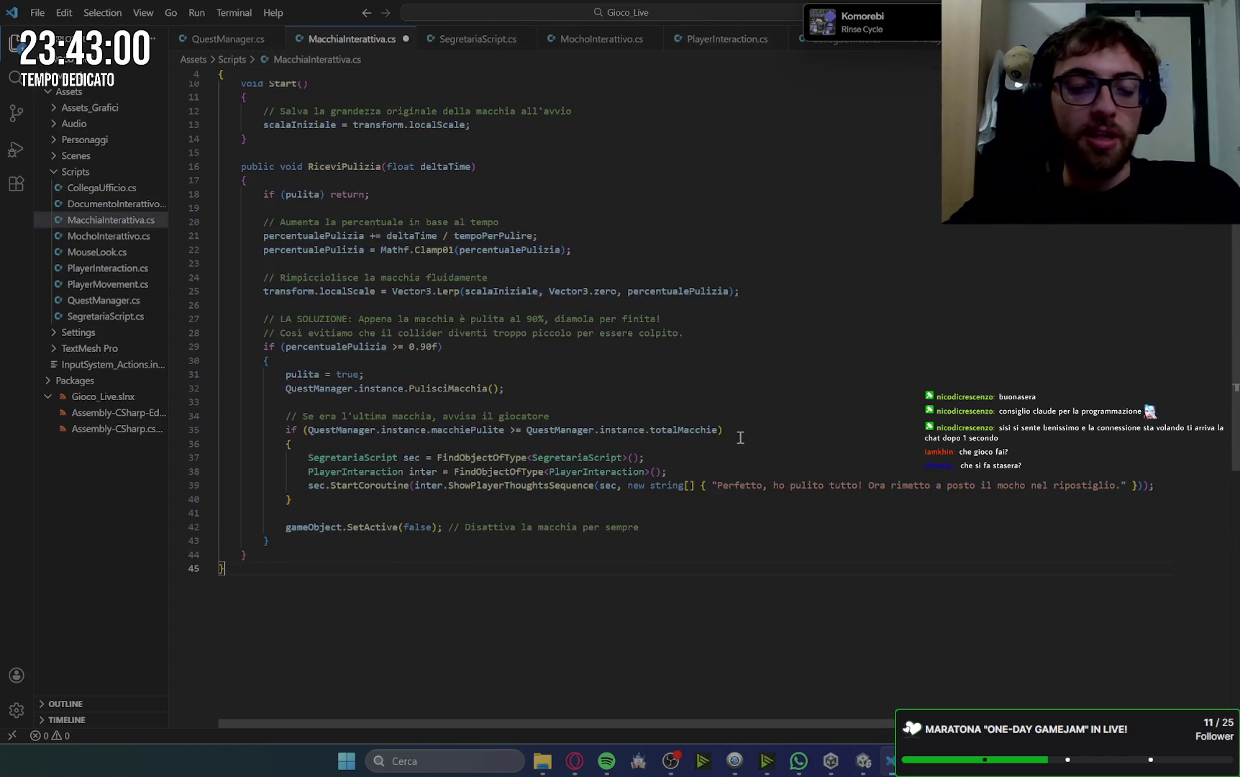
key("alt+Tab")
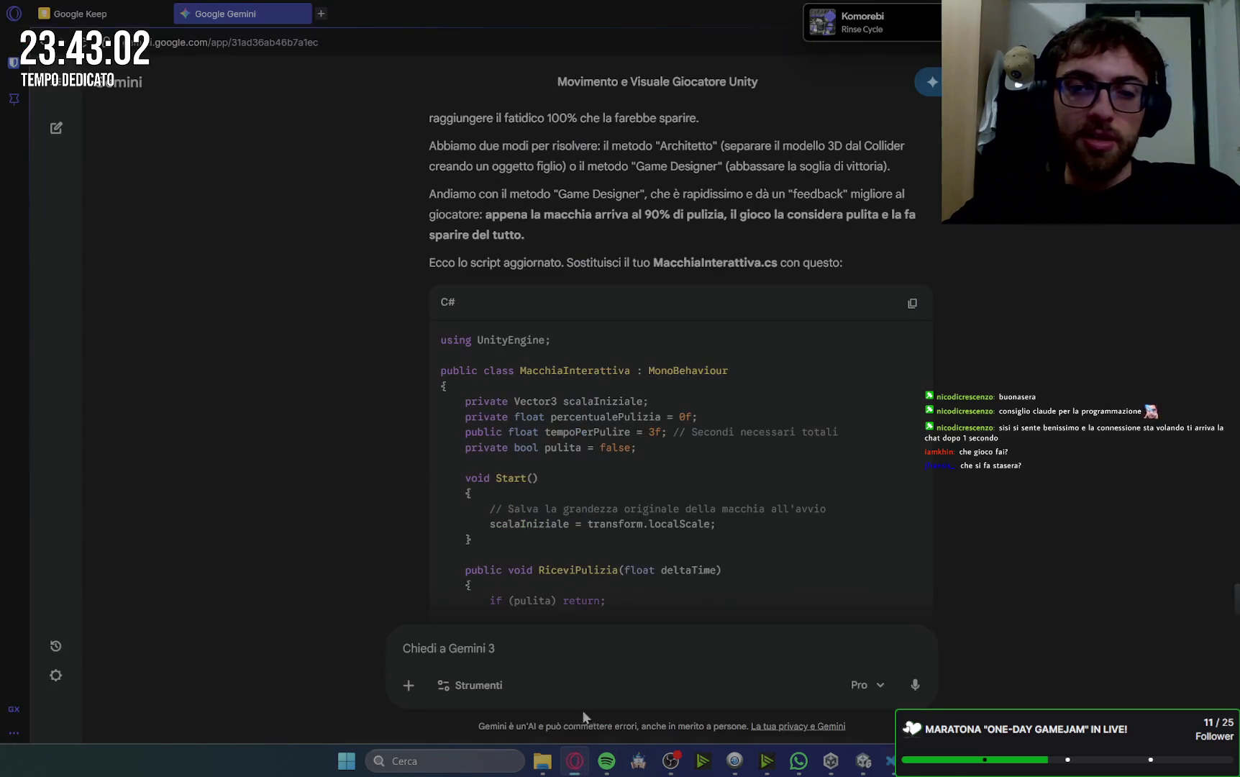
scroll(951, 419, "down", 10)
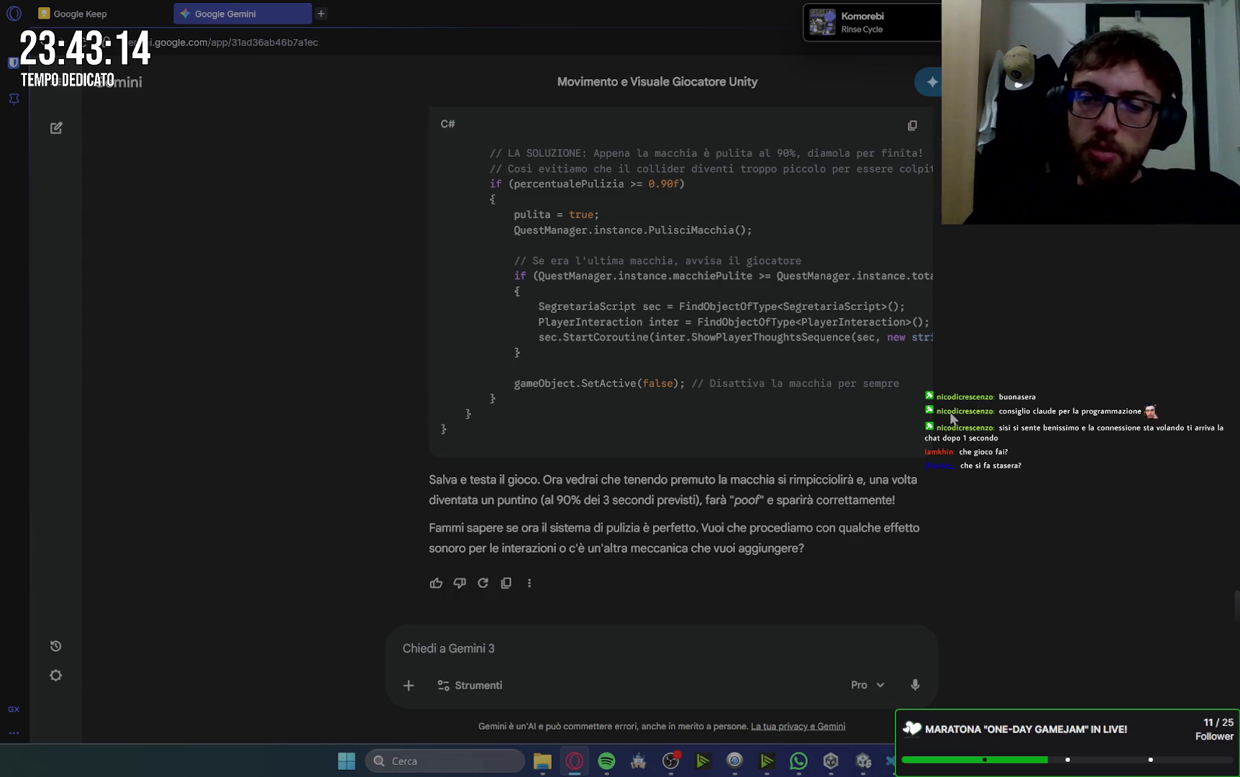
key("alt+Tab")
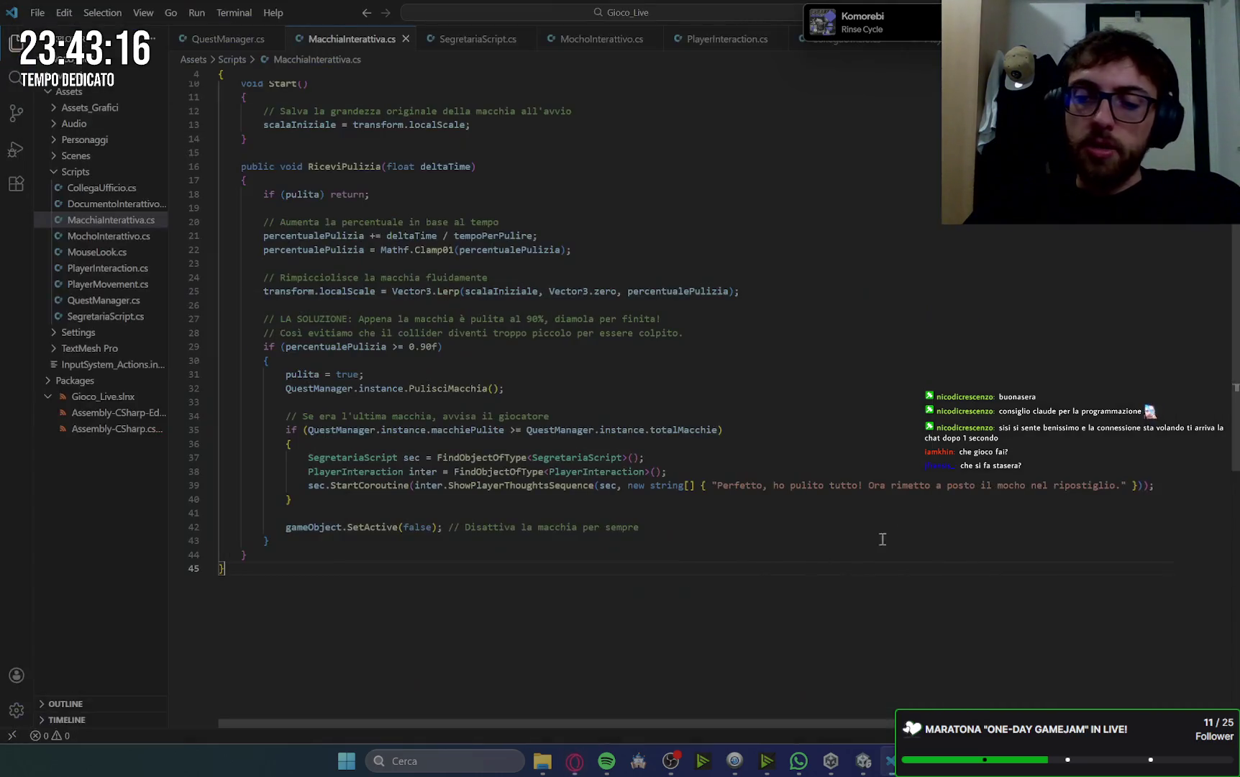
key("alt+Tab")
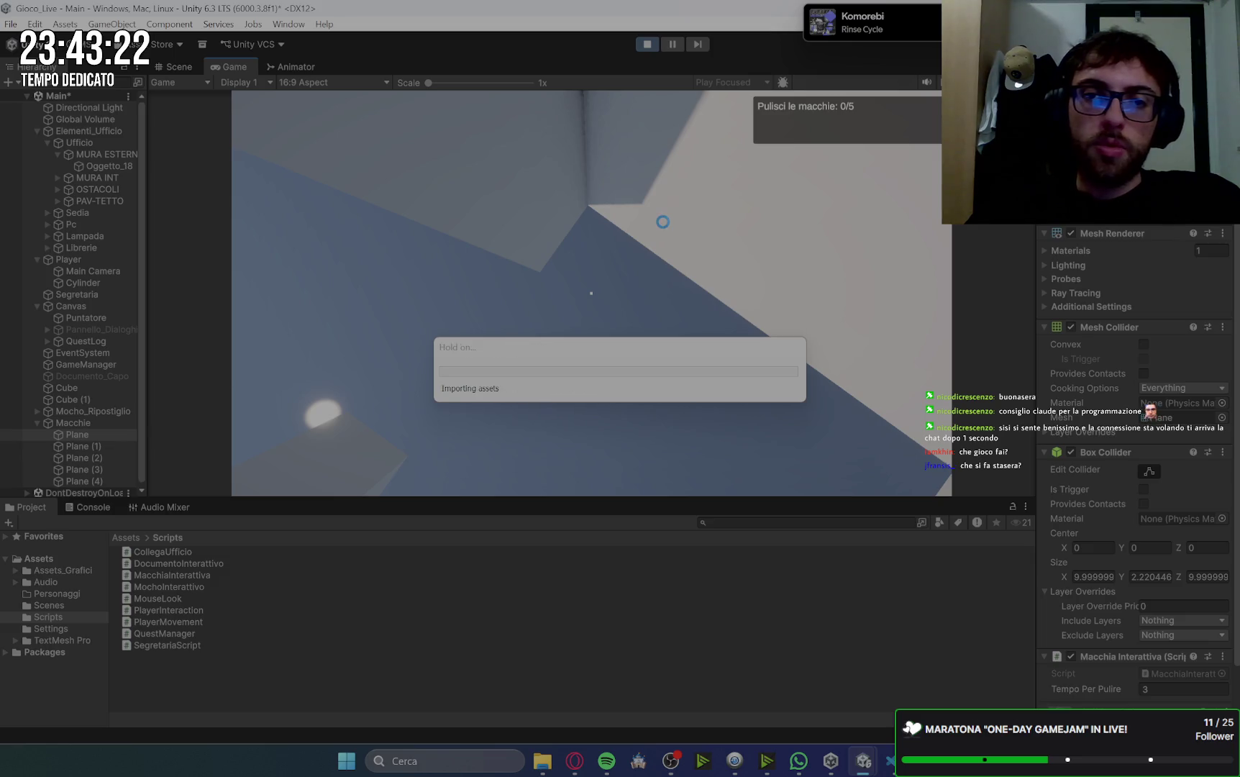
- Restart Play mode, dismiss the greeting and collect the three documents
left_click(647, 48)
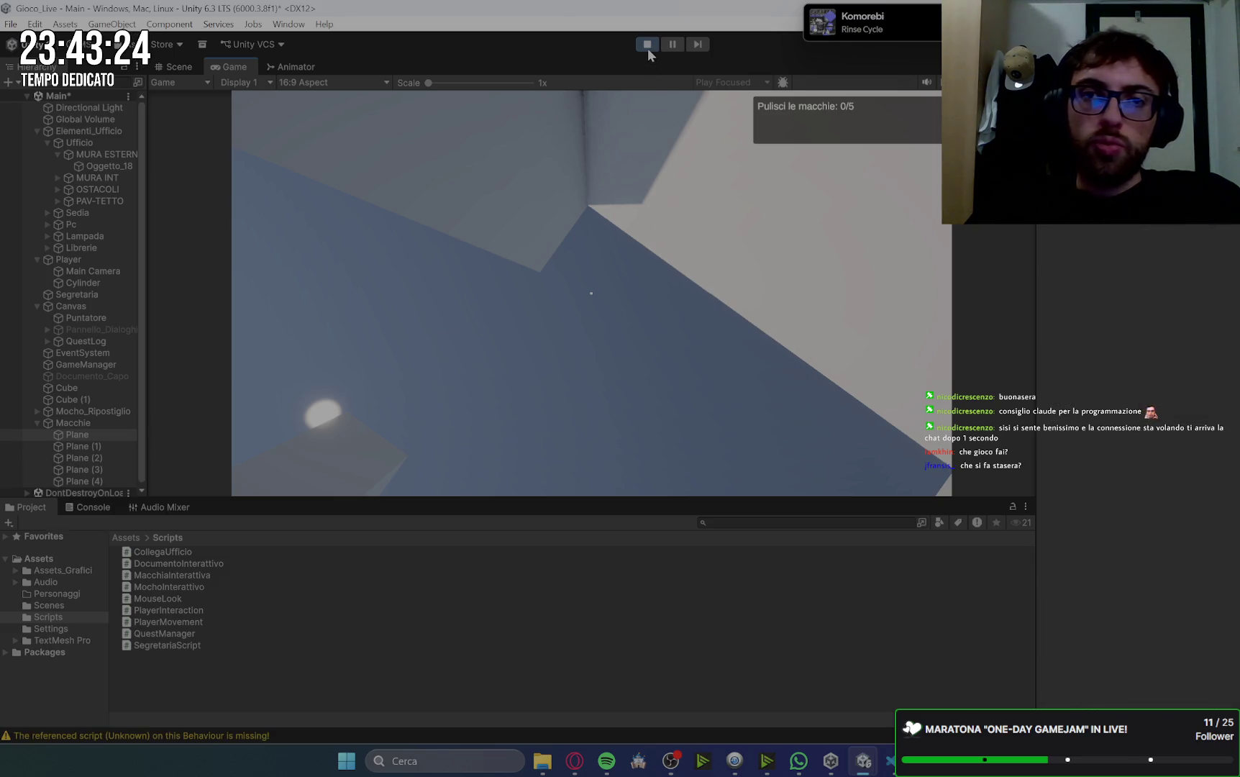
left_click(649, 44)
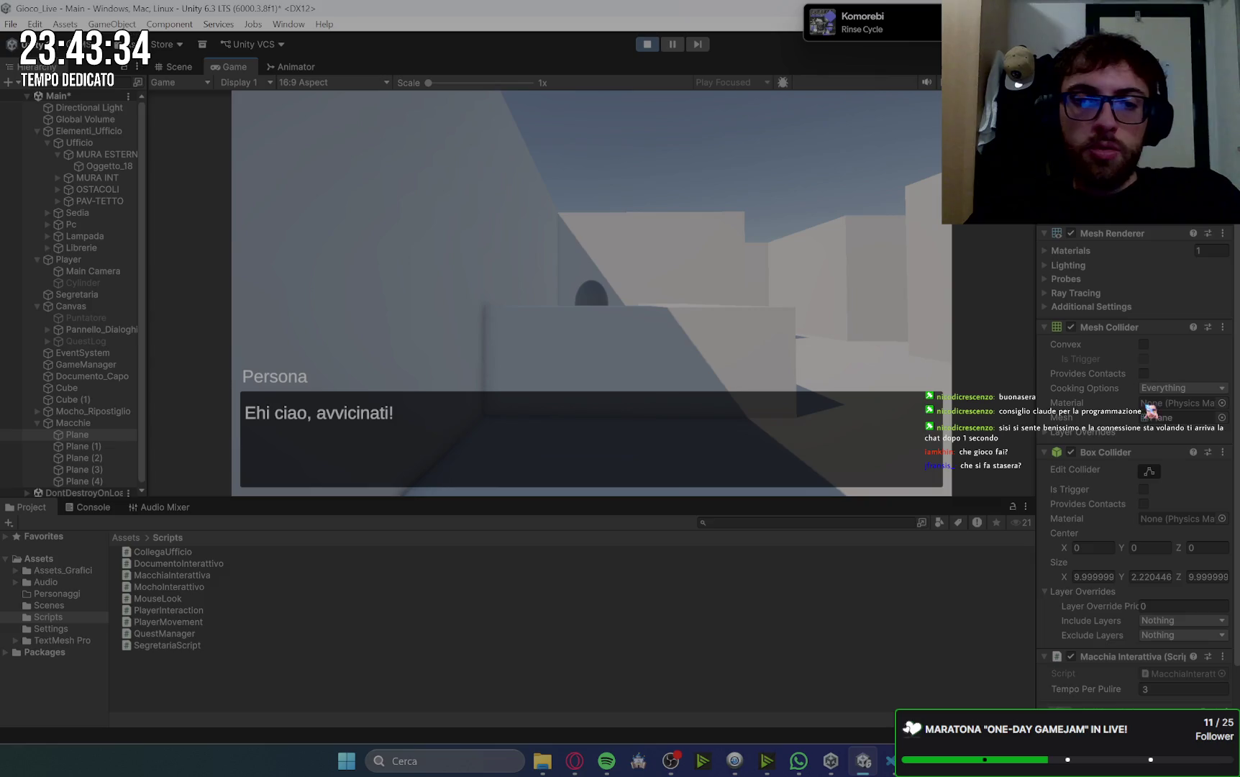
key("w")
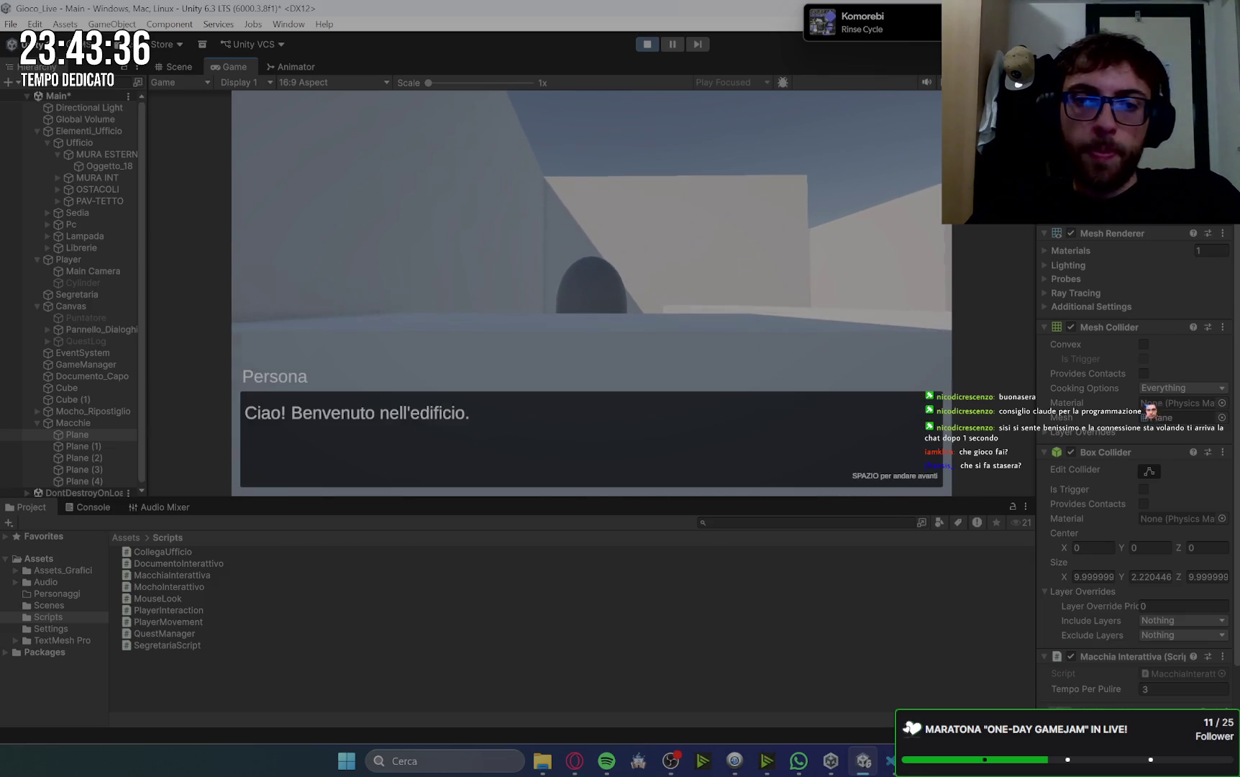
key("space")
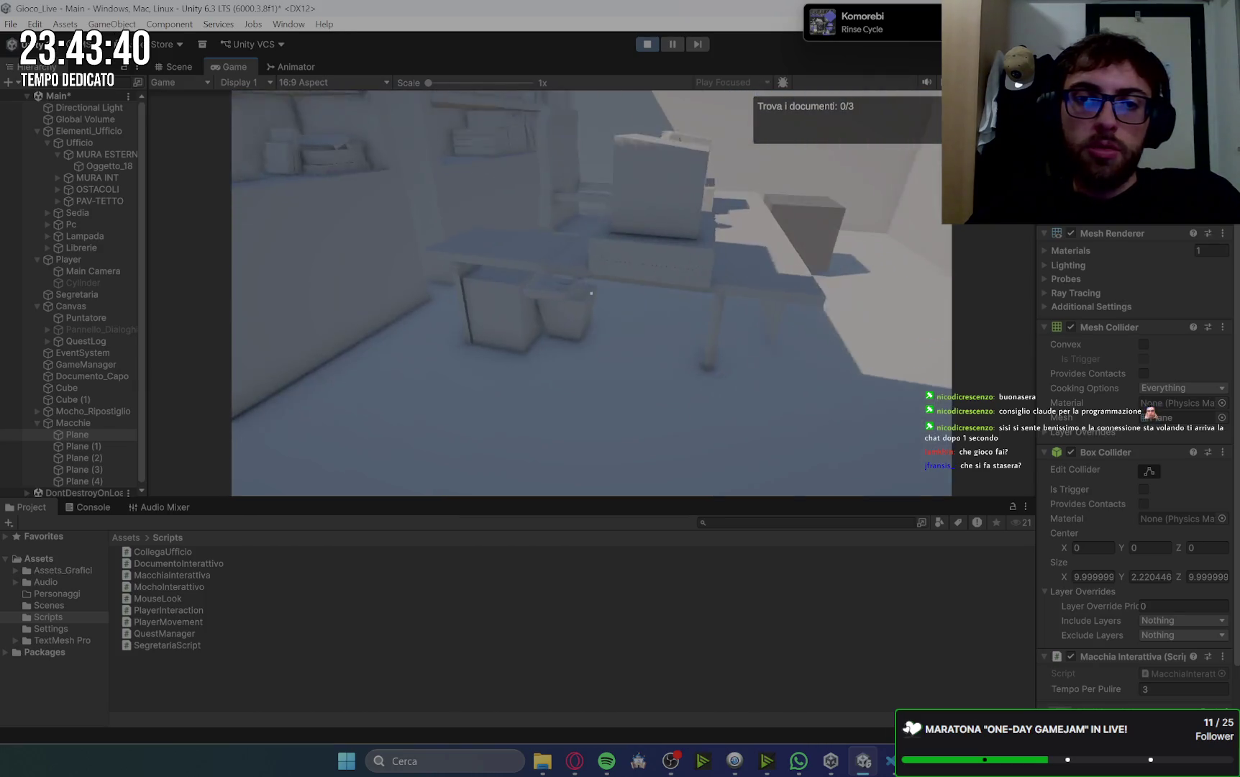
key("e")
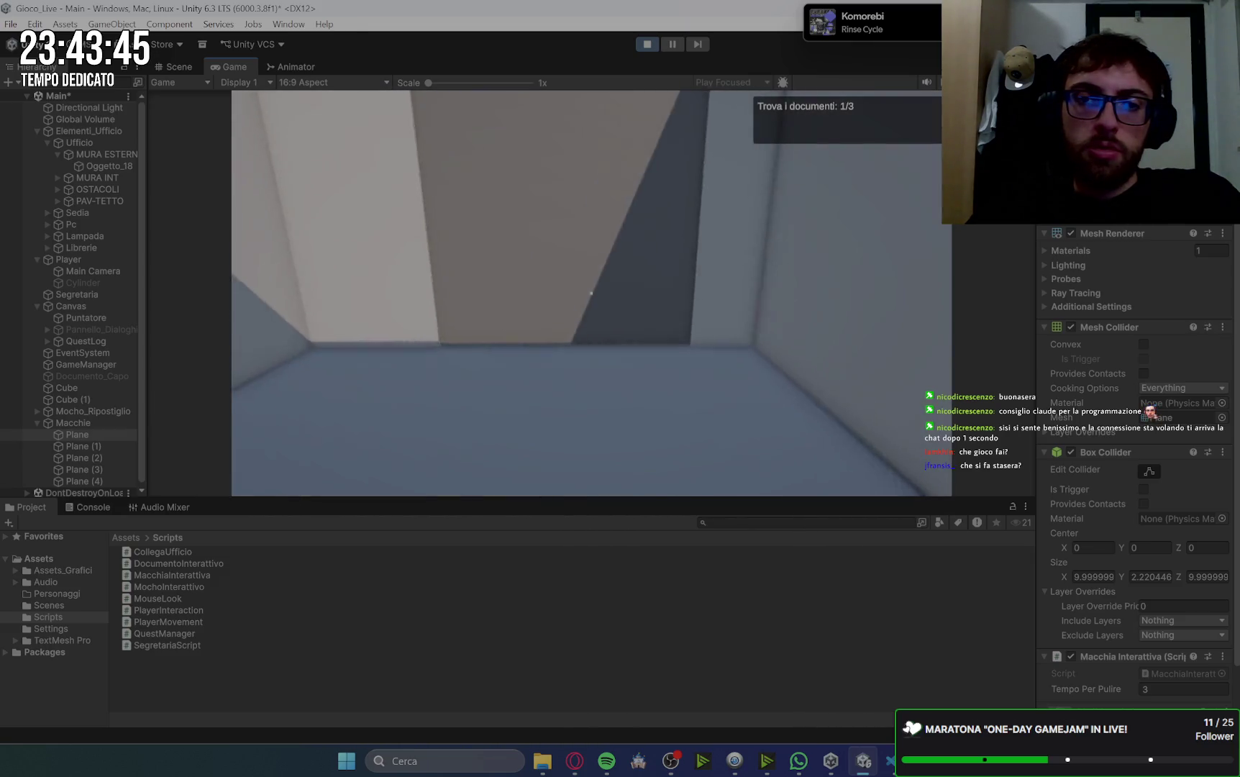
key("e")
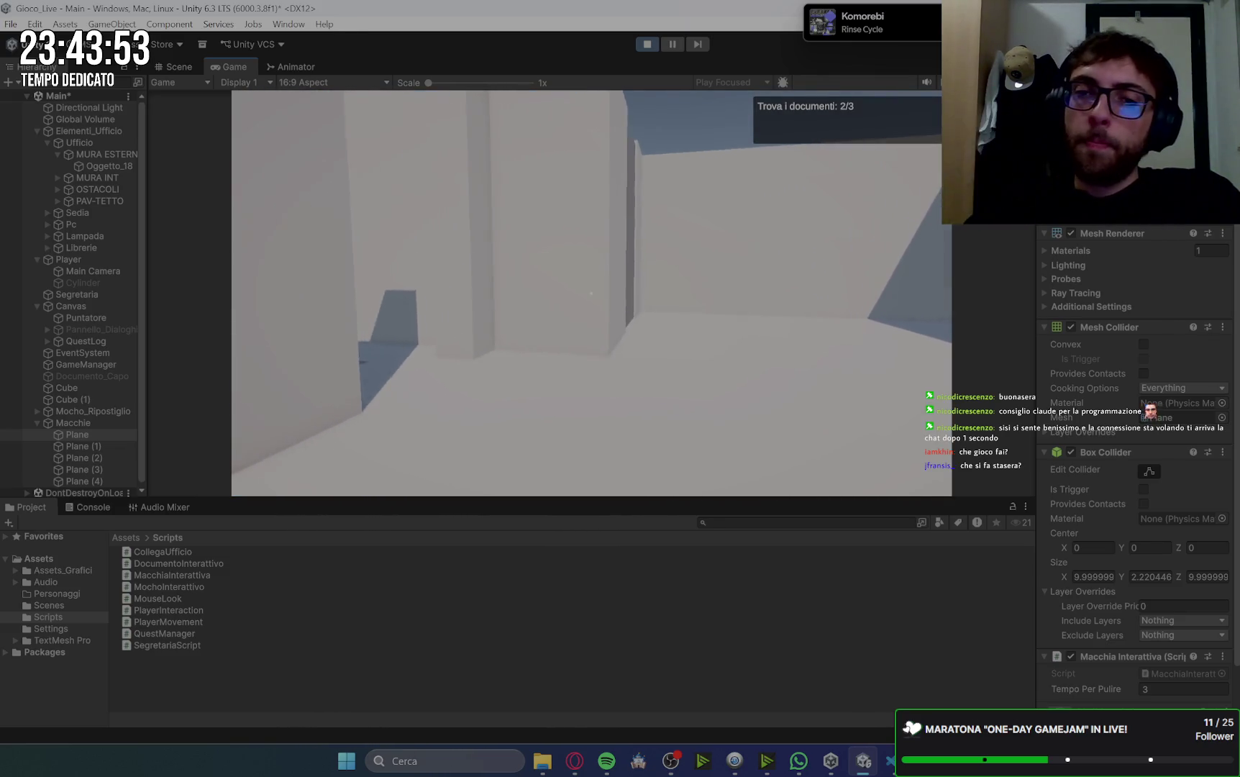
key("w")
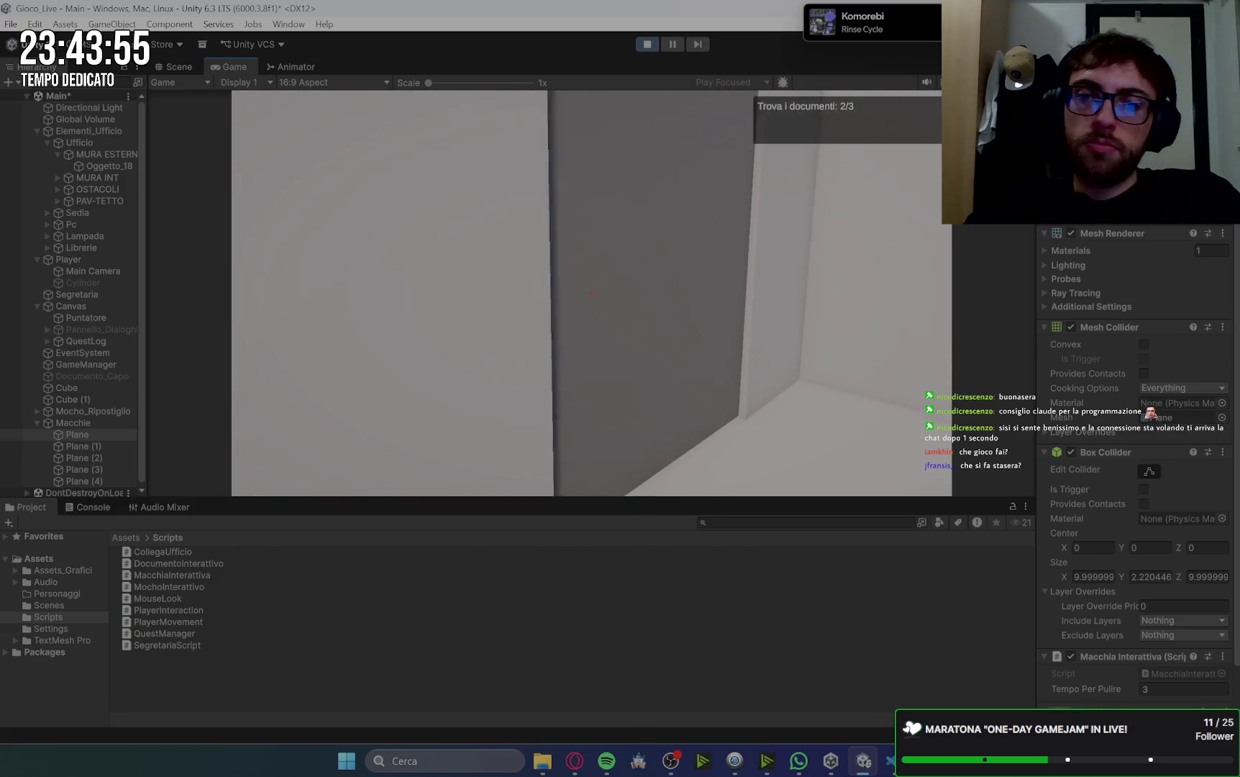
key("d")
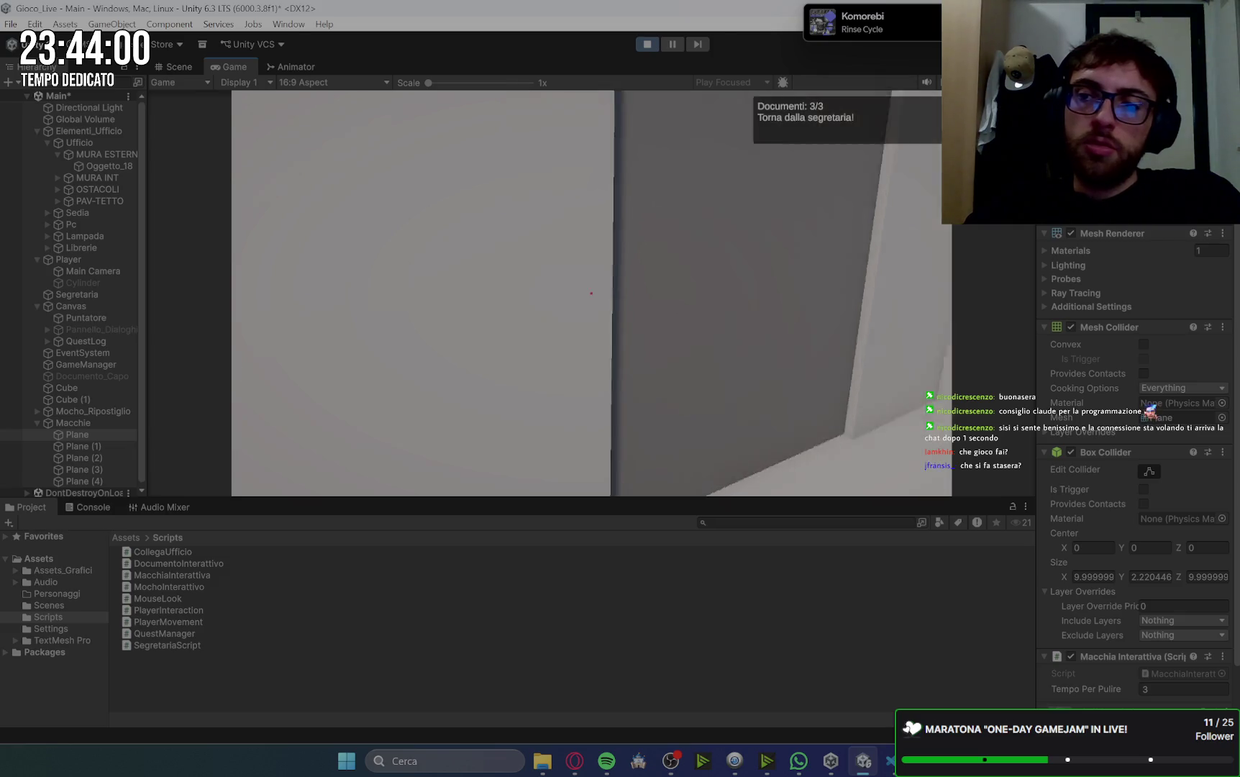
- Walk back to the secretary and hand in the documents to start the mop quest
key("w")
key("w")
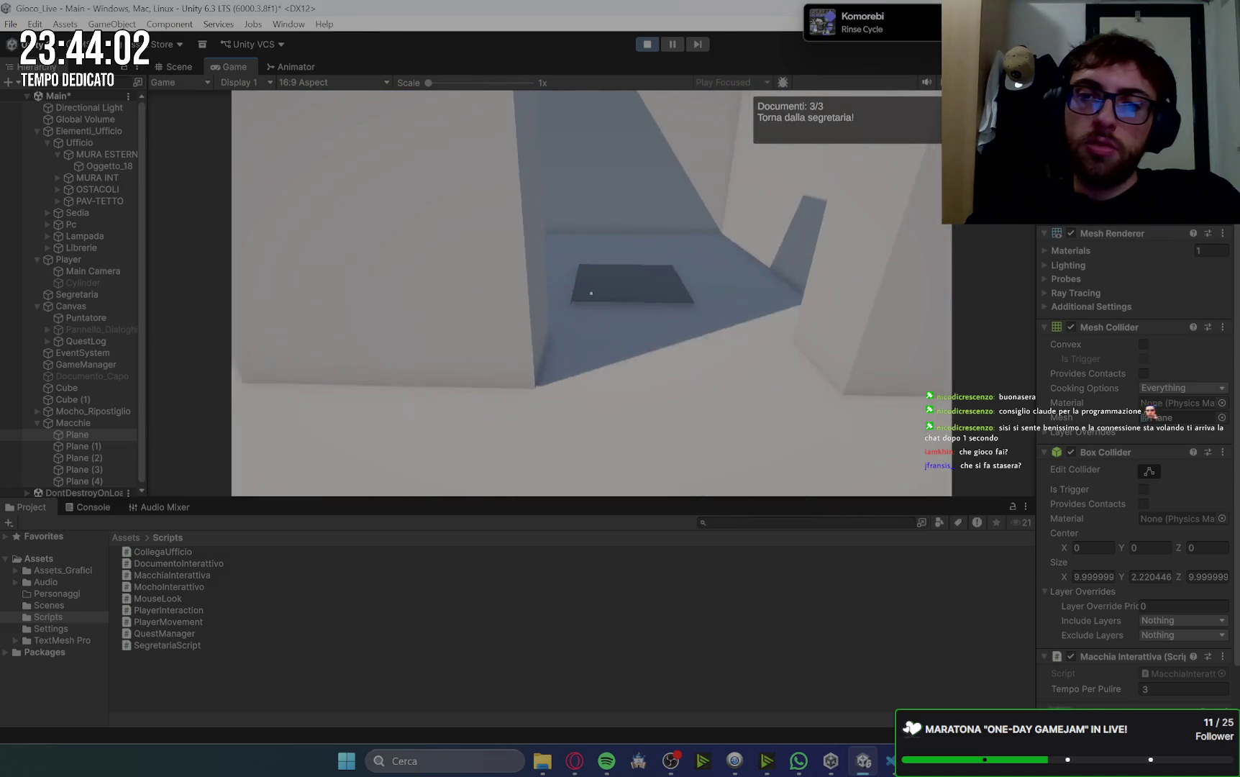
key("w")
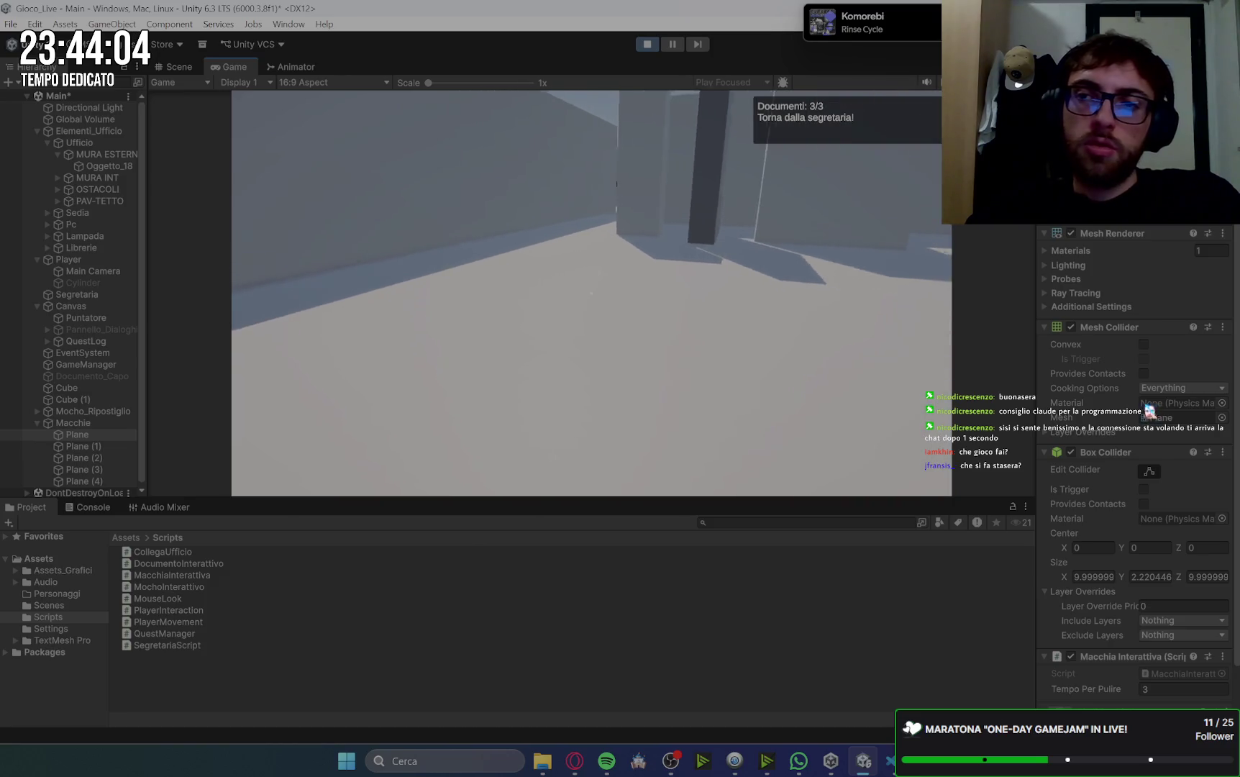
key("w")
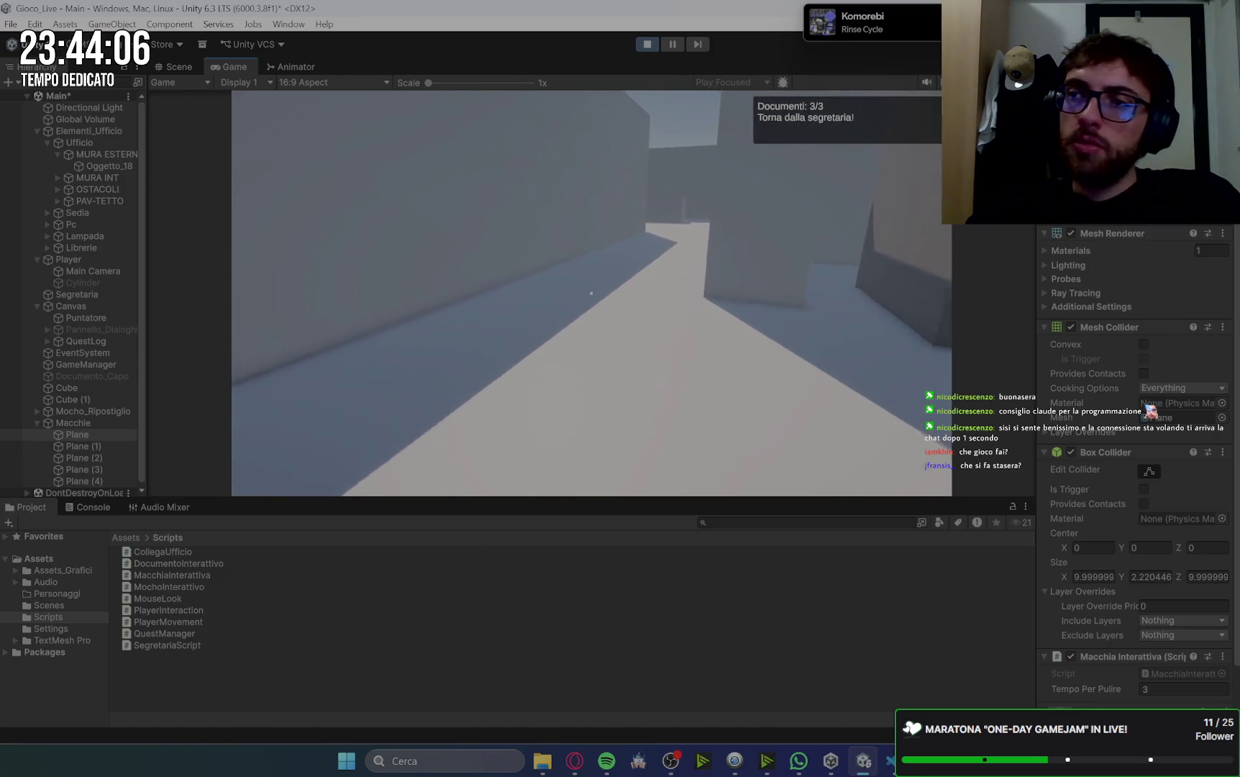
key("w")
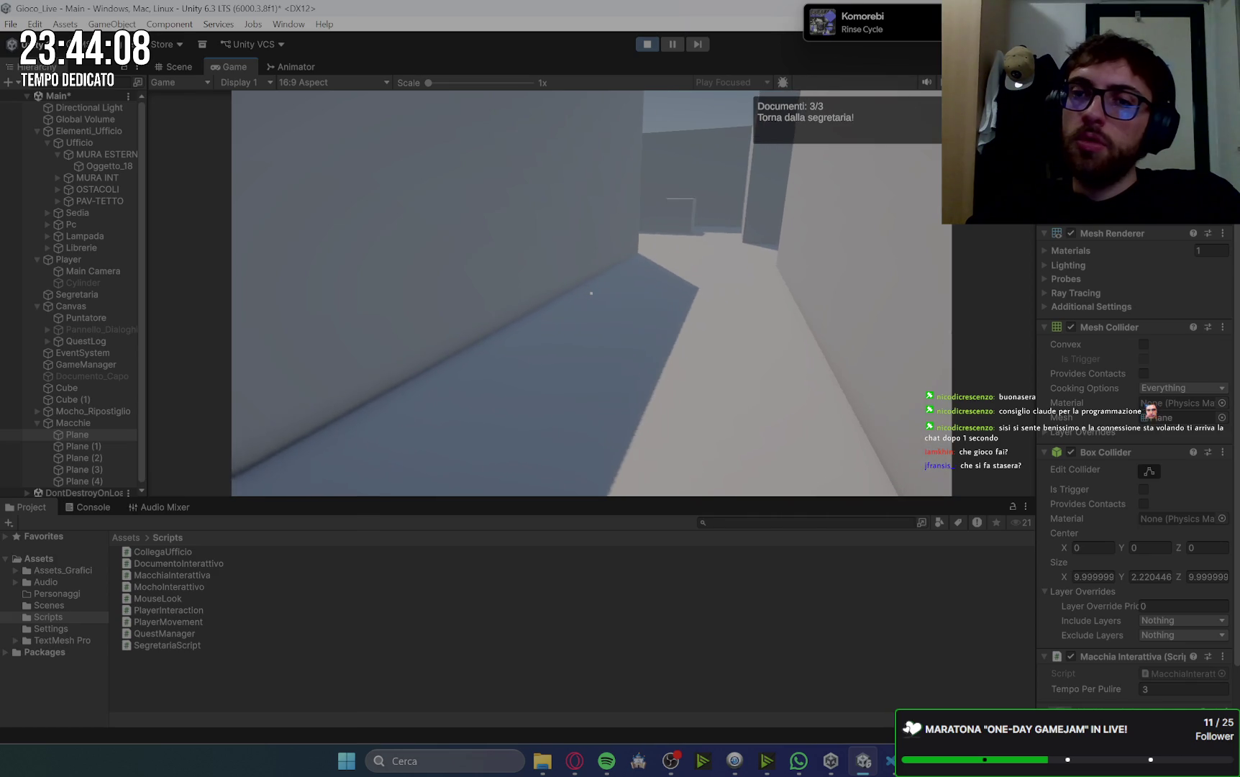
key("w")
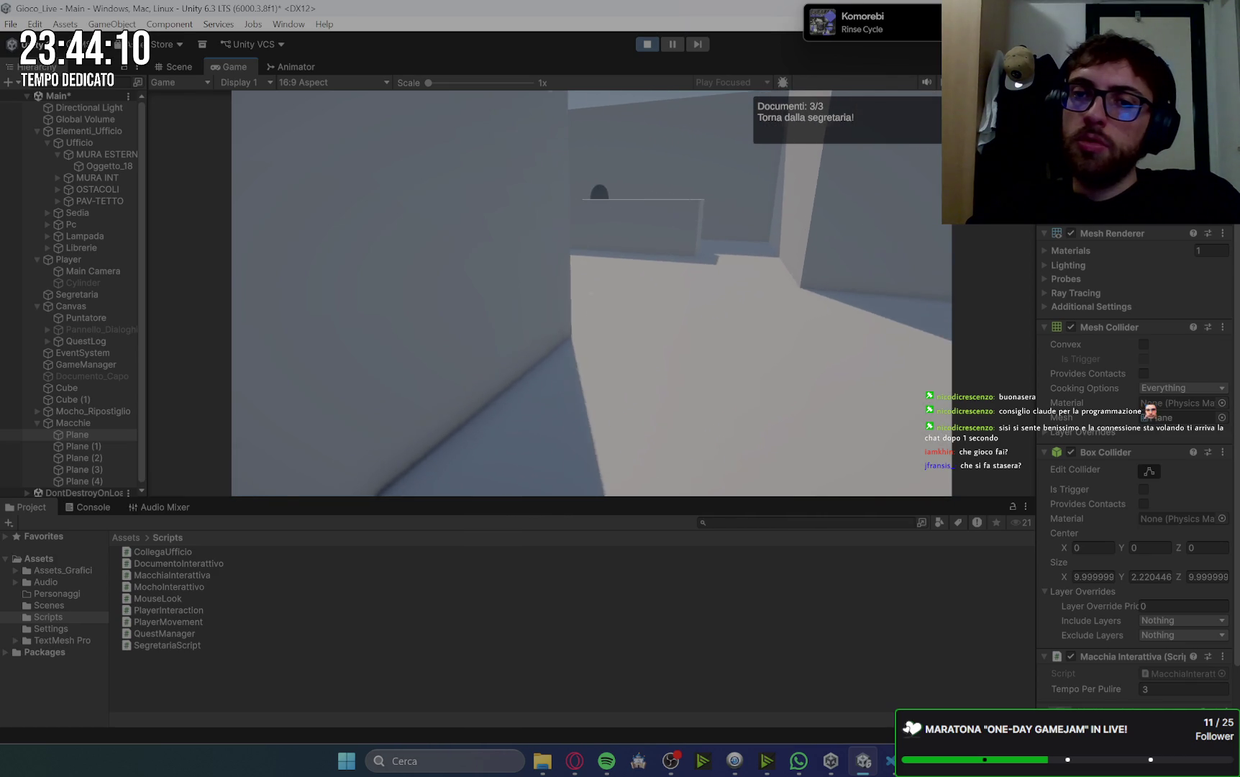
key("w")
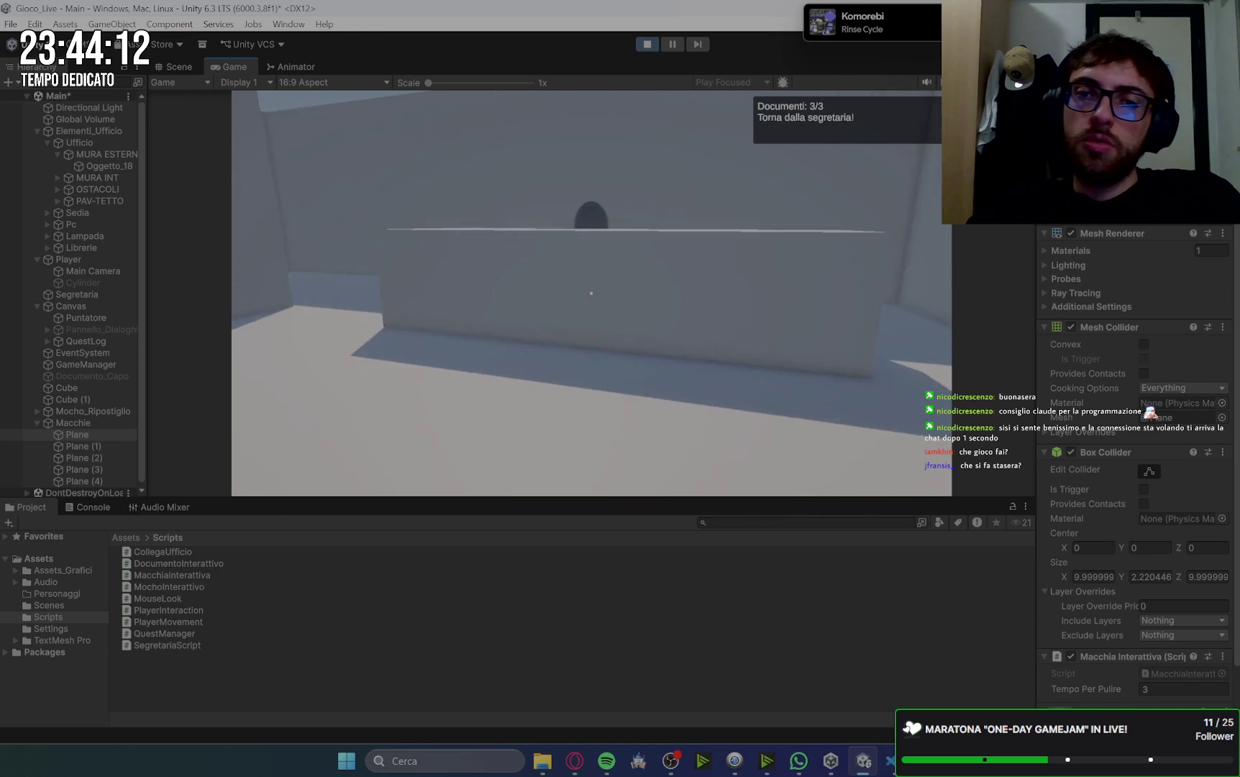
key("e")
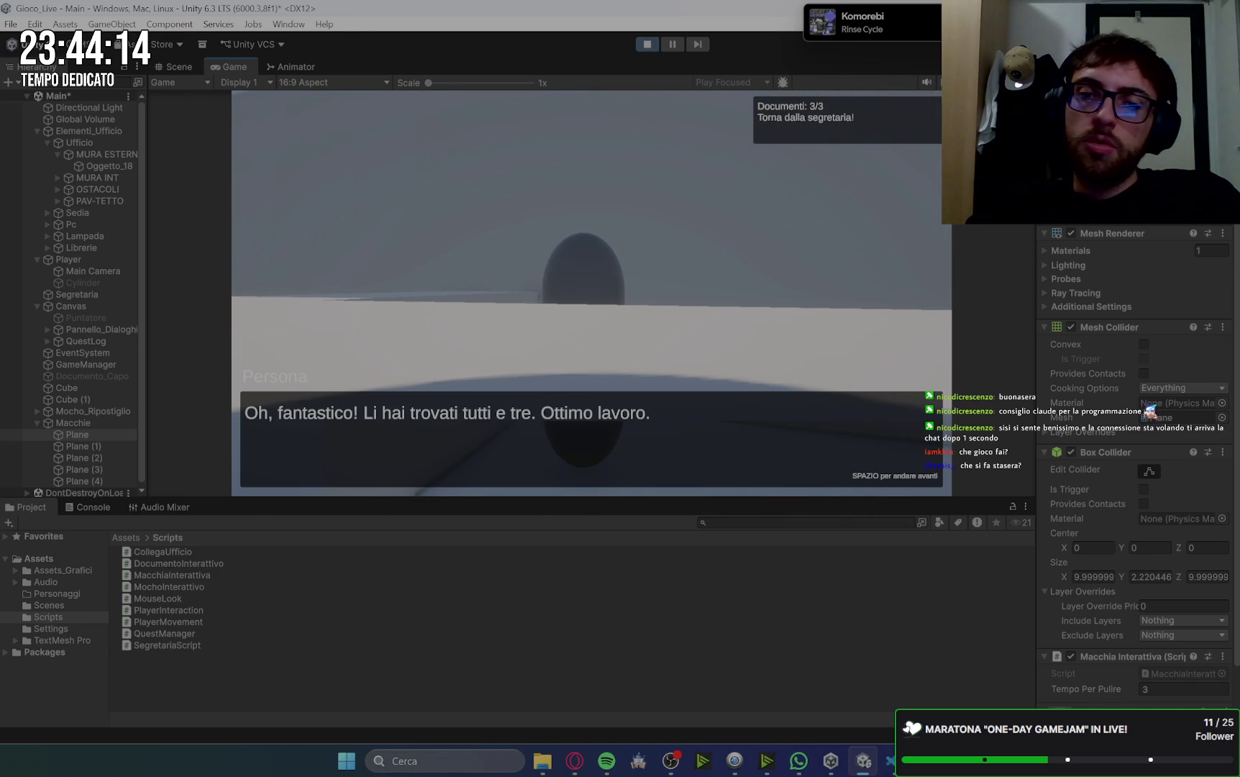
key("space")
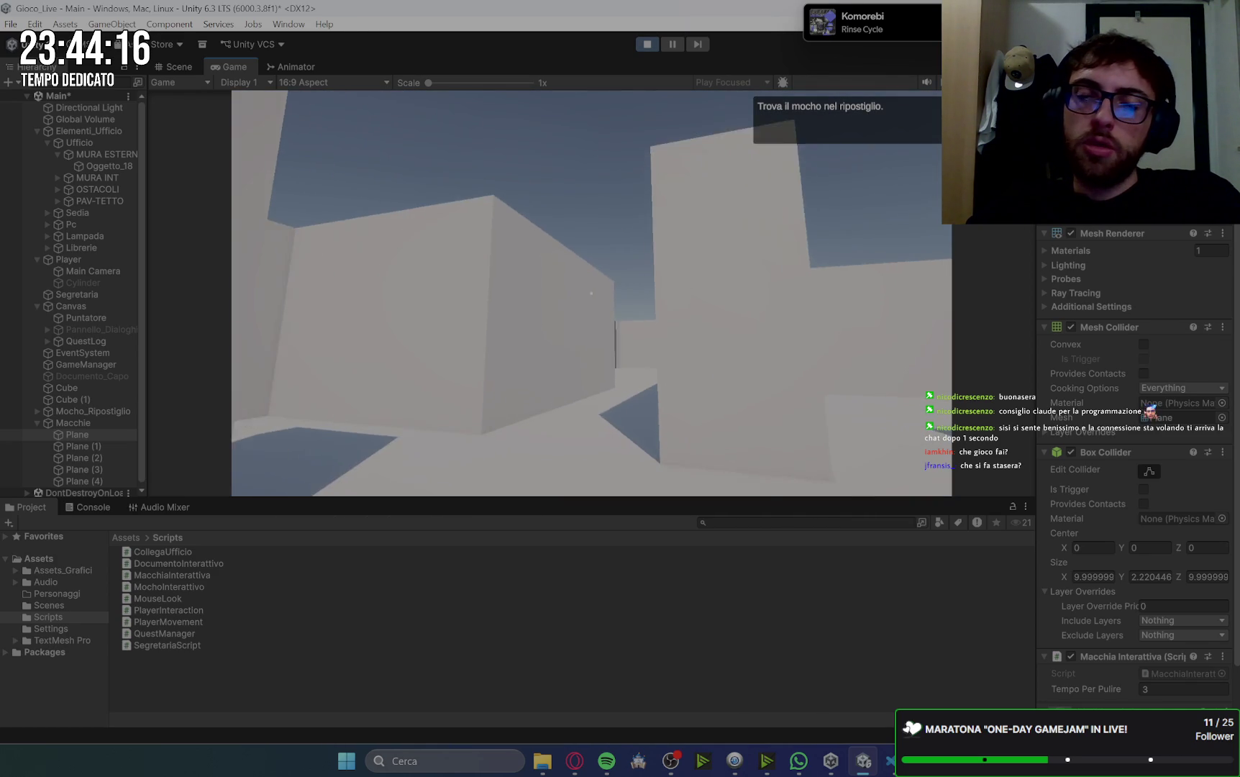
- Pick up the mop in the storage room and aim it at a floor stain
key("w")
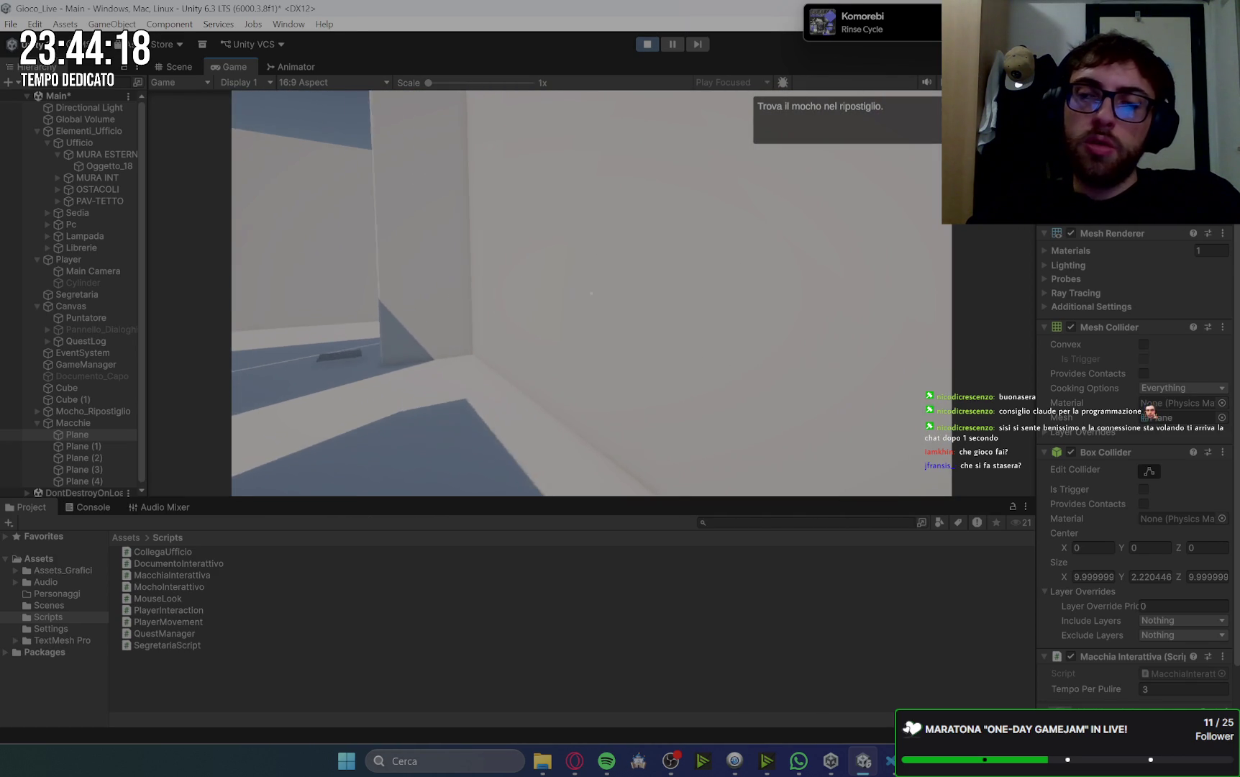
key("w")
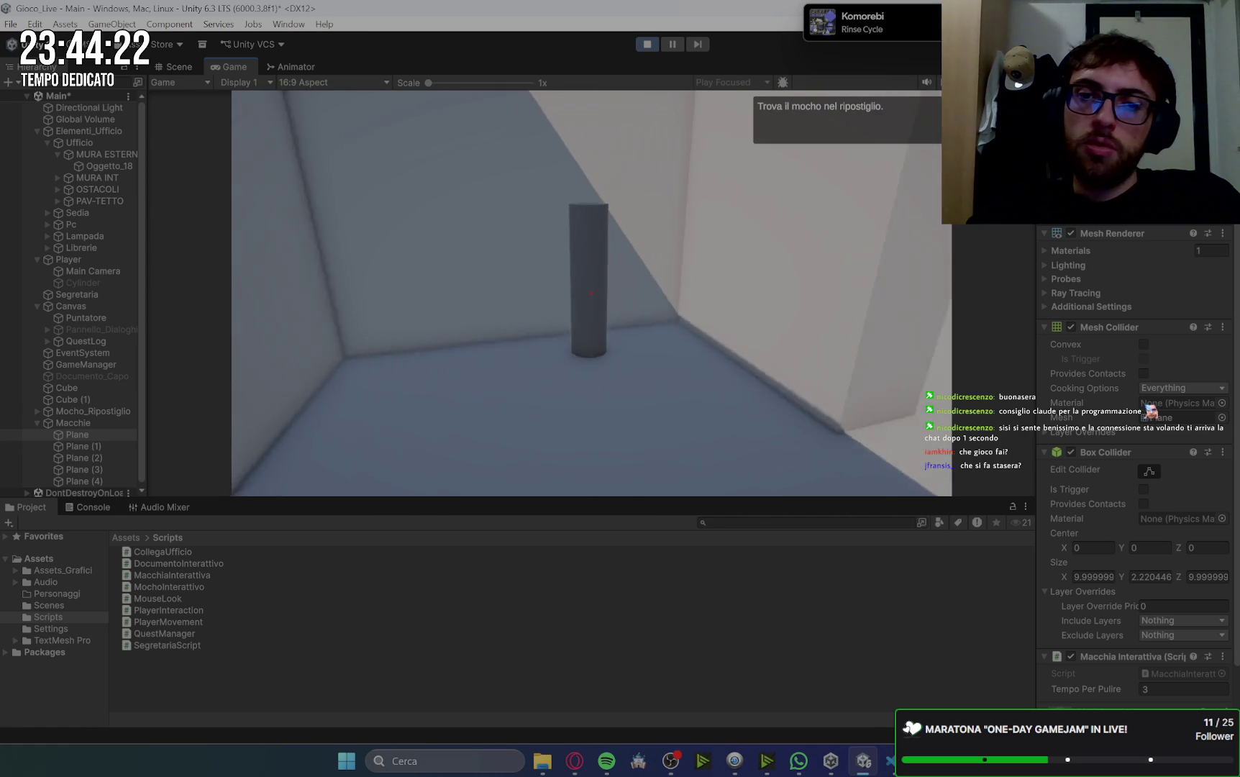
key("e")
key("space")
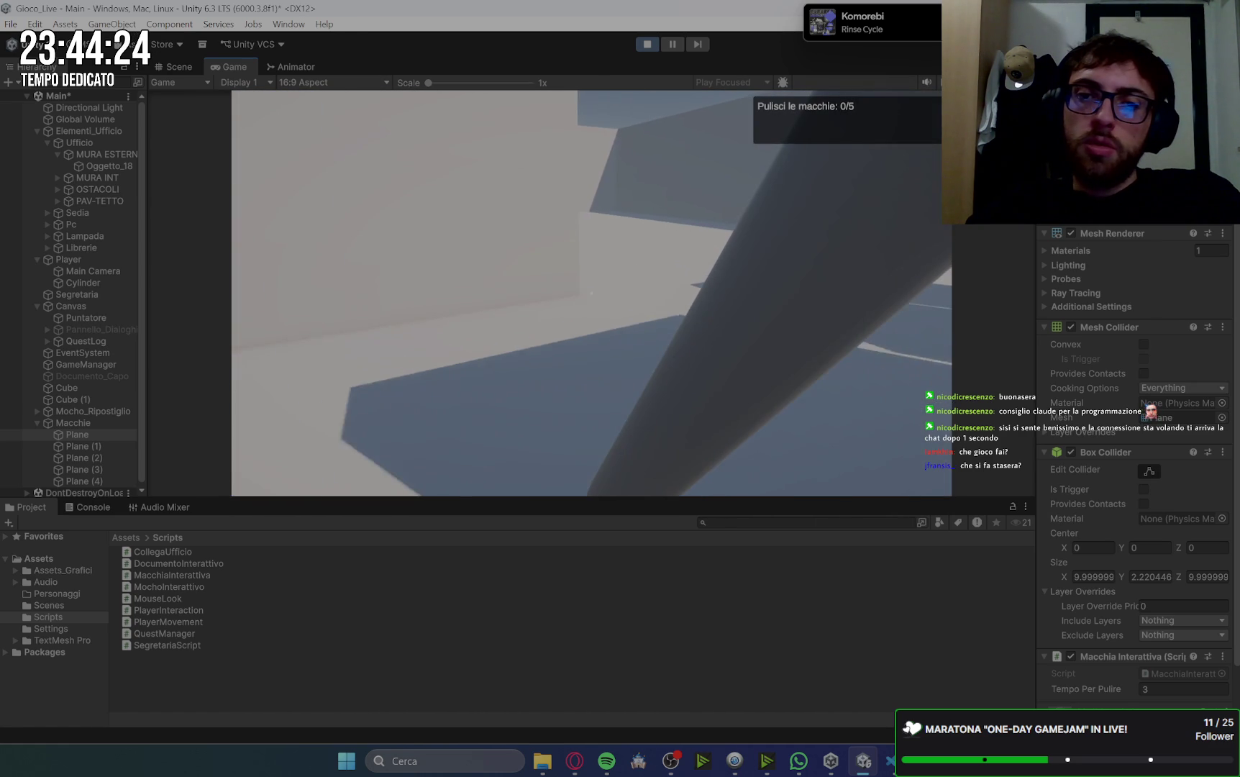
key("w")
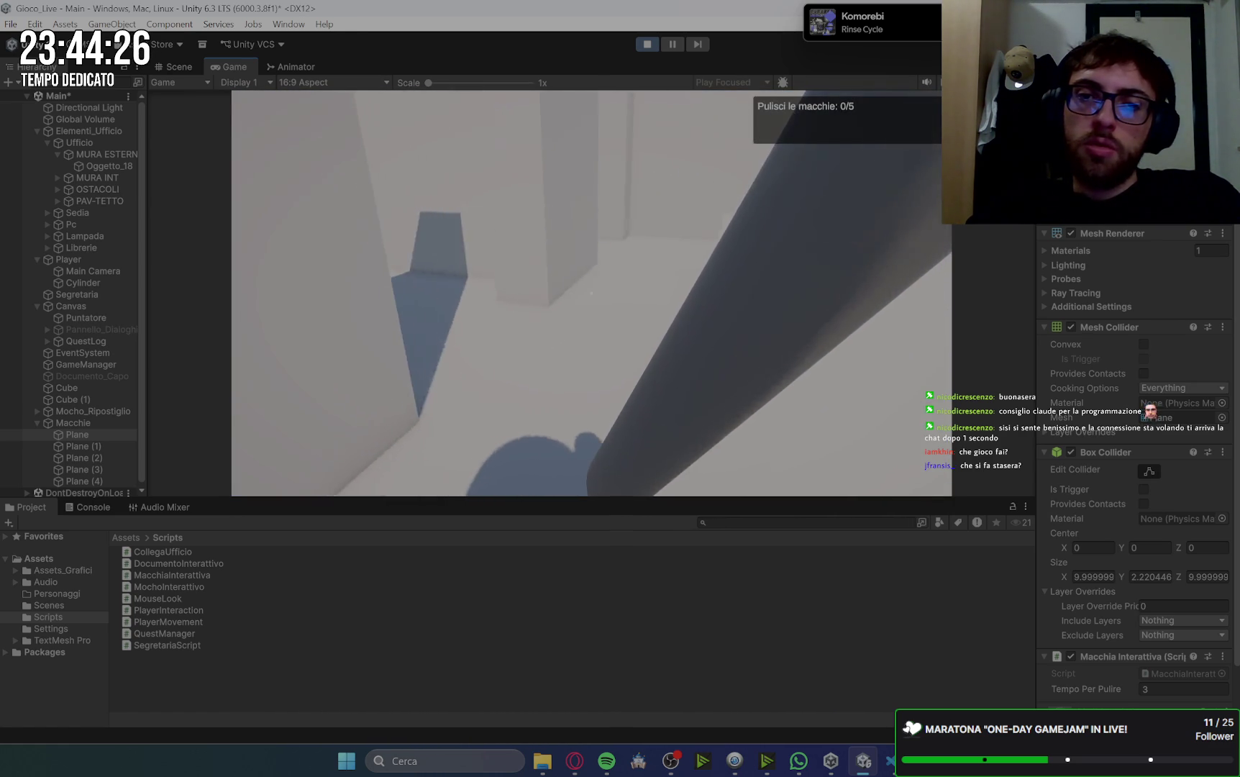
key("w")
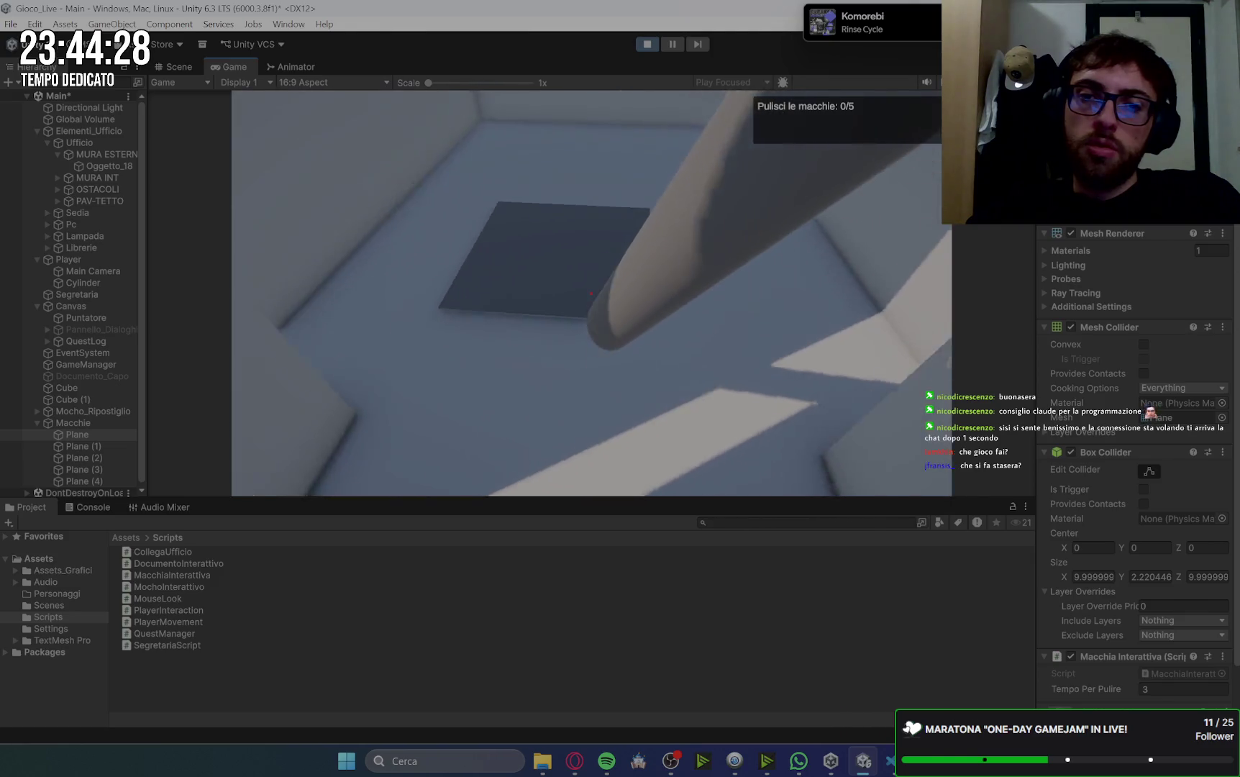
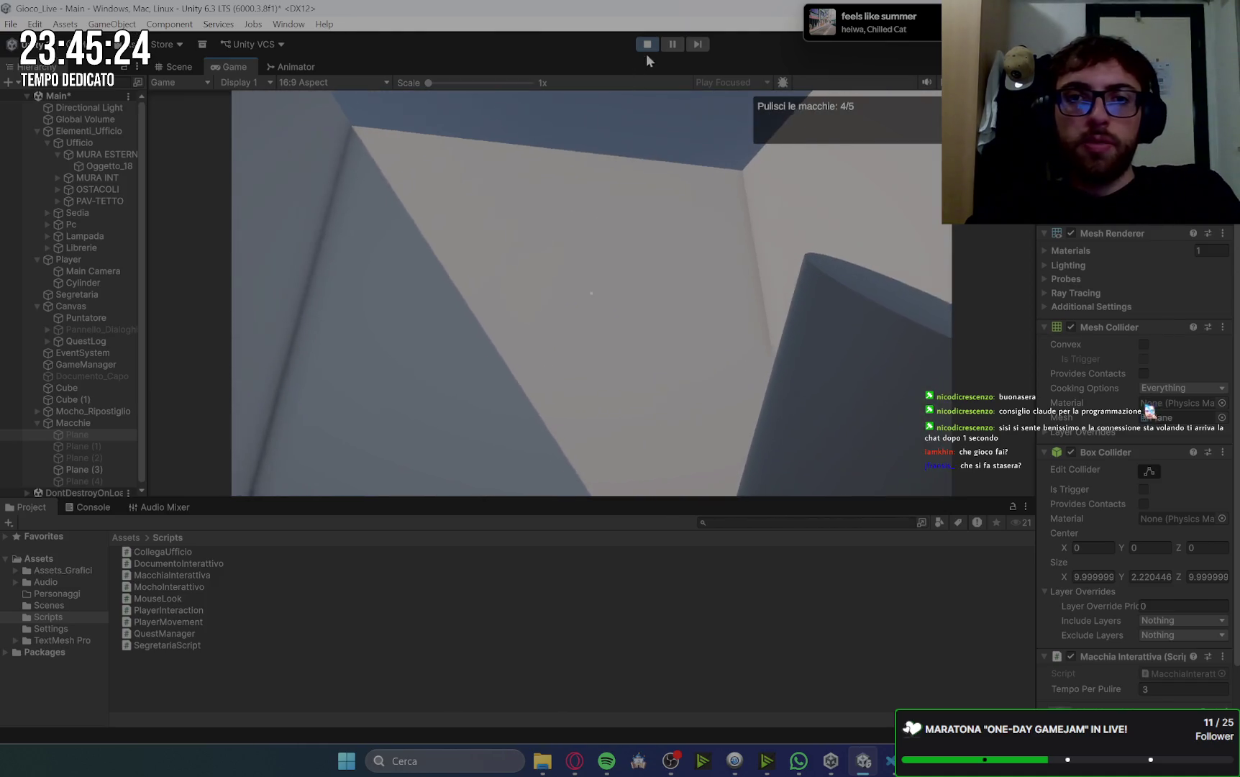
- Stop the playtest and look over the office rooms from above in the Scene view
left_click(647, 44)
mouse_move(510, 368)
left_mouse_down()
mouse_move(534, 349)
mouse_move(313, 319)
mouse_move(790, 430)
mouse_move(698, 412)
mouse_move(734, 431)
mouse_move(669, 347)
mouse_move(601, 413)
mouse_move(377, 491)
mouse_move(709, 381)
mouse_move(659, 295)
mouse_move(802, 399)
left_mouse_up()
right_click(802, 398)
left_click(676, 232)
mouse_move(677, 232)
left_mouse_down()
mouse_move(645, 339)
mouse_move(590, 345)
mouse_move(579, 403)
mouse_move(584, 360)
left_mouse_up()
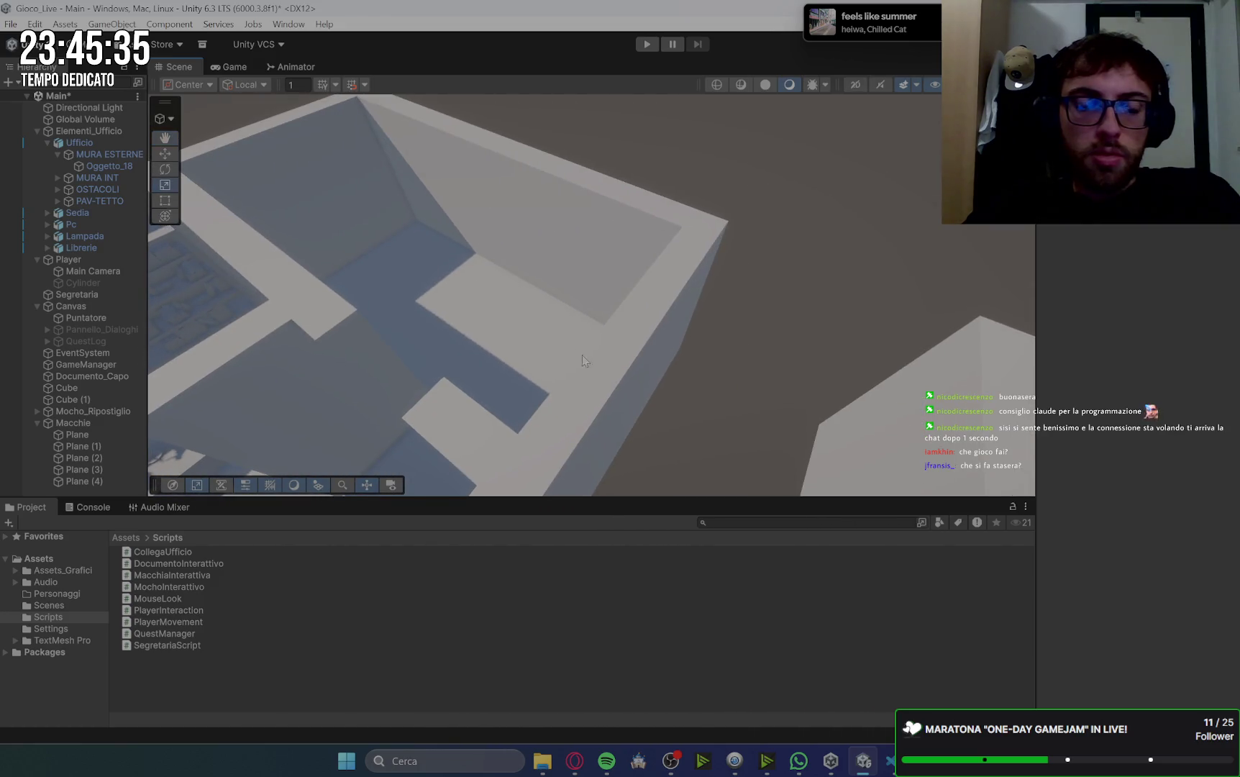
- Select a bathroom stain plane, zoom in on the stains, and bring up the Gemini chat
left_click(87, 480)
mouse_move(374, 349)
left_mouse_down()
mouse_move(539, 282)
mouse_move(527, 317)
left_mouse_up()
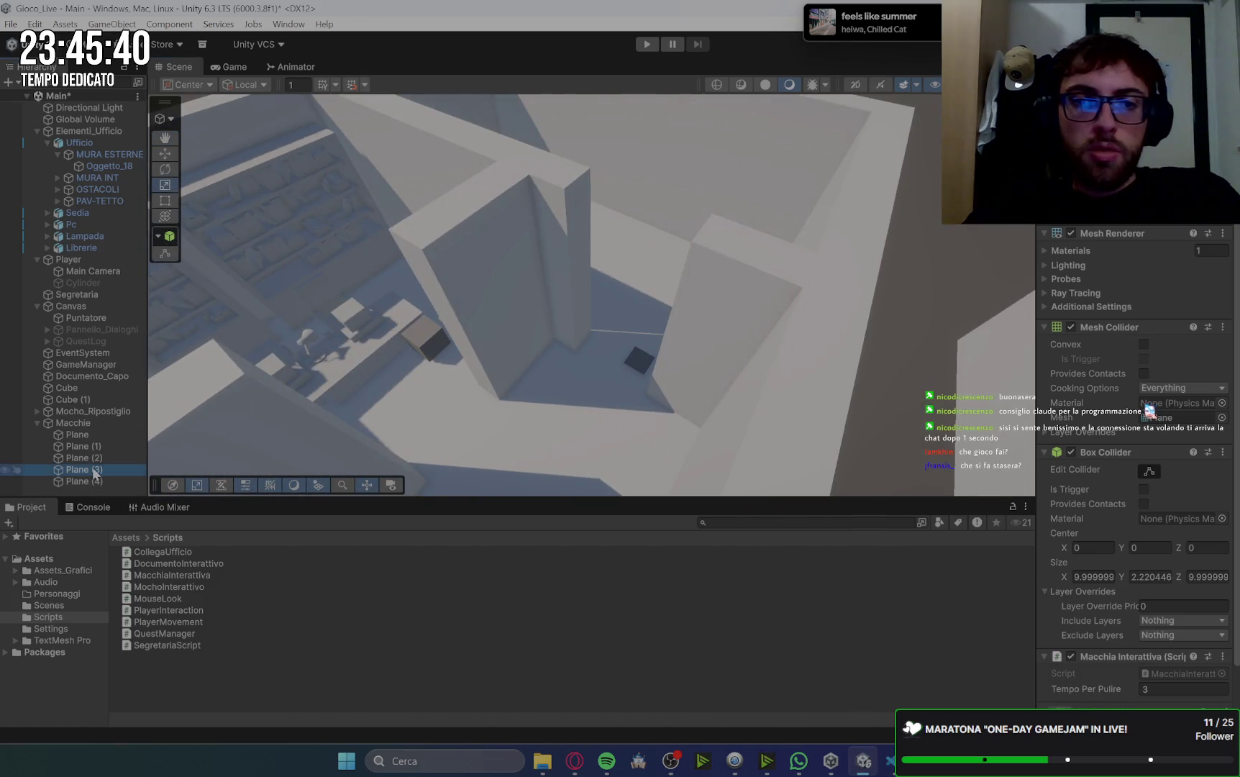
scroll(704, 338, "up", 3)
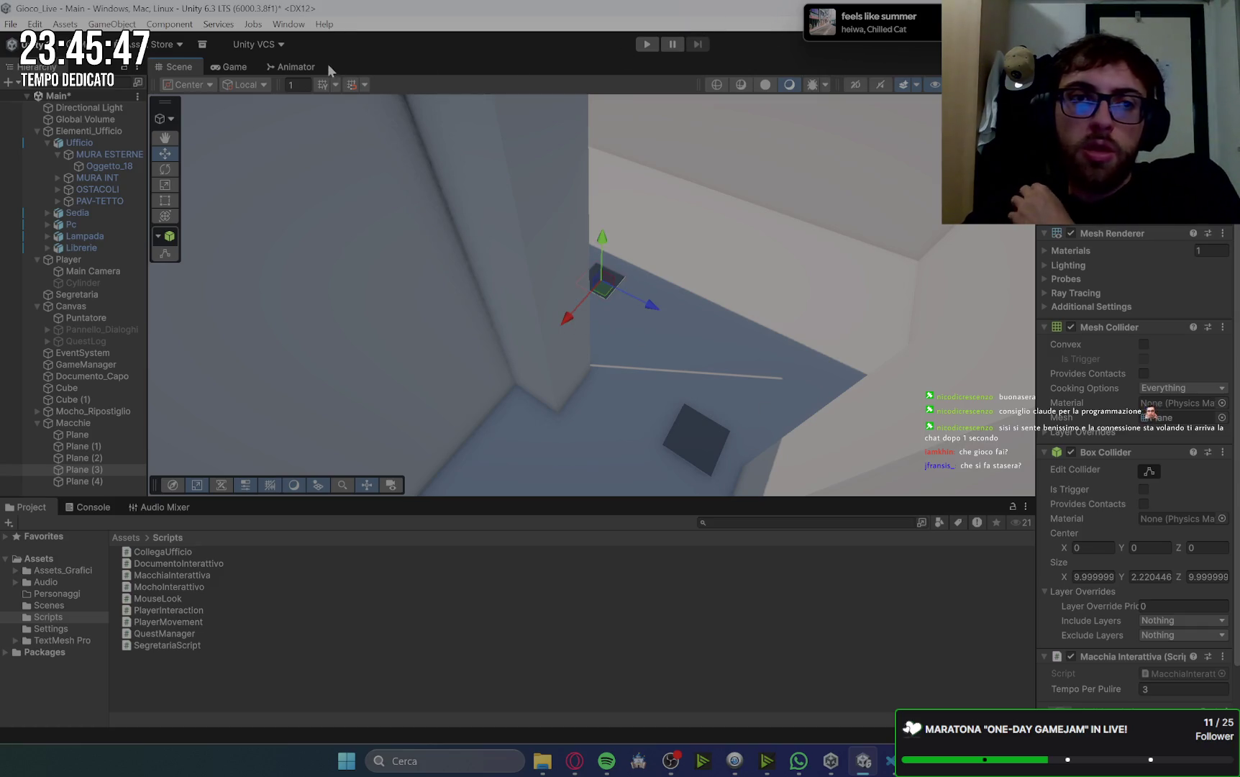
left_click(575, 761)
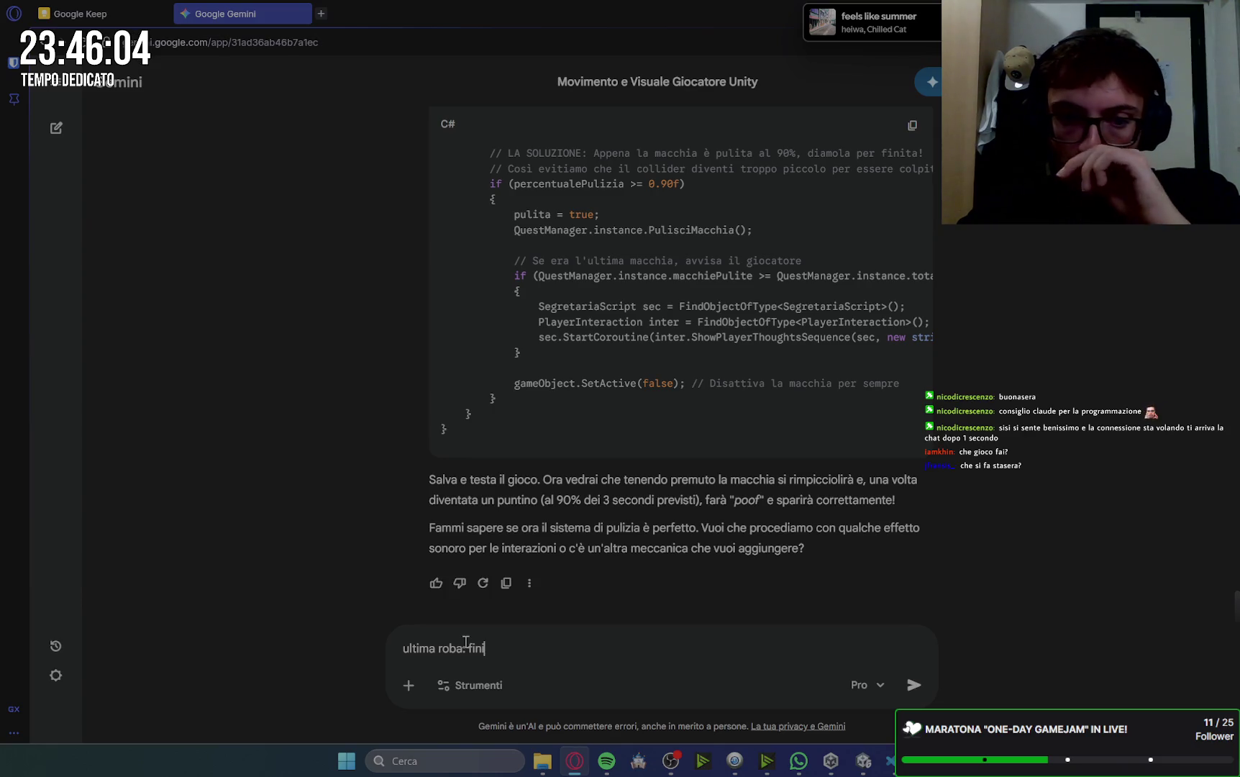
- Read through Gemini's stain-cleaning fix and setup steps, then return to Unity
scroll(606, 331, "up", 15)
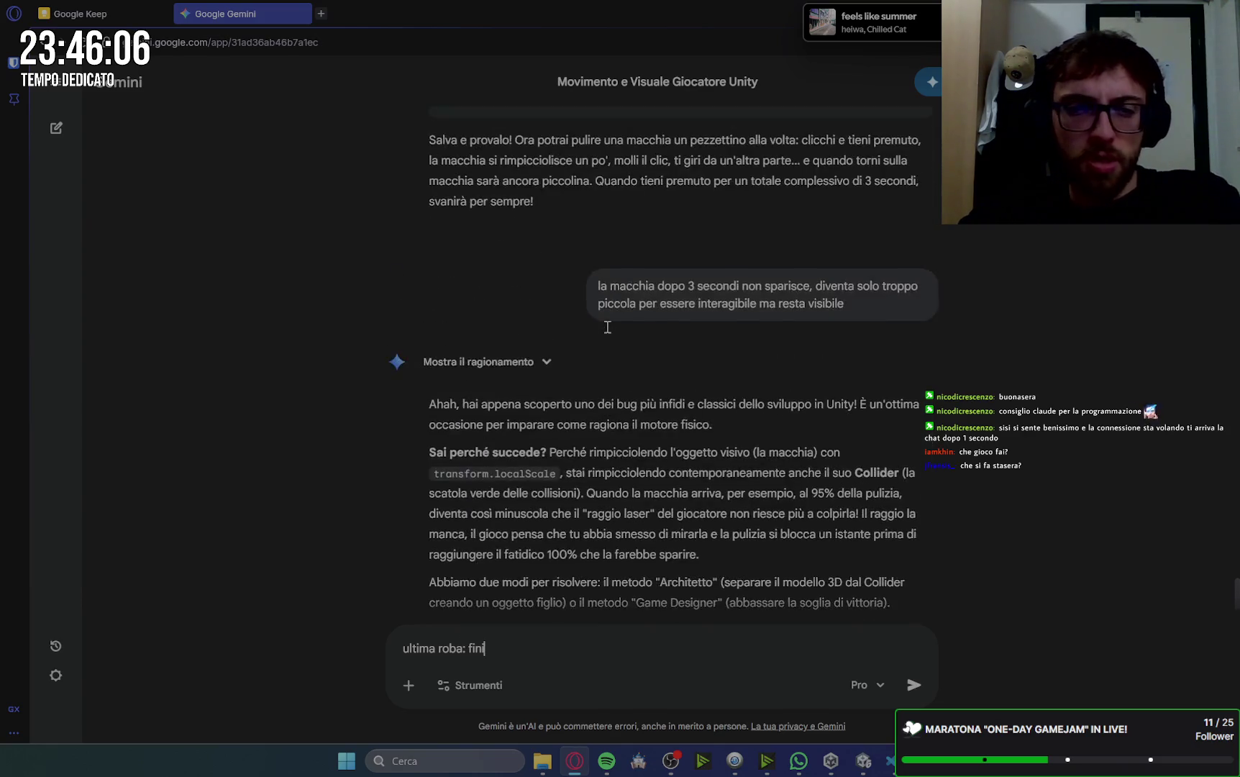
scroll(607, 329, "up", 15)
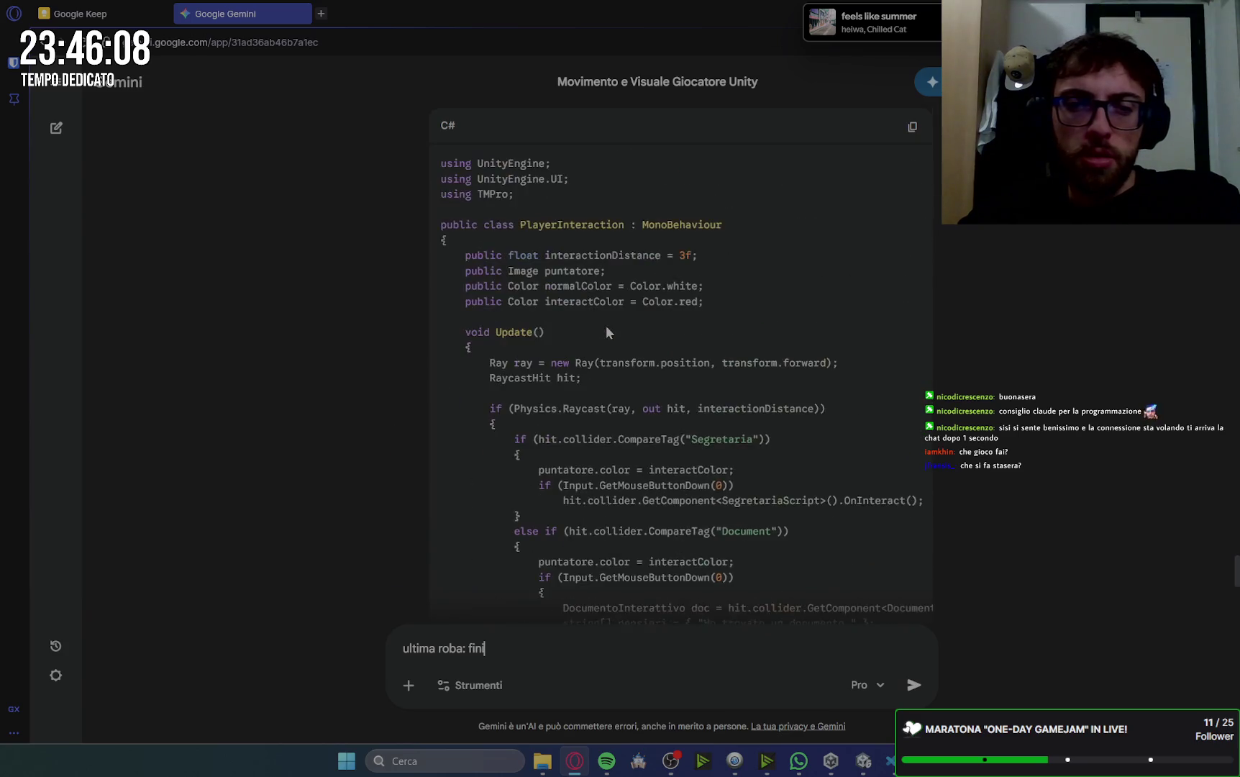
scroll(606, 331, "down", 3)
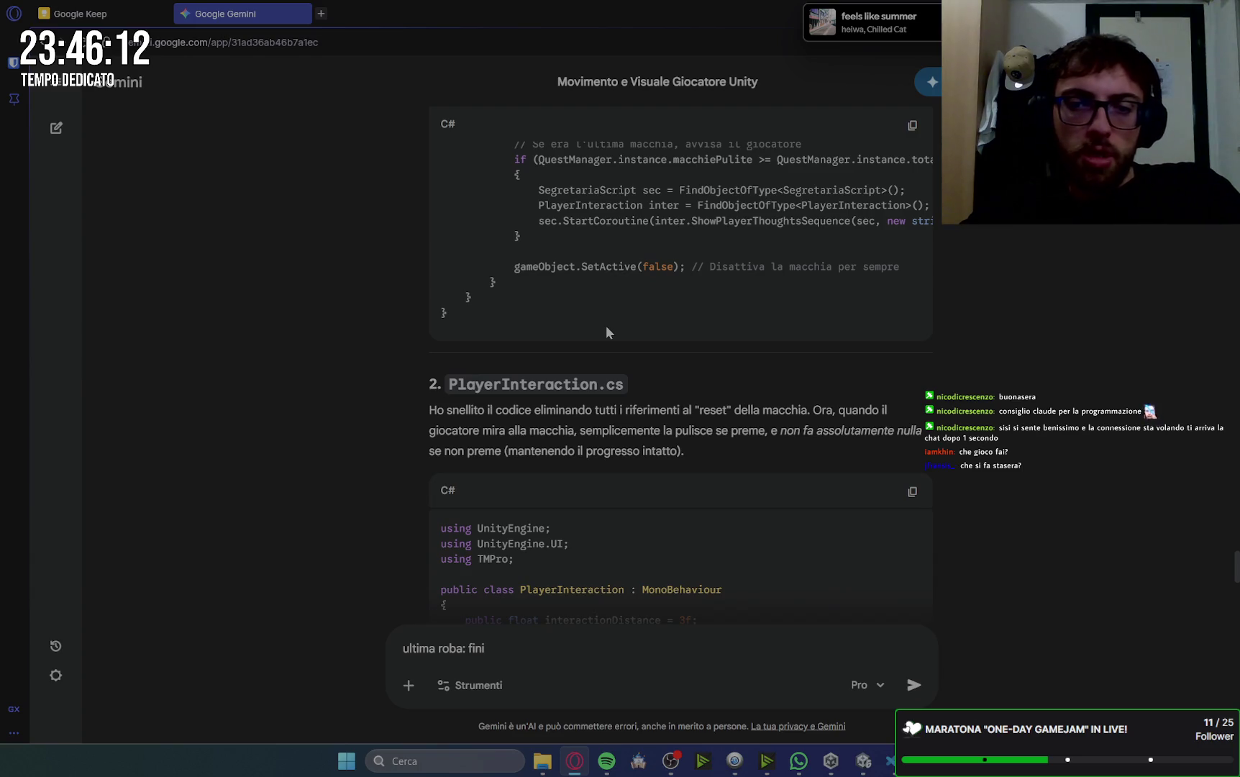
scroll(606, 331, "up", 15)
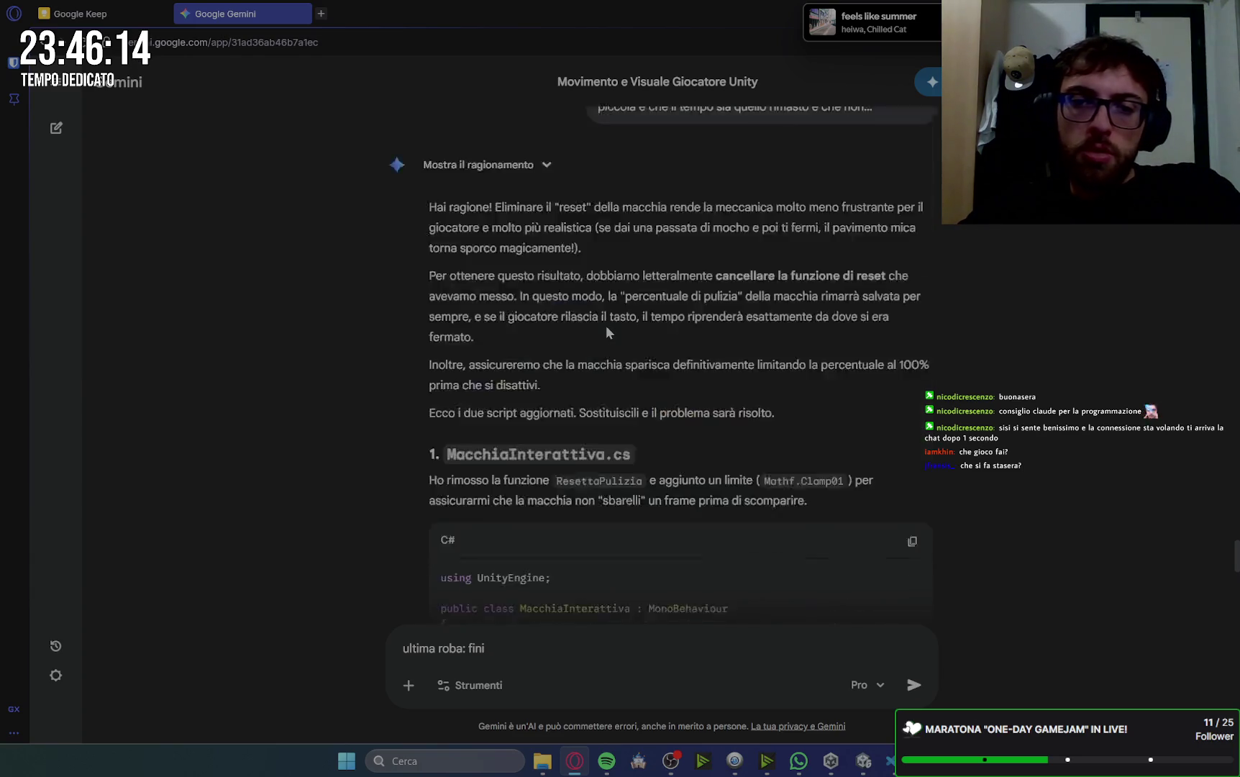
scroll(606, 331, "down", 15)
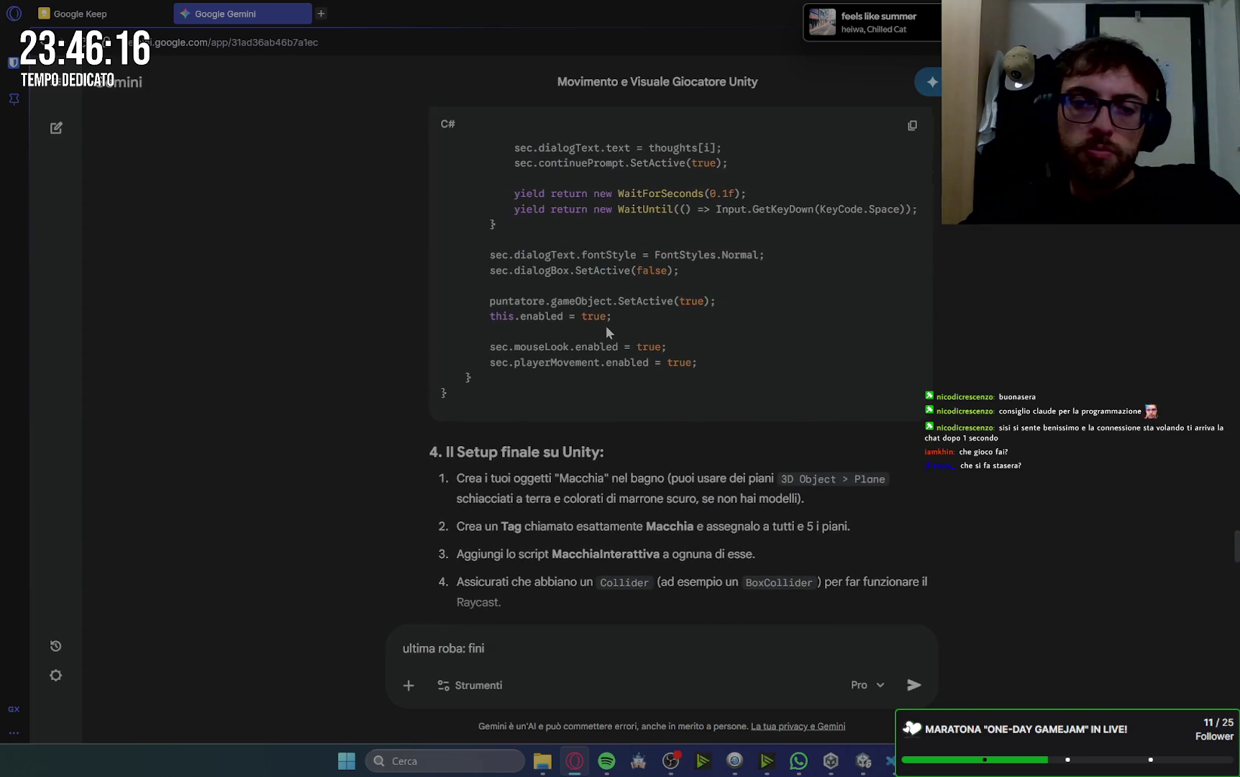
scroll(606, 331, "down", 2)
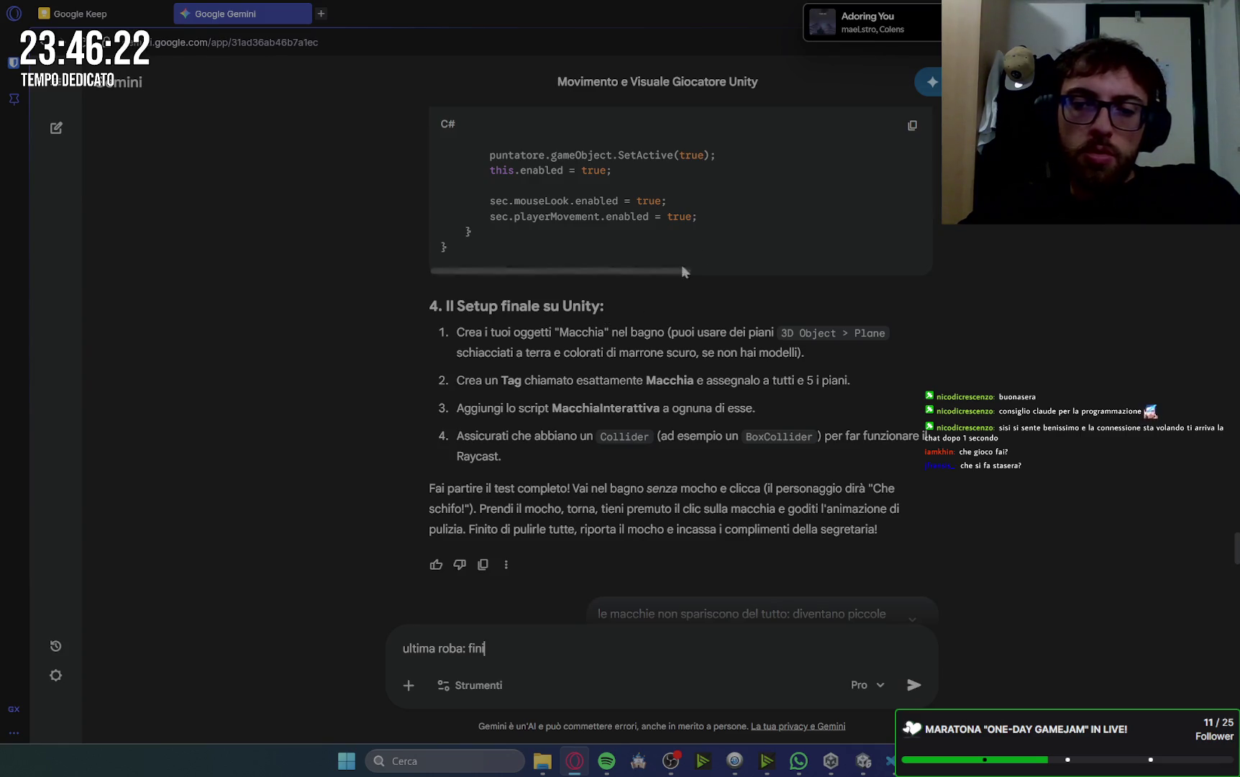
key("alt+Tab")
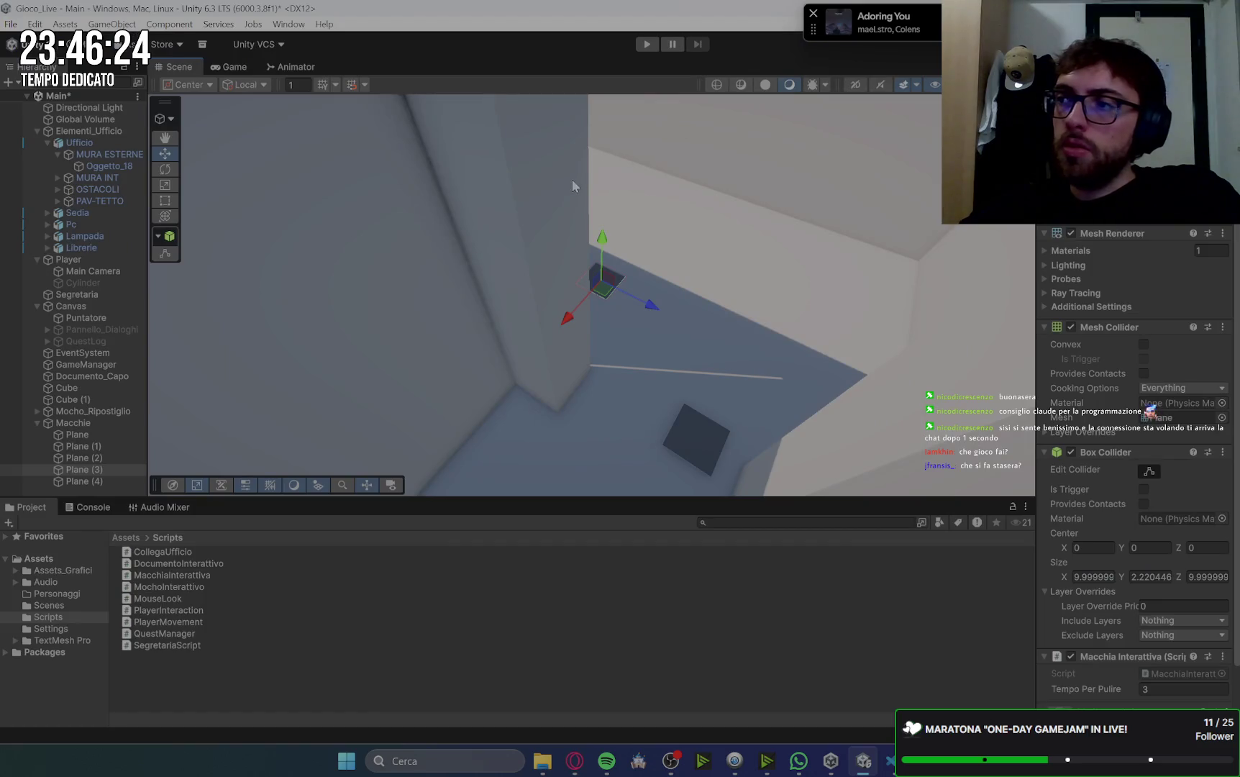
- Start the playtest, finish the greeter's dialogue, and collect the cube document
left_click(655, 46)
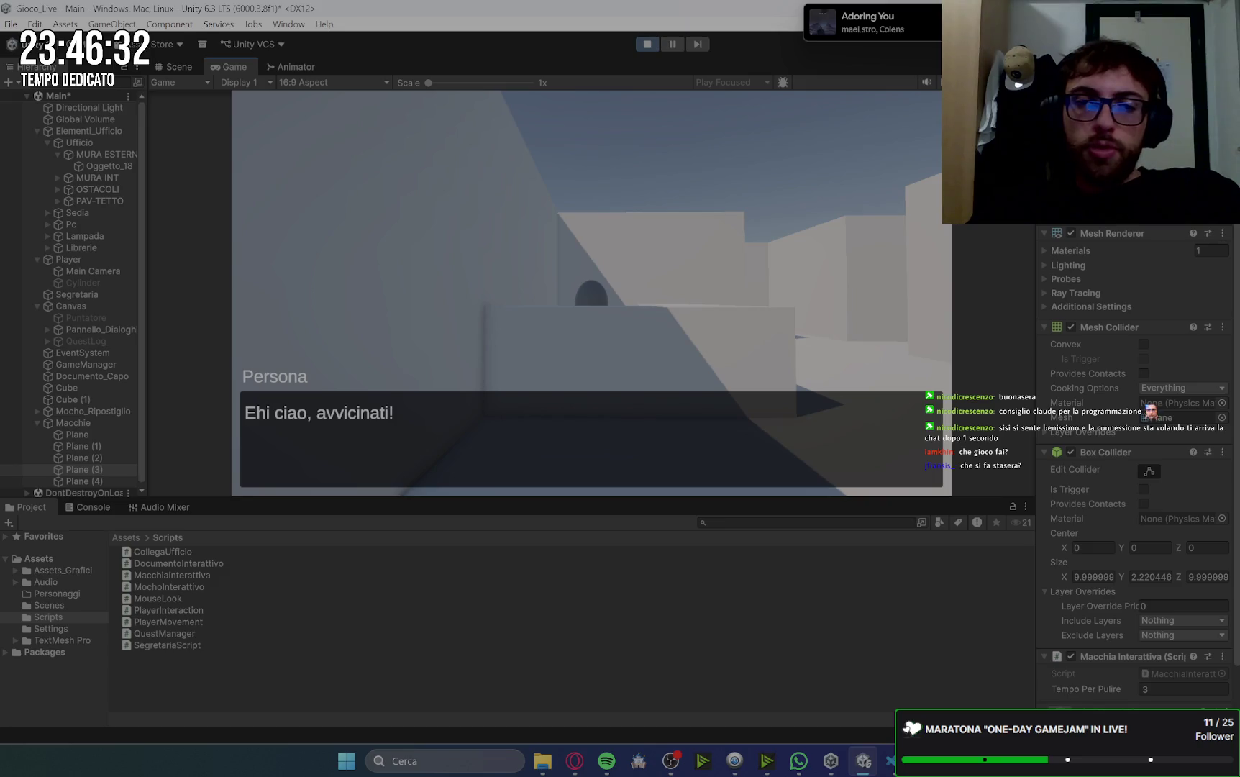
key("w")
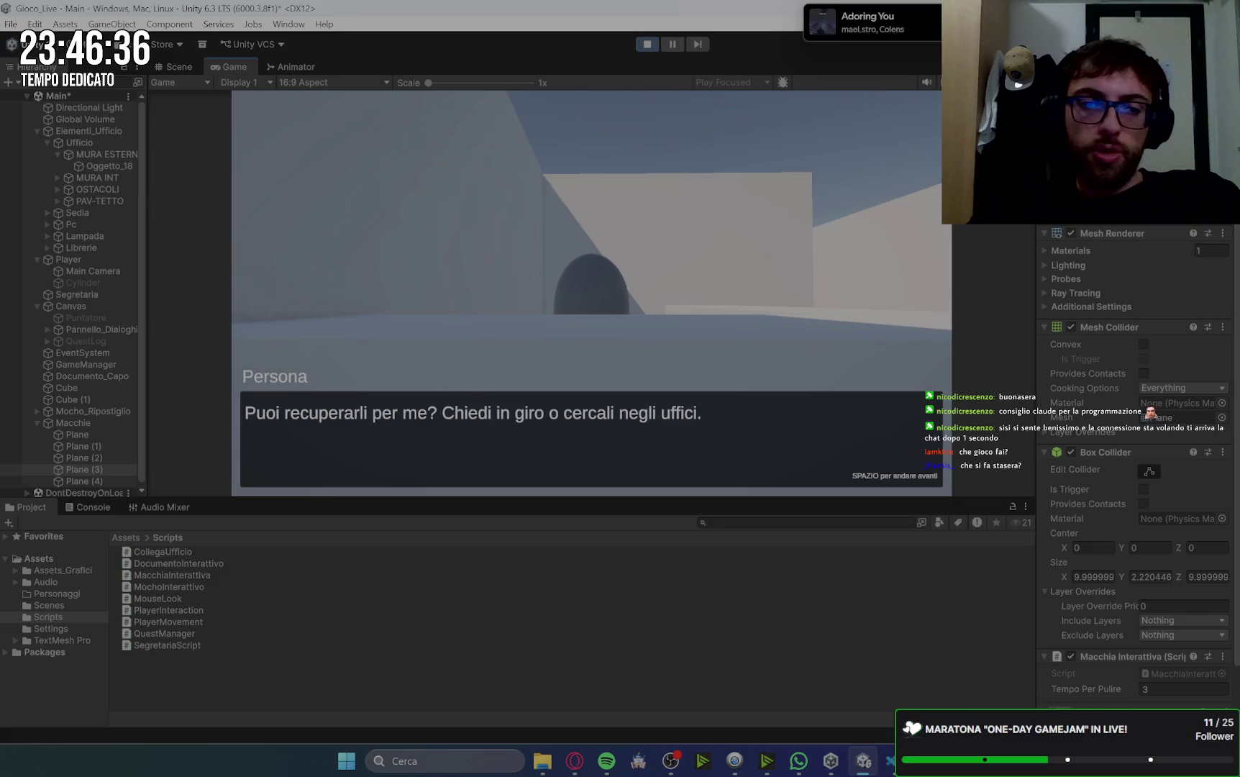
key("space")
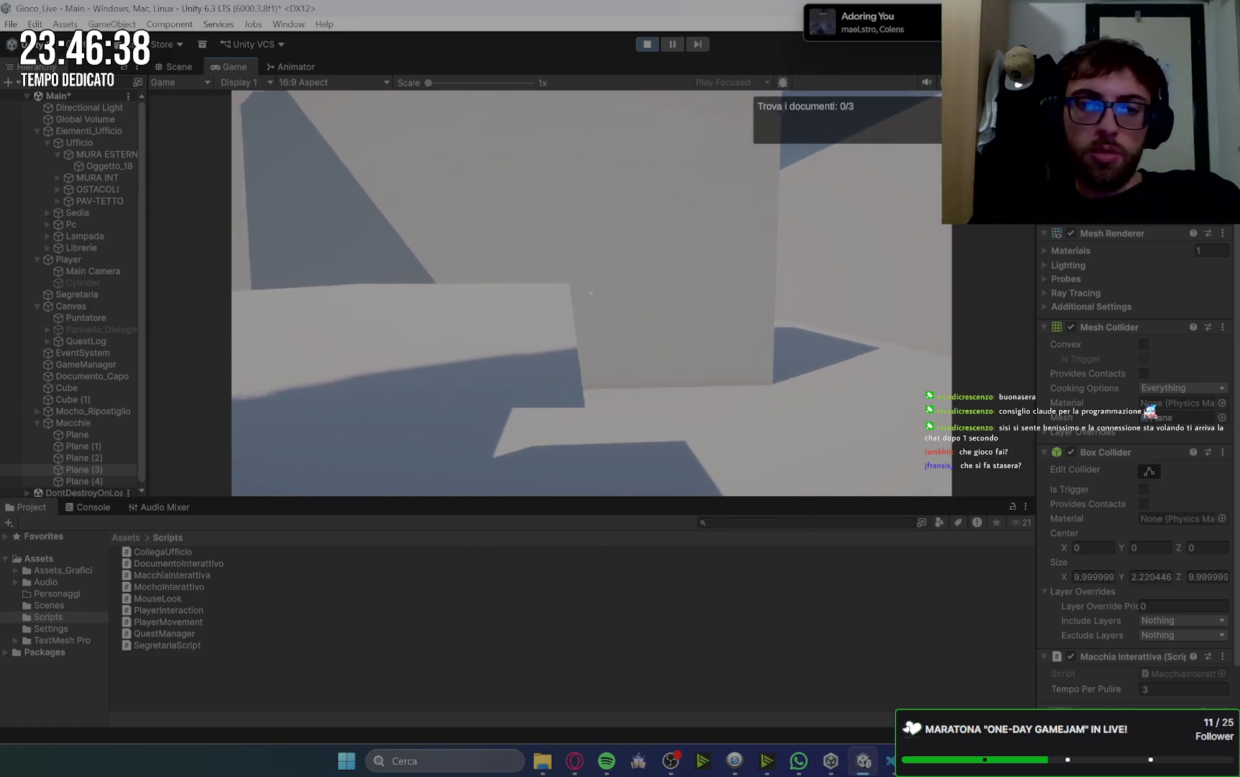
mouse_move(592, 293)
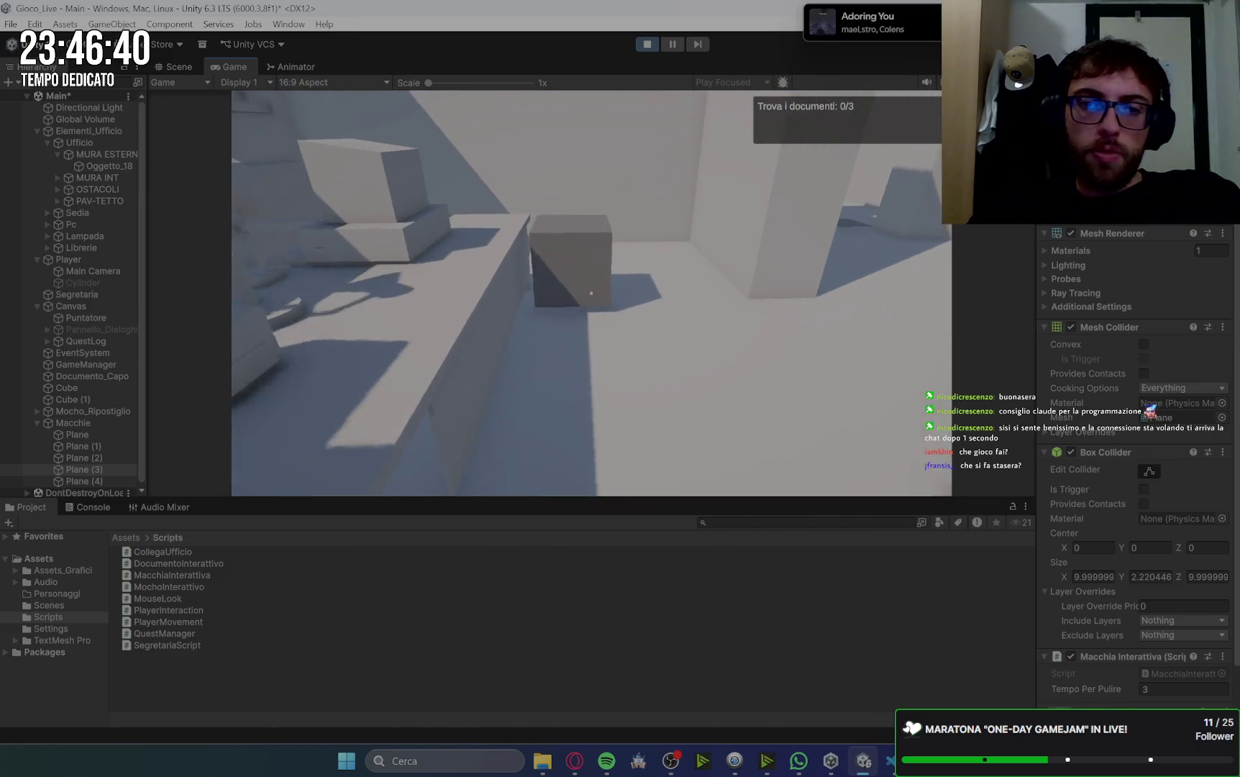
key("e")
key("space")
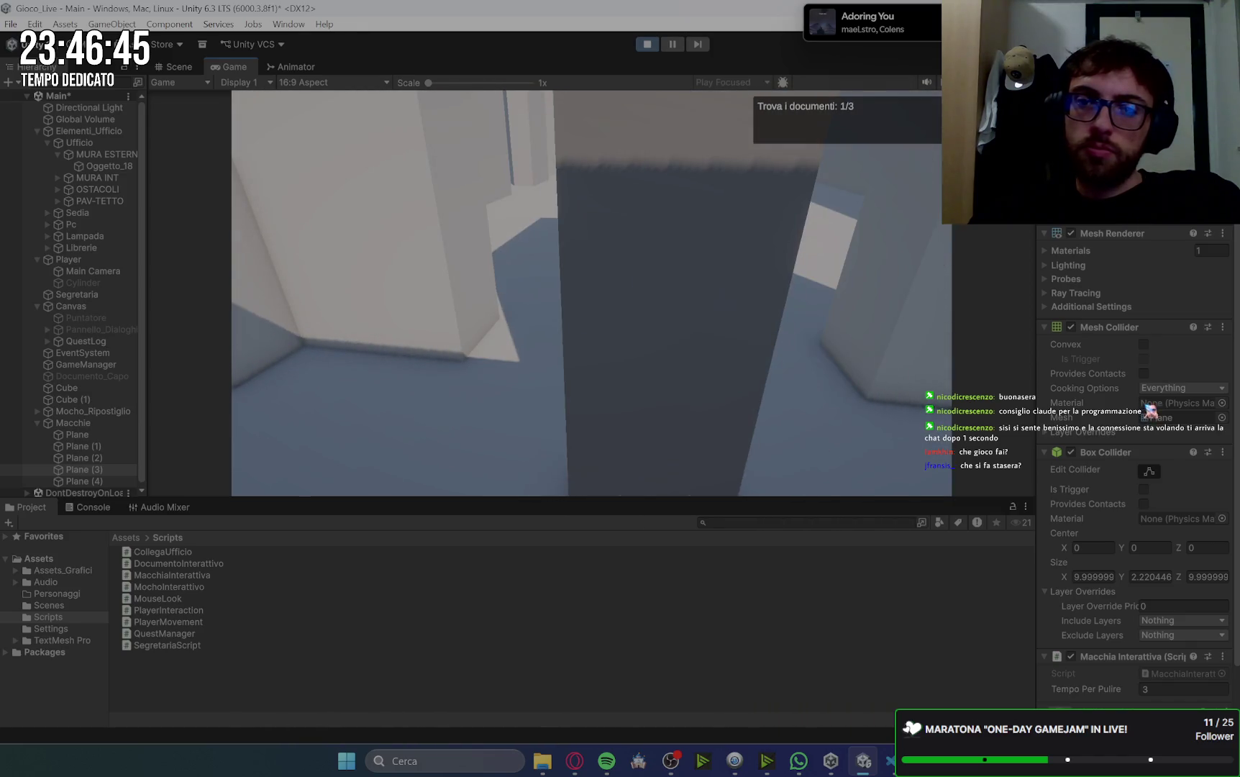
- Get the remaining documents from two colleagues and hand all three to the secretary
key("e")
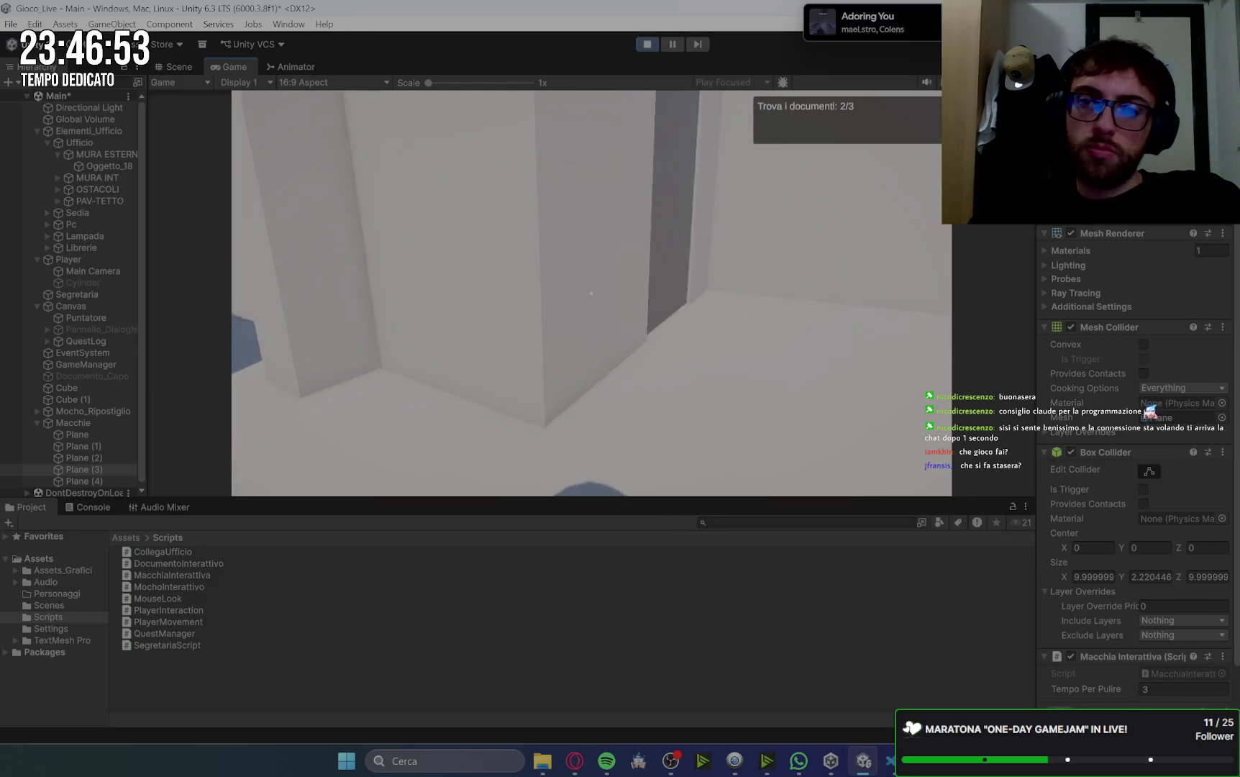
key("e")
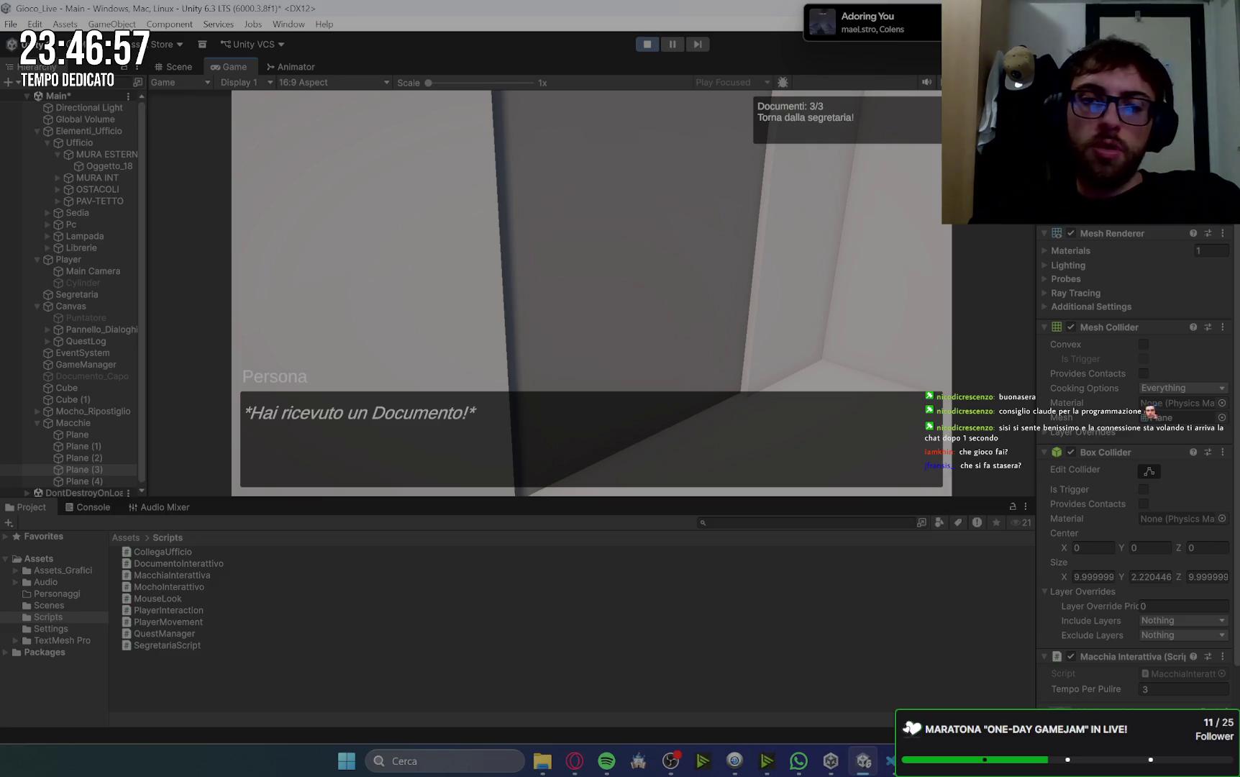
key("e")
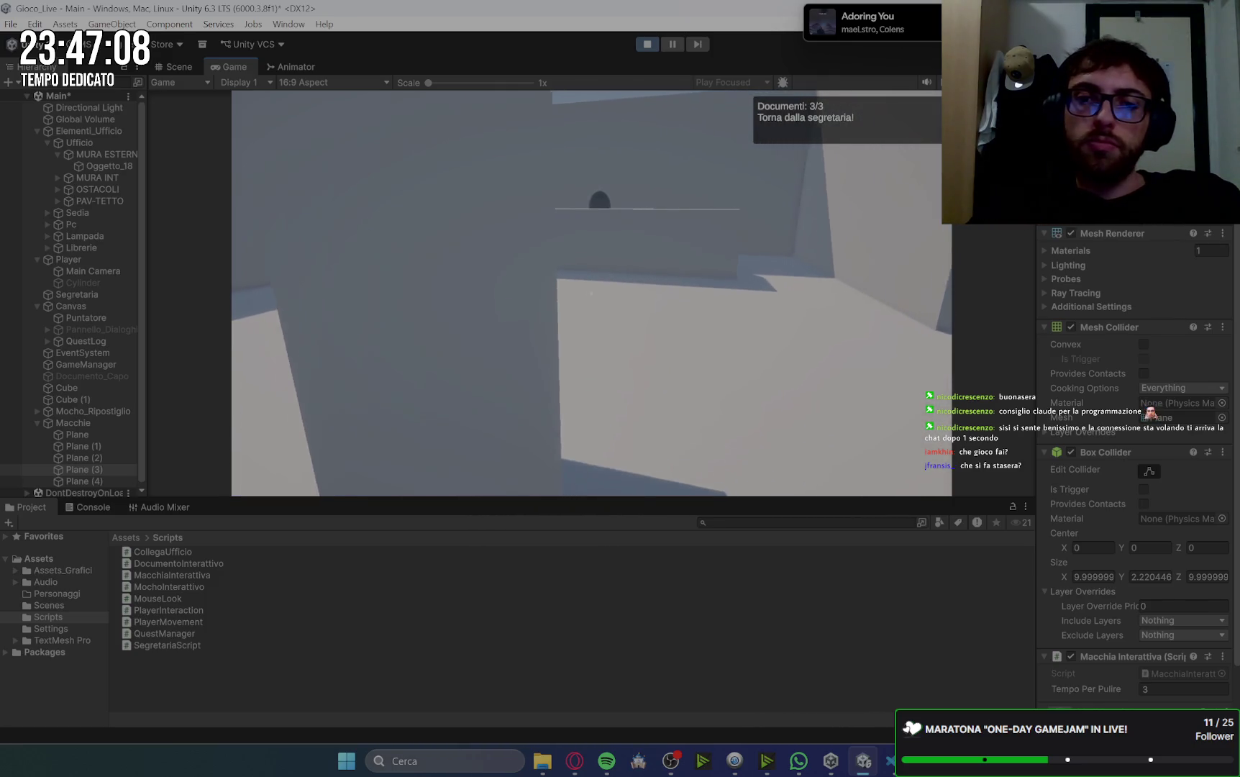
key("w")
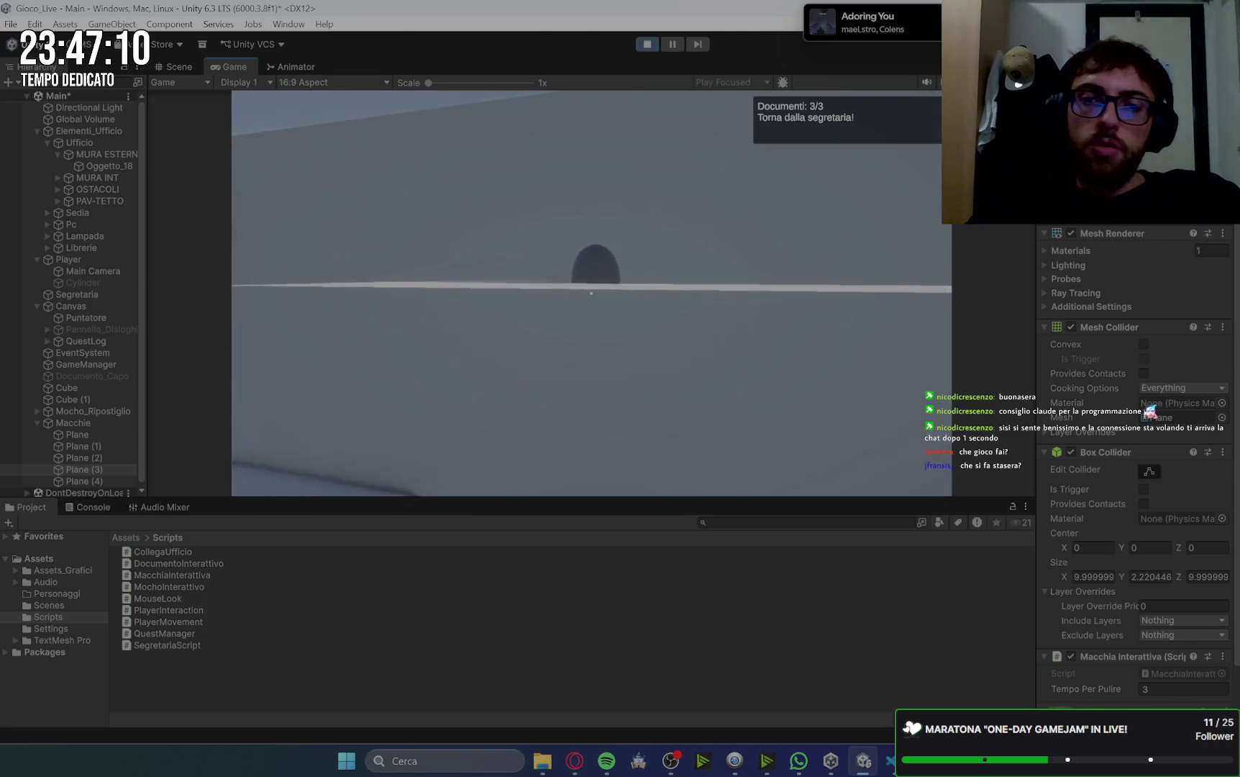
key("e")
key("space")
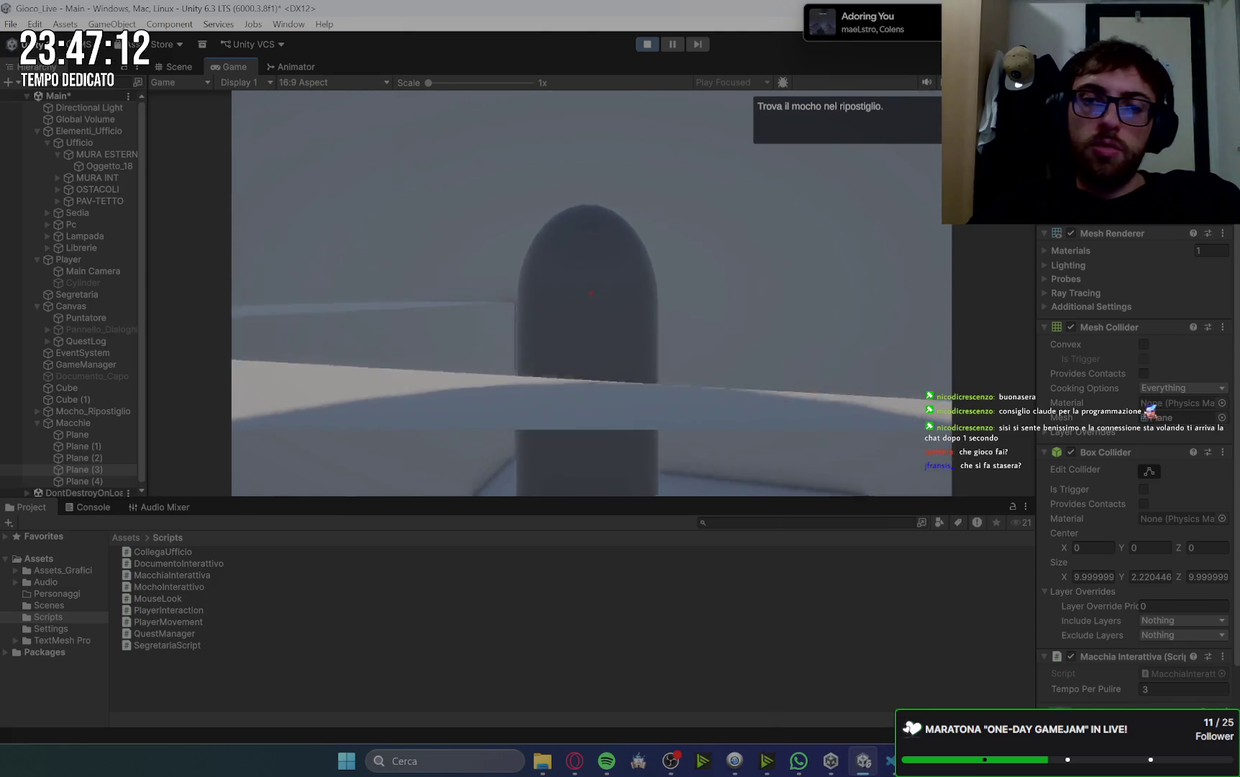
- Take the mop from the storeroom and clean the bathroom stains
key("w")
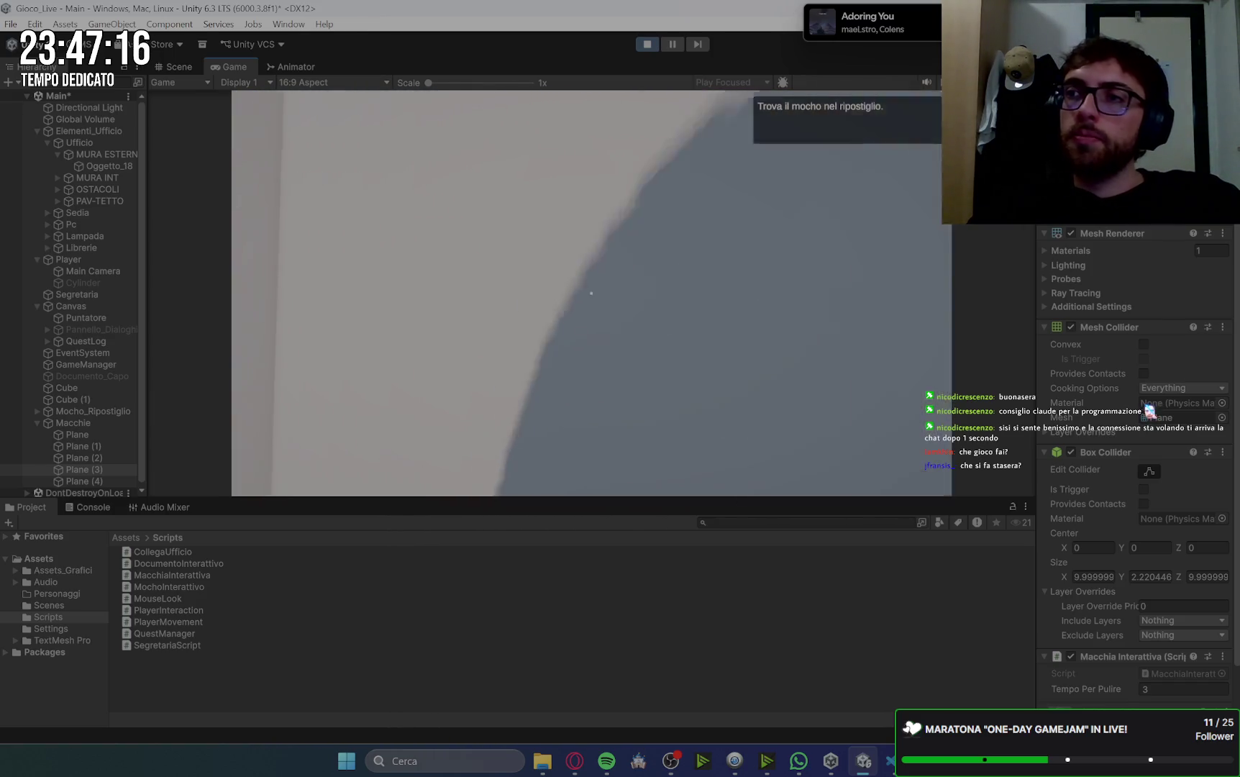
key("s")
key("w")
key("w")
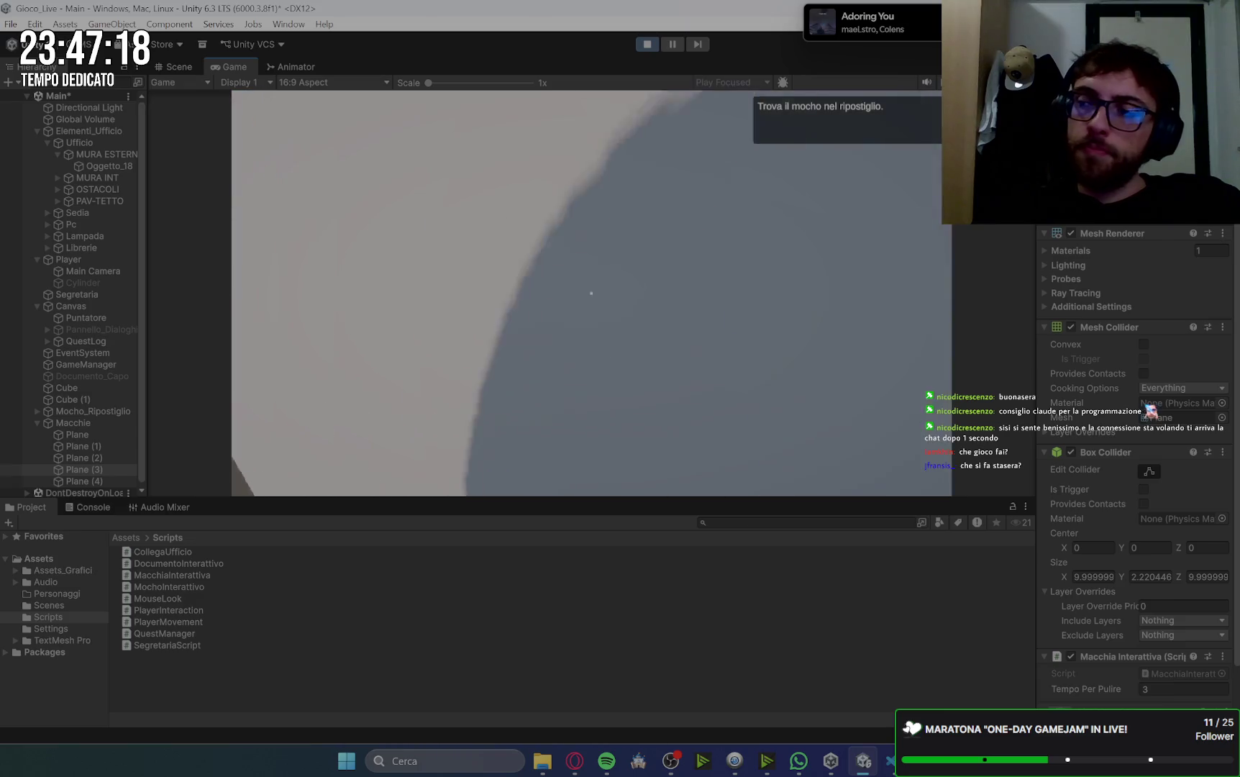
key("e")
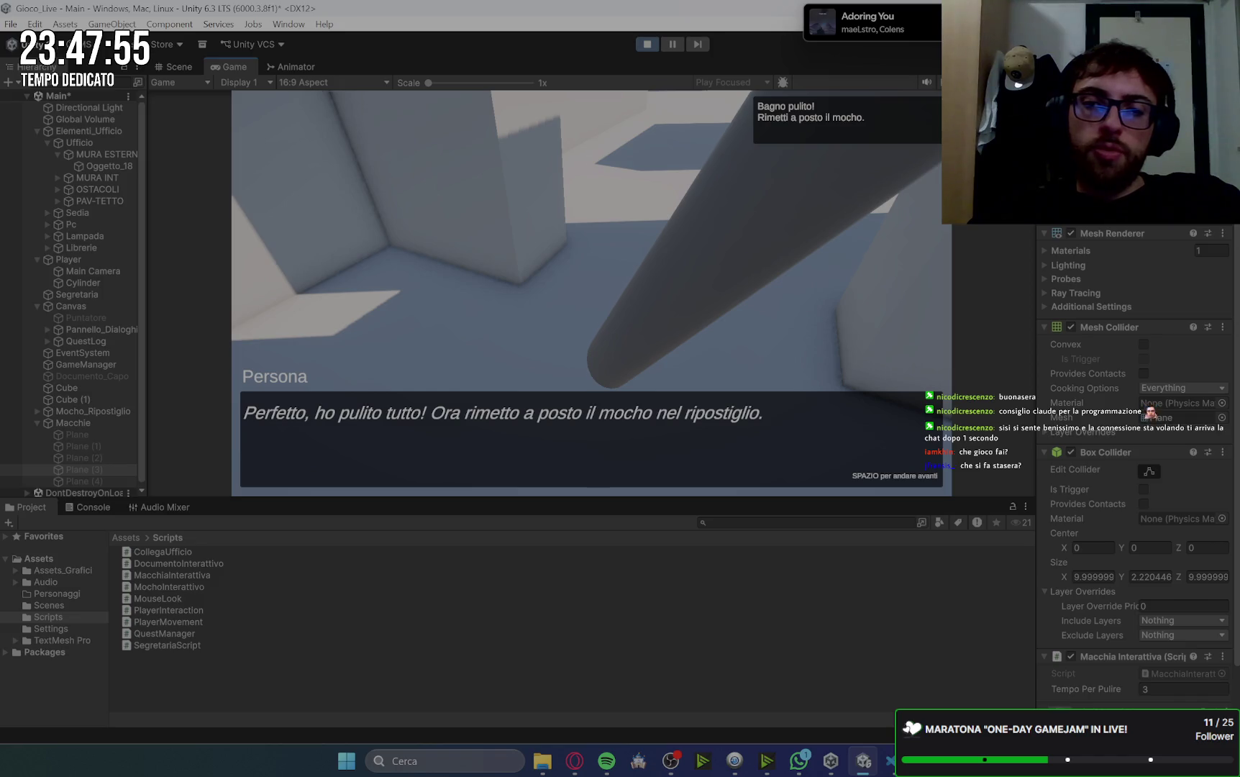
key("space")
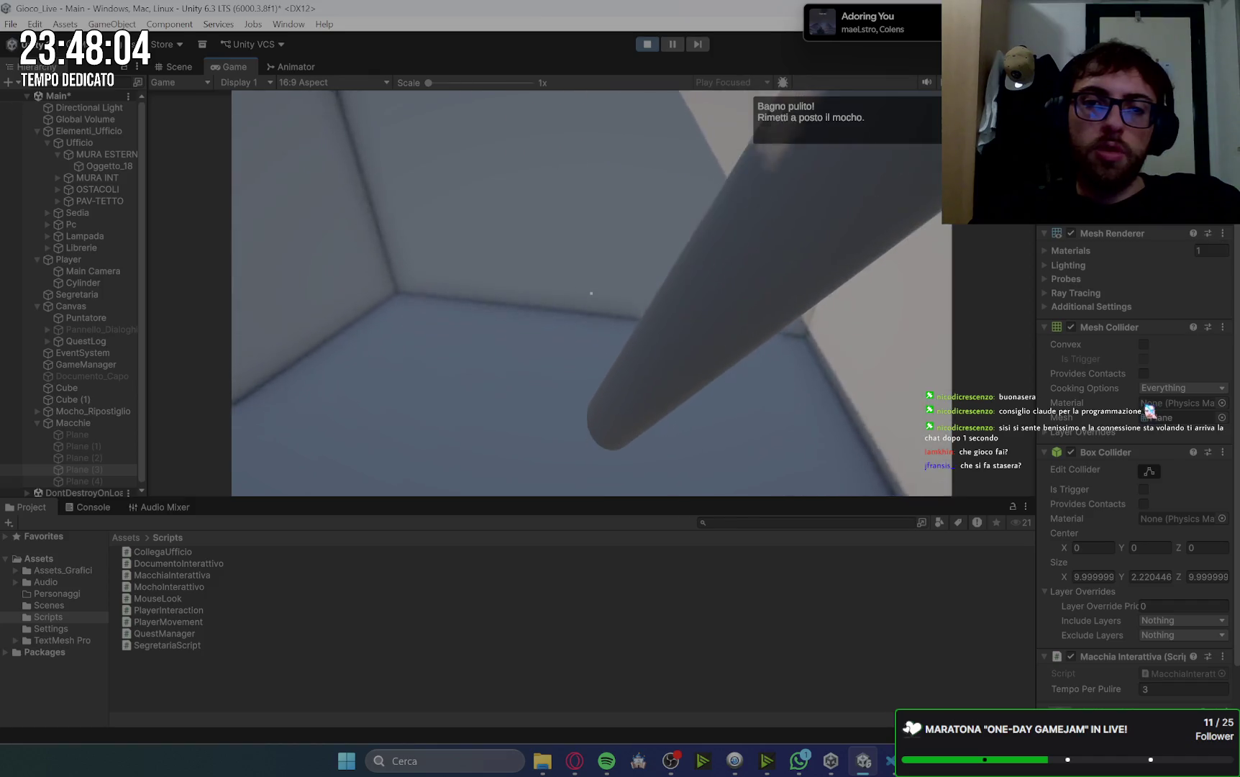
- Return the mop to the storeroom and get through the following dialogue
key("e")
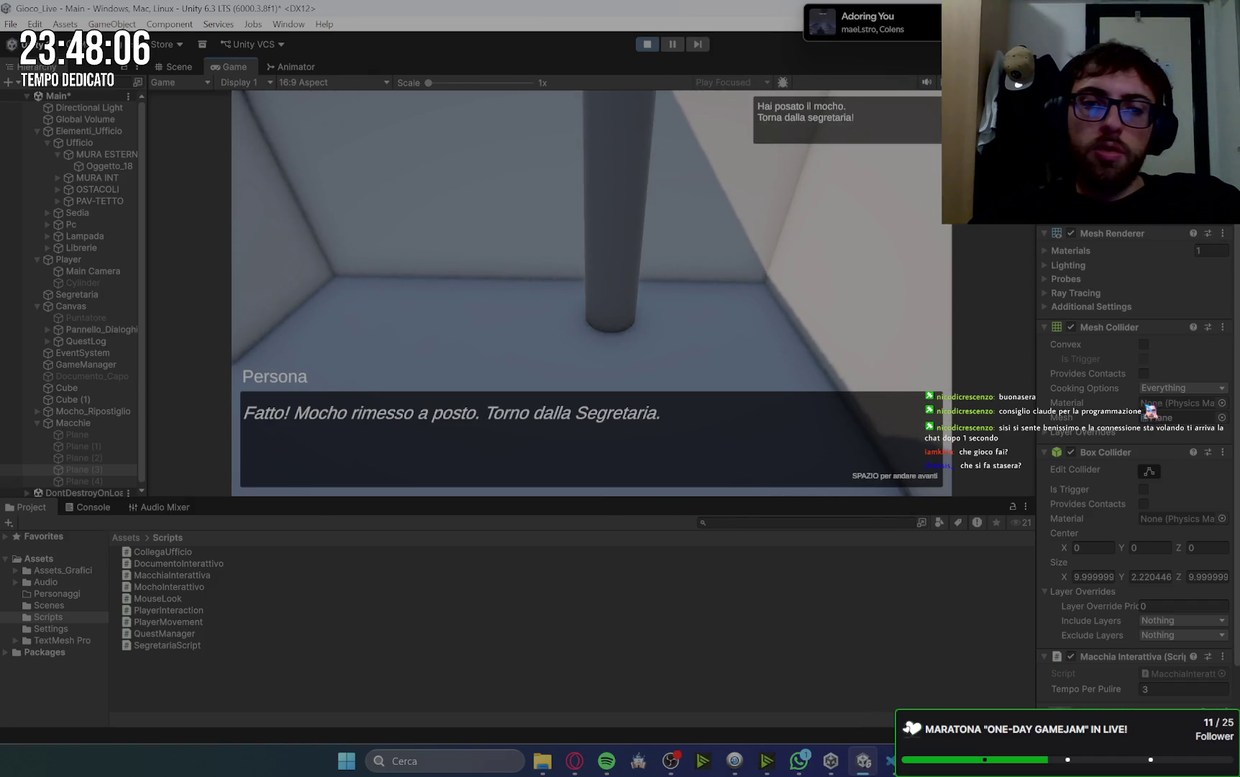
key("space")
key("e")
key("space")
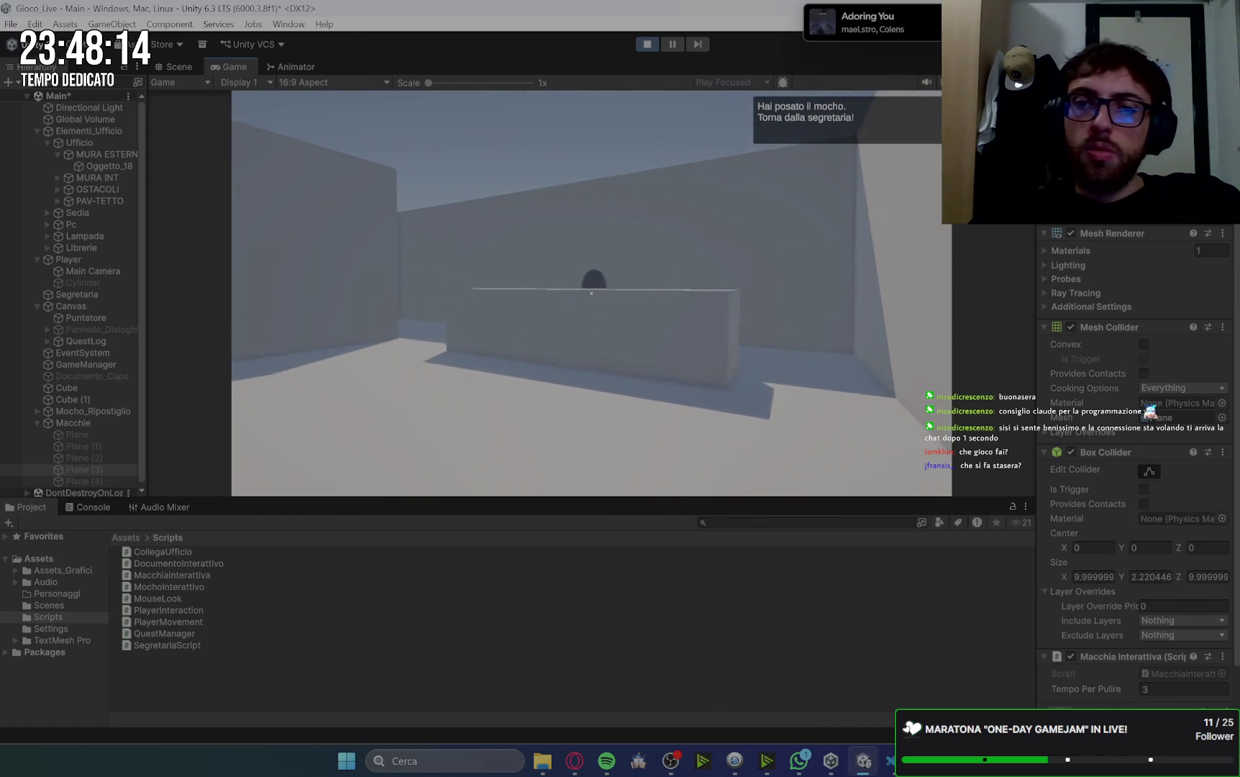
- Finish the secretary's closing dialogue, stop the playtest, and go to the browser
key("w")
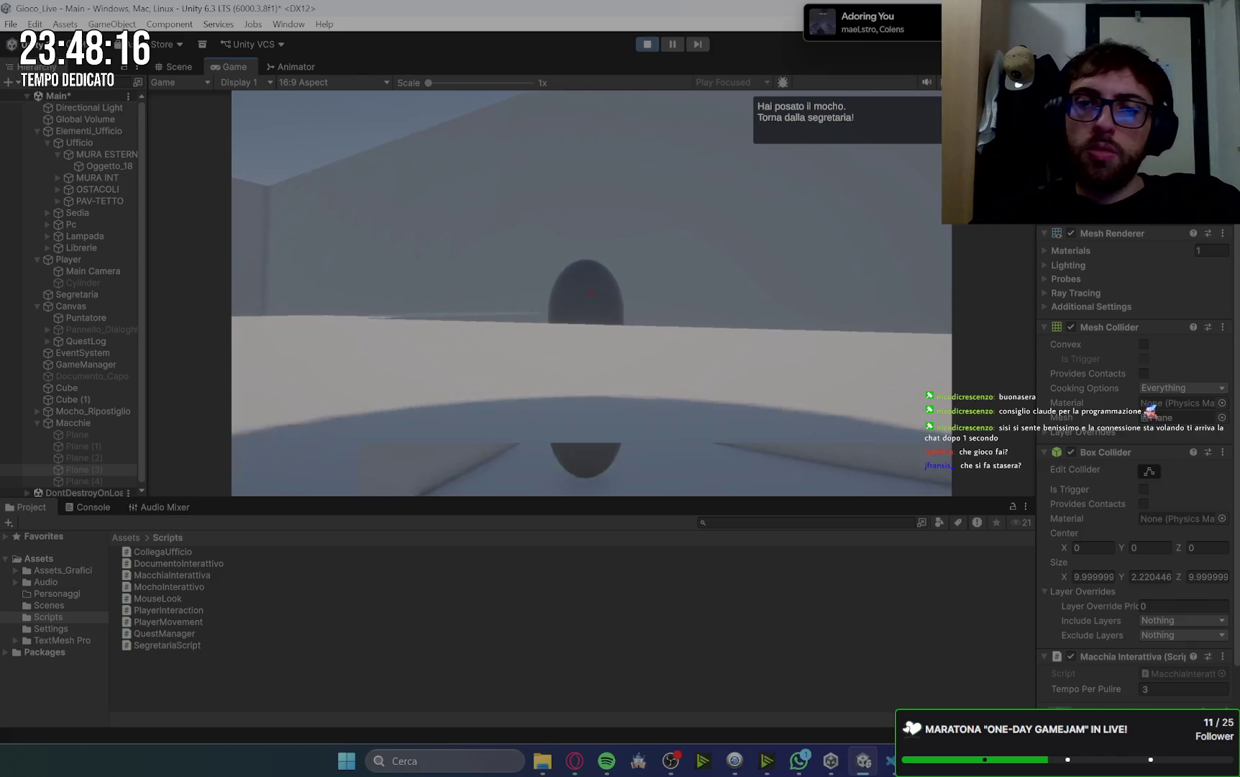
key("e")
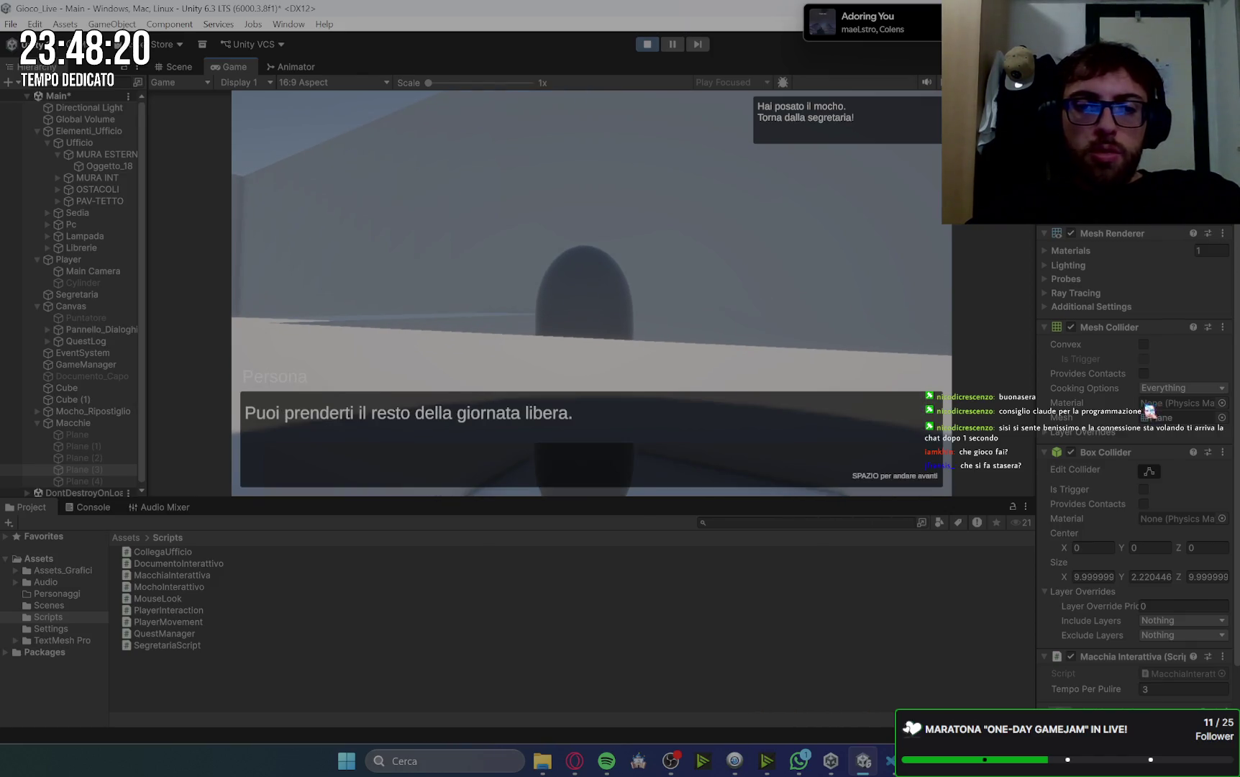
key("space")
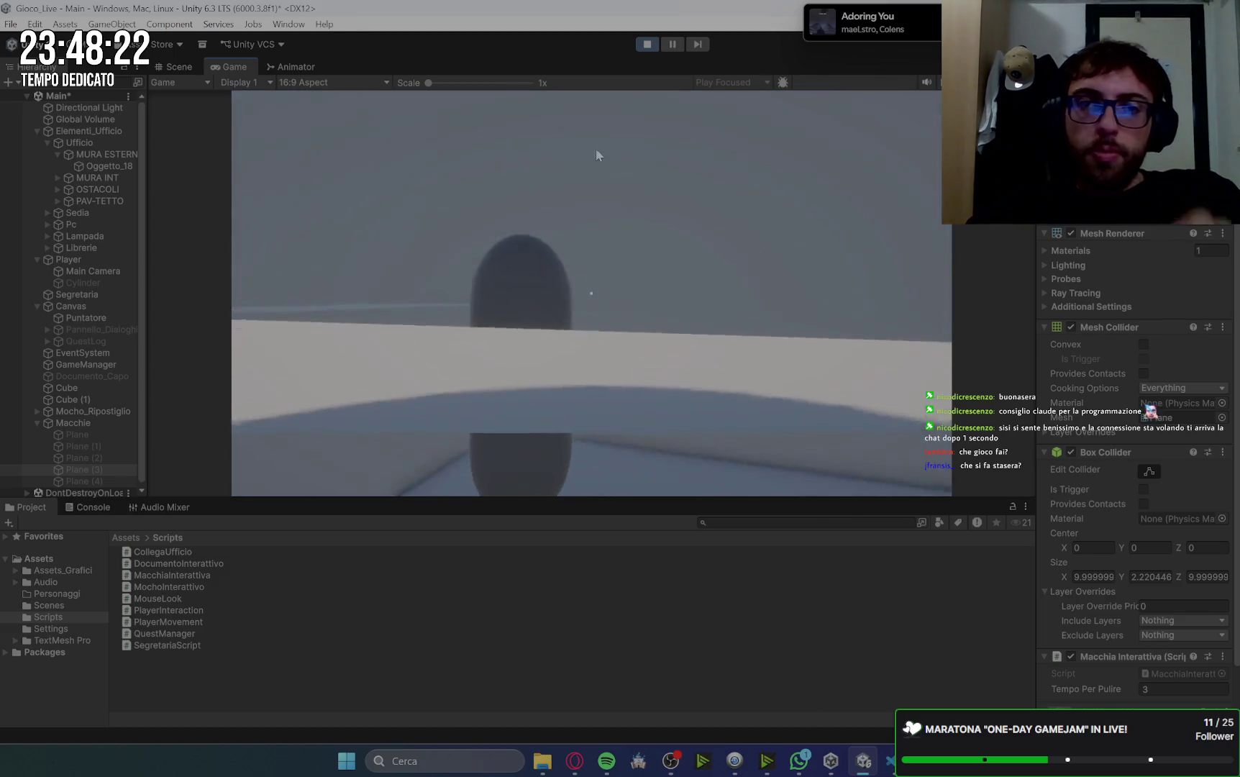
key("ctrl+p")
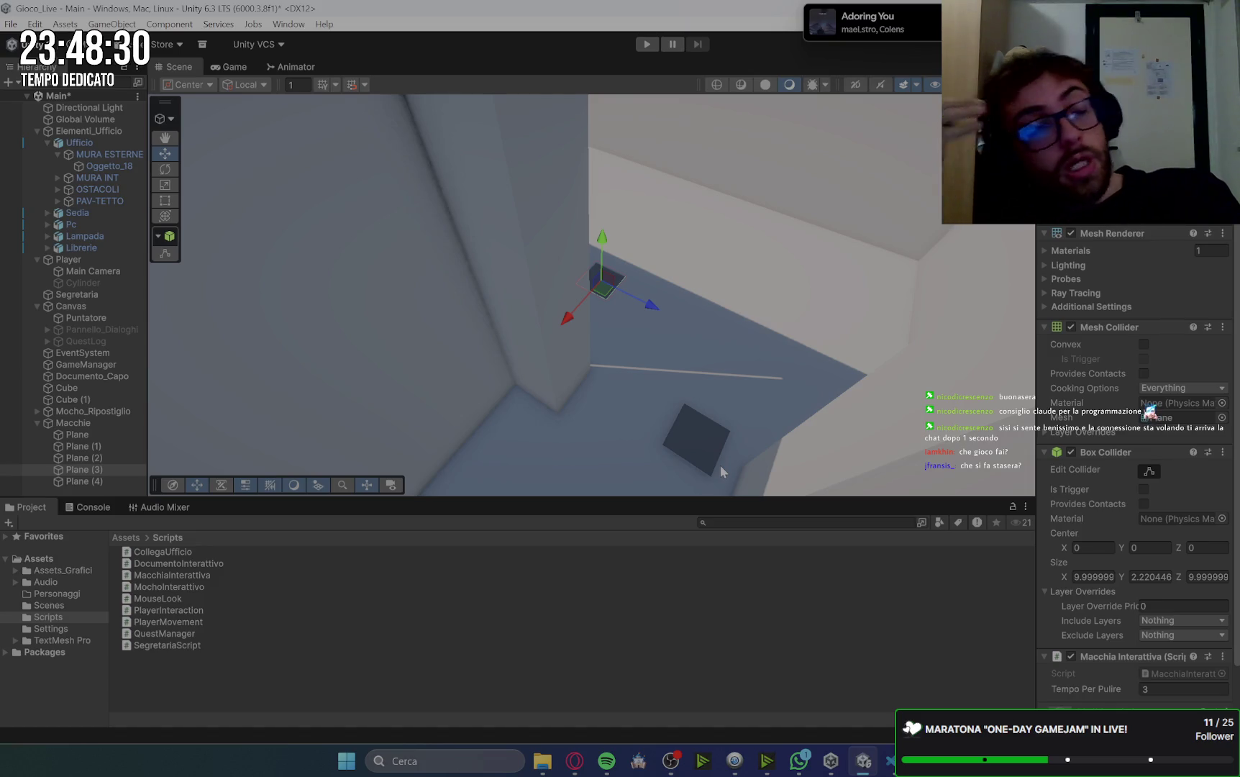
left_click(575, 759)
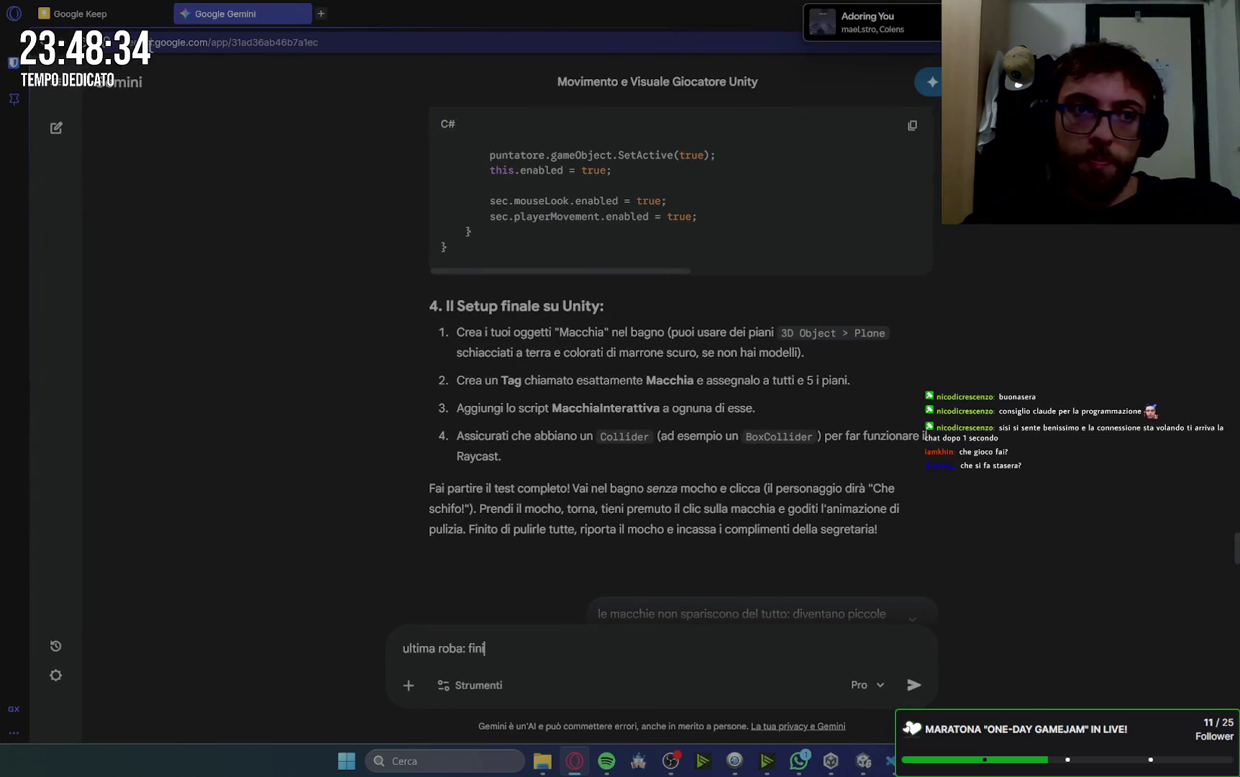
- Close the 'Quest pulire per terra' note on the Google Keep board
key("ctrl+Tab")
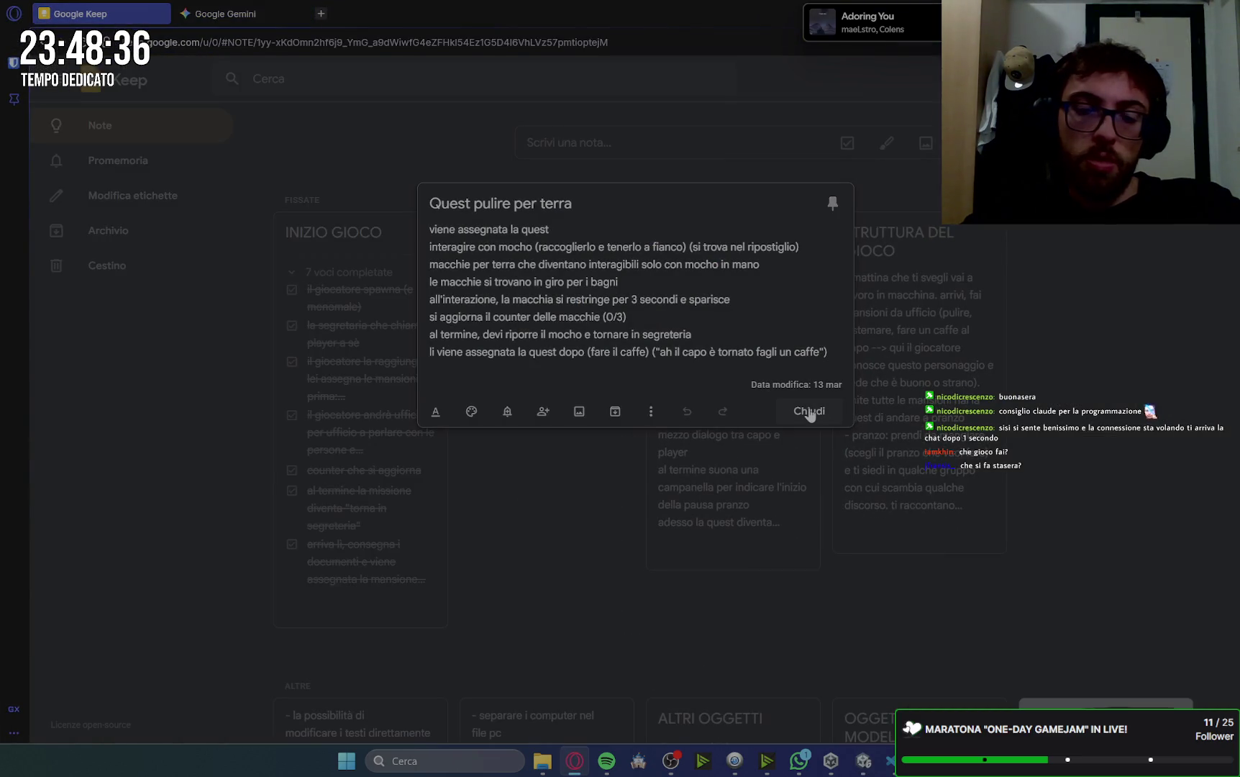
left_click(810, 411)
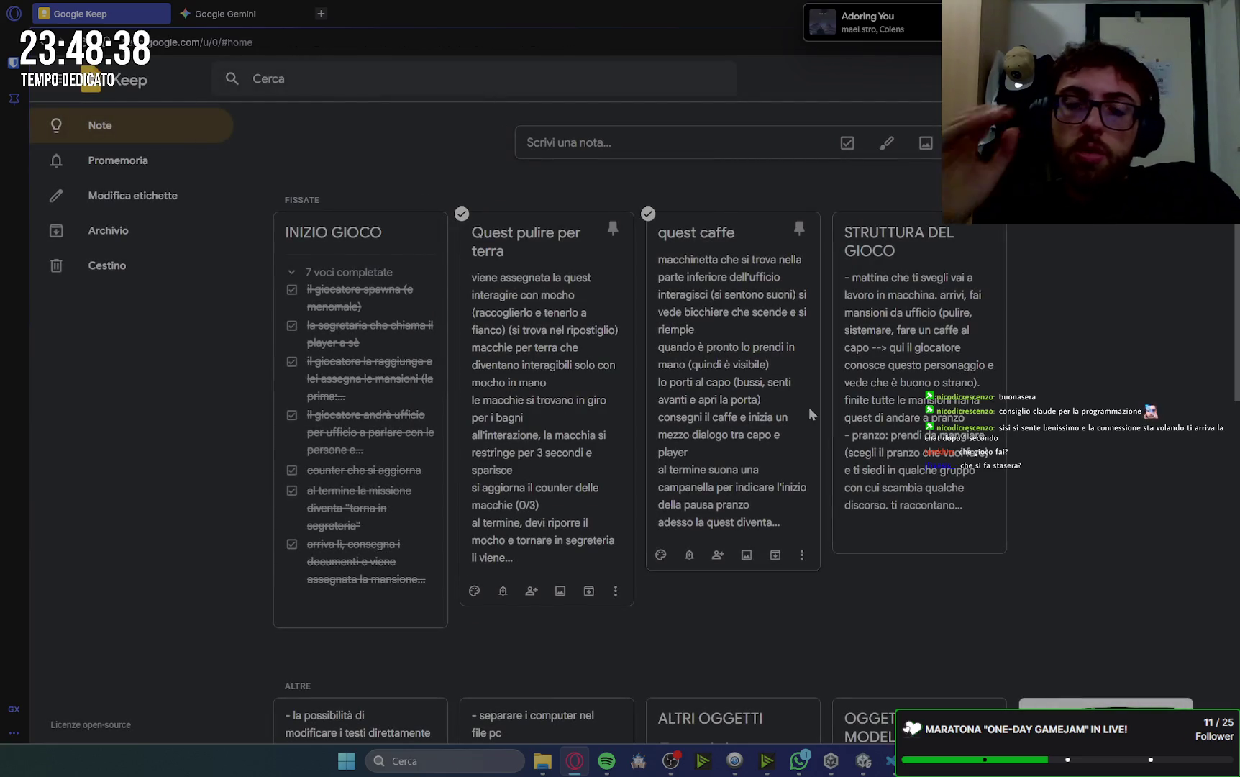